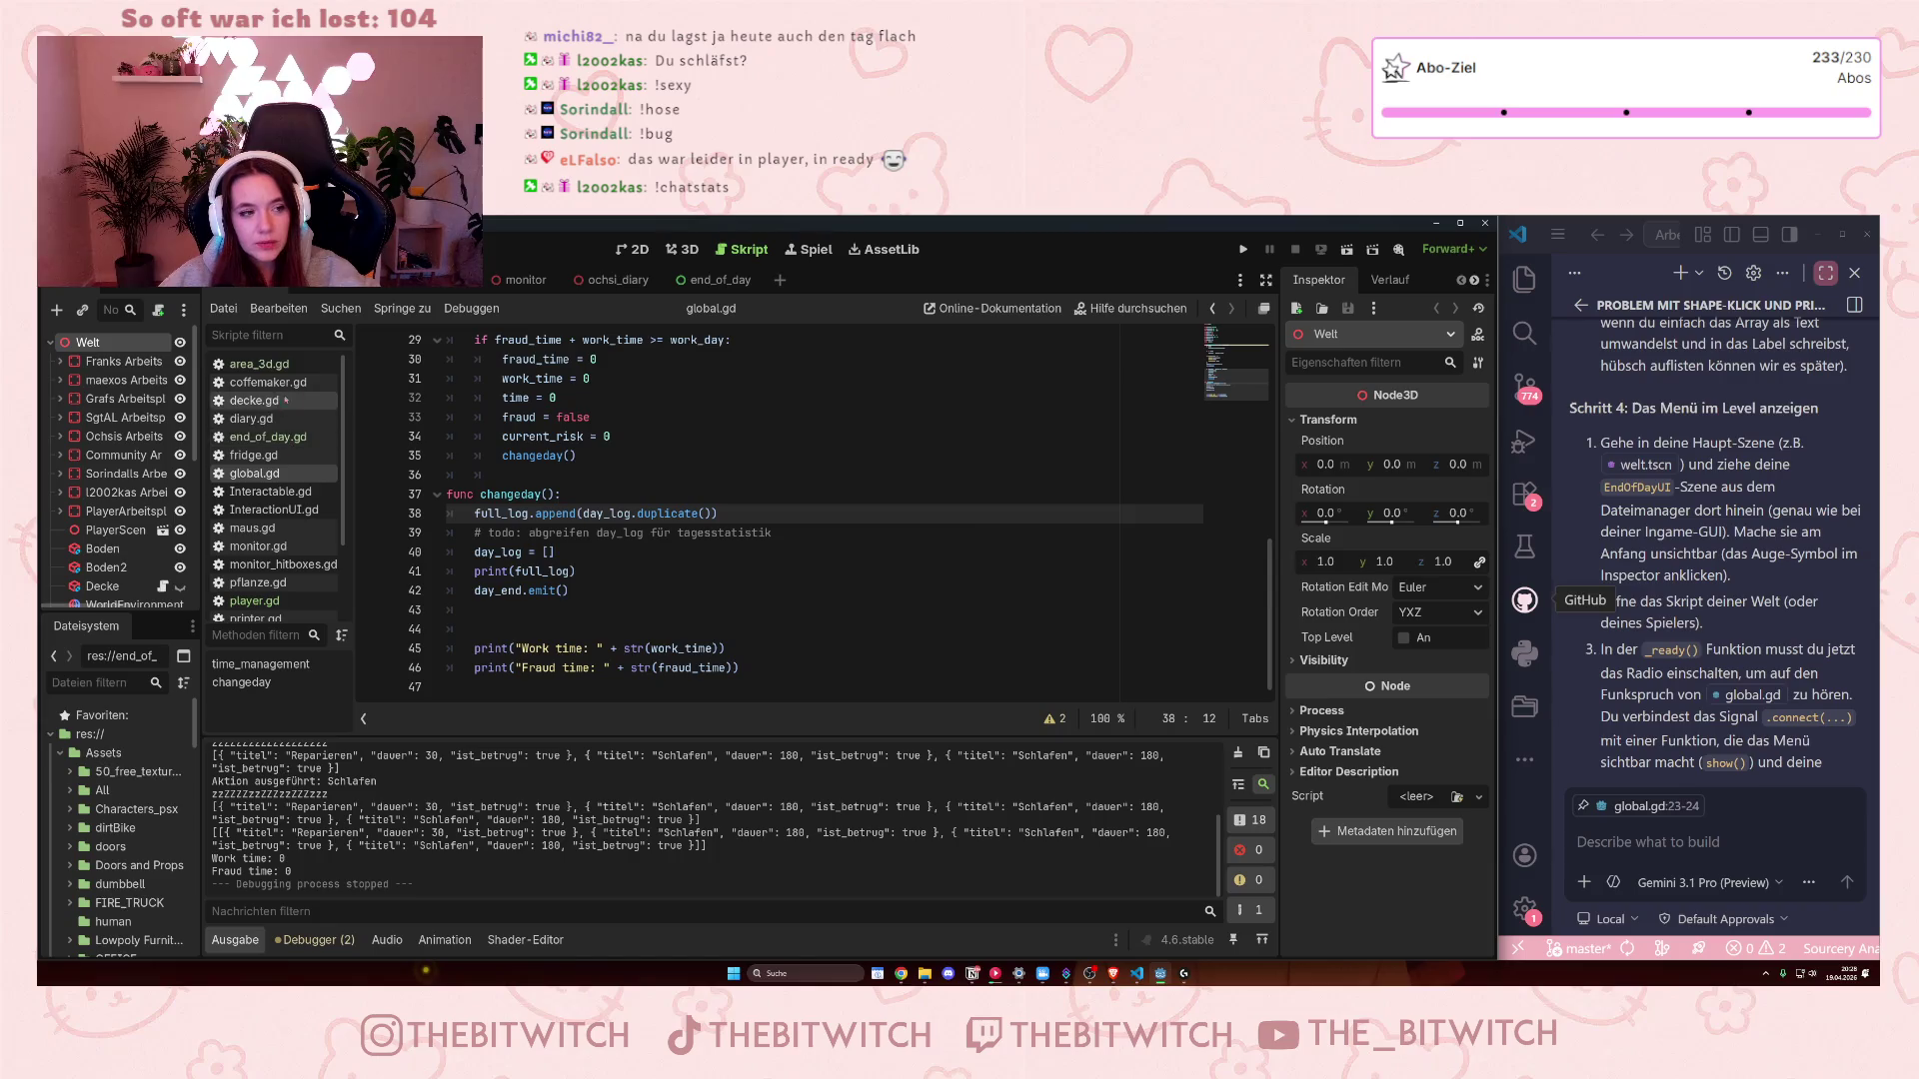
# Open player.gd and read through its _ready and show_end functions.
pyautogui.click(255, 600)
pyautogui.scroll(-5, 567, 559)
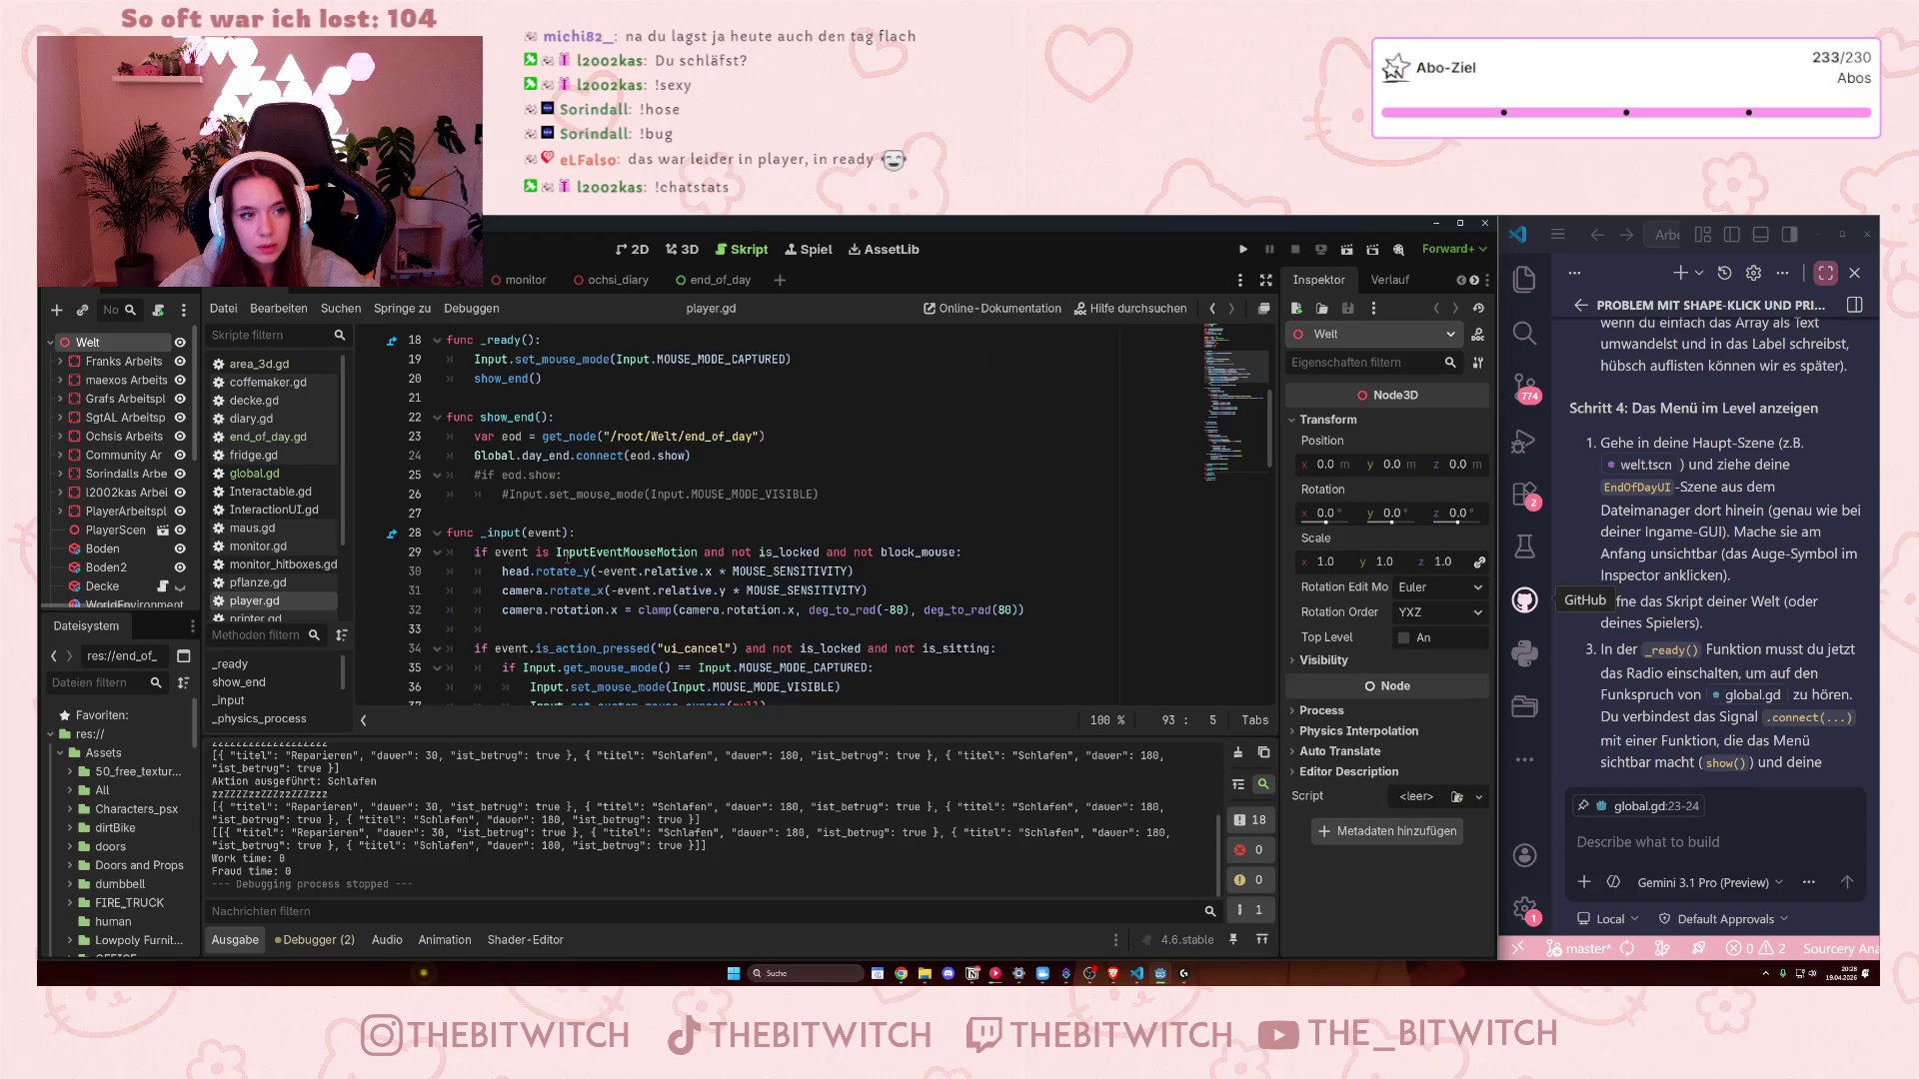
pyautogui.scroll(4, 567, 558)
pyautogui.click(537, 609)
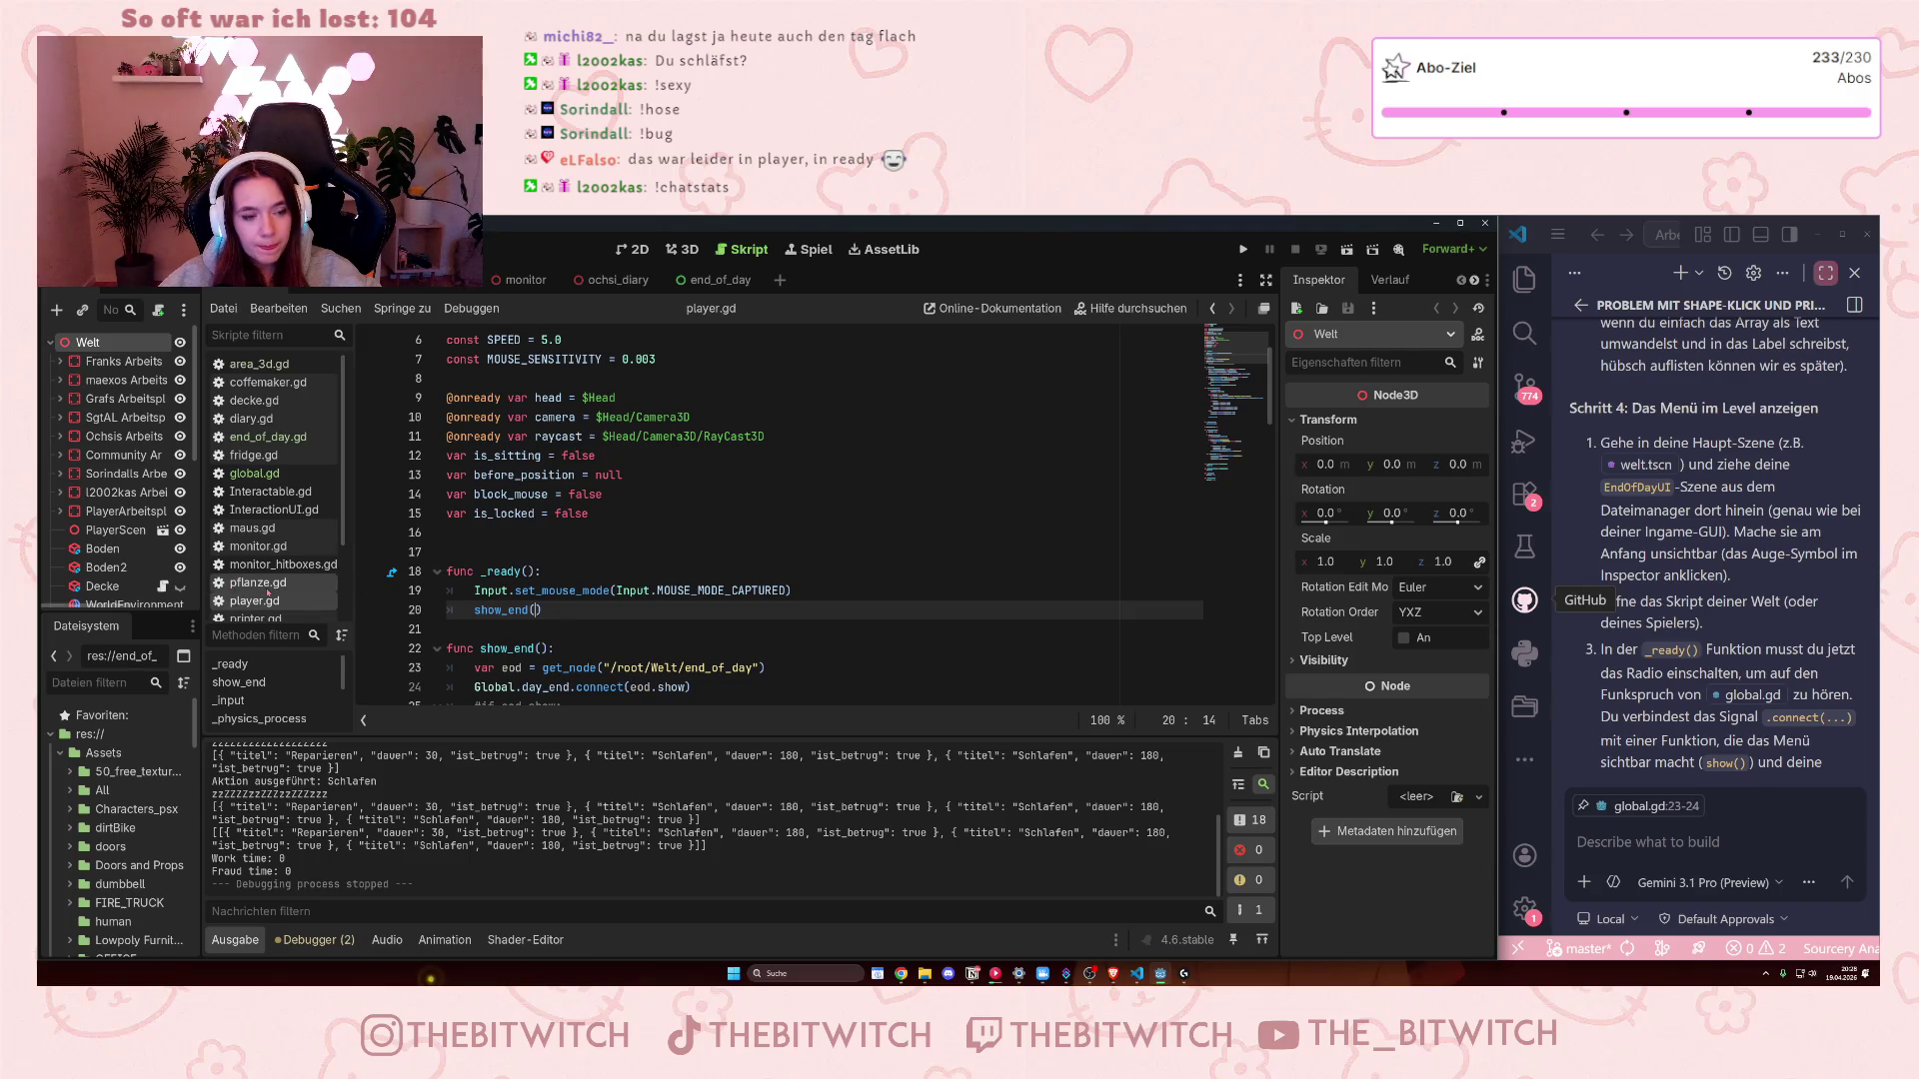
pyautogui.scroll(-2, 717, 610)
pyautogui.scroll(-1, 717, 611)
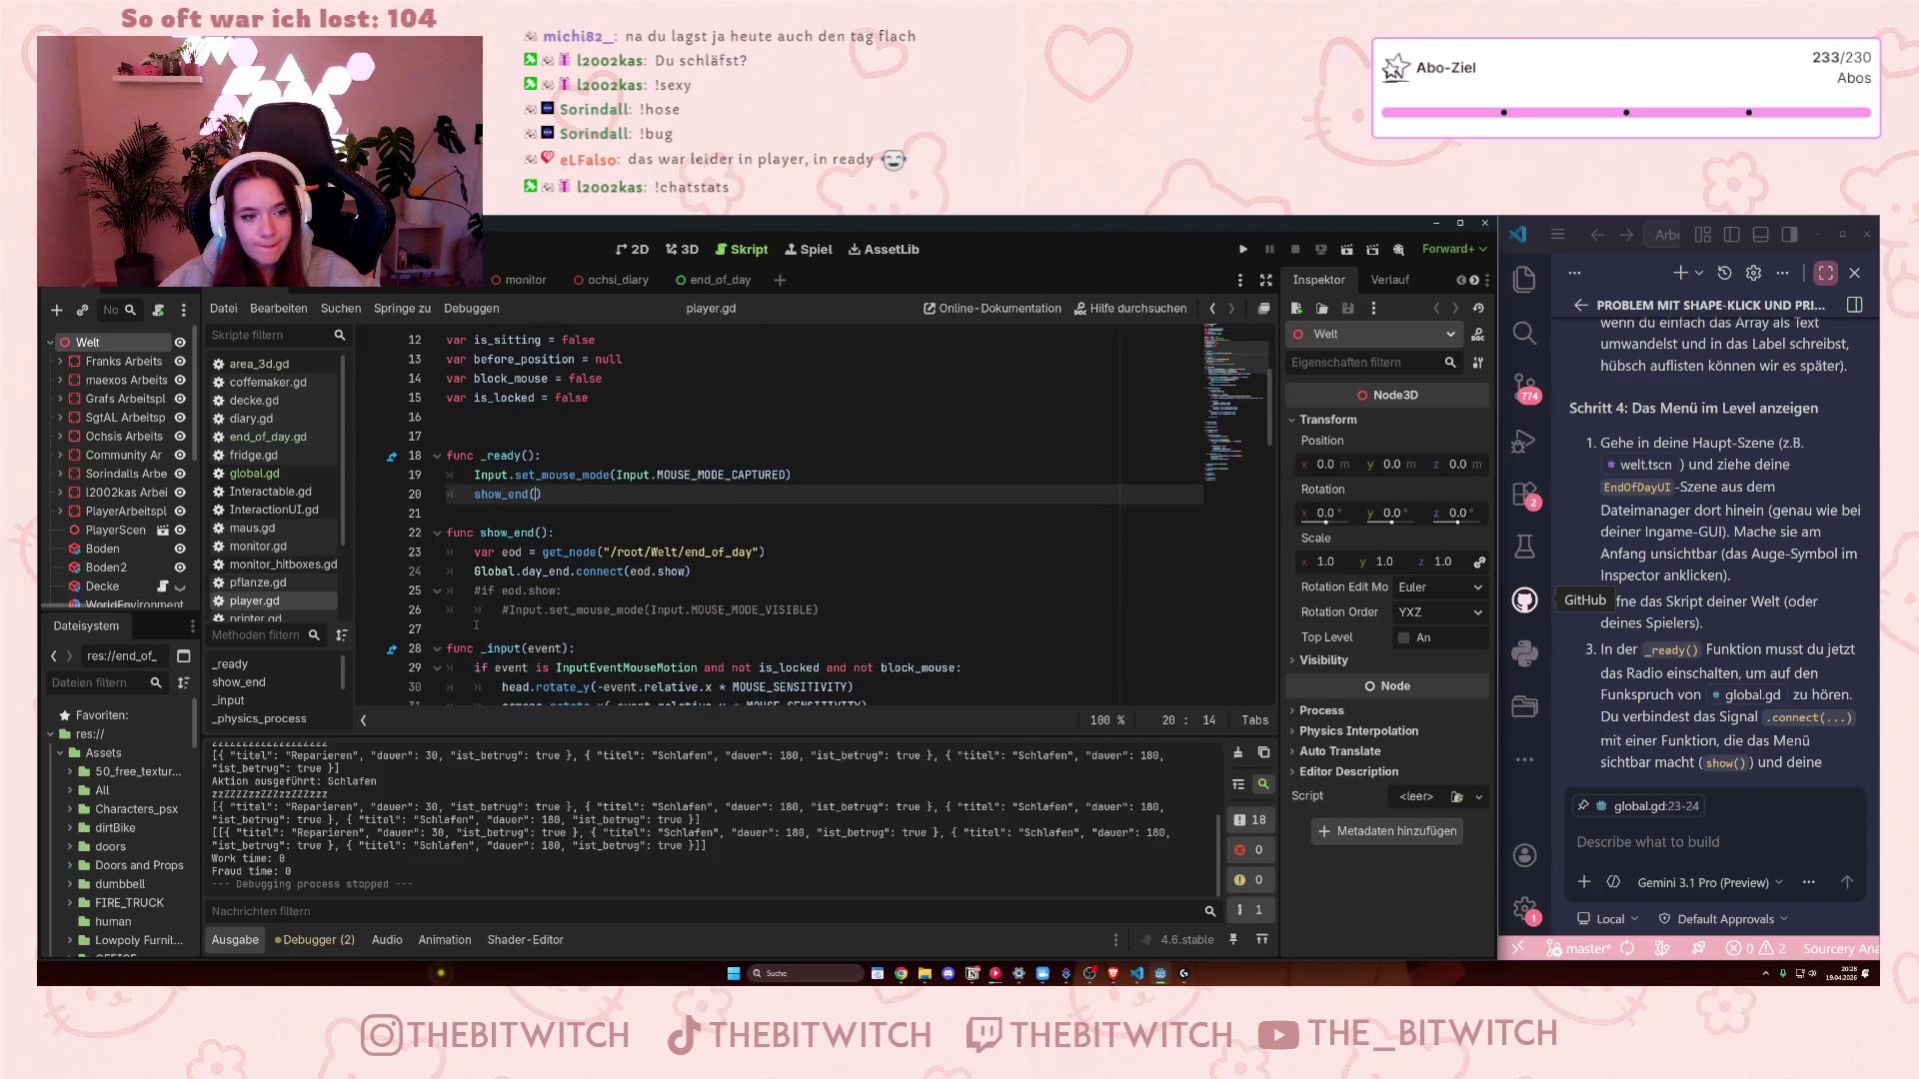
pyautogui.scroll(-1, 481, 591)
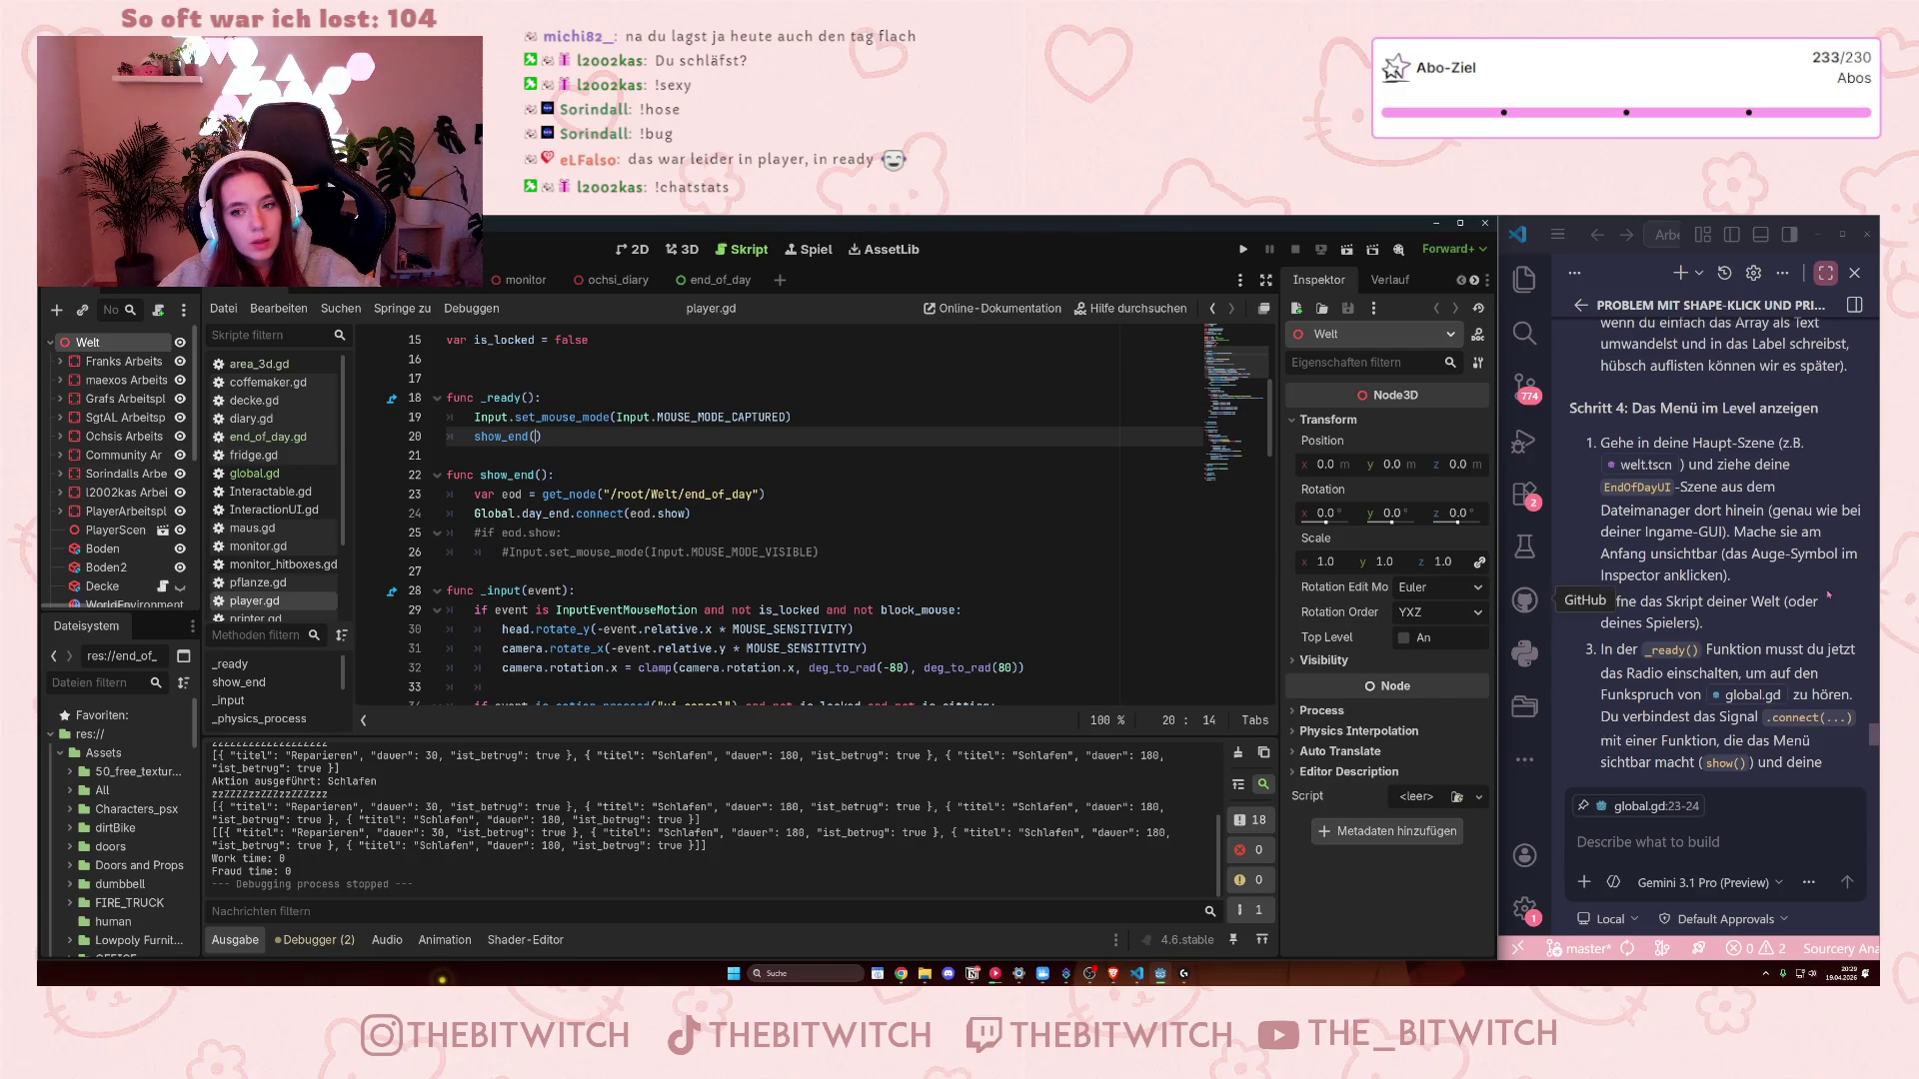
pyautogui.scroll(3, 1699, 600)
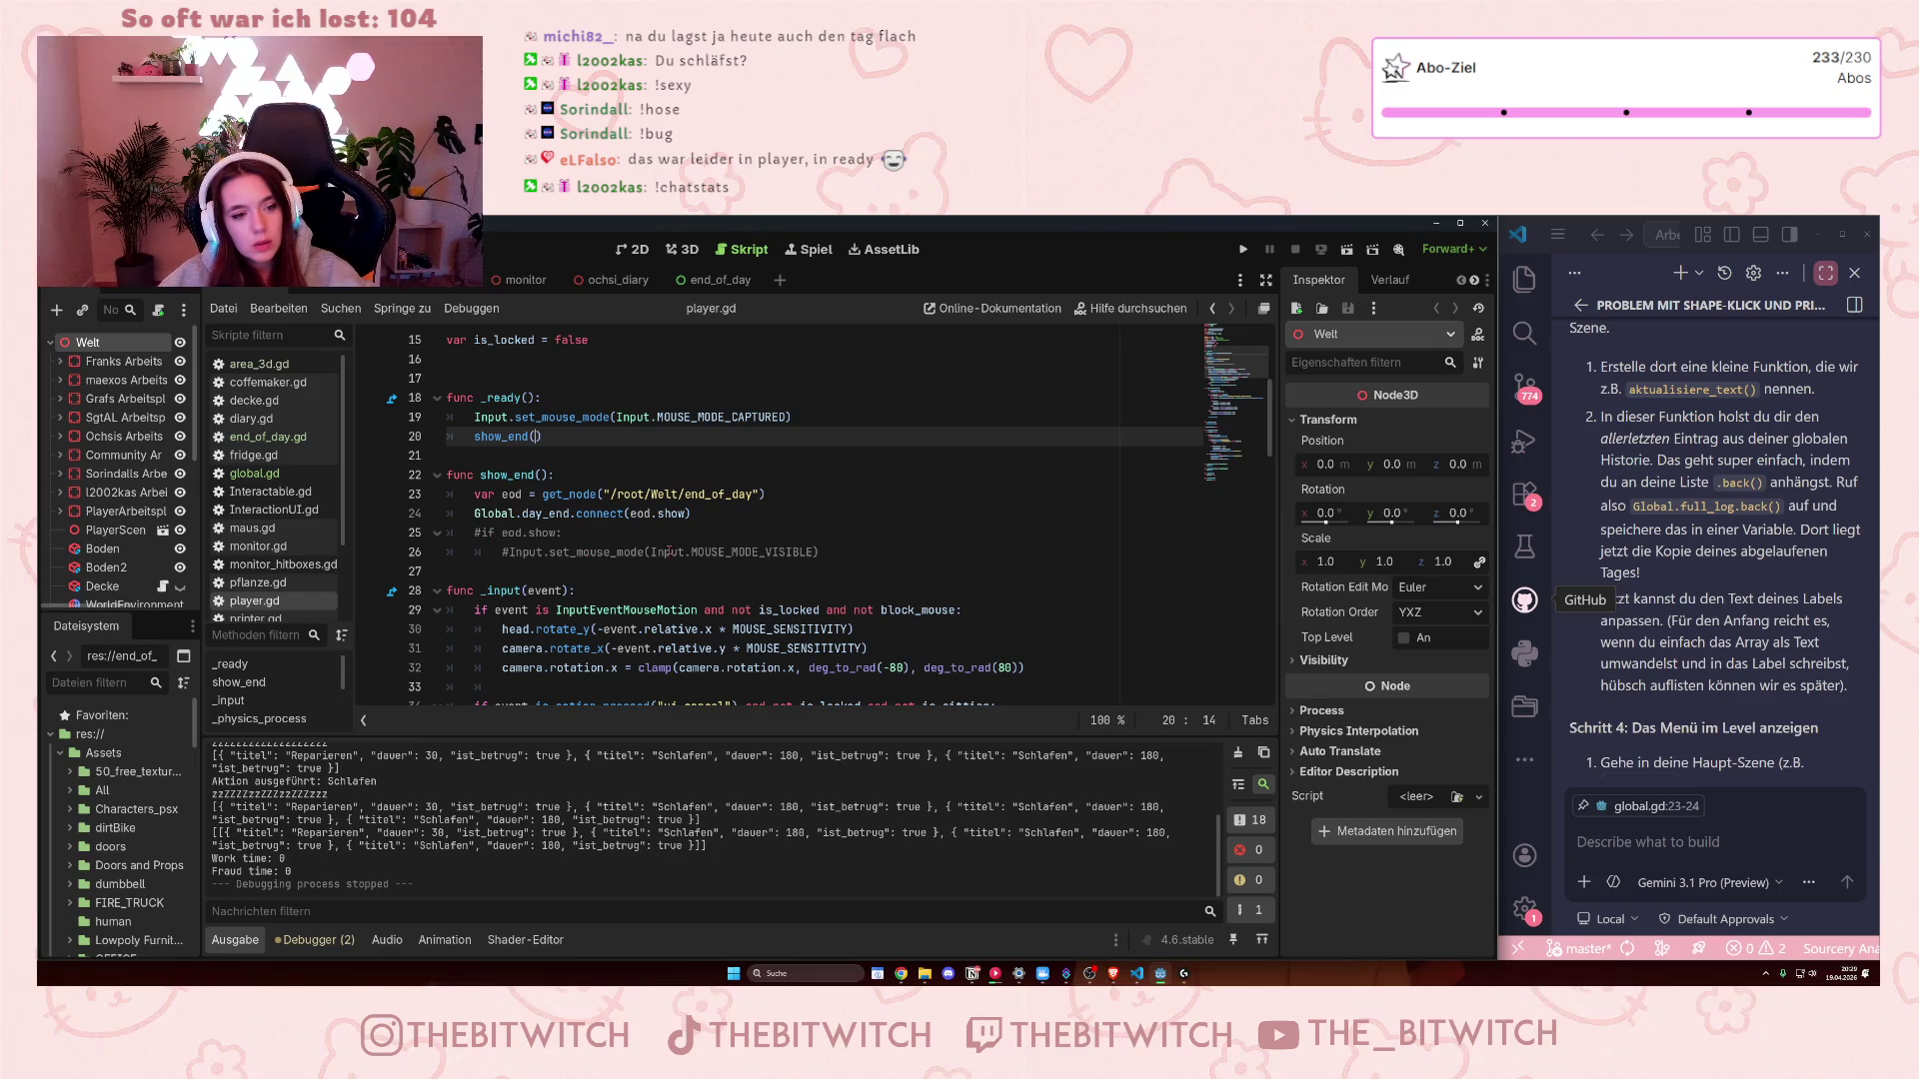
# Select the commented-out mouse-mode code on line 26, then switch to end_of_day.gd.
pyautogui.click(536, 551)
pyautogui.moveTo(854, 552); pyautogui.dragTo(711, 552)
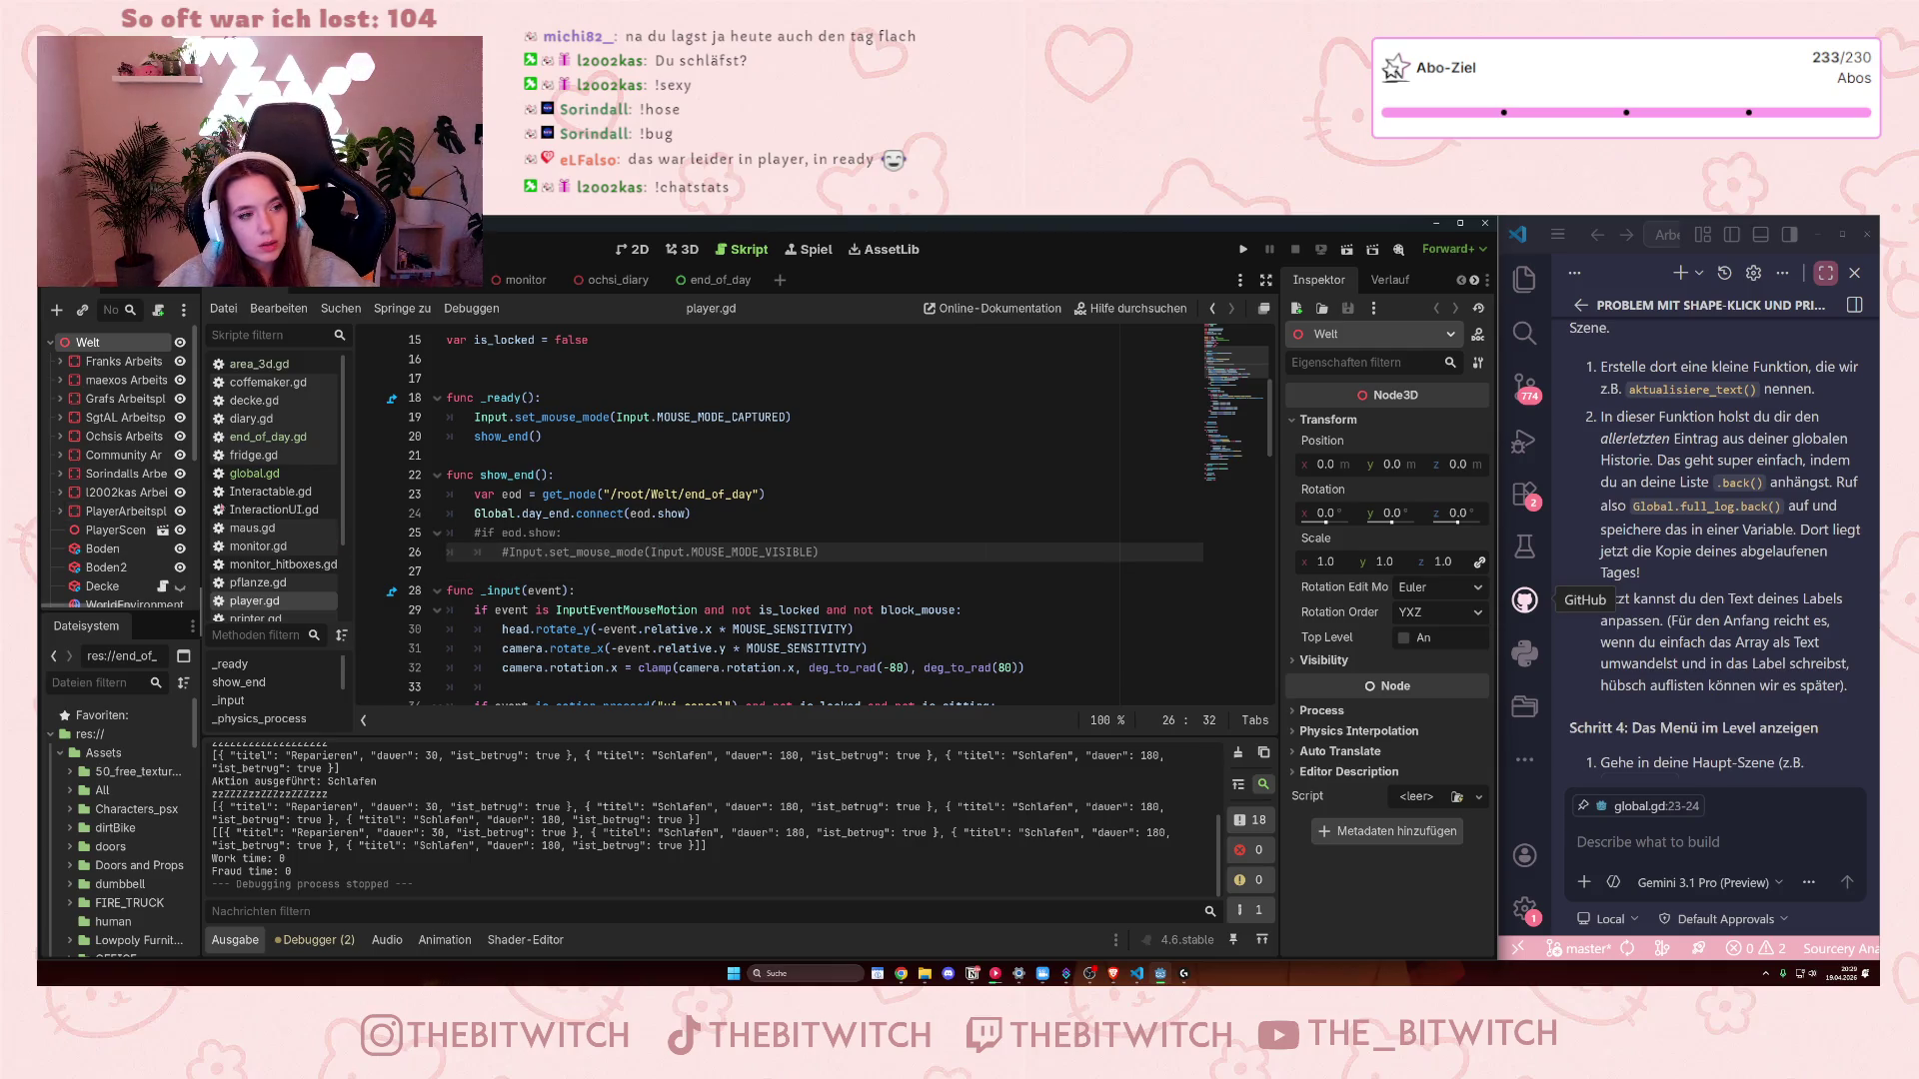
pyautogui.click(274, 437)
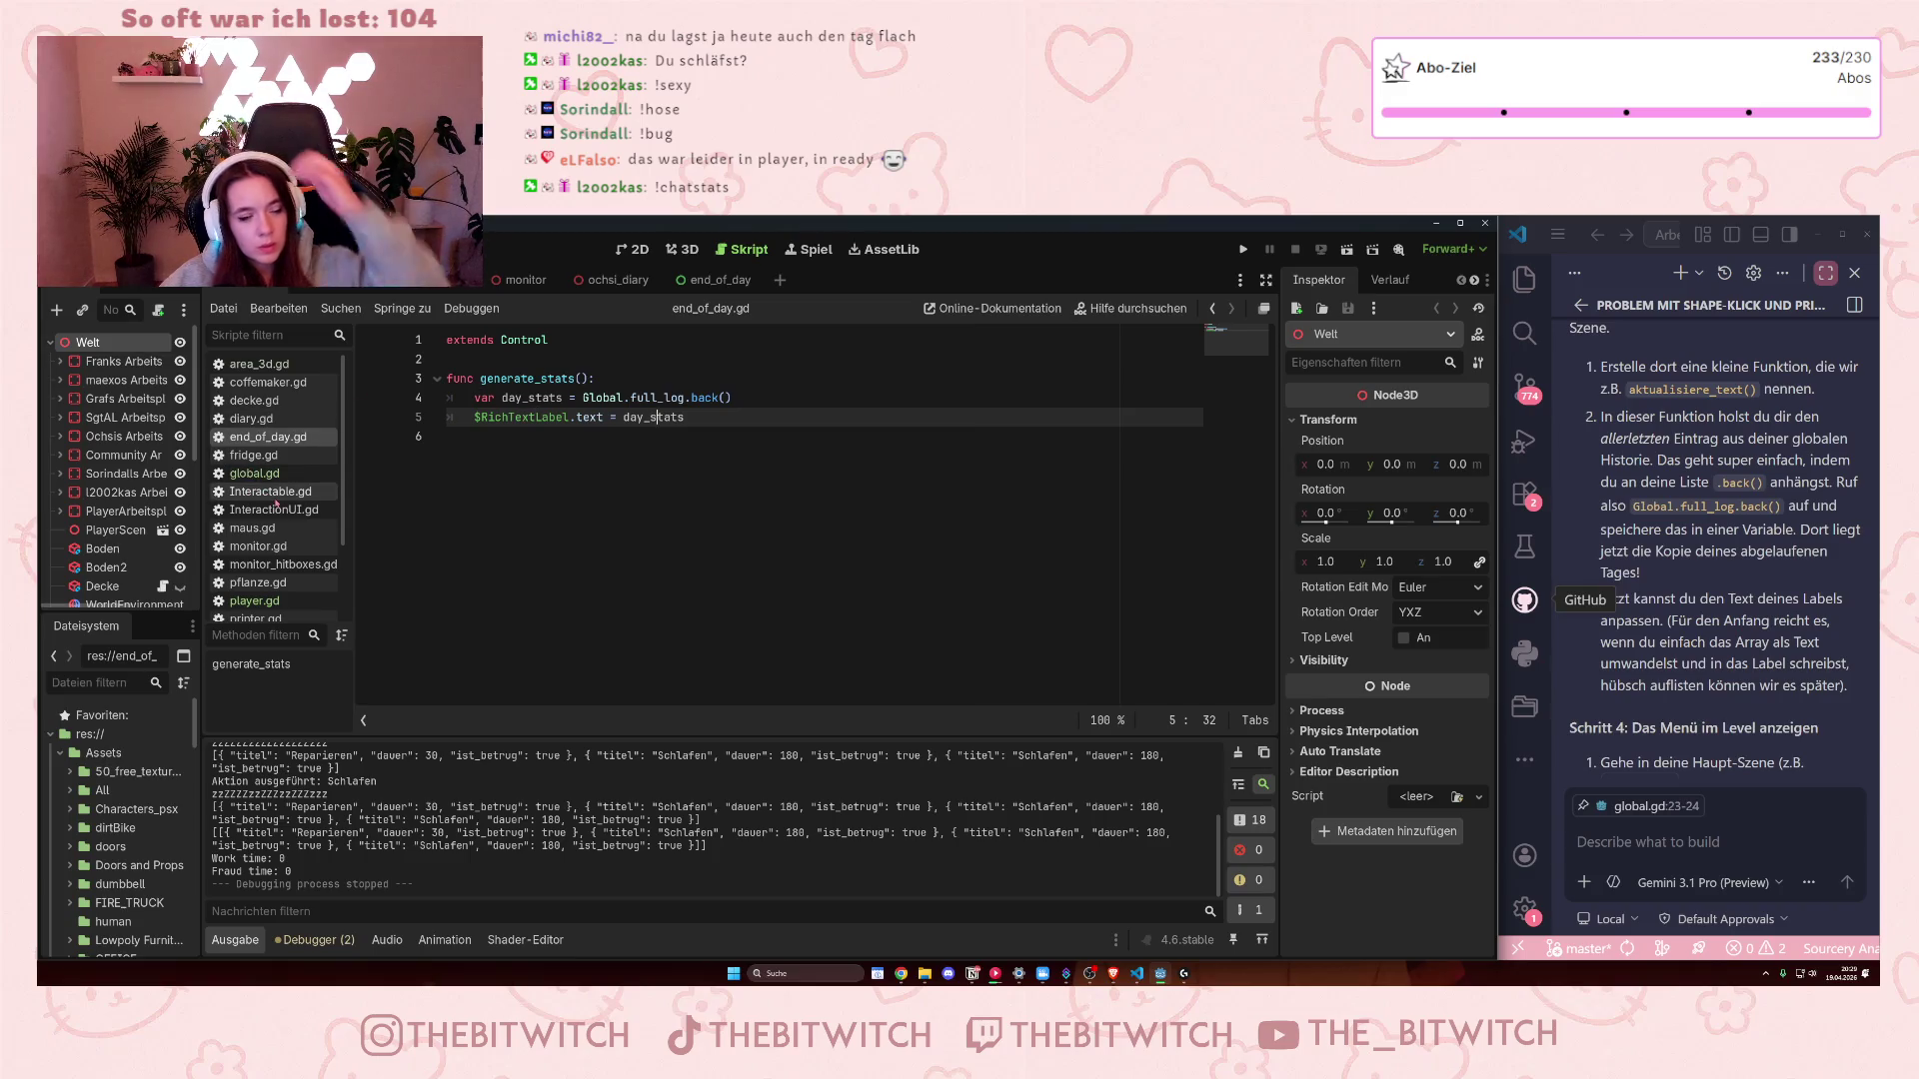
# Scroll through the script list to find player.gd.
pyautogui.scroll(-1, 283, 495)
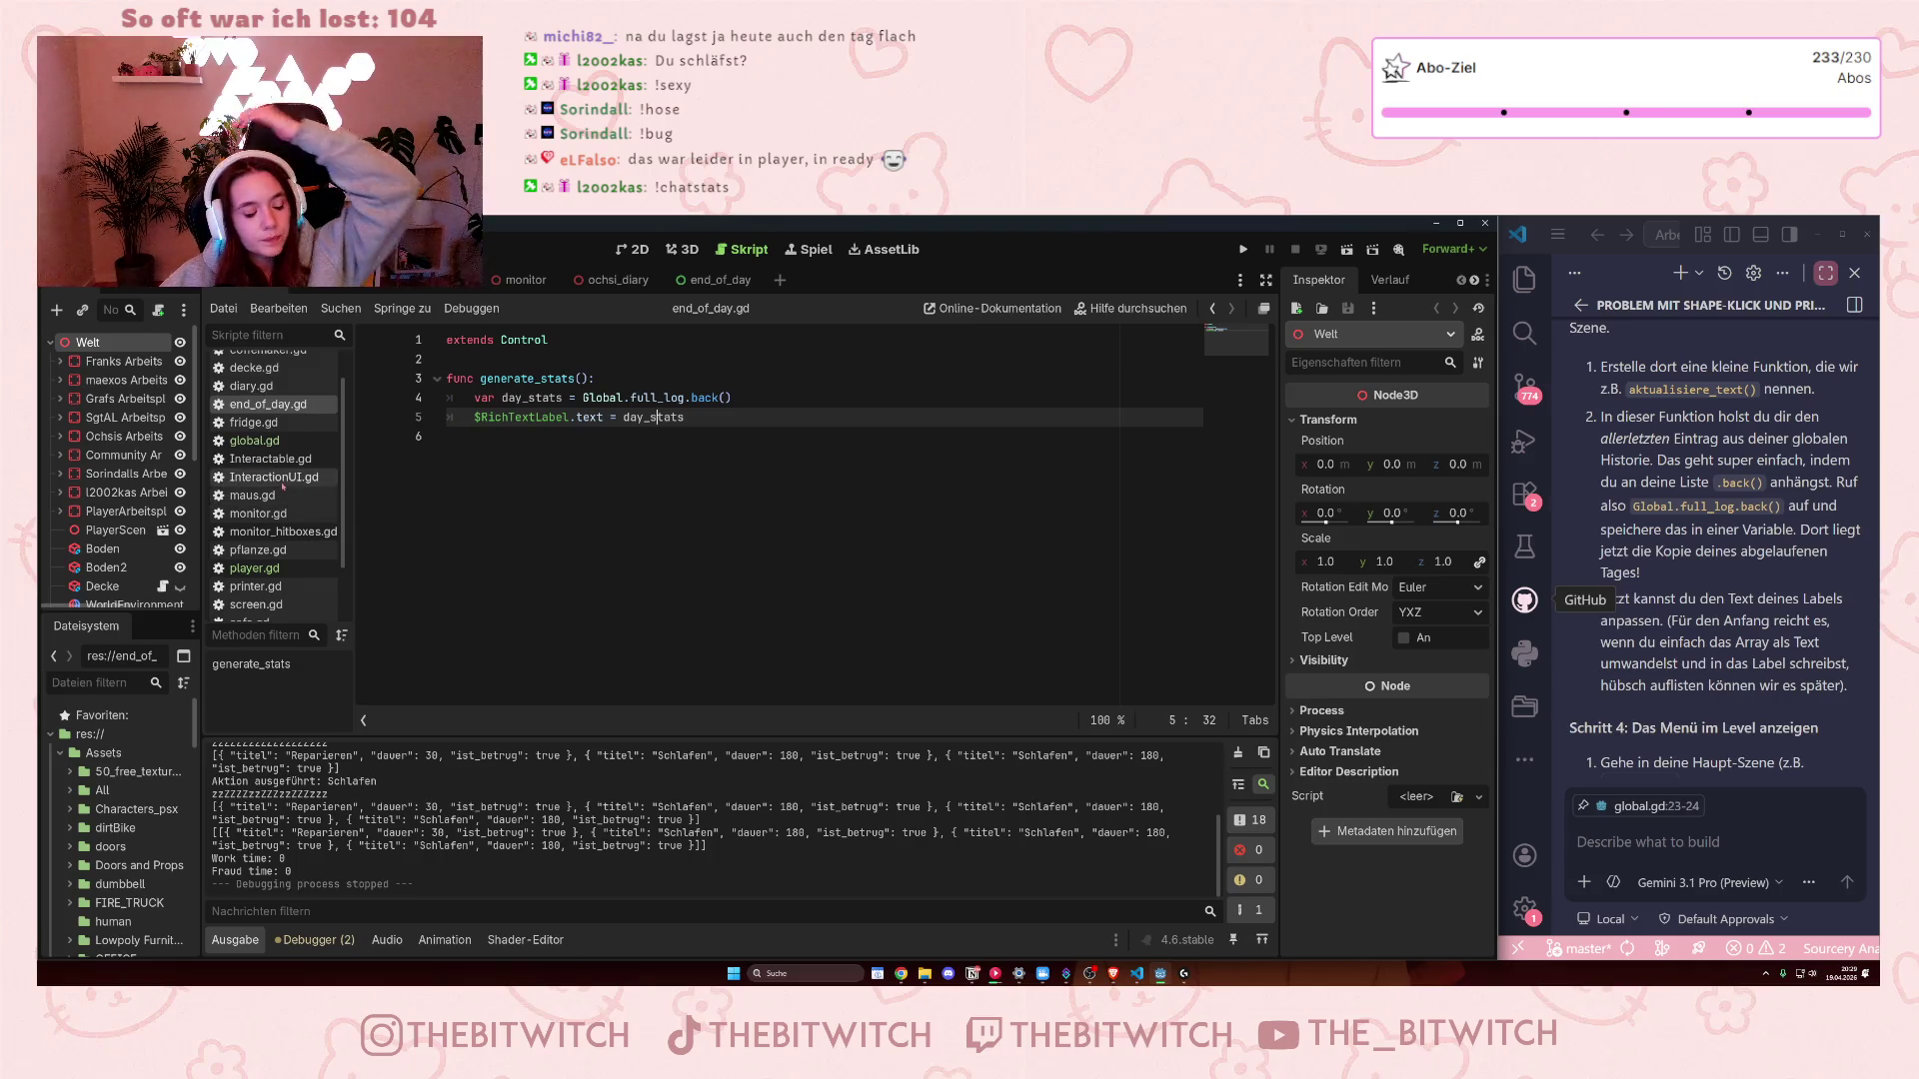
pyautogui.scroll(-2, 276, 484)
pyautogui.scroll(-1, 275, 480)
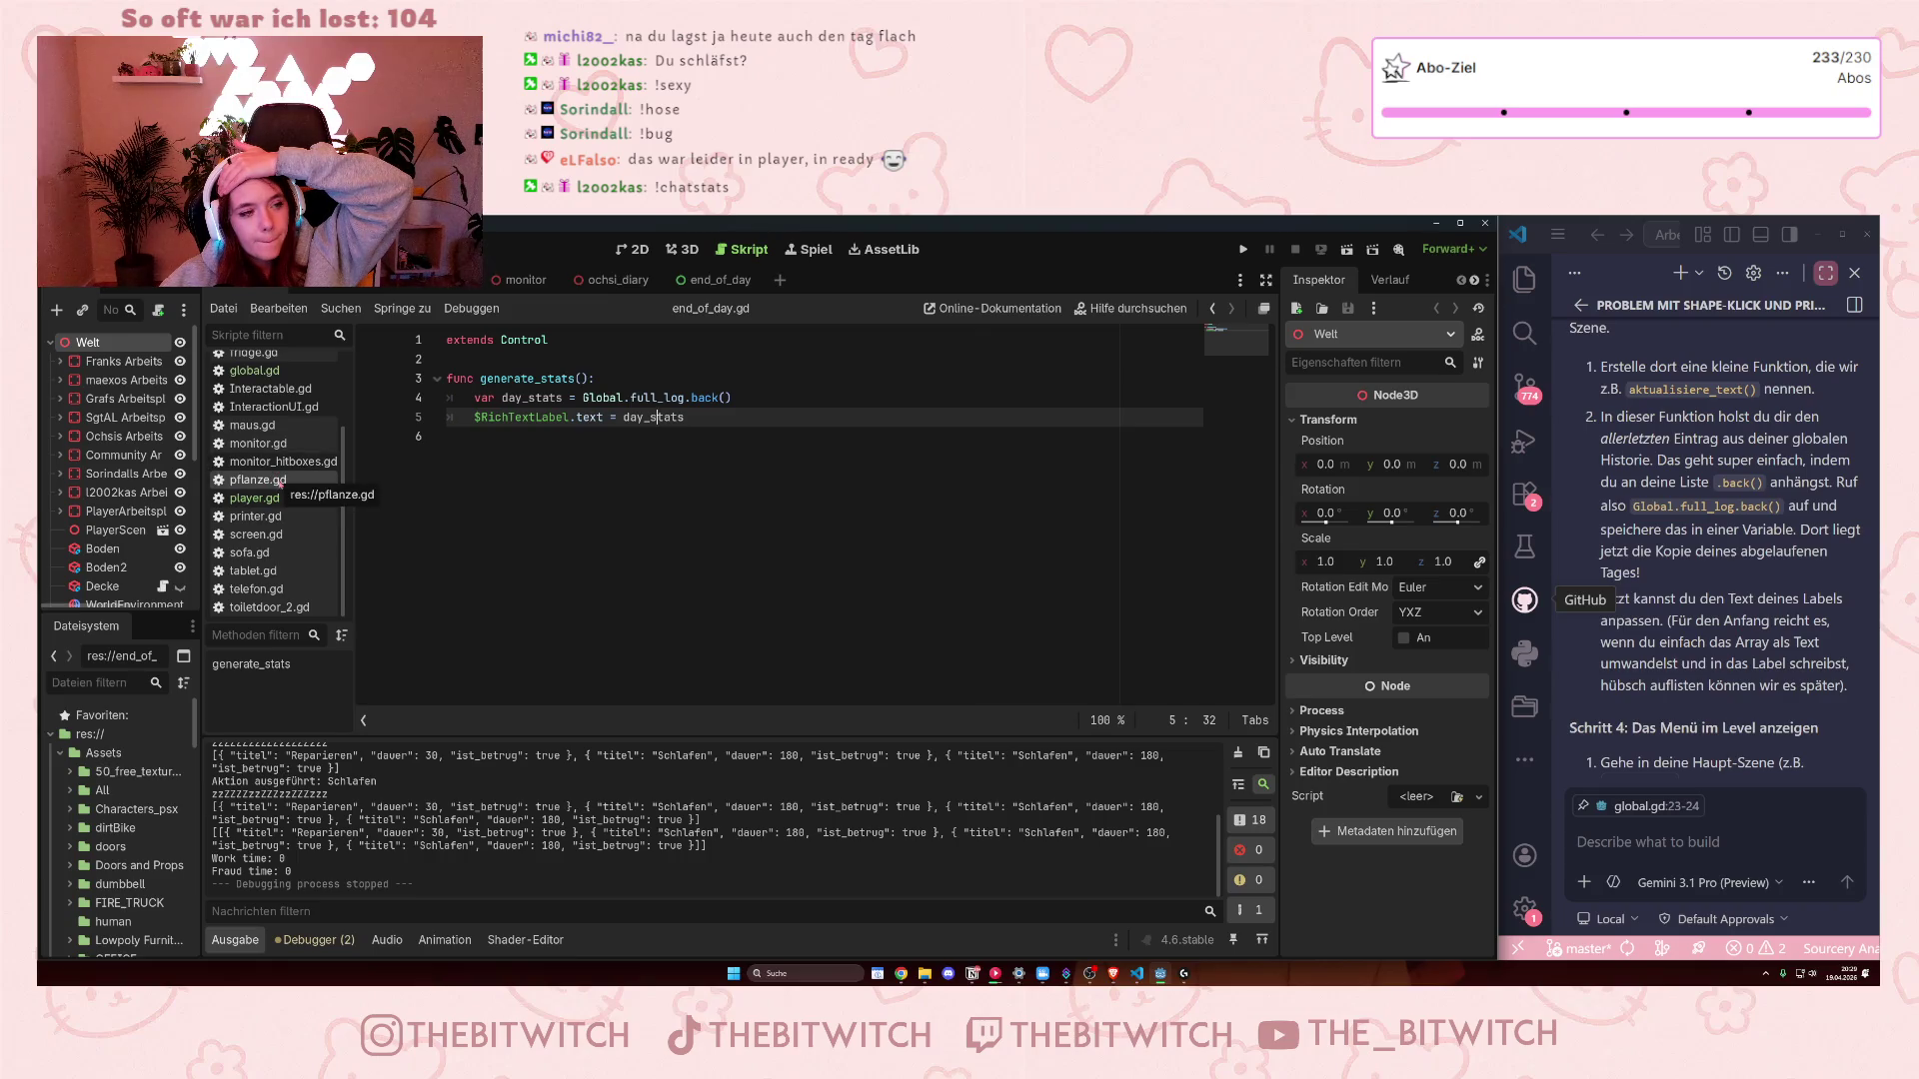
pyautogui.scroll(1, 279, 494)
# In global.gd's changeday, add a blank line after day_end.emit().
pyautogui.click(278, 532)
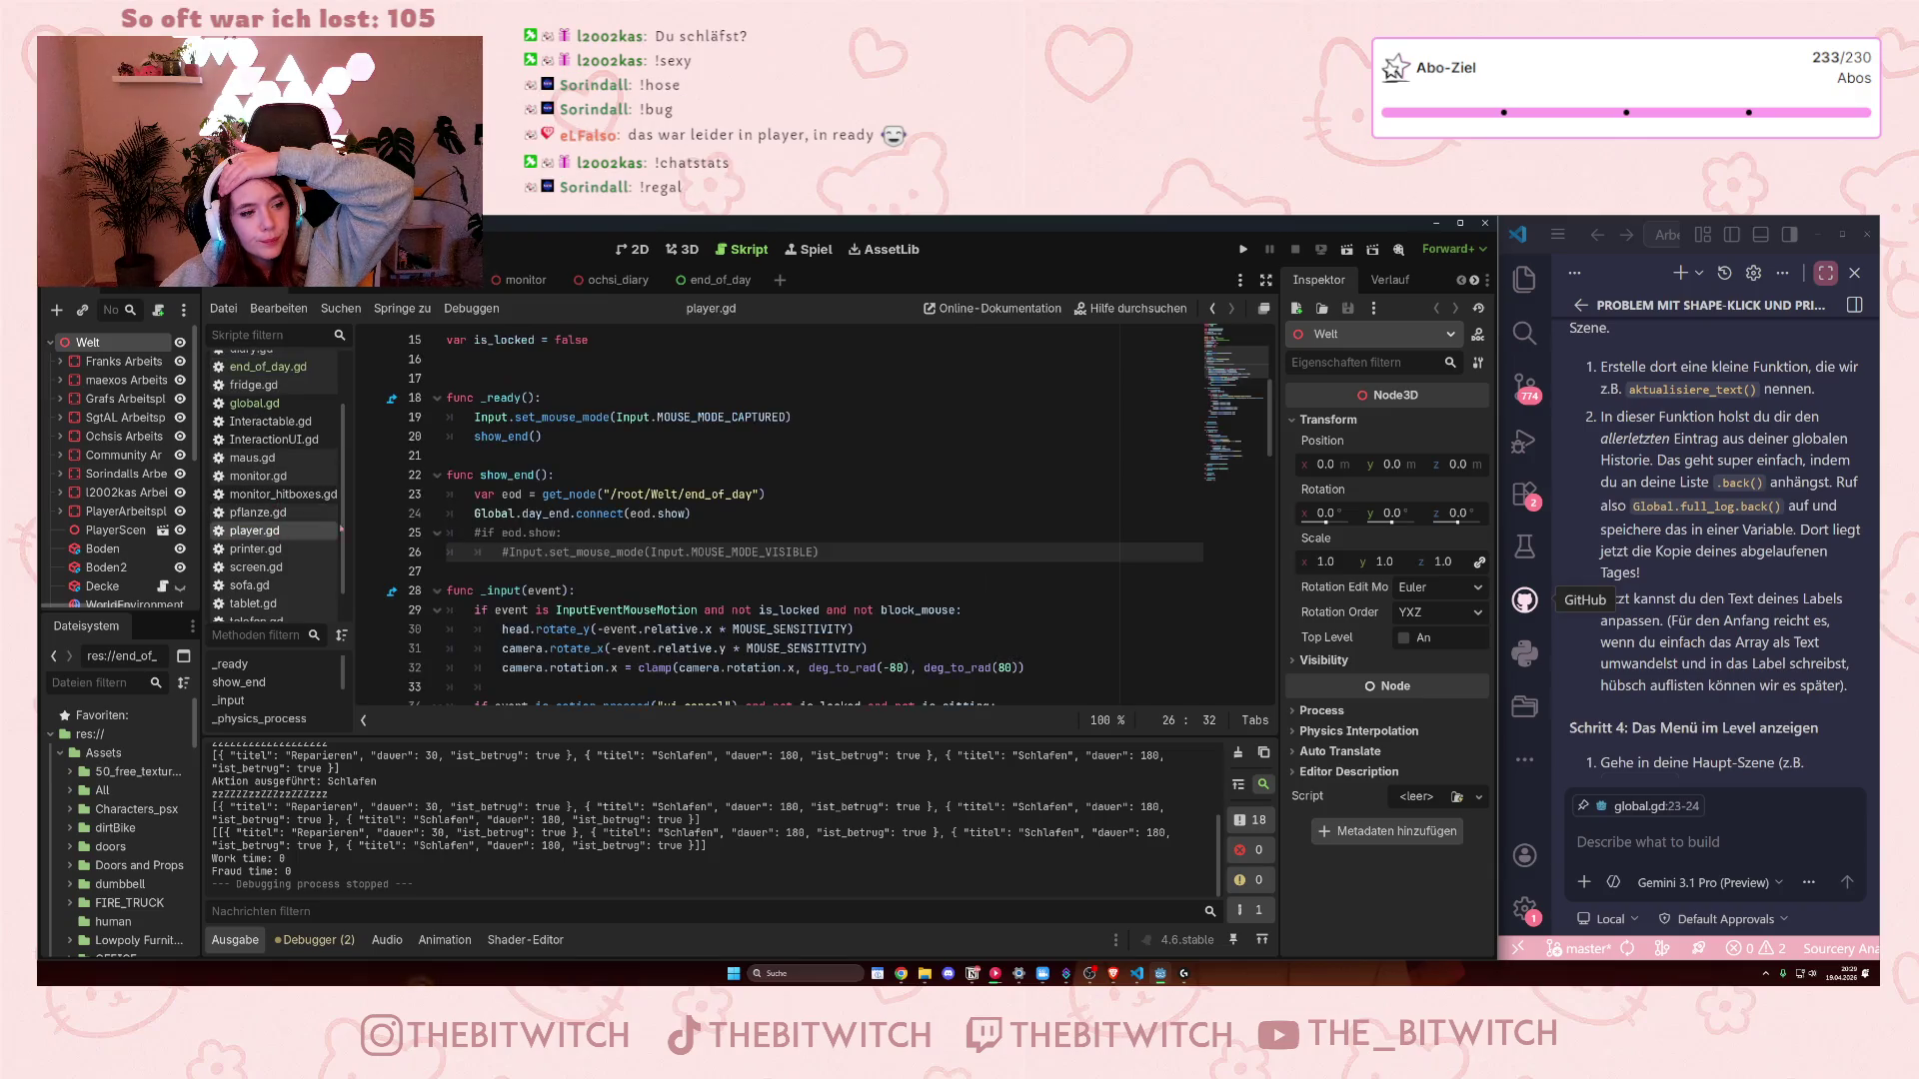
pyautogui.scroll(-15, 673, 537)
pyautogui.scroll(3, 664, 536)
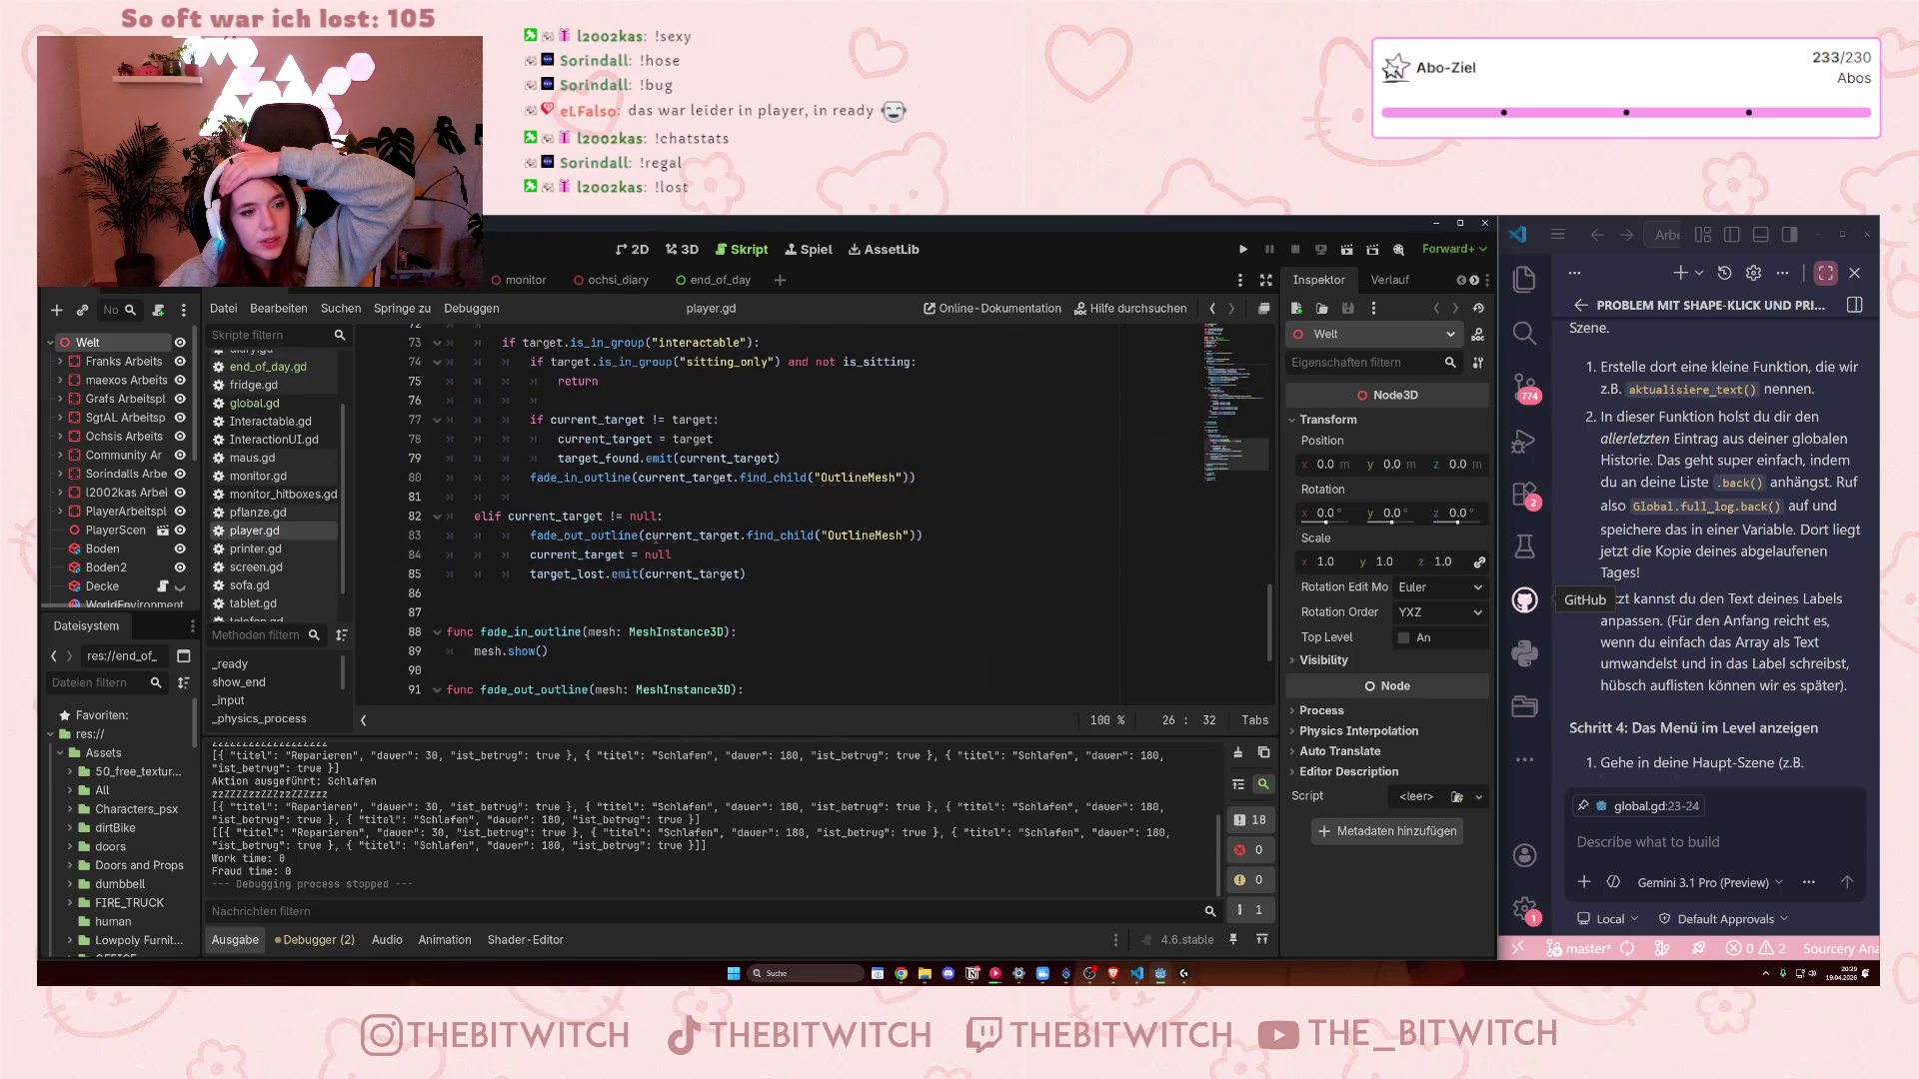
pyautogui.scroll(7, 665, 536)
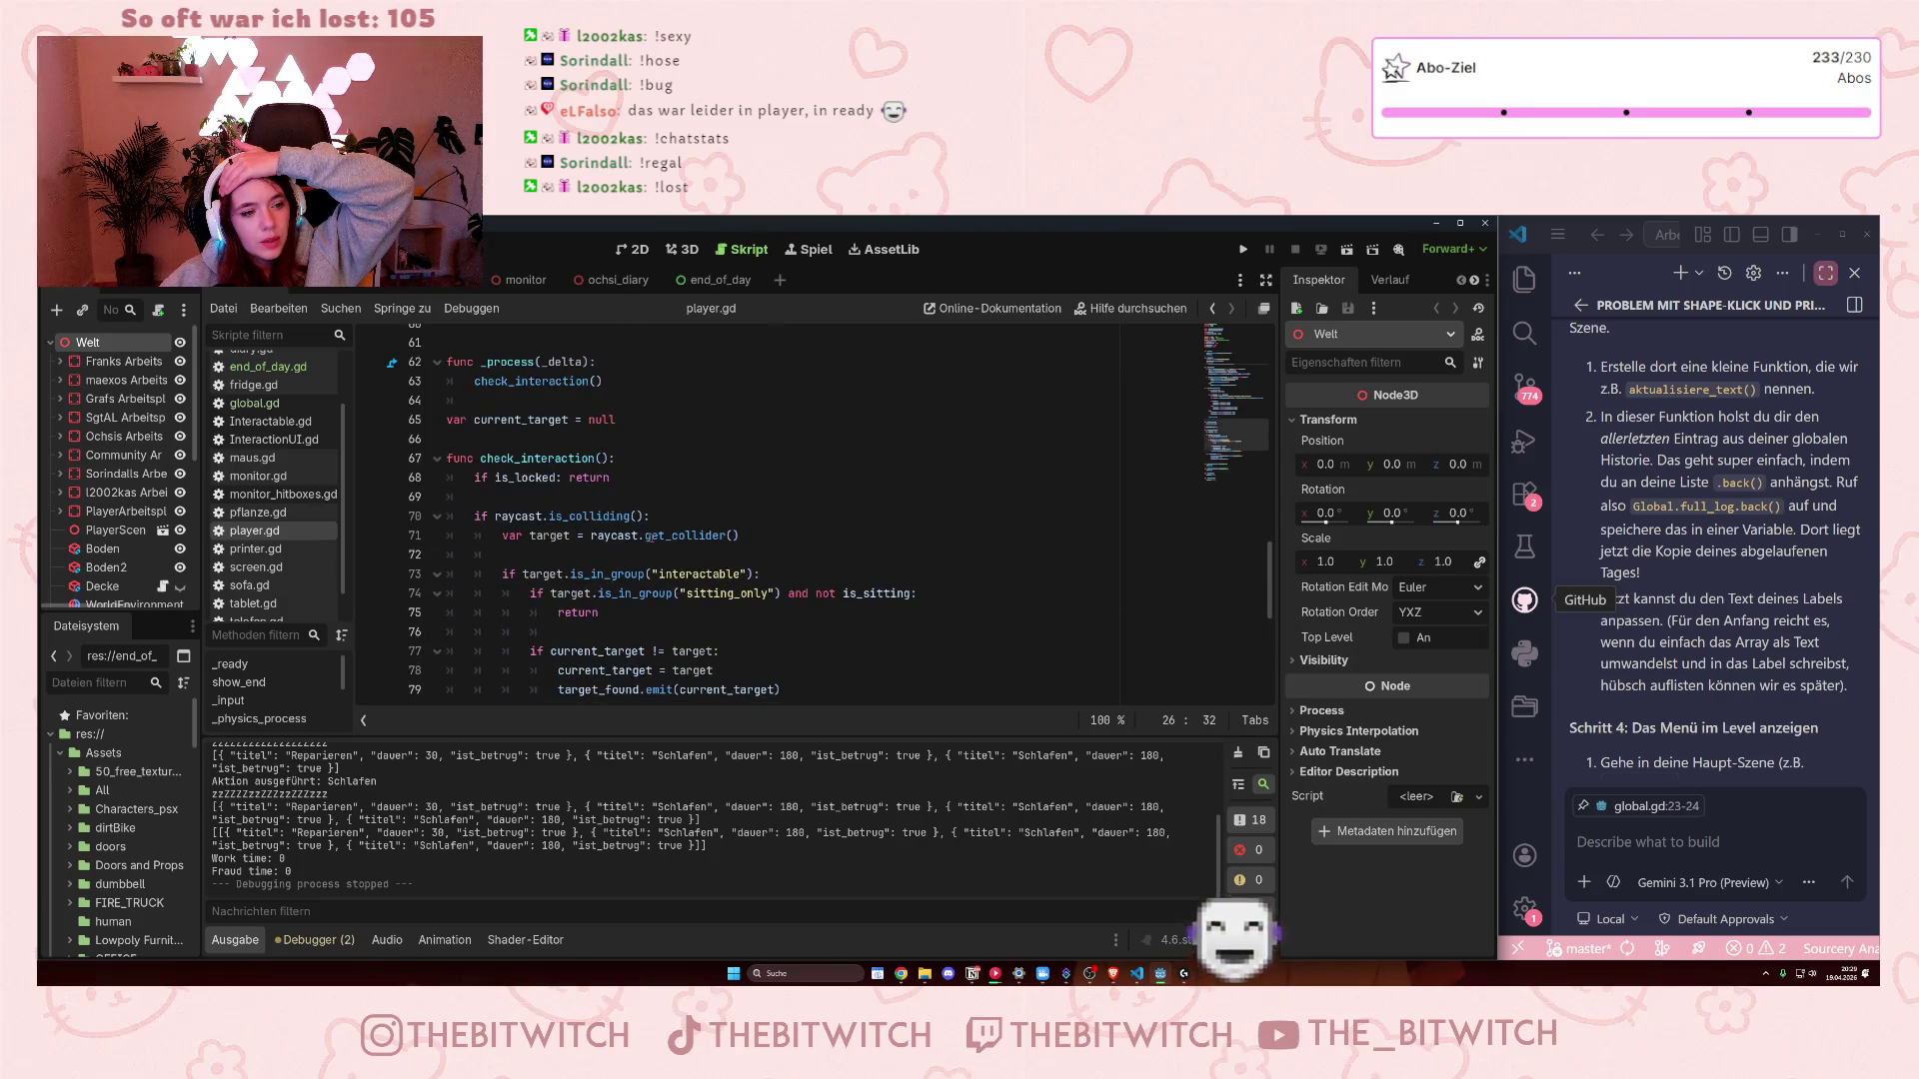
pyautogui.click(255, 403)
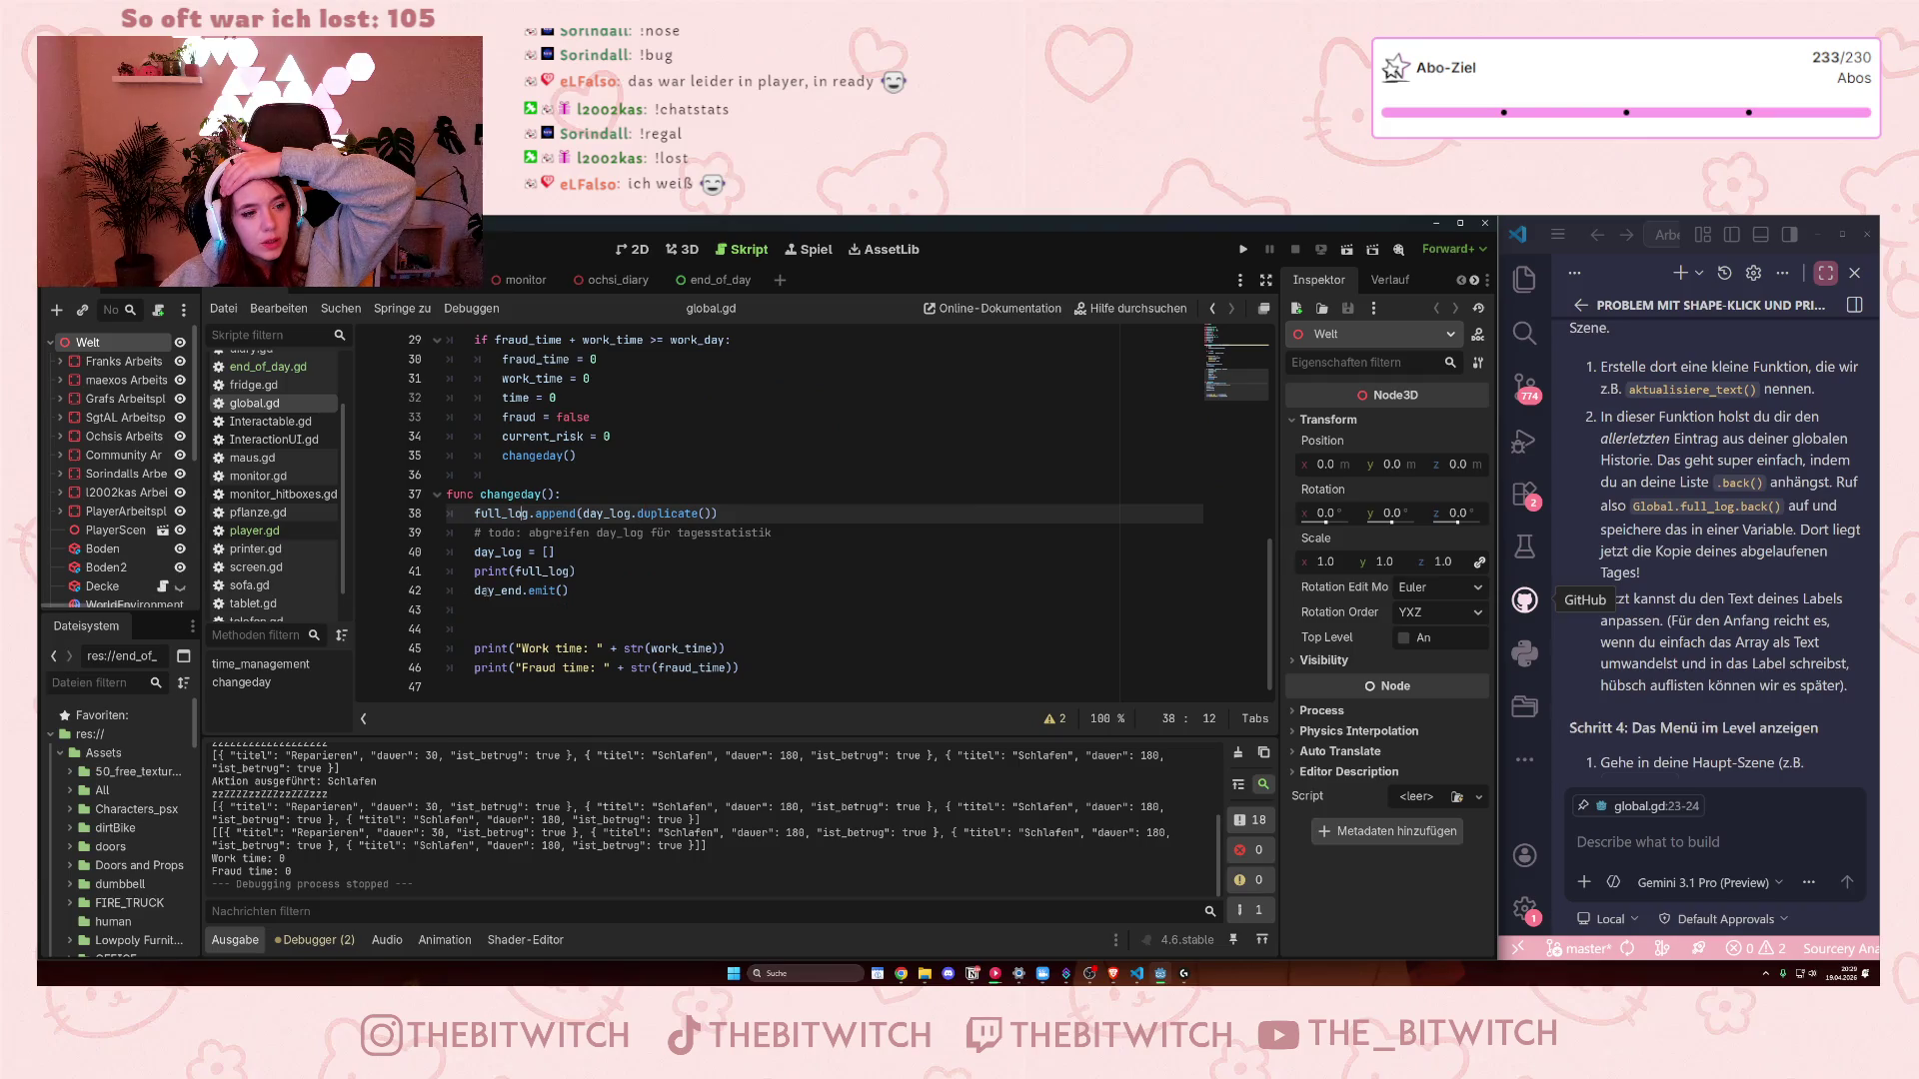
pyautogui.click(586, 591)
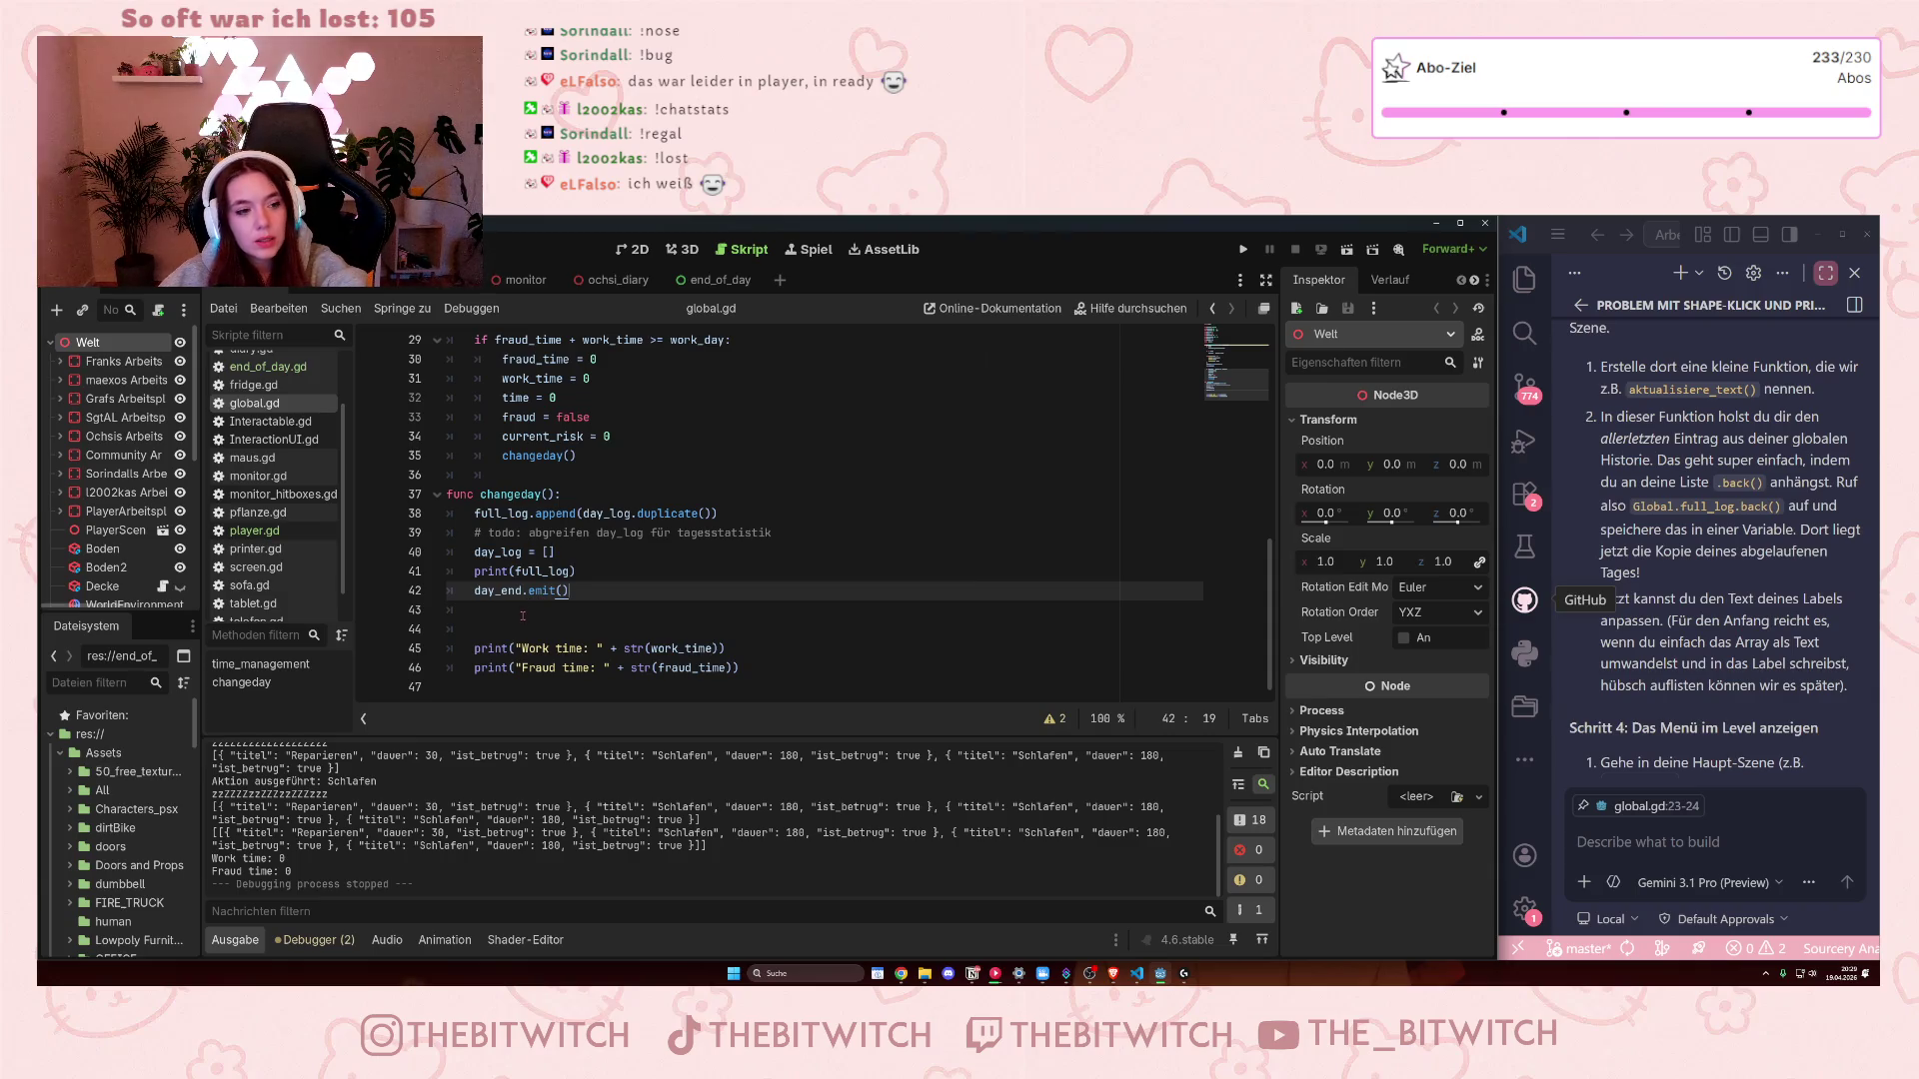
pyautogui.press('Return')
pyautogui.scroll(2, 281, 431)
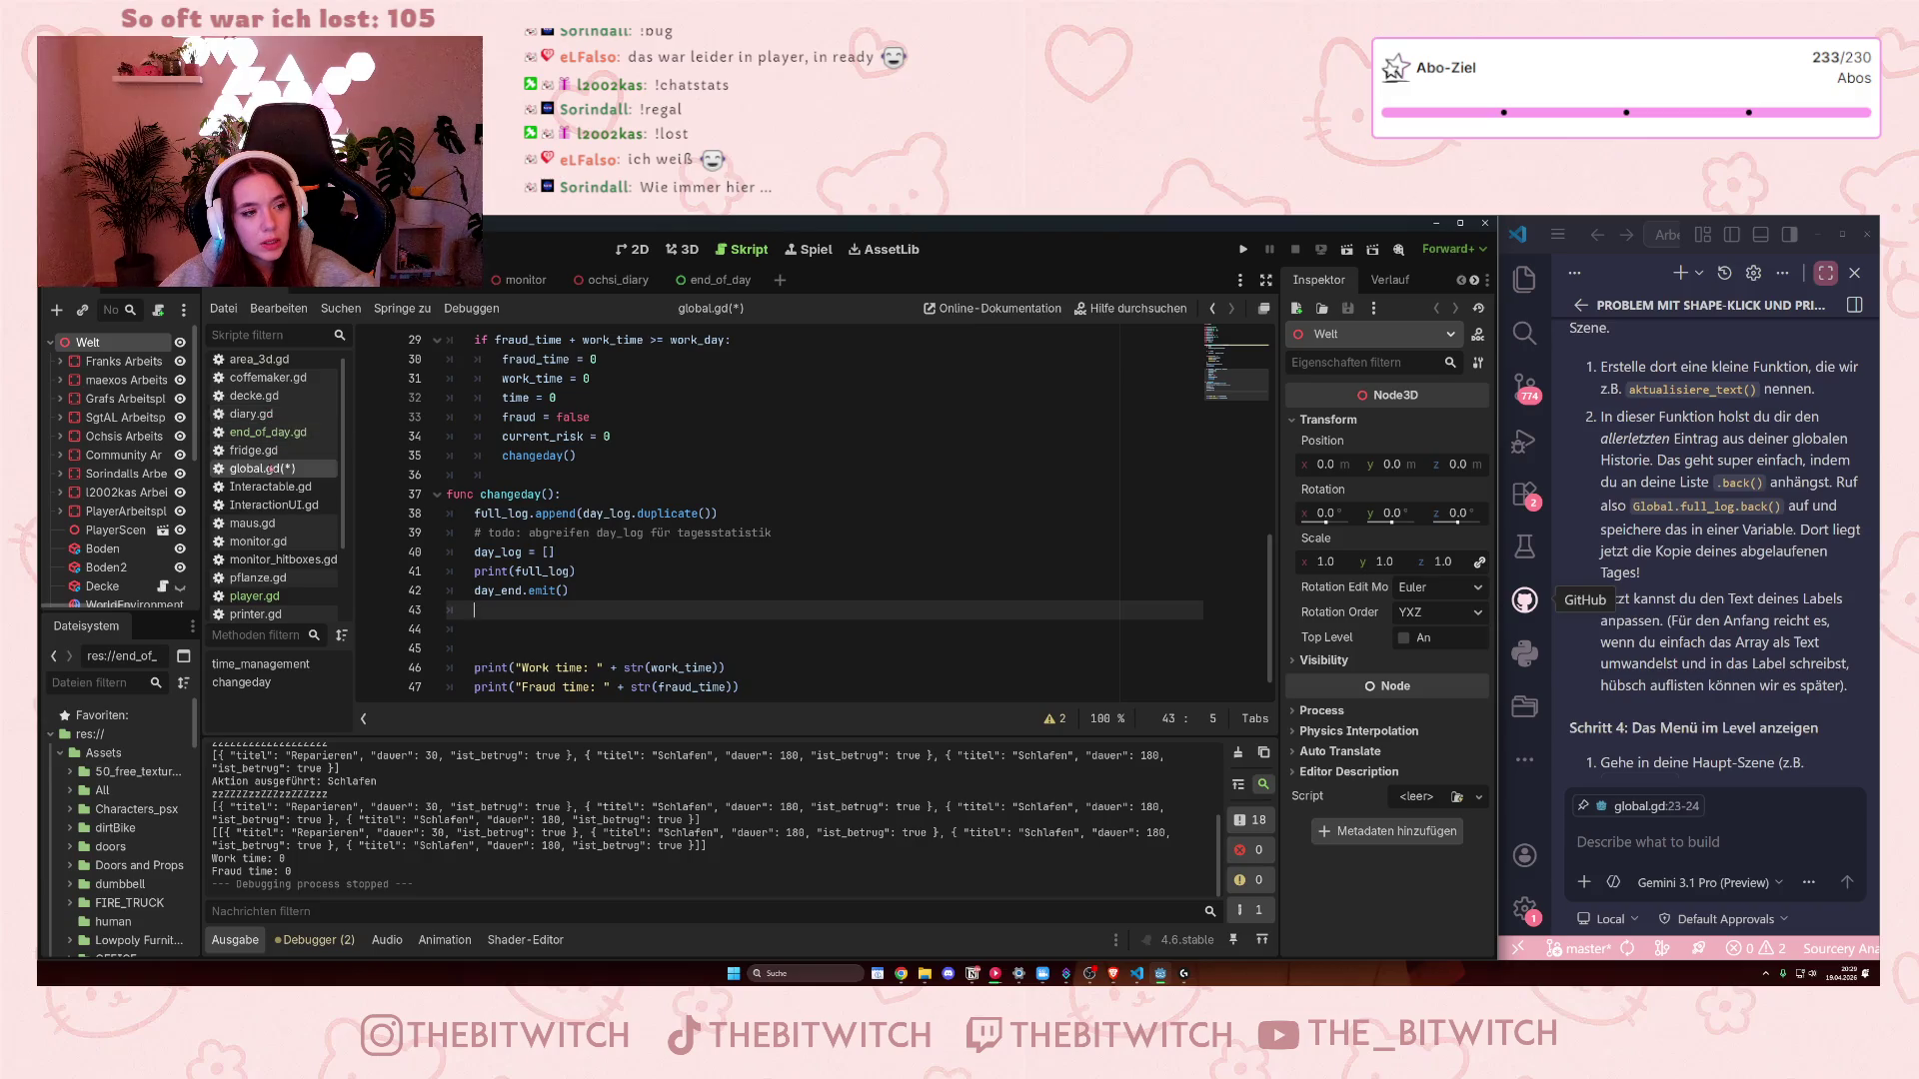
# Remove the Input.set_mouse_mode CAPTURED line and its empty line from player.gd's _ready.
pyautogui.click(255, 596)
pyautogui.scroll(15, 504, 456)
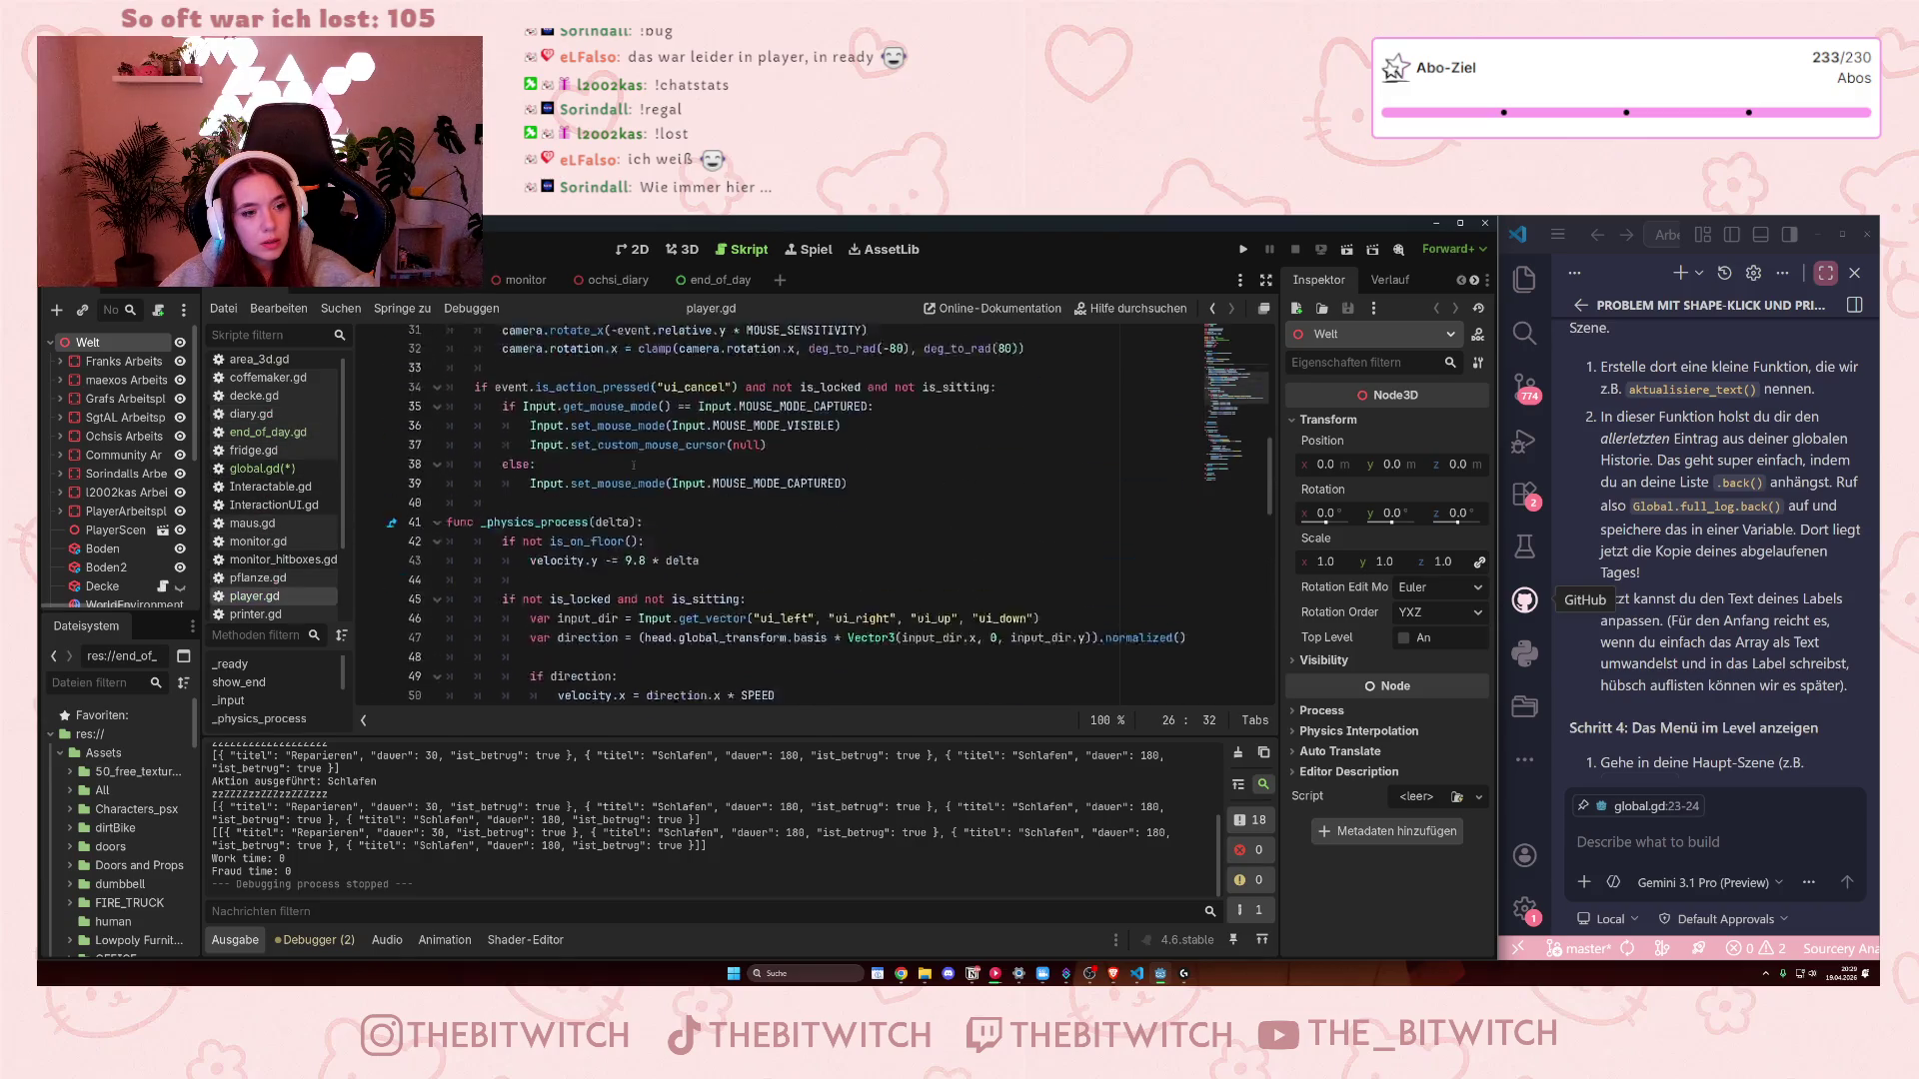
pyautogui.scroll(-2, 559, 637)
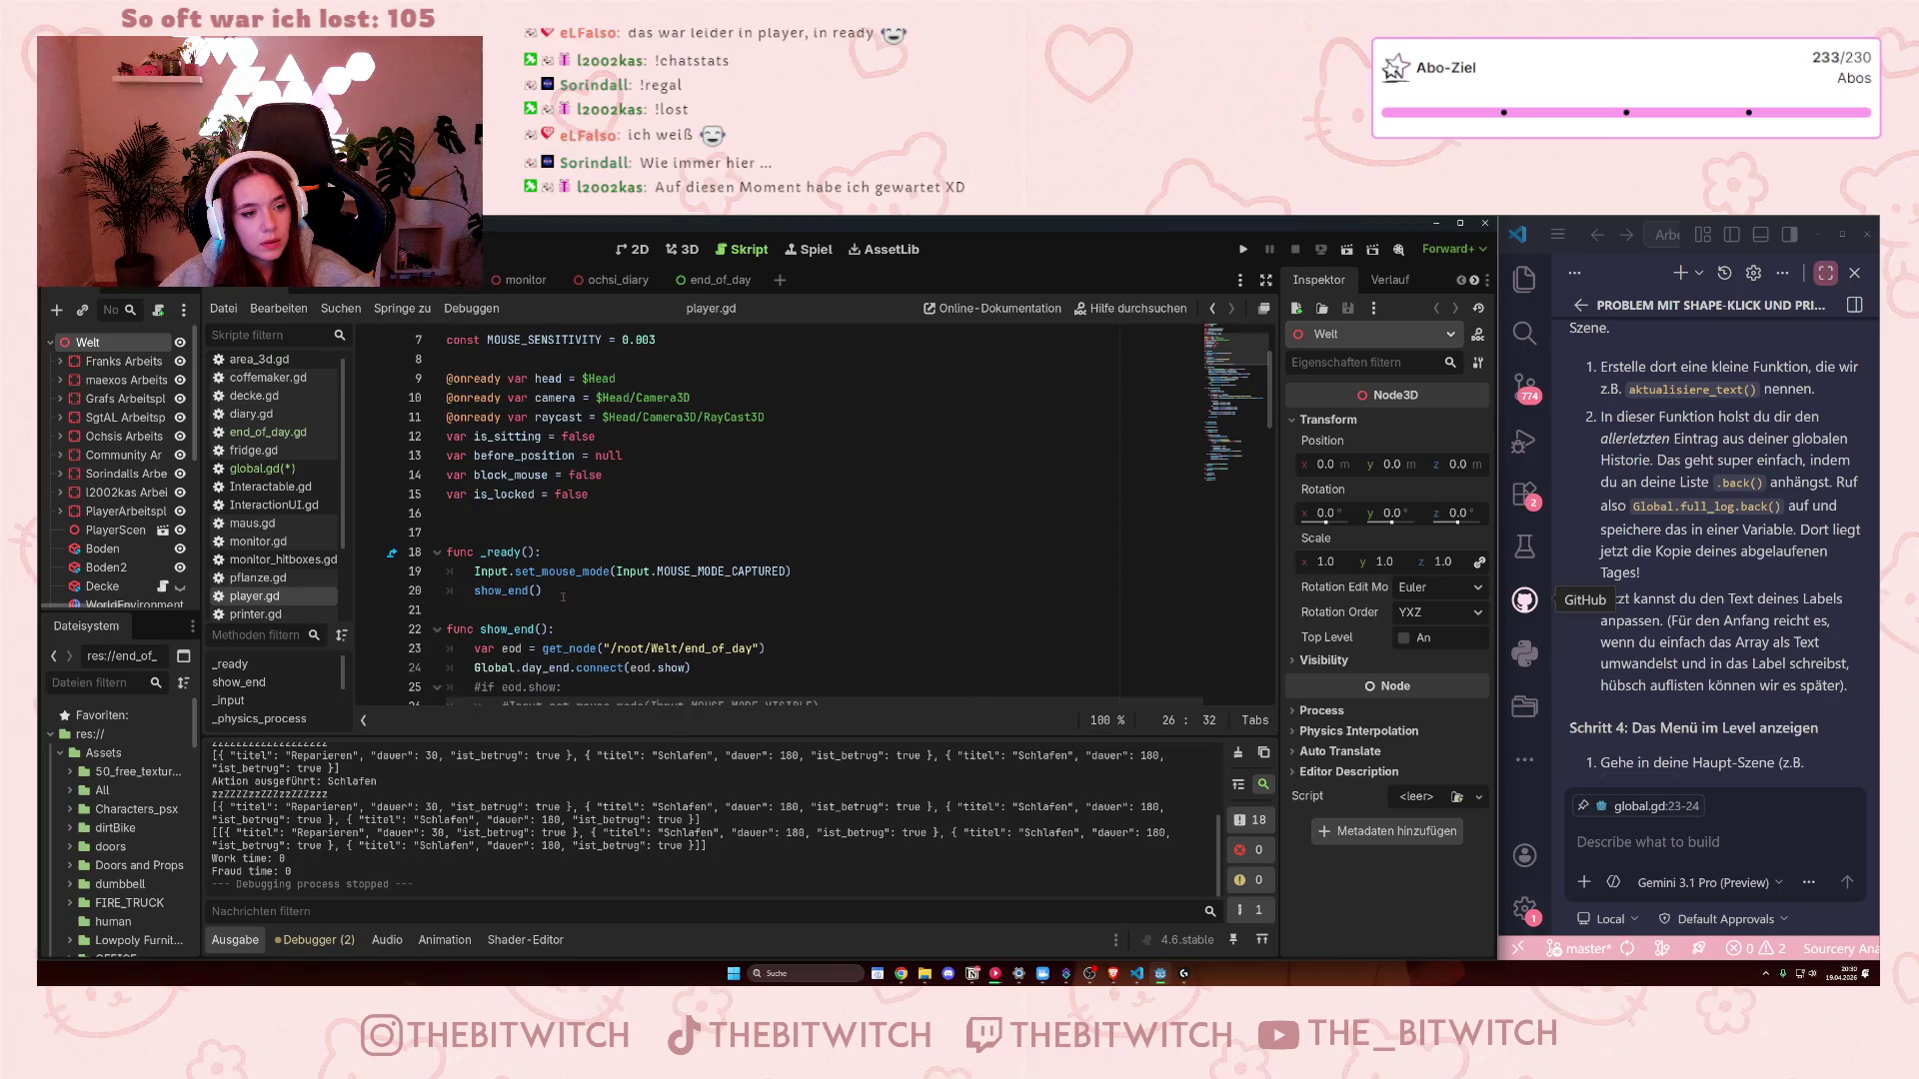
pyautogui.moveTo(545, 591); pyautogui.dragTo(473, 571)
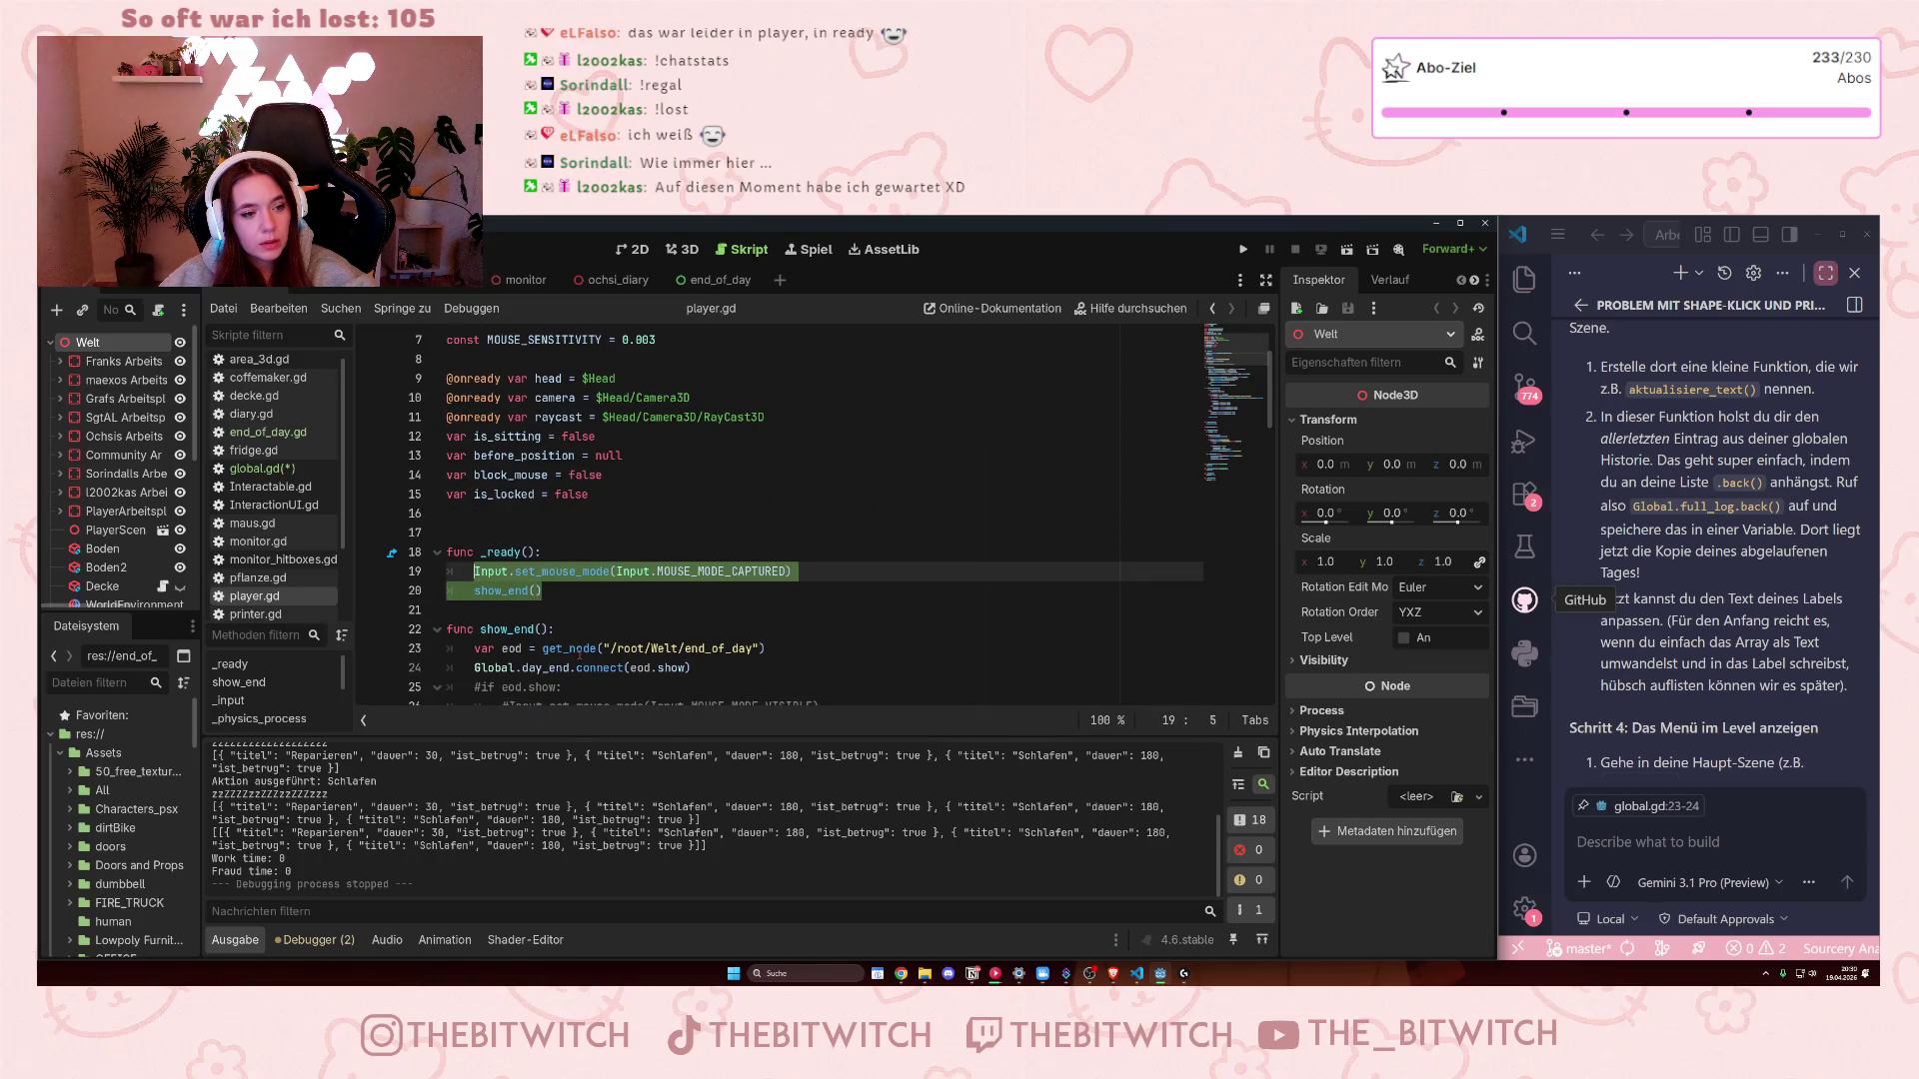
pyautogui.moveTo(578, 649)
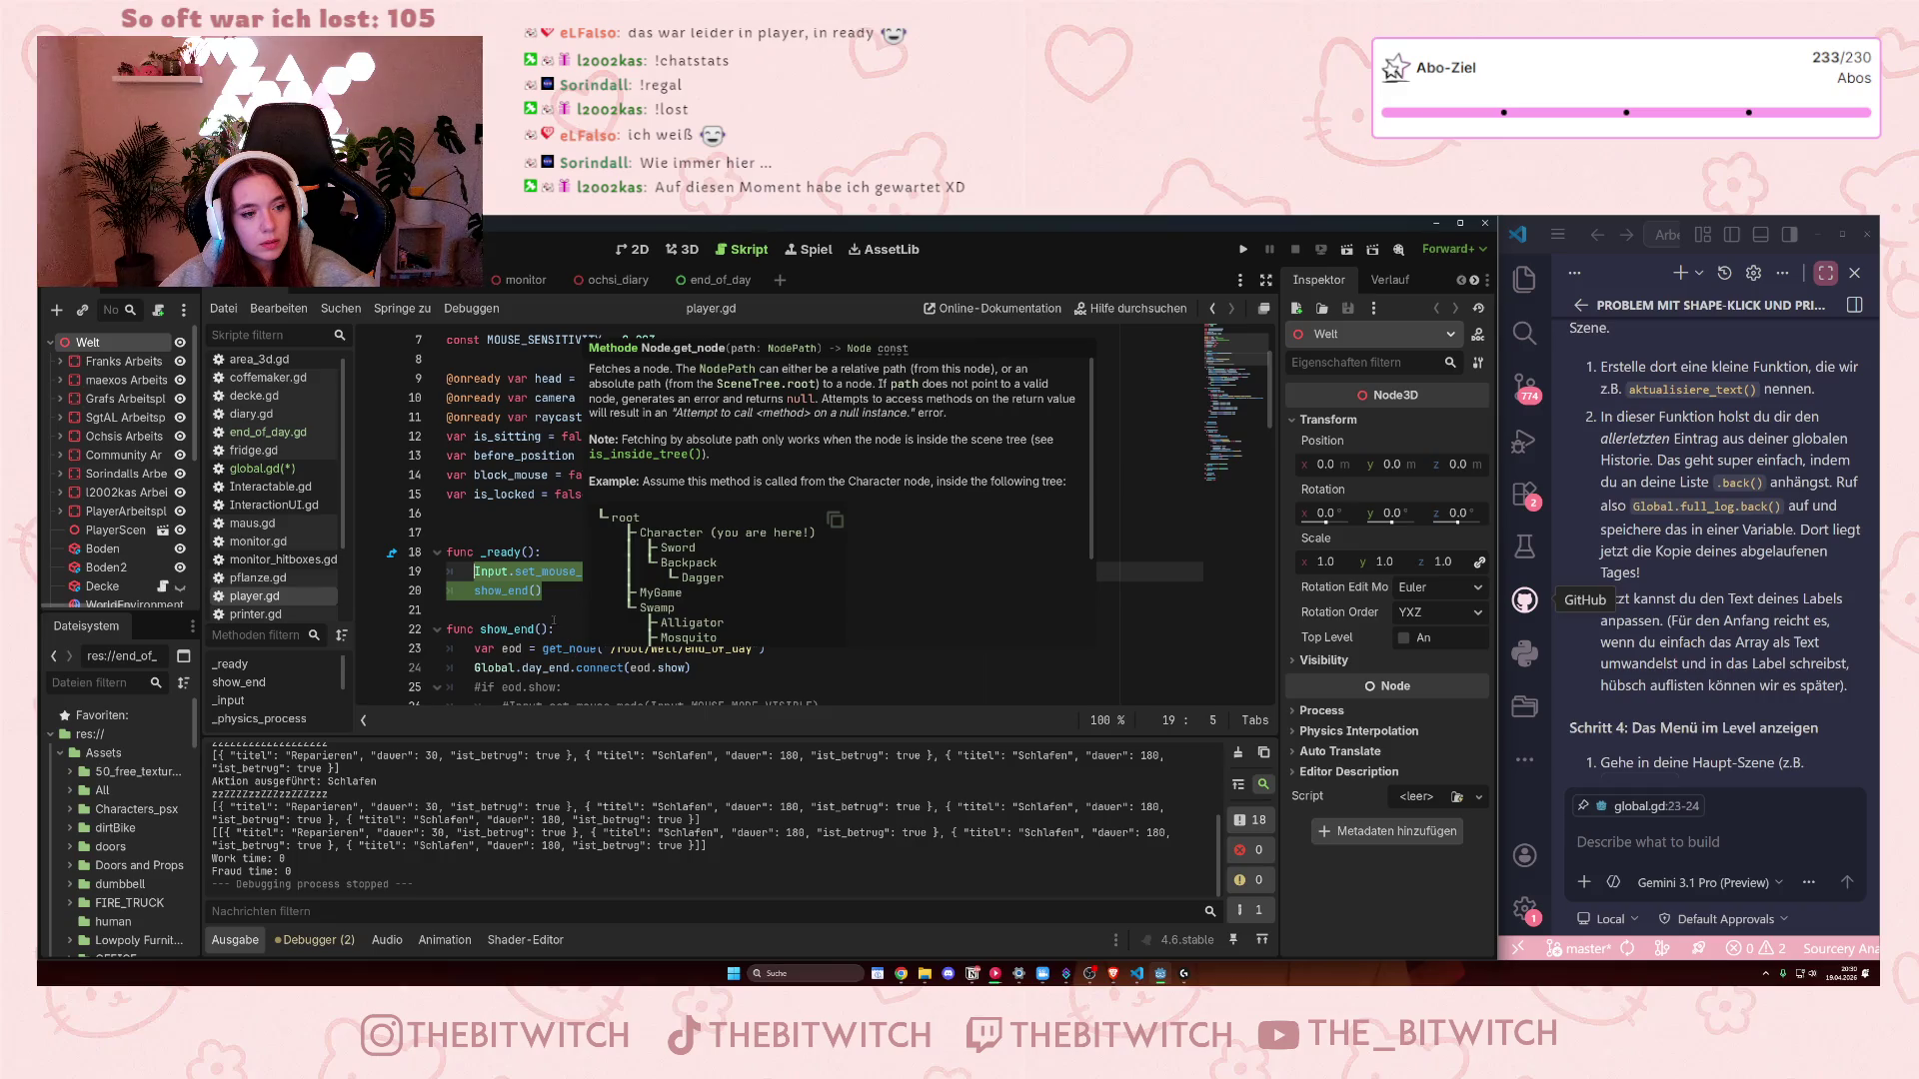
pyautogui.moveTo(791, 571); pyautogui.dragTo(474, 570)
pyautogui.hotkey('ctrl', 'c')
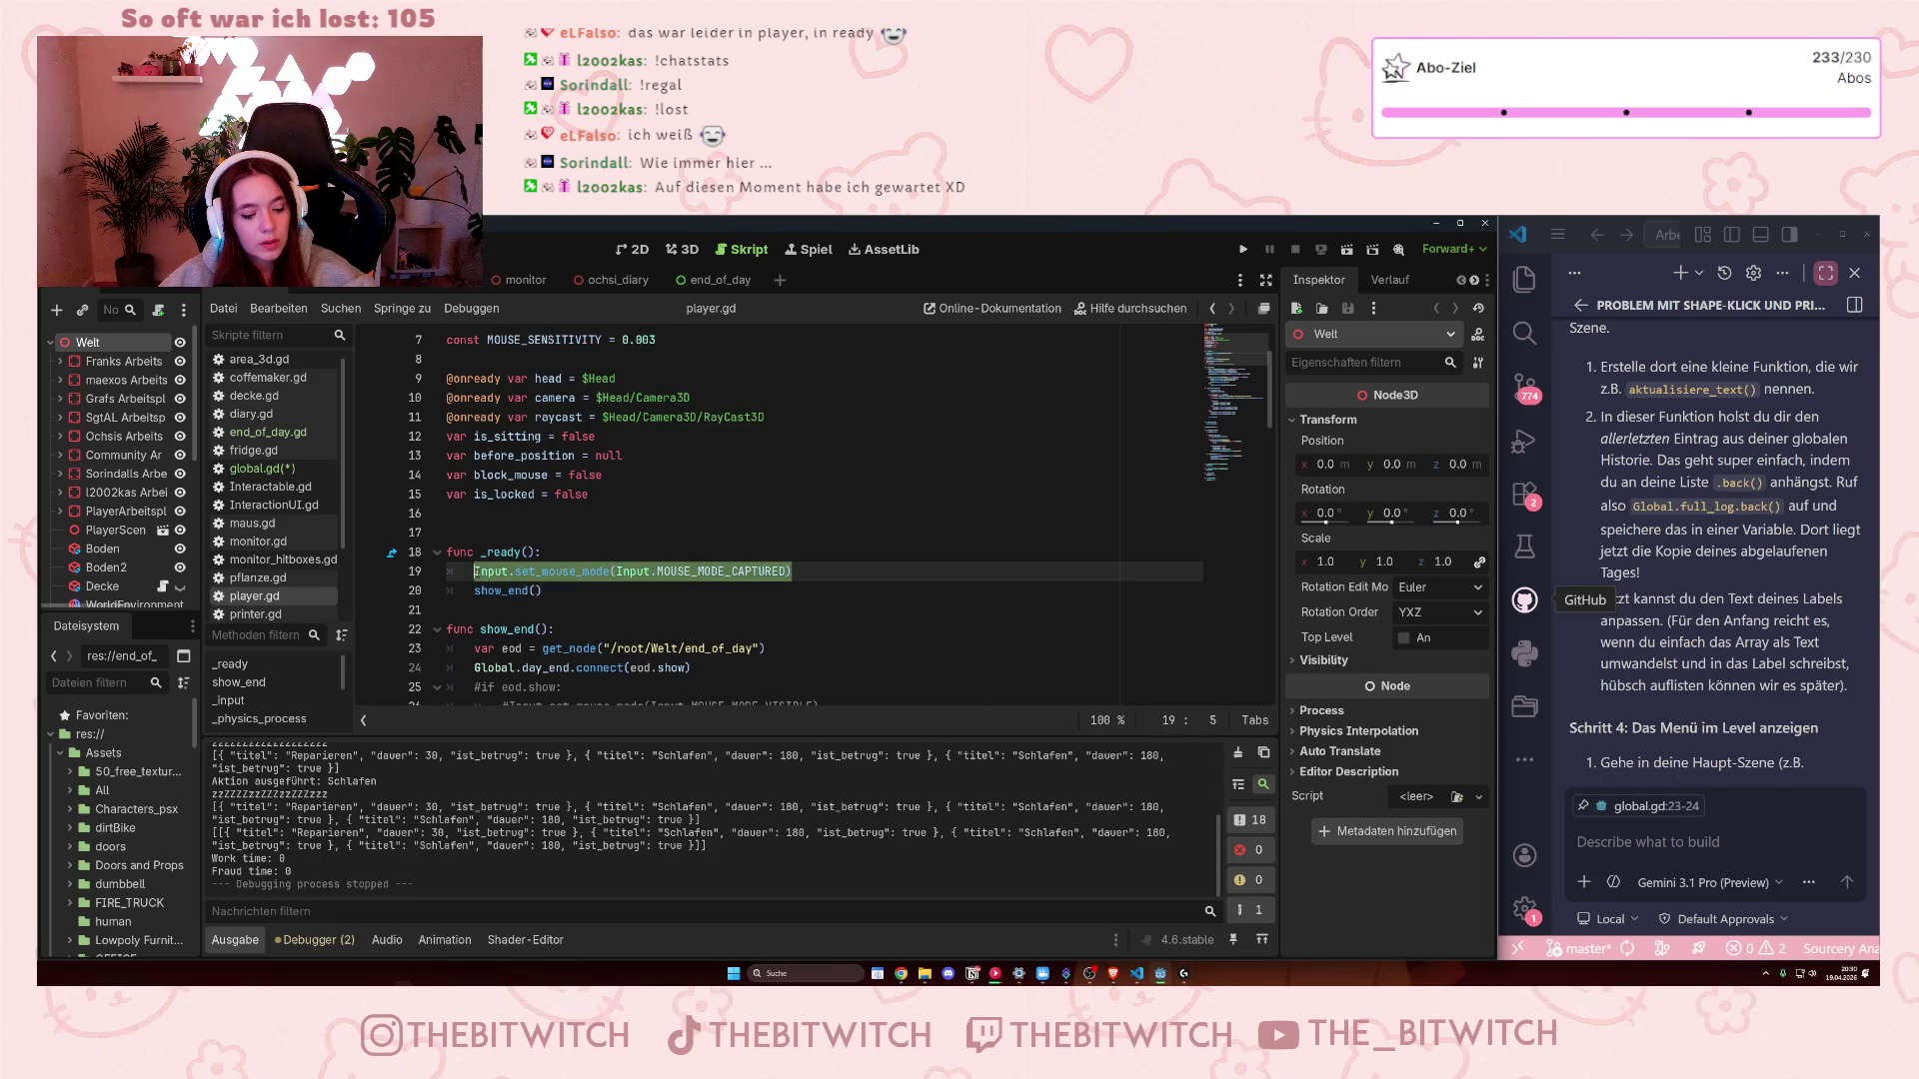
pyautogui.press('BackSpace')
pyautogui.press('BackSpace')
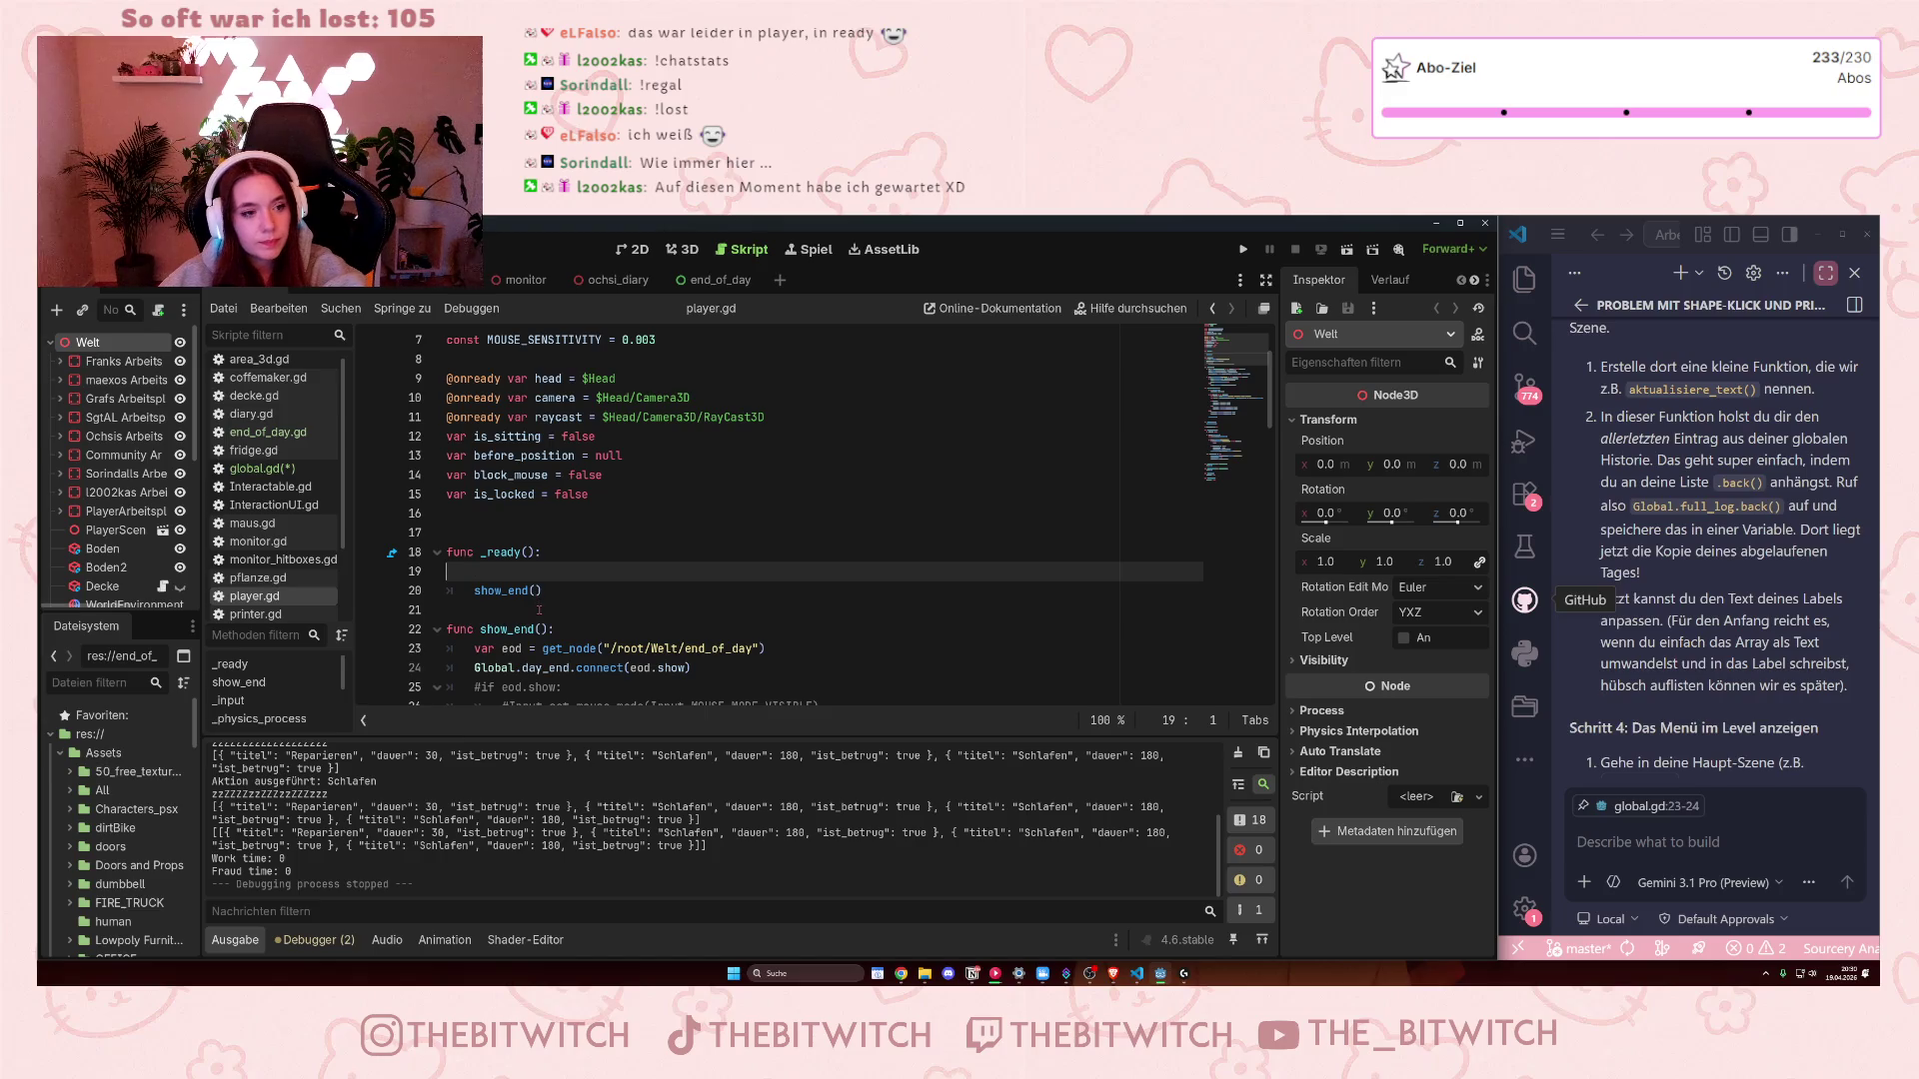
pyautogui.press('BackSpace')
pyautogui.scroll(-3, 267, 508)
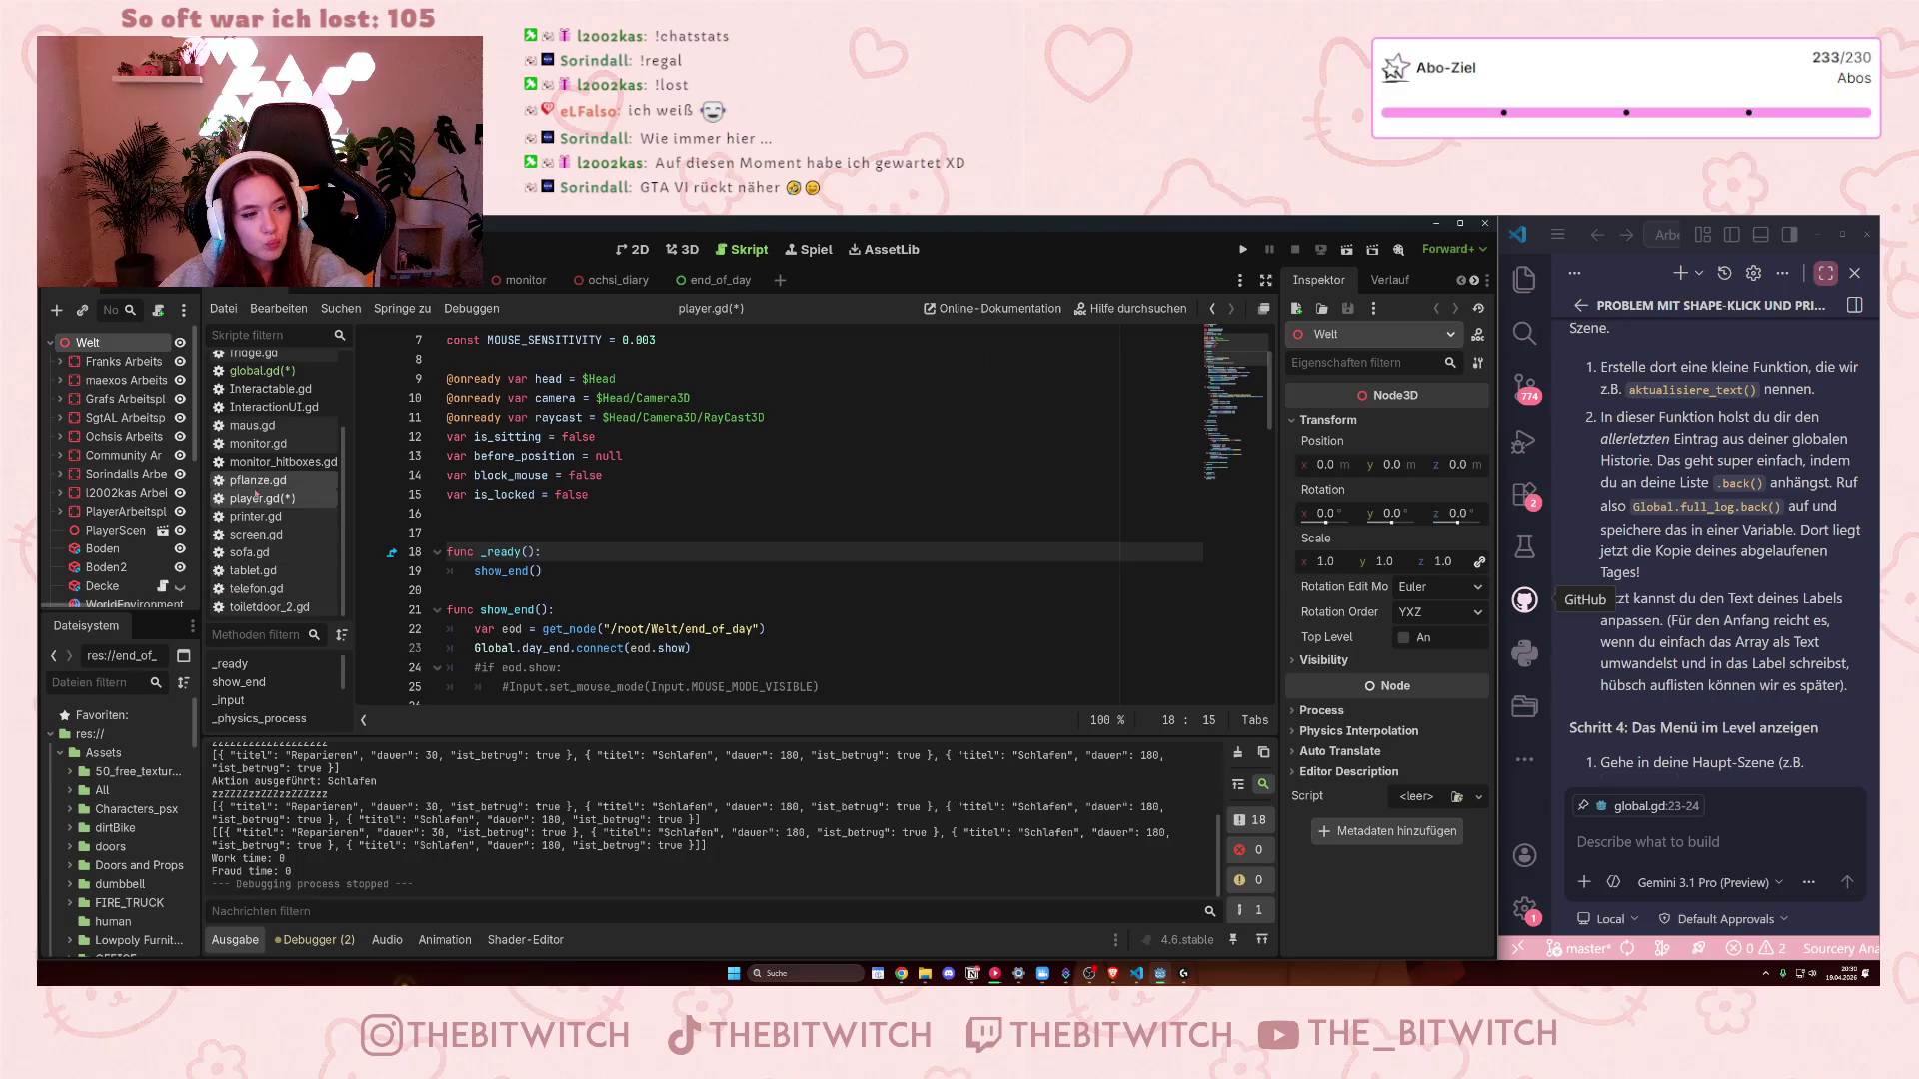
# Paste the line into changeday, undo it, delete the extra blank line, and save global.gd.
pyautogui.click(256, 369)
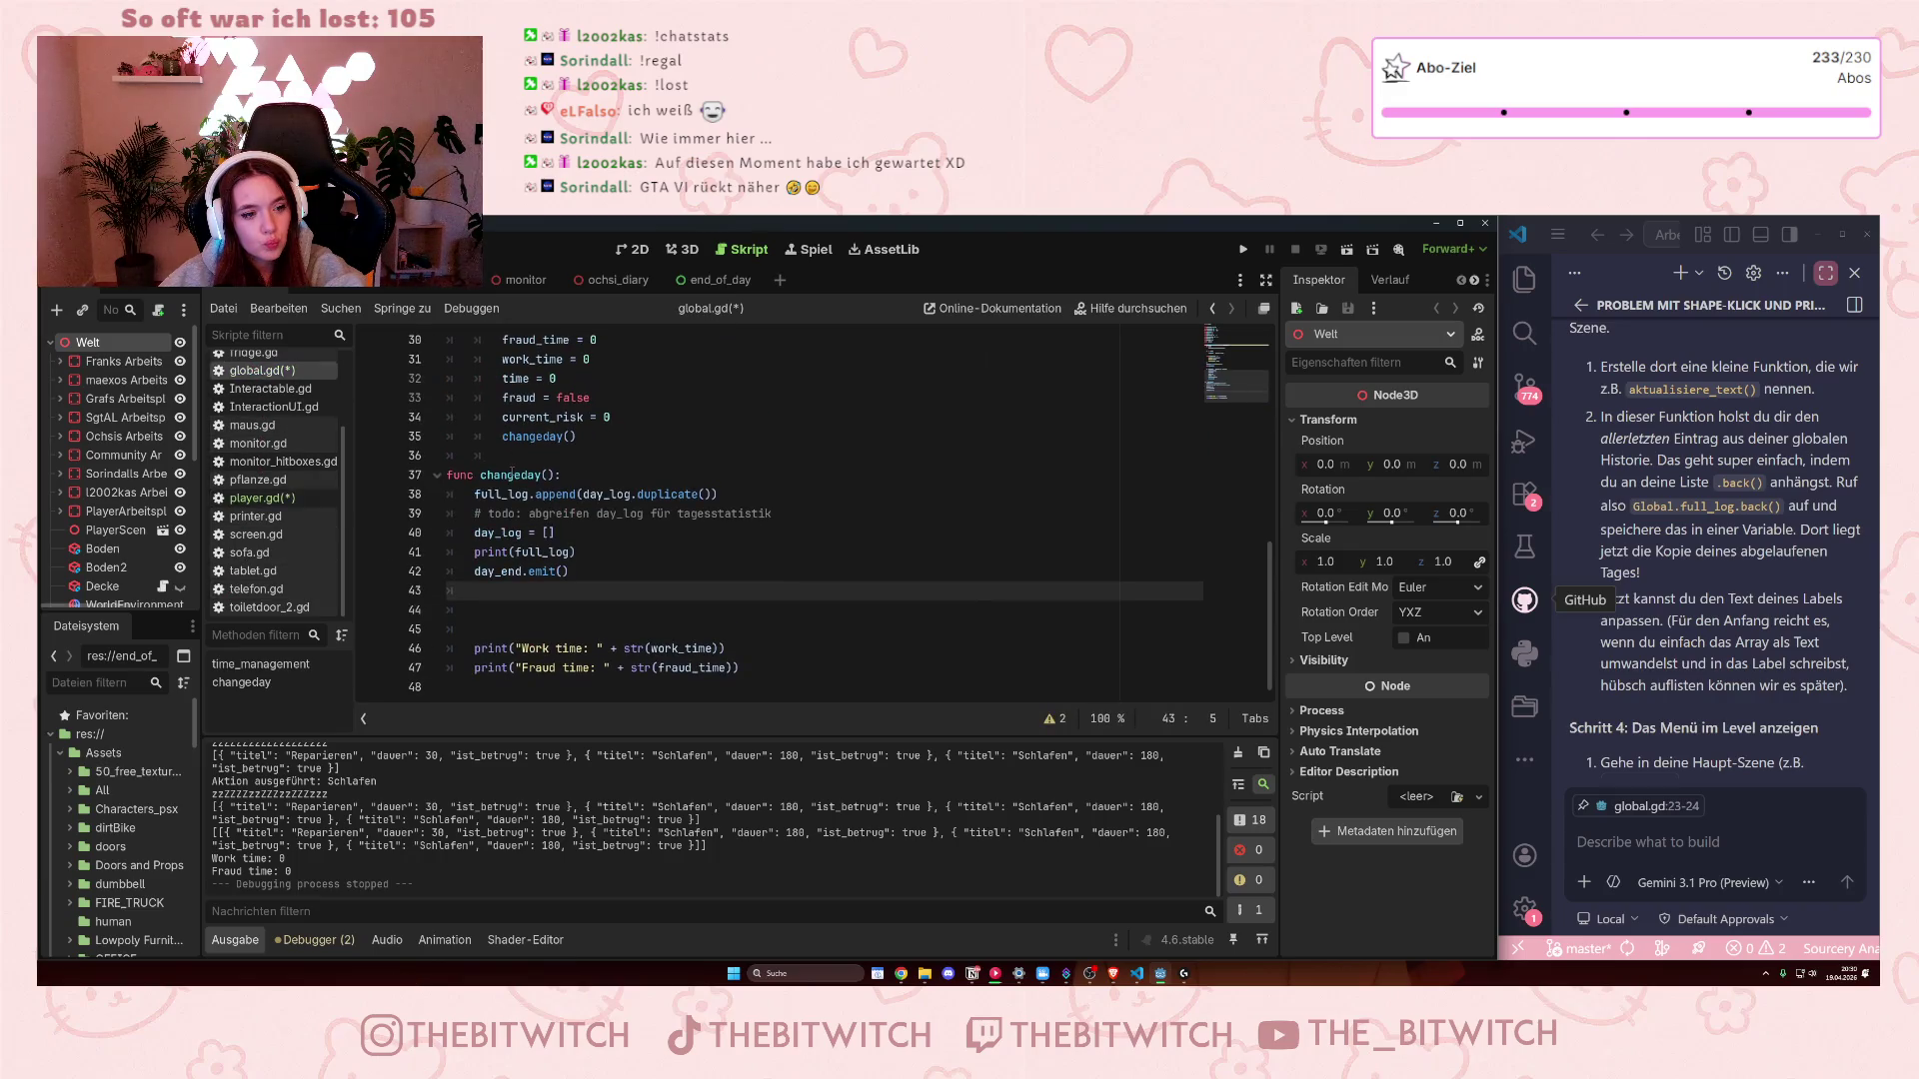
pyautogui.hotkey('ctrl', 'v')
pyautogui.click(657, 551)
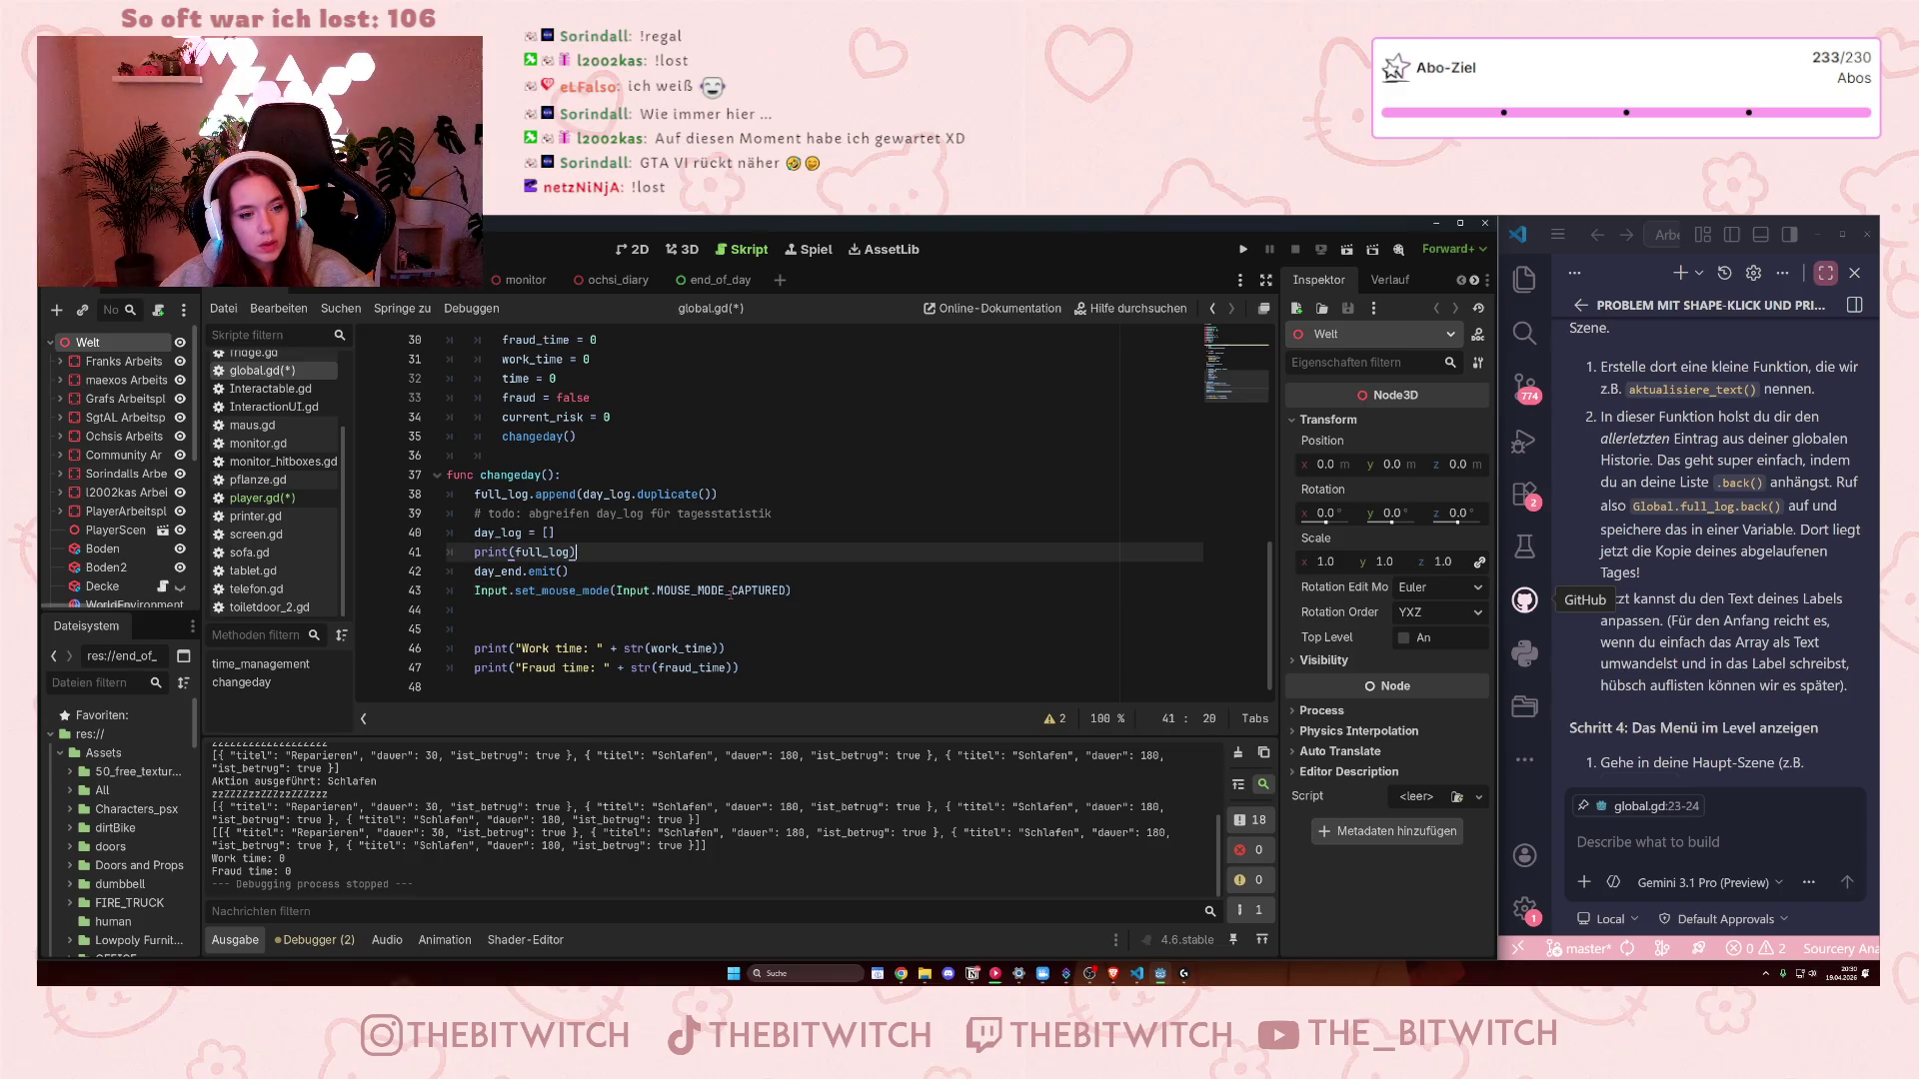
pyautogui.click(732, 591)
pyautogui.hotkey('ctrl', 'z')
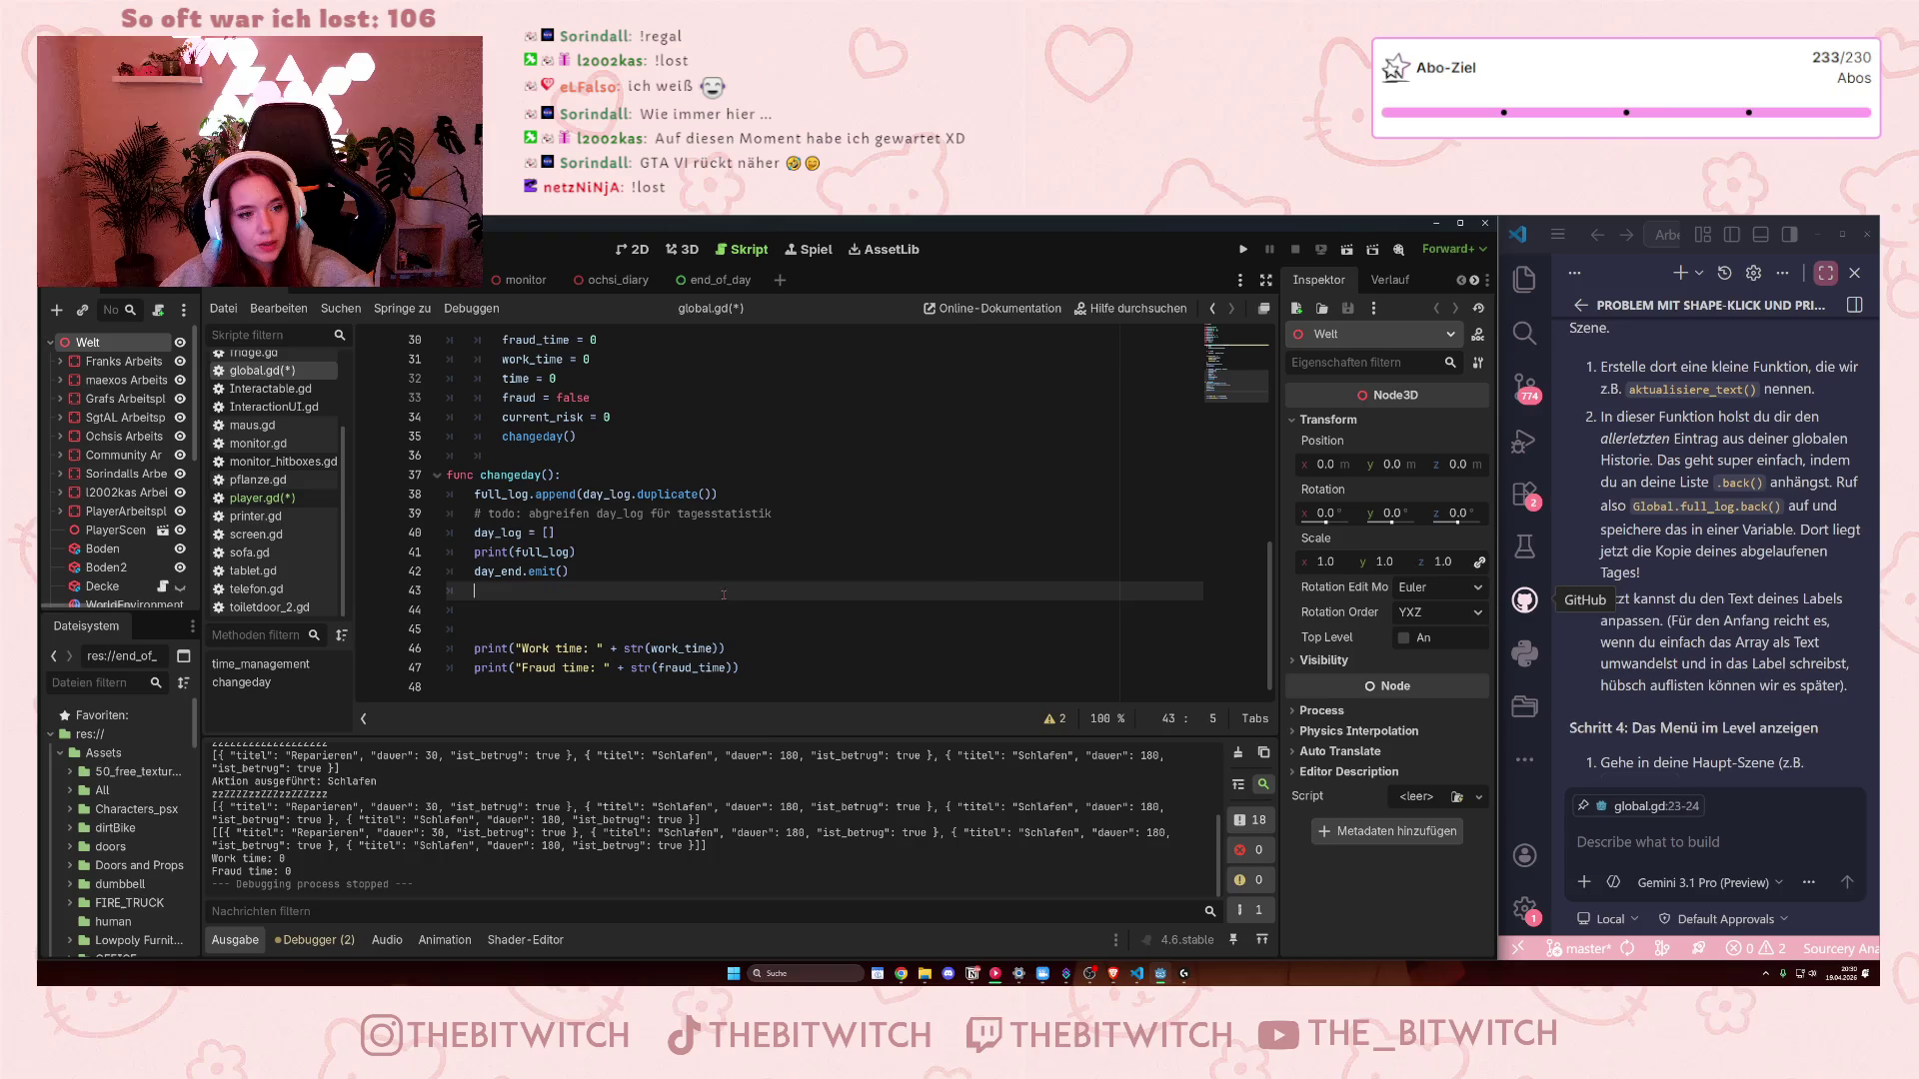
pyautogui.press('BackSpace')
pyautogui.press('BackSpace')
pyautogui.hotkey('ctrl', 's')
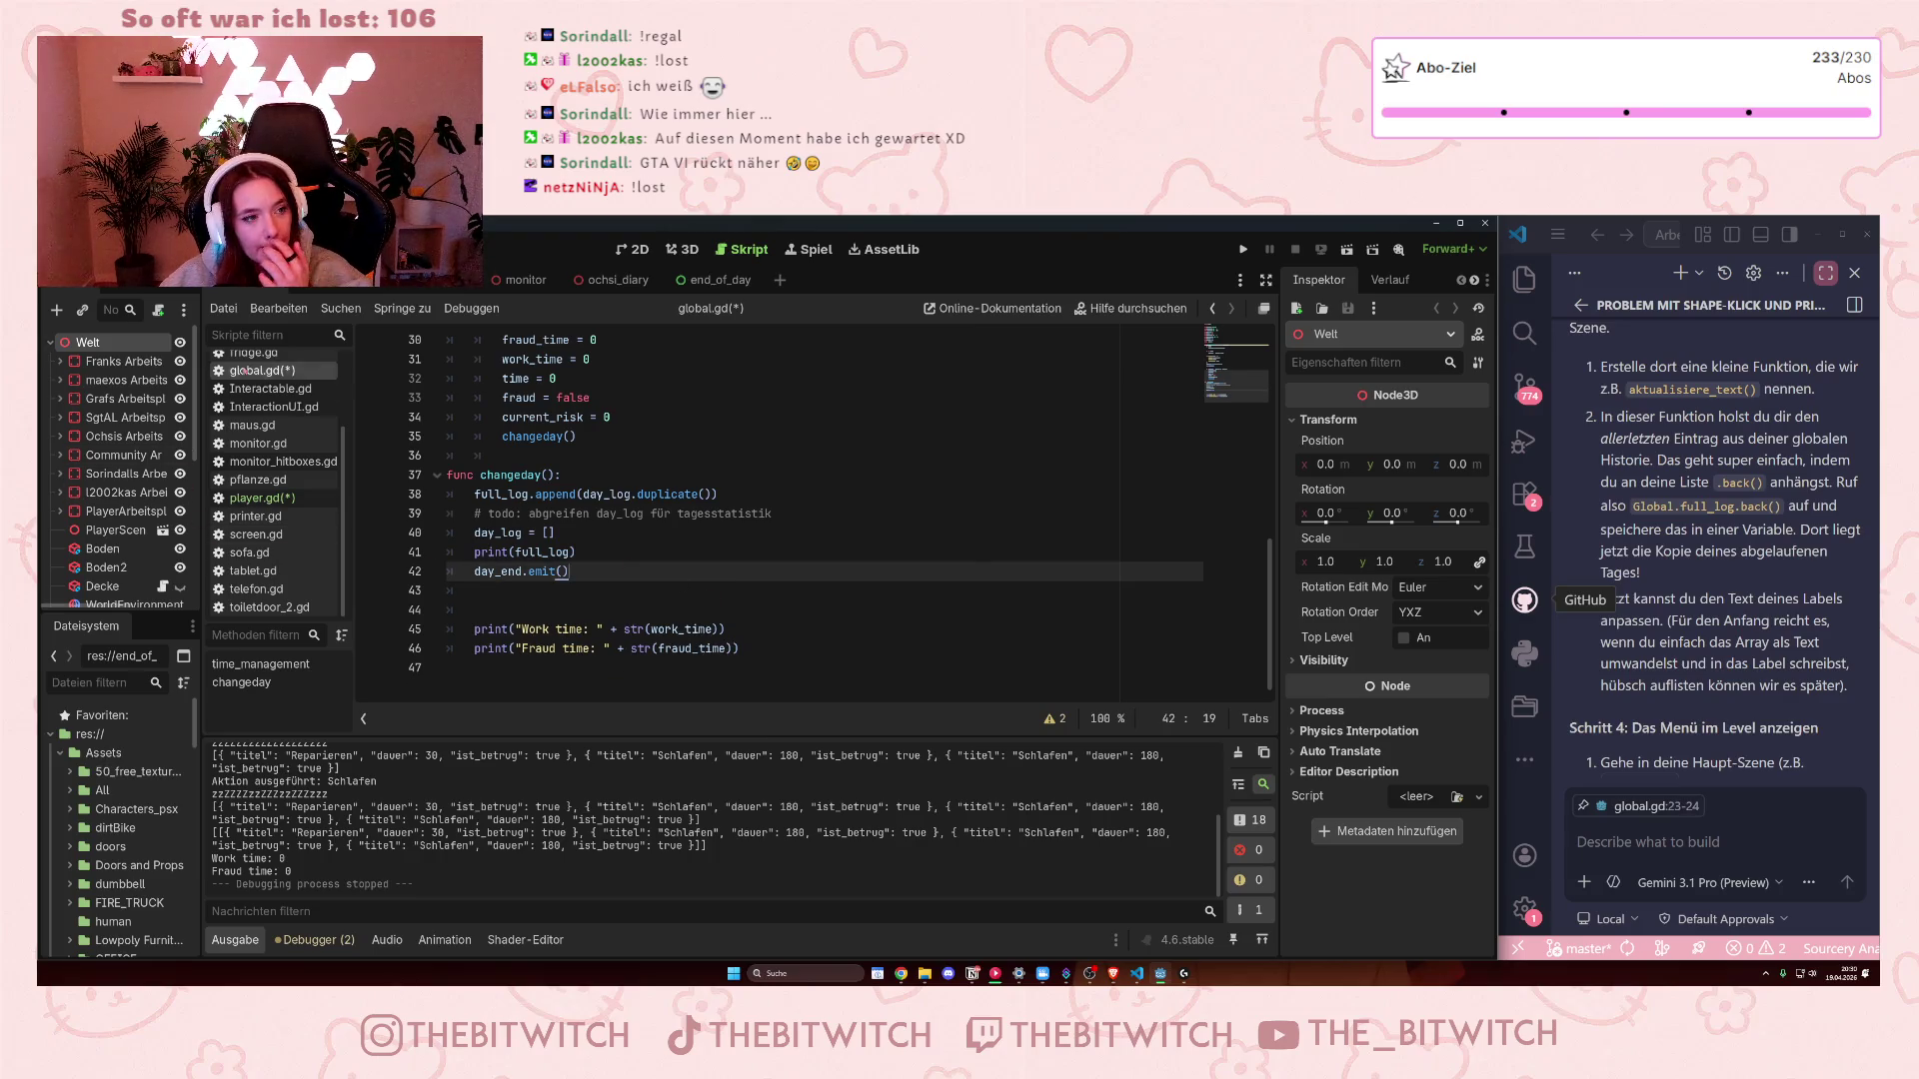
pyautogui.scroll(3, 271, 470)
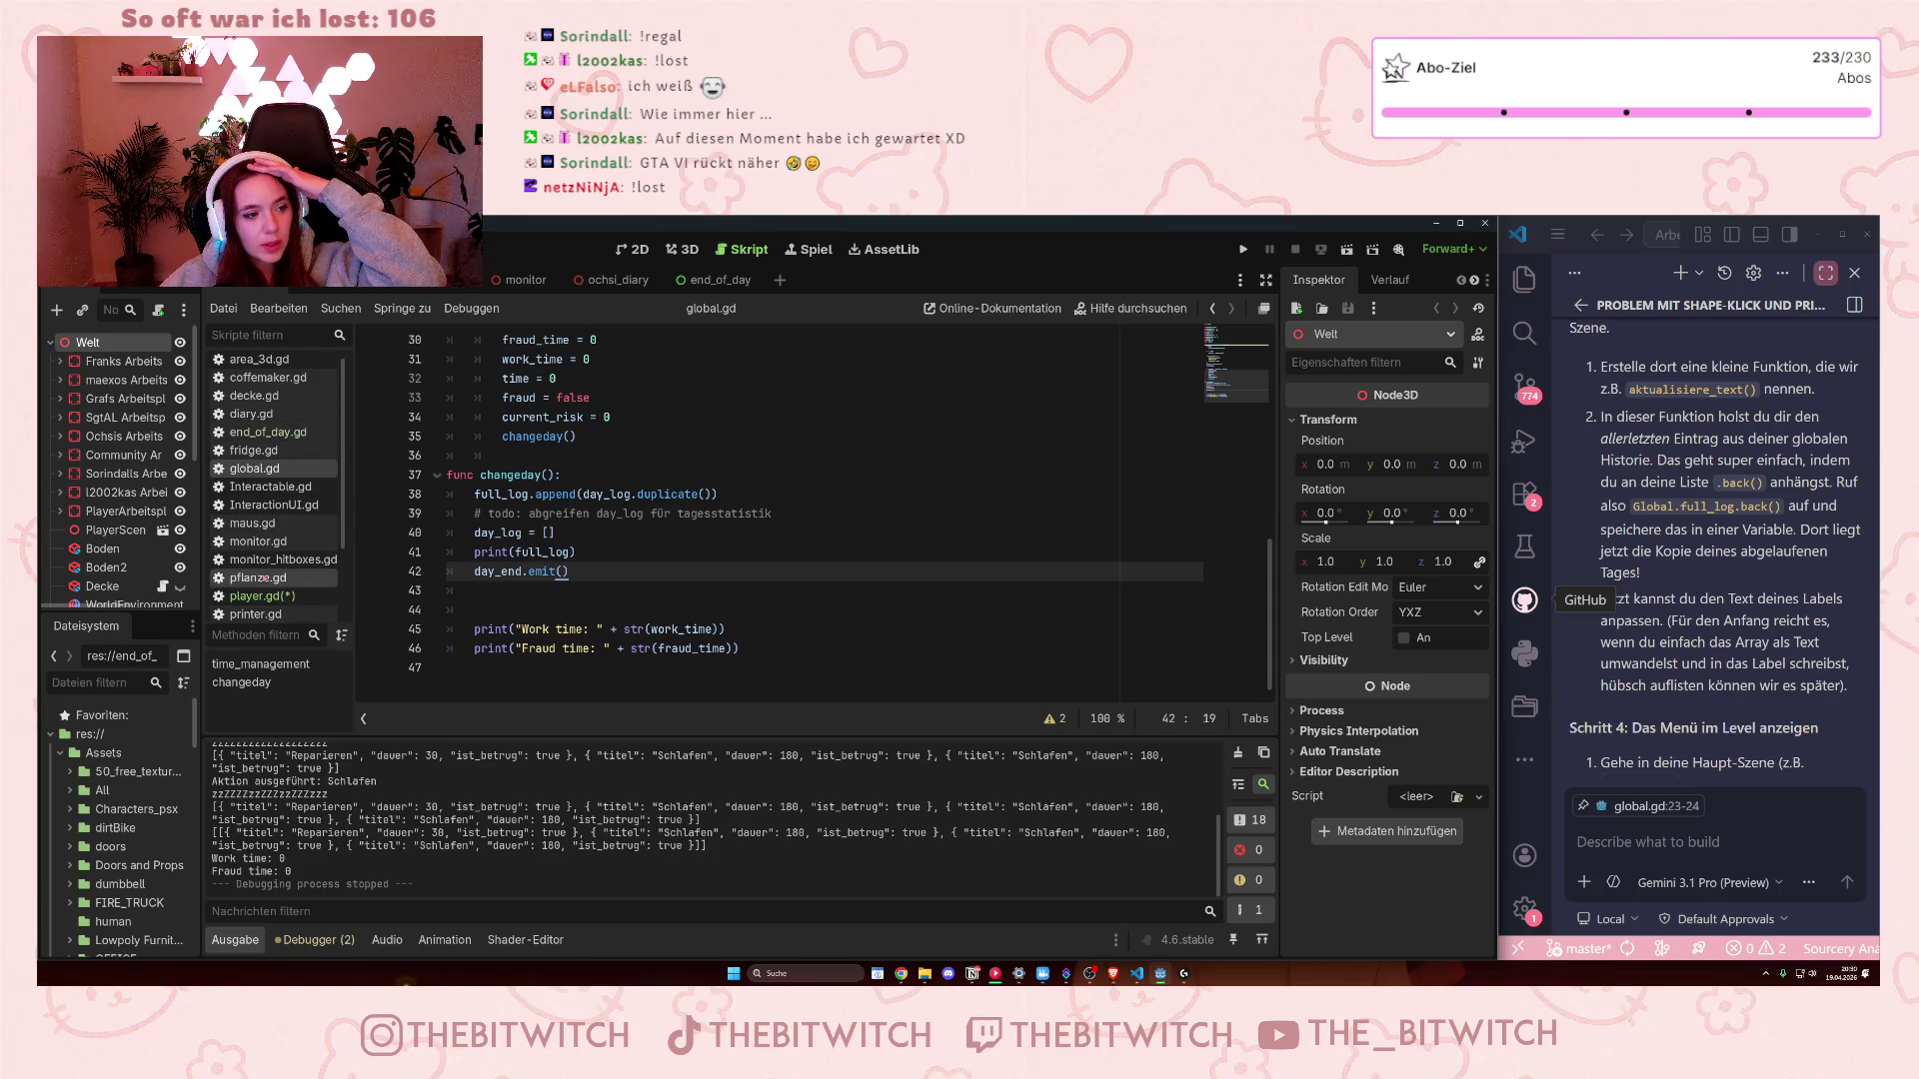
# Restore the set_mouse_mode CAPTURED line in player.gd's _ready with undo.
pyautogui.click(255, 596)
pyautogui.scroll(3, 658, 521)
pyautogui.click(659, 514)
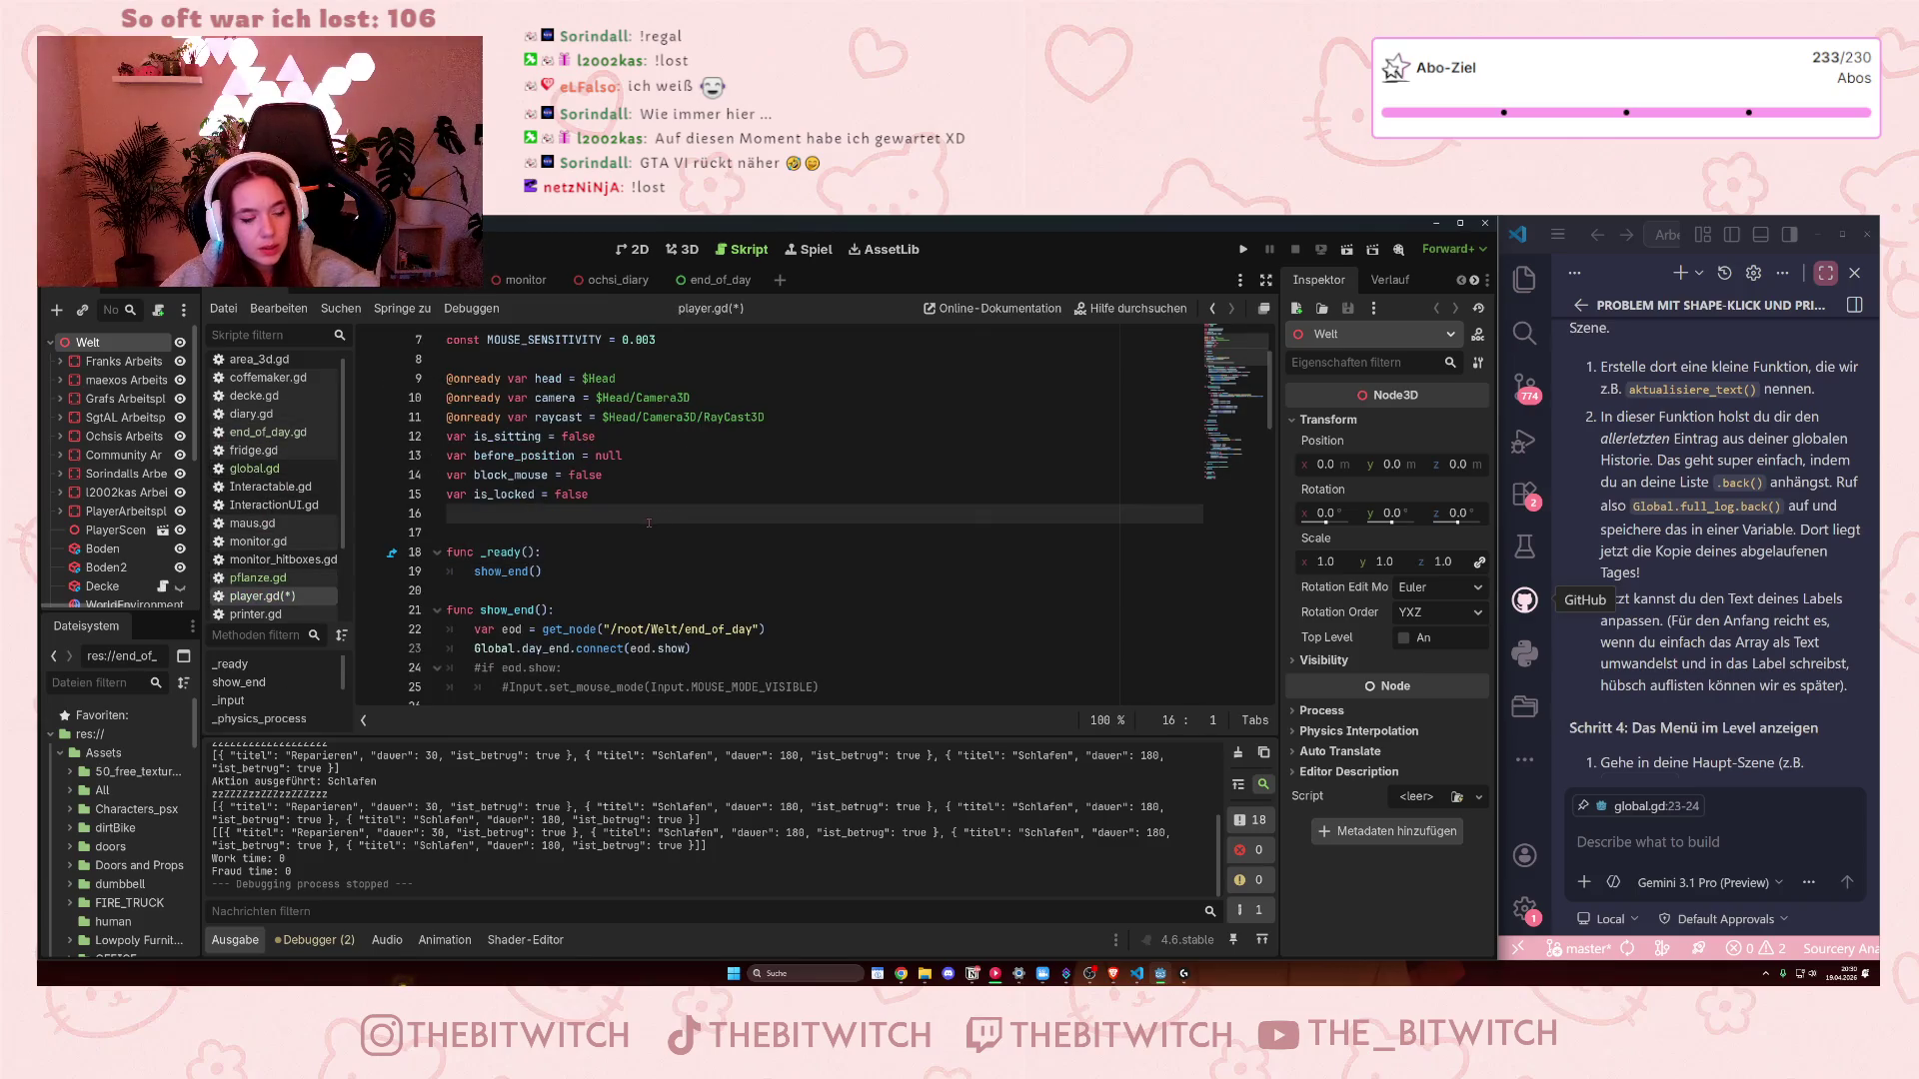
pyautogui.hotkey('ctrl', 'z')
pyautogui.click(649, 523)
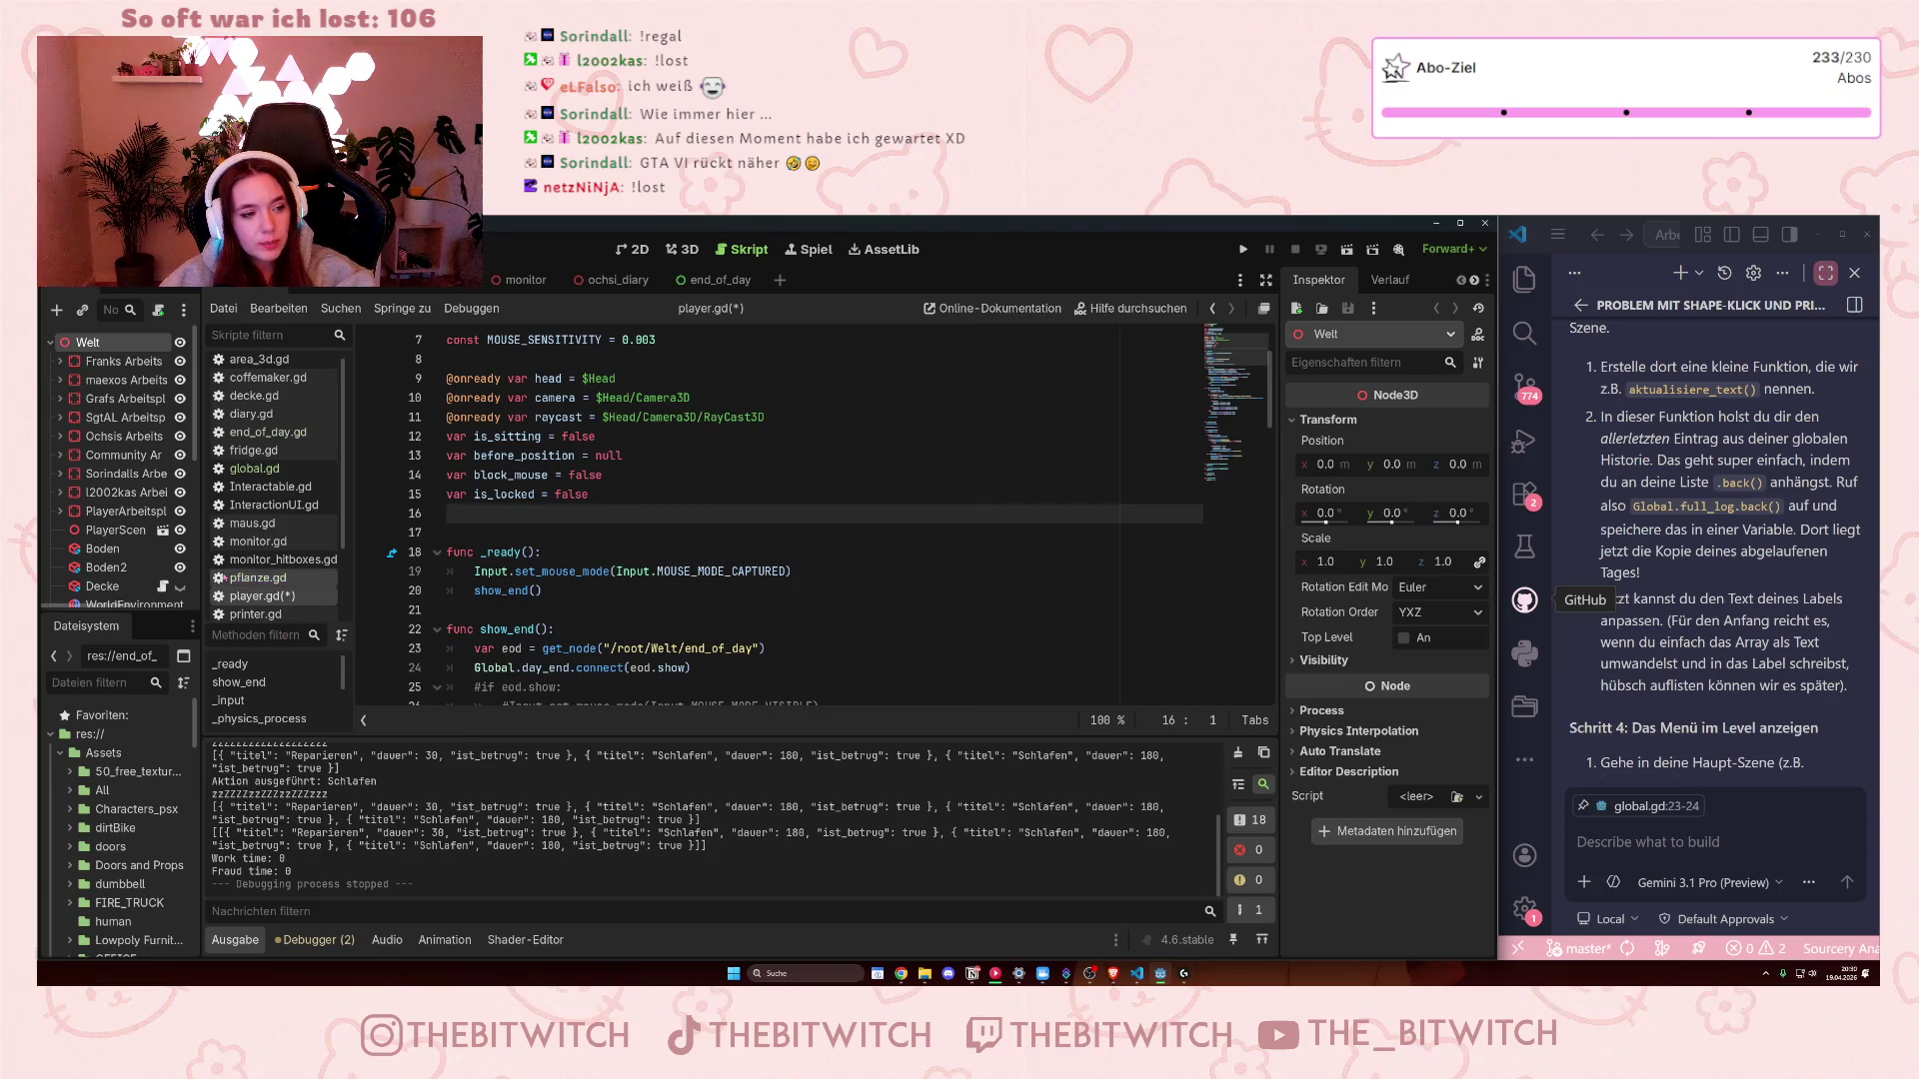
# Add set_mouse_mode VISIBLE after day_end.emit() in changeday, save, and run the game.
pyautogui.click(254, 469)
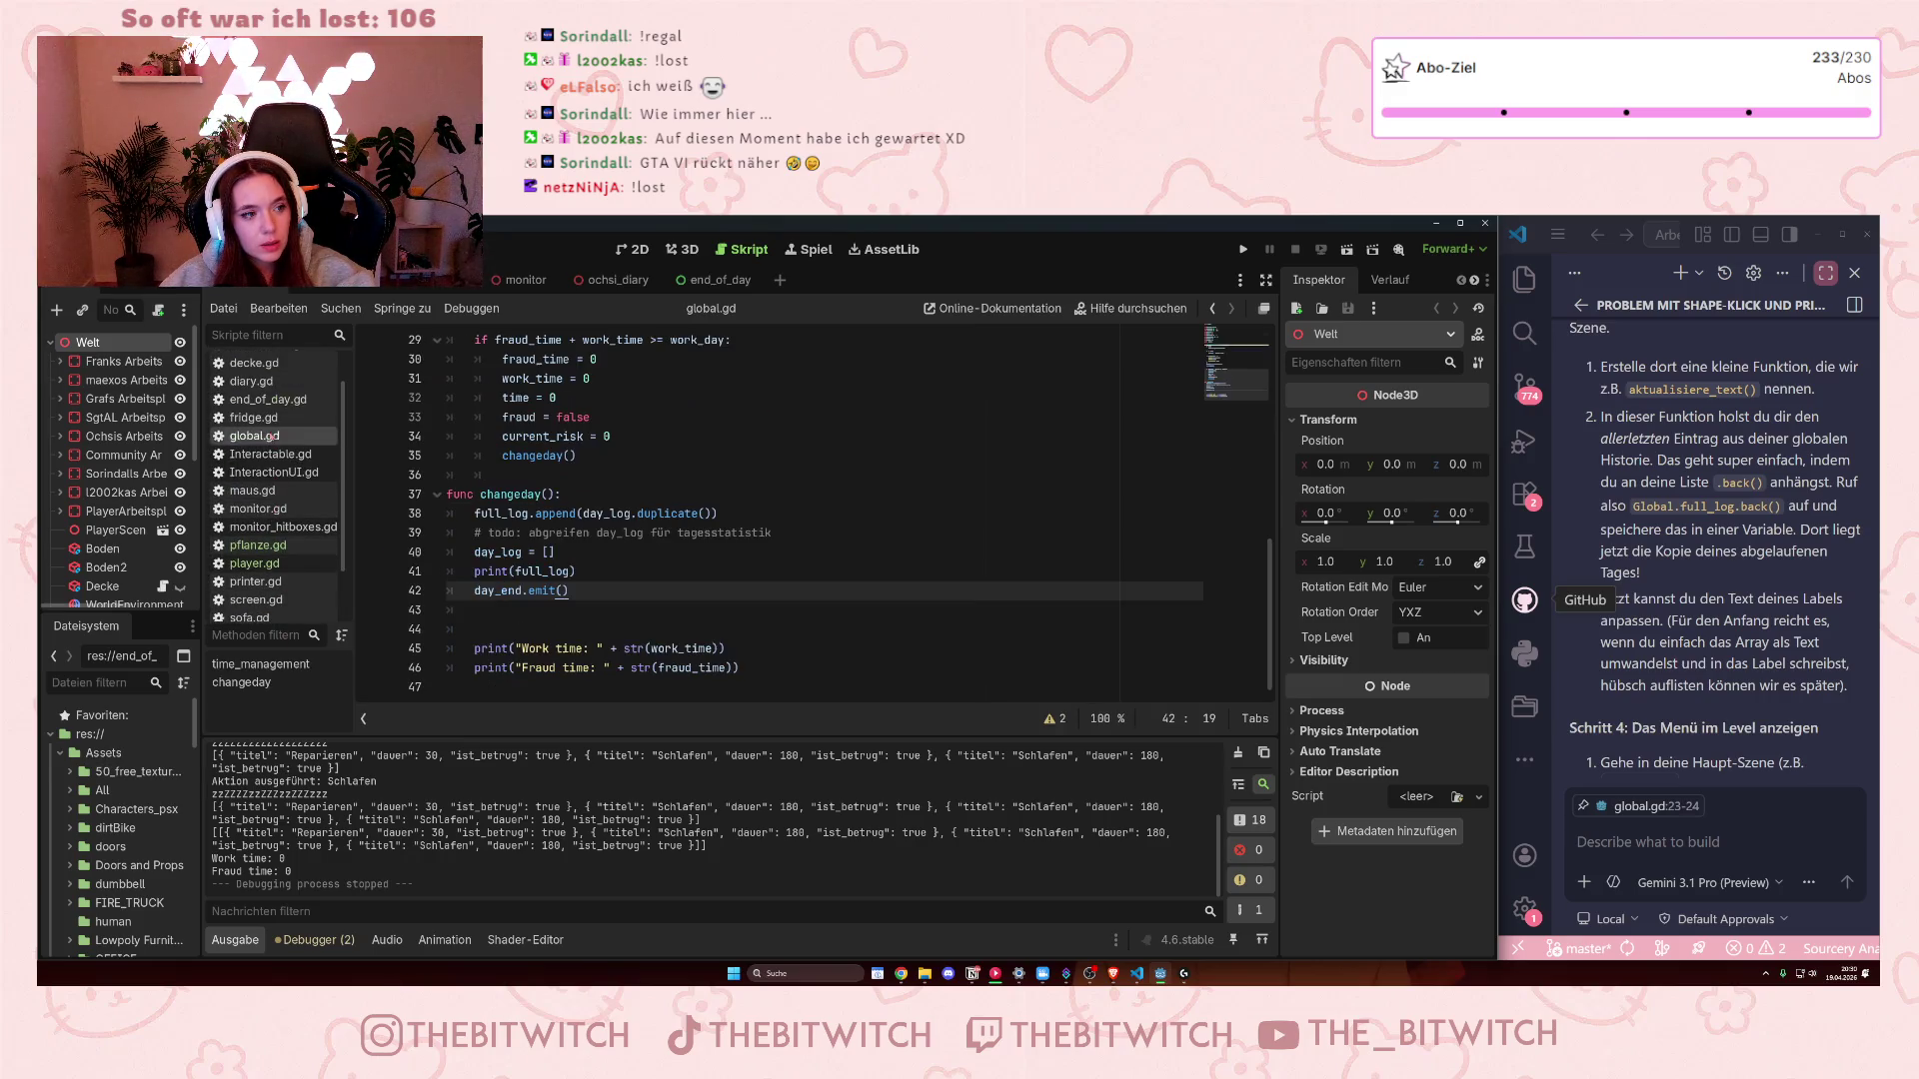
pyautogui.press('Down')
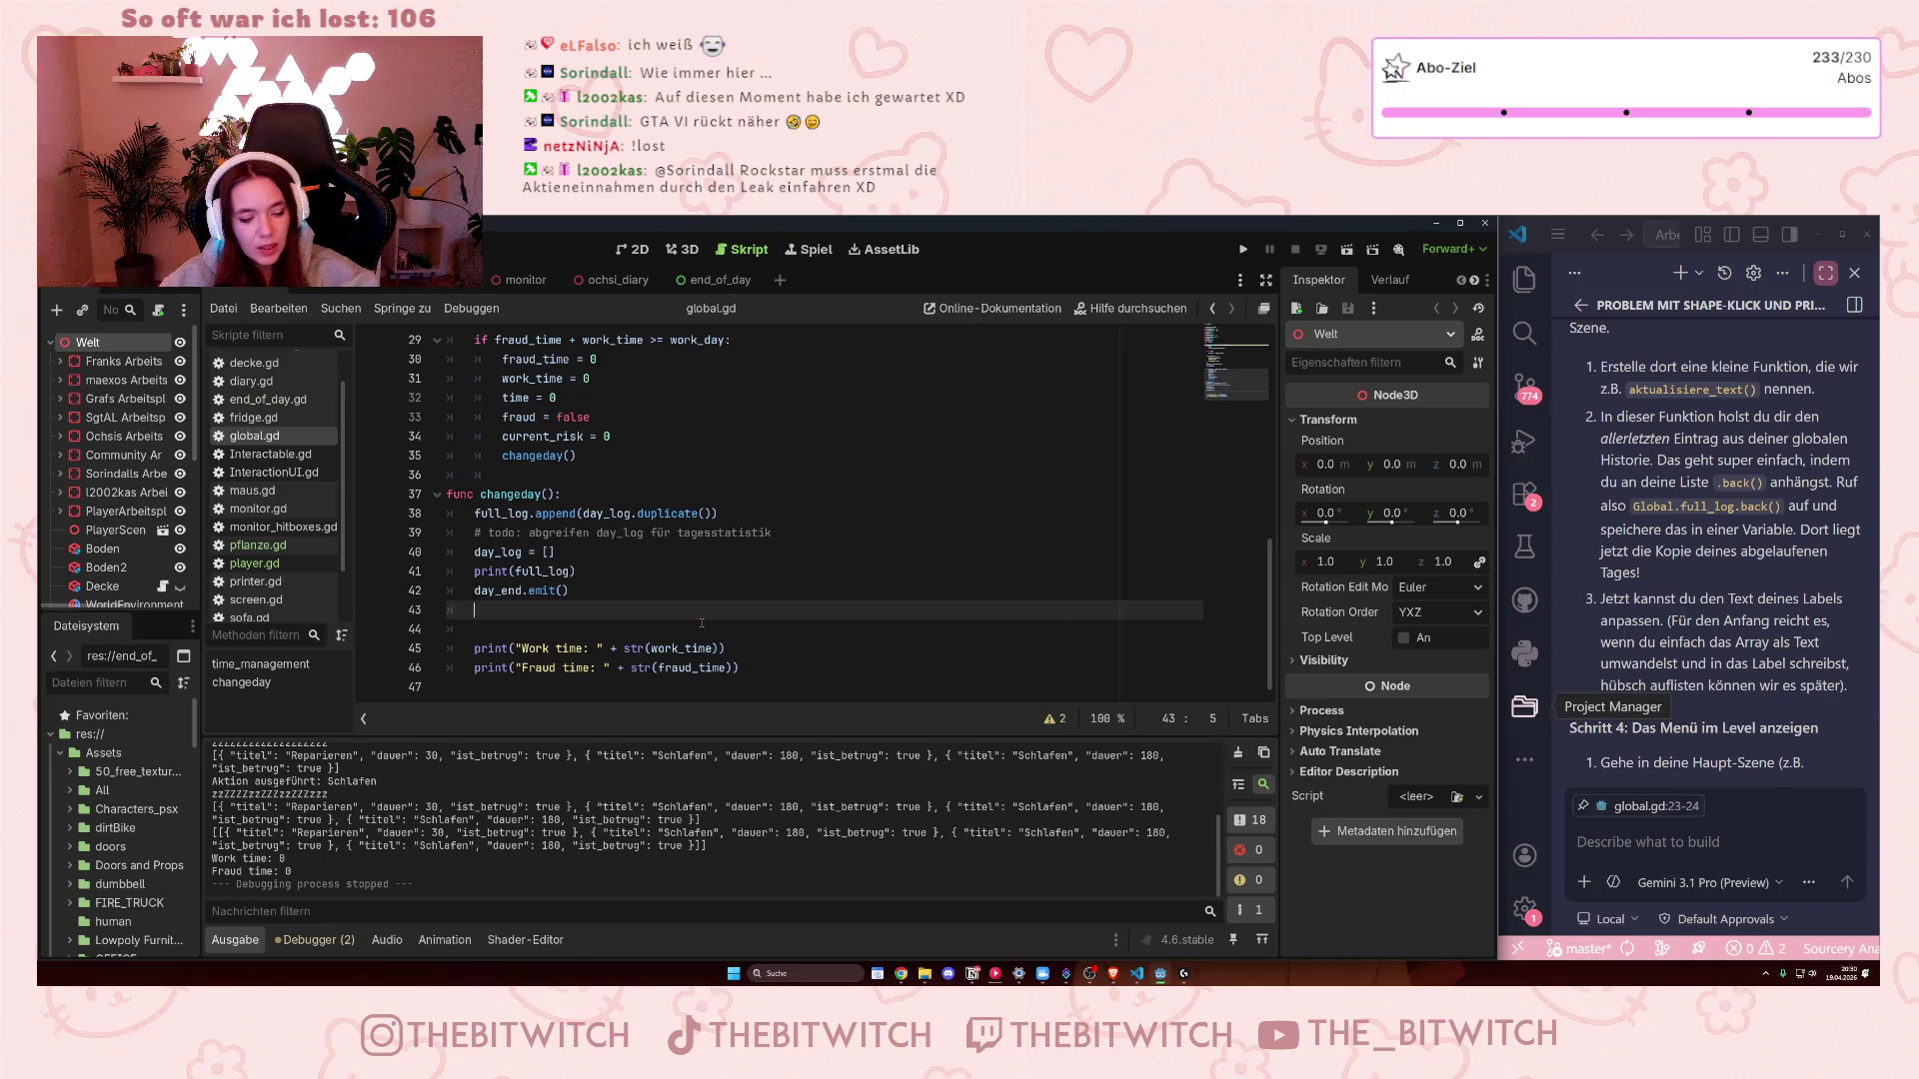
pyautogui.press('Return')
pyautogui.press('Up')
pyautogui.write('Input.set_mouse_mode(Input.MOUSE_MODE_CAPTURED)')
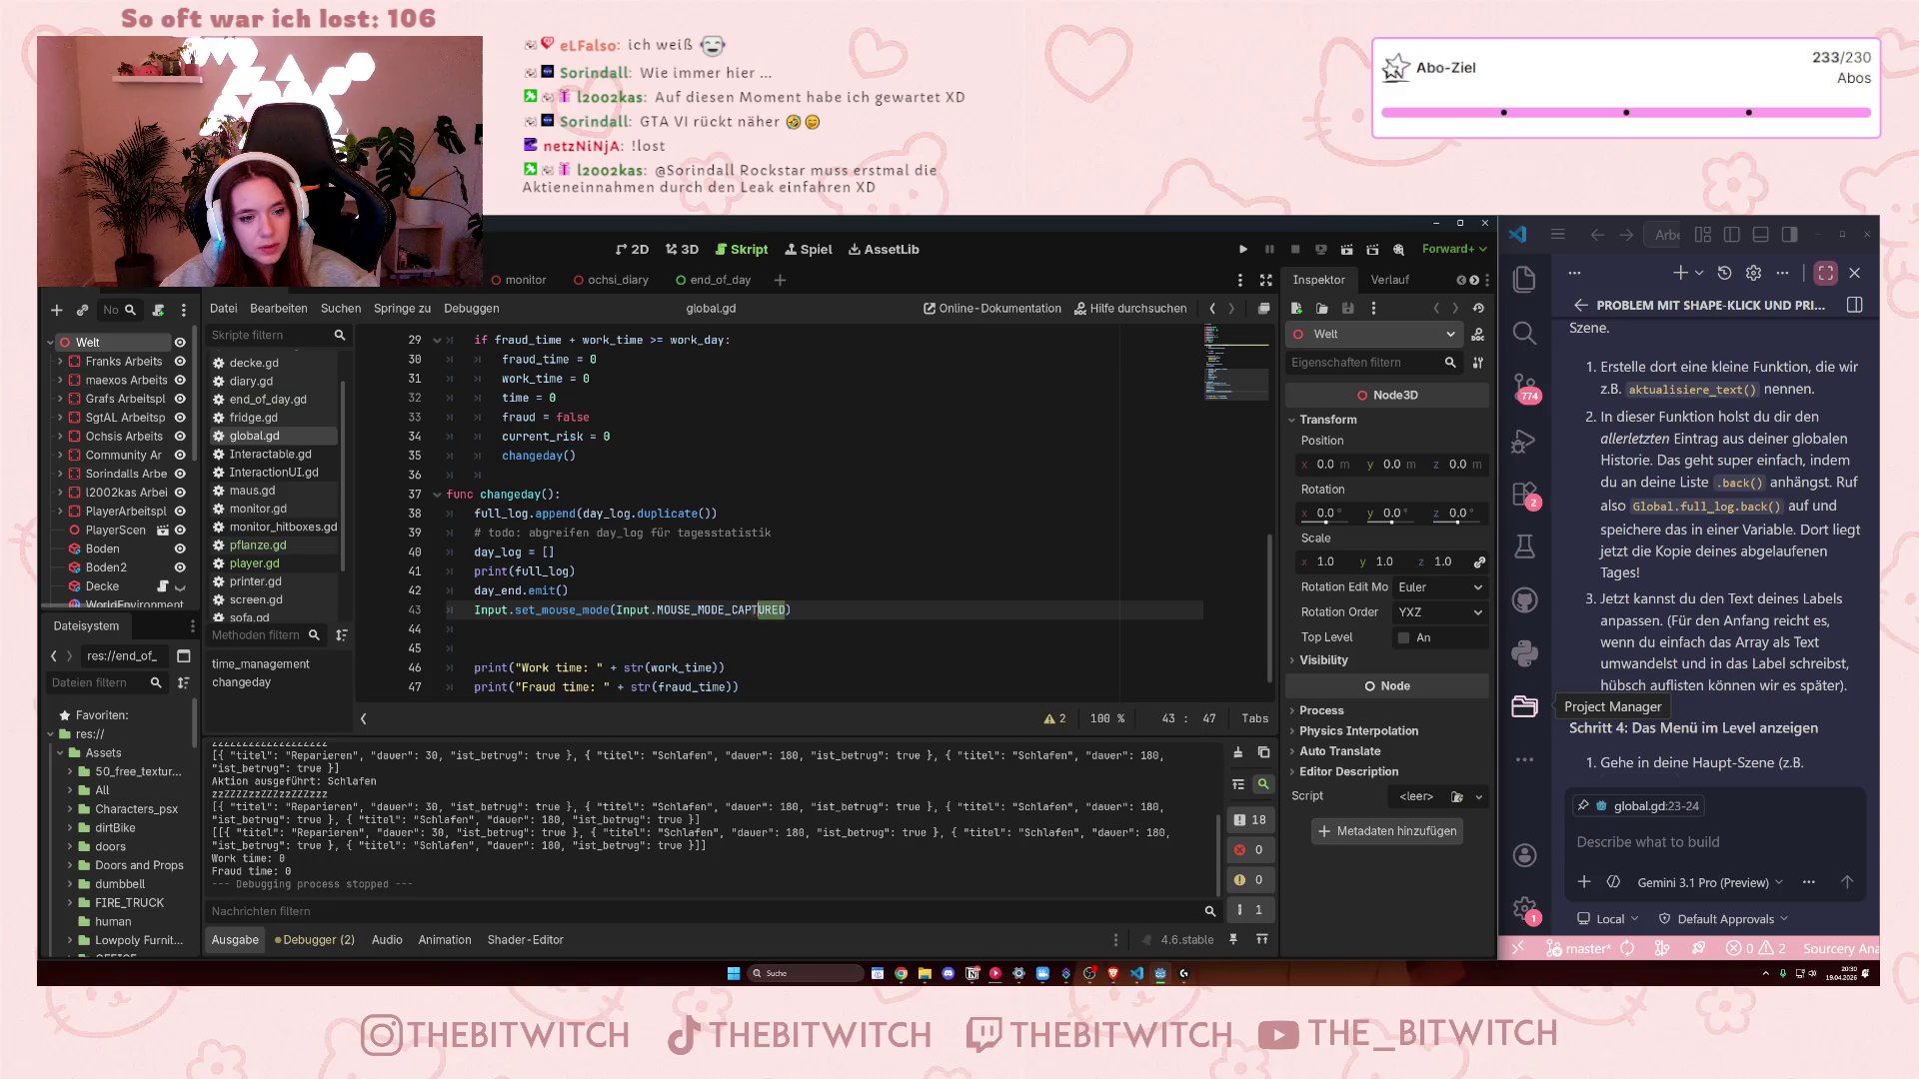
pyautogui.click(732, 609)
pyautogui.hotkey('ctrl', 'Delete')
pyautogui.write('VISIBLE')
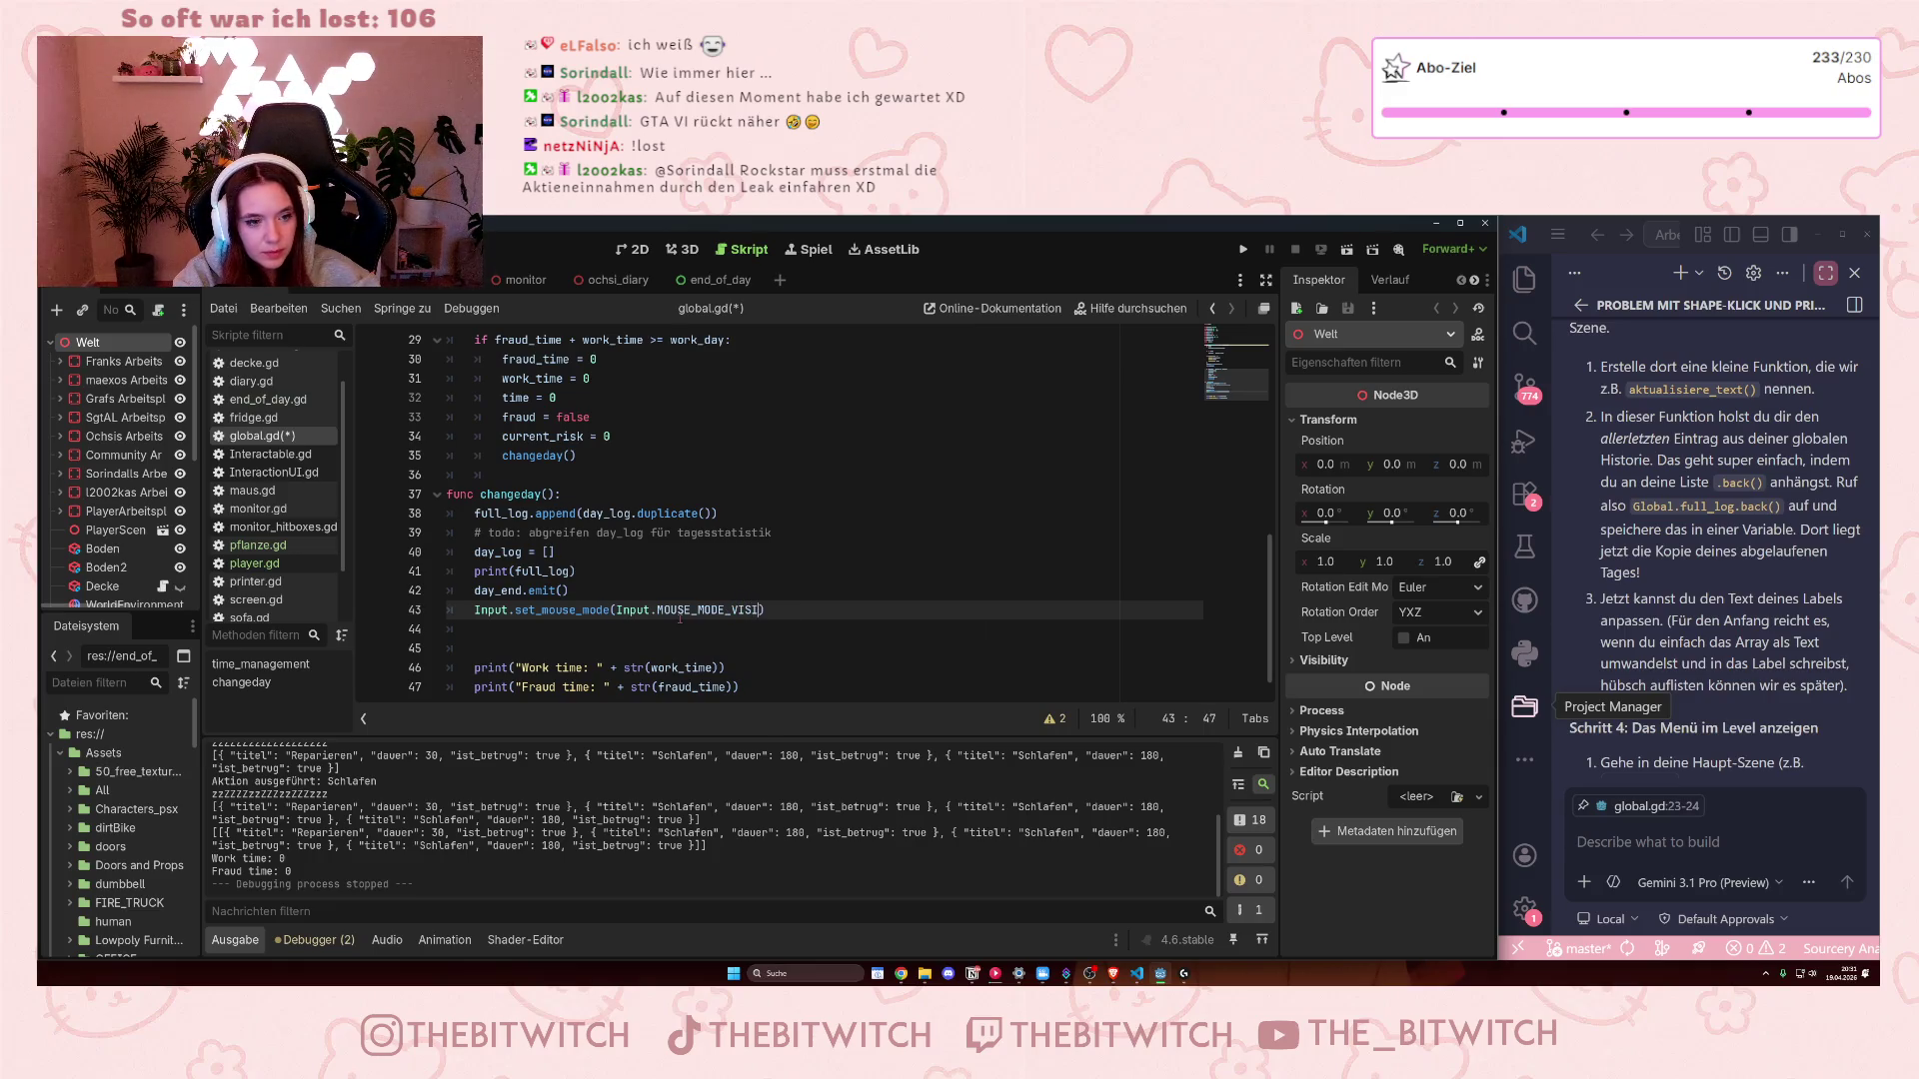
pyautogui.press('Up')
pyautogui.press('Up')
pyautogui.hotkey('ctrl', 's')
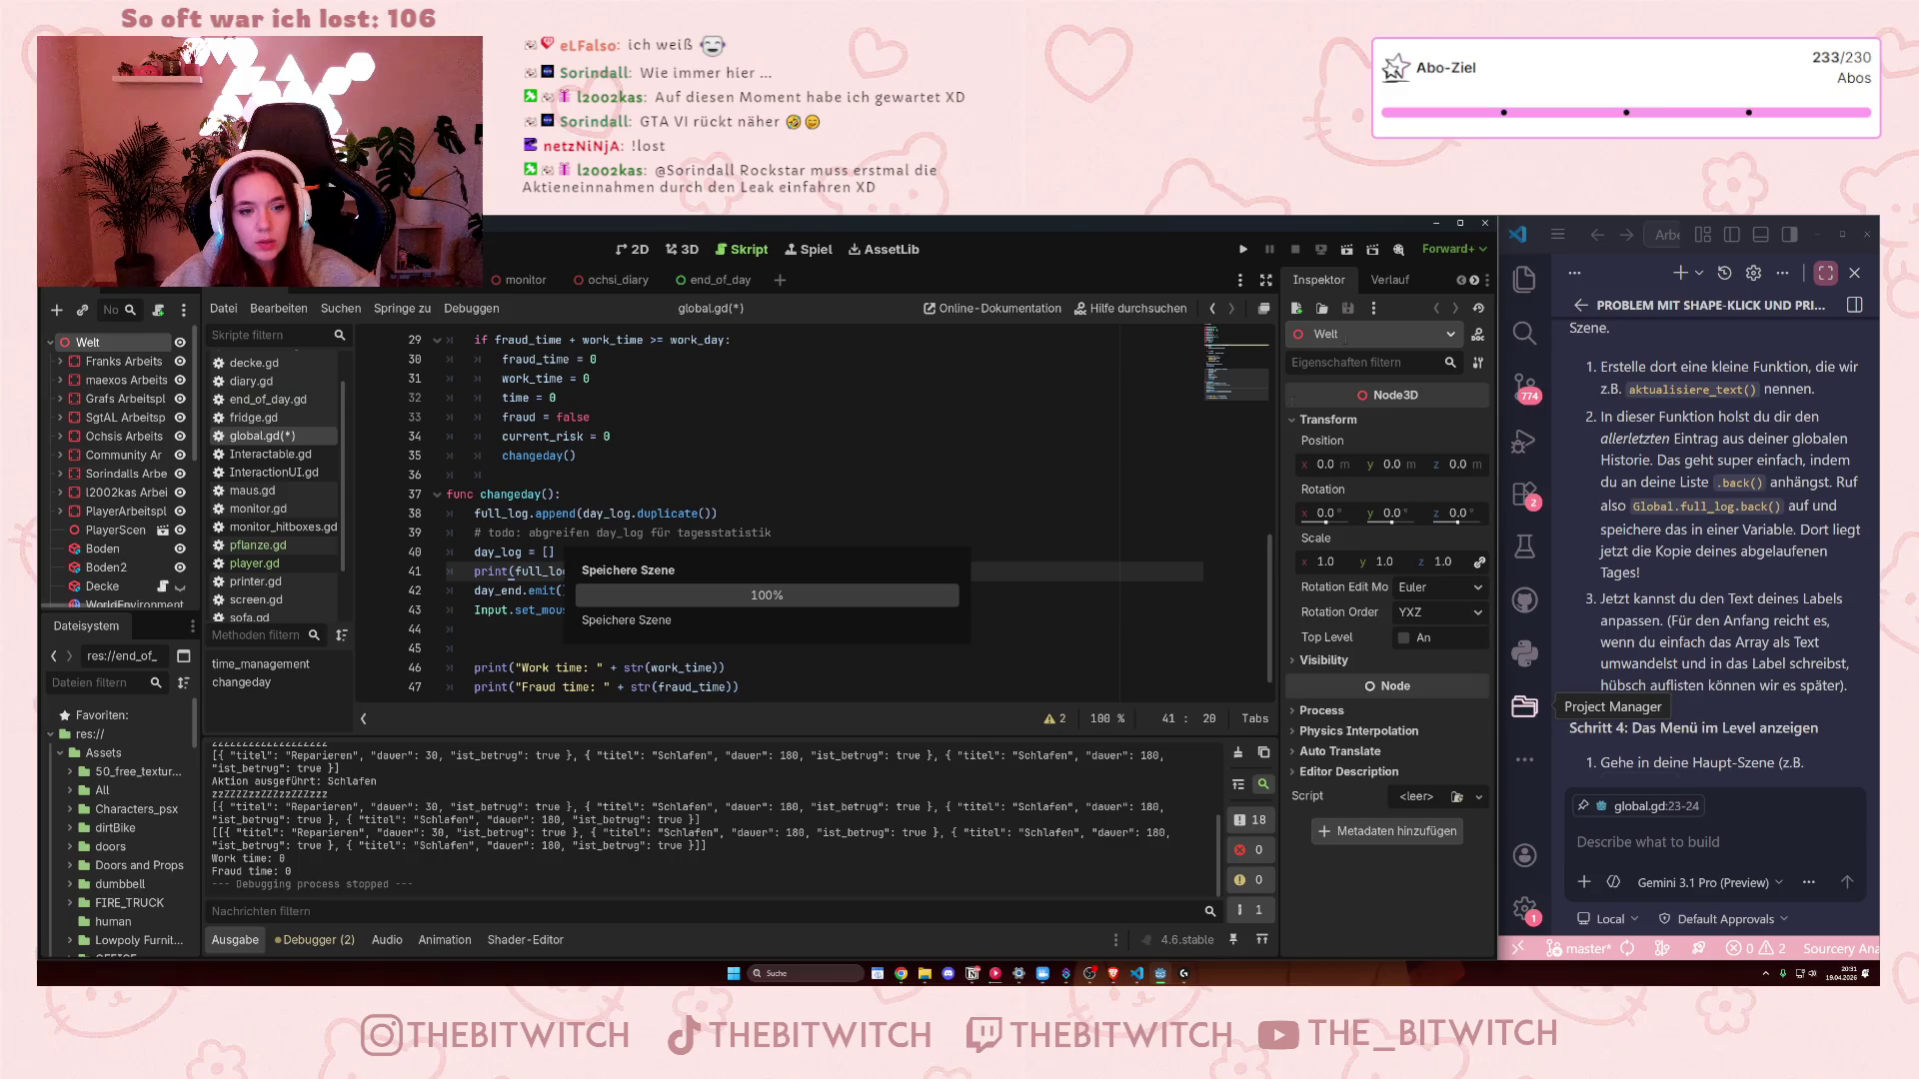
pyautogui.press('F5')
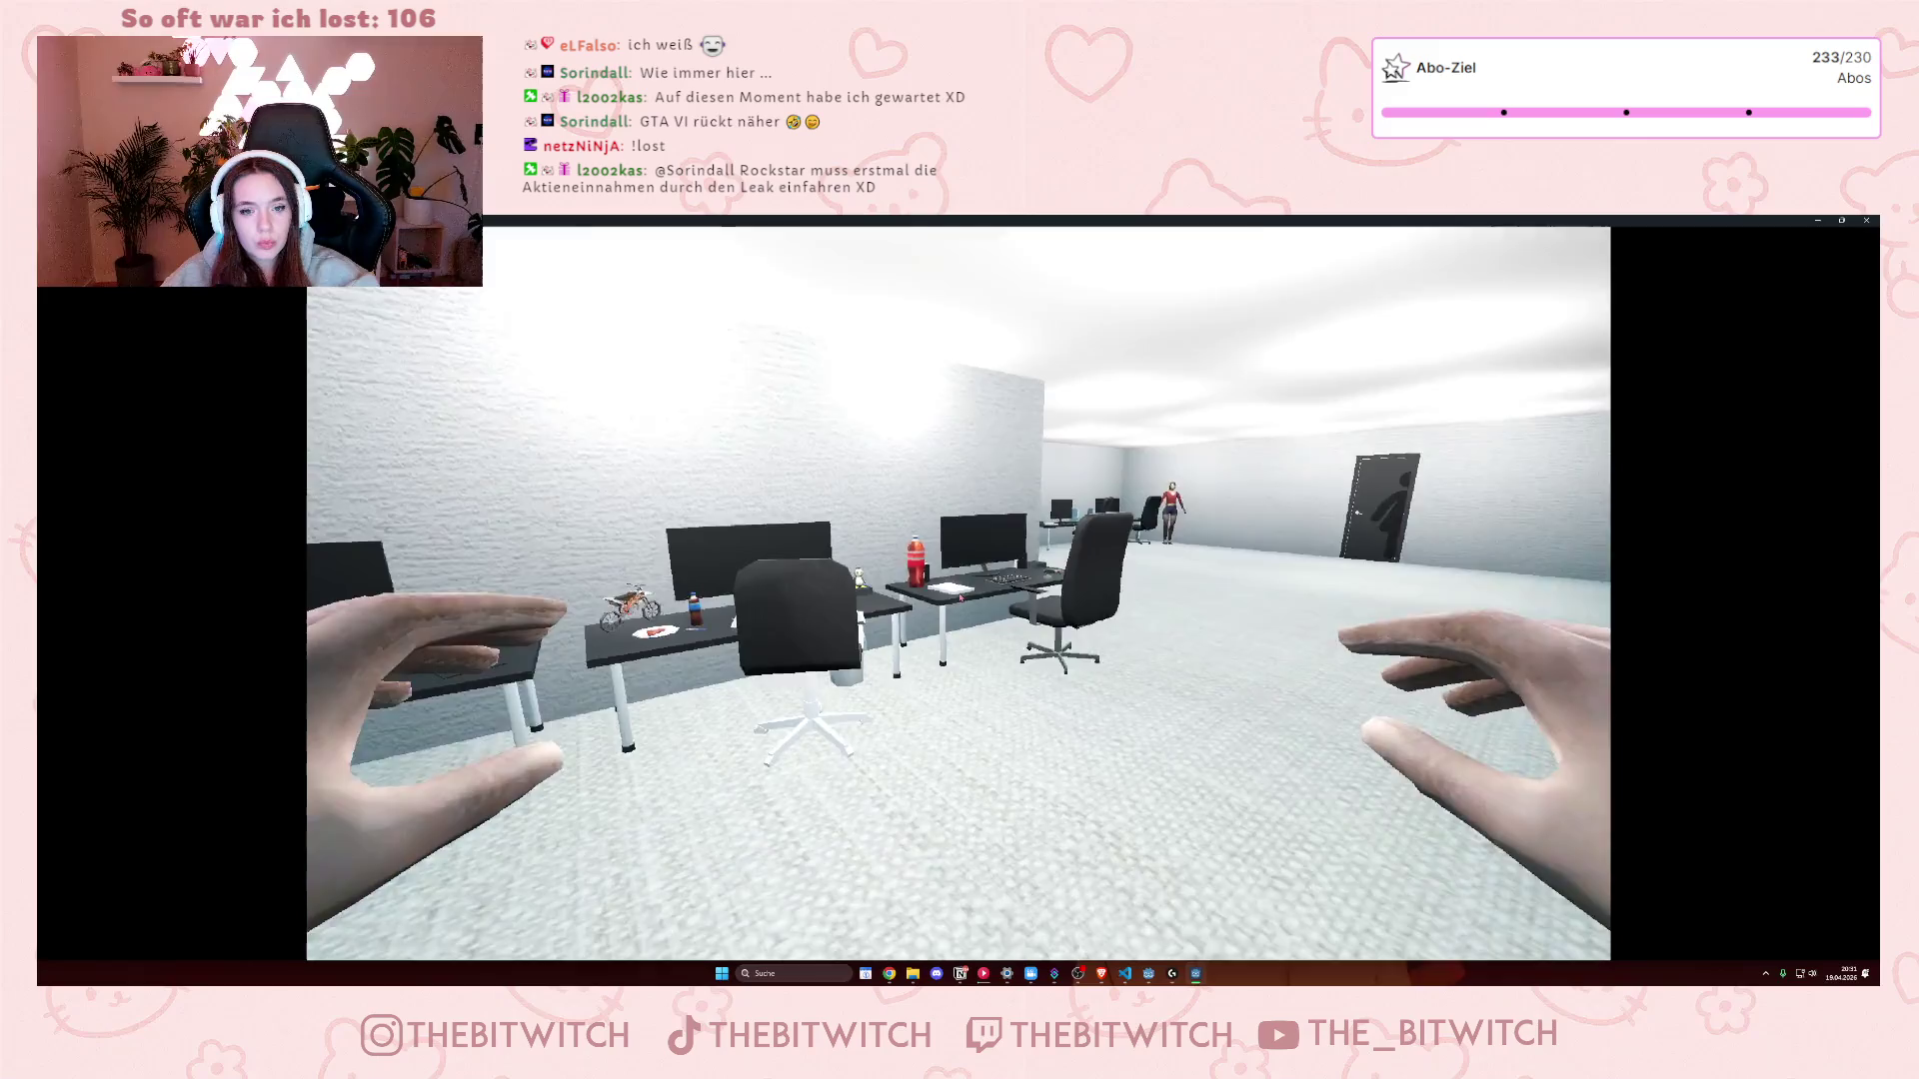
# Walk through the office to the sofa and press E to sleep, ending the day.
pyautogui.press('w')
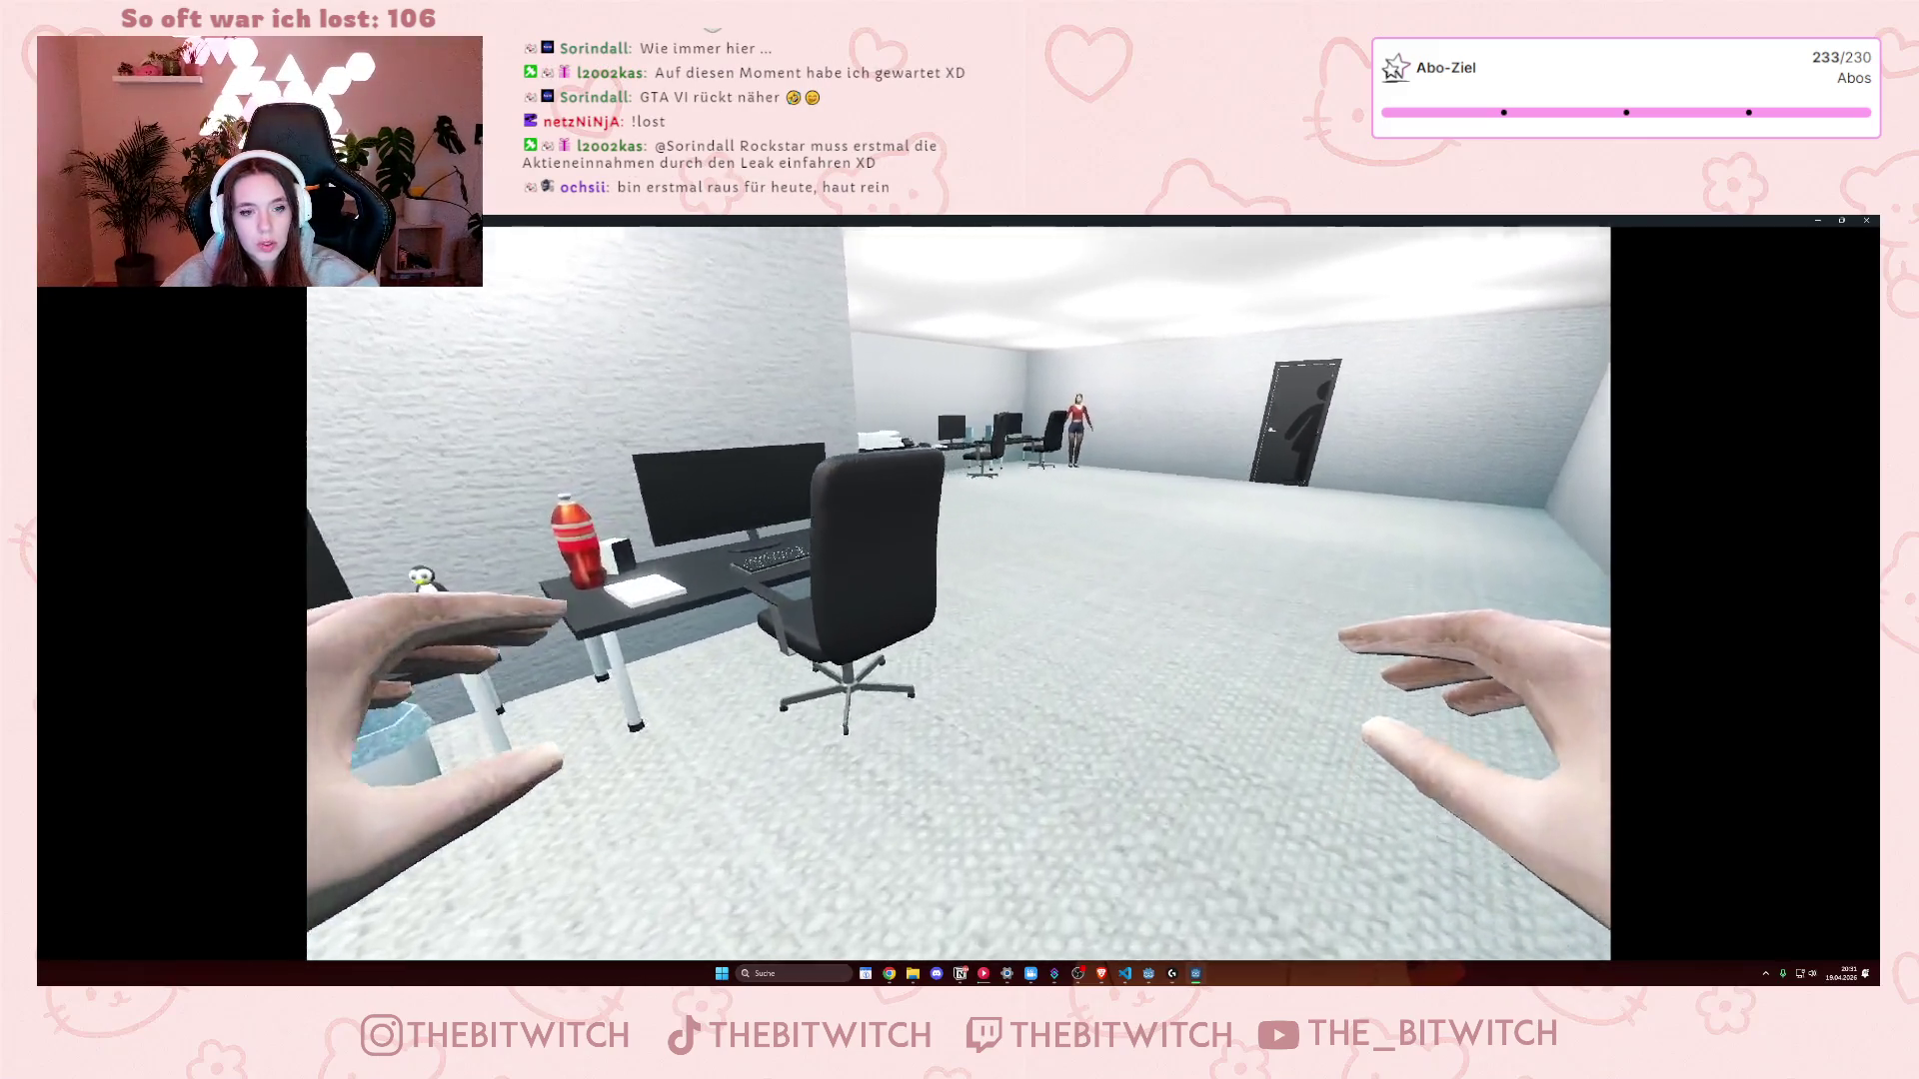
pyautogui.press('w')
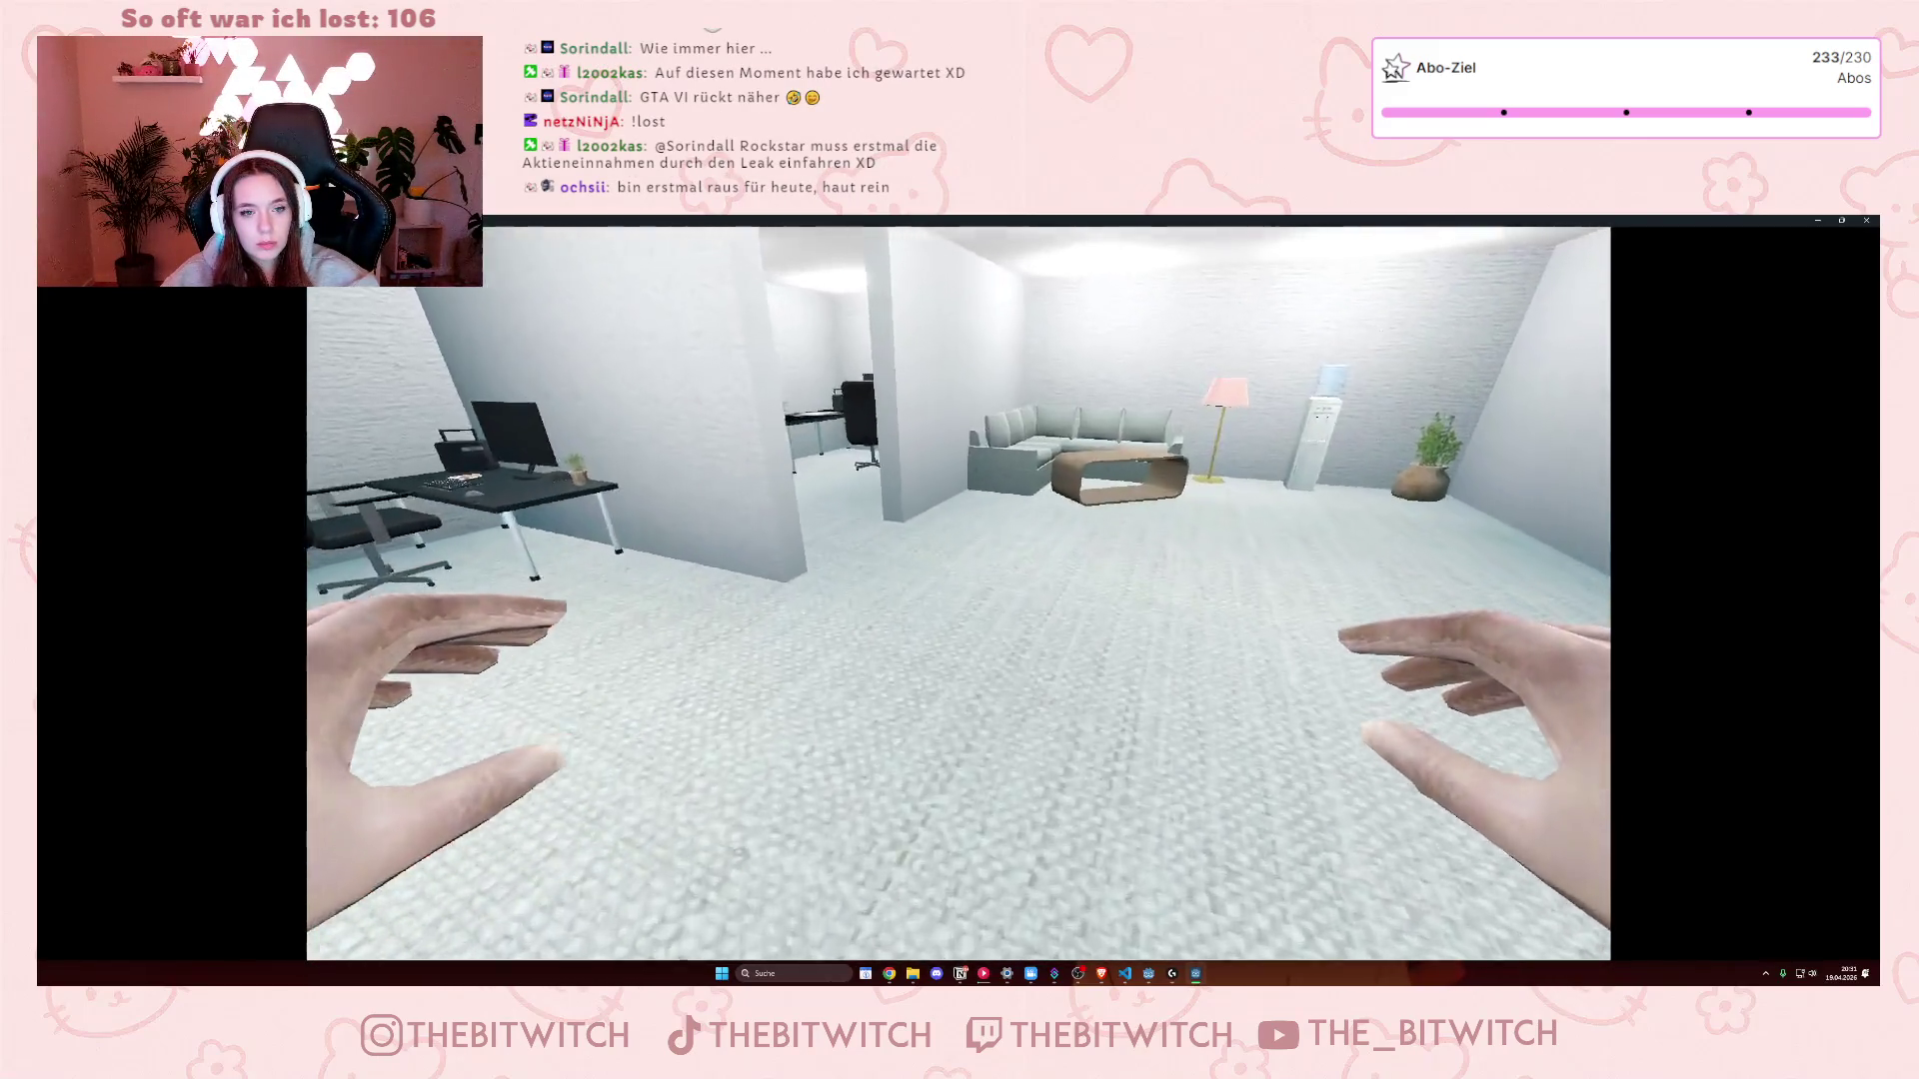
pyautogui.press('w')
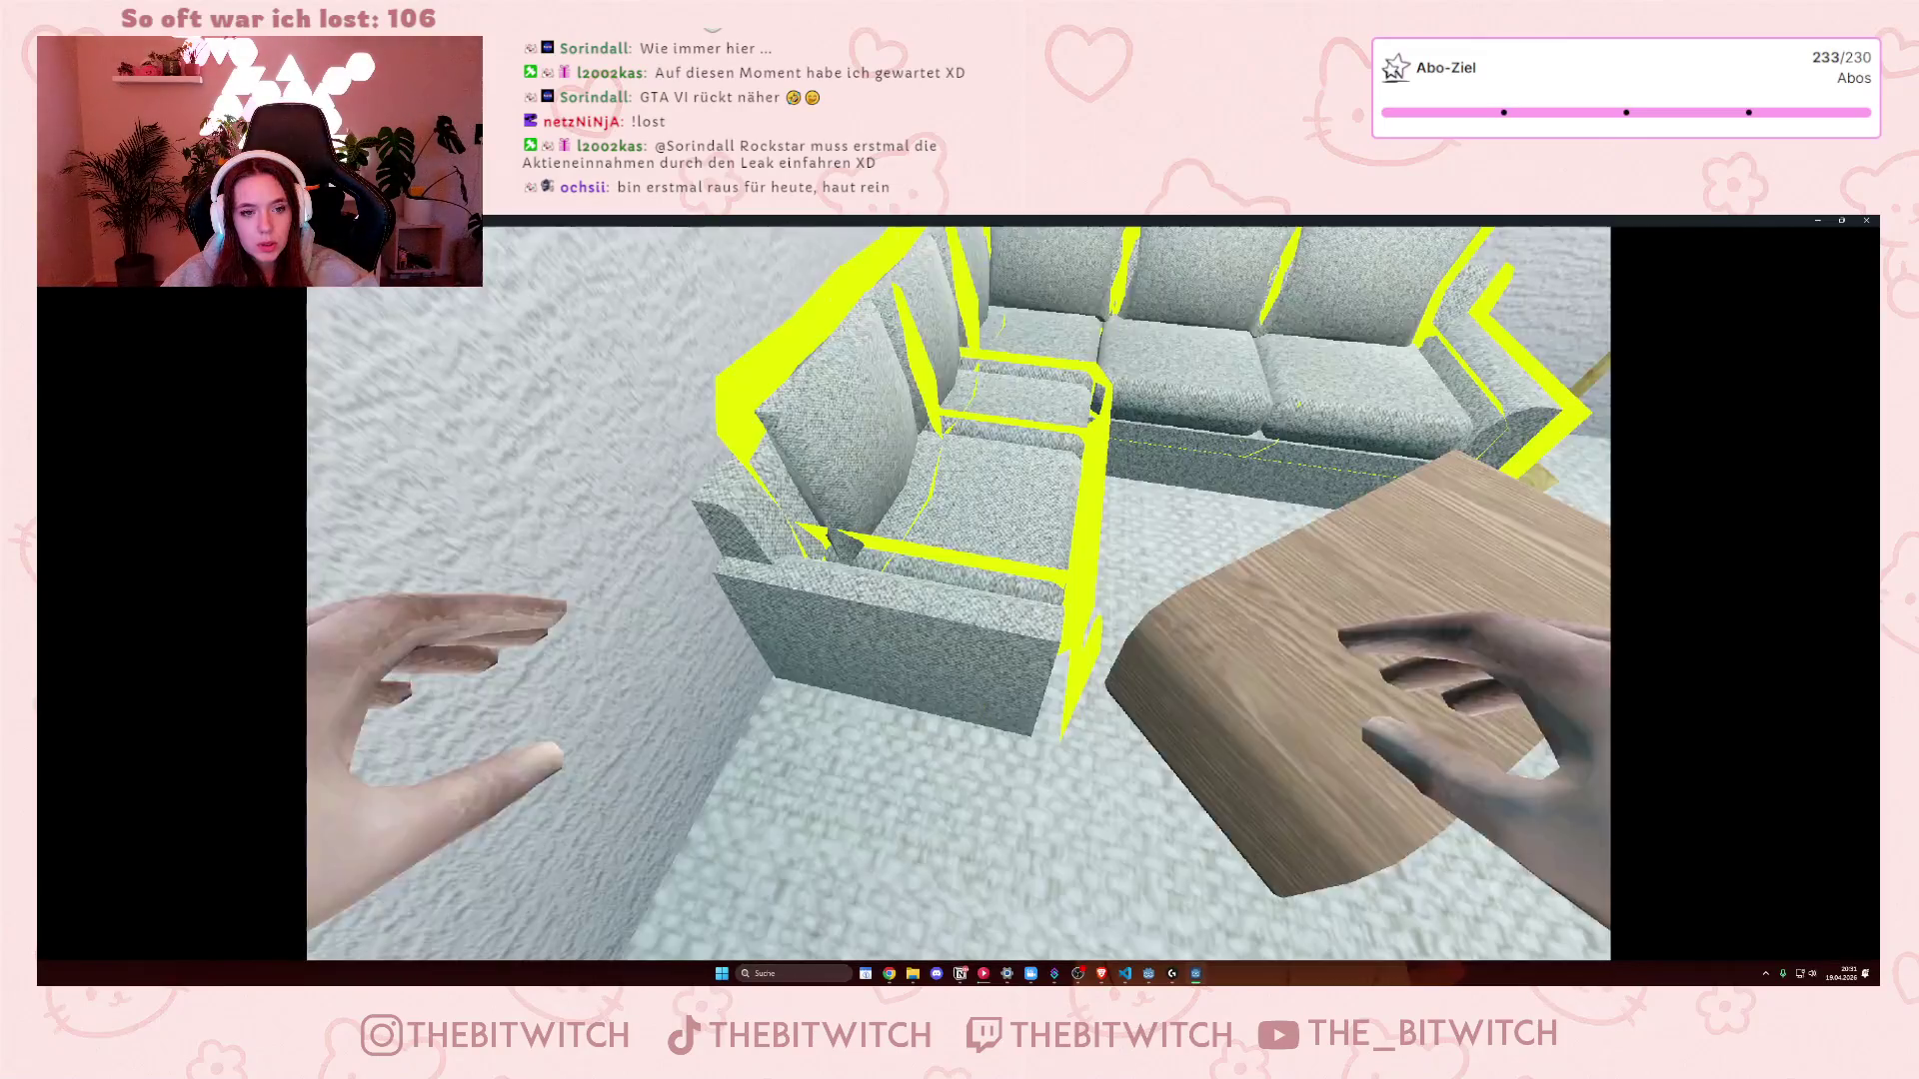
pyautogui.press('e')
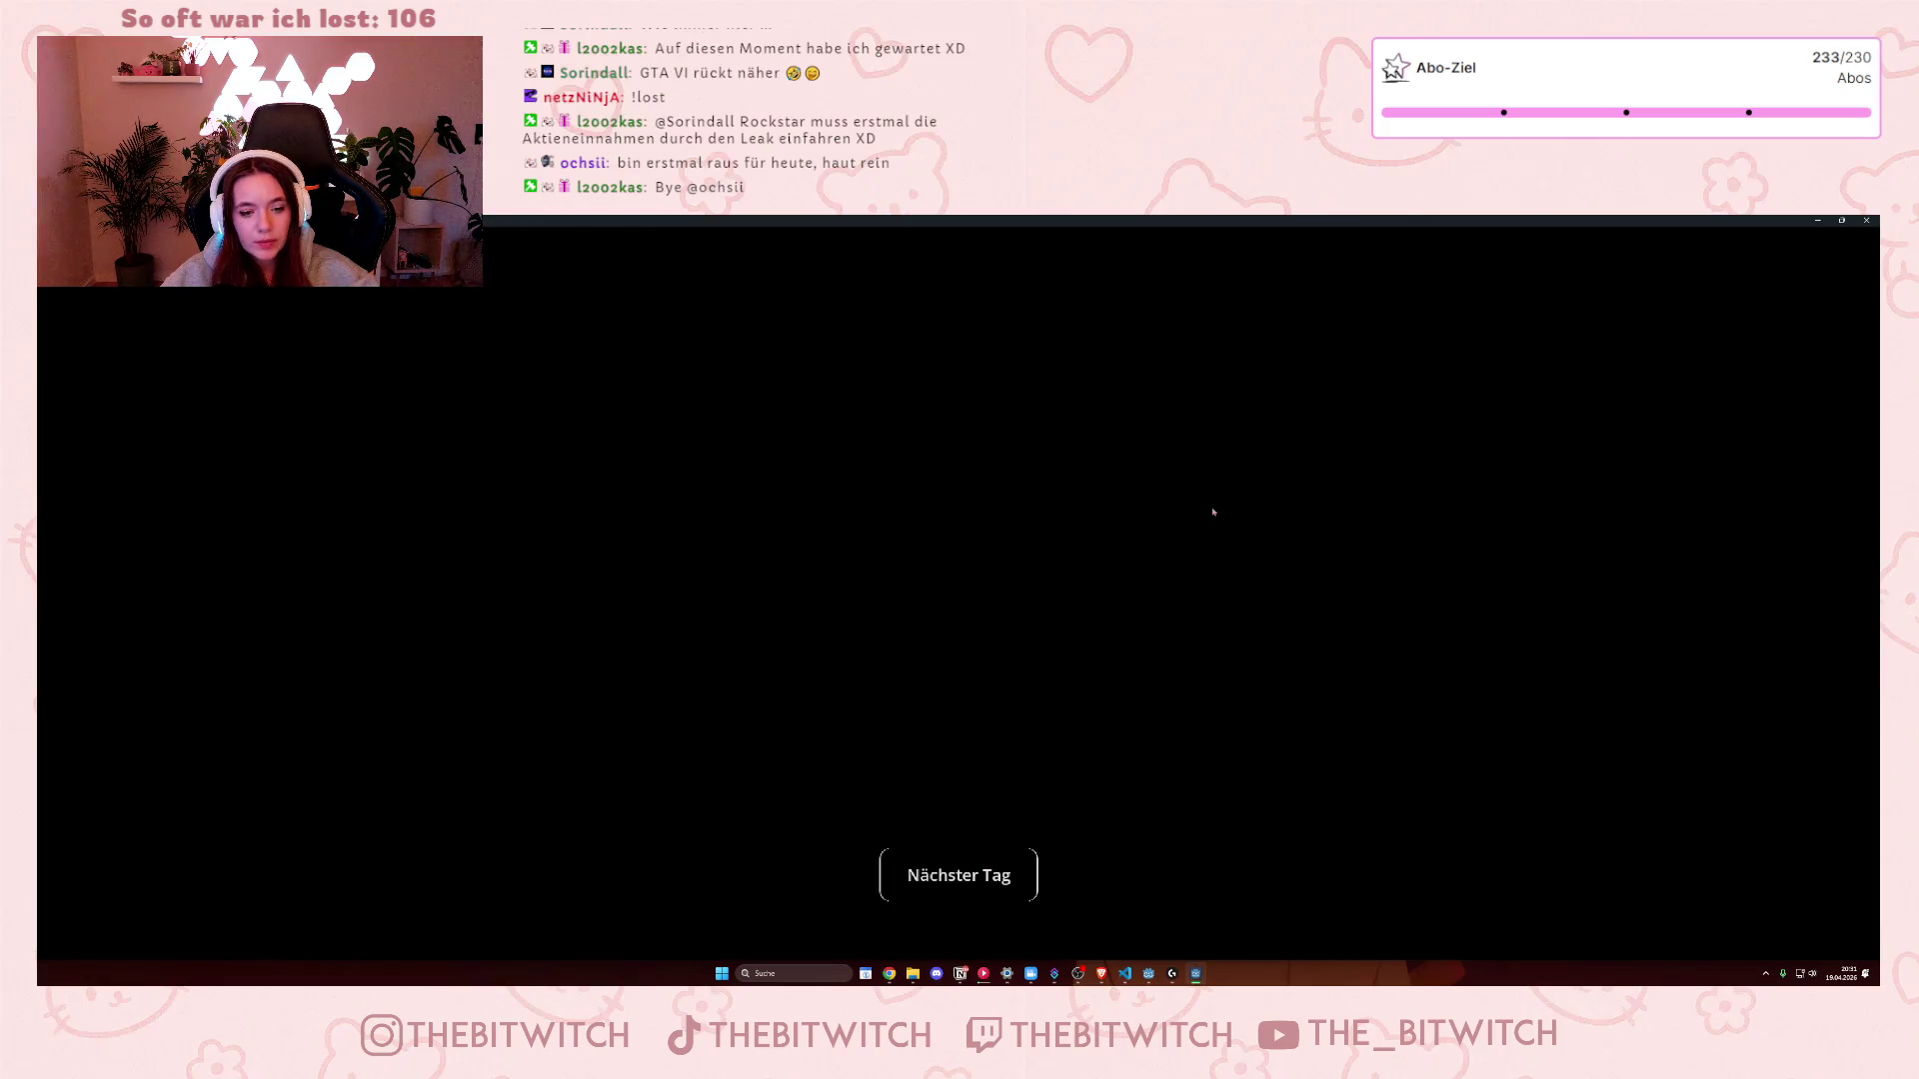
# Close the running game window to return to the editor.
pyautogui.click(1866, 220)
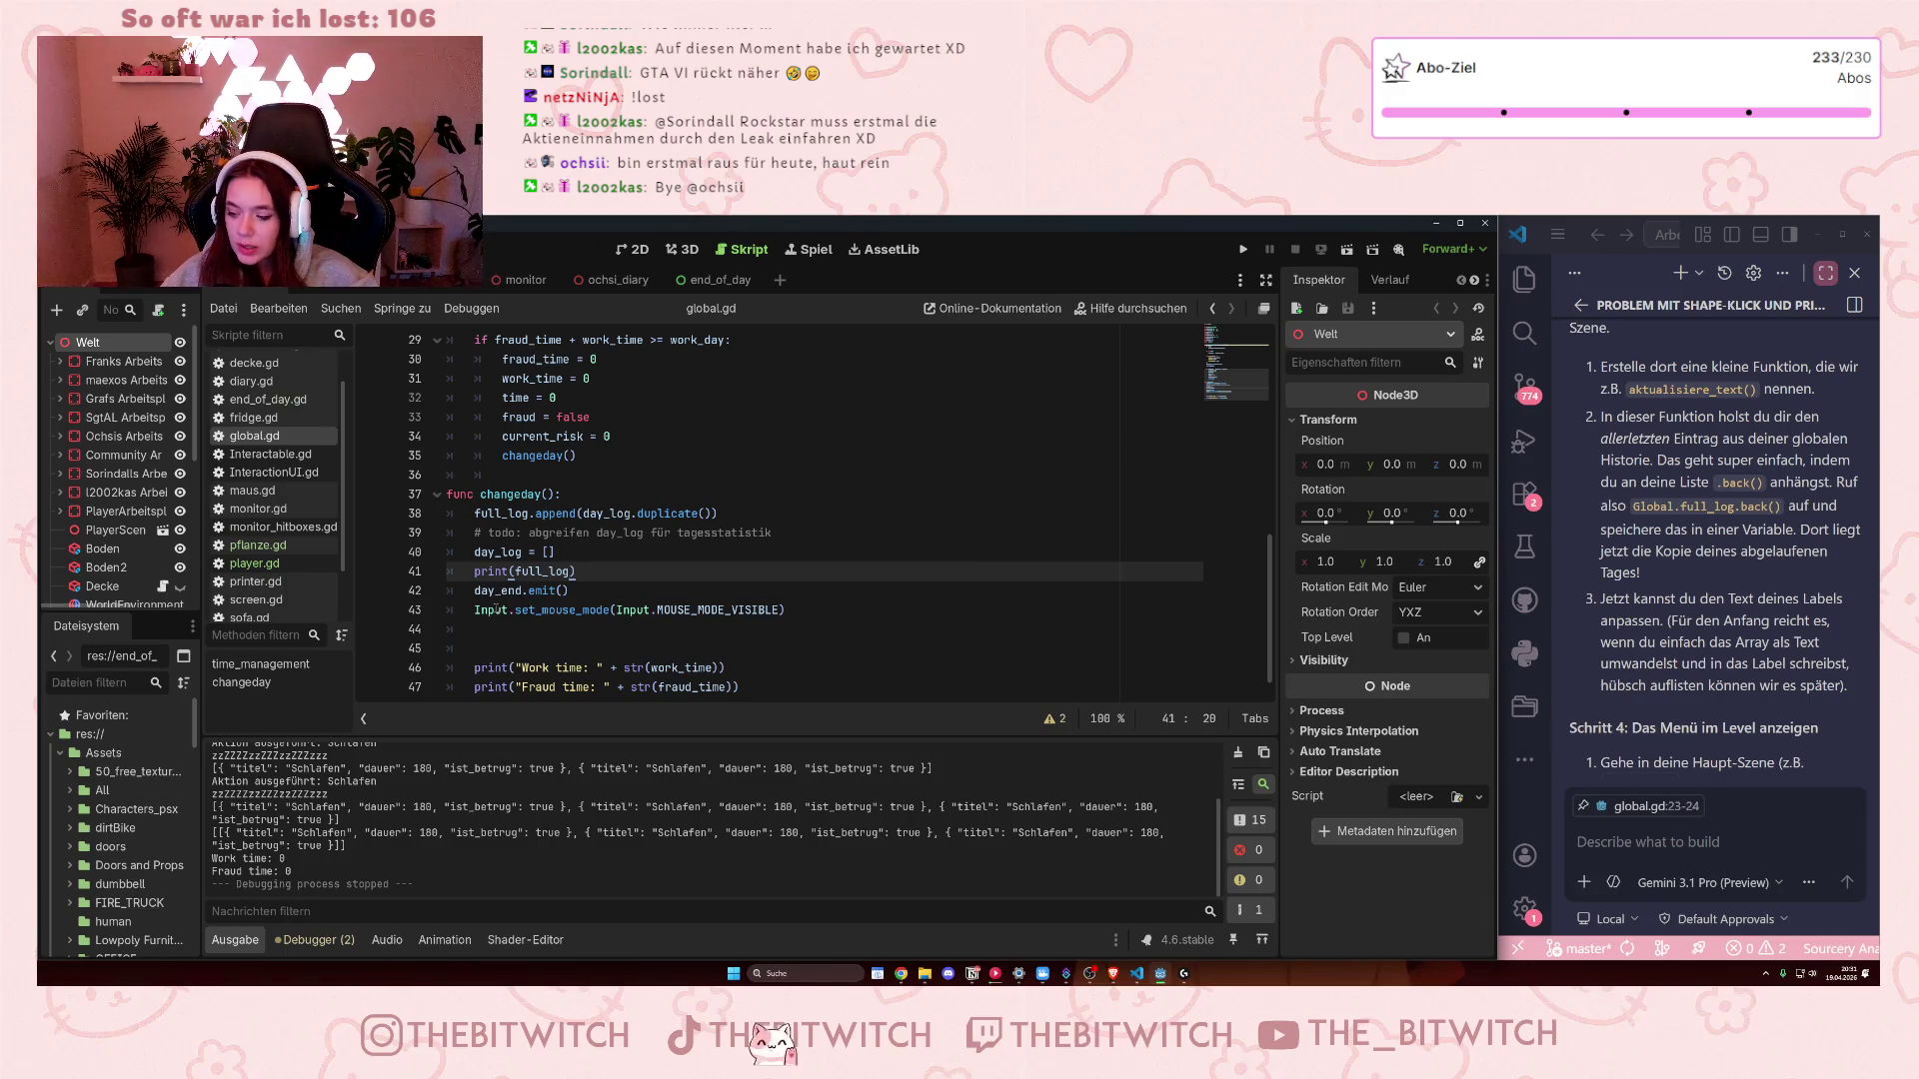
pyautogui.moveTo(511, 609)
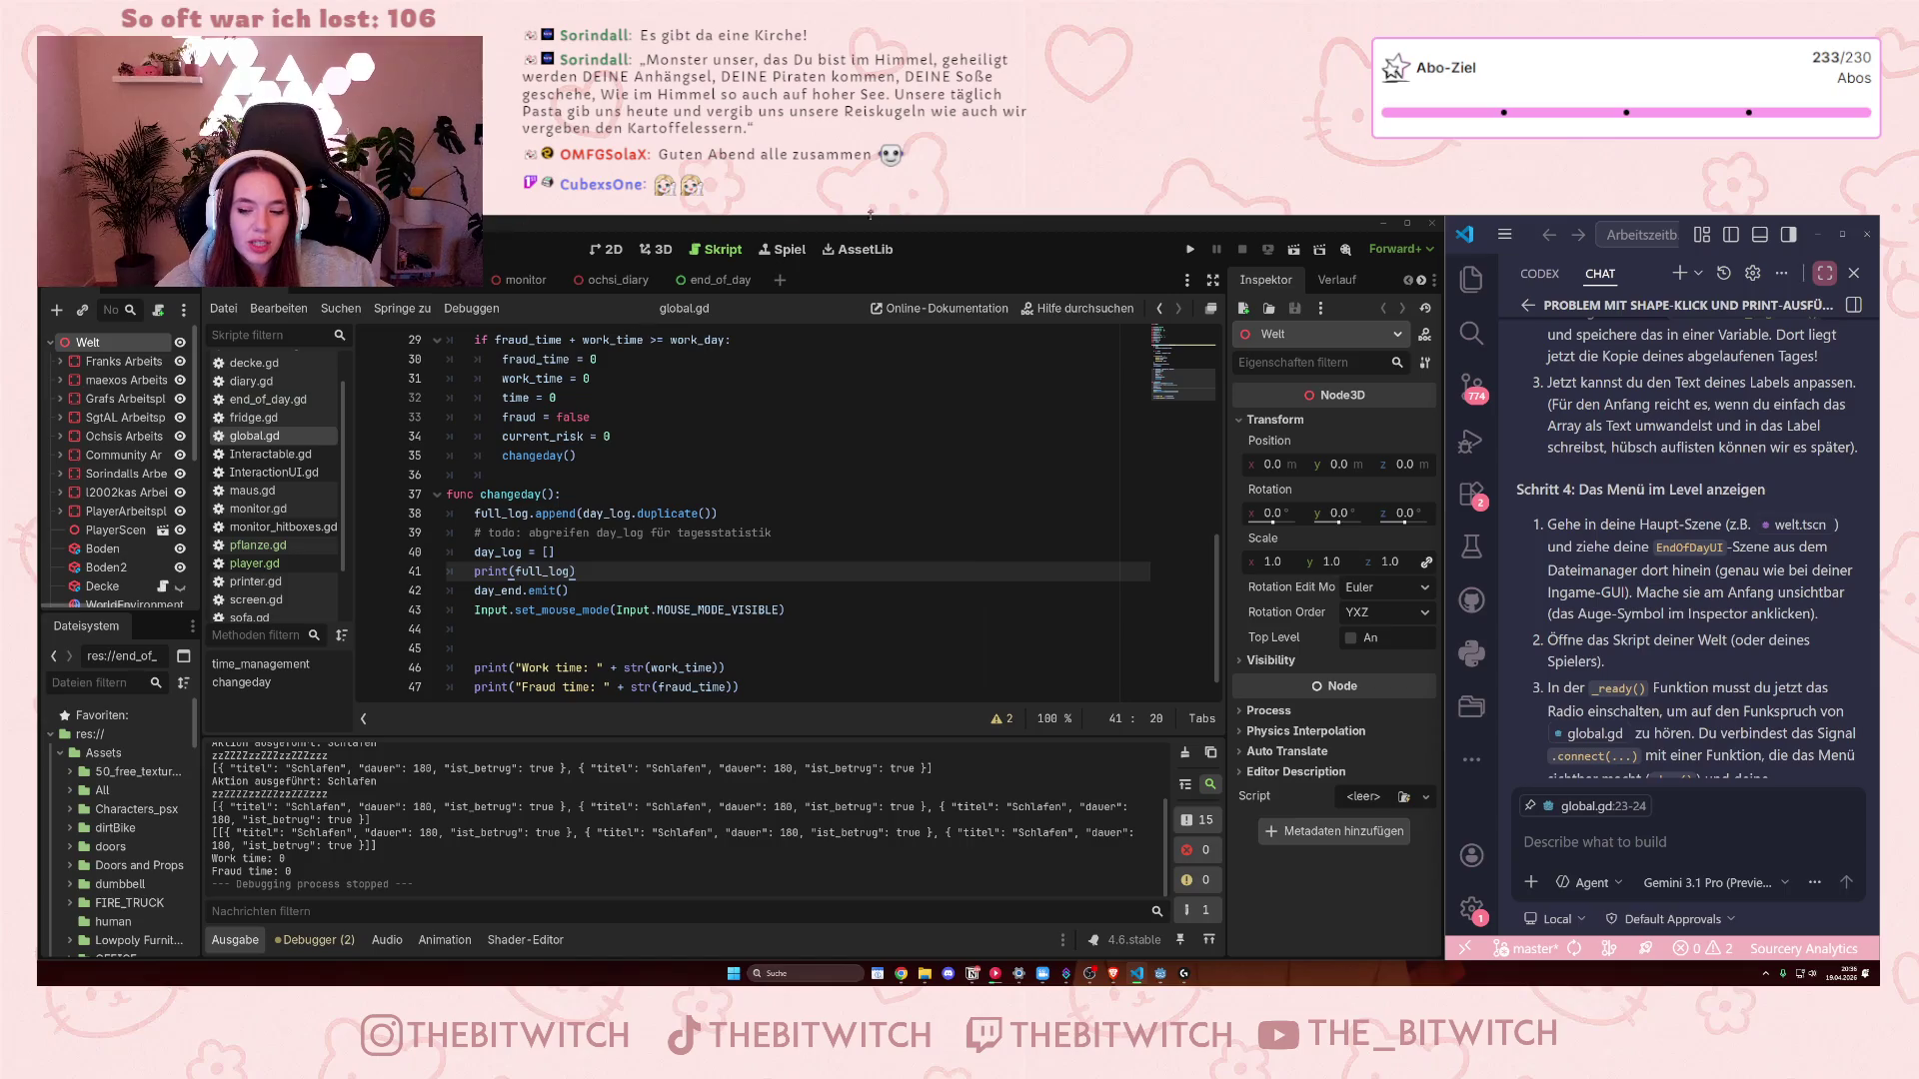
# Review the todo comment about daily statistics in global.gd.
pyautogui.click(544, 533)
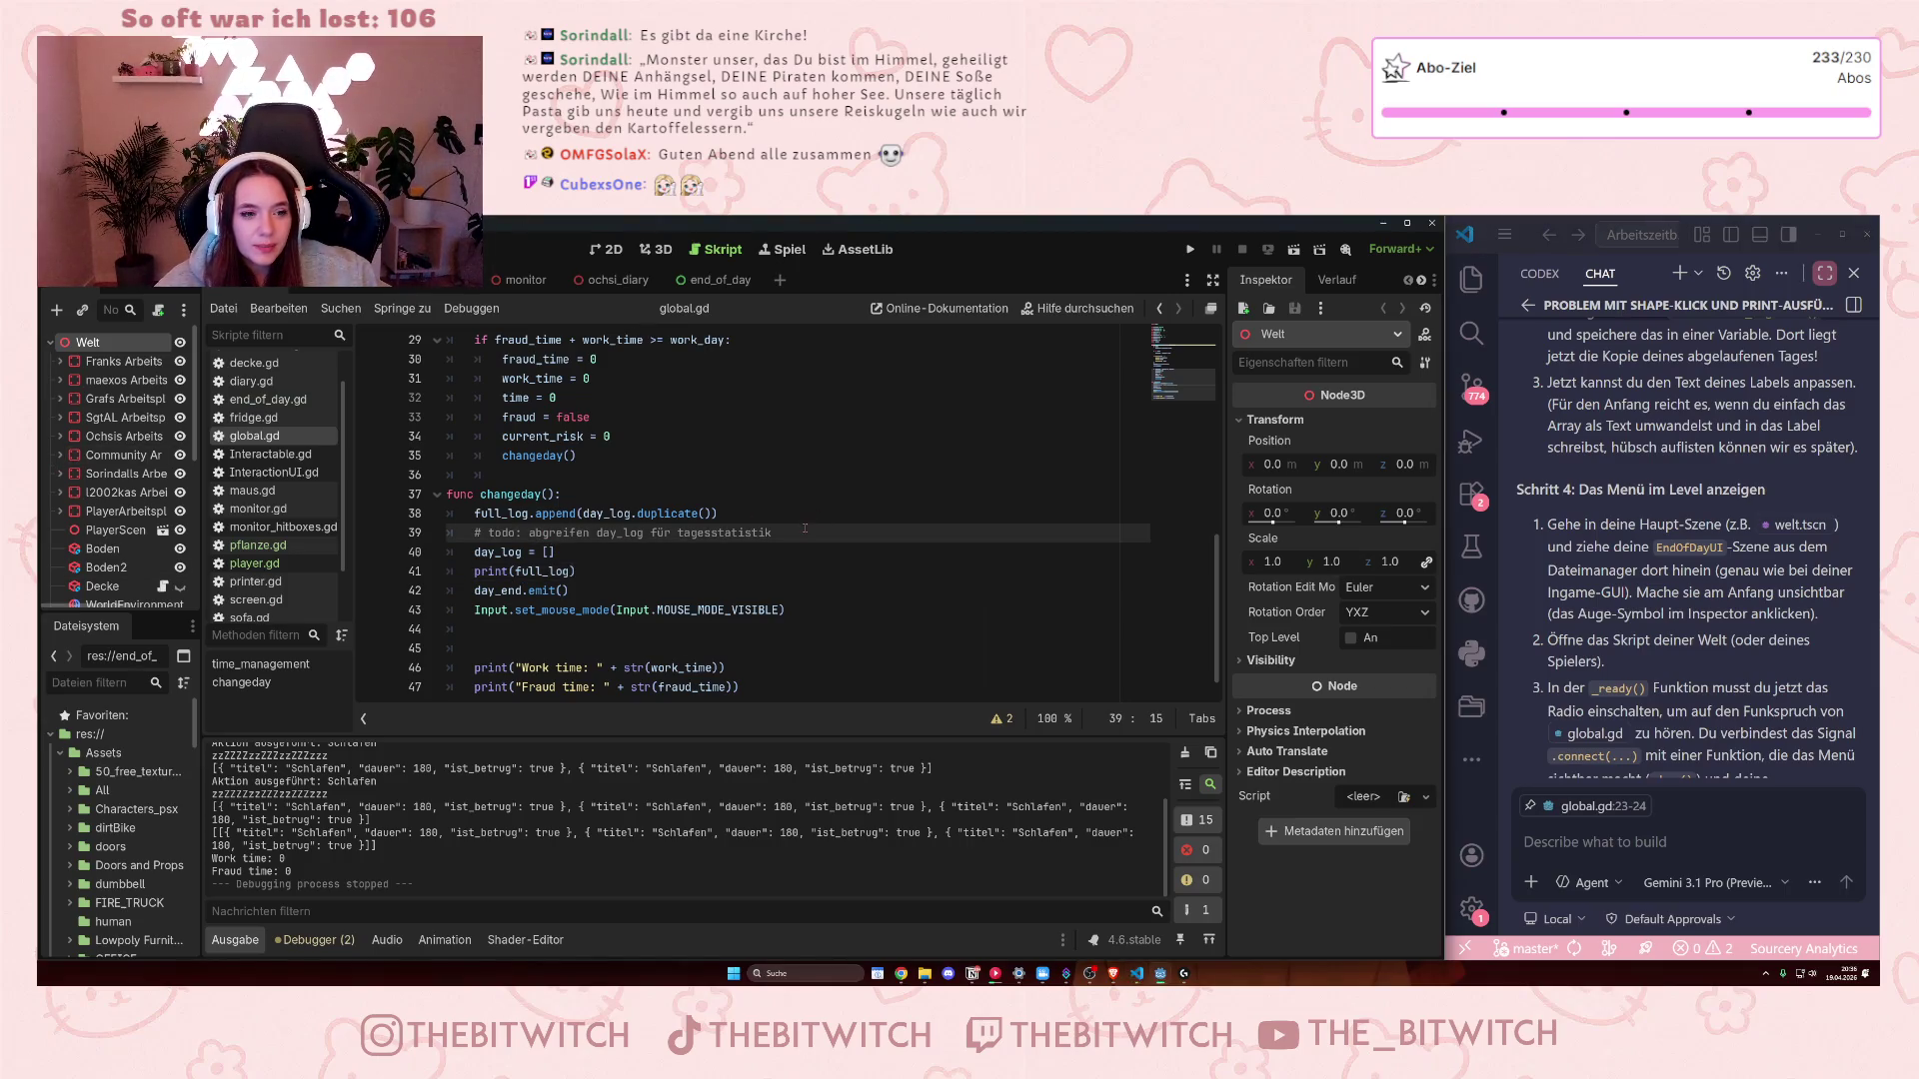
pyautogui.scroll(-1, 749, 583)
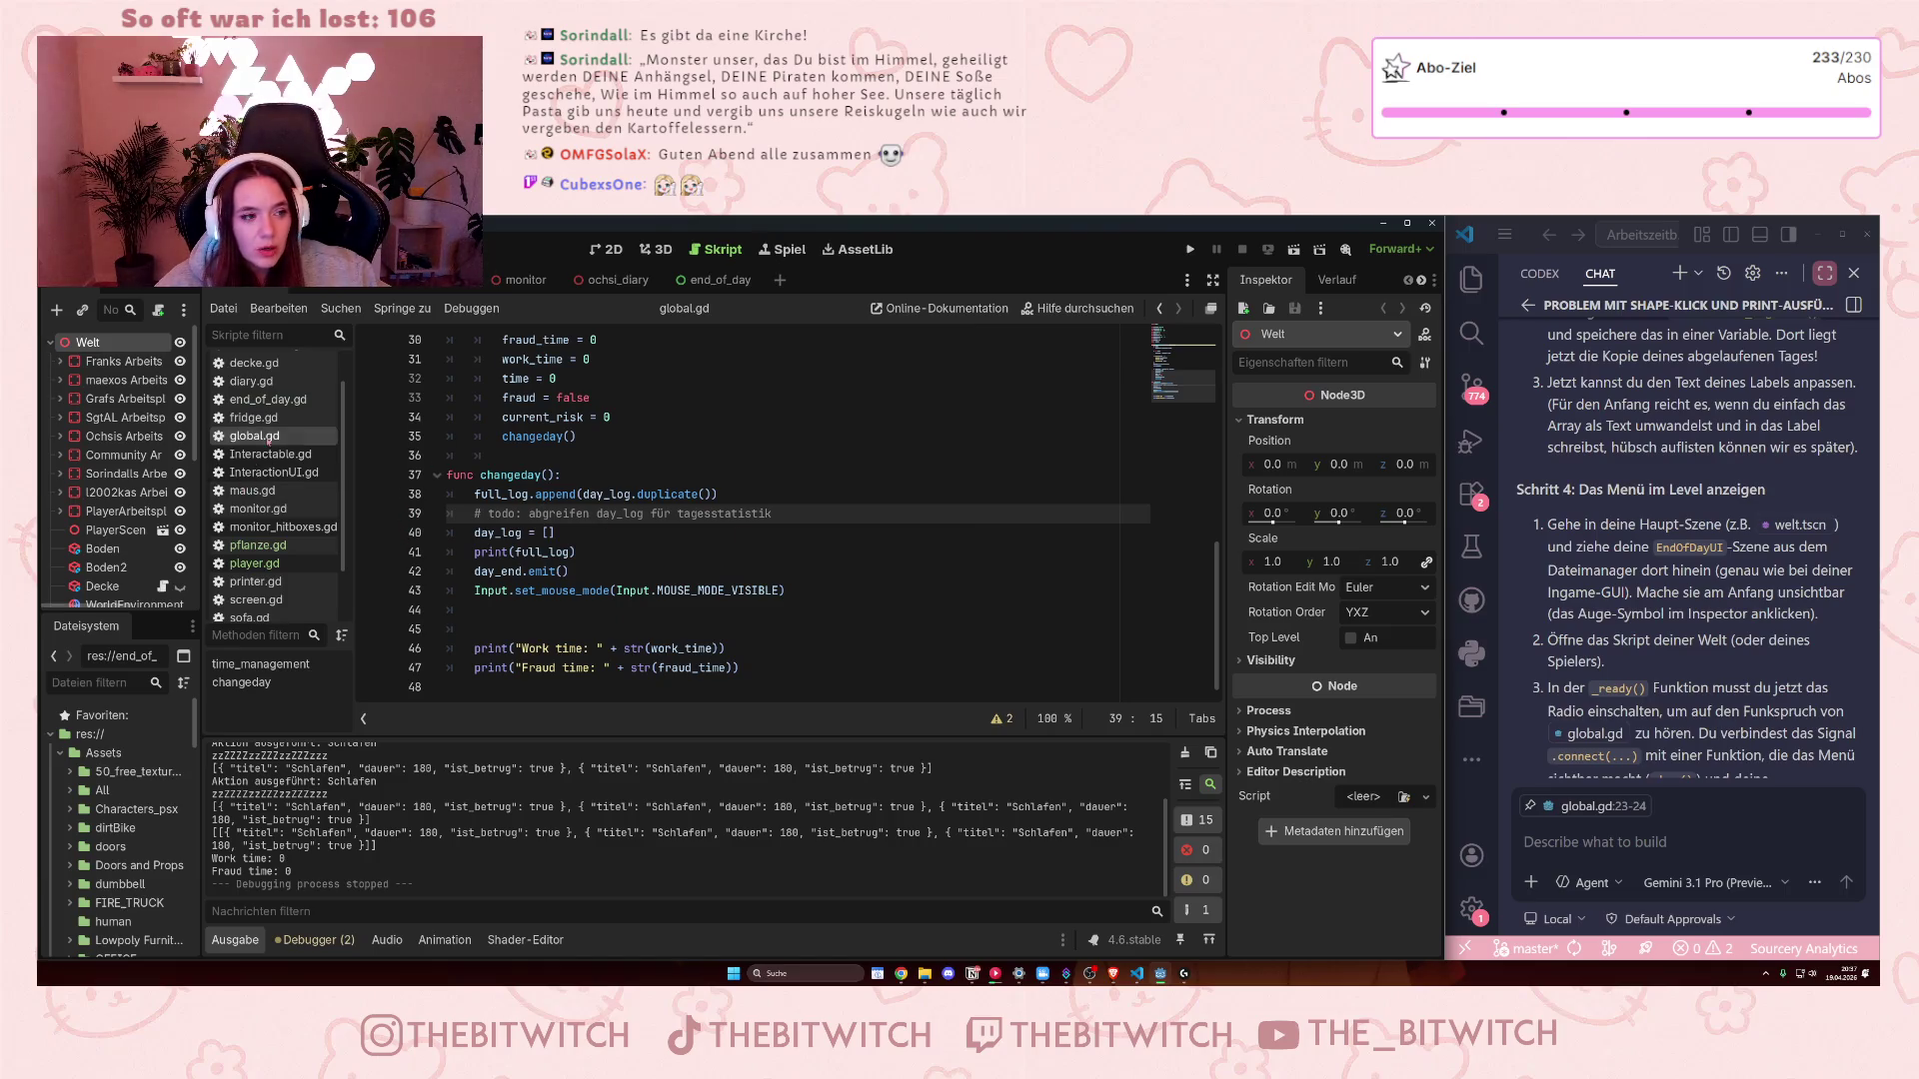
pyautogui.scroll(1, 265, 405)
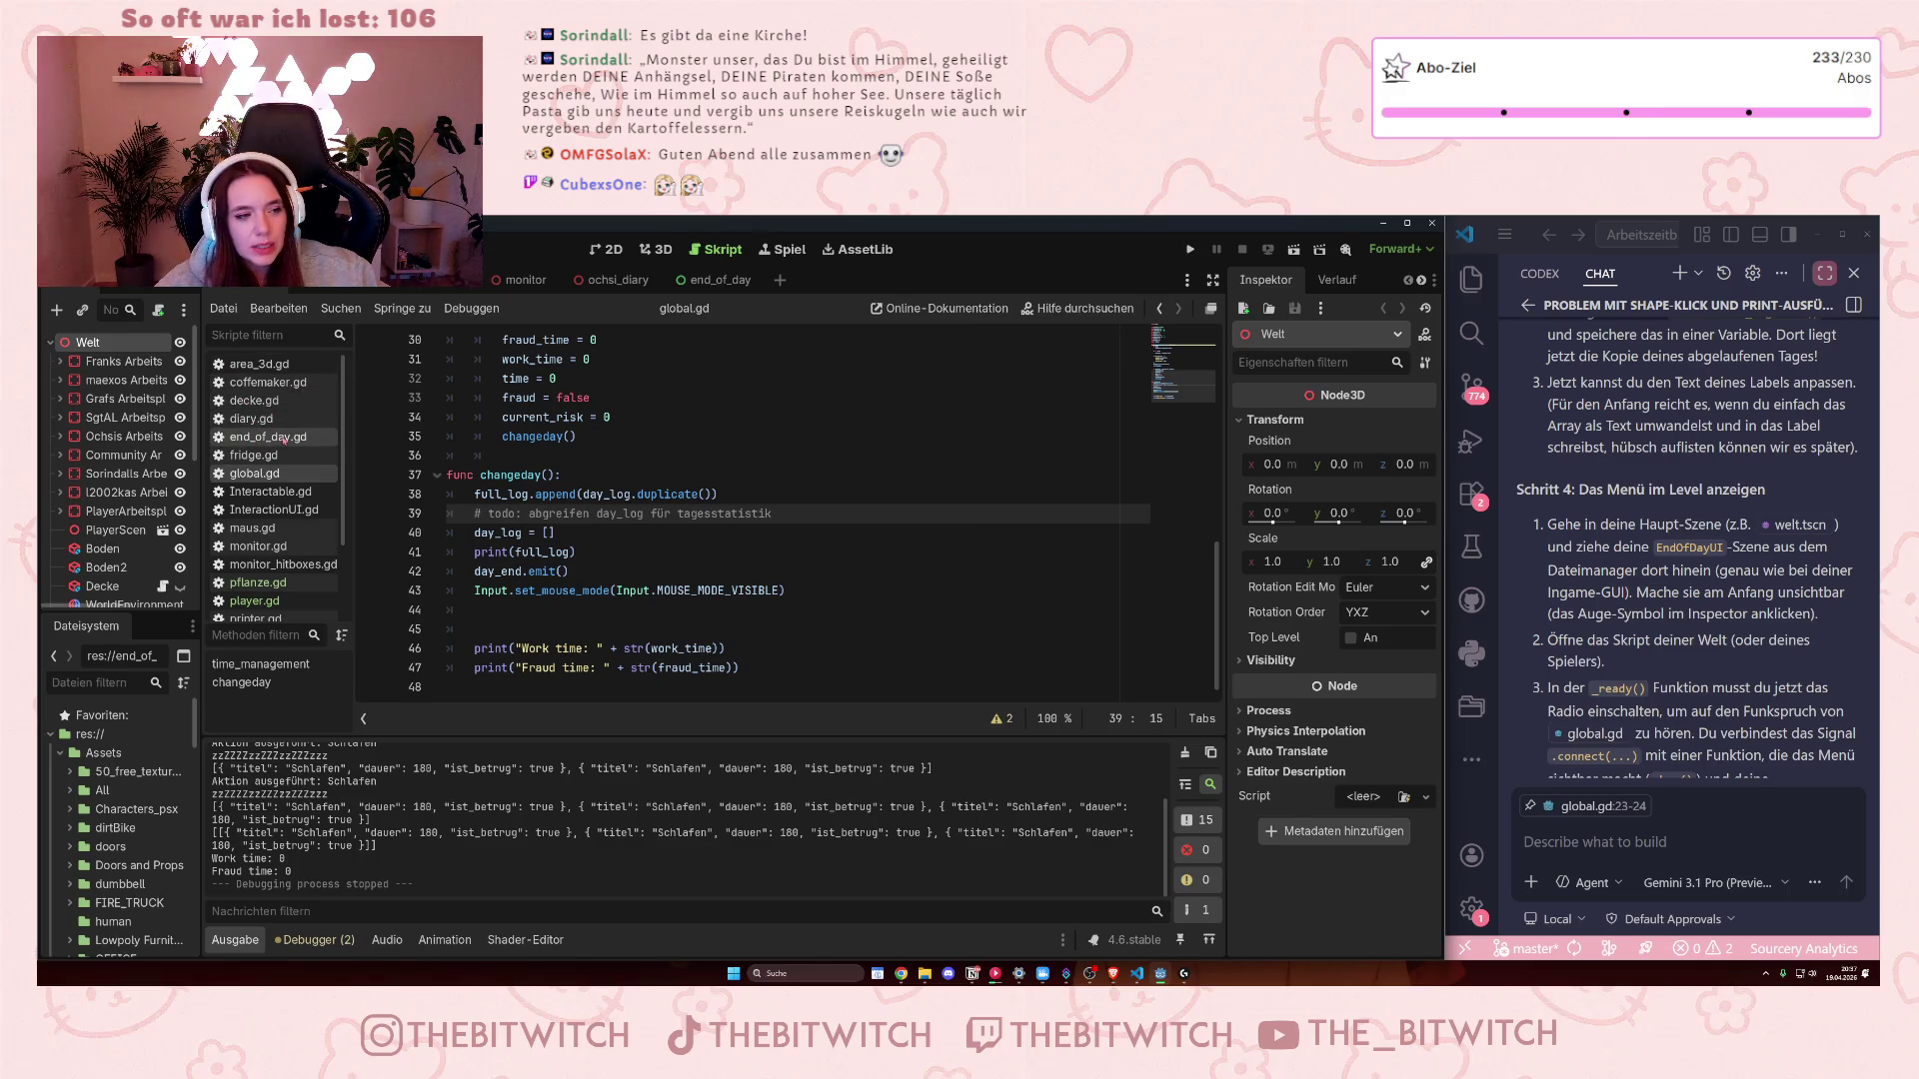
# Review Interactable.gd and InteractionUI.gd's interact check, then switch to the end_of_day scene.
pyautogui.click(245, 491)
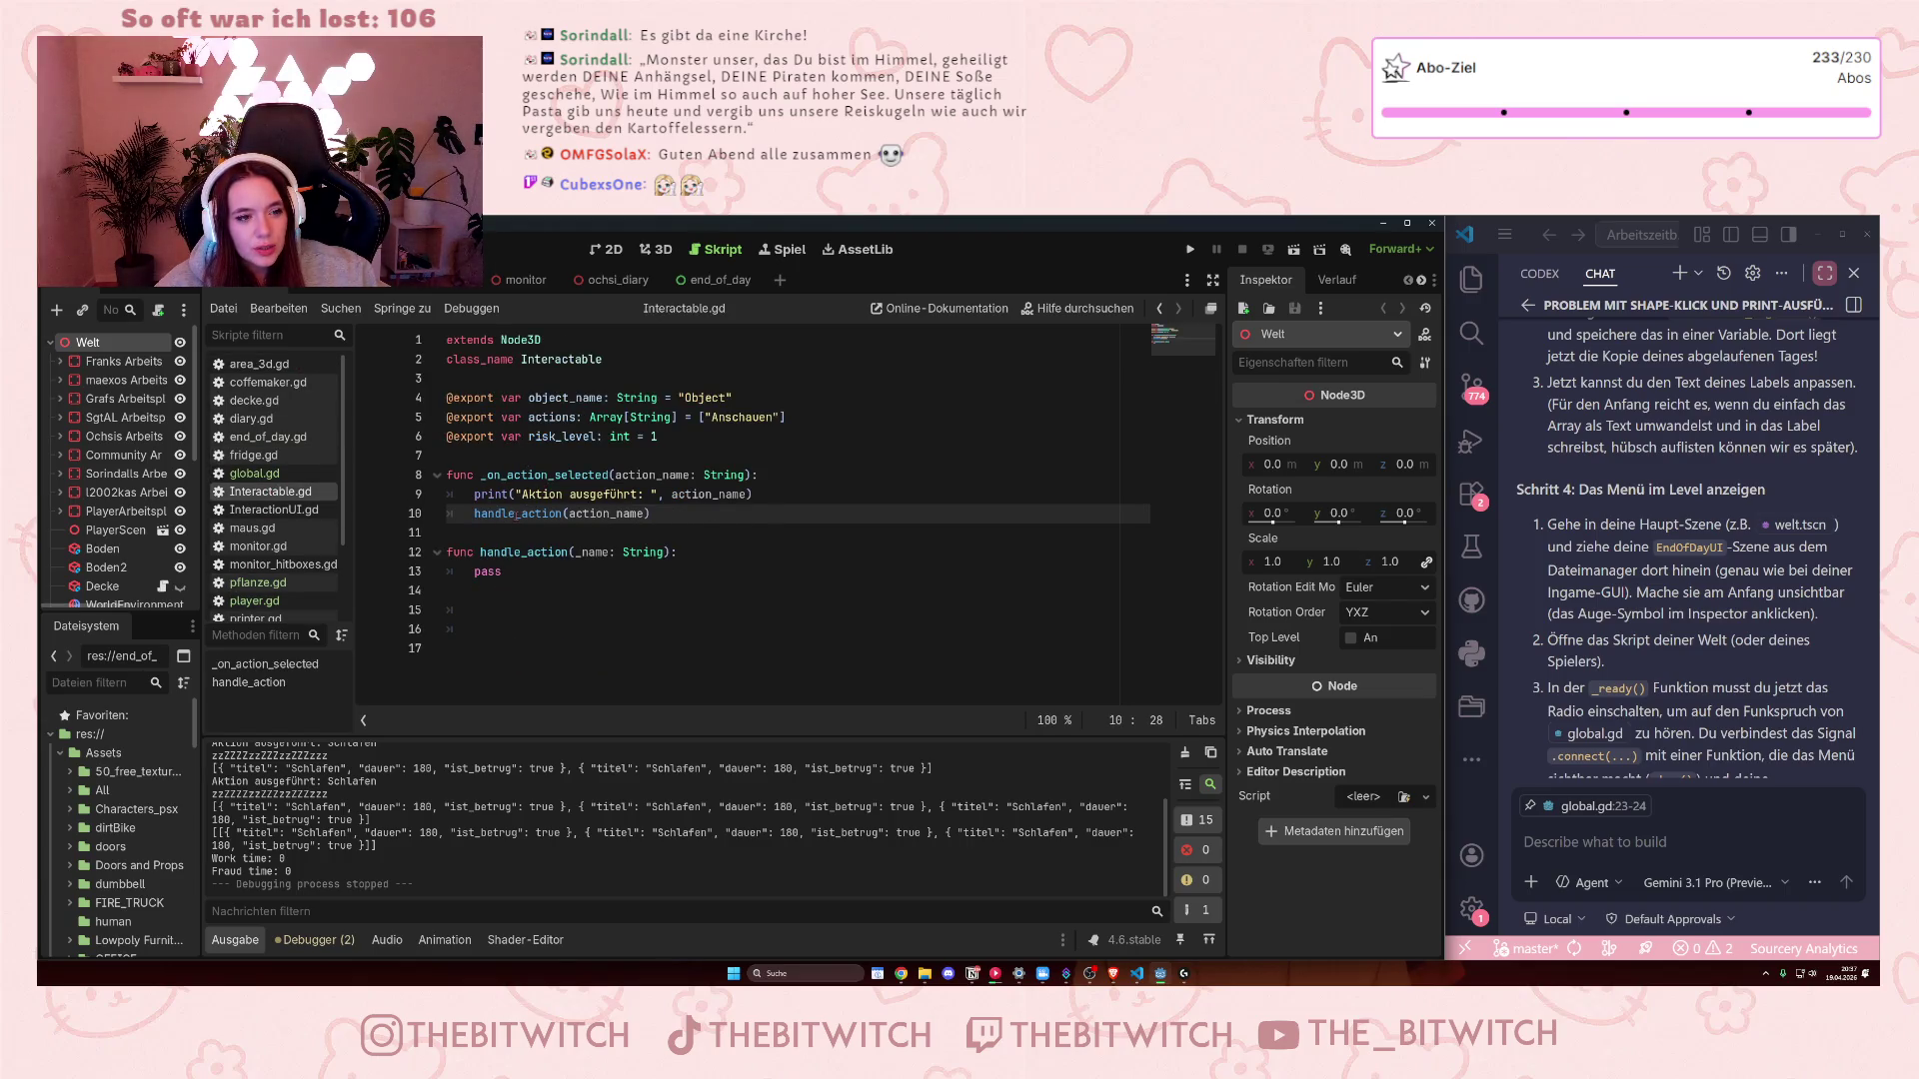
pyautogui.click(277, 510)
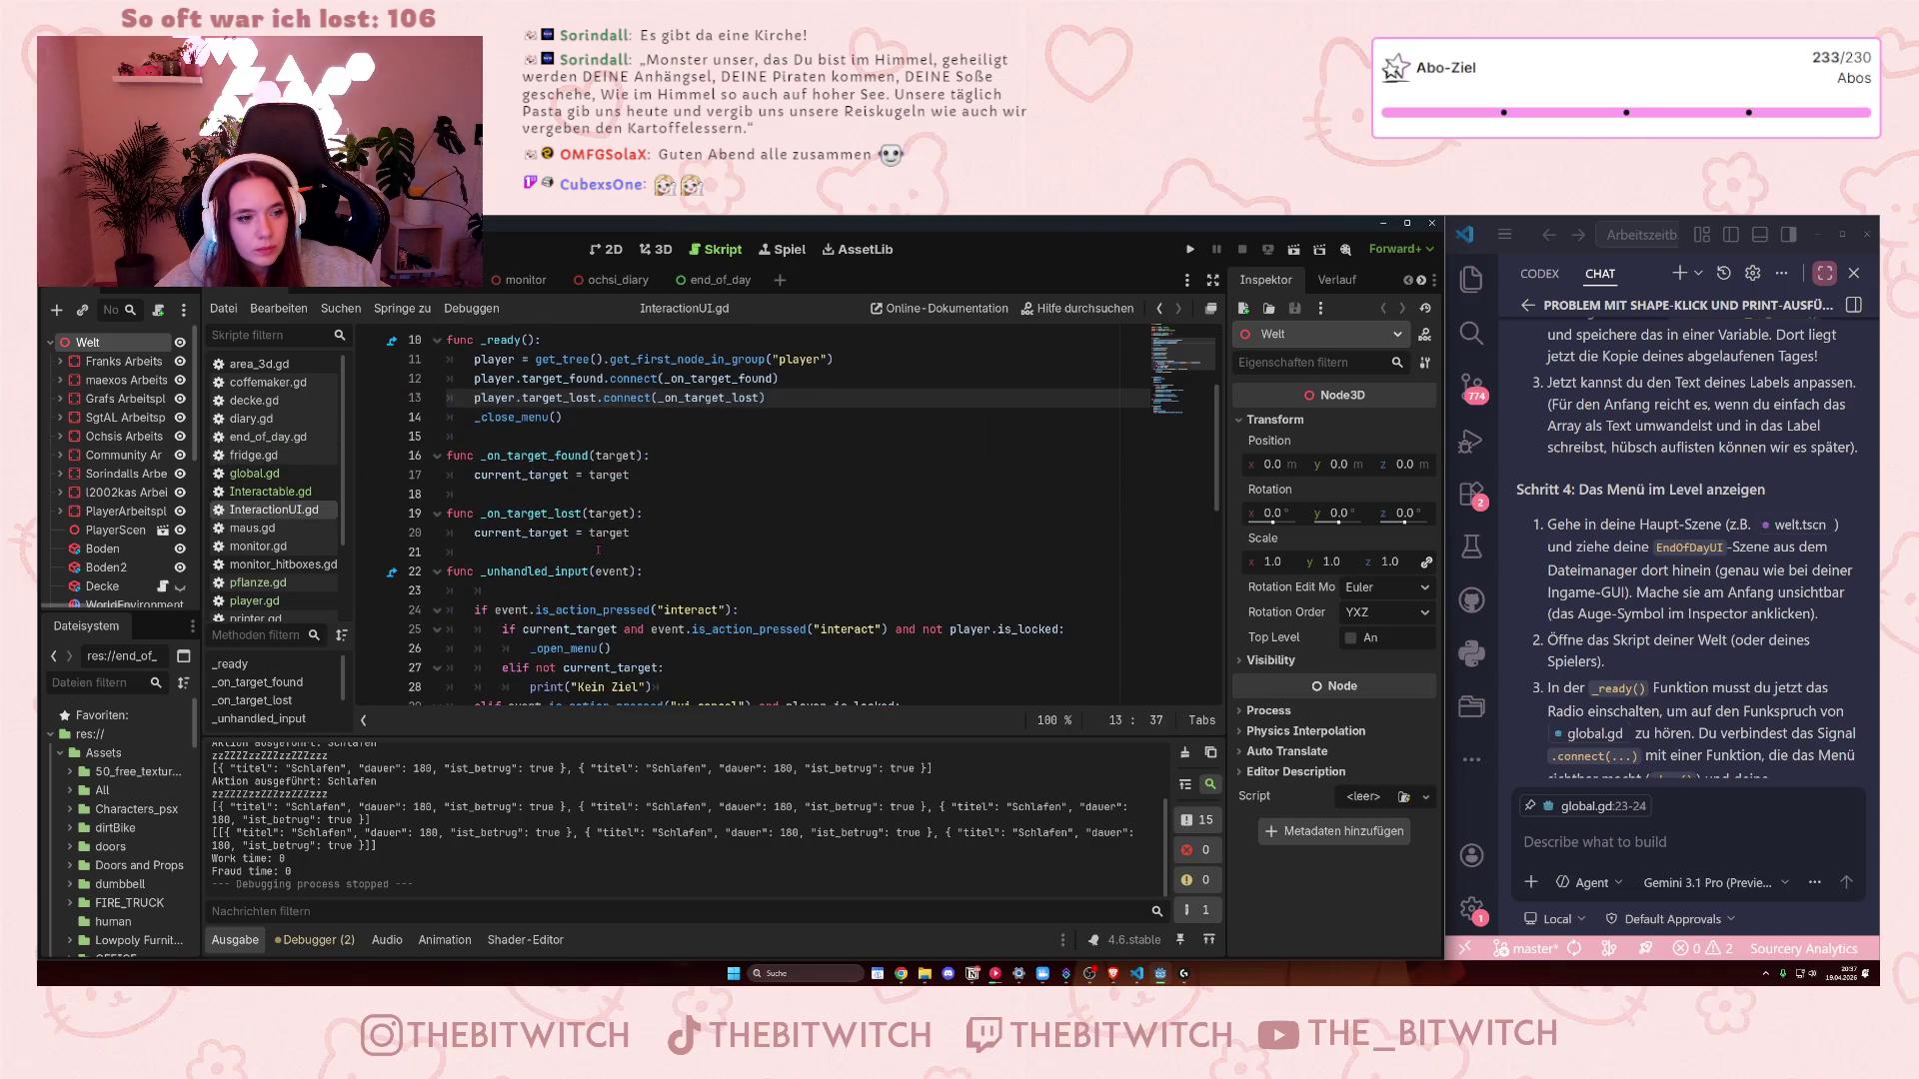
pyautogui.scroll(-3, 596, 552)
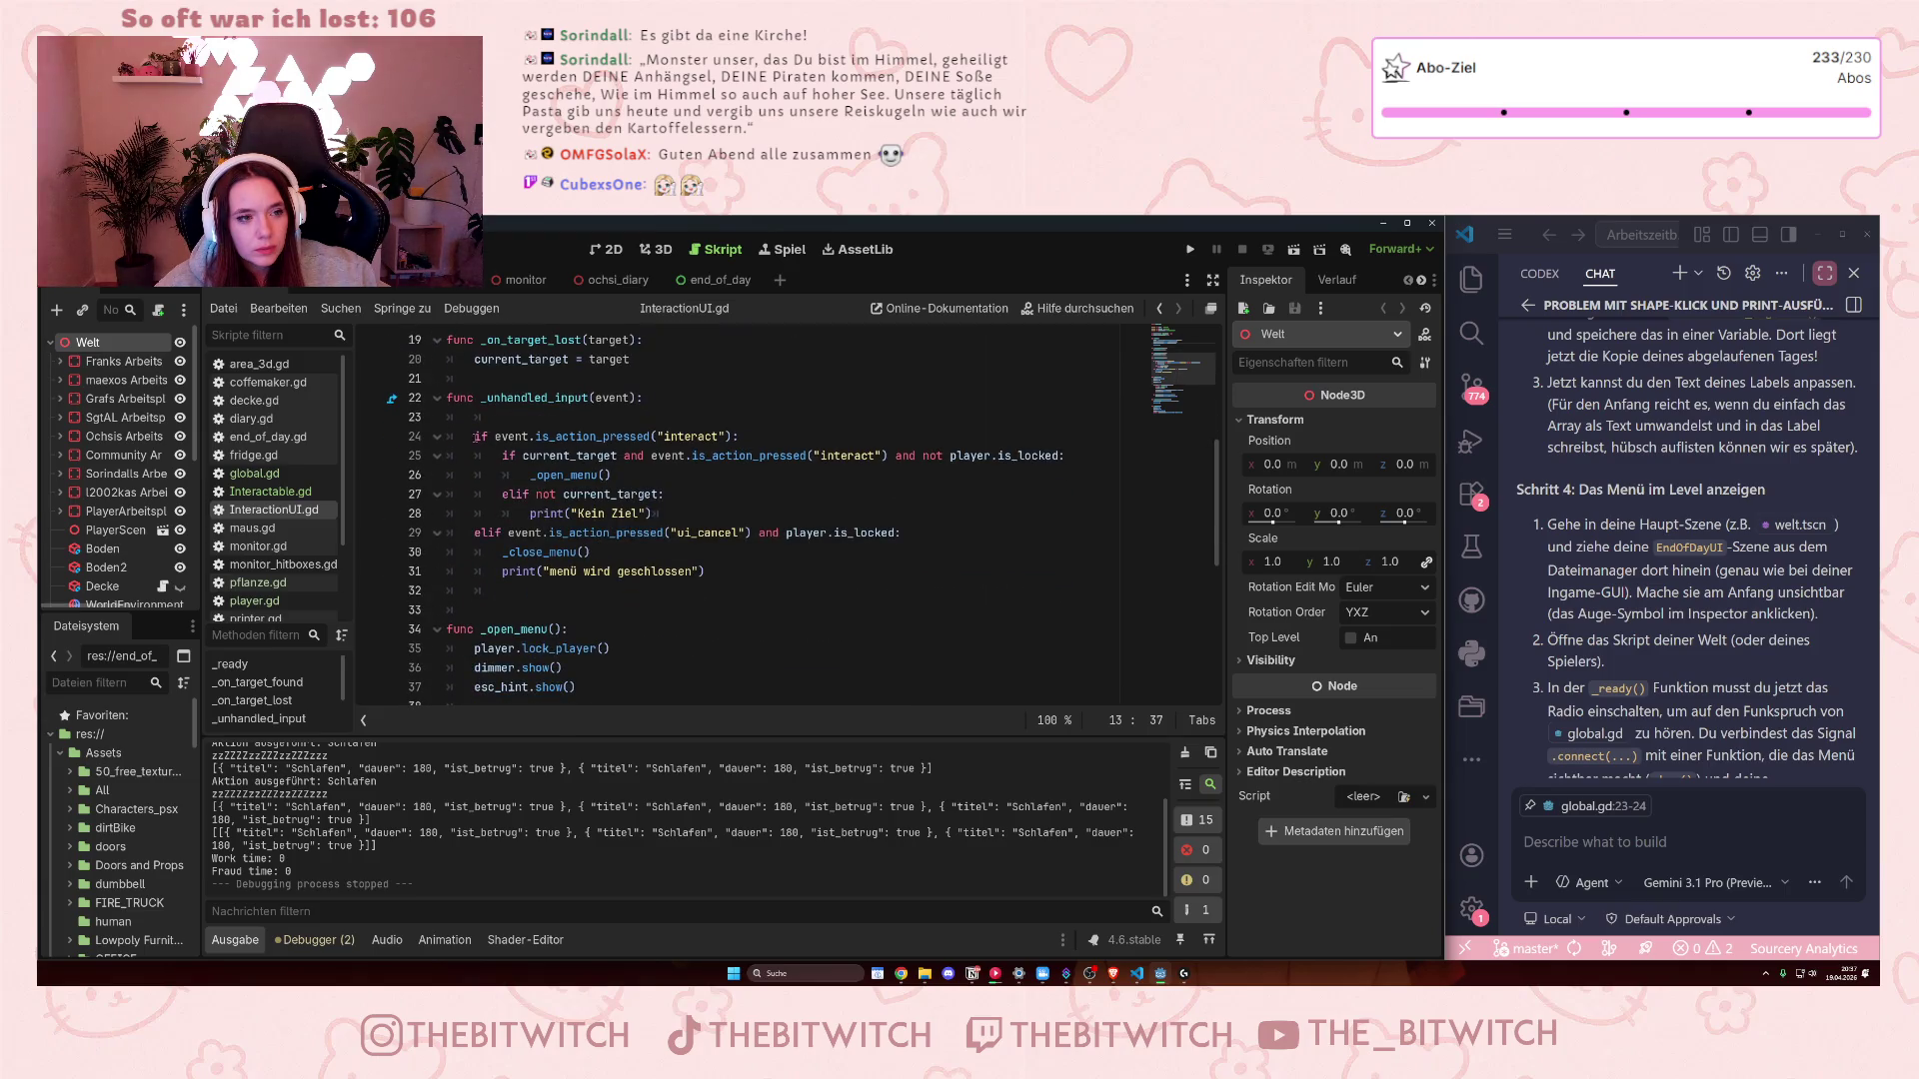
pyautogui.moveTo(477, 437); pyautogui.dragTo(737, 441)
pyautogui.click(740, 441)
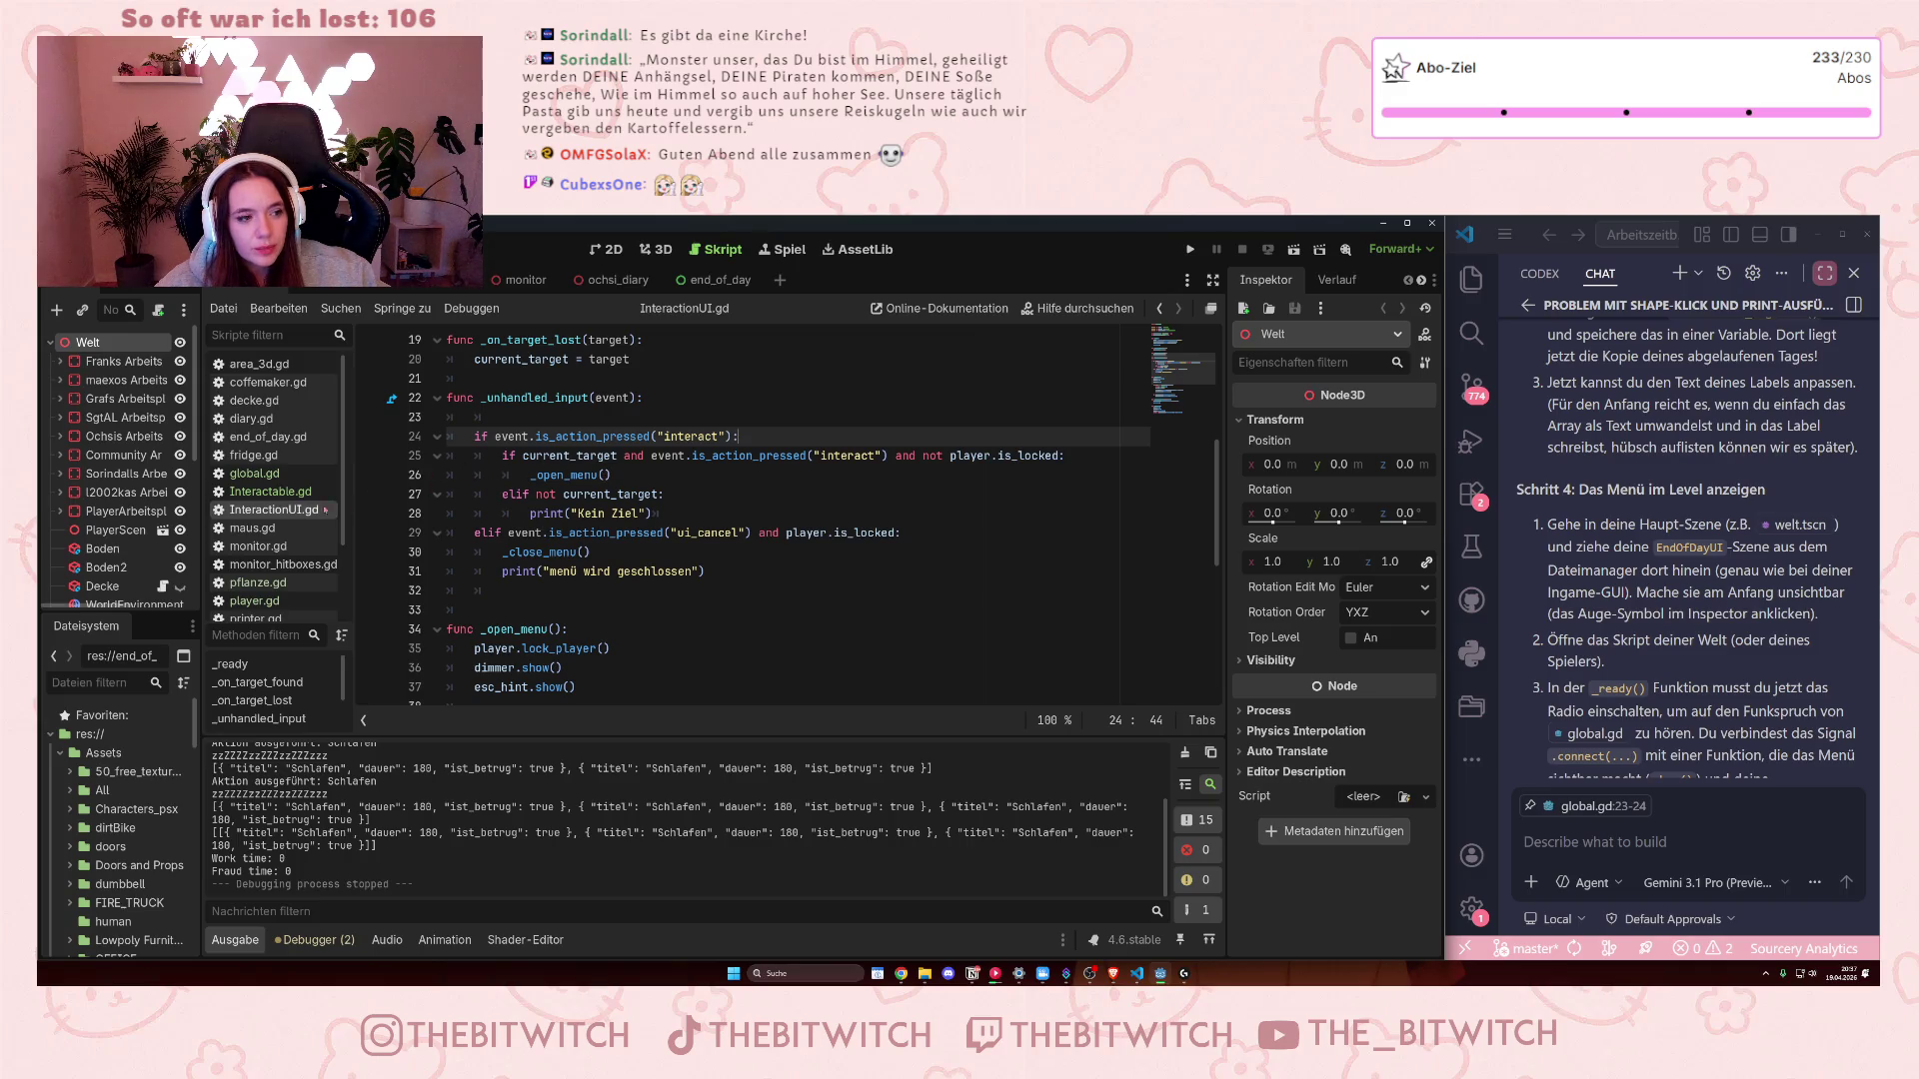
pyautogui.click(278, 492)
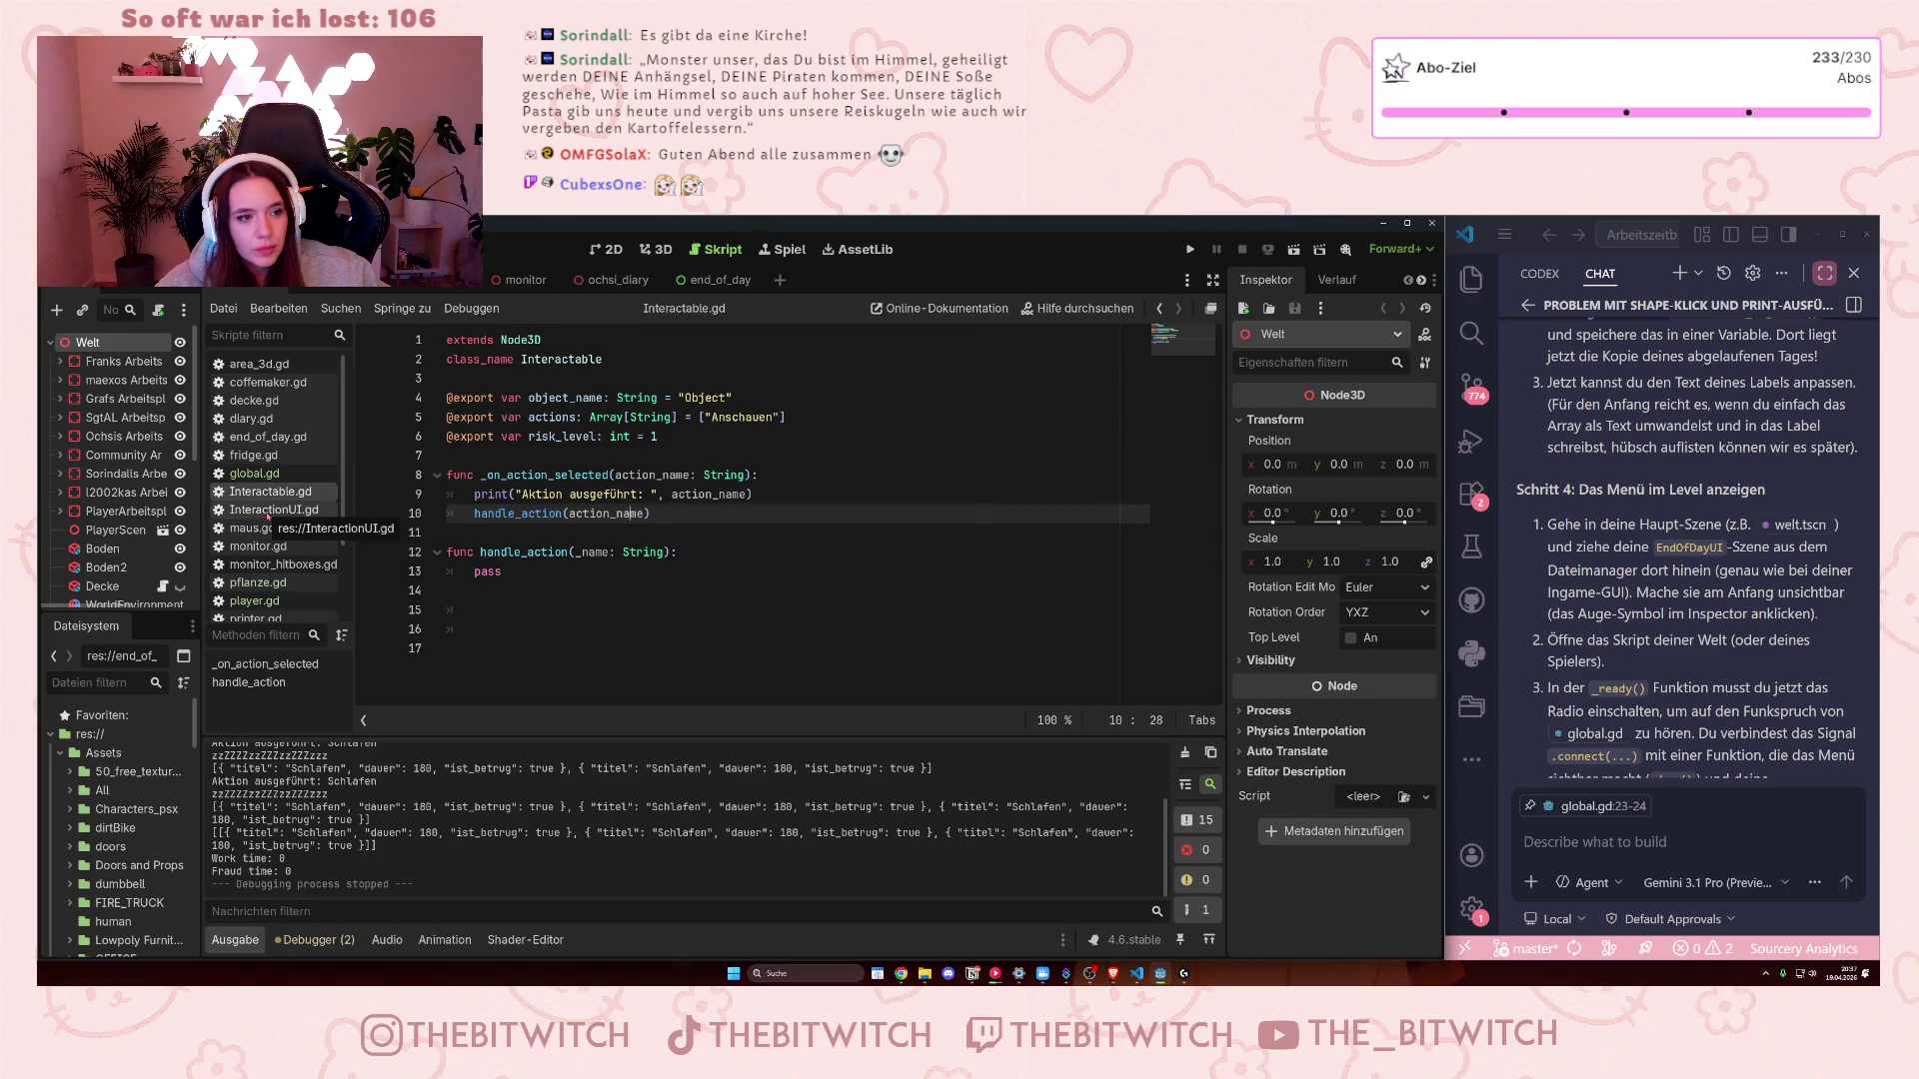
pyautogui.click(280, 511)
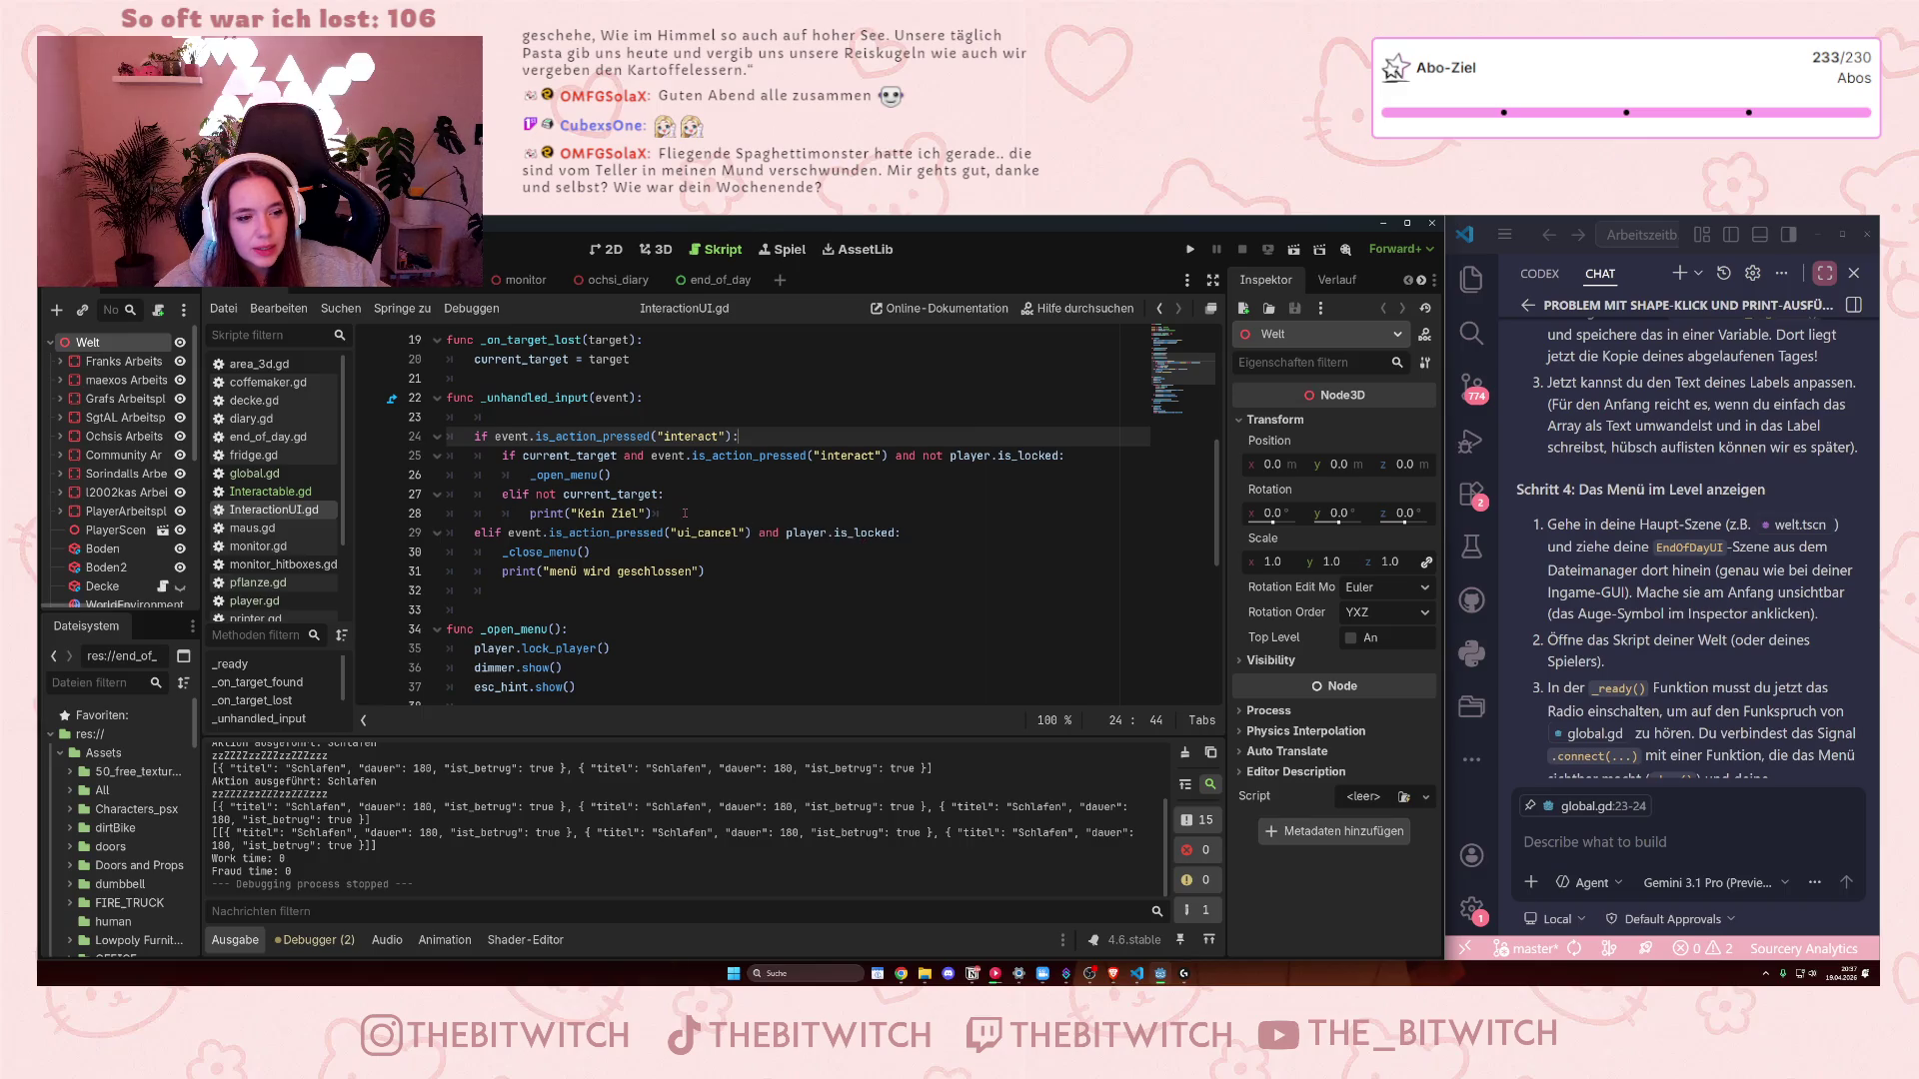
pyautogui.scroll(-4, 685, 512)
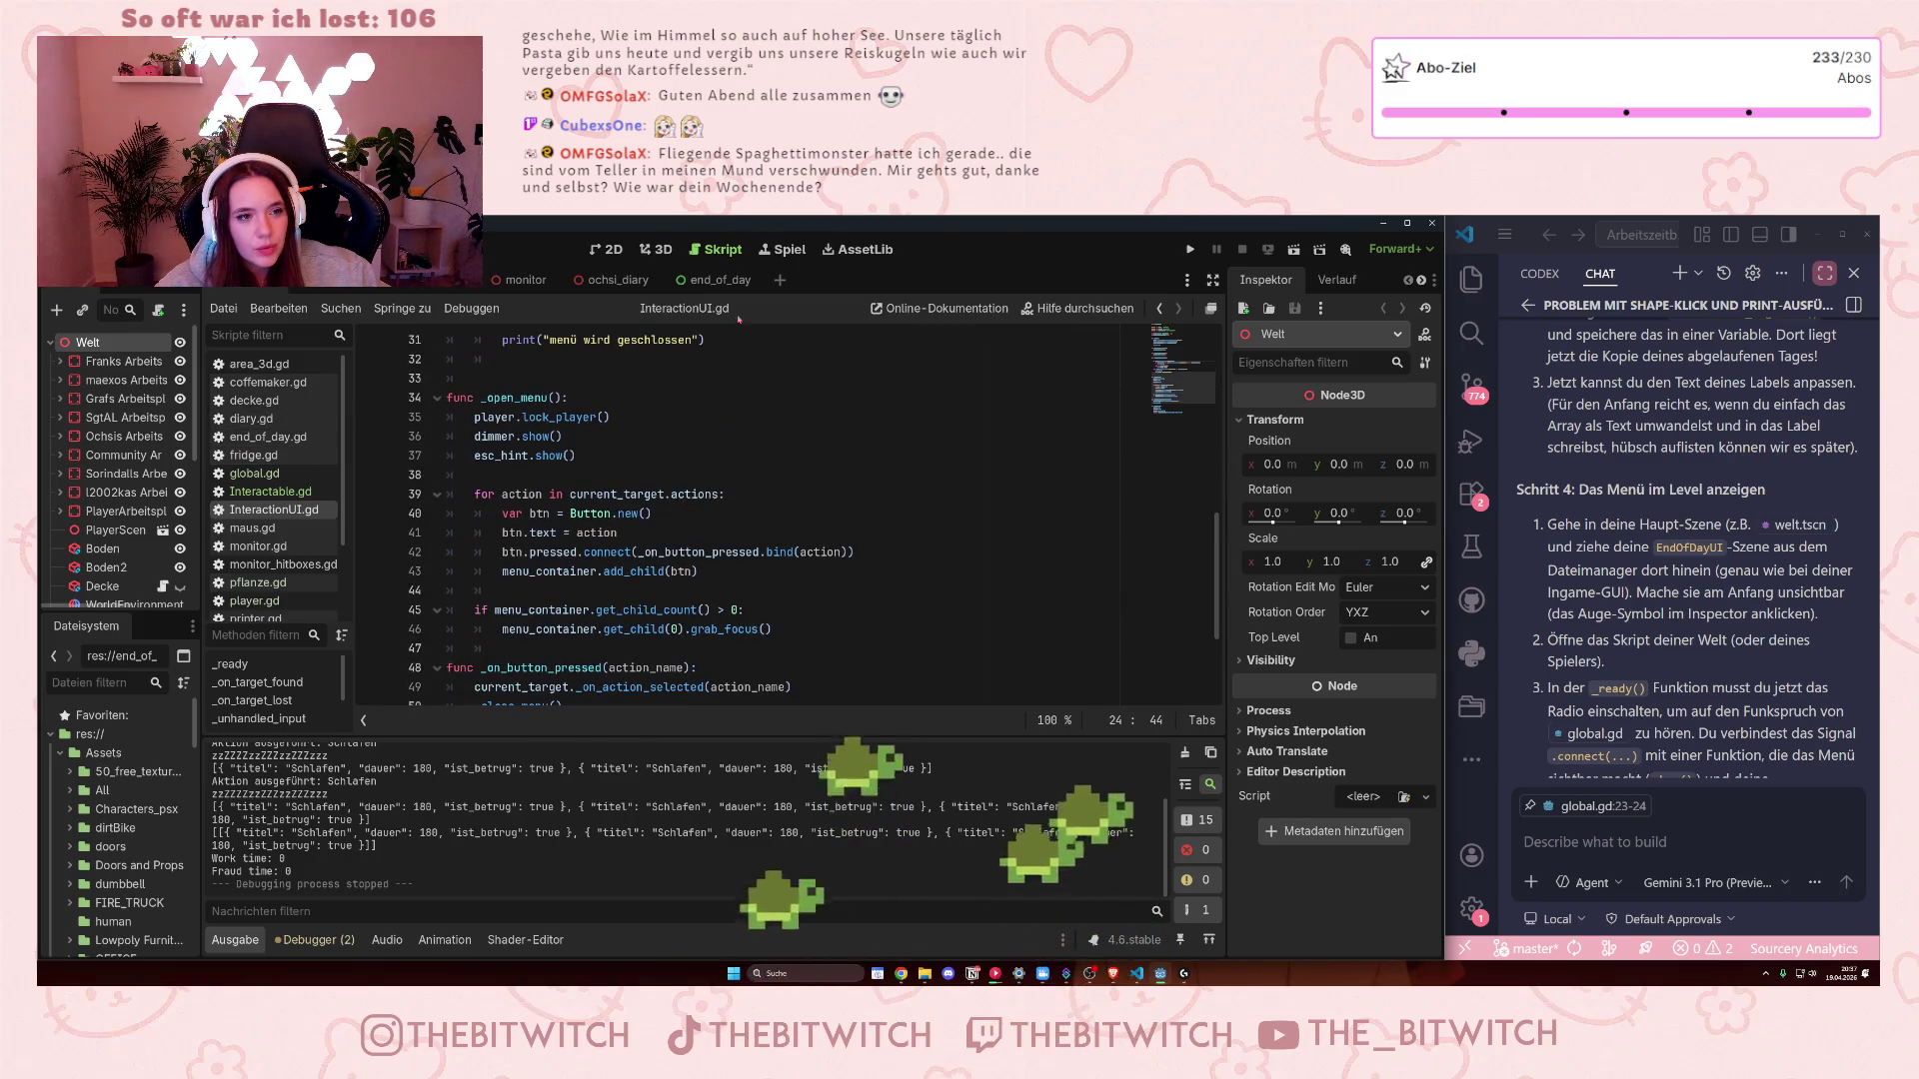
pyautogui.click(717, 279)
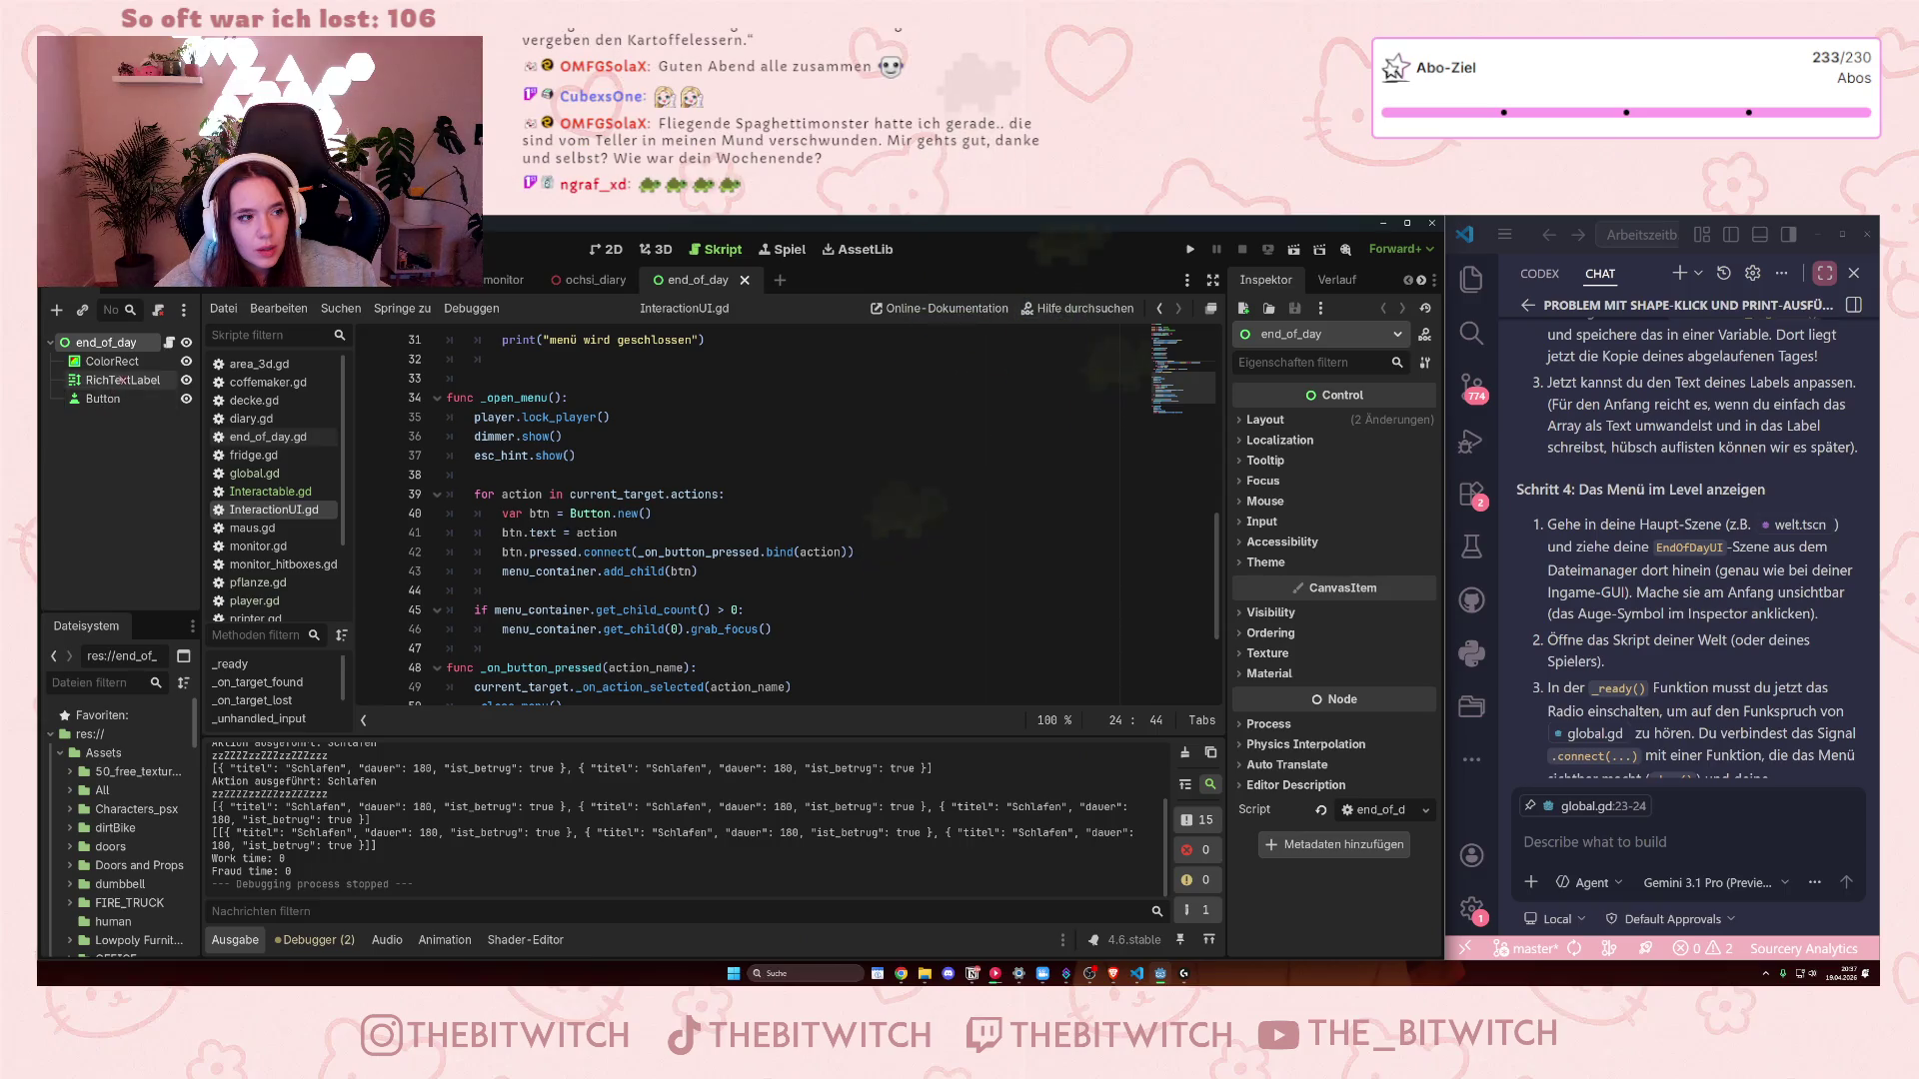
# In end_of_day.gd, add a '$Button = button' line under extends Control.
pyautogui.click(169, 343)
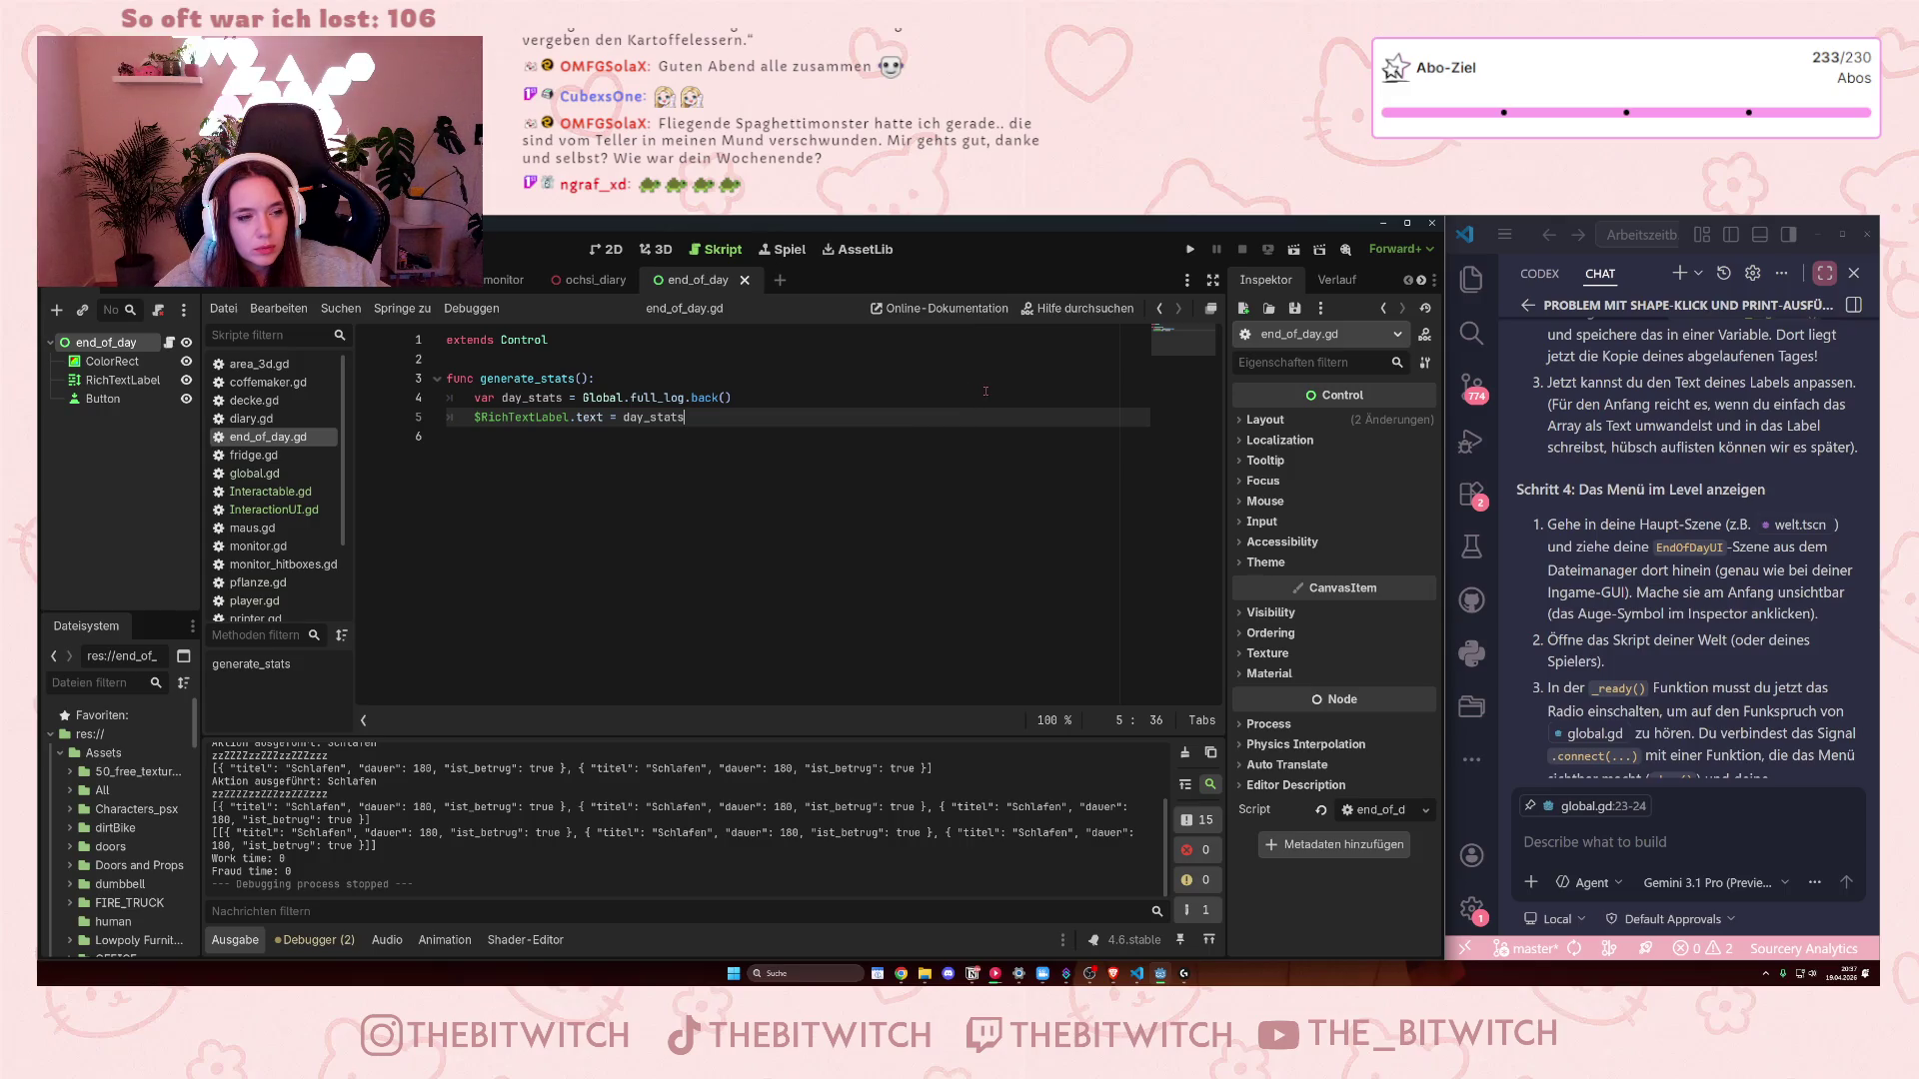
pyautogui.press('Return')
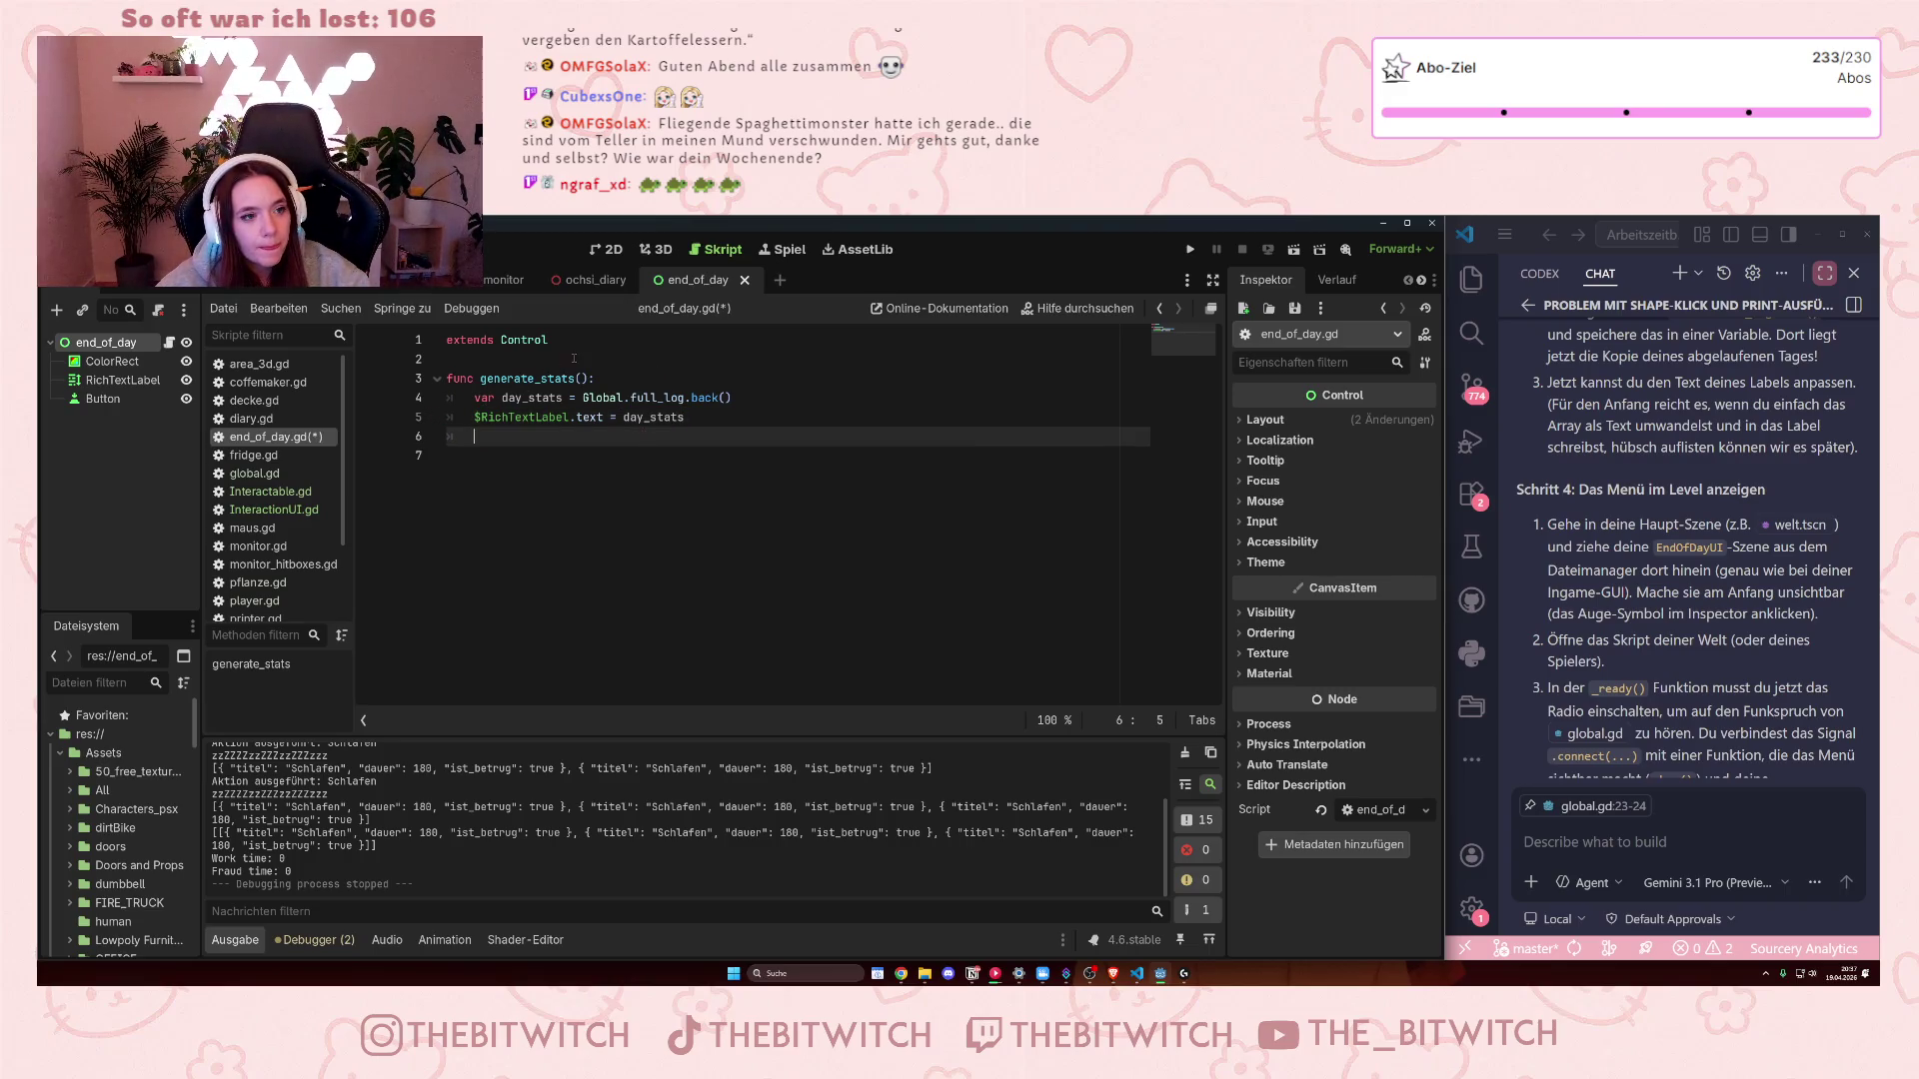
pyautogui.click(568, 360)
pyautogui.press('Return')
pyautogui.press('Up')
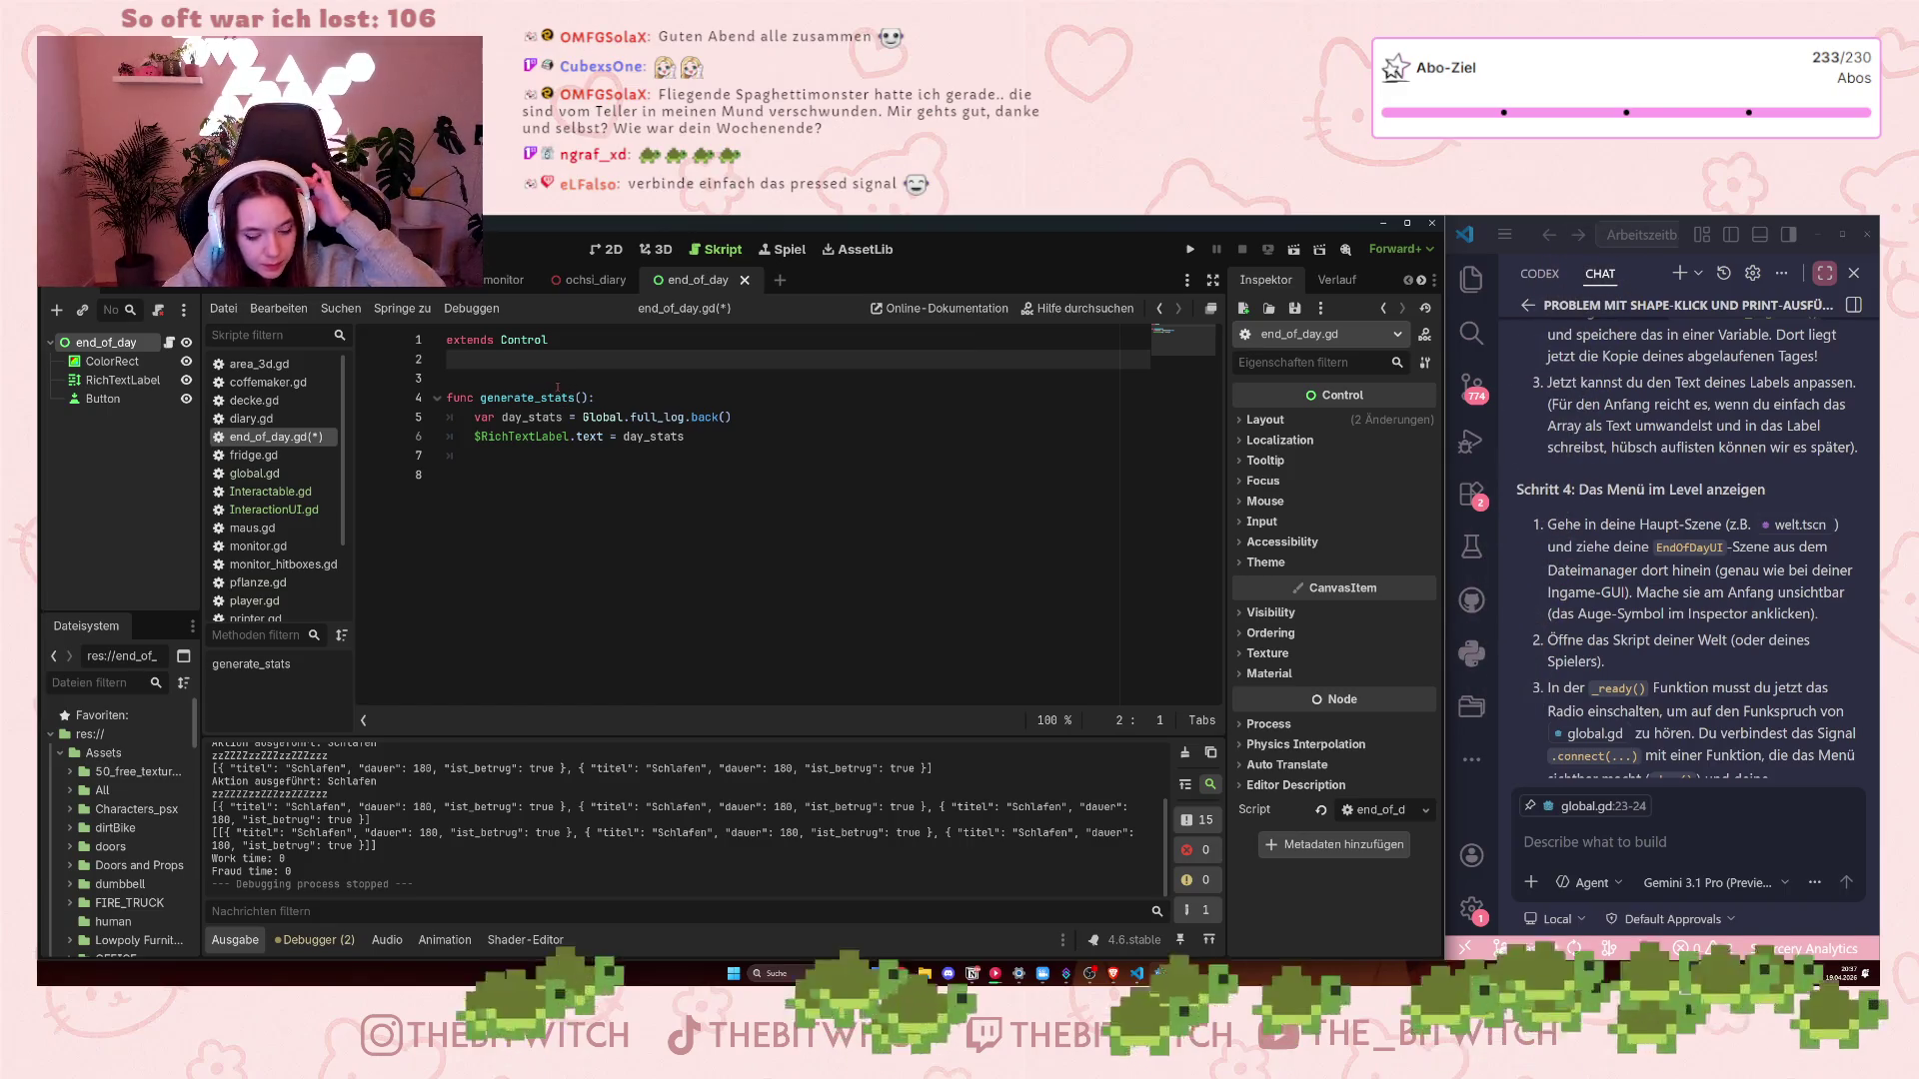
pyautogui.write('$Bu')
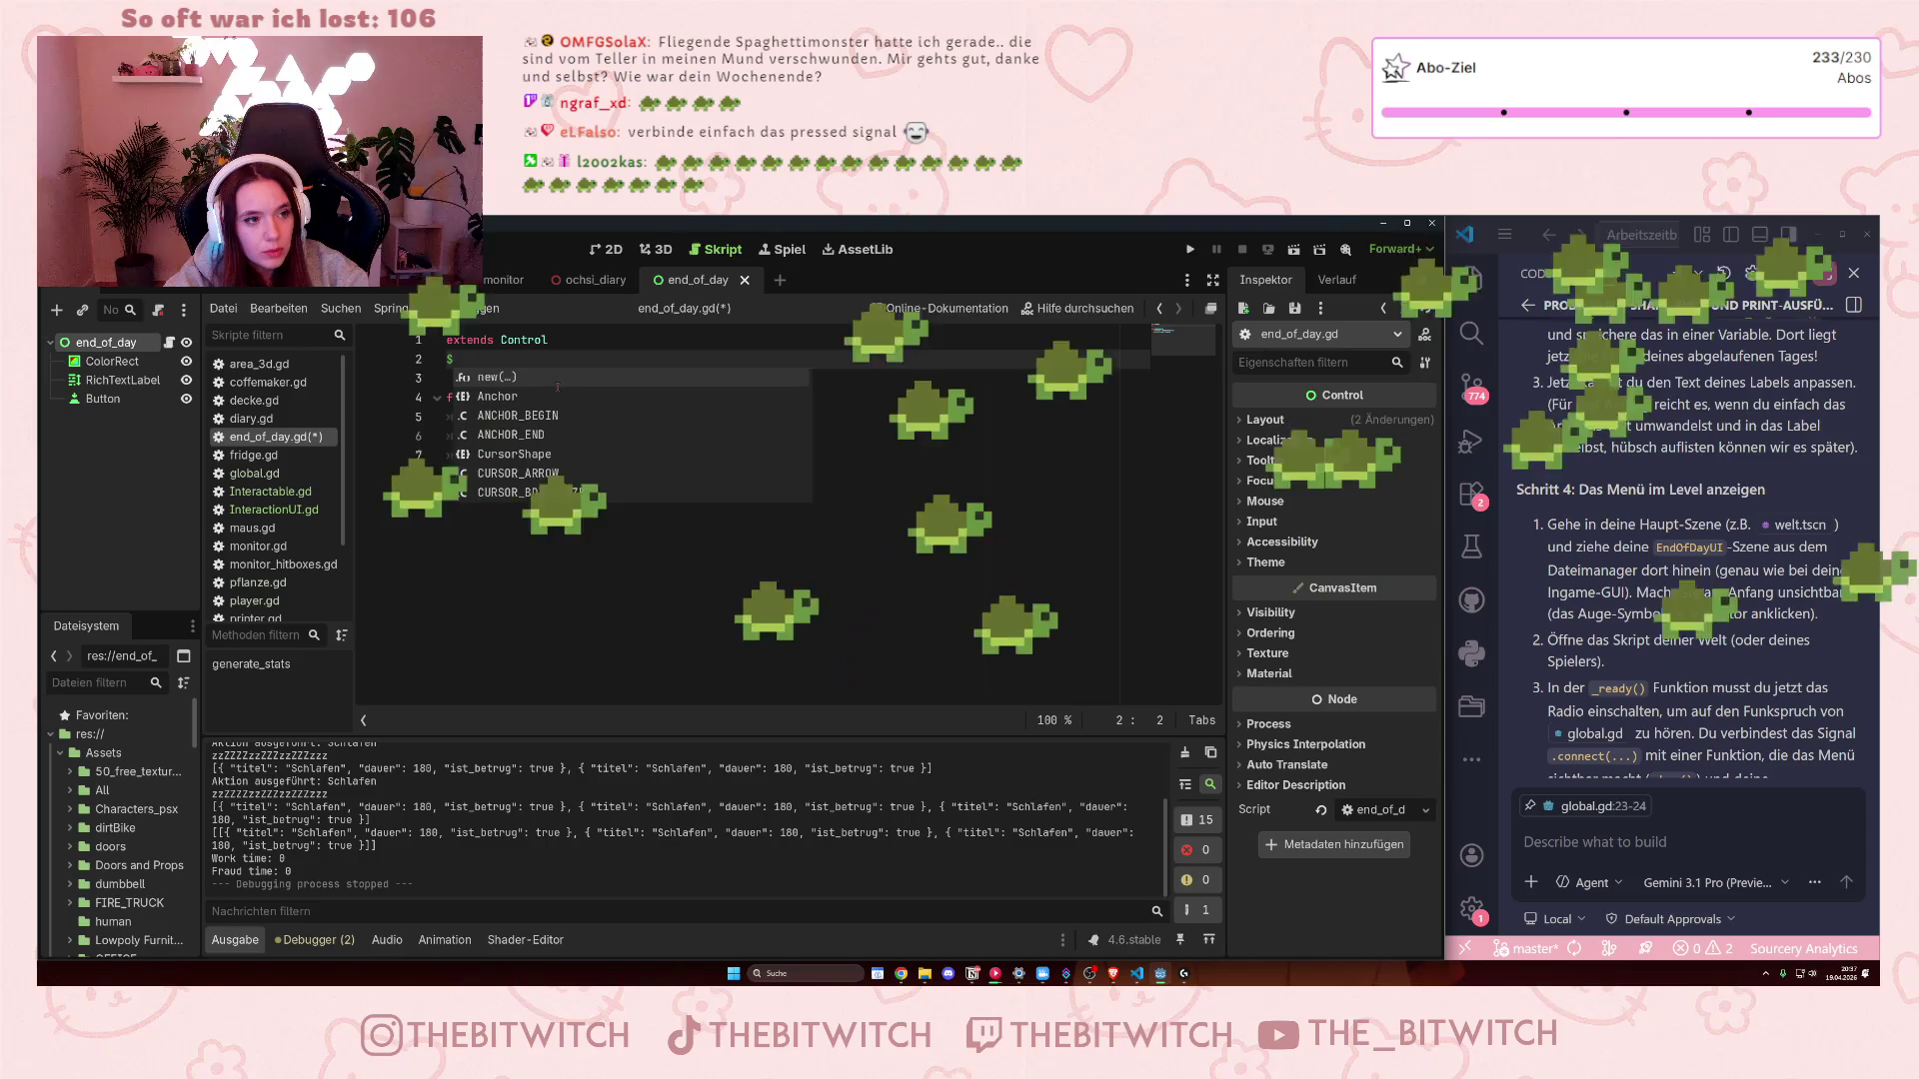
pyautogui.write('tton = B')
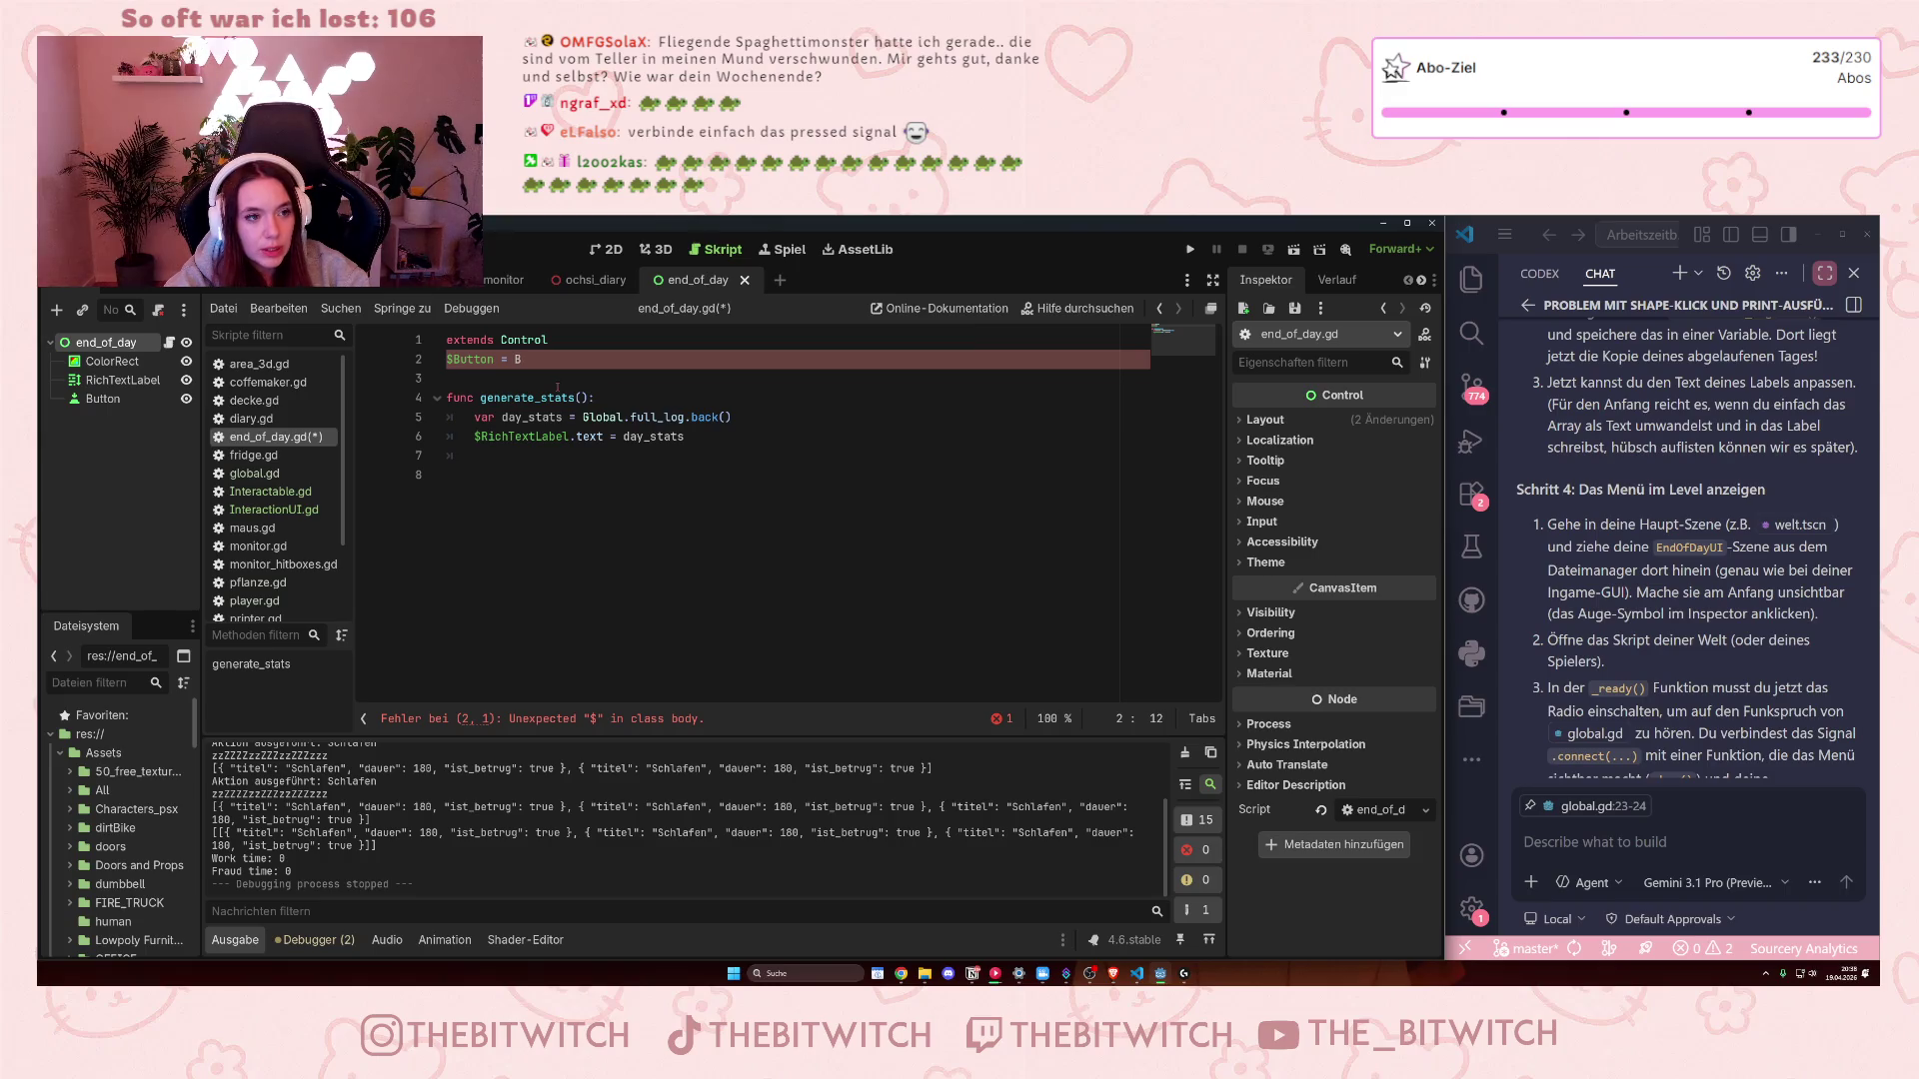
pyautogui.press('BackSpace')
pyautogui.write('button')
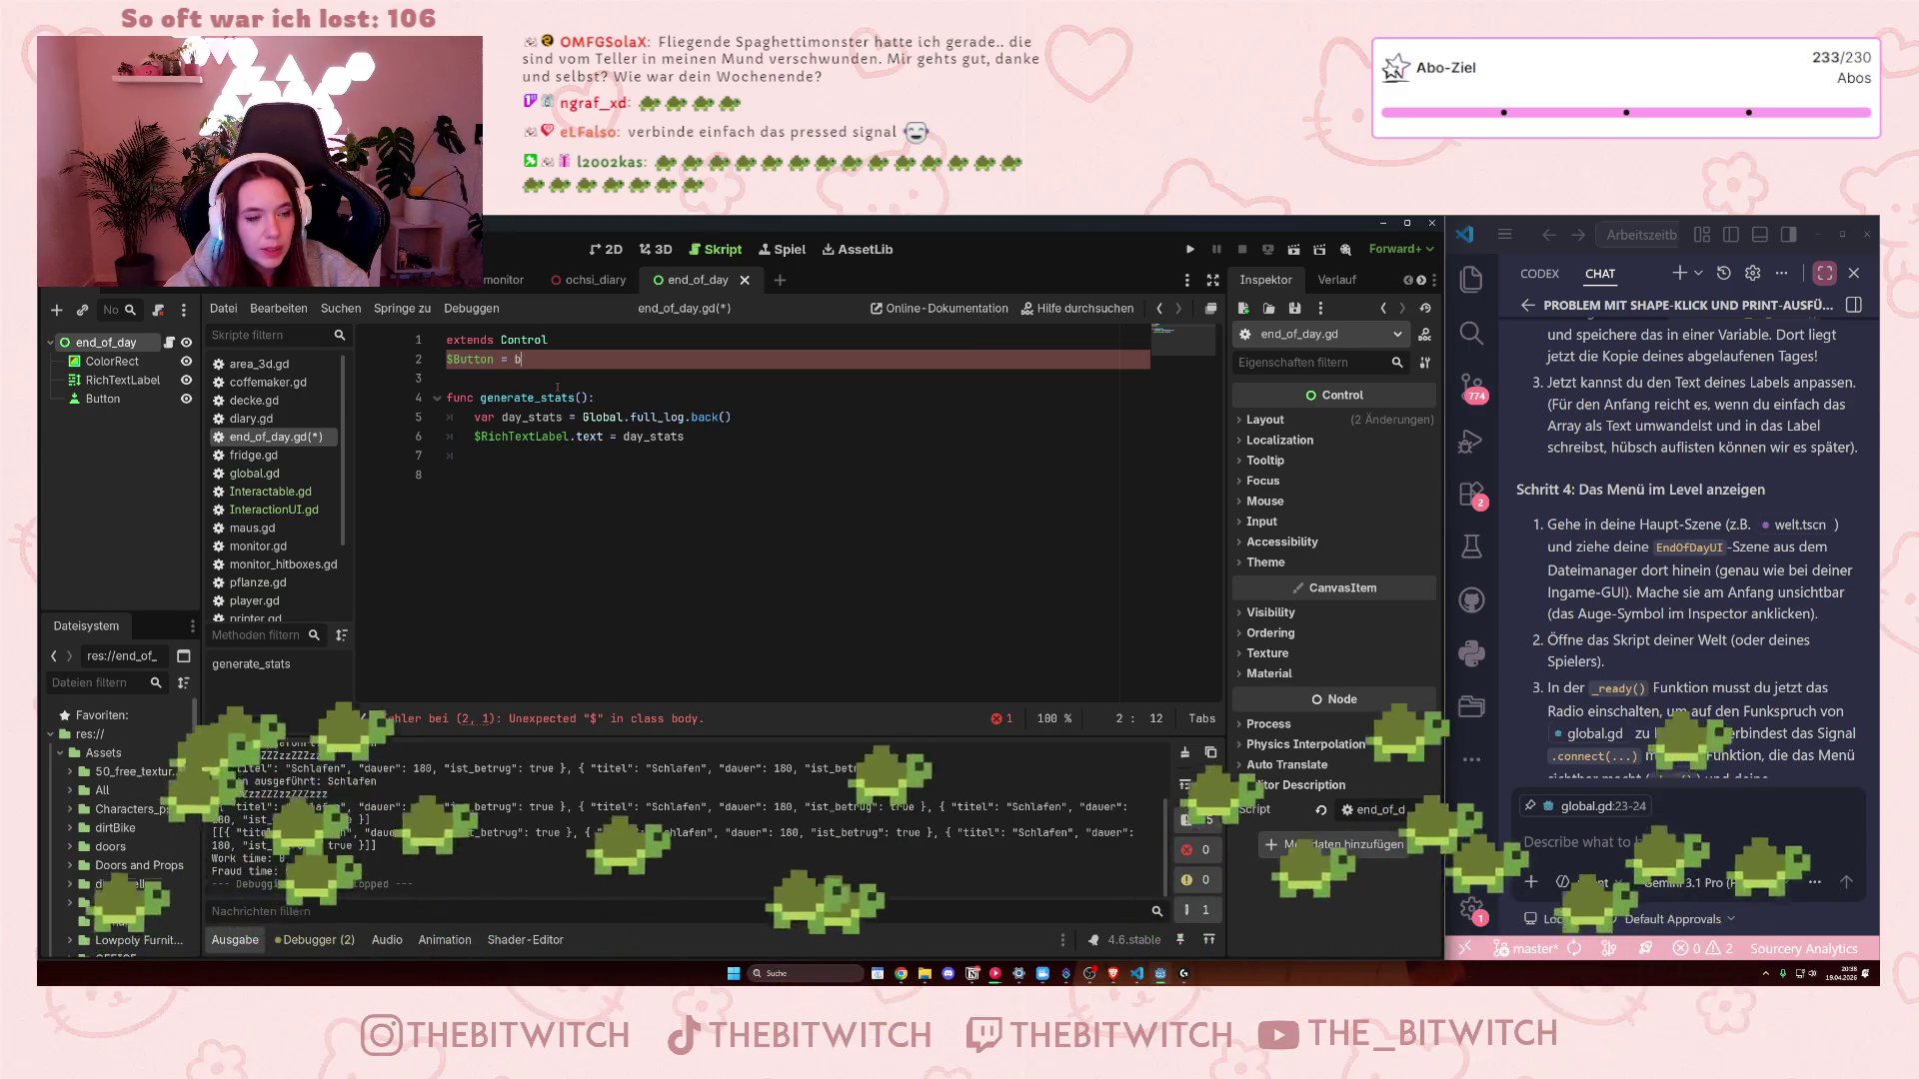
# Add a new line inside generate_stats, then view Interactable.gd and InteractionUI.gd.
pyautogui.click(490, 460)
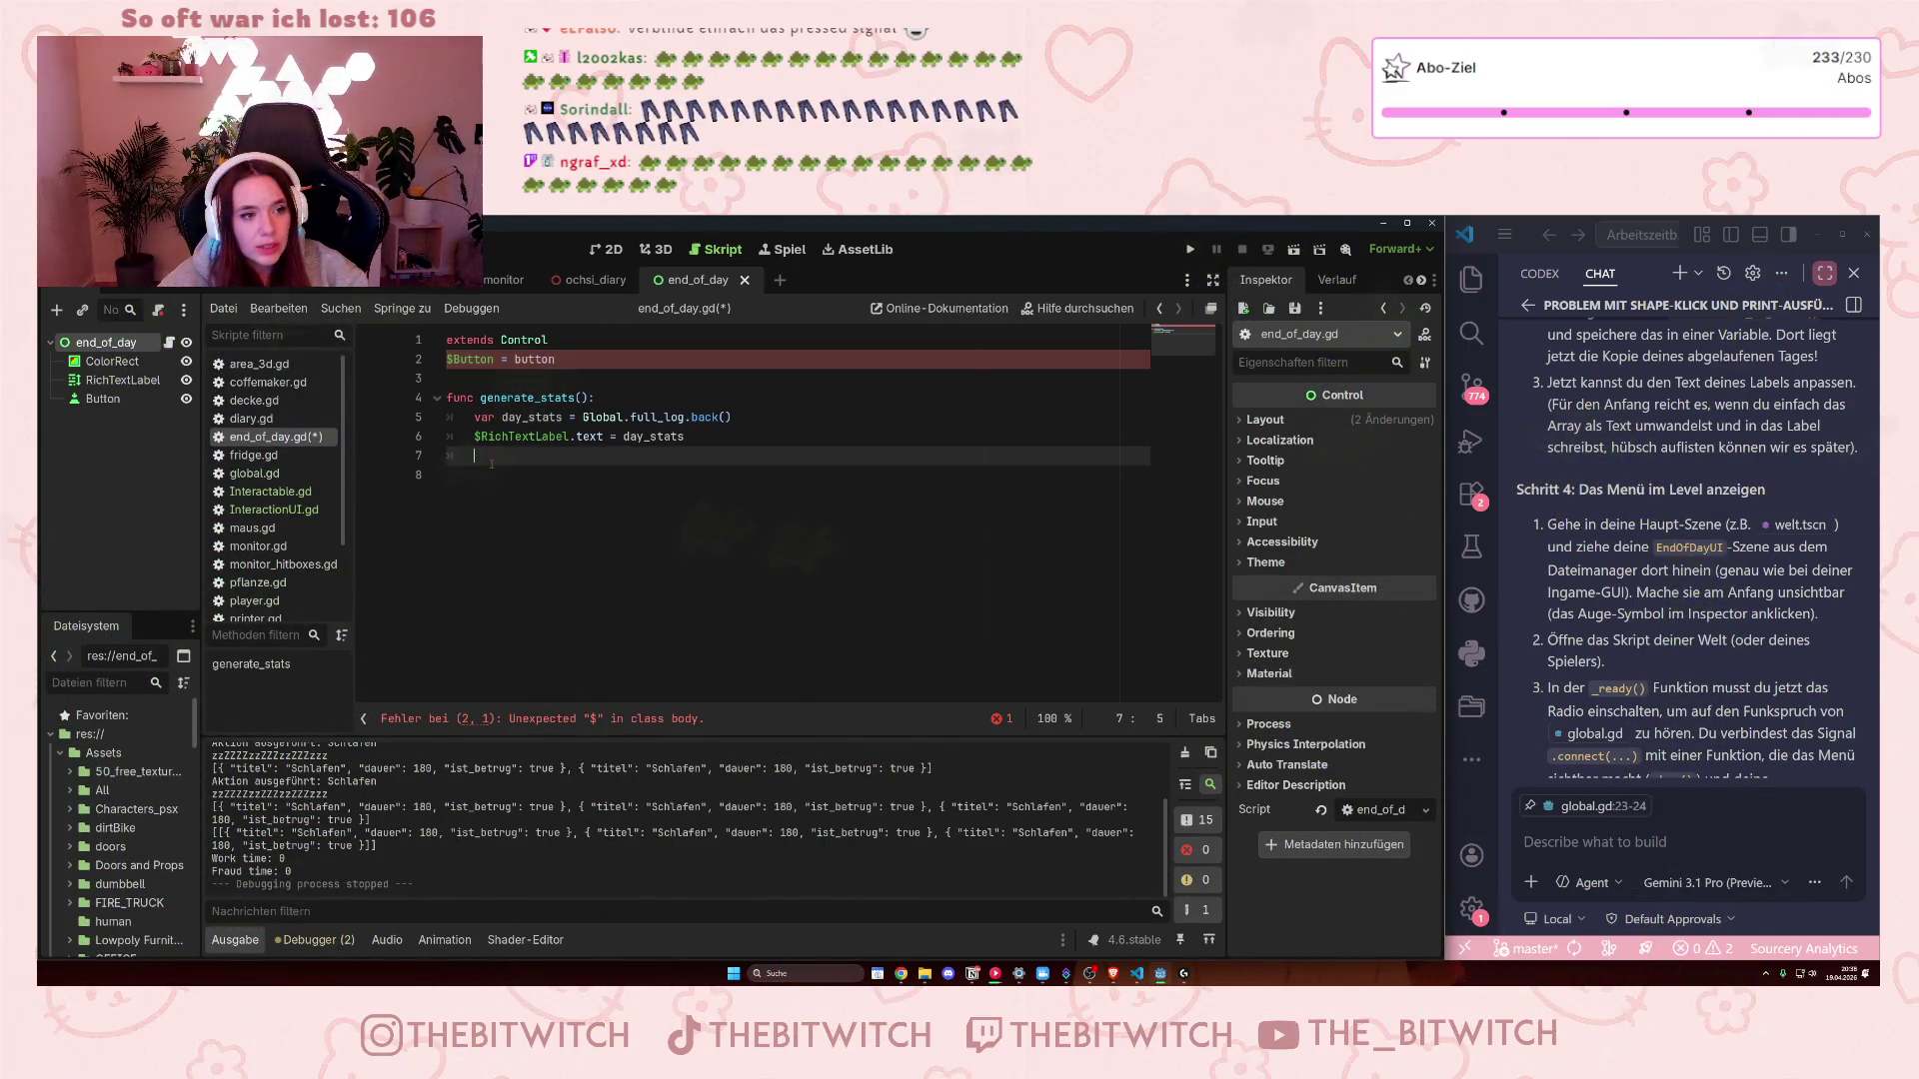
pyautogui.press('Return')
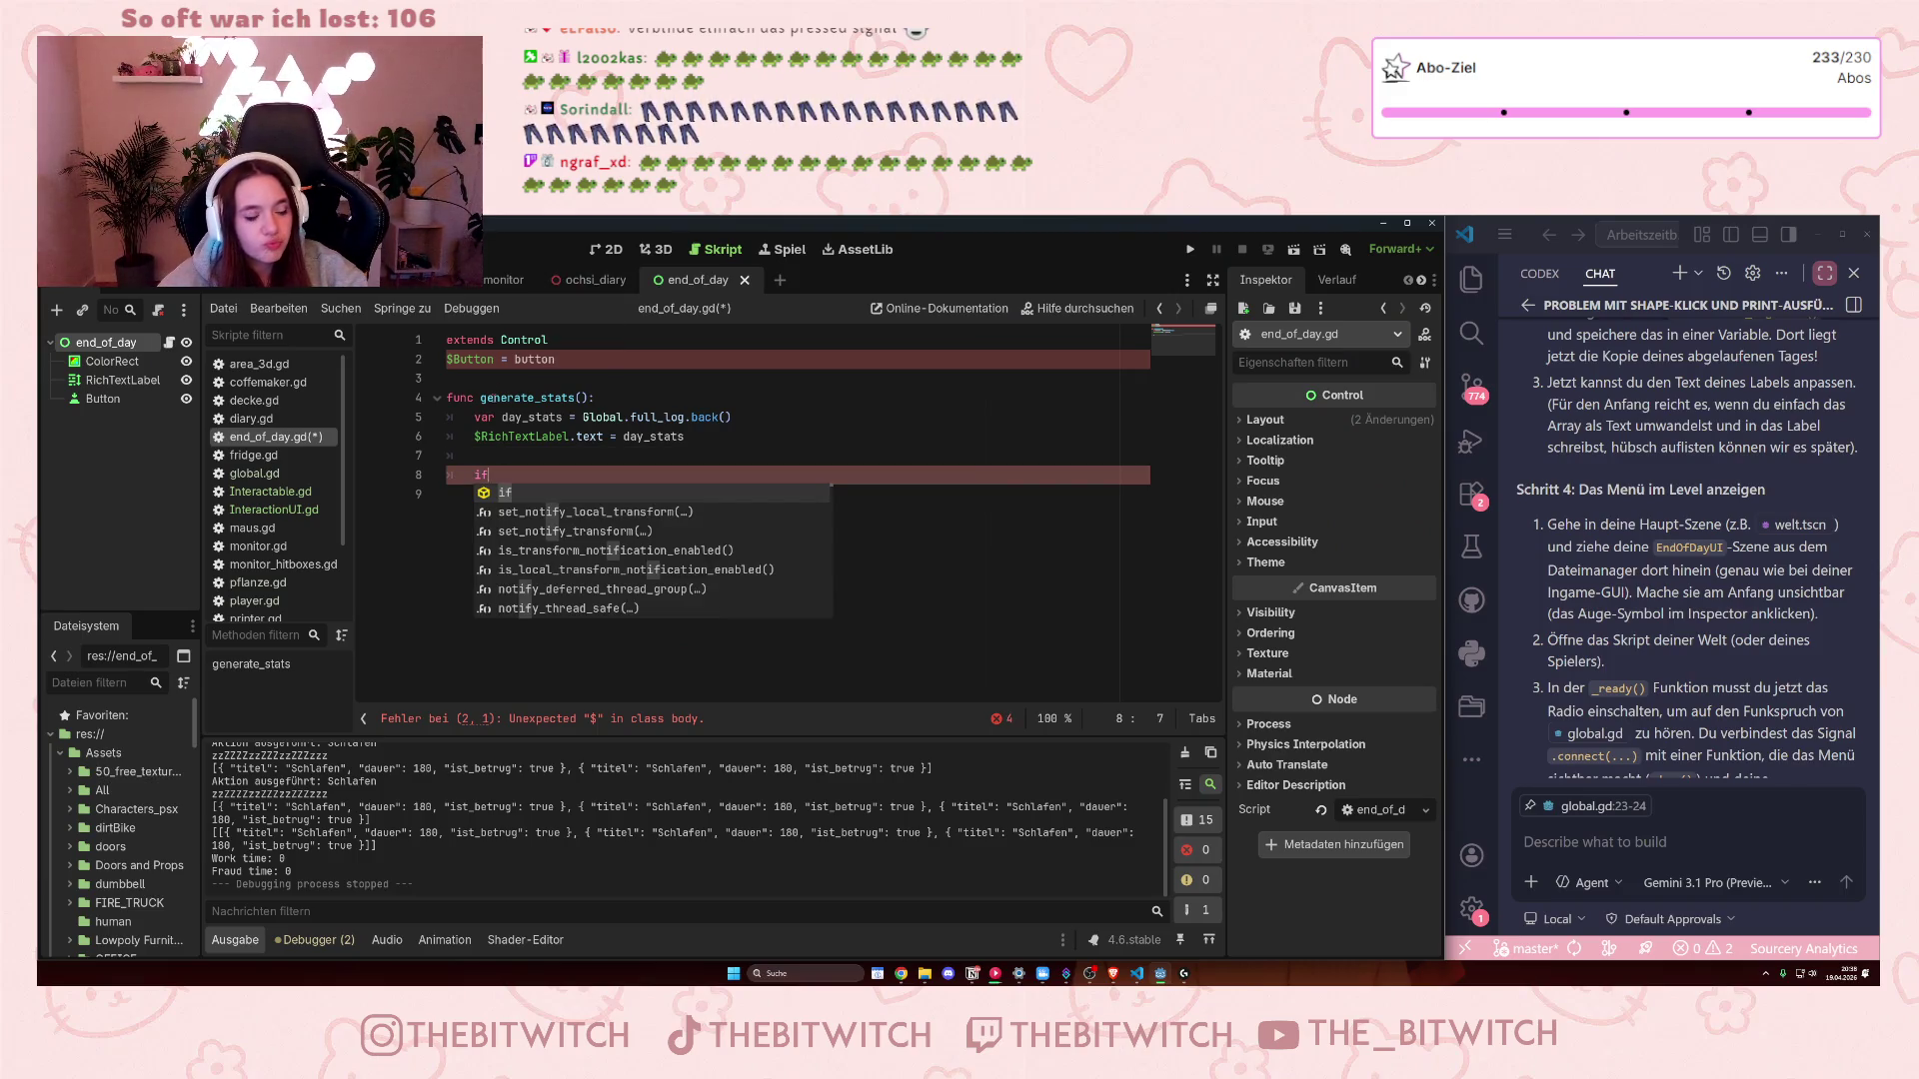
pyautogui.click(258, 492)
pyautogui.click(257, 510)
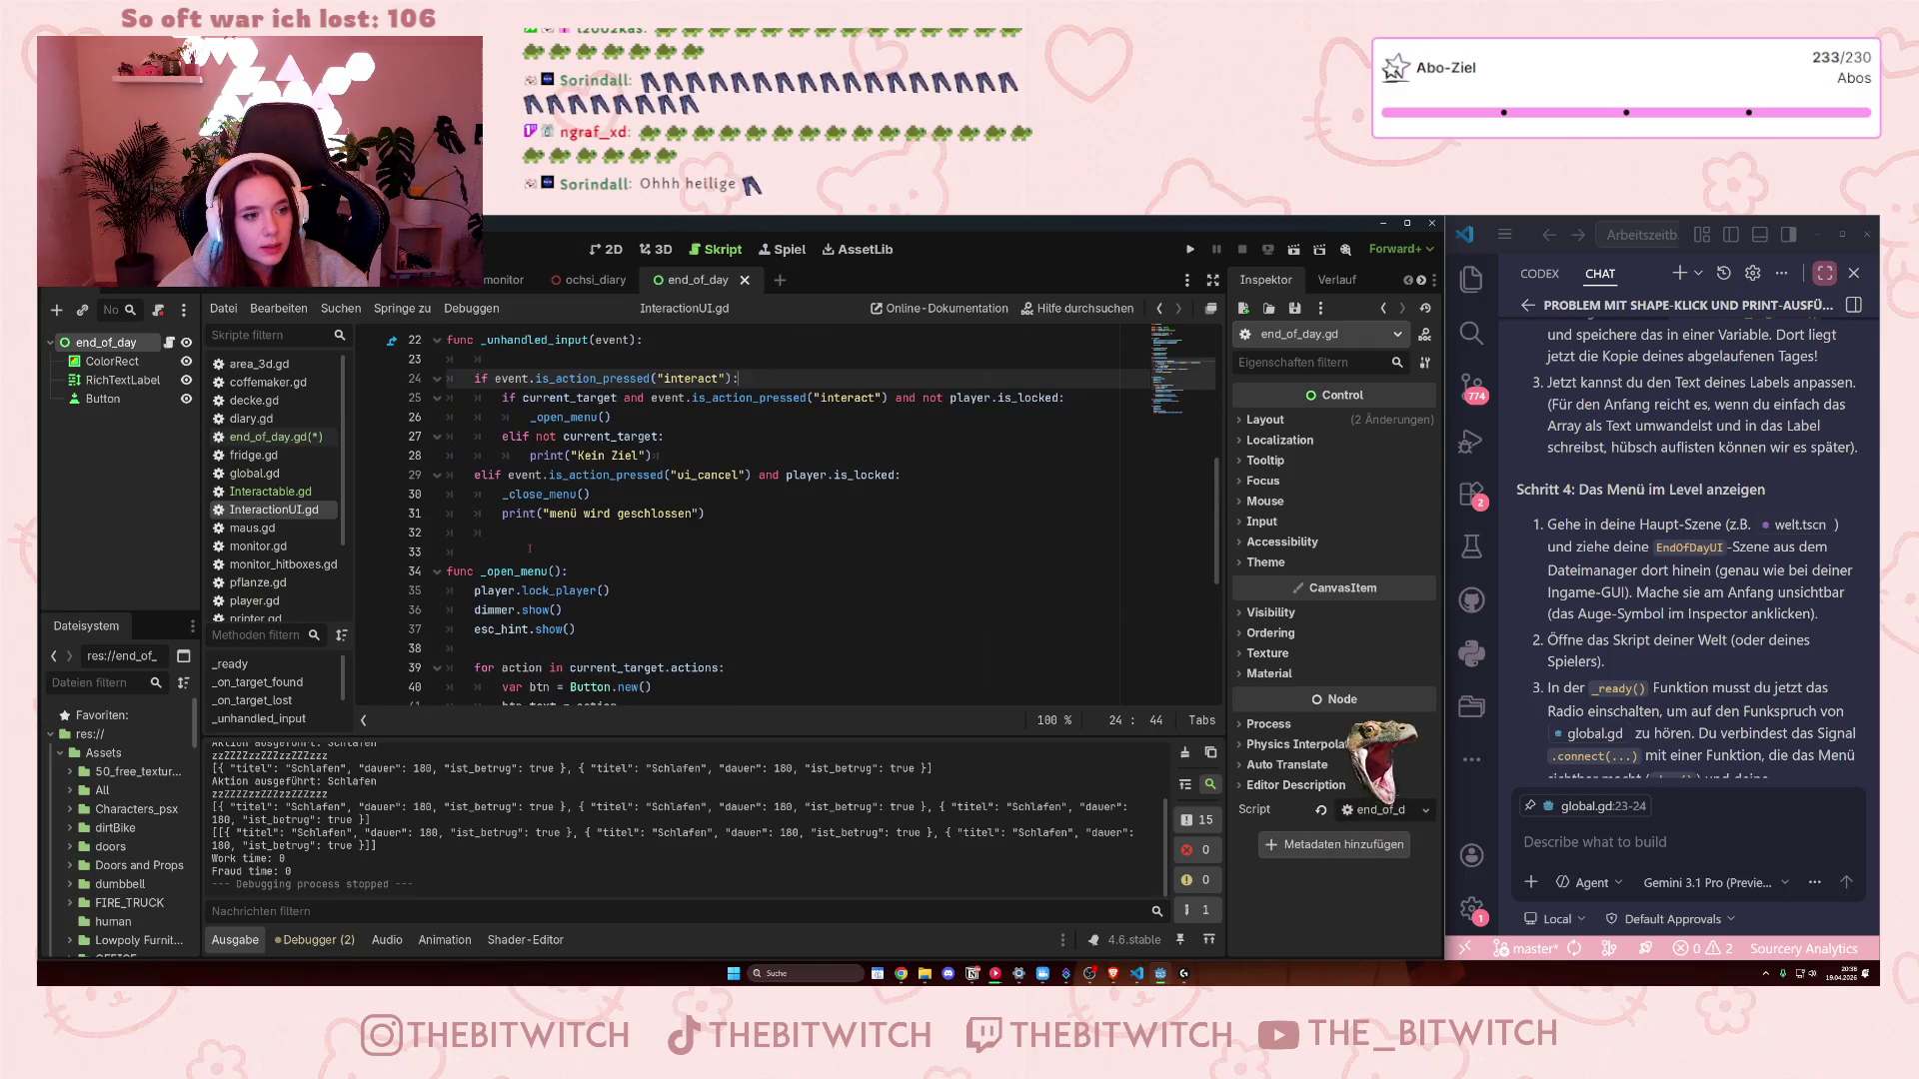
pyautogui.click(510, 536)
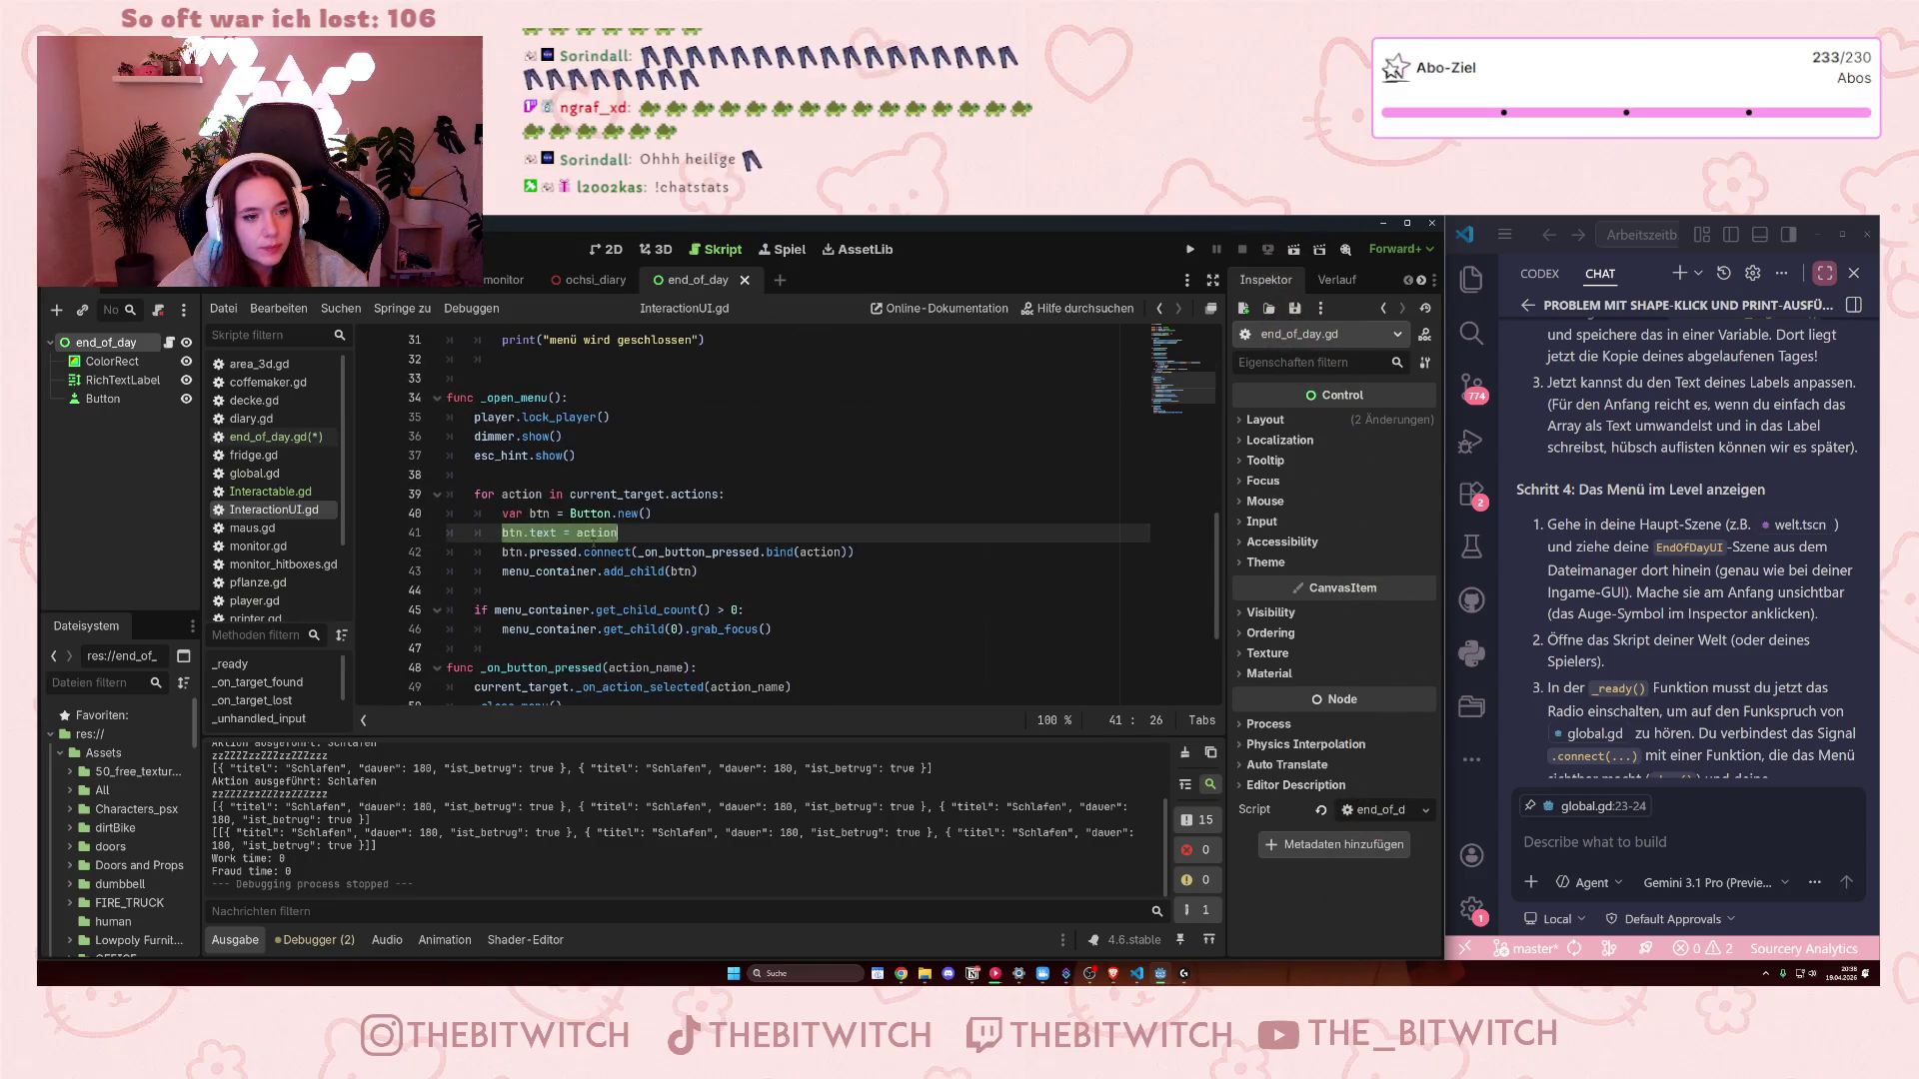
pyautogui.click(566, 552)
pyautogui.moveTo(500, 552); pyautogui.dragTo(882, 546)
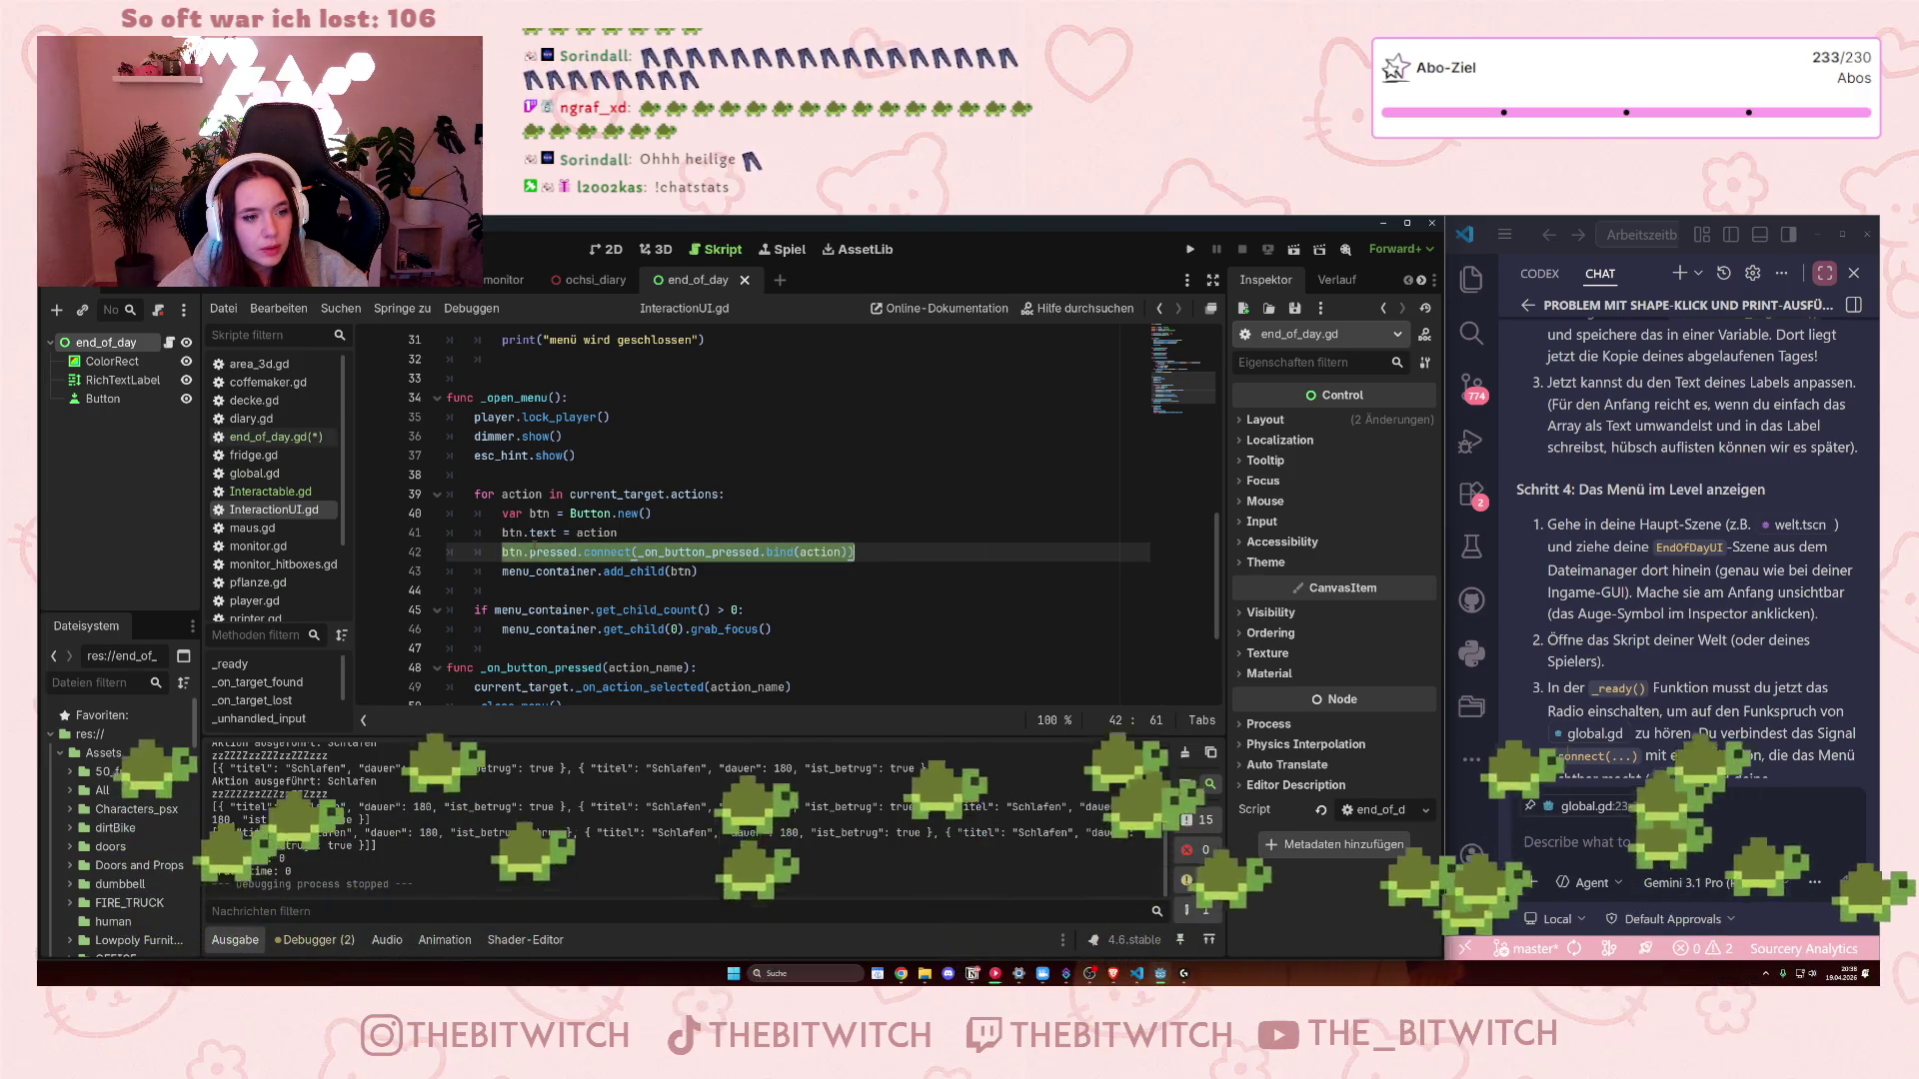
pyautogui.click(587, 549)
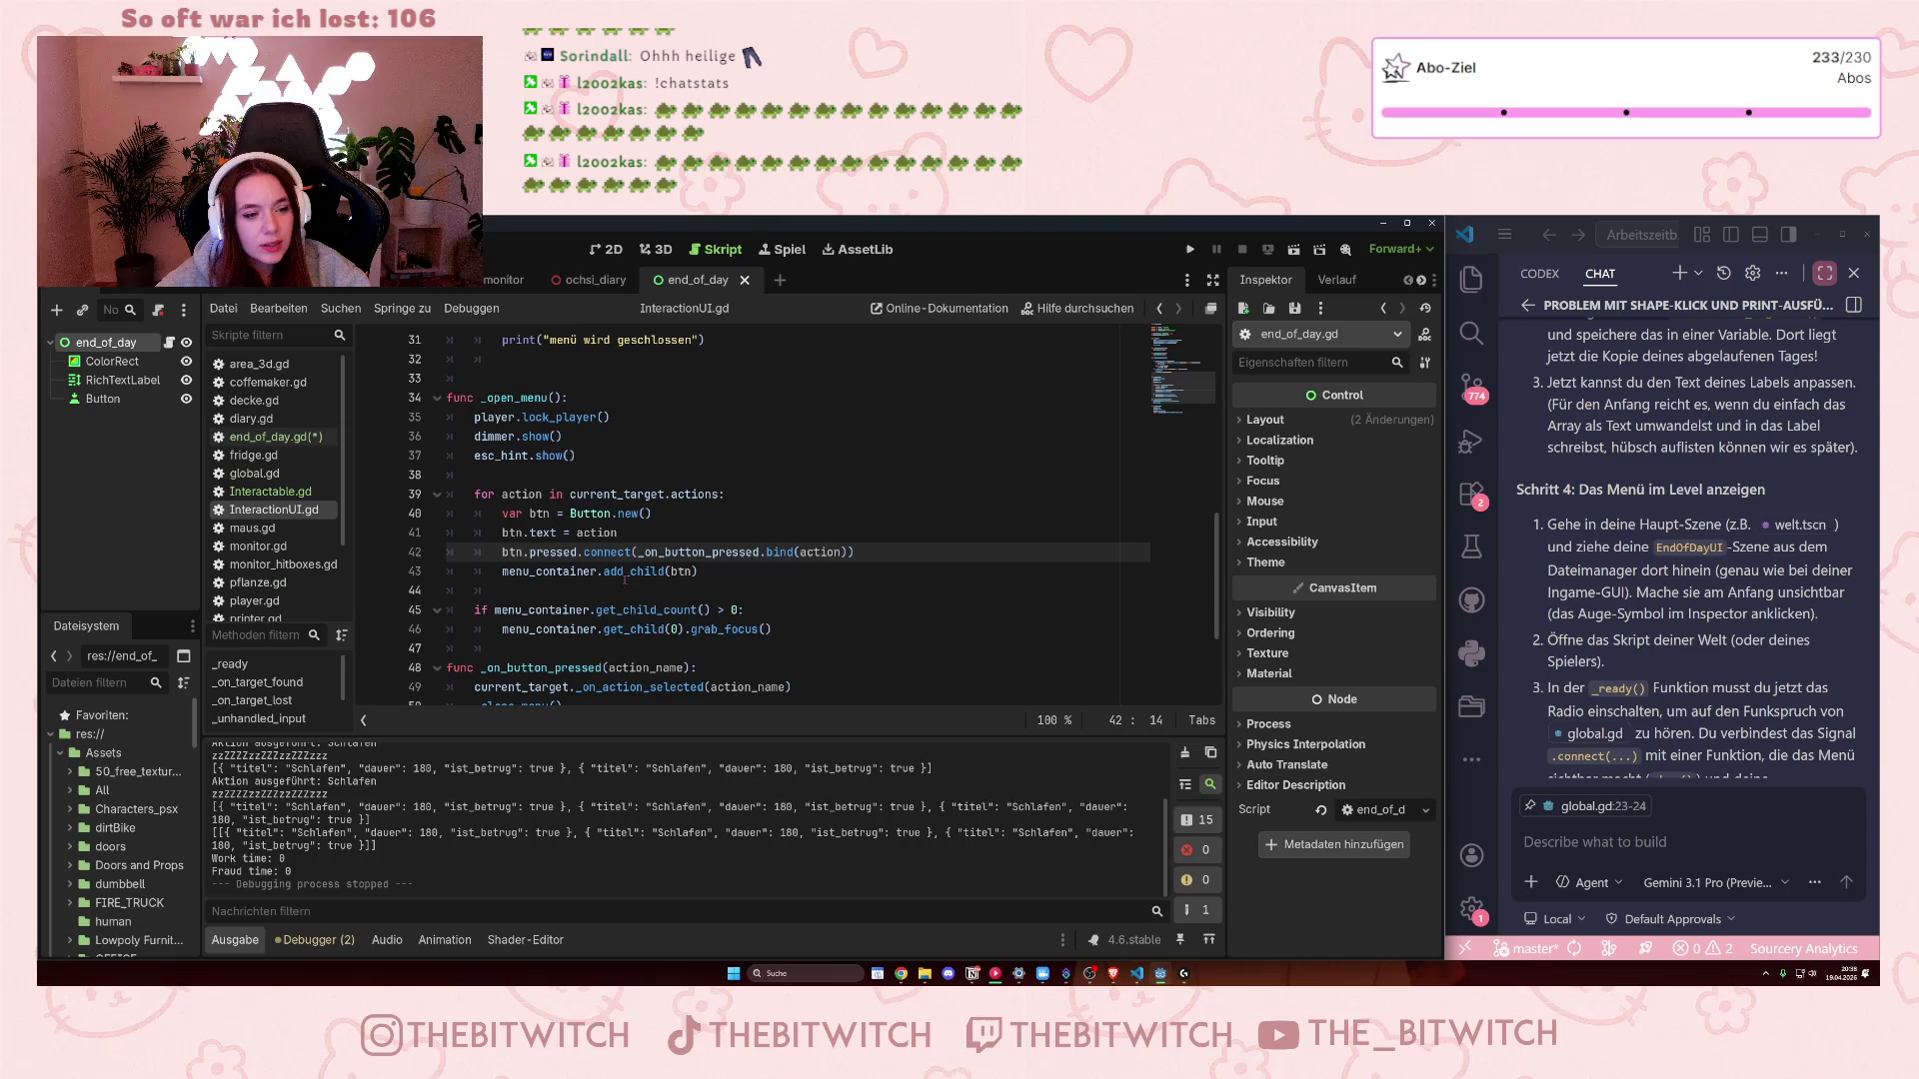
pyautogui.scroll(-3, 659, 589)
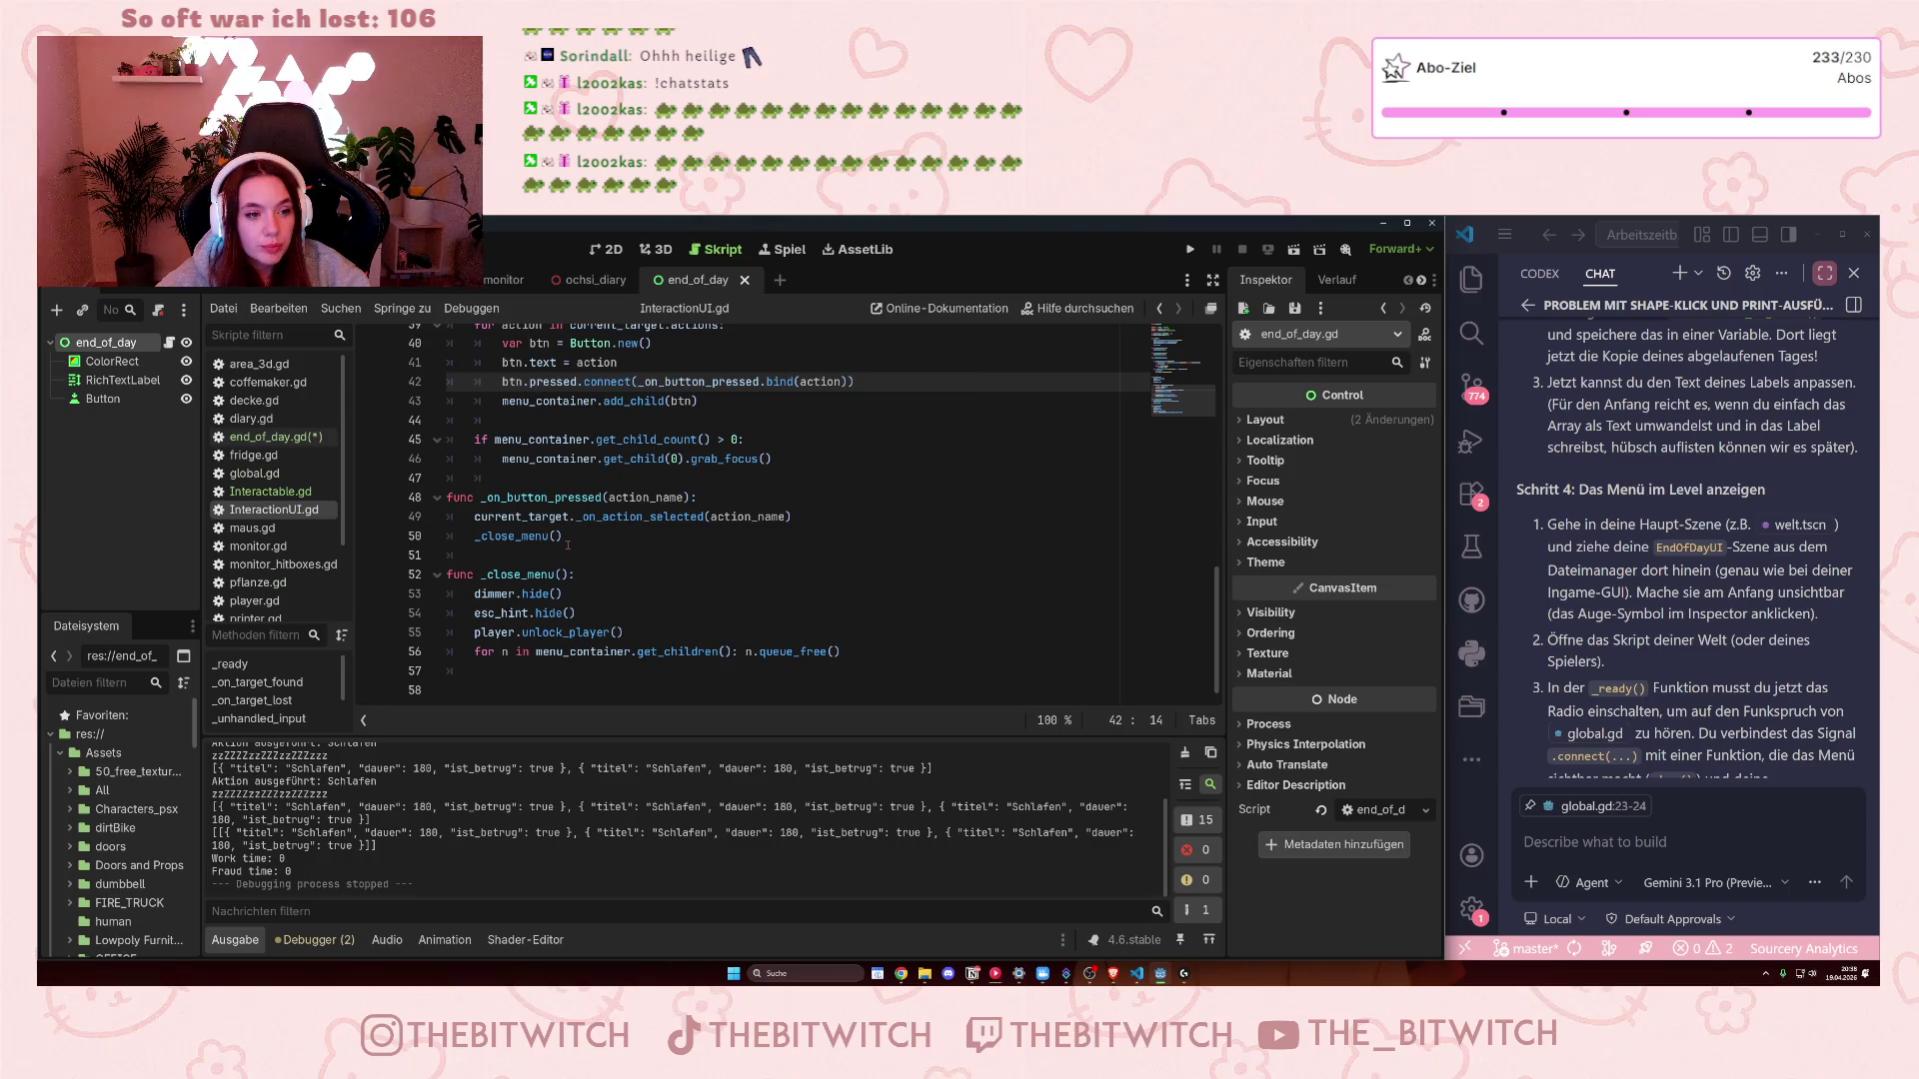
pyautogui.scroll(12, 555, 549)
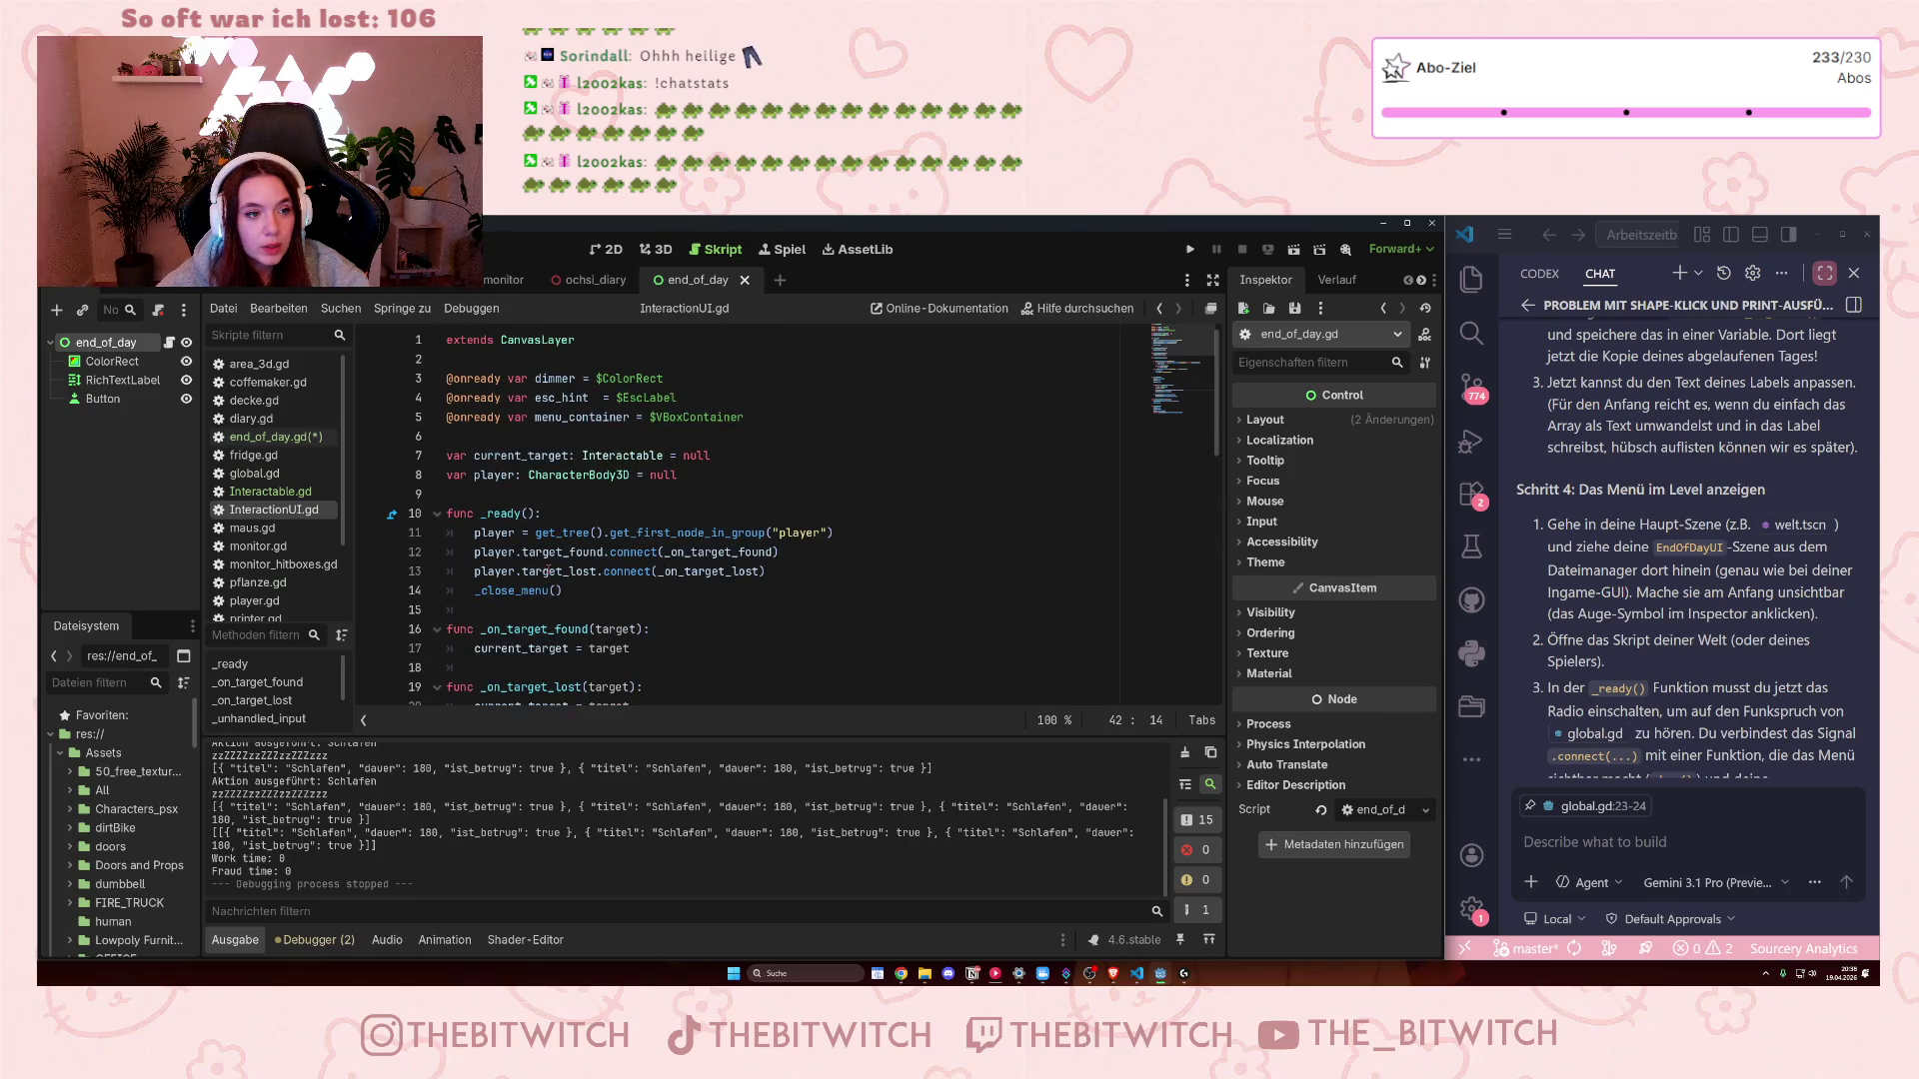
pyautogui.scroll(-4, 546, 568)
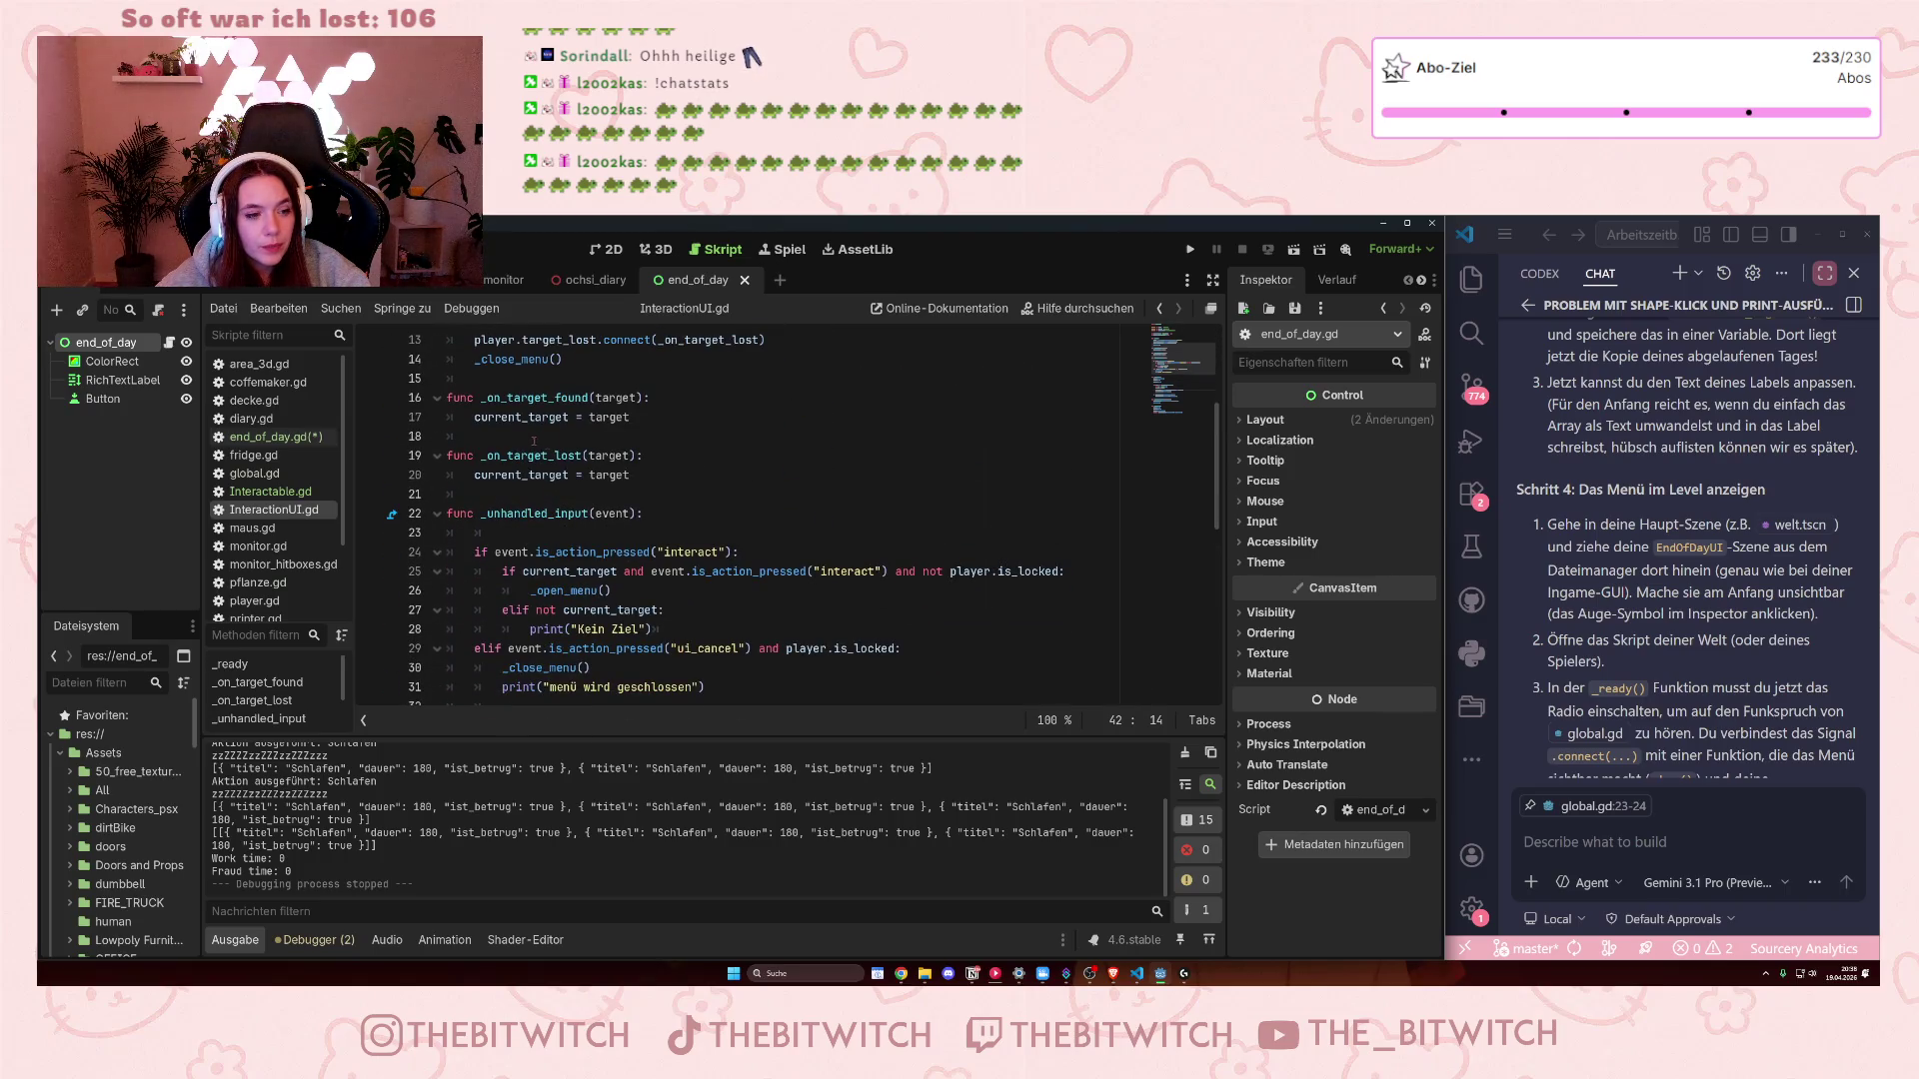
pyautogui.scroll(-2, 534, 441)
pyautogui.scroll(-3, 643, 486)
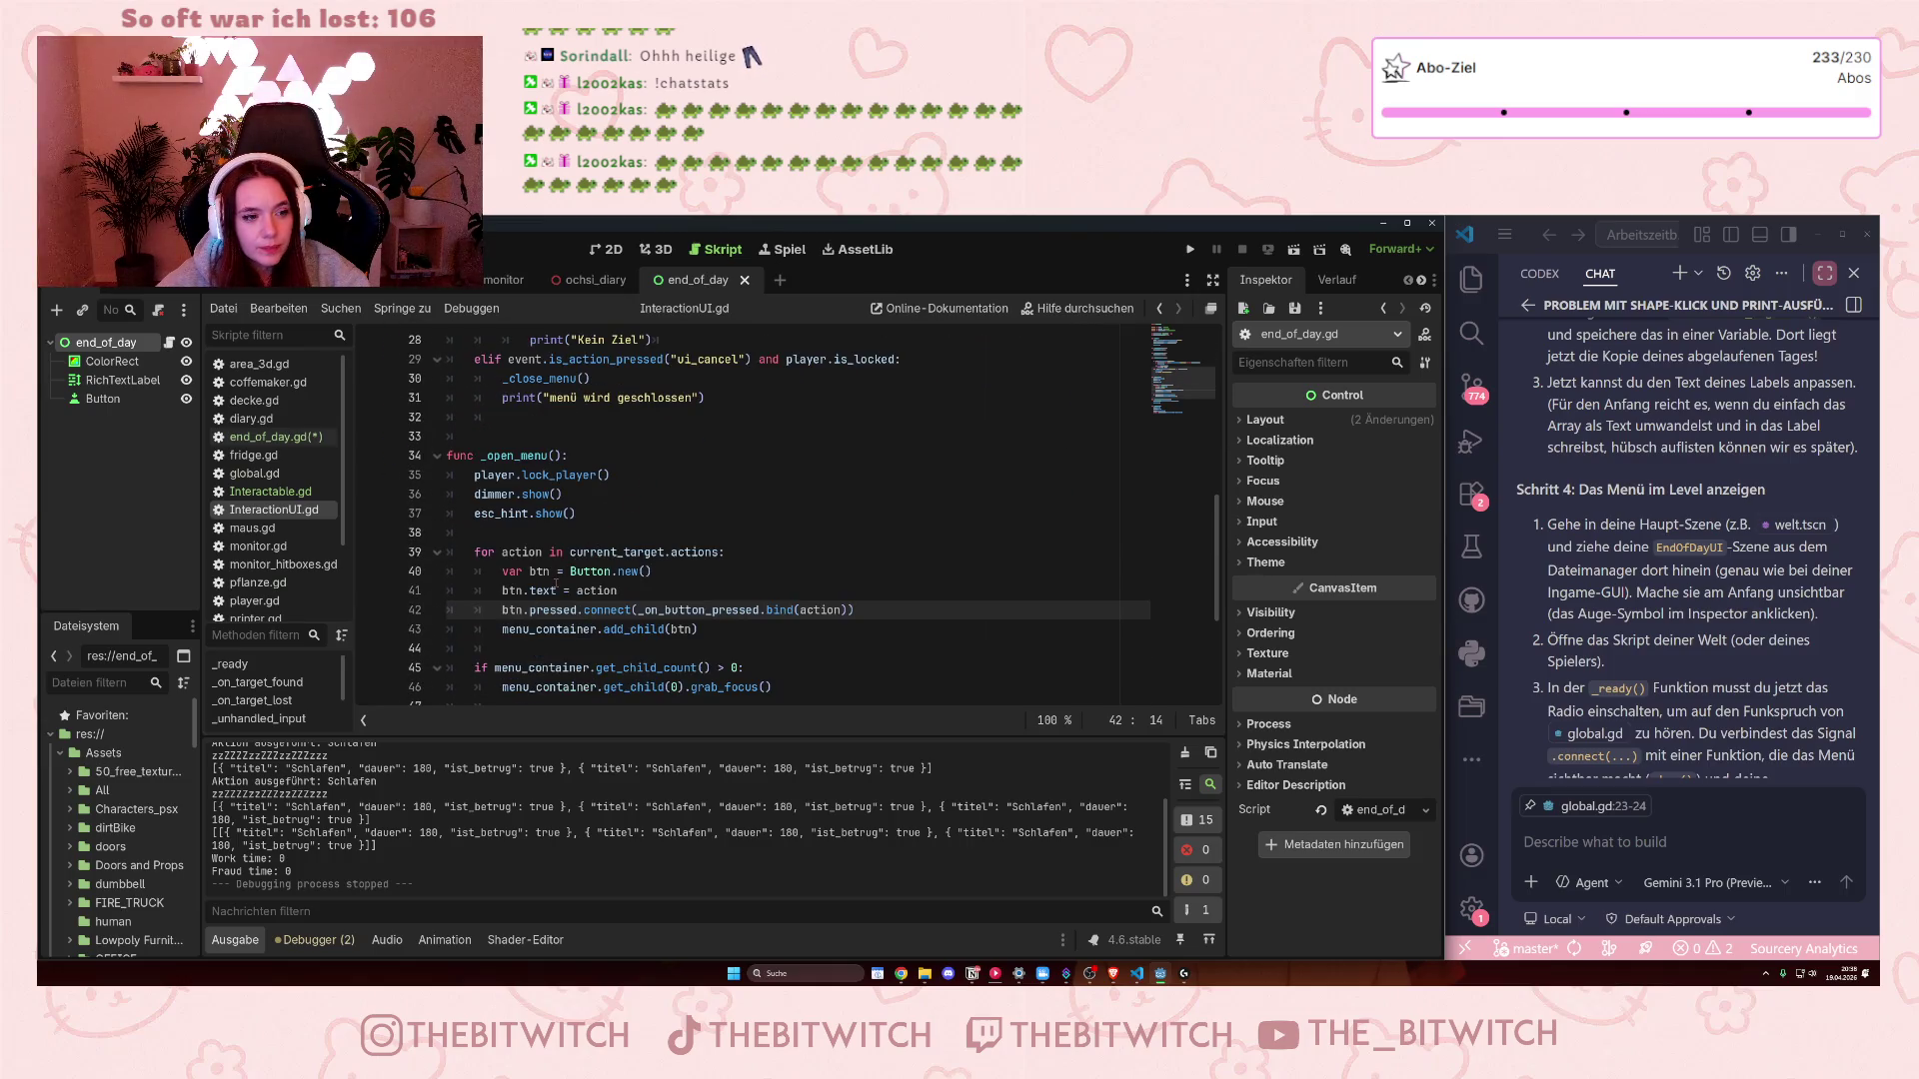
pyautogui.click(510, 572)
pyautogui.press('End')
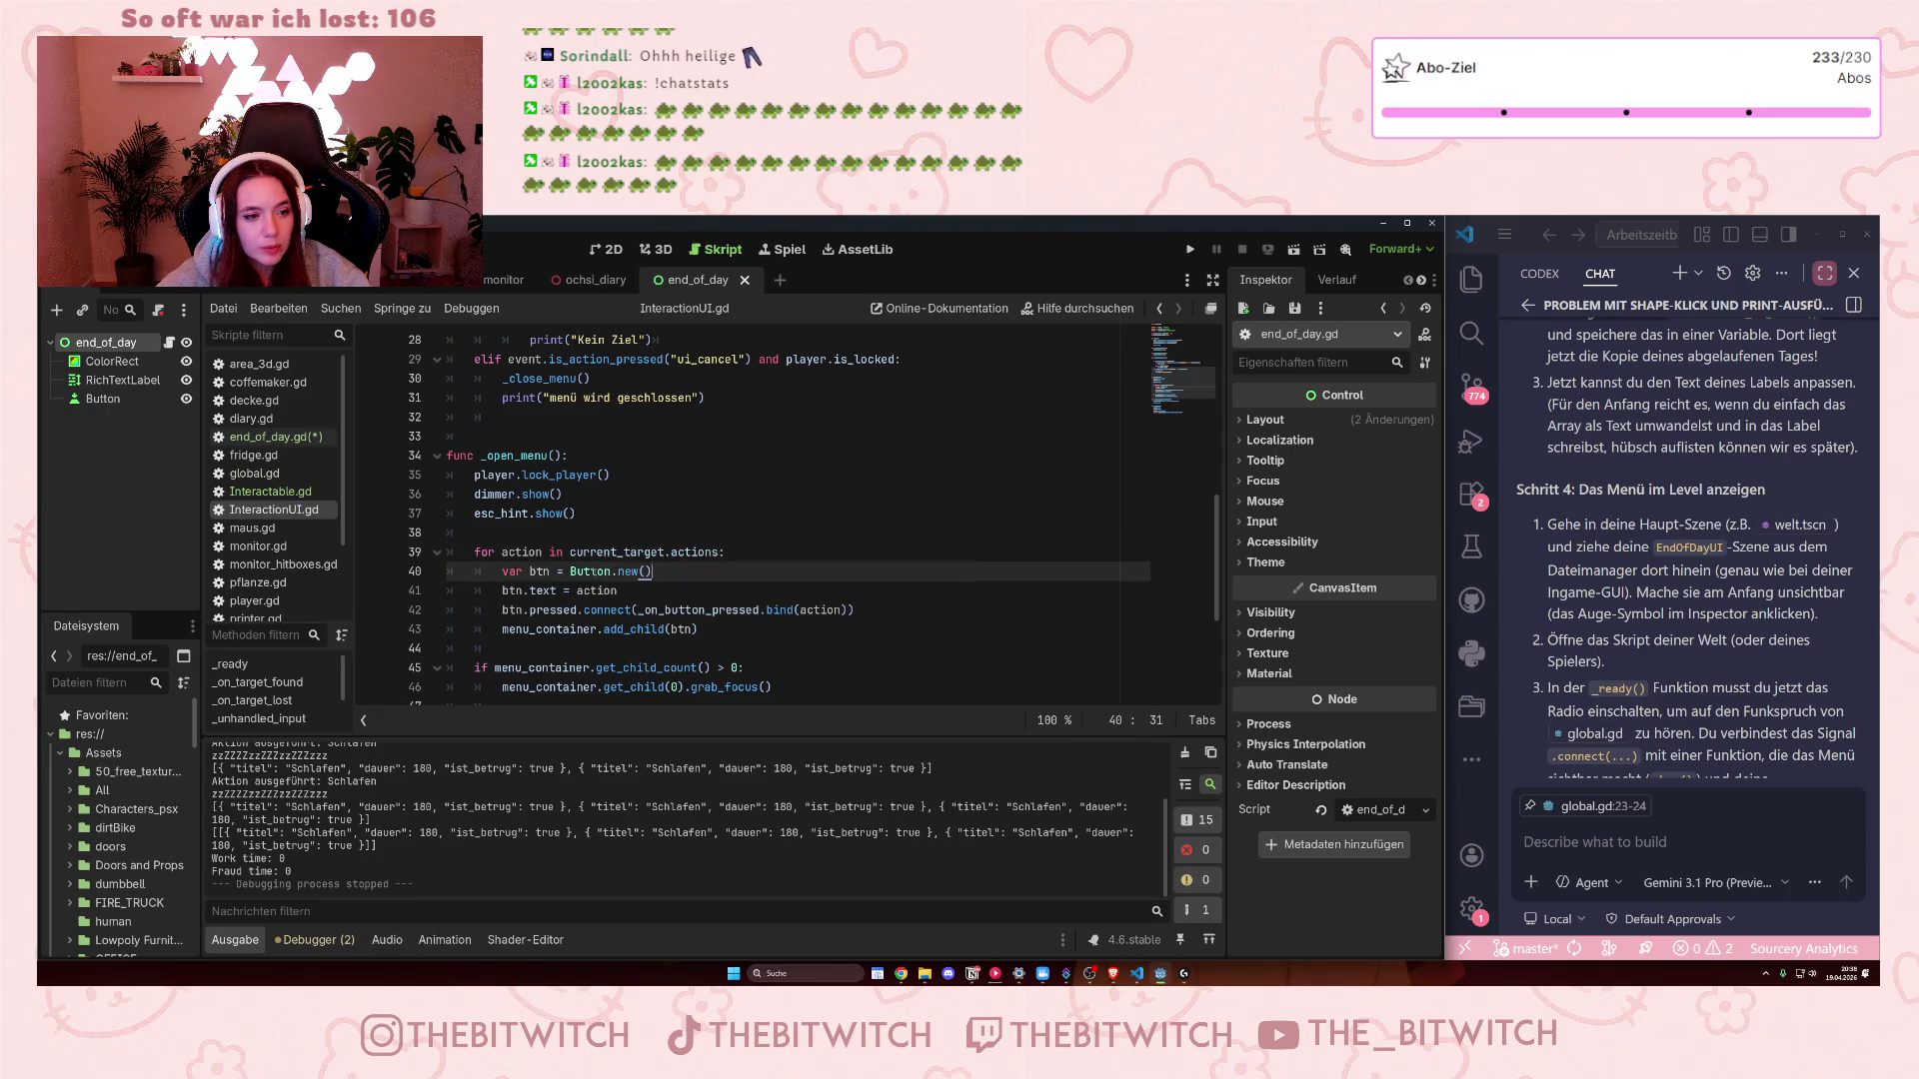
pyautogui.moveTo(490, 573); pyautogui.dragTo(673, 567)
pyautogui.moveTo(570, 571); pyautogui.dragTo(664, 568)
pyautogui.click(578, 590)
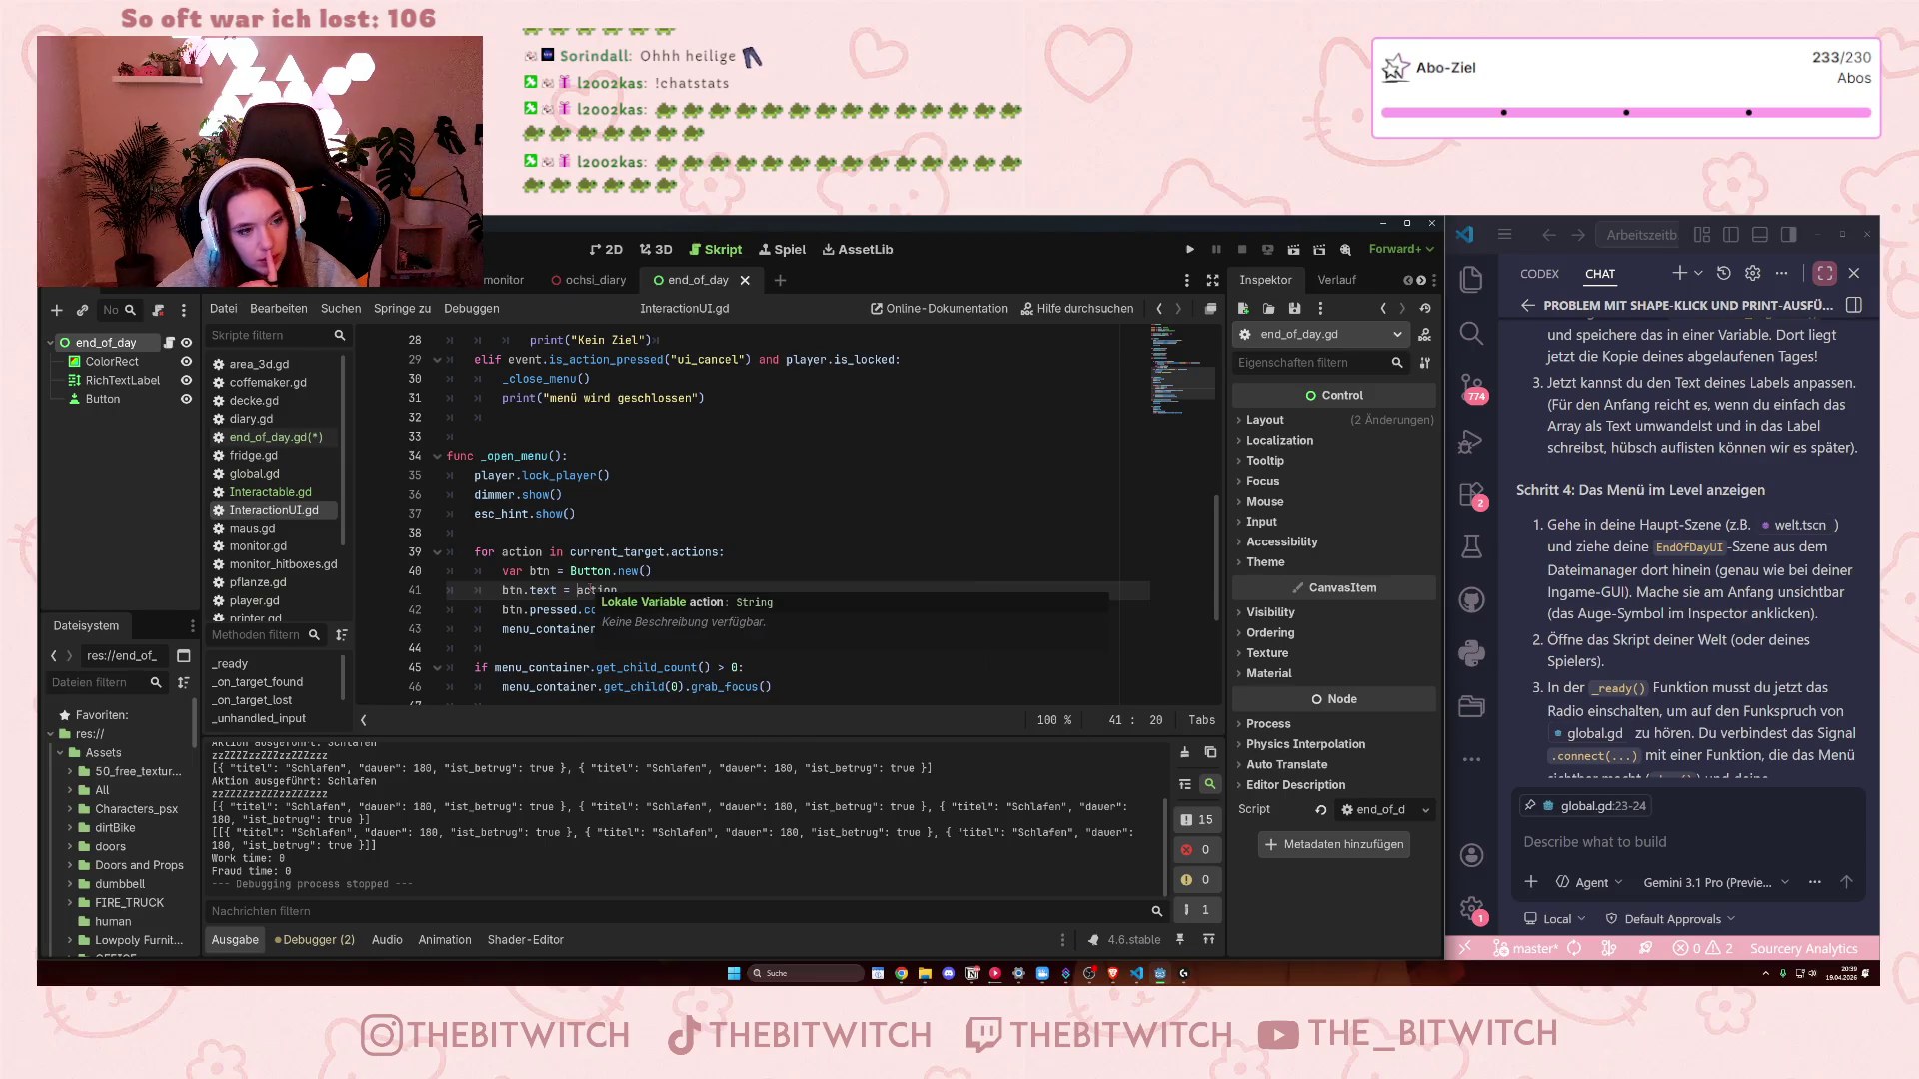
pyautogui.moveTo(473, 553); pyautogui.dragTo(549, 553)
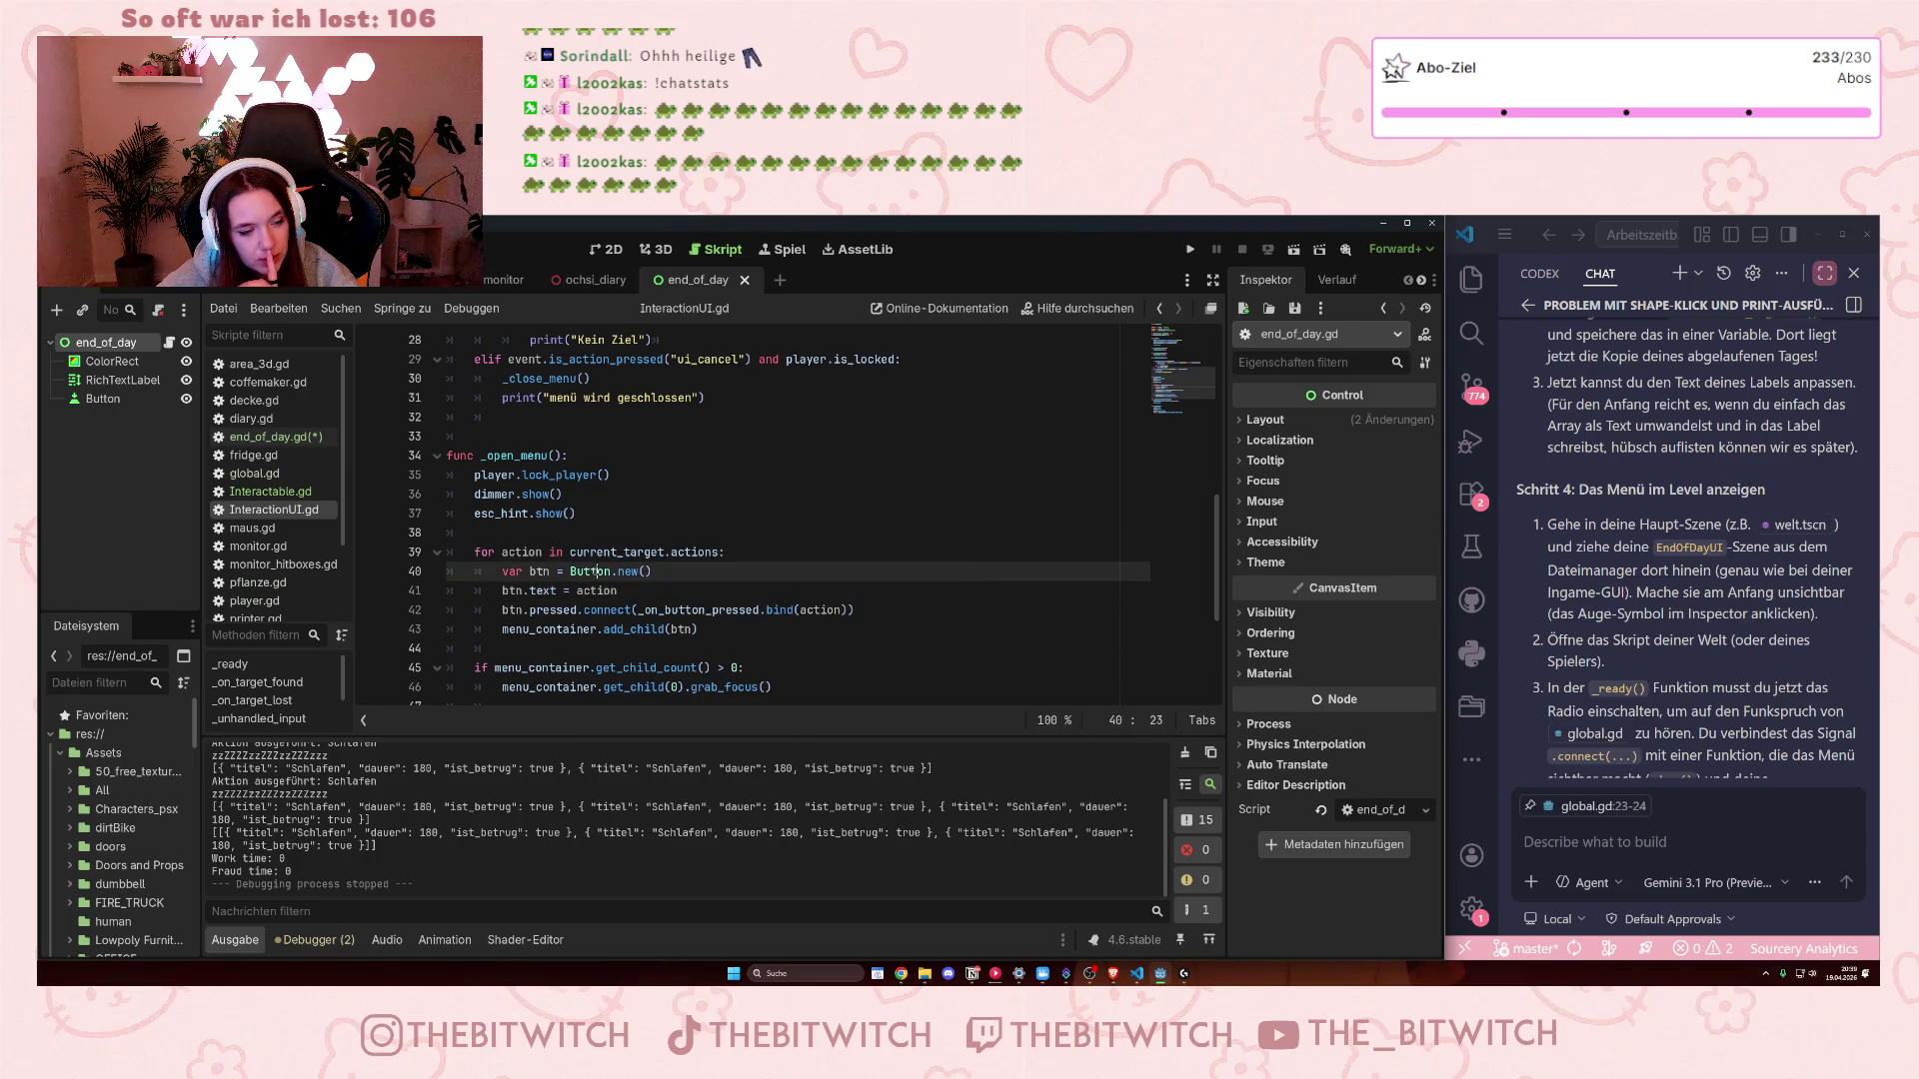
pyautogui.click(598, 571)
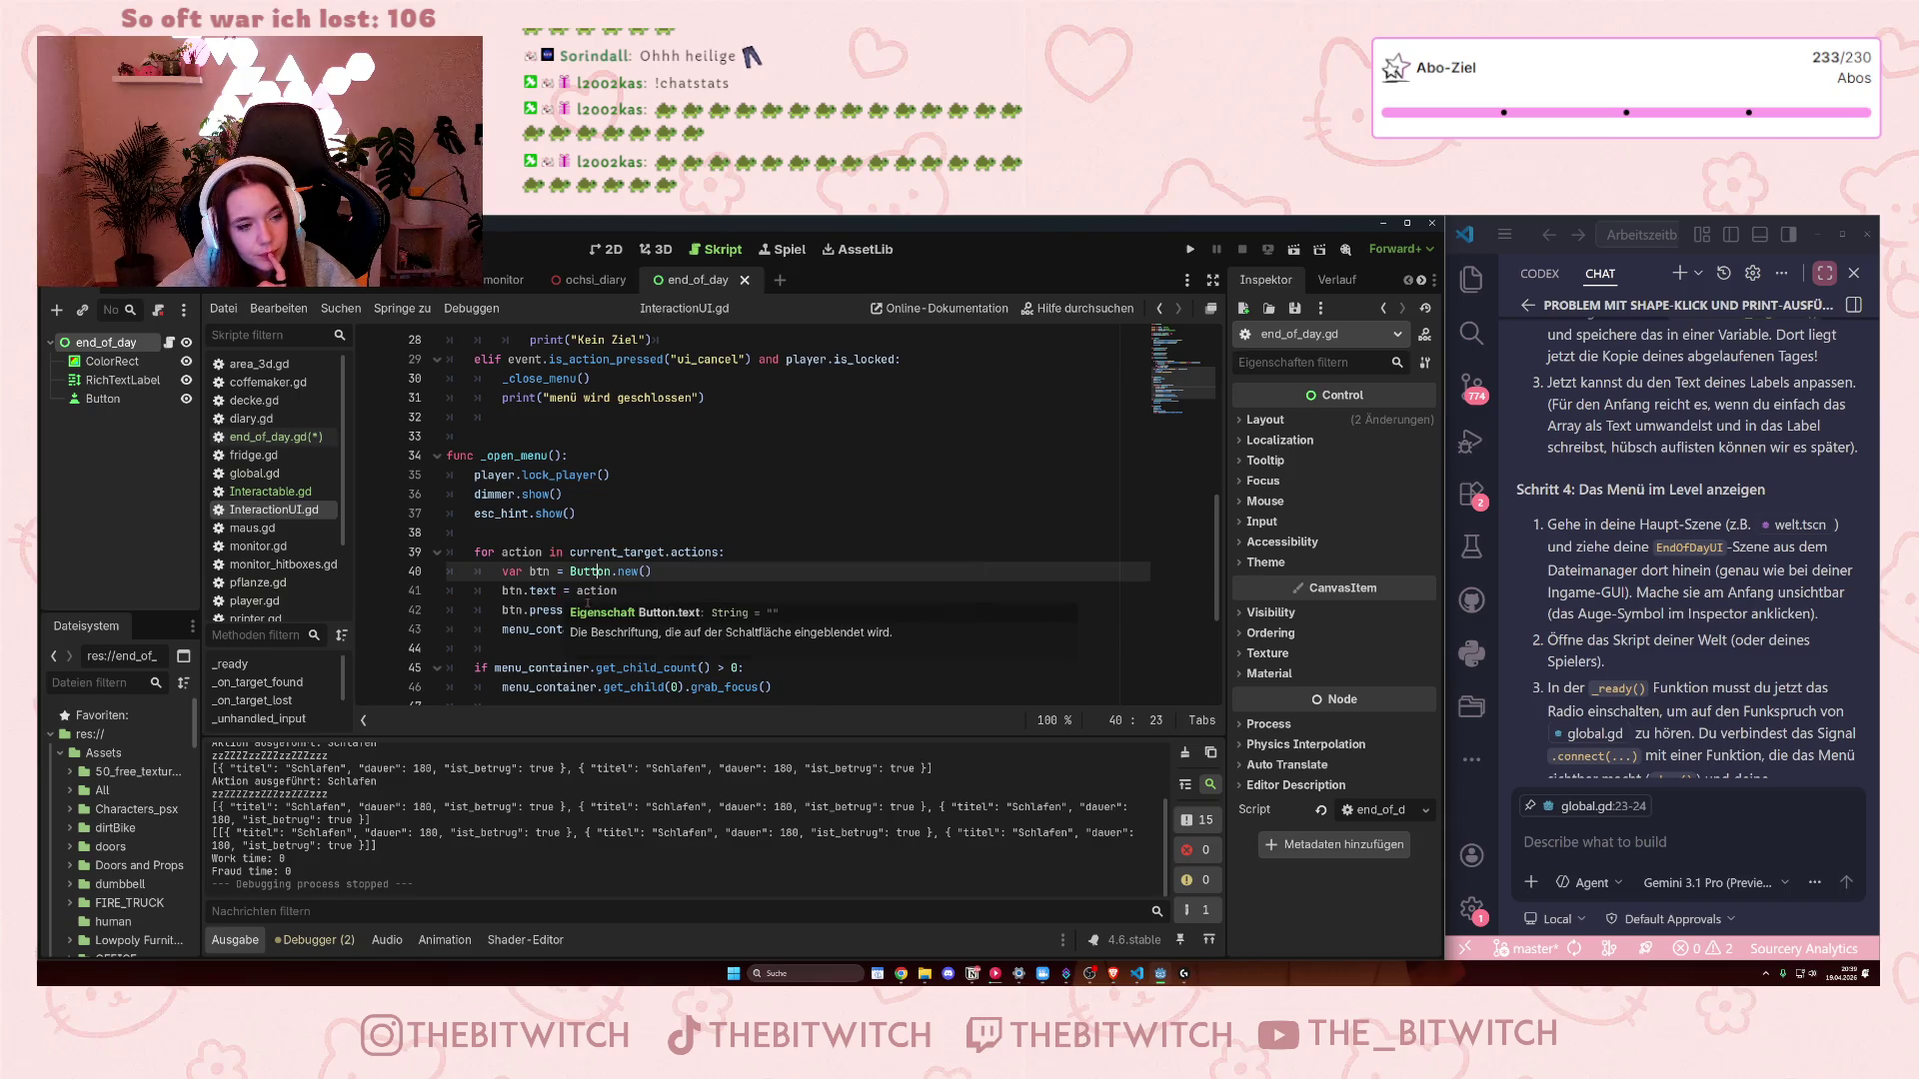
pyautogui.click(588, 591)
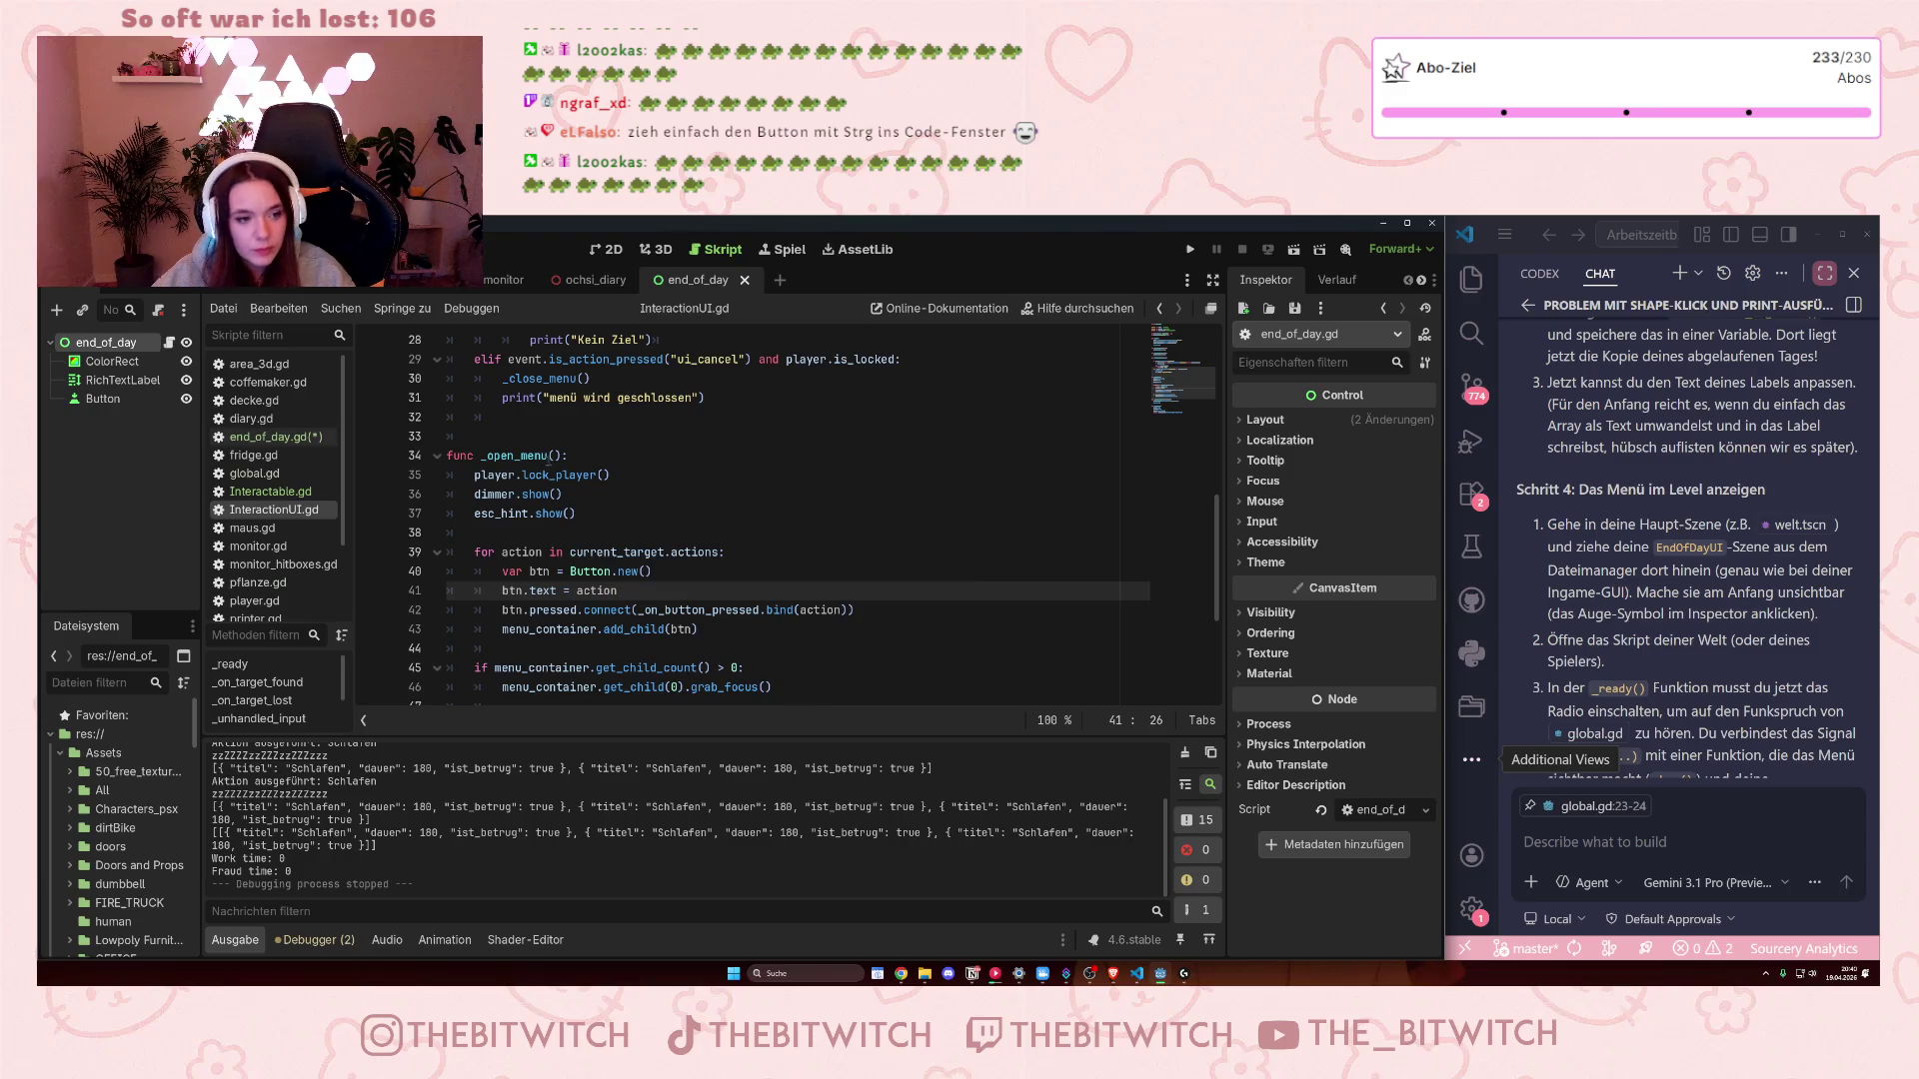
pyautogui.scroll(-1, 580, 644)
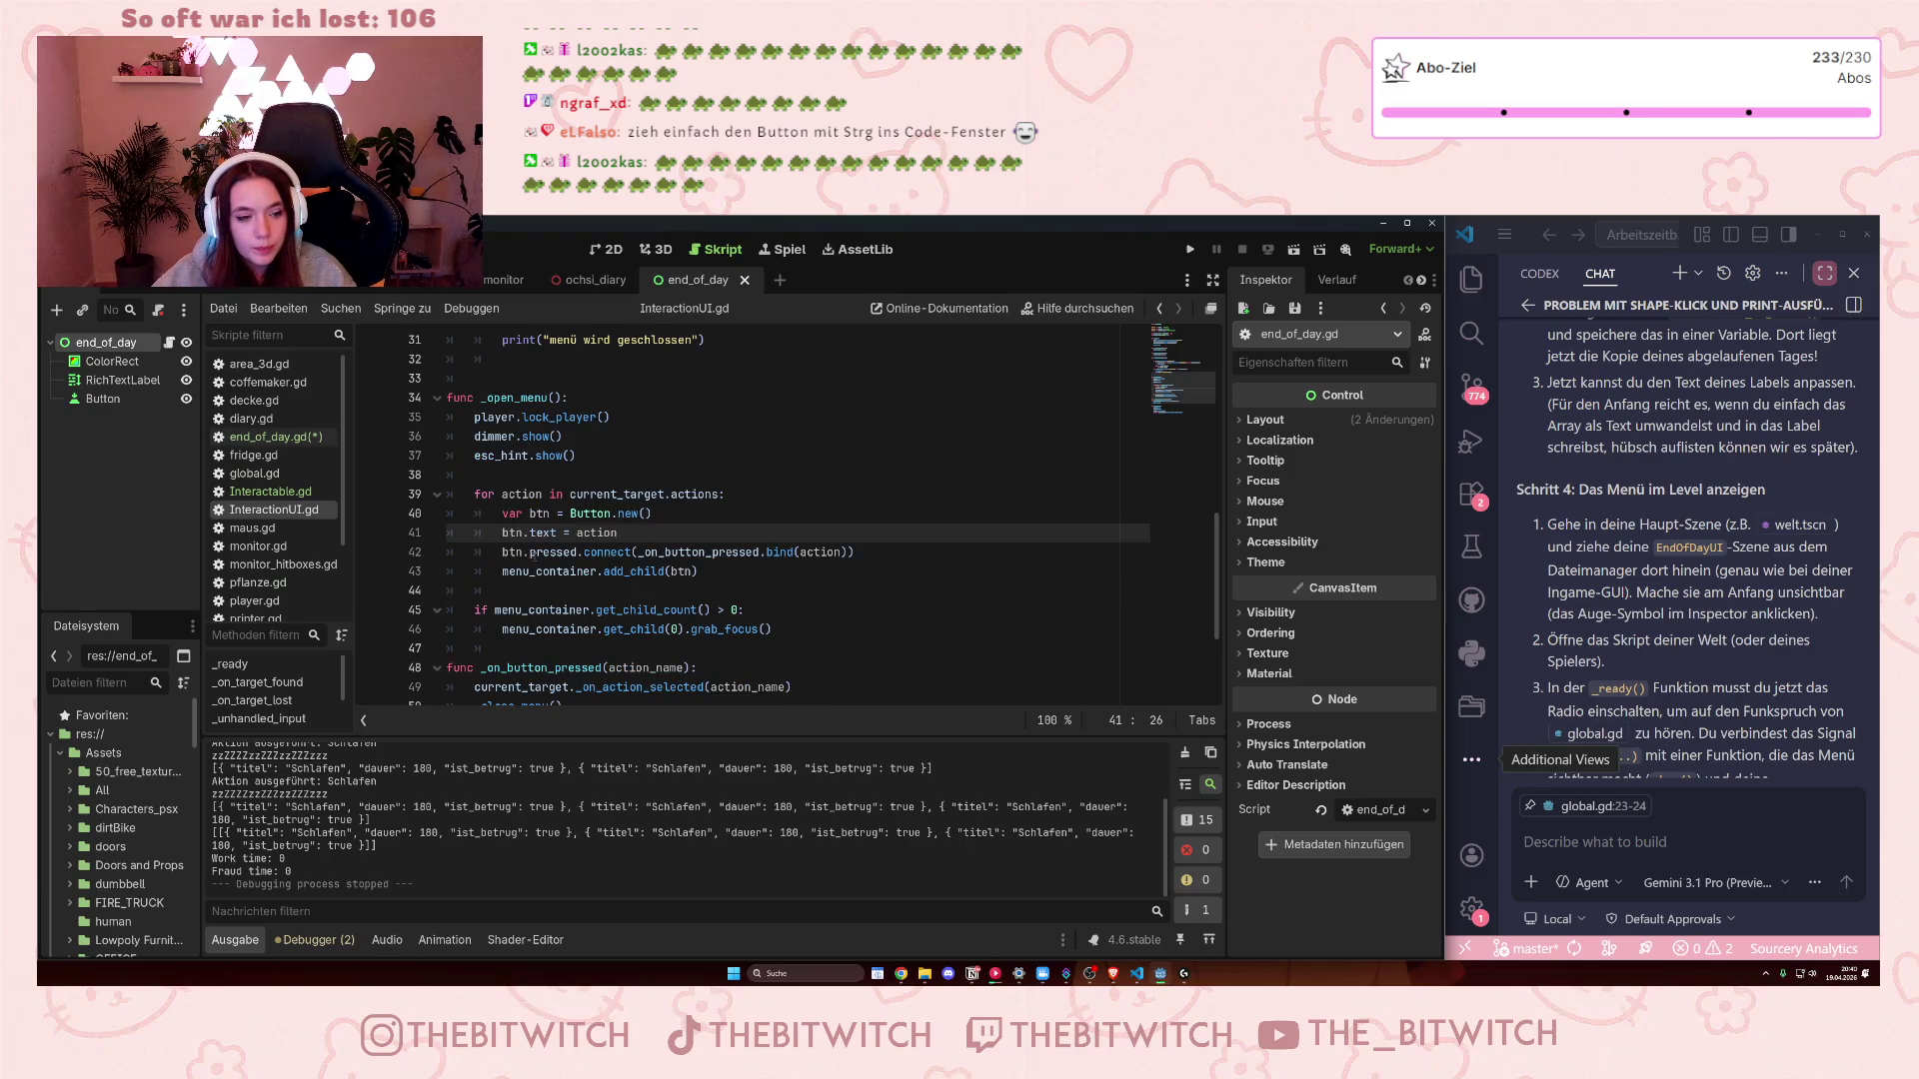
pyautogui.scroll(-1, 535, 555)
pyautogui.scroll(-2, 520, 628)
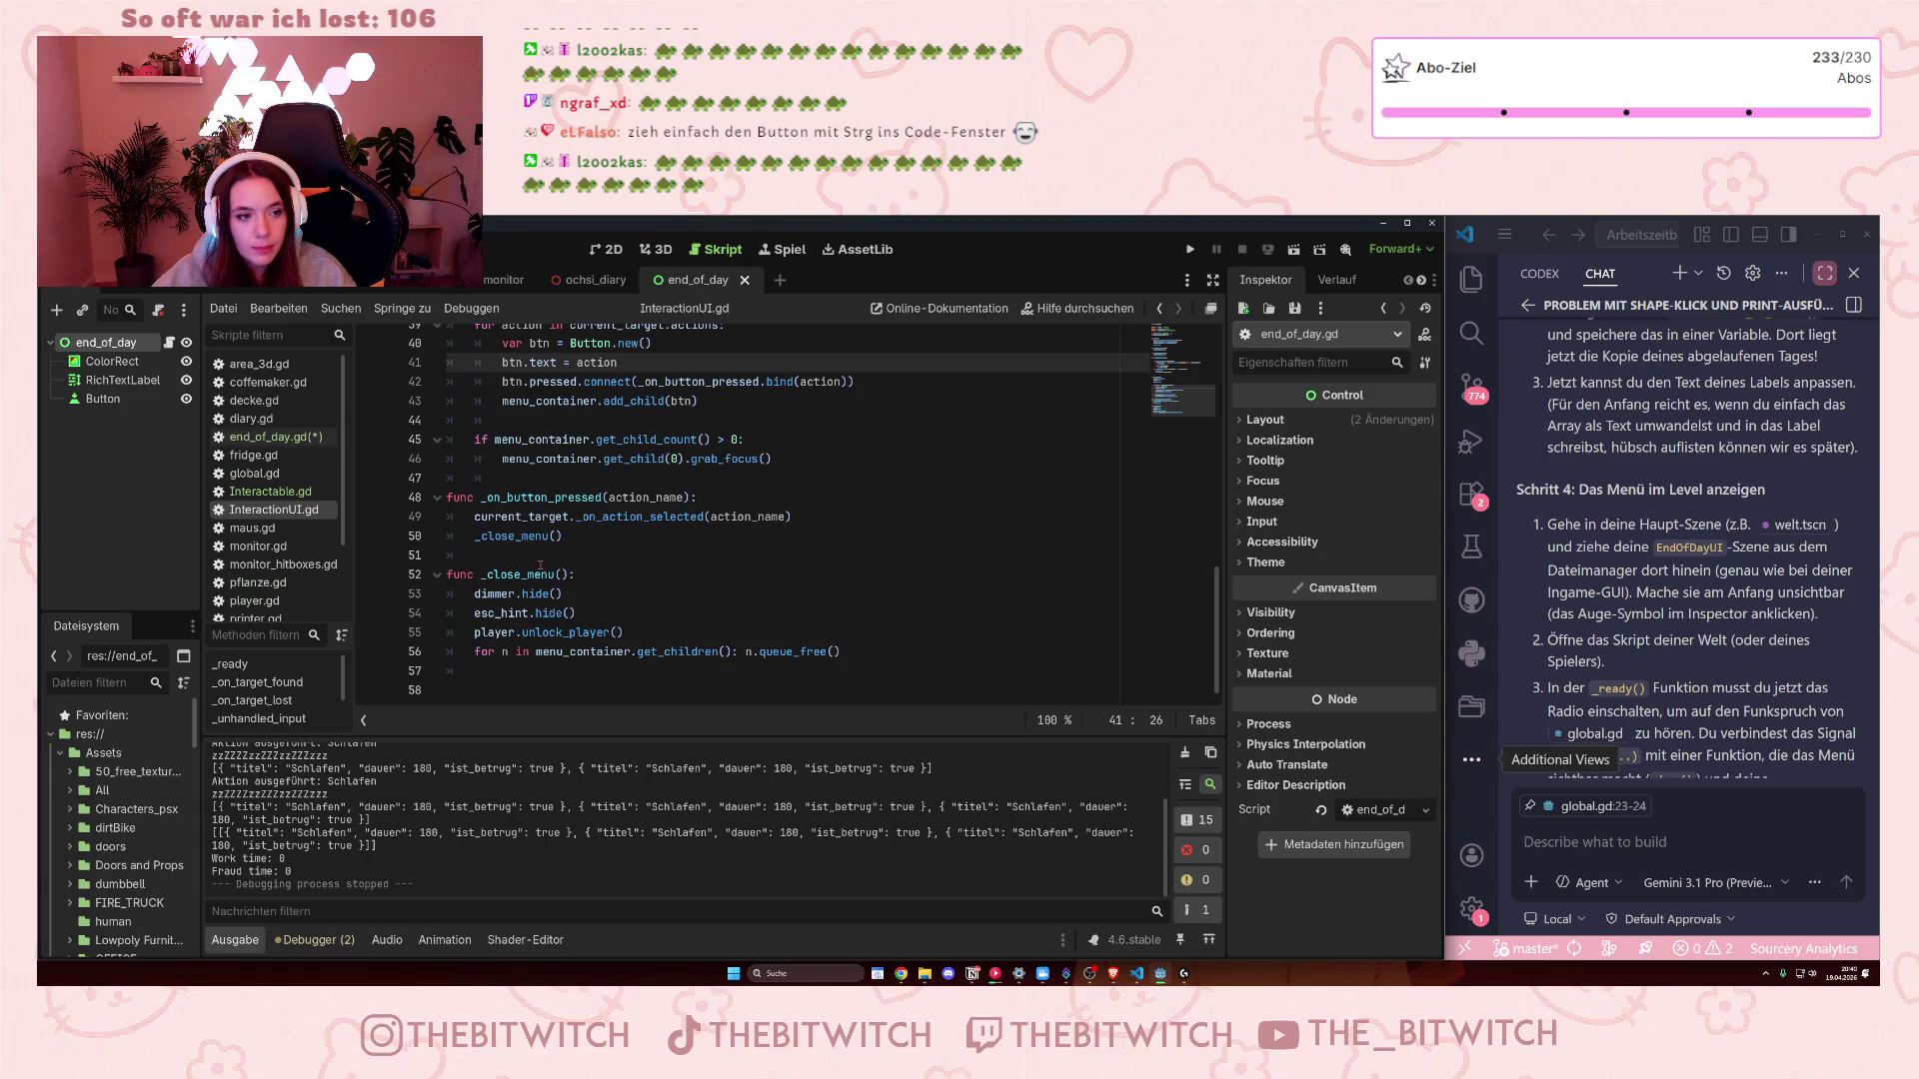
pyautogui.scroll(3, 540, 567)
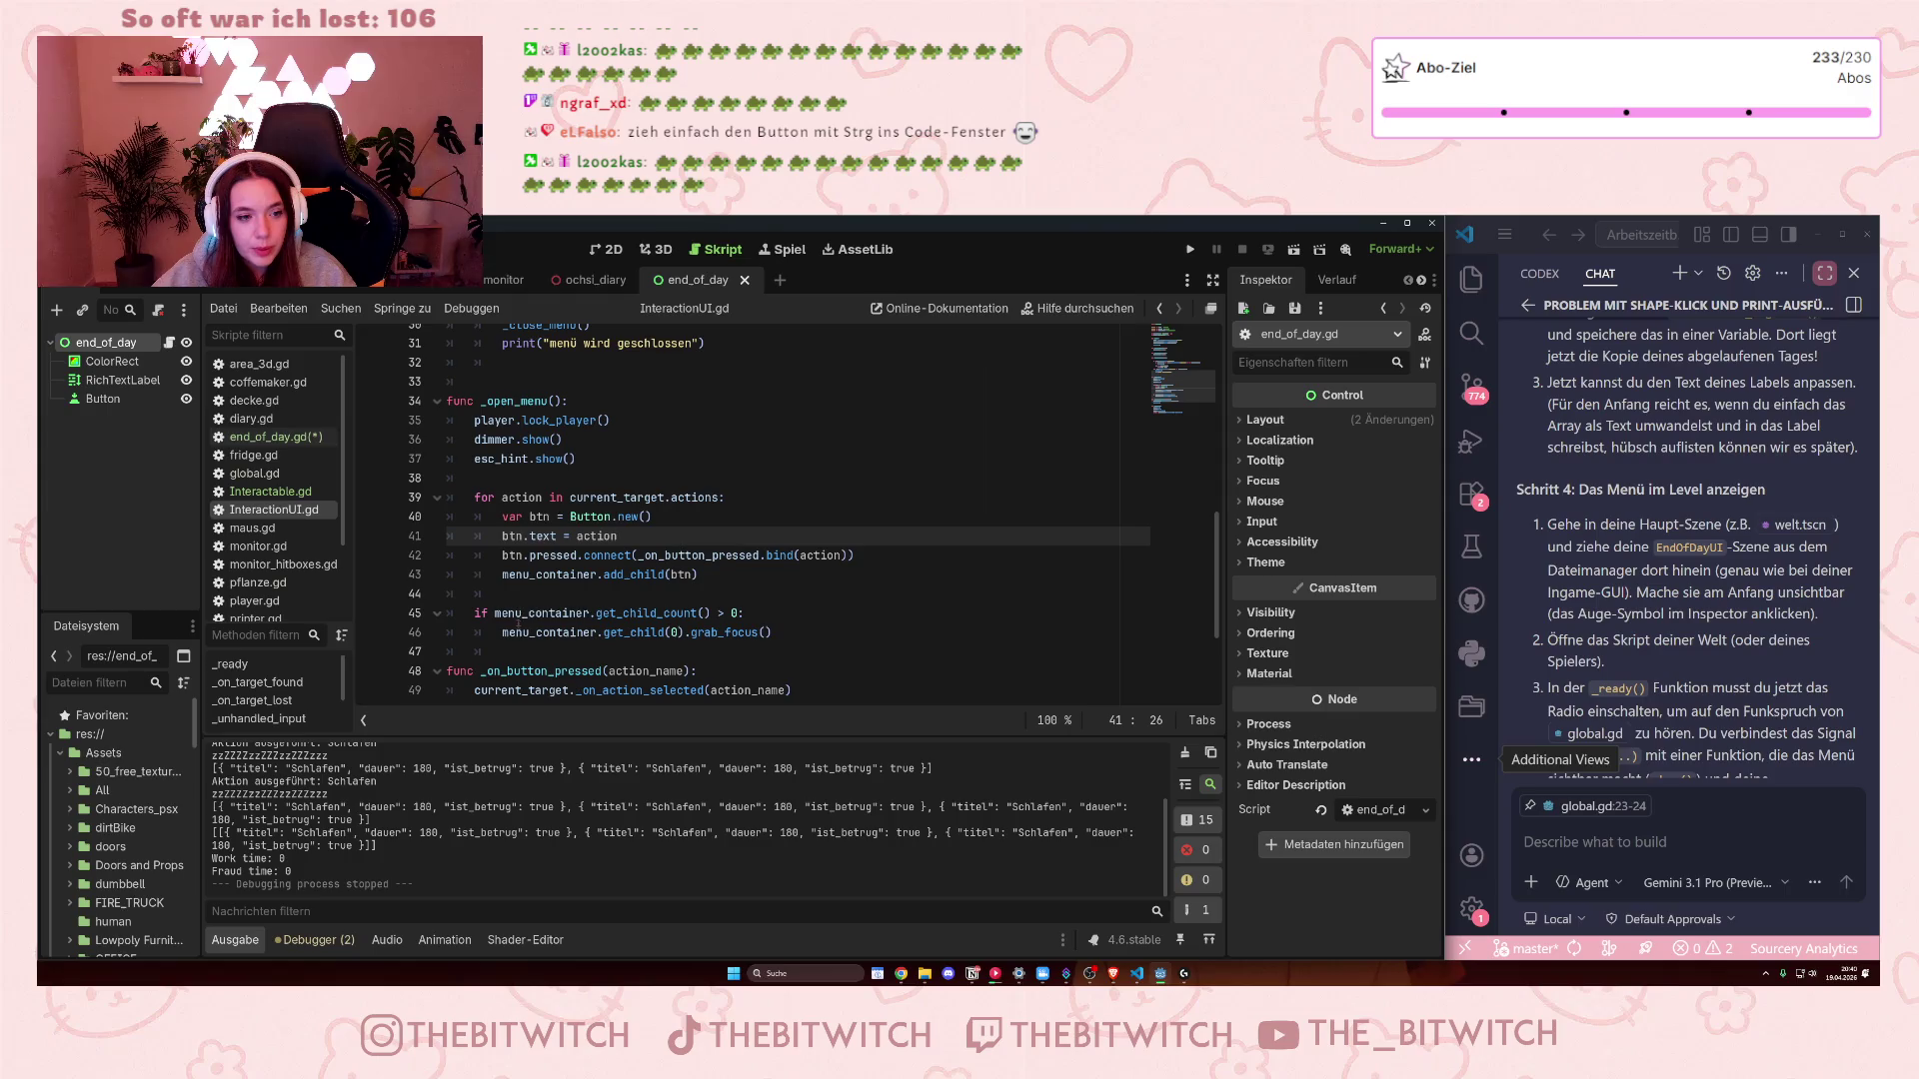
pyautogui.scroll(1, 529, 568)
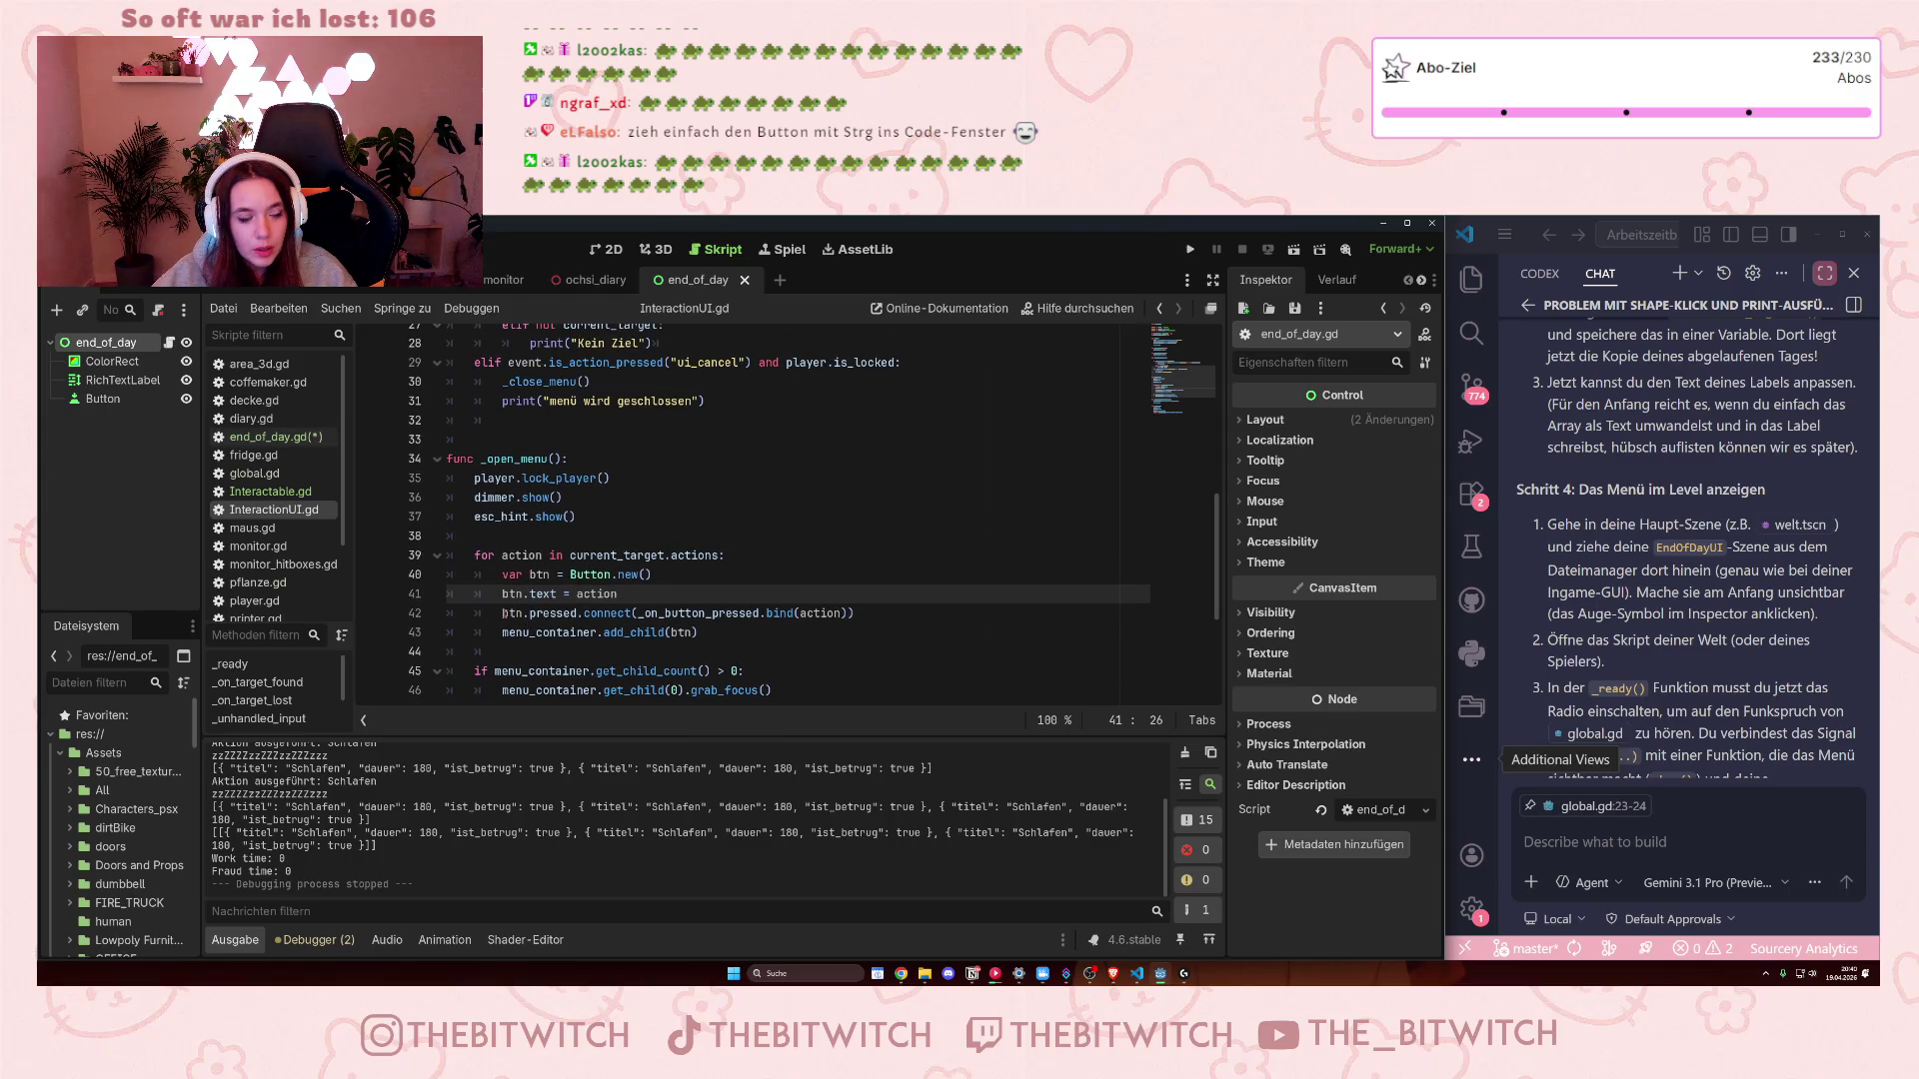
pyautogui.doubleClick(508, 612)
pyautogui.click(610, 612)
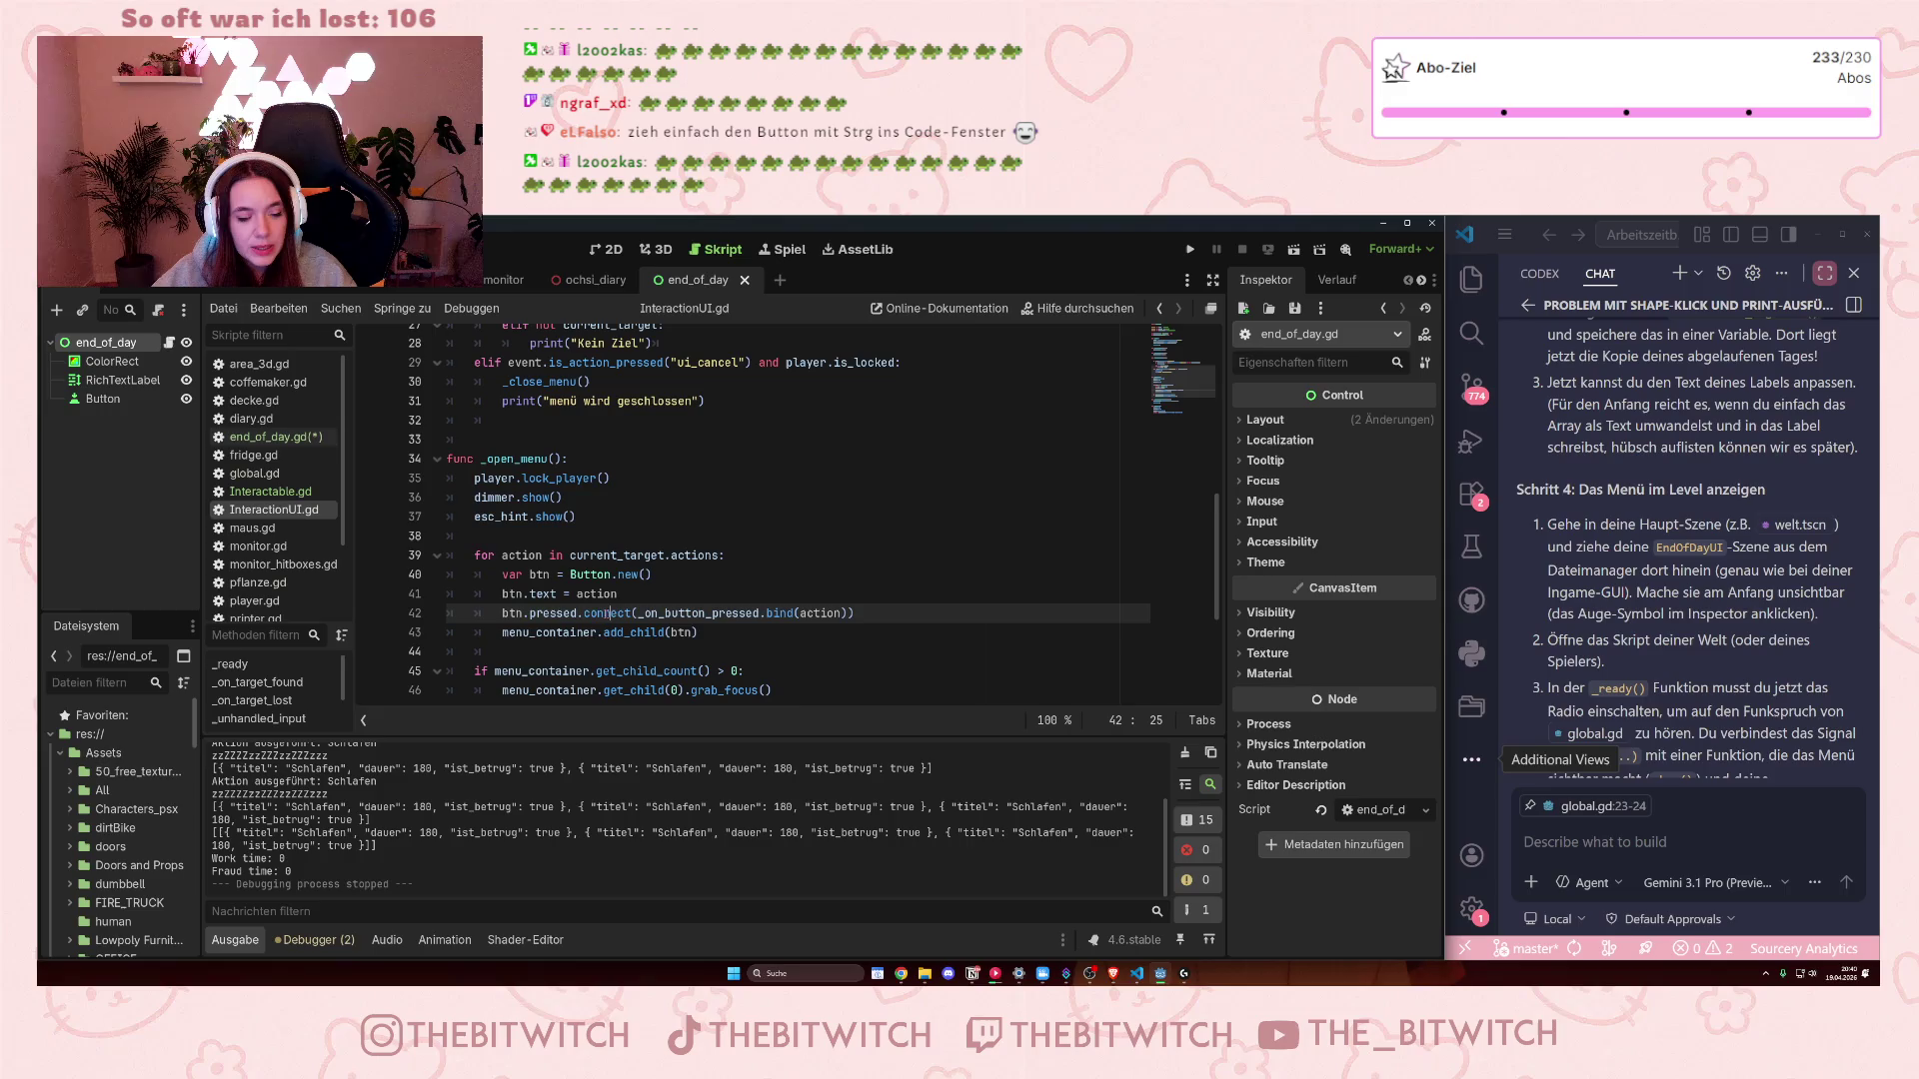
pyautogui.click(812, 612)
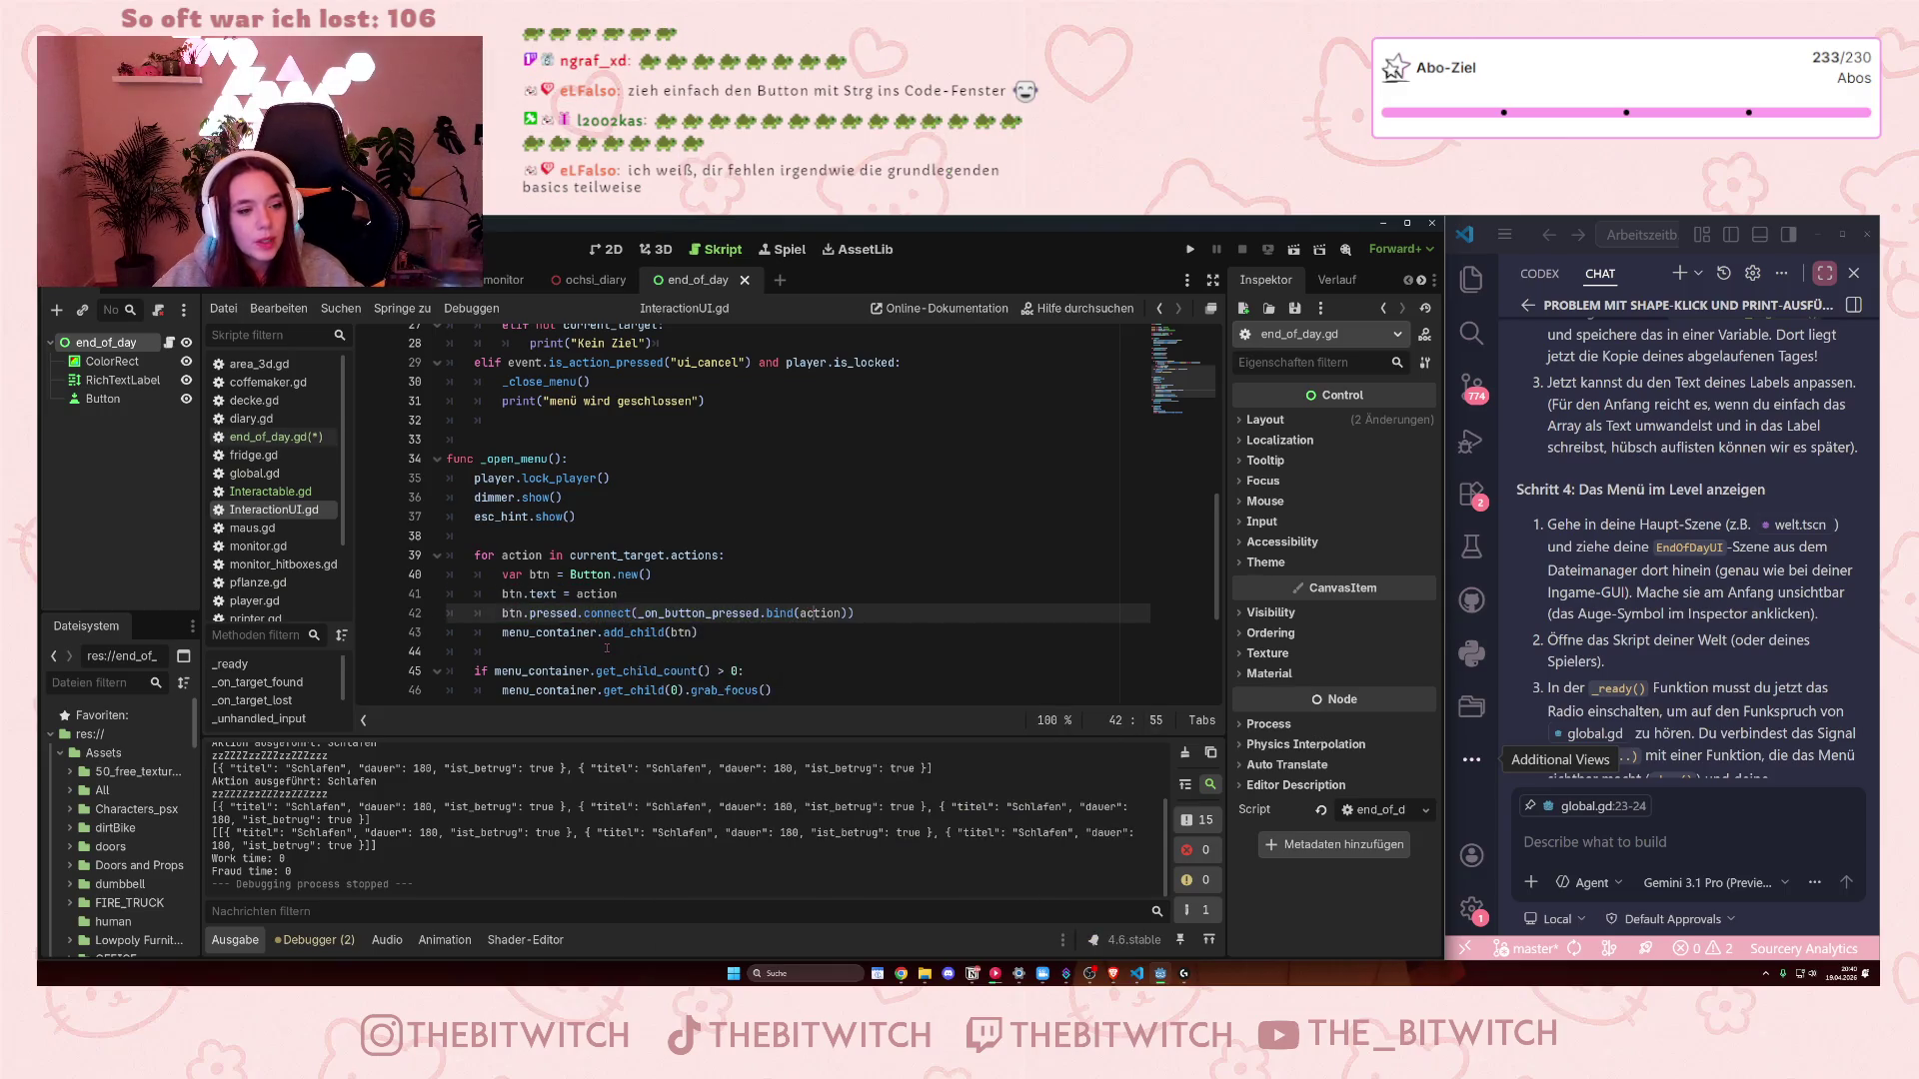
pyautogui.moveTo(612, 634)
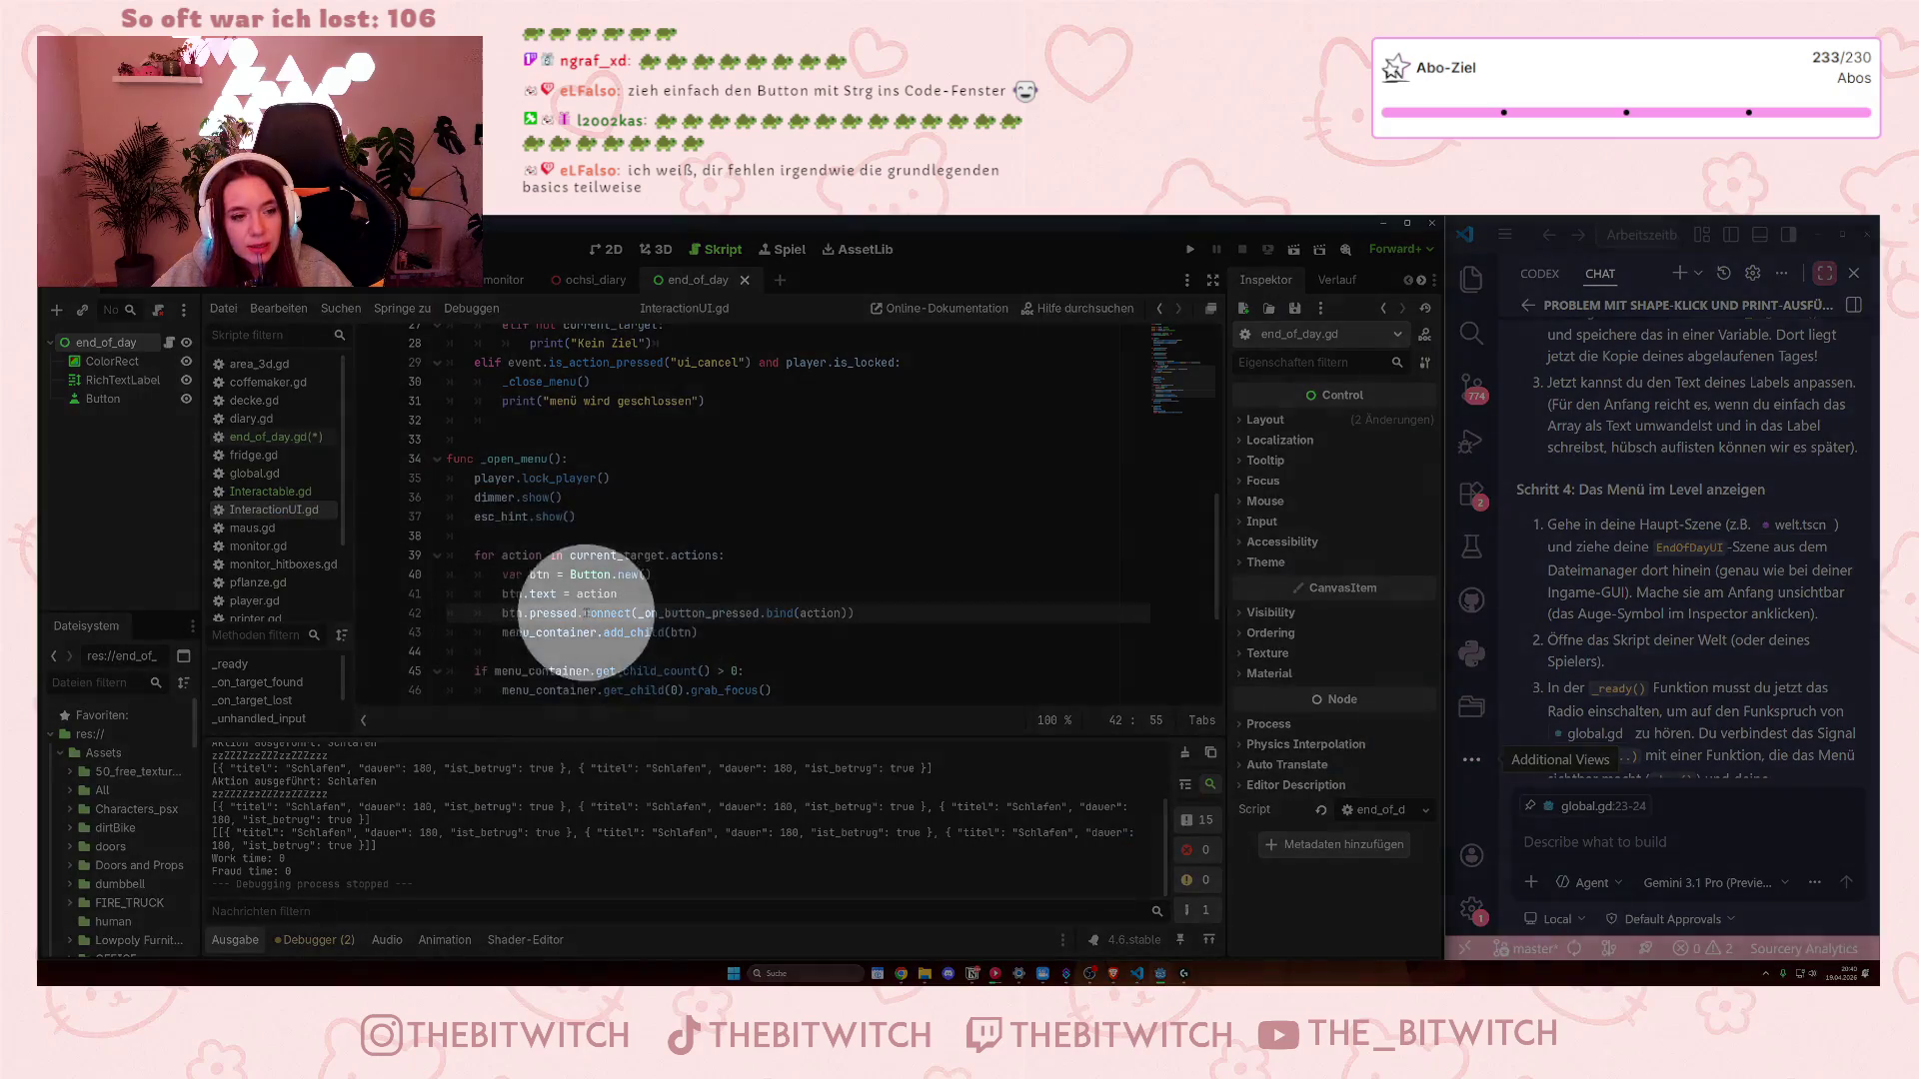
pyautogui.click(583, 607)
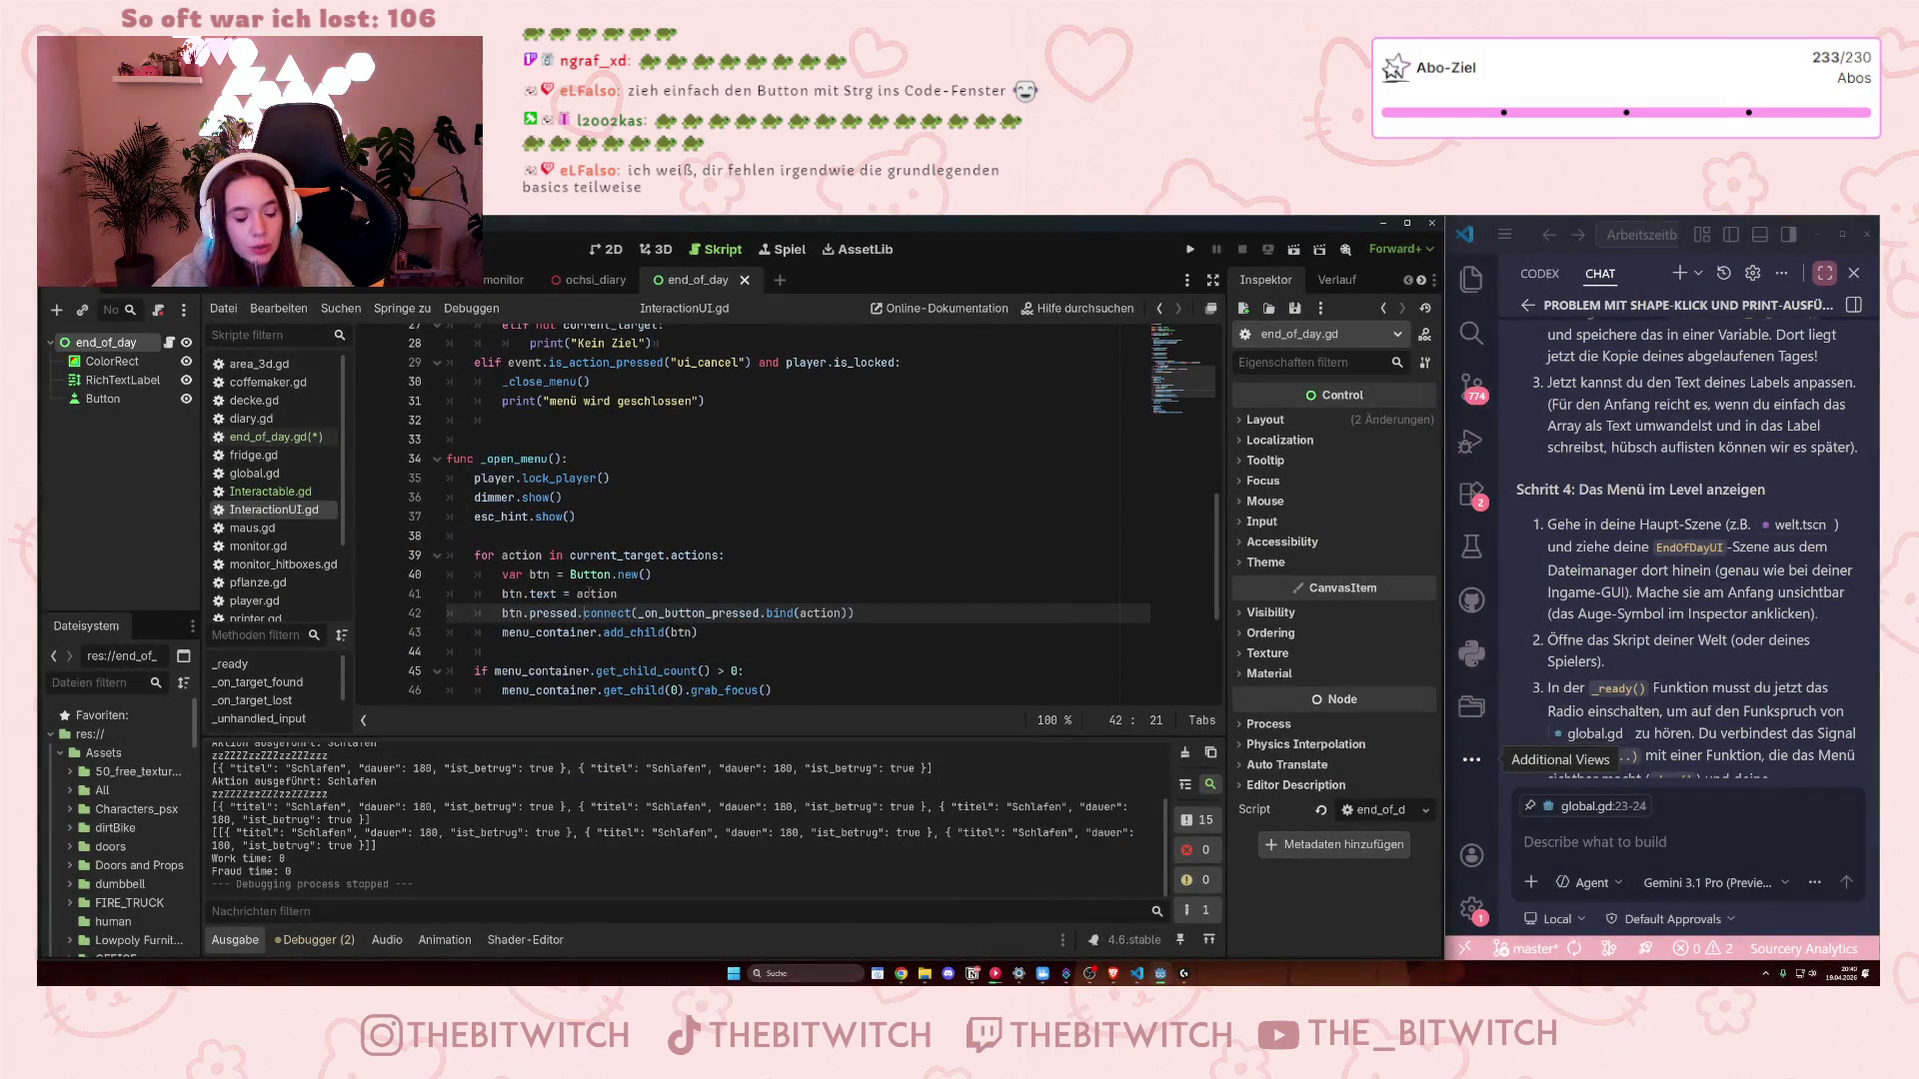
pyautogui.moveTo(589, 594)
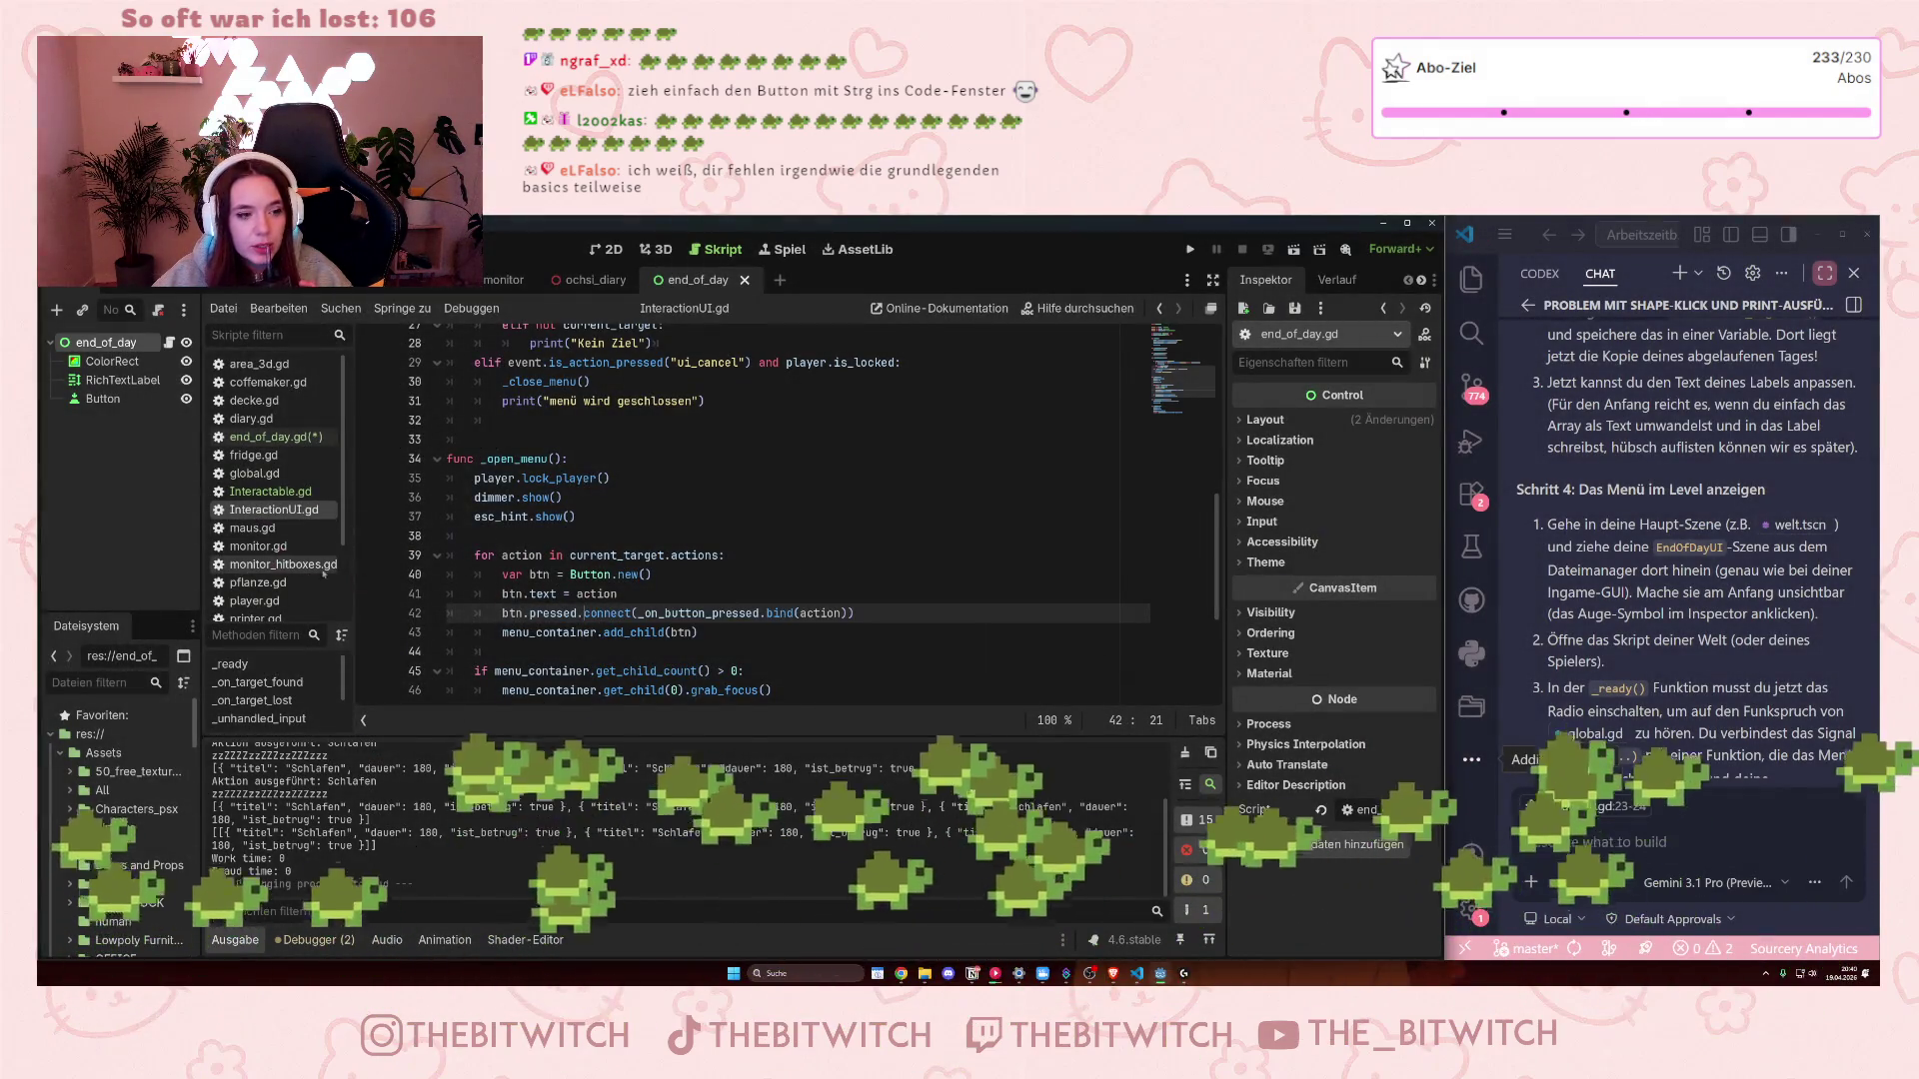
pyautogui.scroll(-2, 559, 579)
pyautogui.scroll(-1, 540, 566)
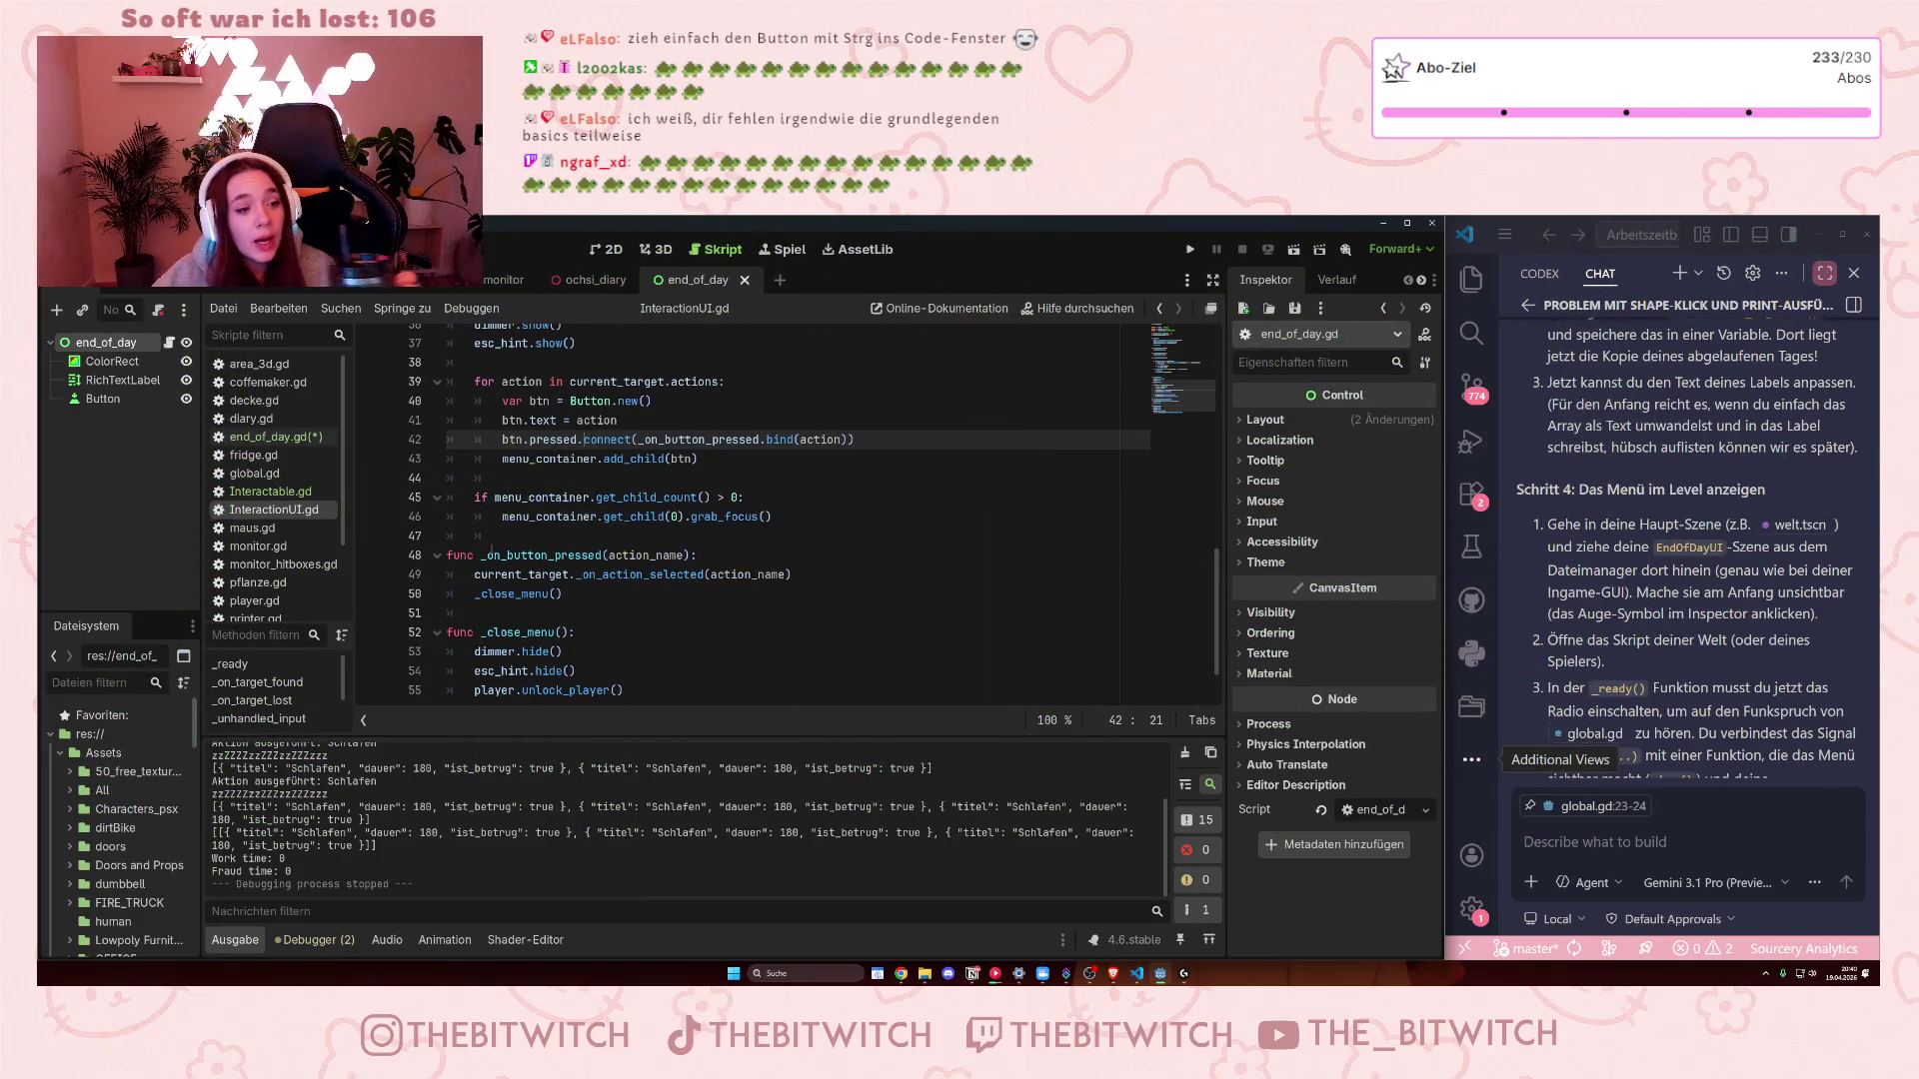
pyautogui.moveTo(482, 555); pyautogui.dragTo(598, 556)
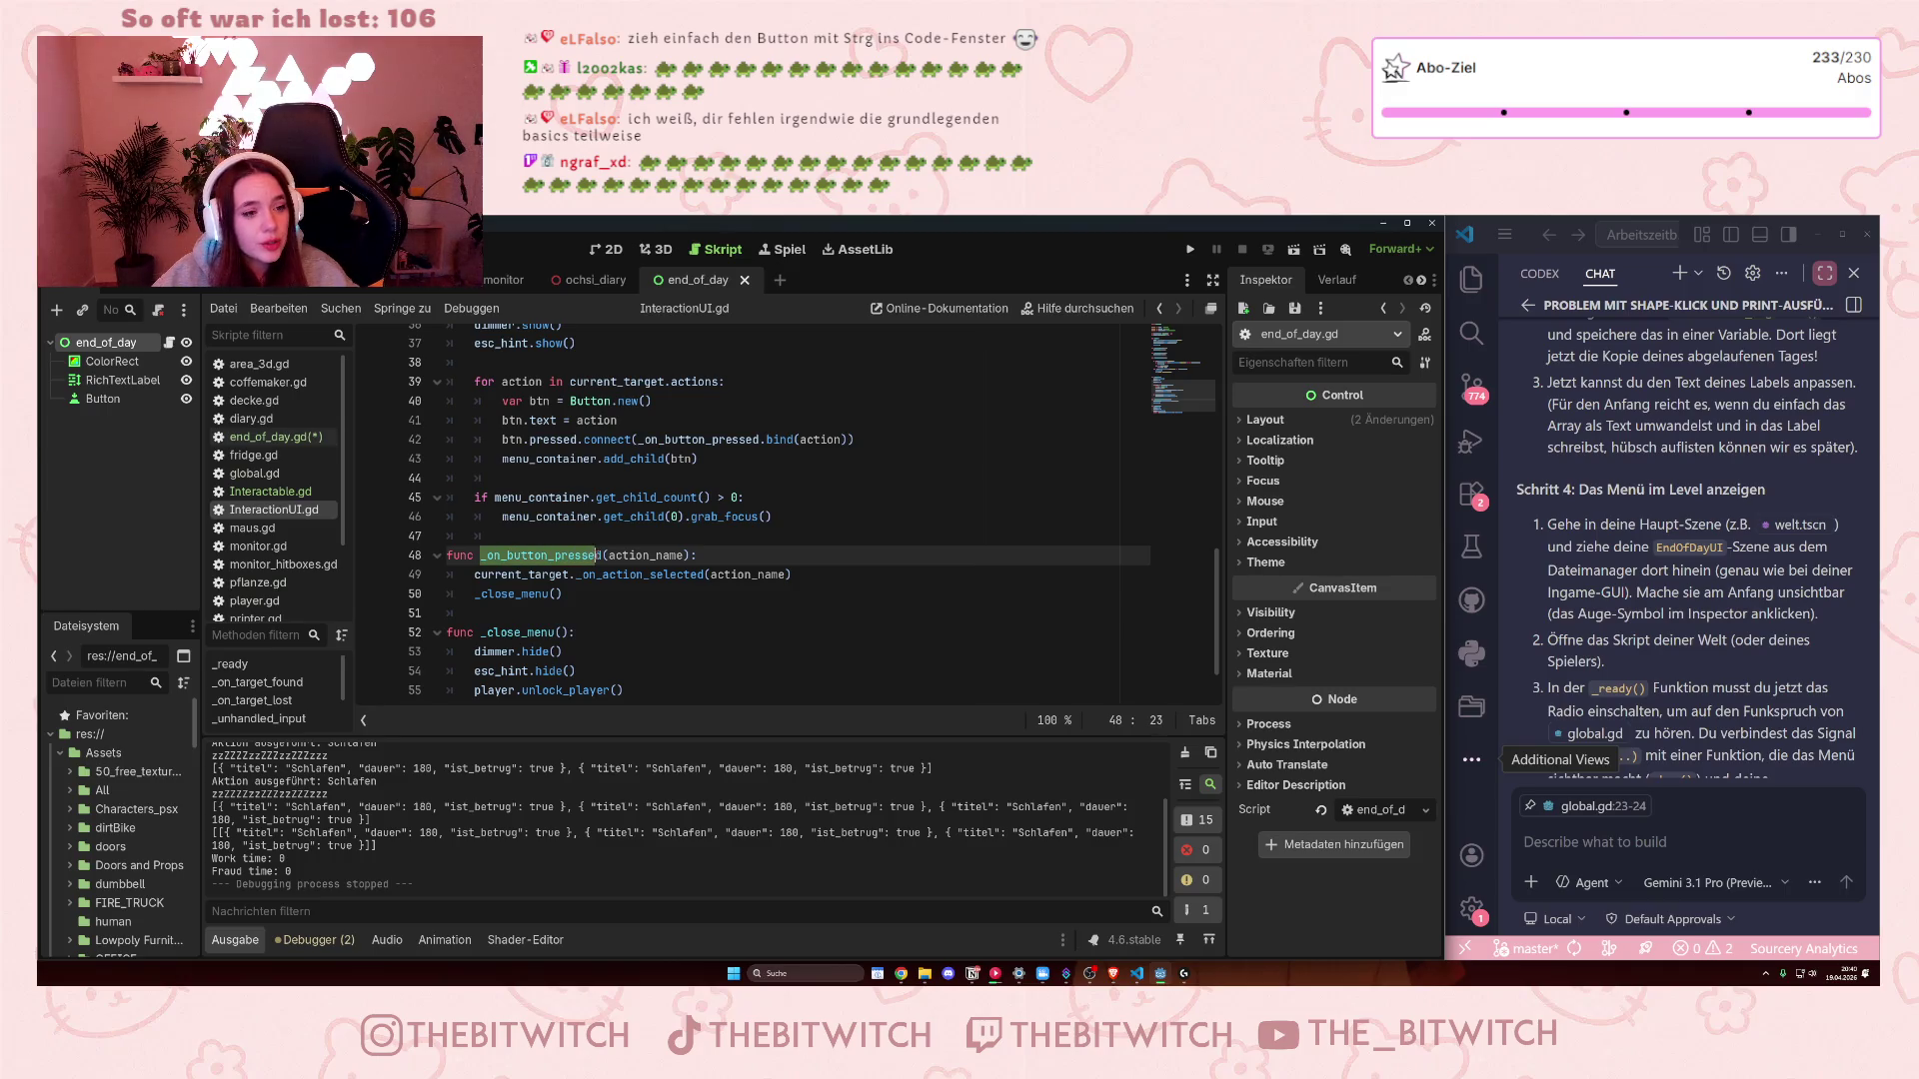
pyautogui.click(582, 575)
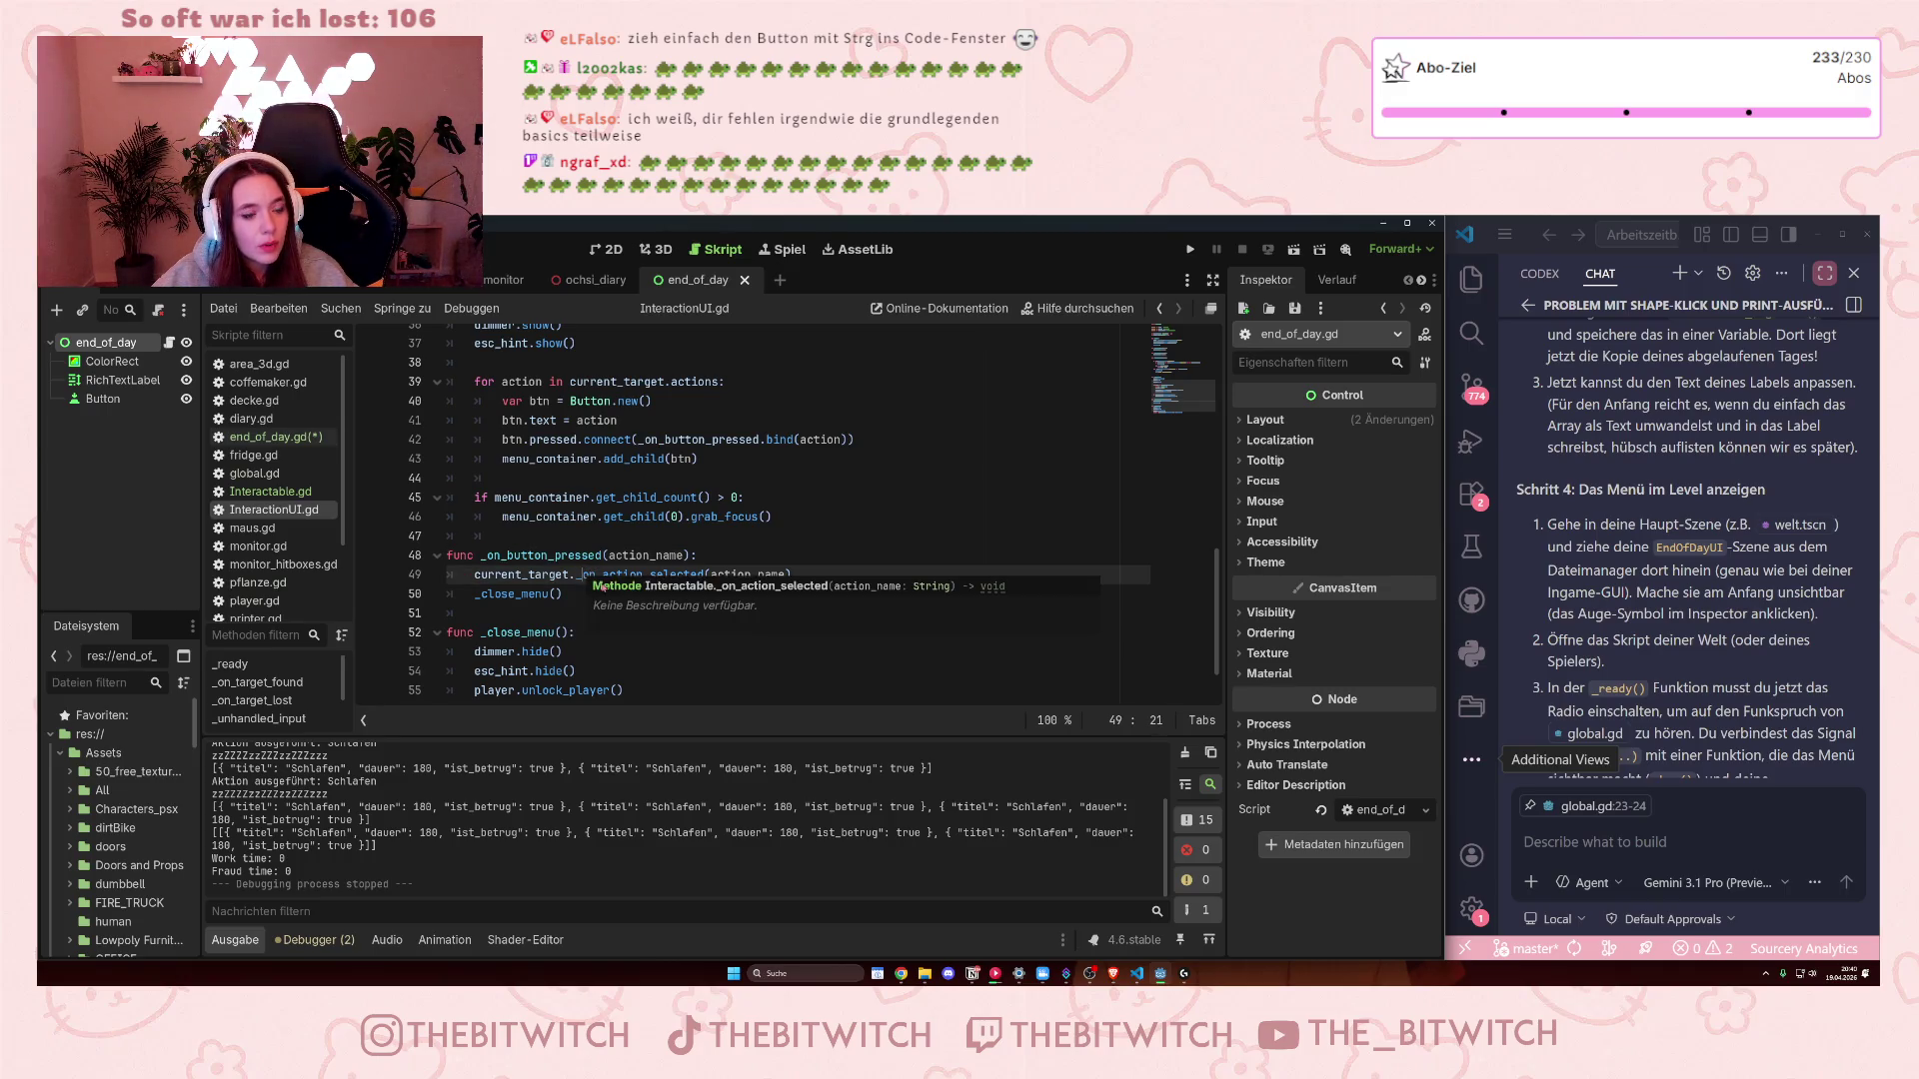
pyautogui.click(496, 576)
pyautogui.moveTo(519, 576); pyautogui.dragTo(702, 586)
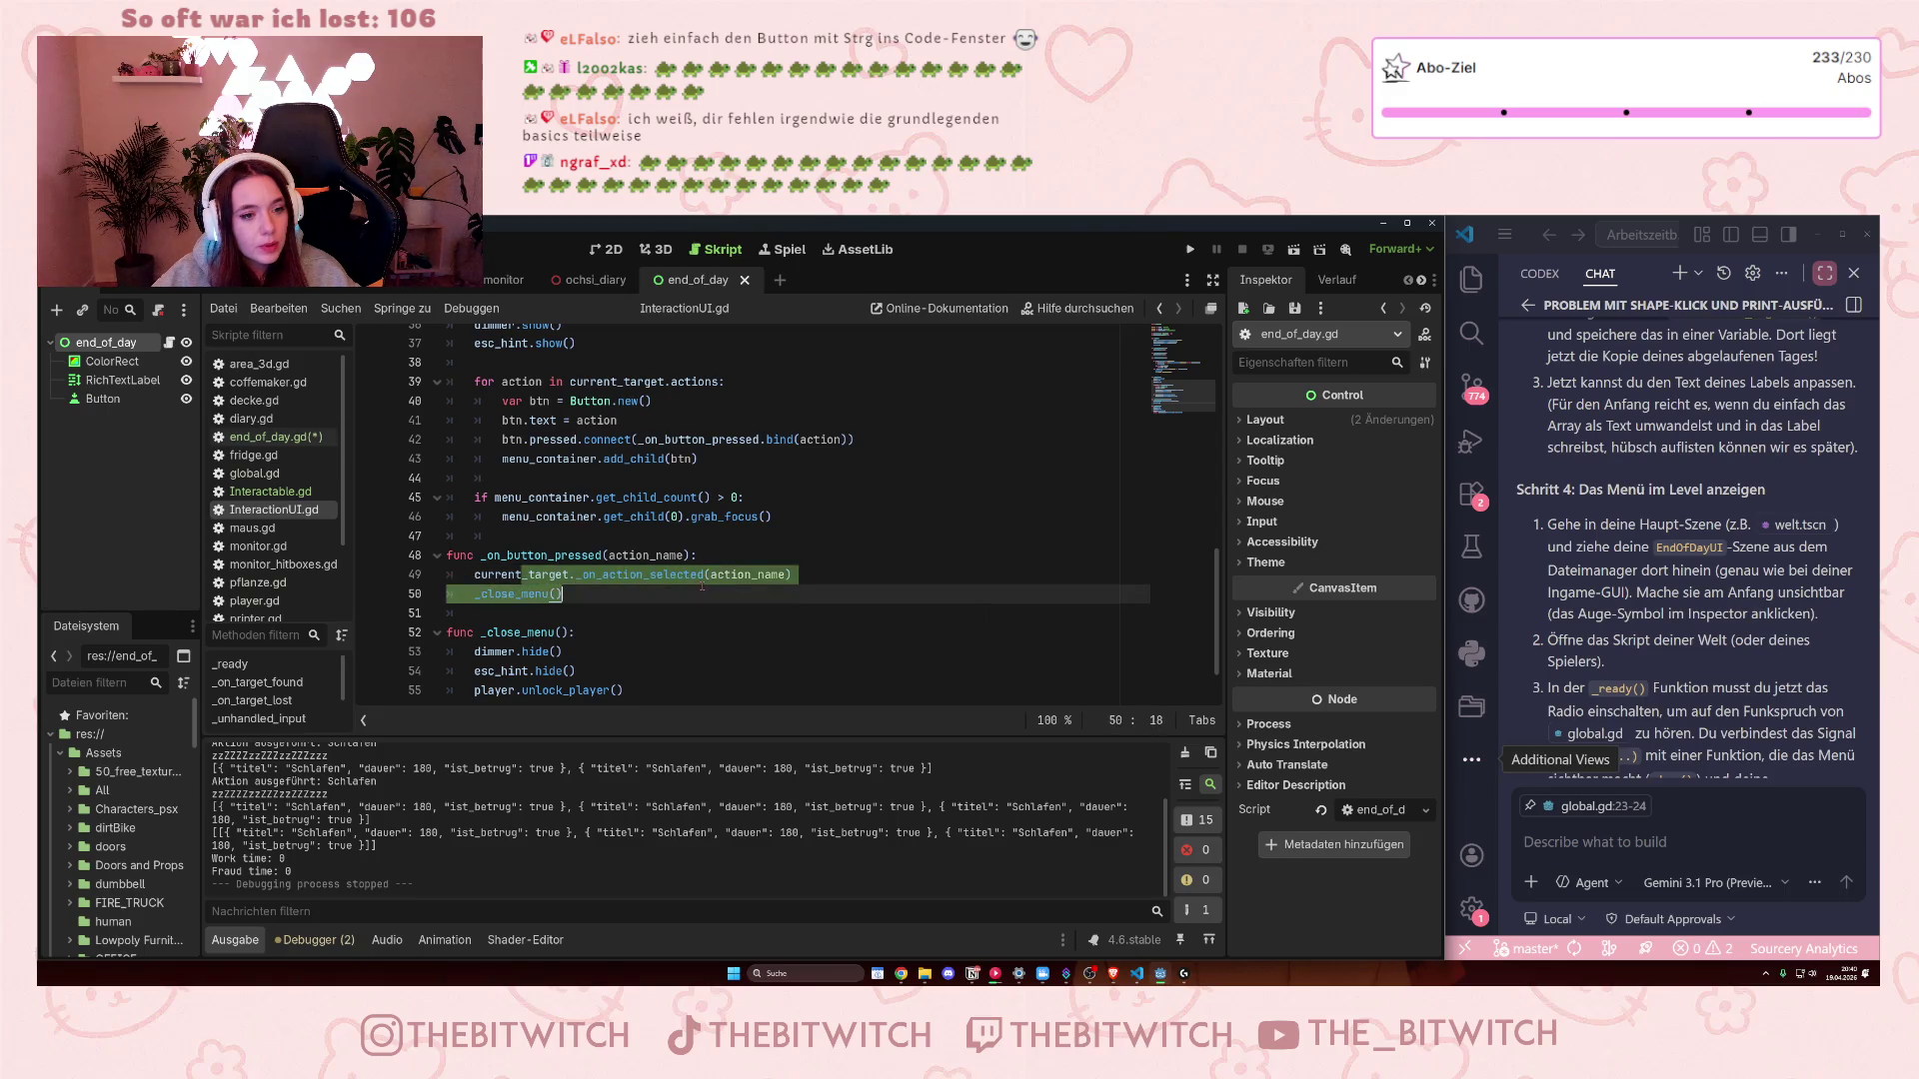
pyautogui.click(518, 576)
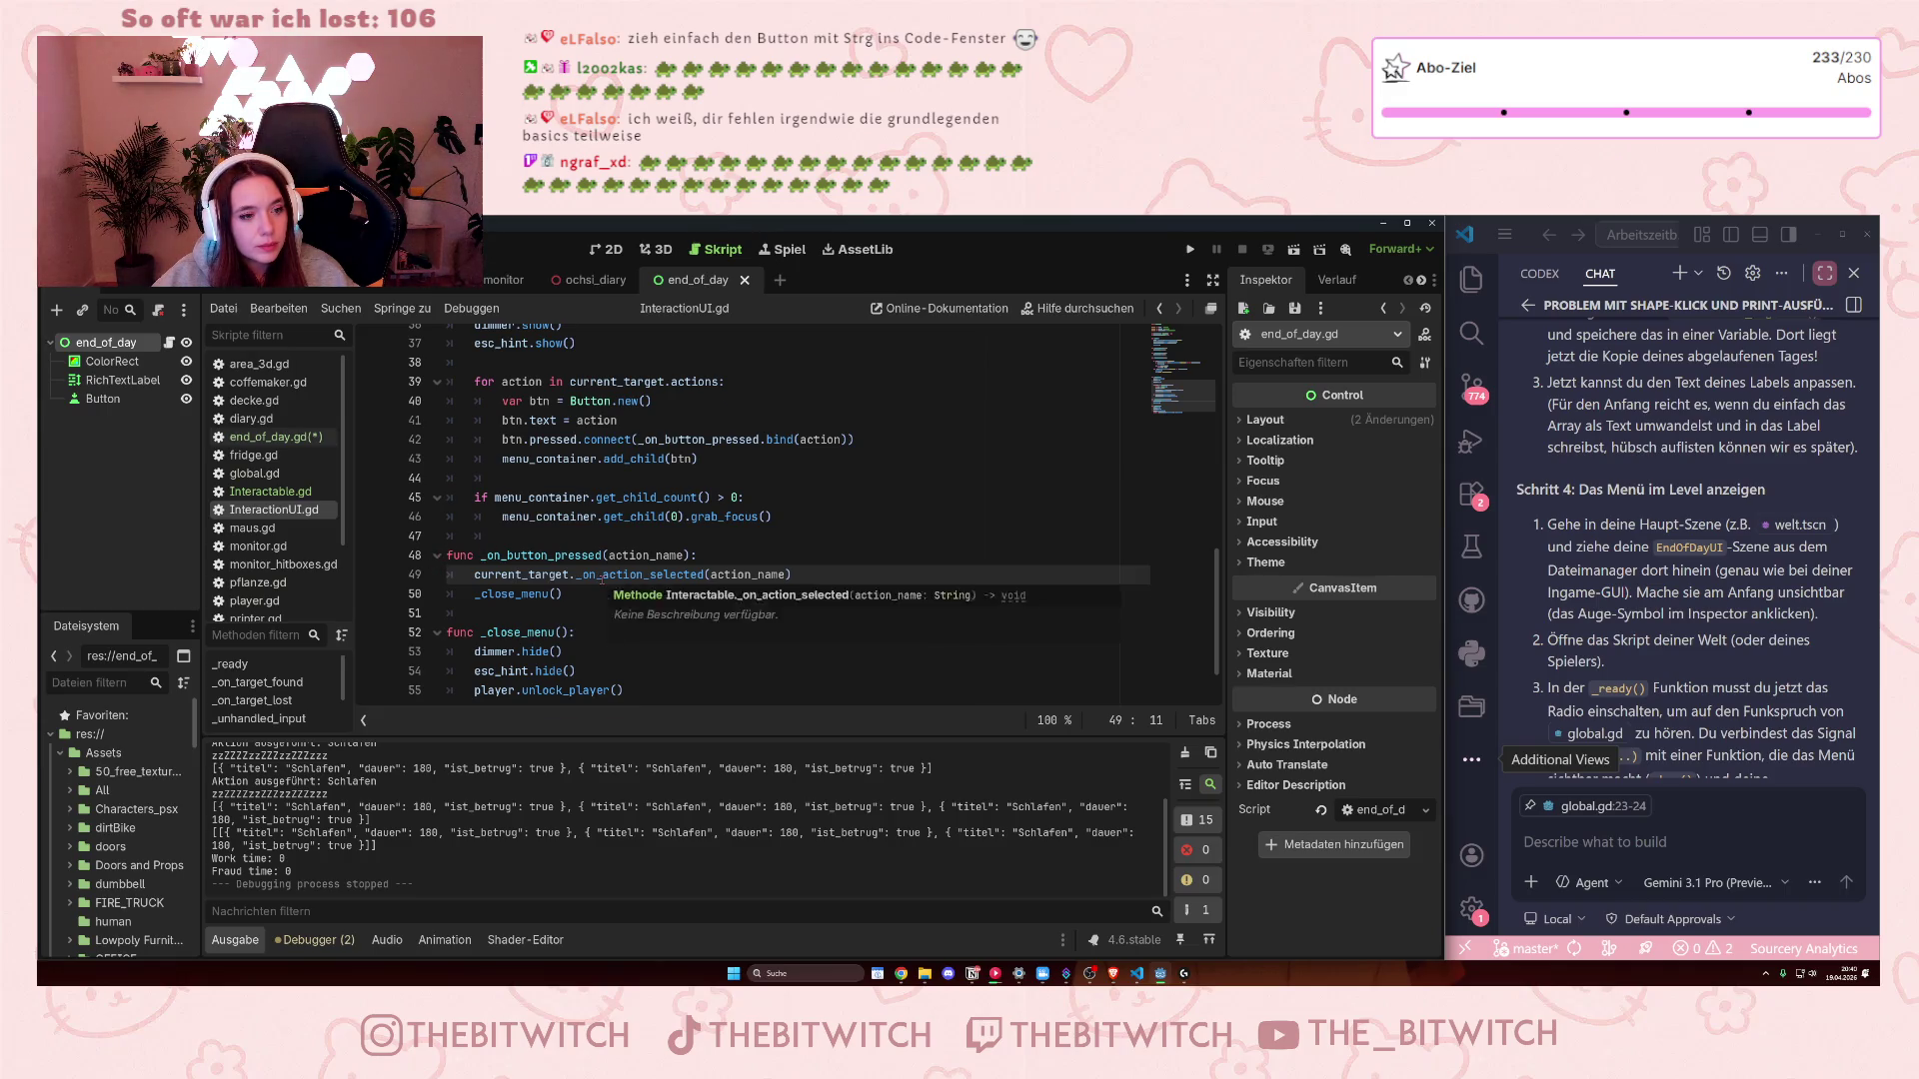
pyautogui.scroll(7, 601, 580)
pyautogui.scroll(2, 603, 580)
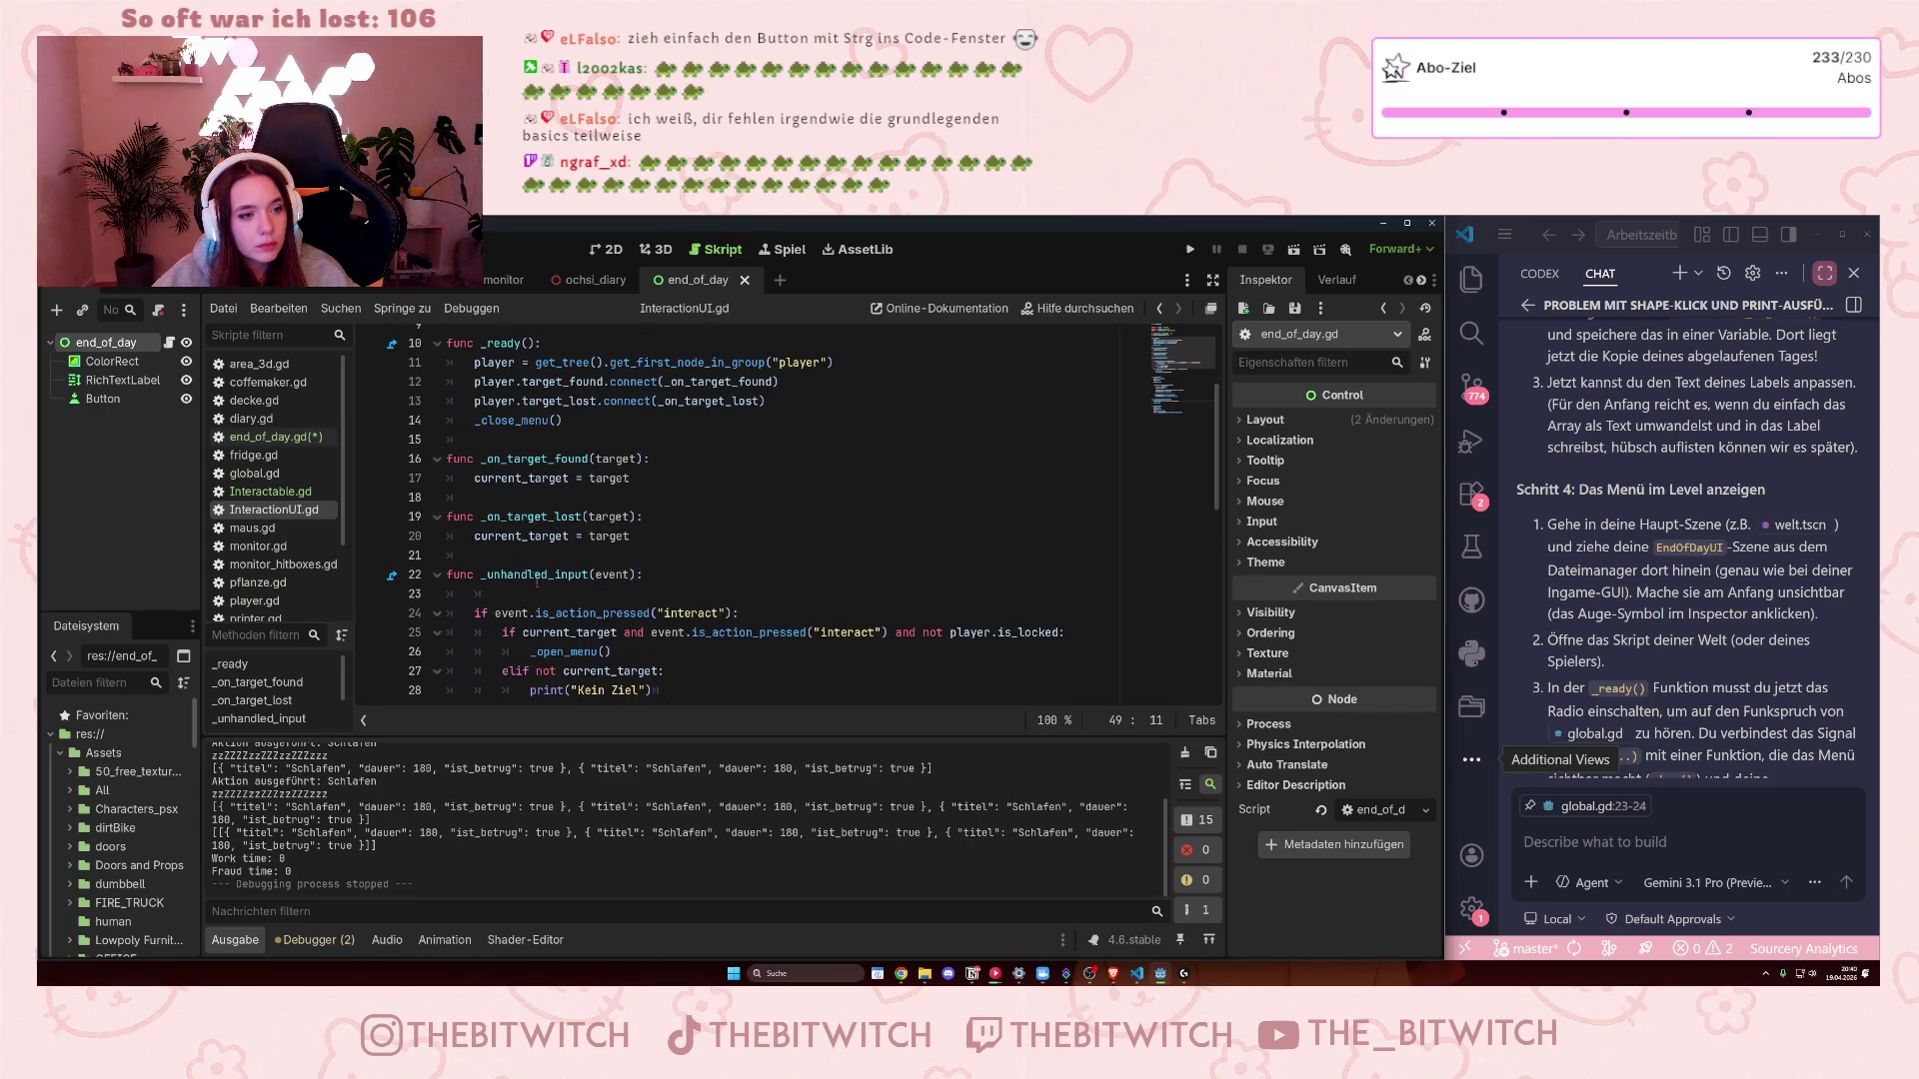
pyautogui.scroll(3, 543, 617)
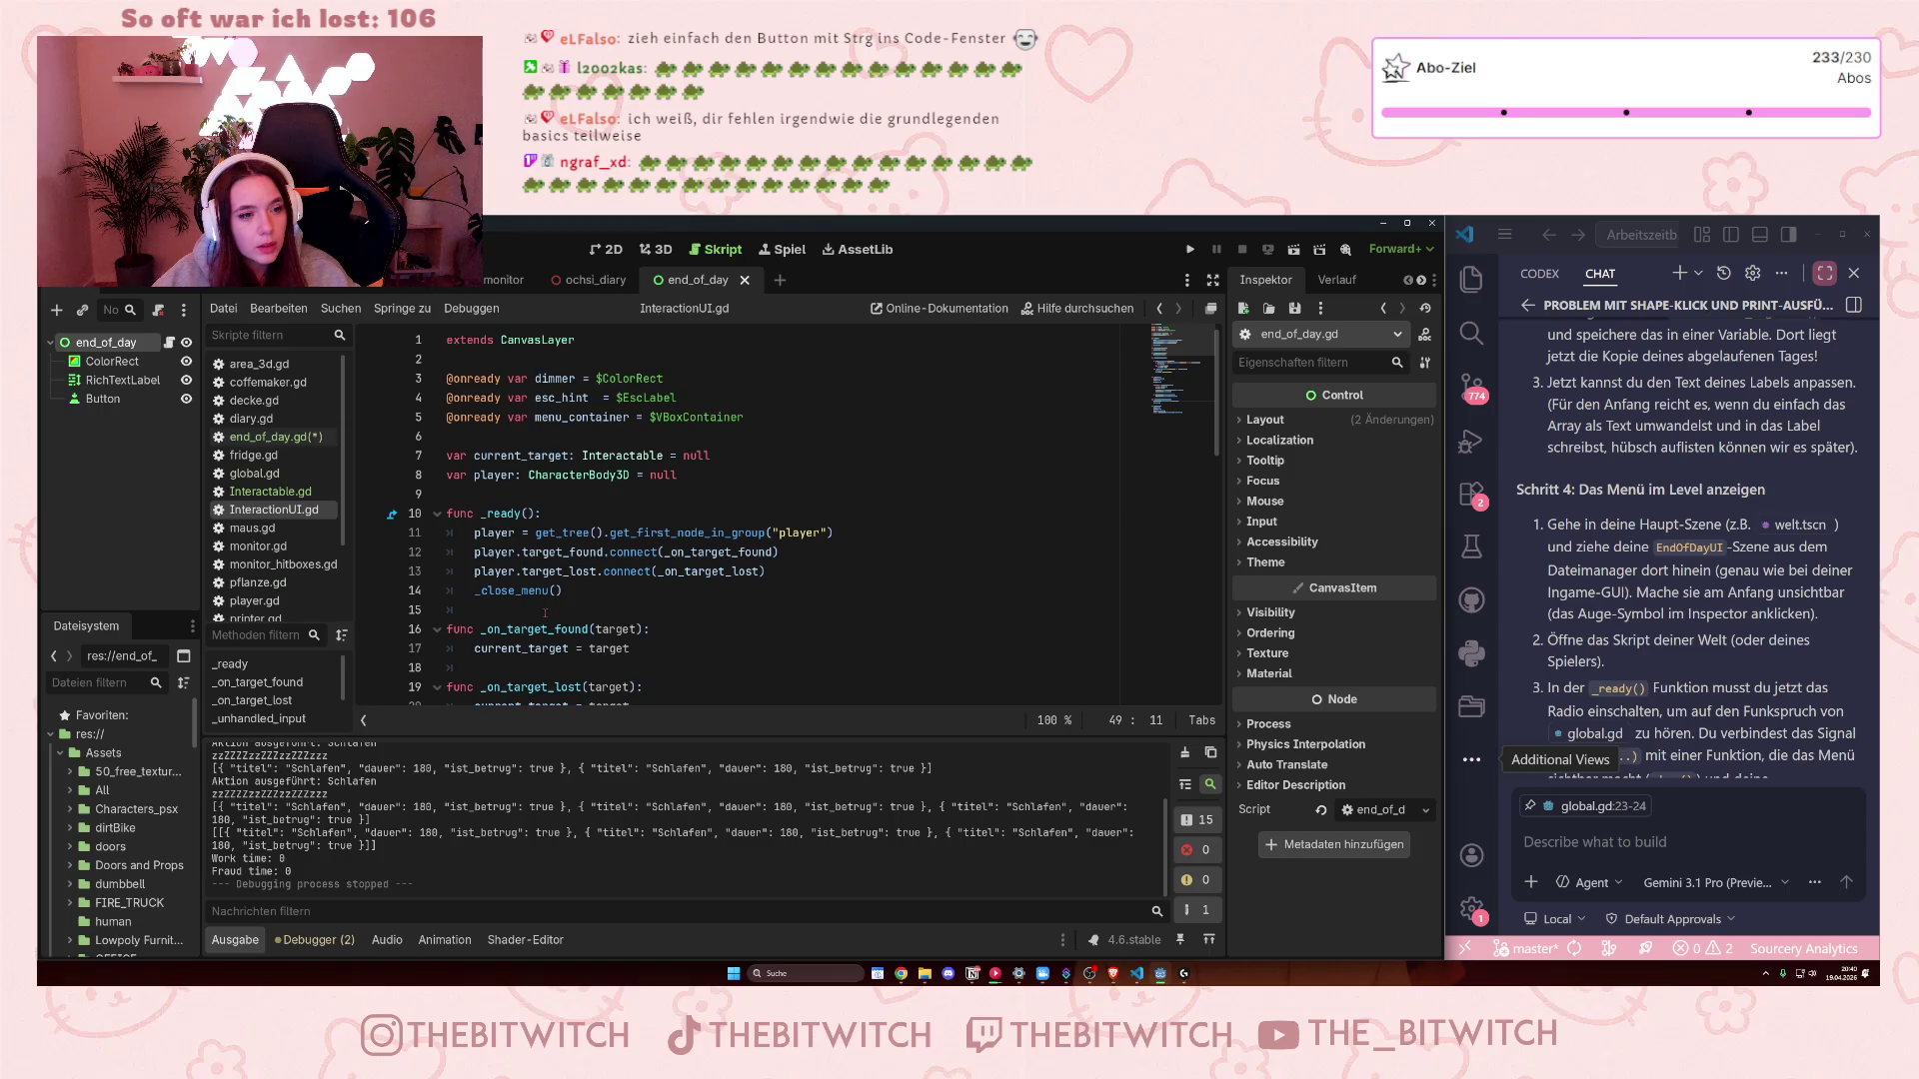
pyautogui.scroll(-7, 545, 612)
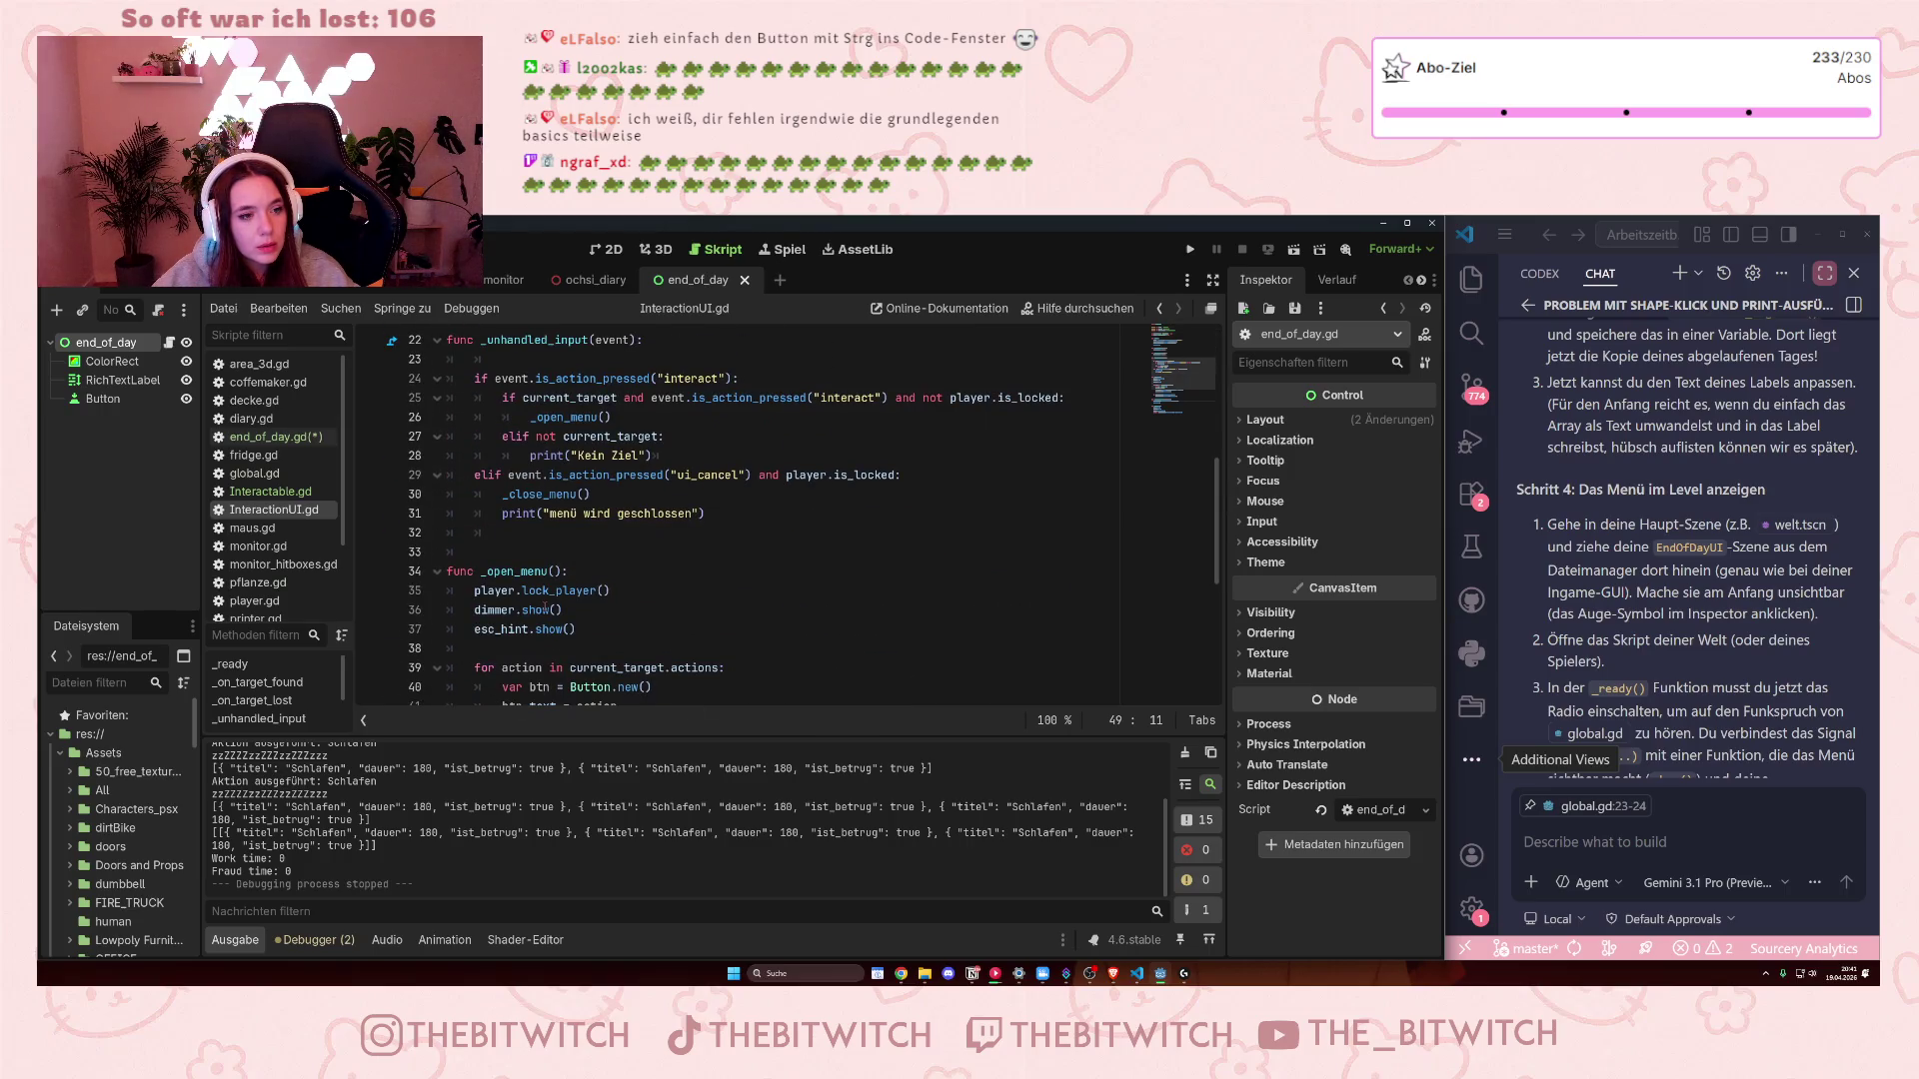
pyautogui.scroll(-2, 545, 609)
pyautogui.scroll(-1, 545, 609)
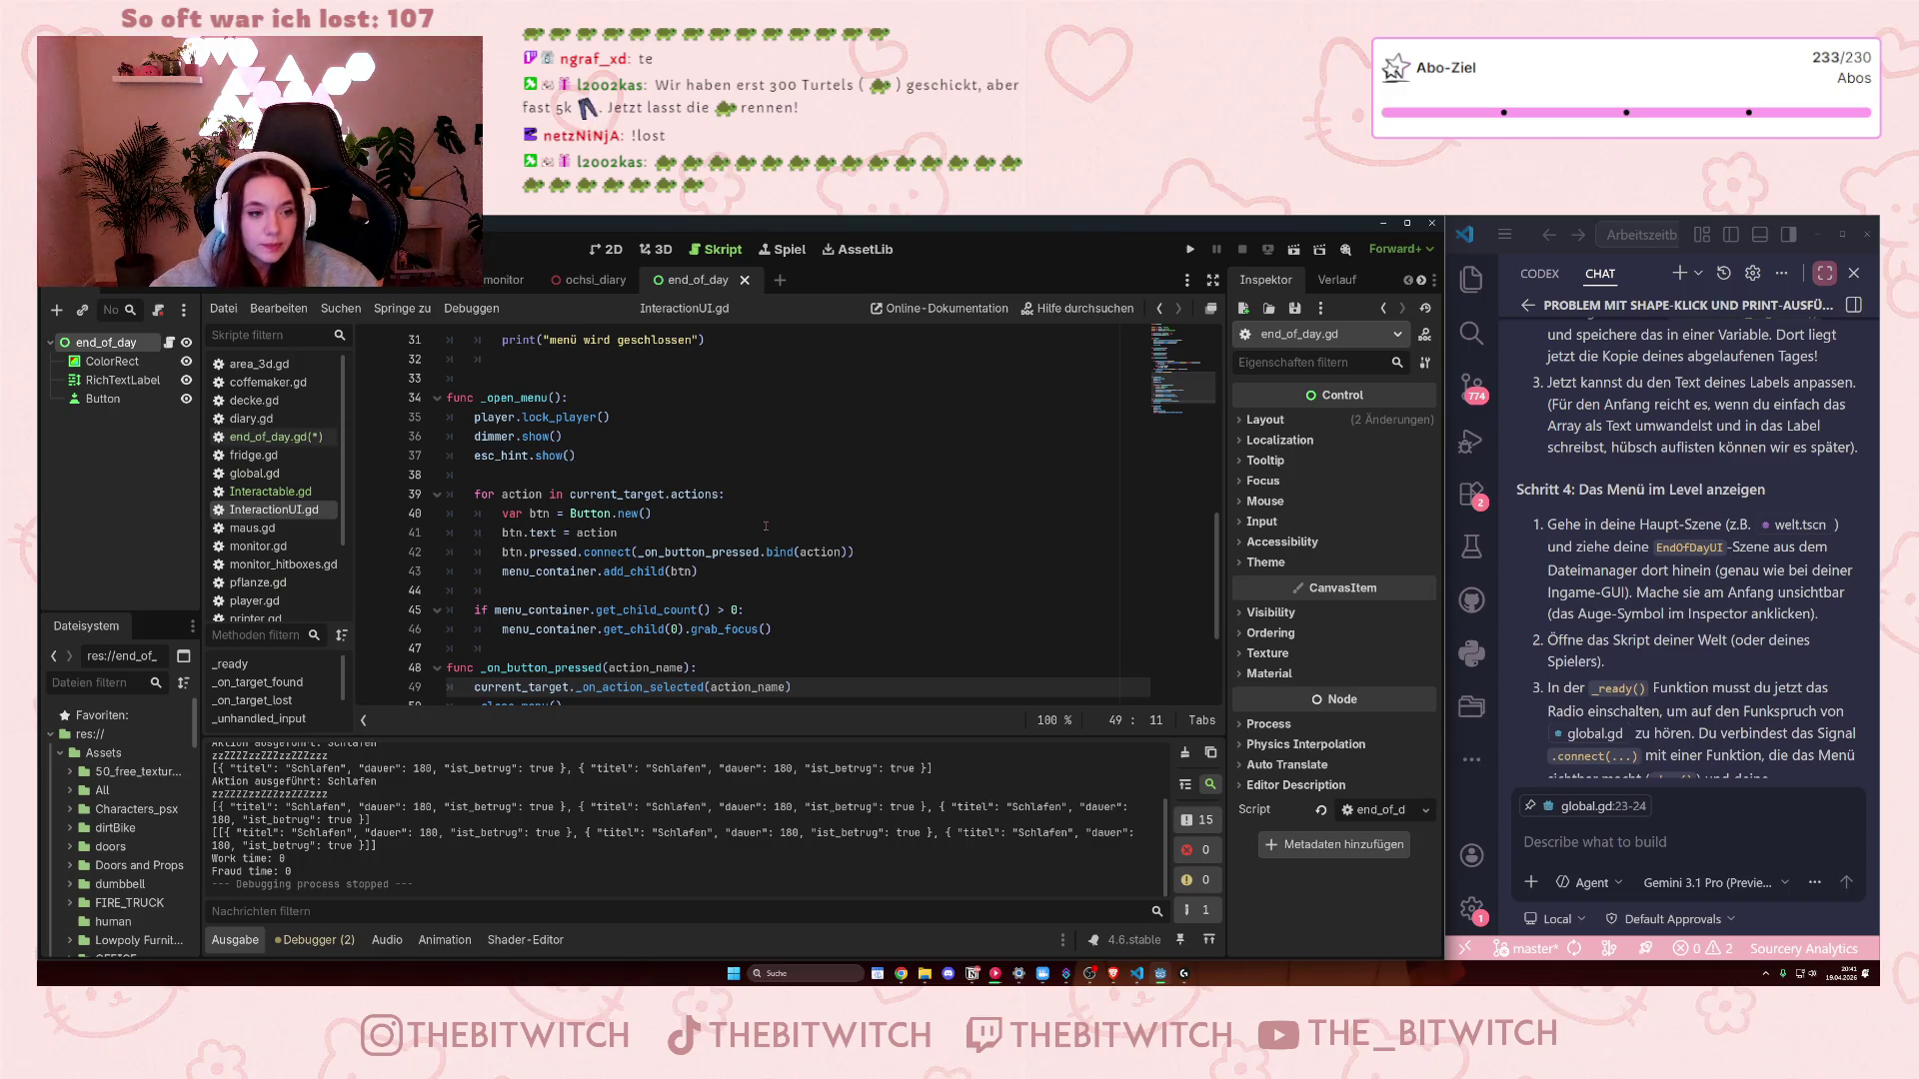
pyautogui.scroll(-3, 766, 526)
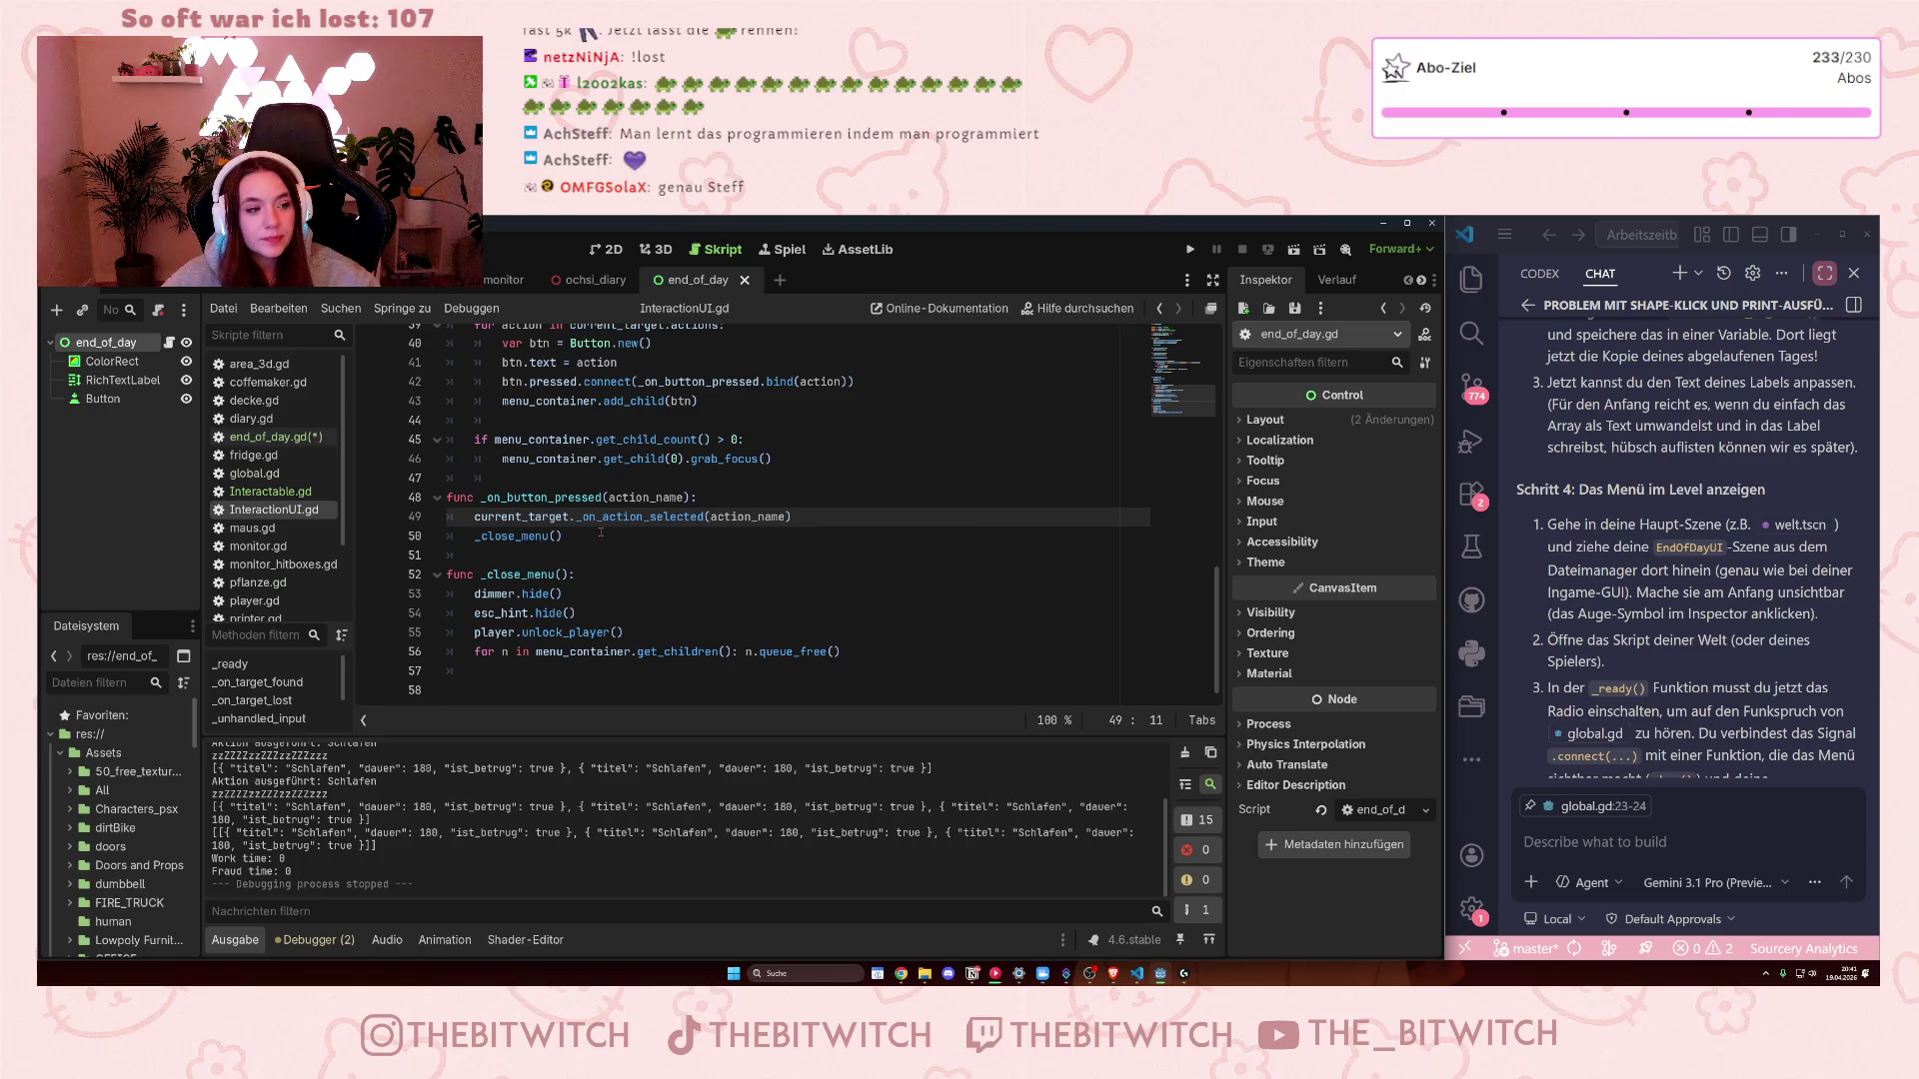
pyautogui.scroll(2, 596, 539)
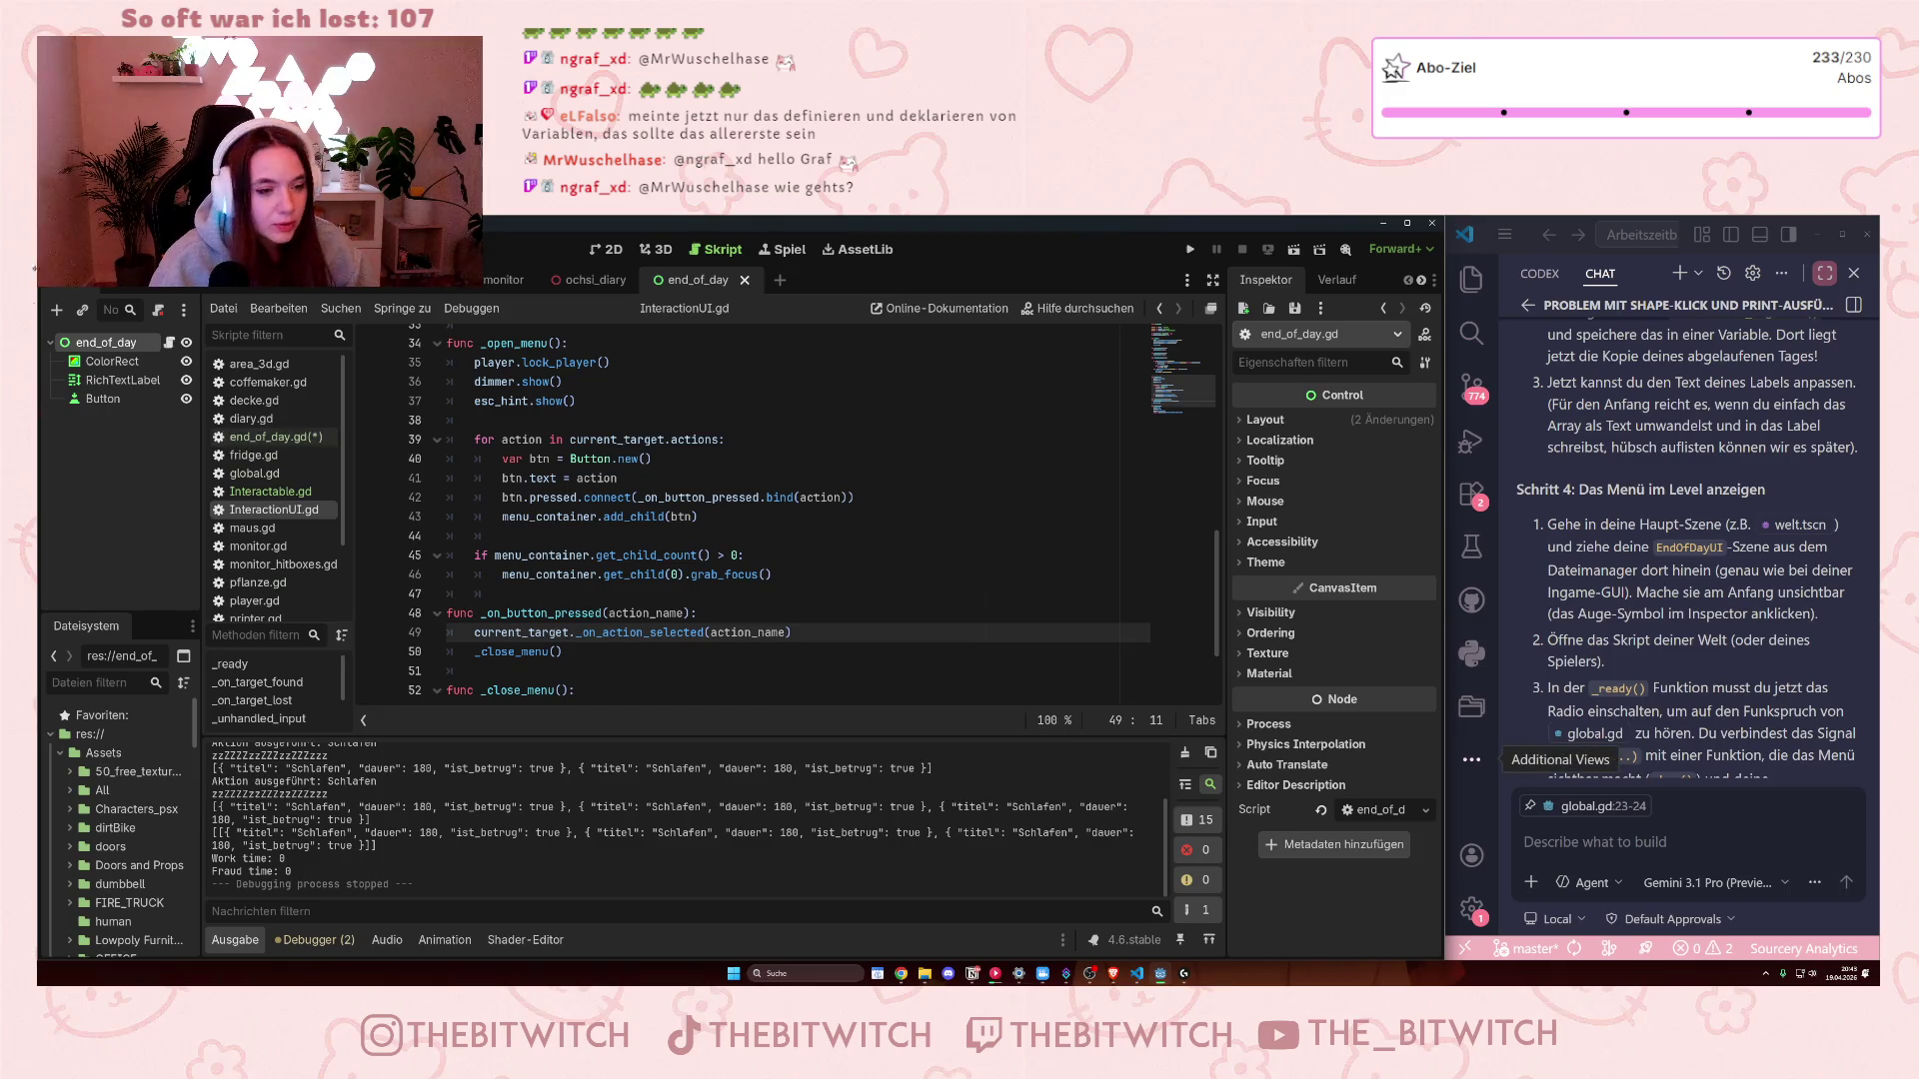
pyautogui.scroll(-2, 664, 613)
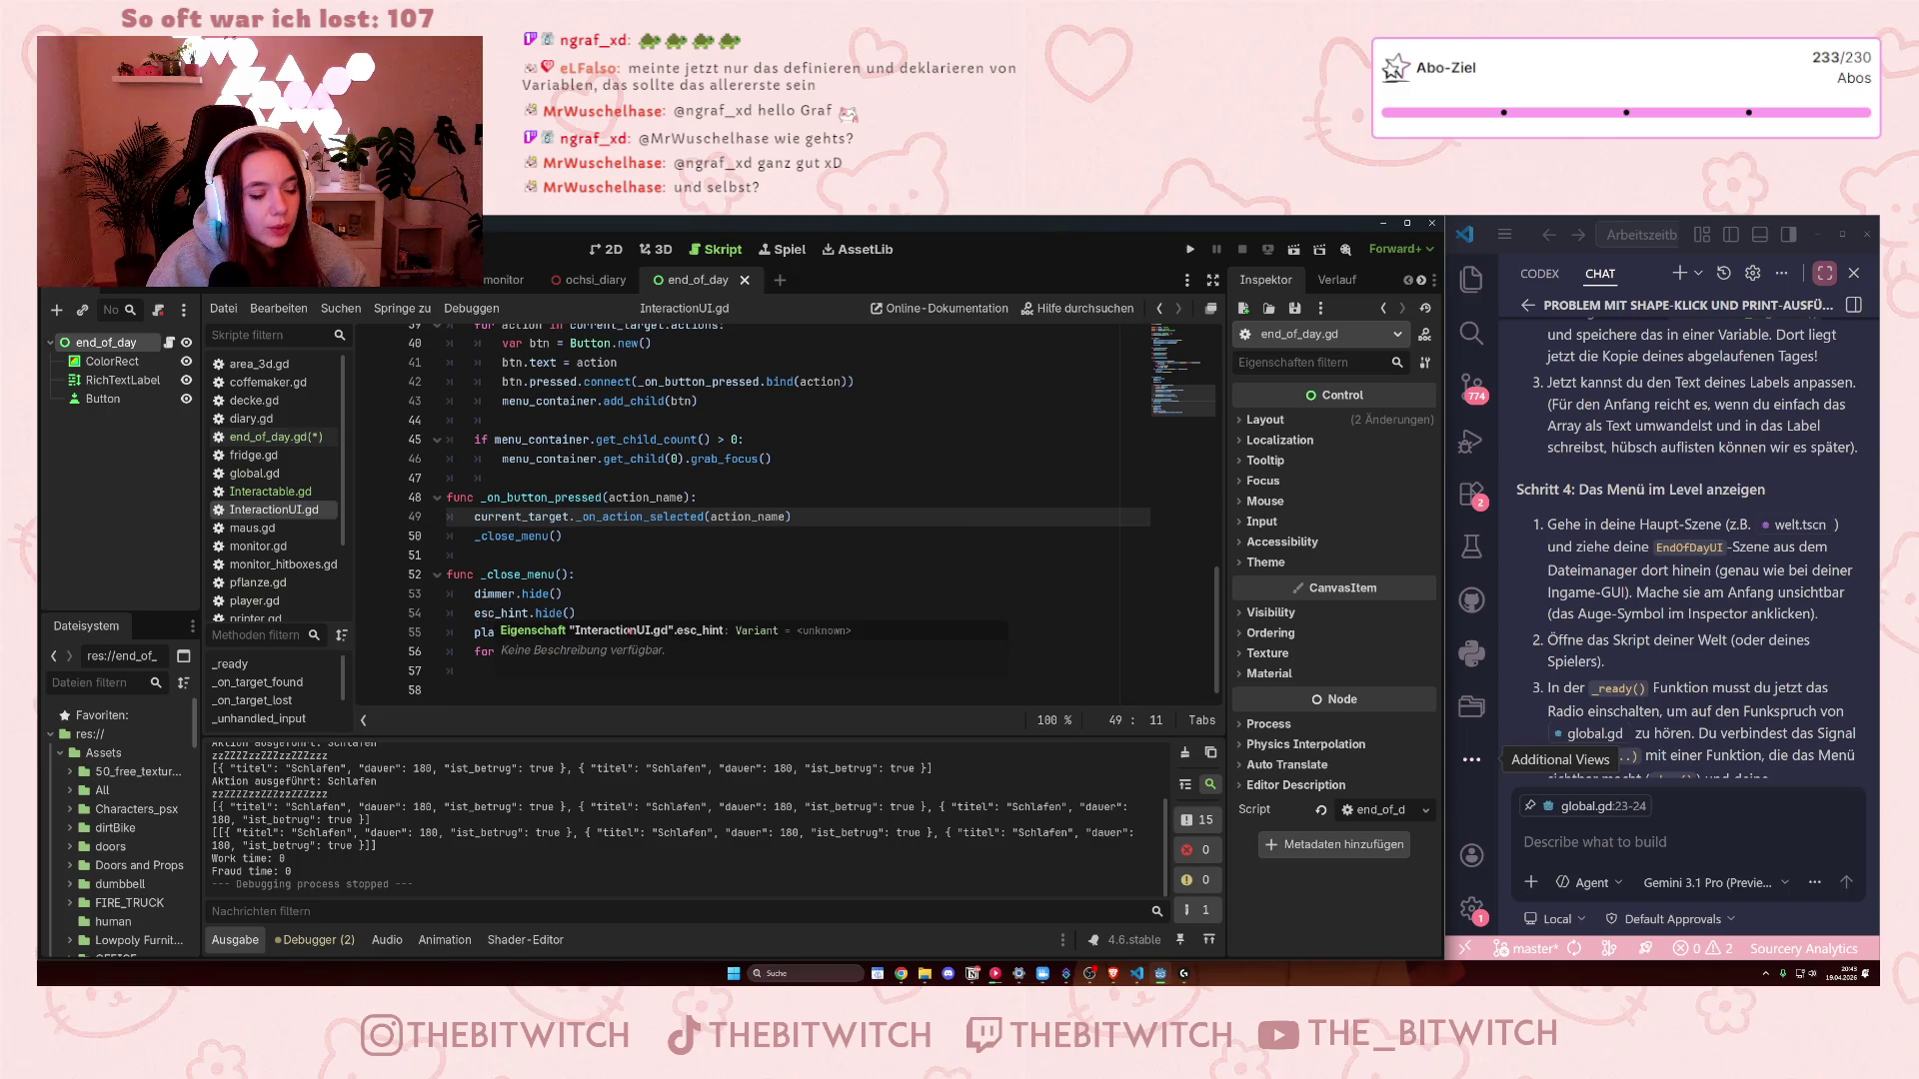
pyautogui.click(655, 590)
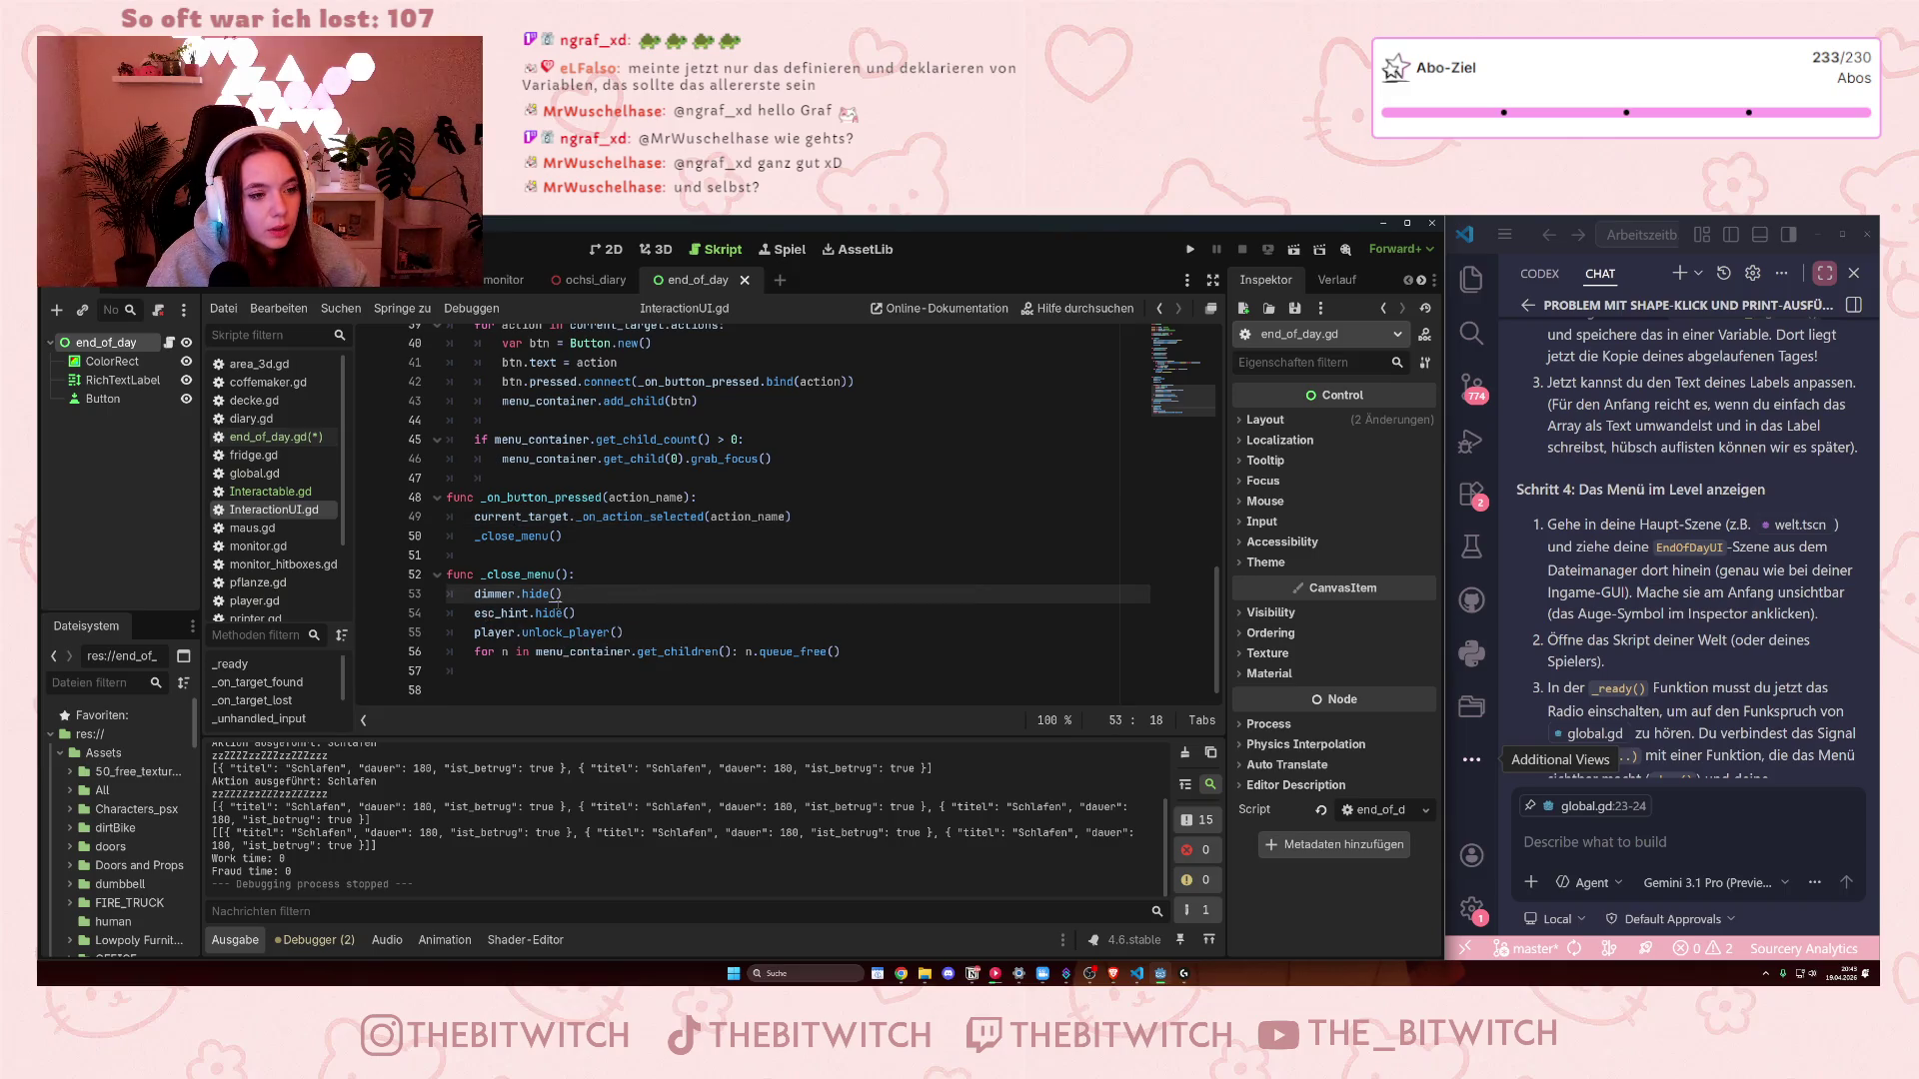
pyautogui.scroll(12, 556, 611)
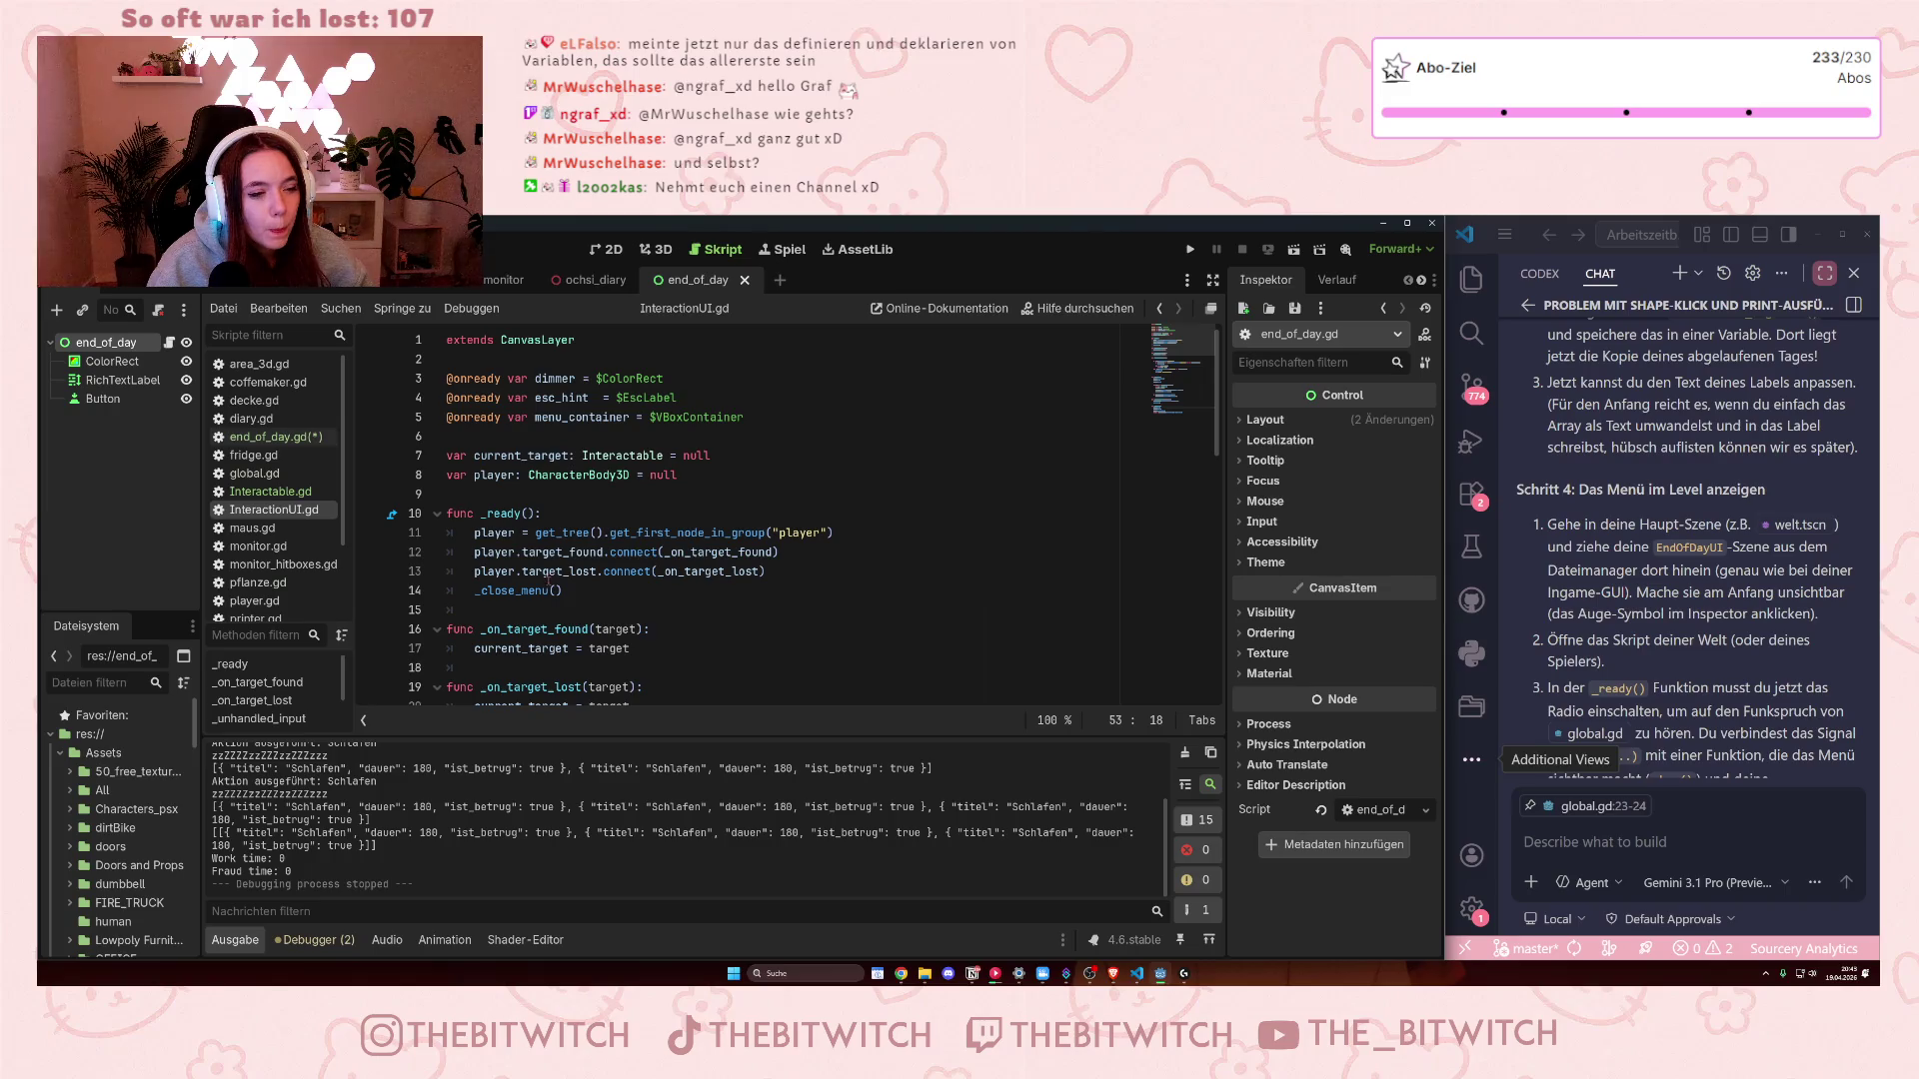
pyautogui.scroll(-3, 548, 582)
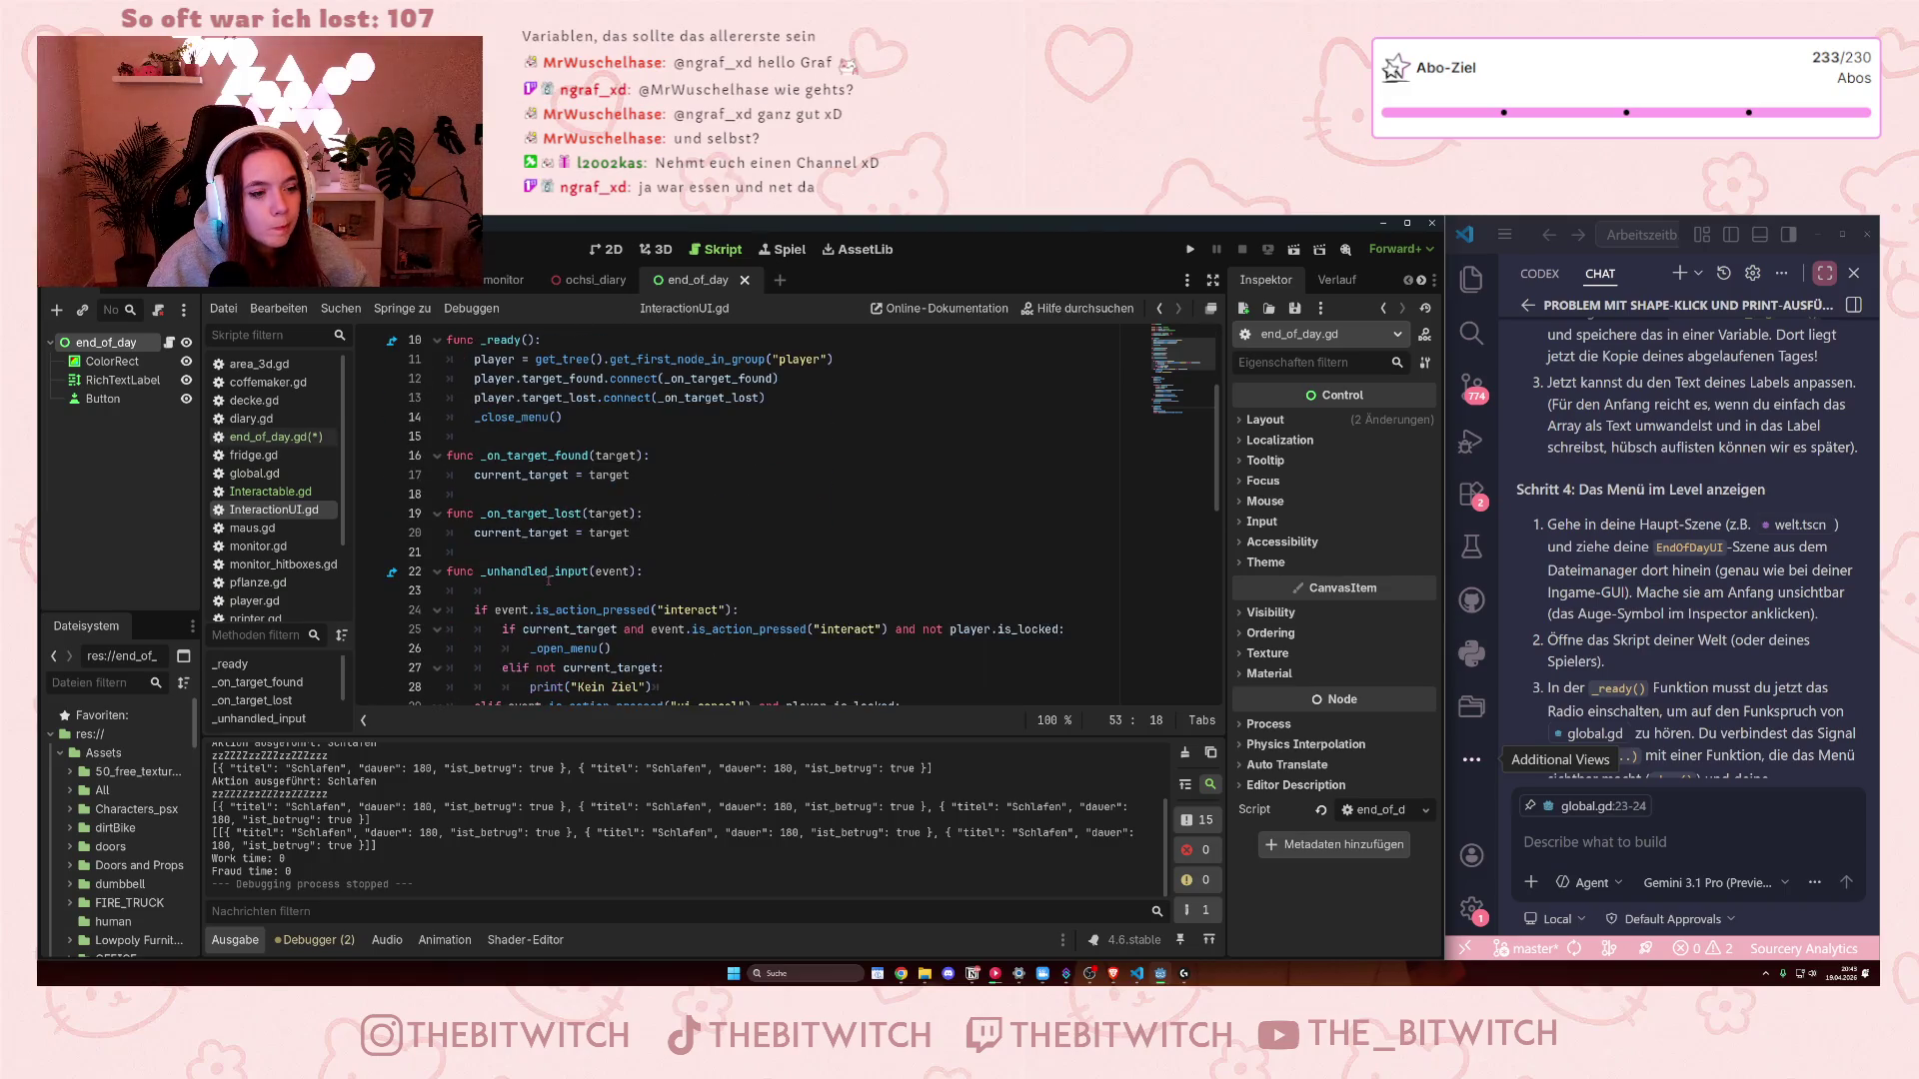
pyautogui.scroll(-2, 285, 541)
pyautogui.scroll(2, 285, 541)
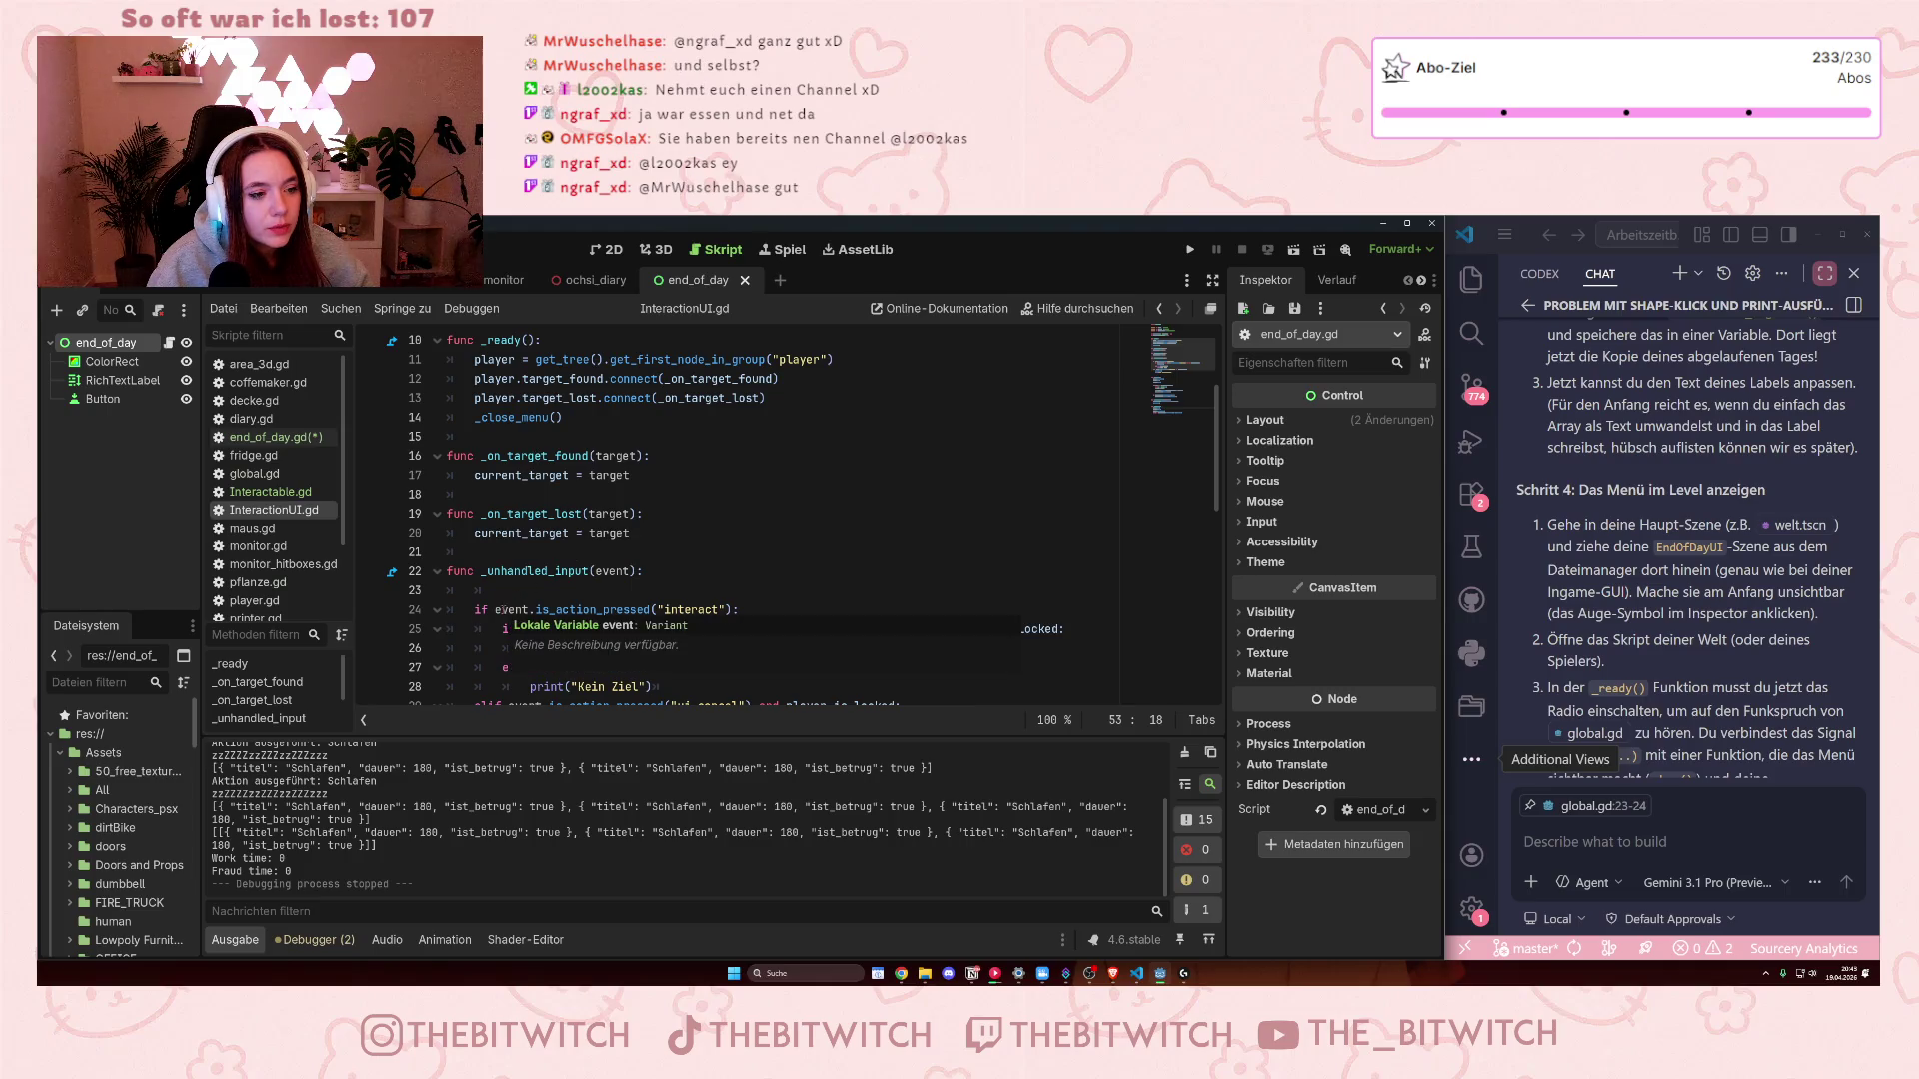
pyautogui.moveTo(550, 612)
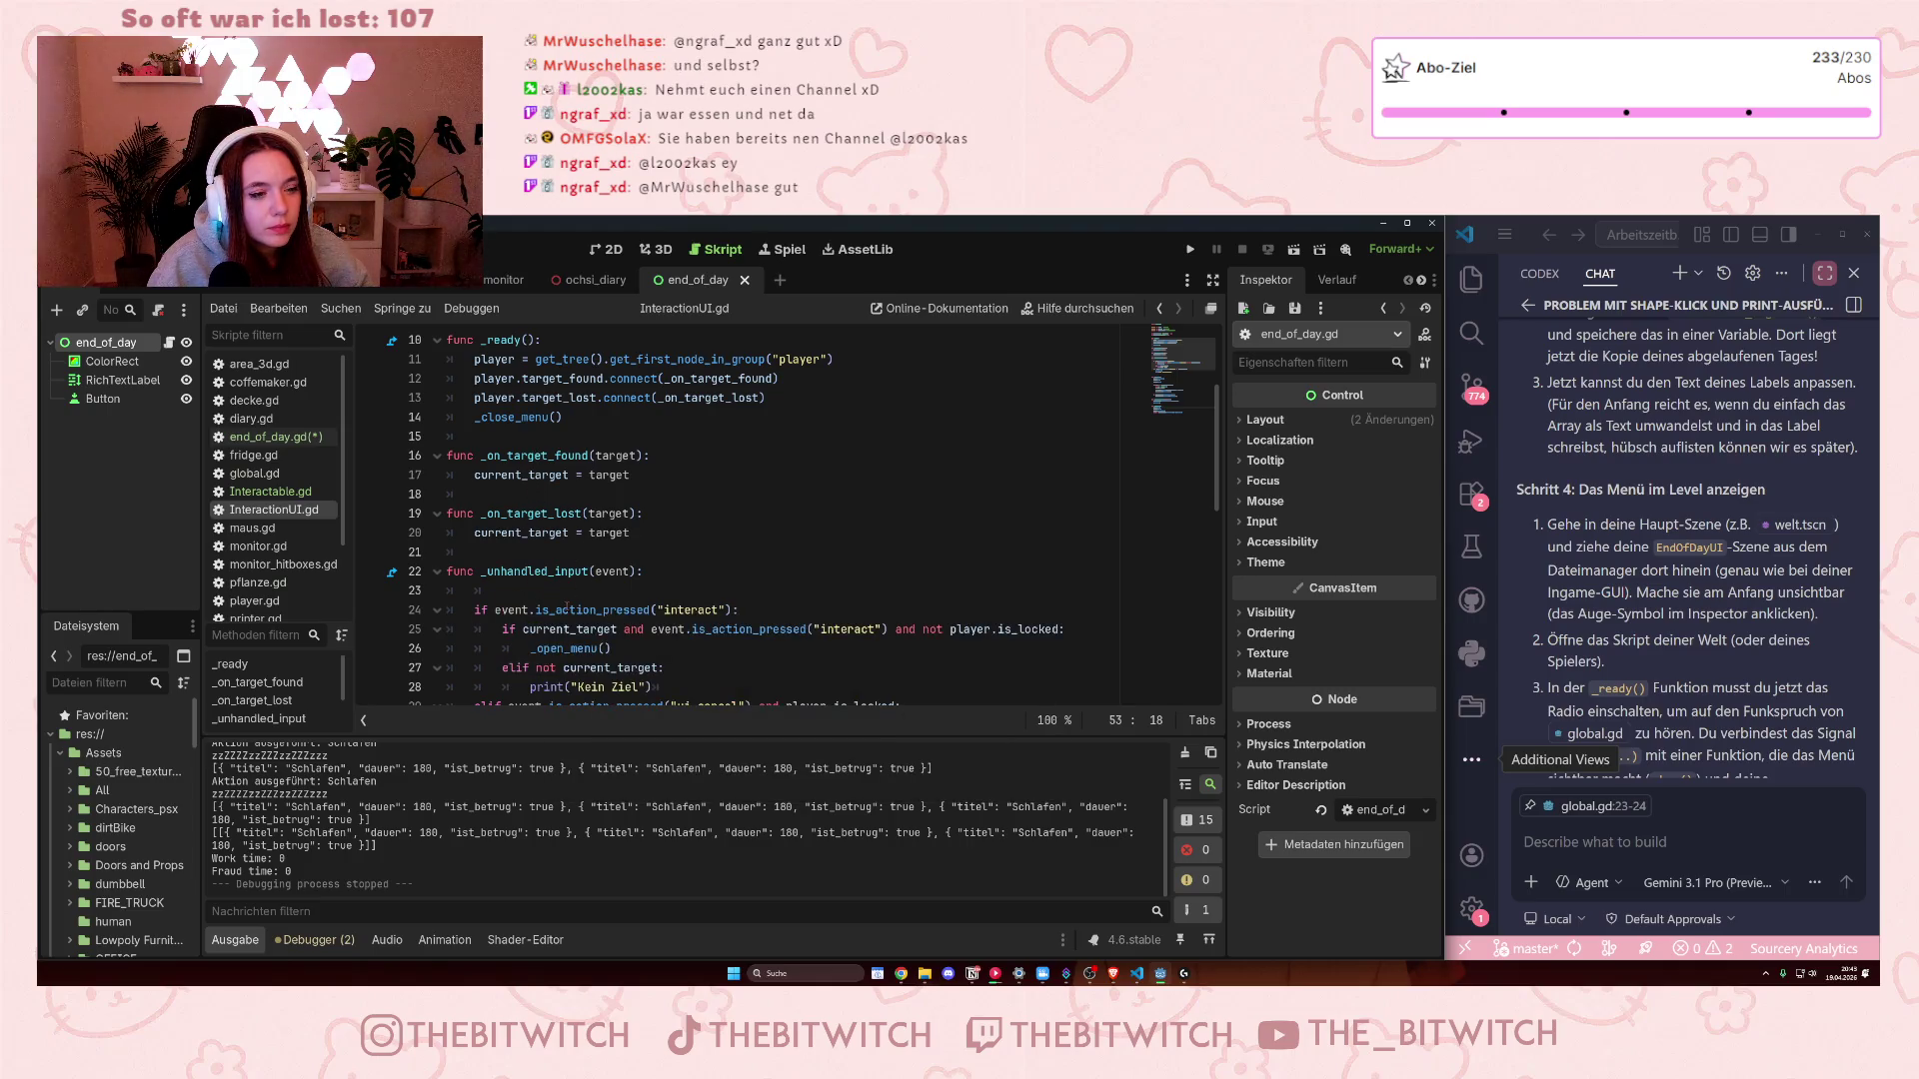
pyautogui.click(623, 610)
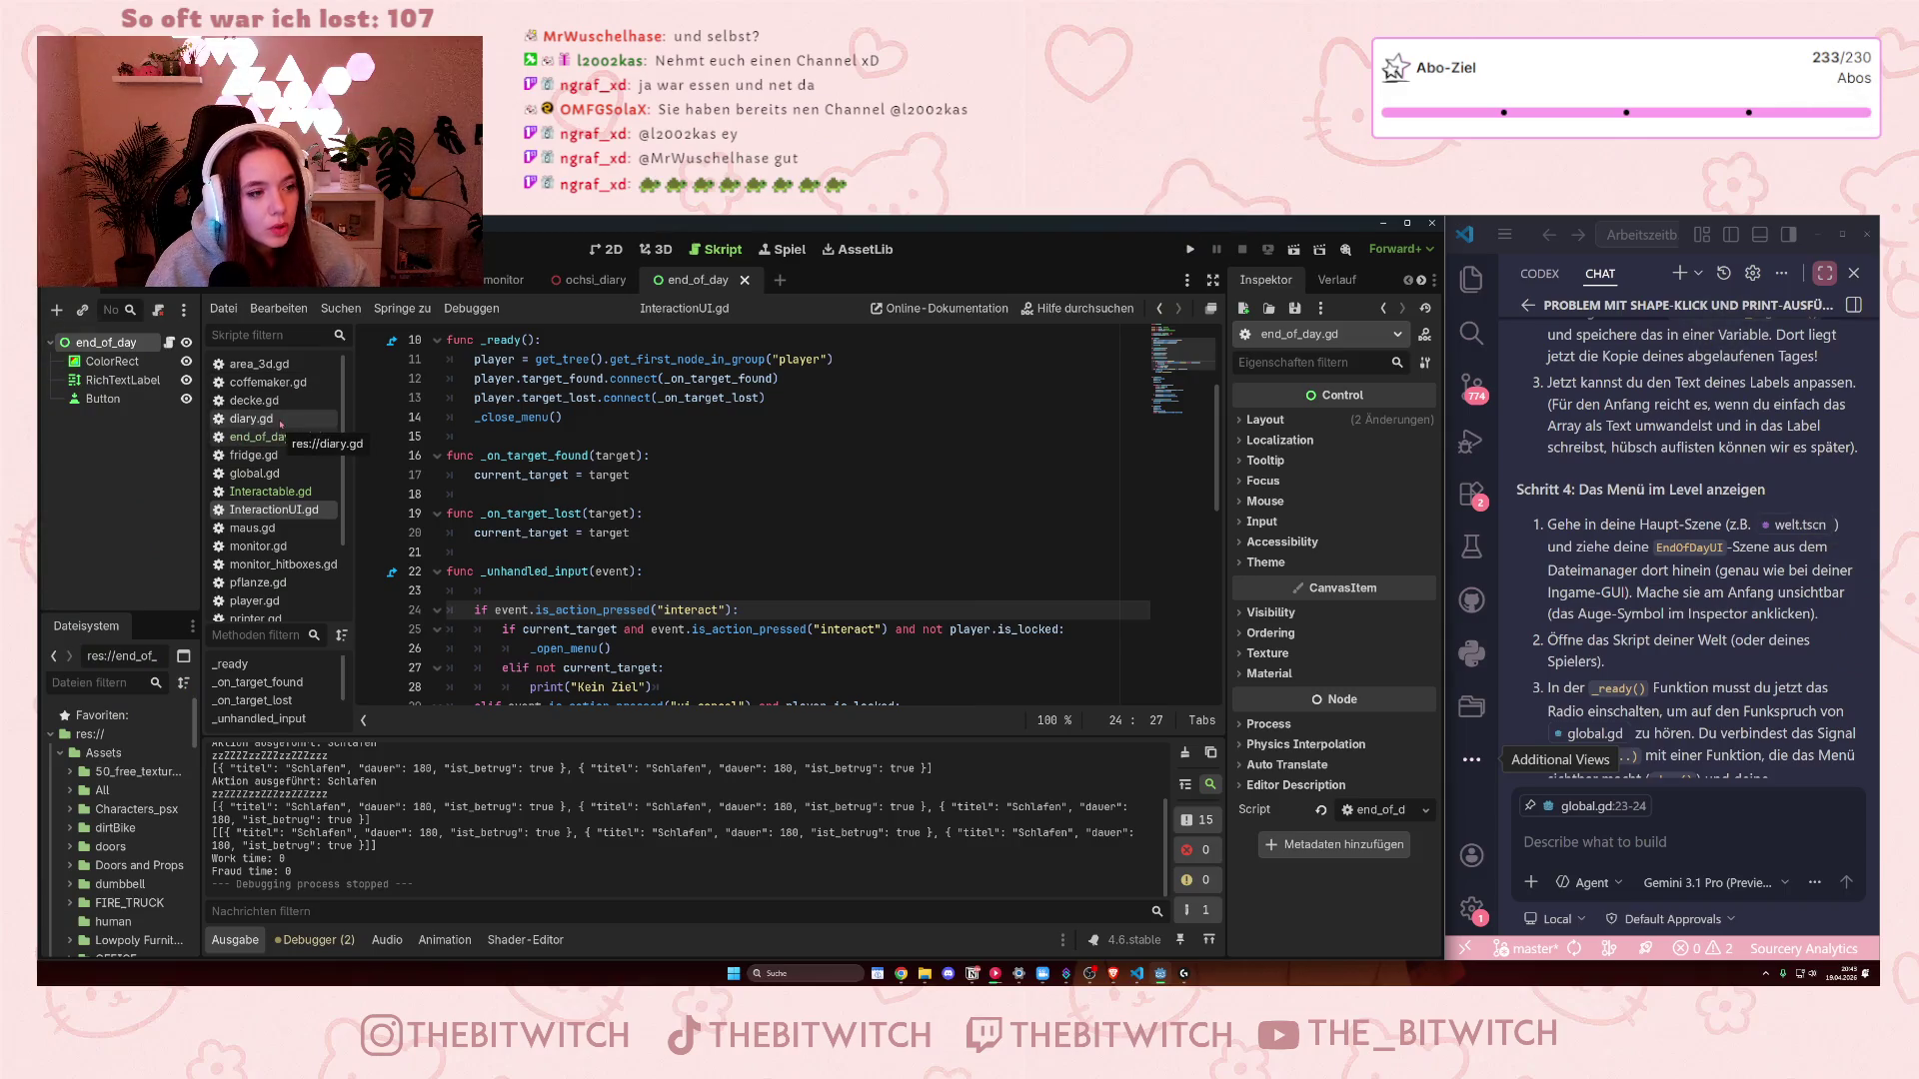
# Replace the $Button = button line with 'var button = $Button' on line 2.
pyautogui.click(280, 436)
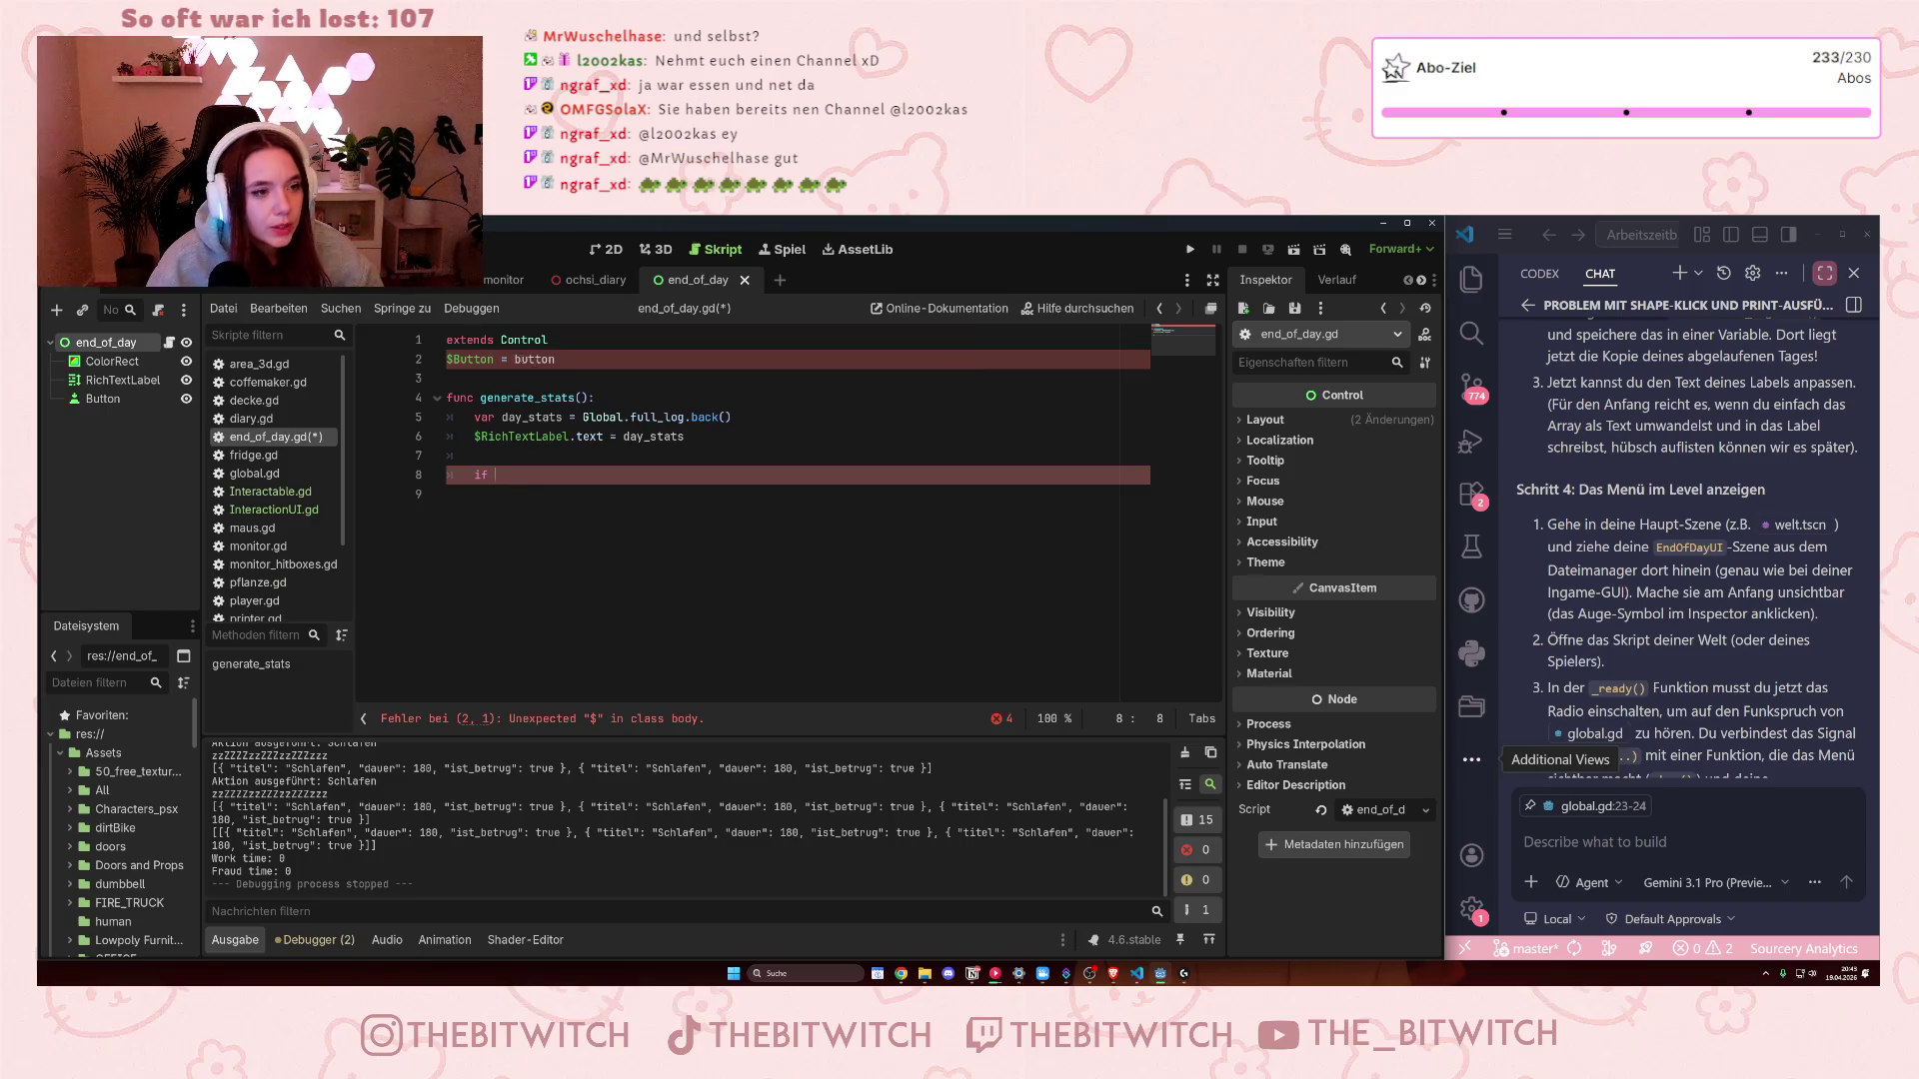
pyautogui.moveTo(555, 359); pyautogui.dragTo(446, 359)
pyautogui.press('BackSpace')
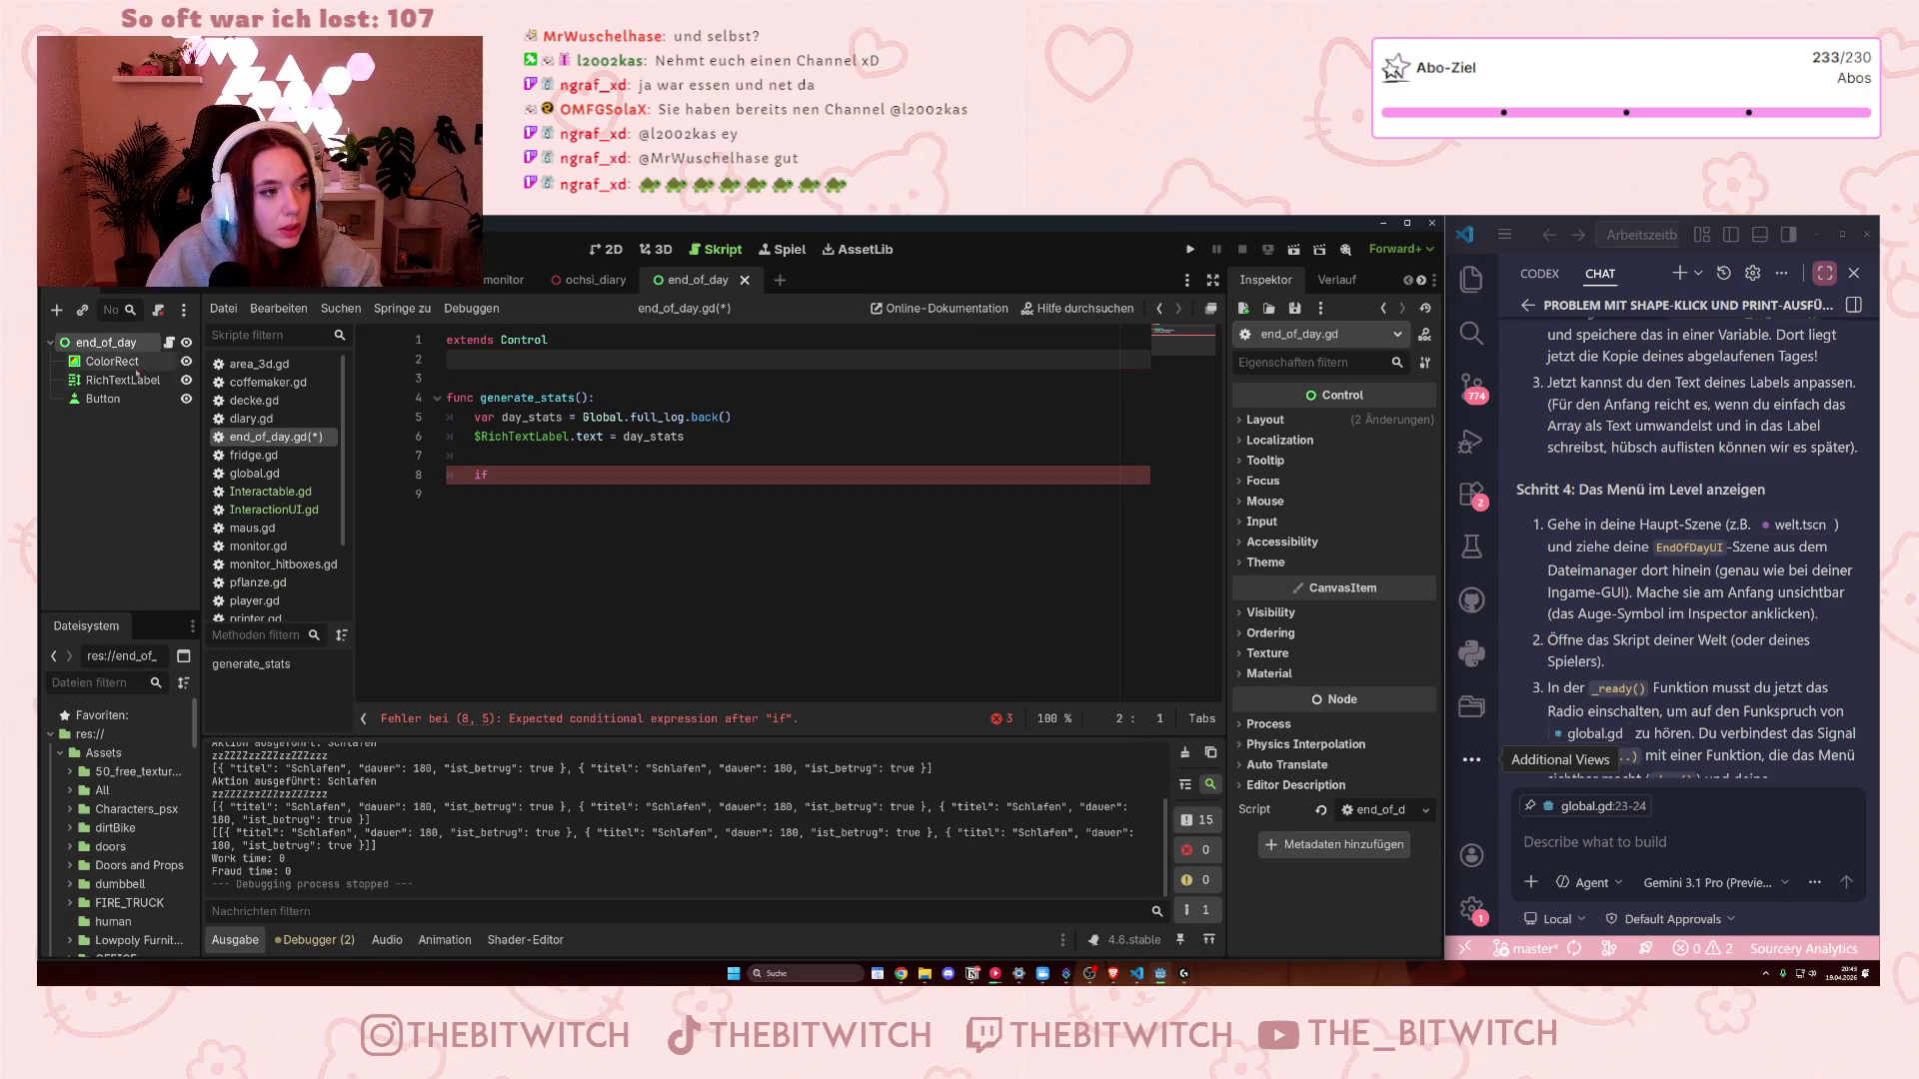
pyautogui.moveTo(103, 399); pyautogui.dragTo(495, 359)
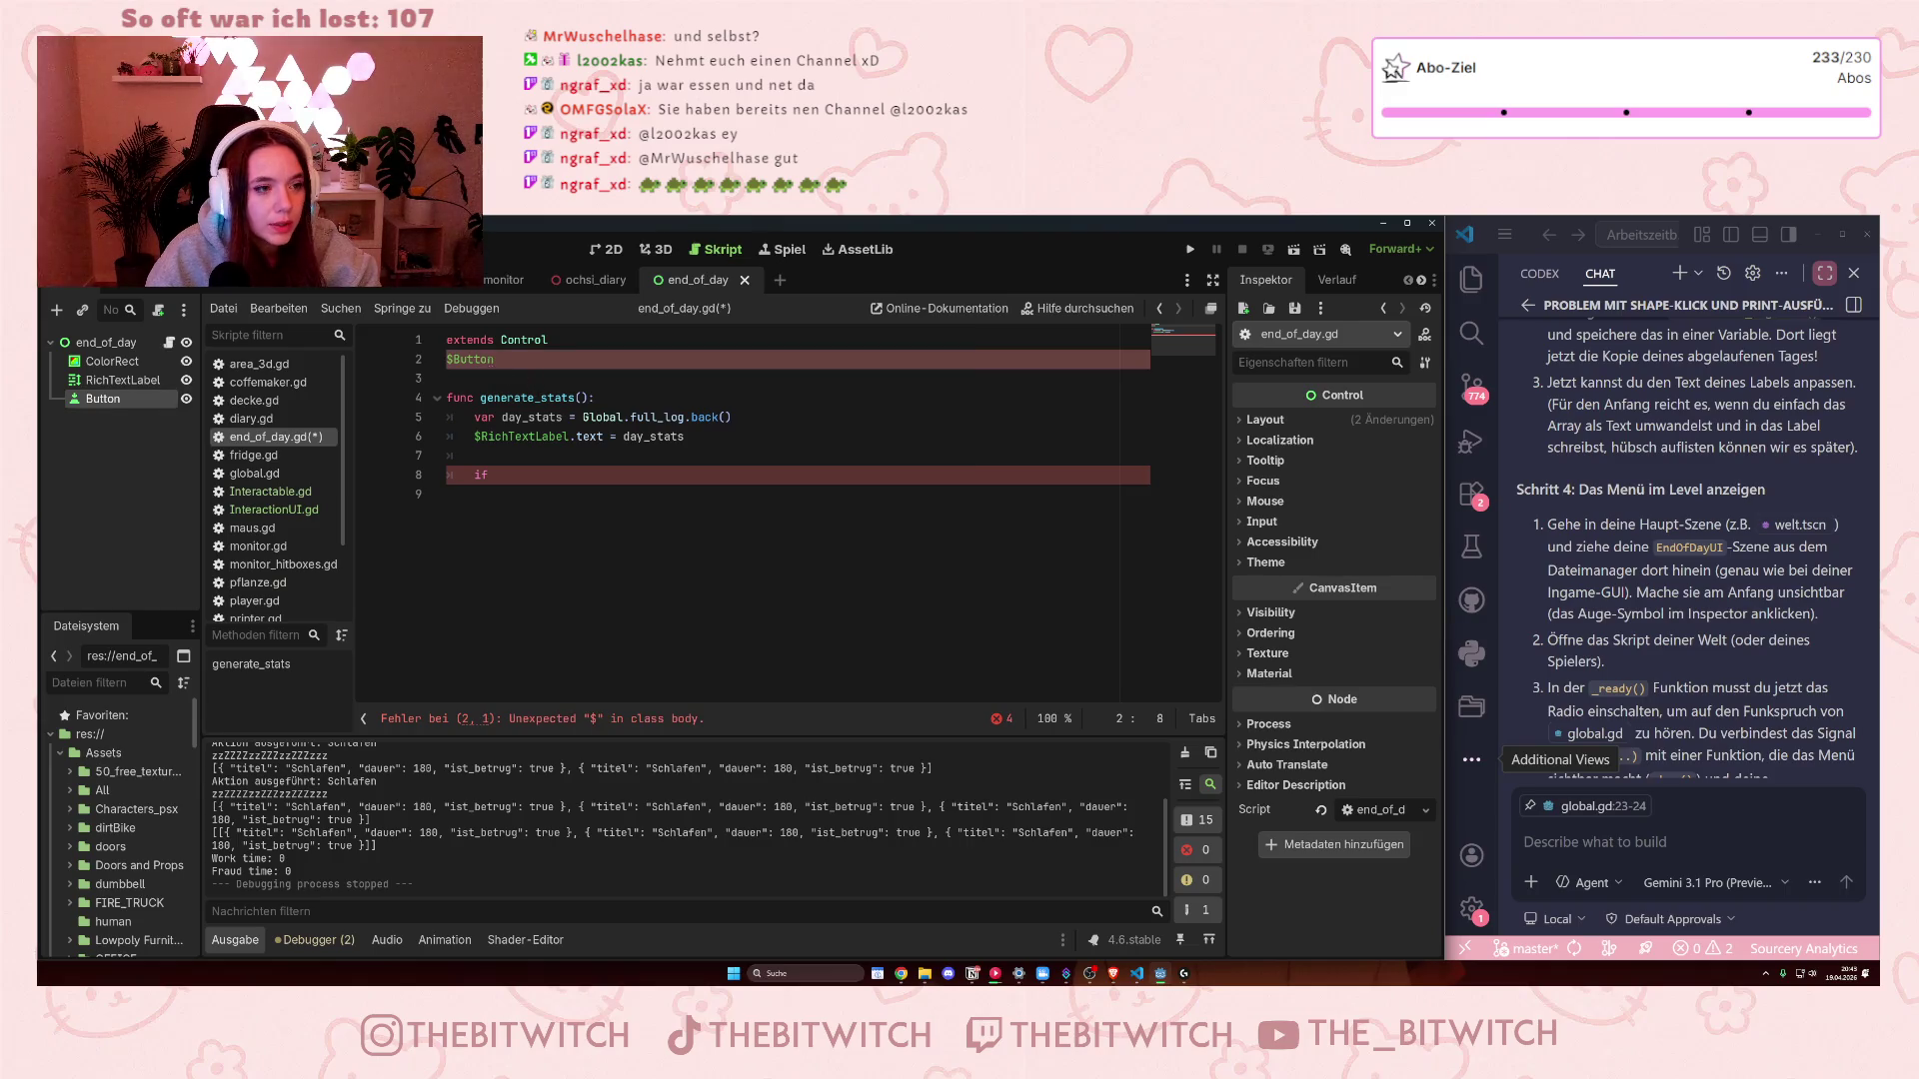
pyautogui.hotkey('shift', 'Home')
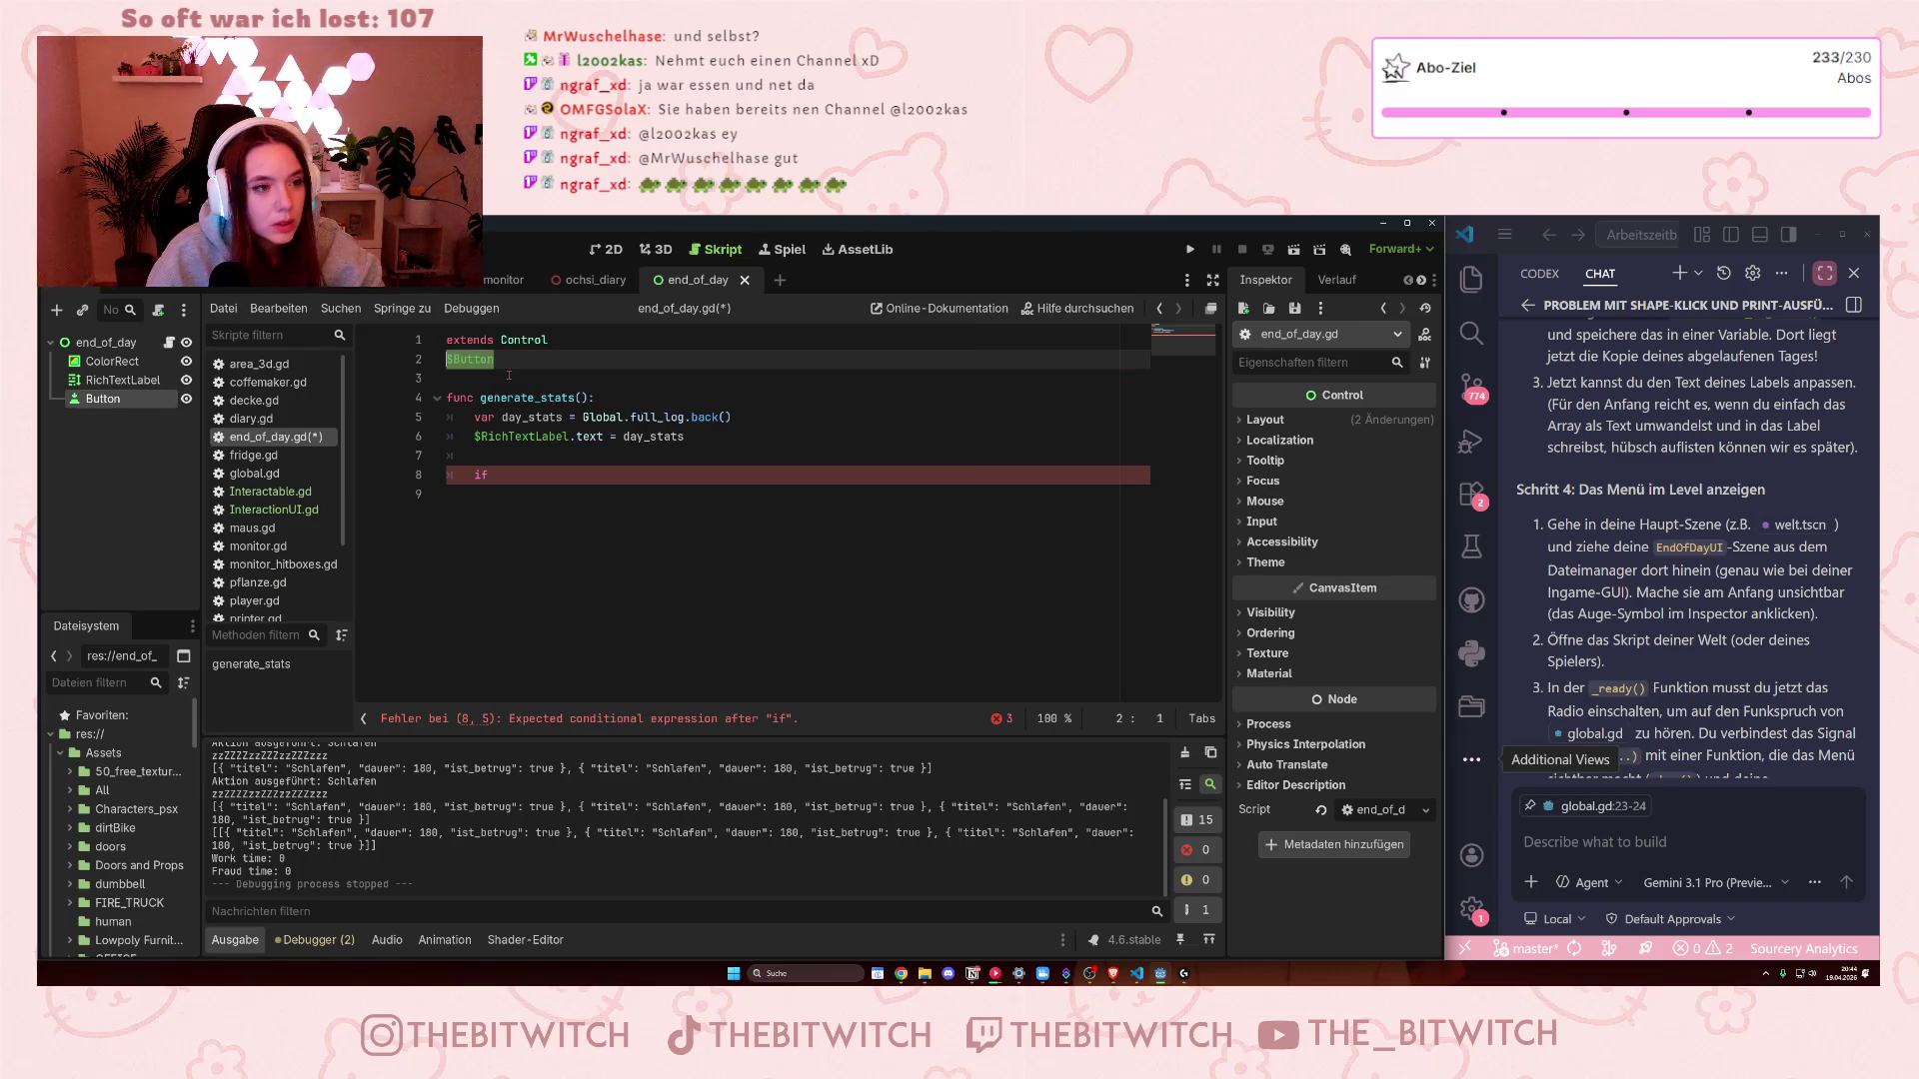
pyautogui.hotkey('ctrl', 'z')
pyautogui.hotkey('ctrl', 'z')
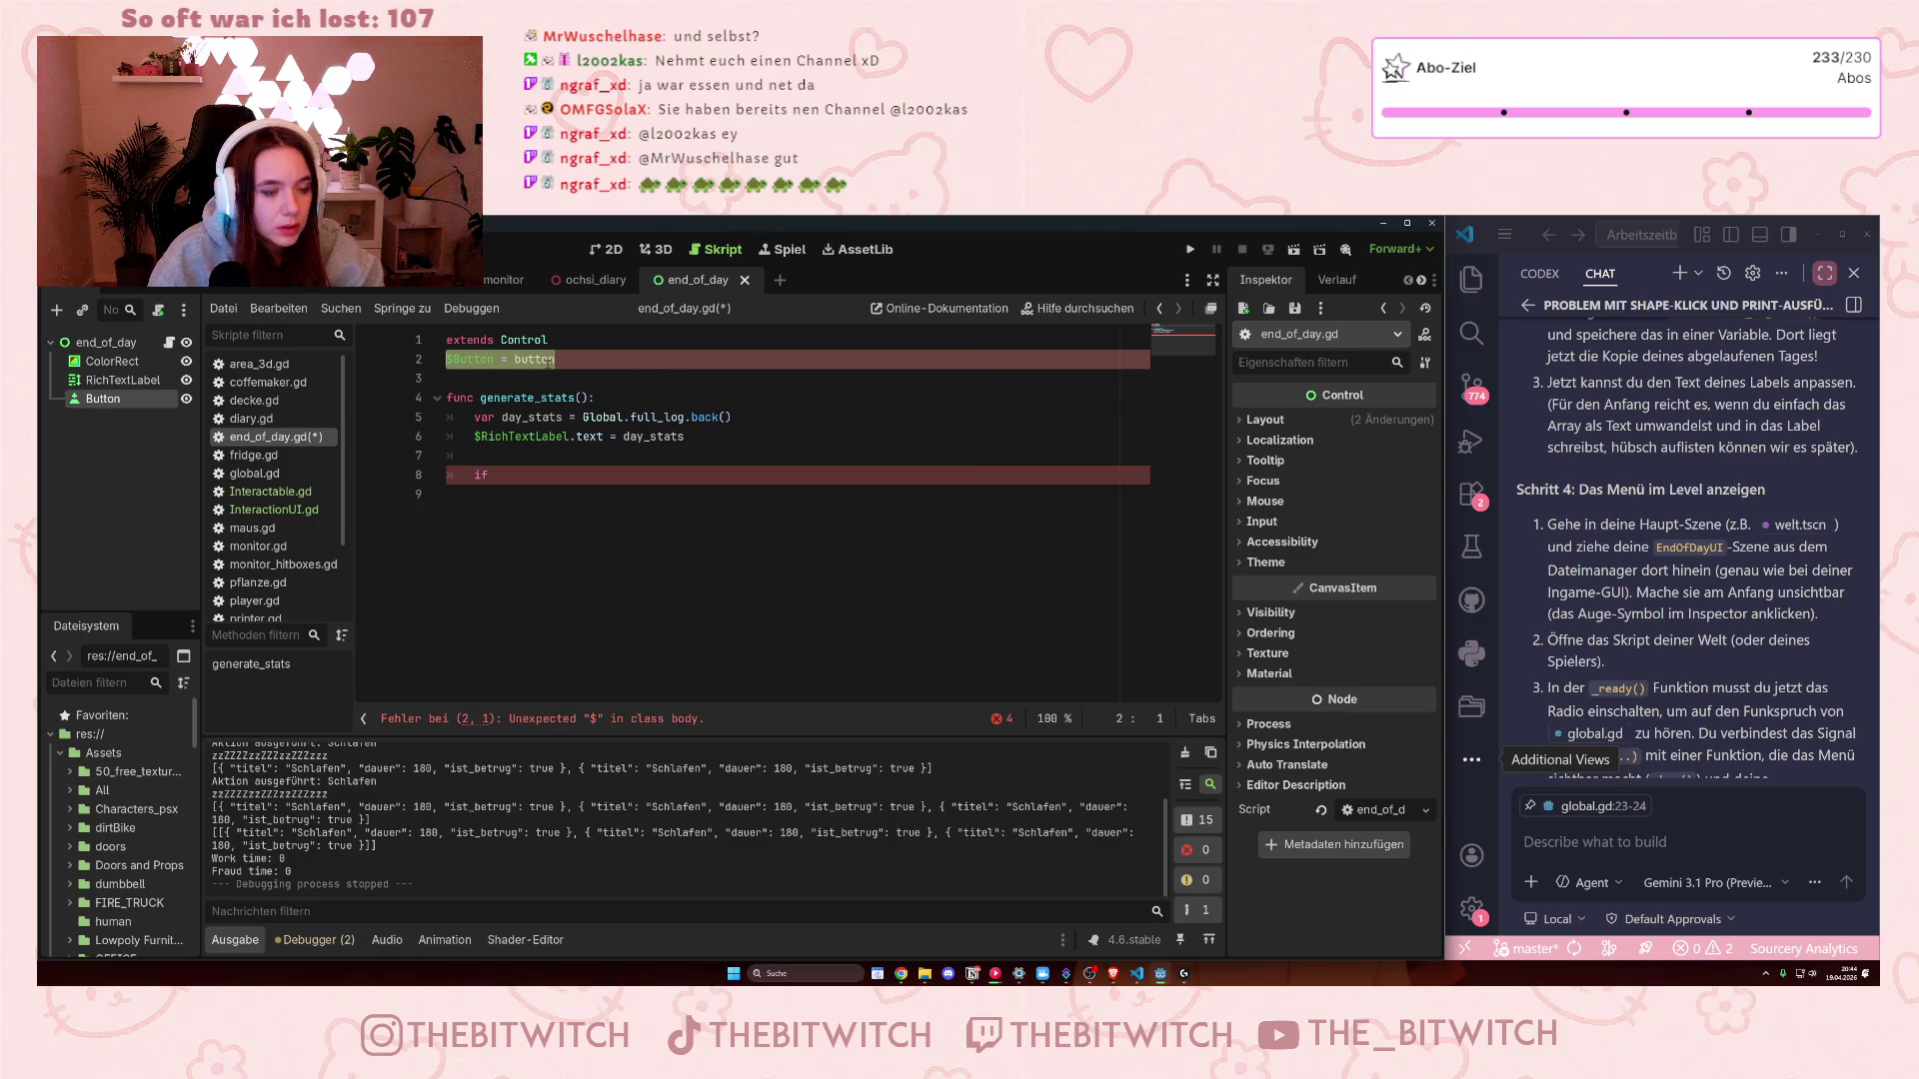
pyautogui.hotkey('ctrl', 'a')
pyautogui.write('va')
pyautogui.hotkey('ctrl', 'z')
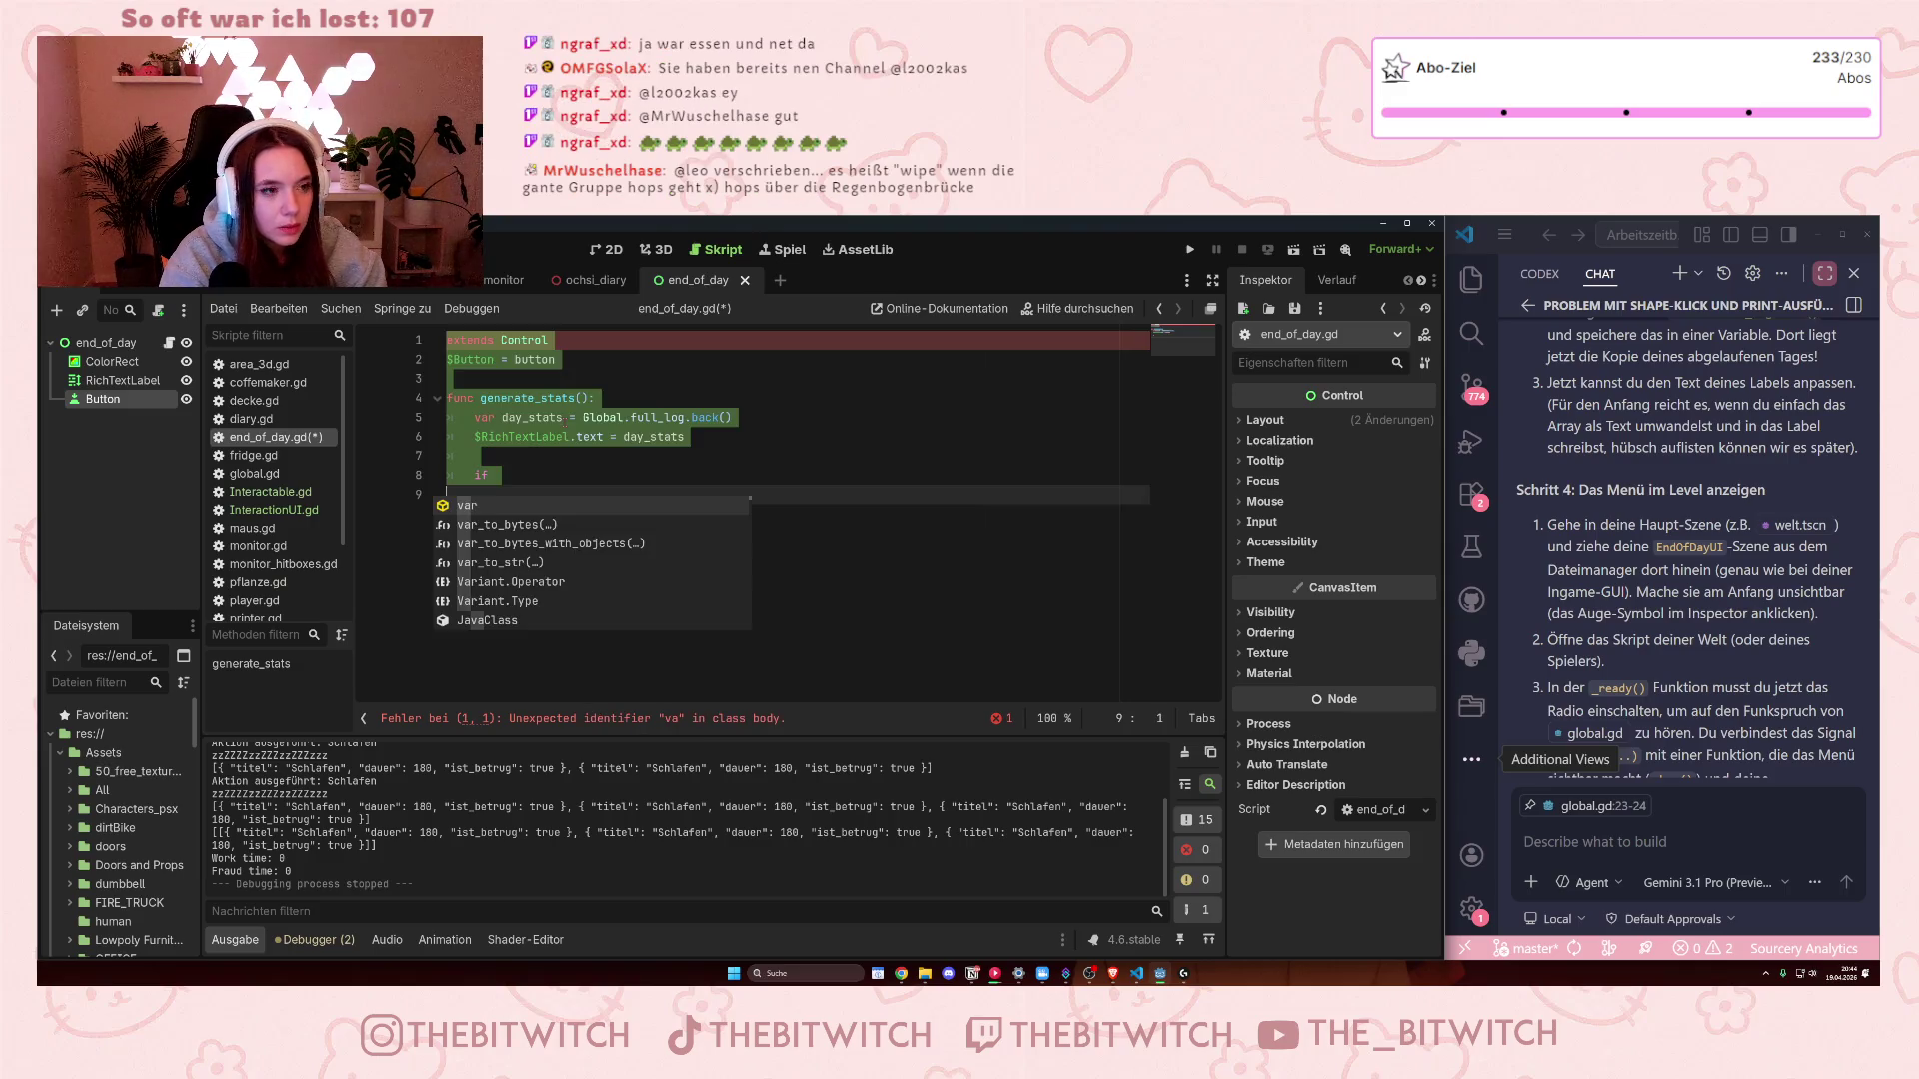
pyautogui.hotkey('ctrl', 'z')
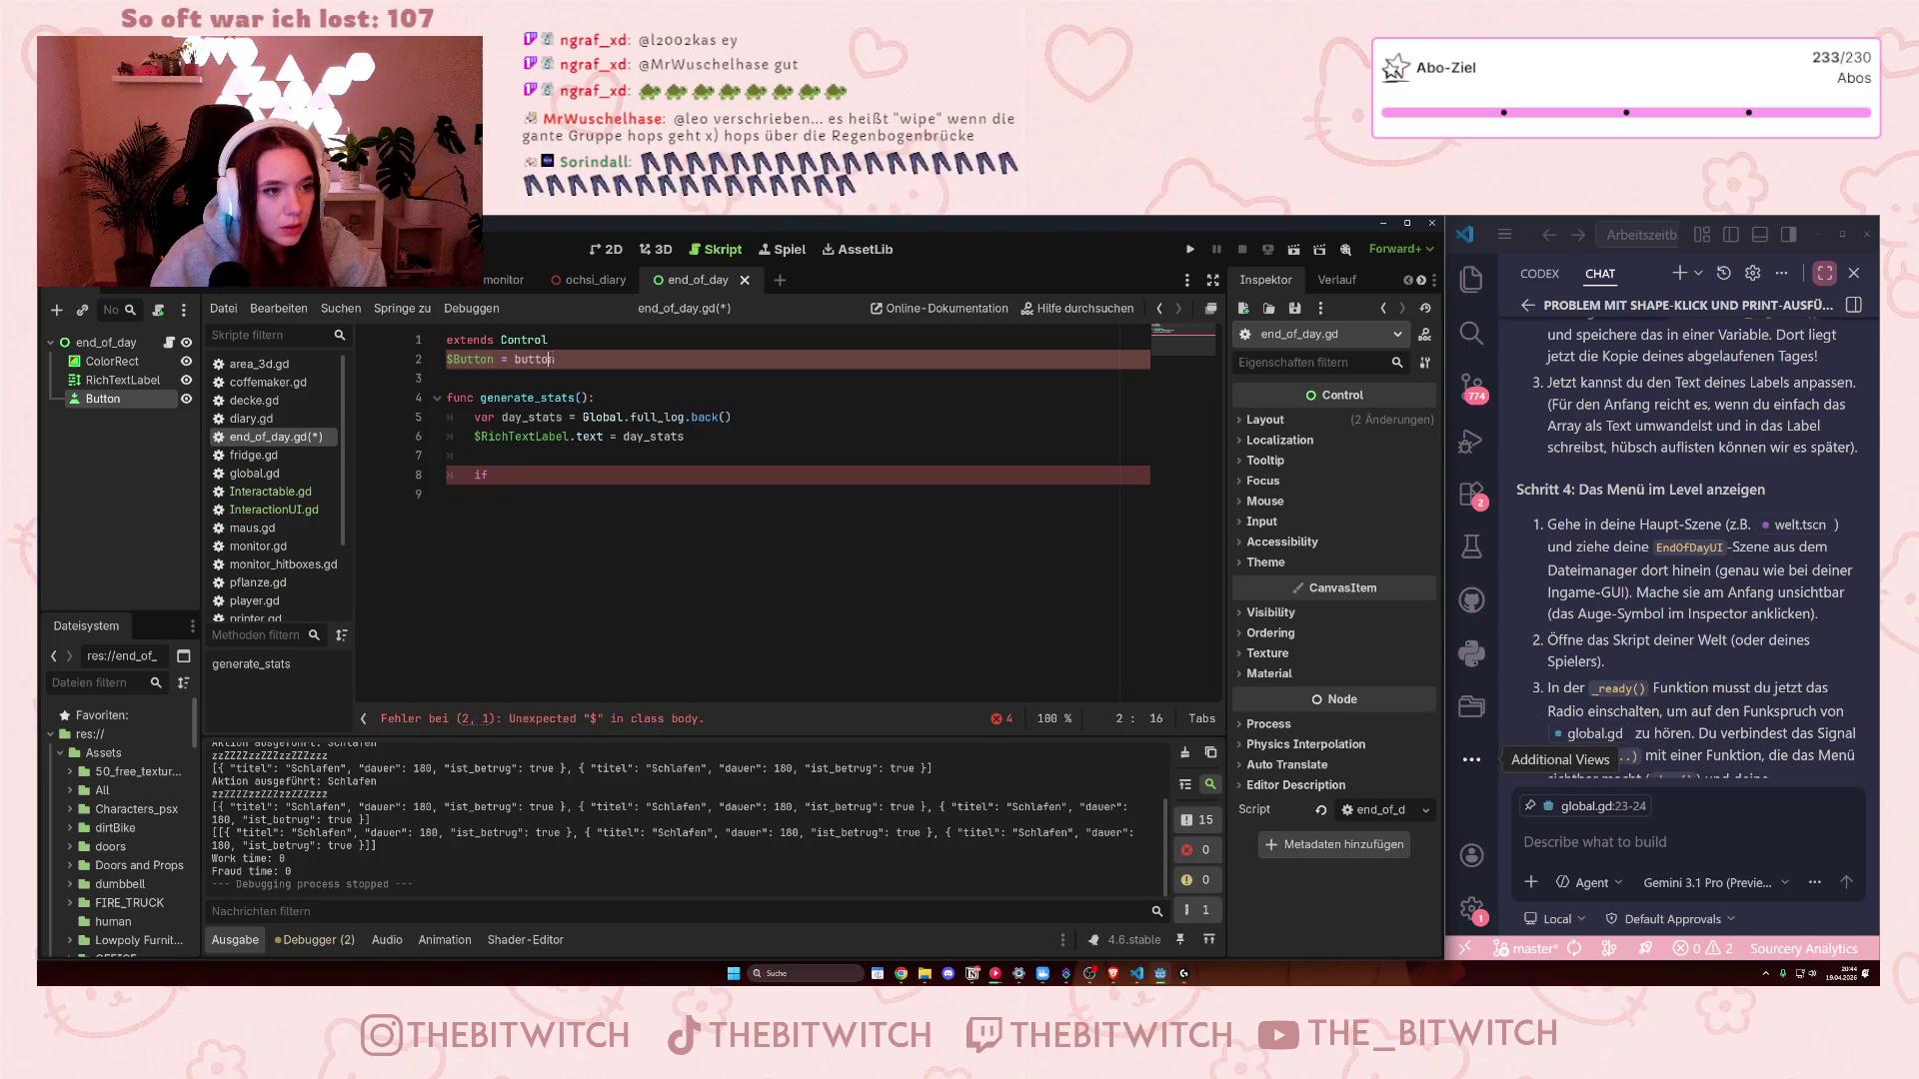
pyautogui.write('var but')
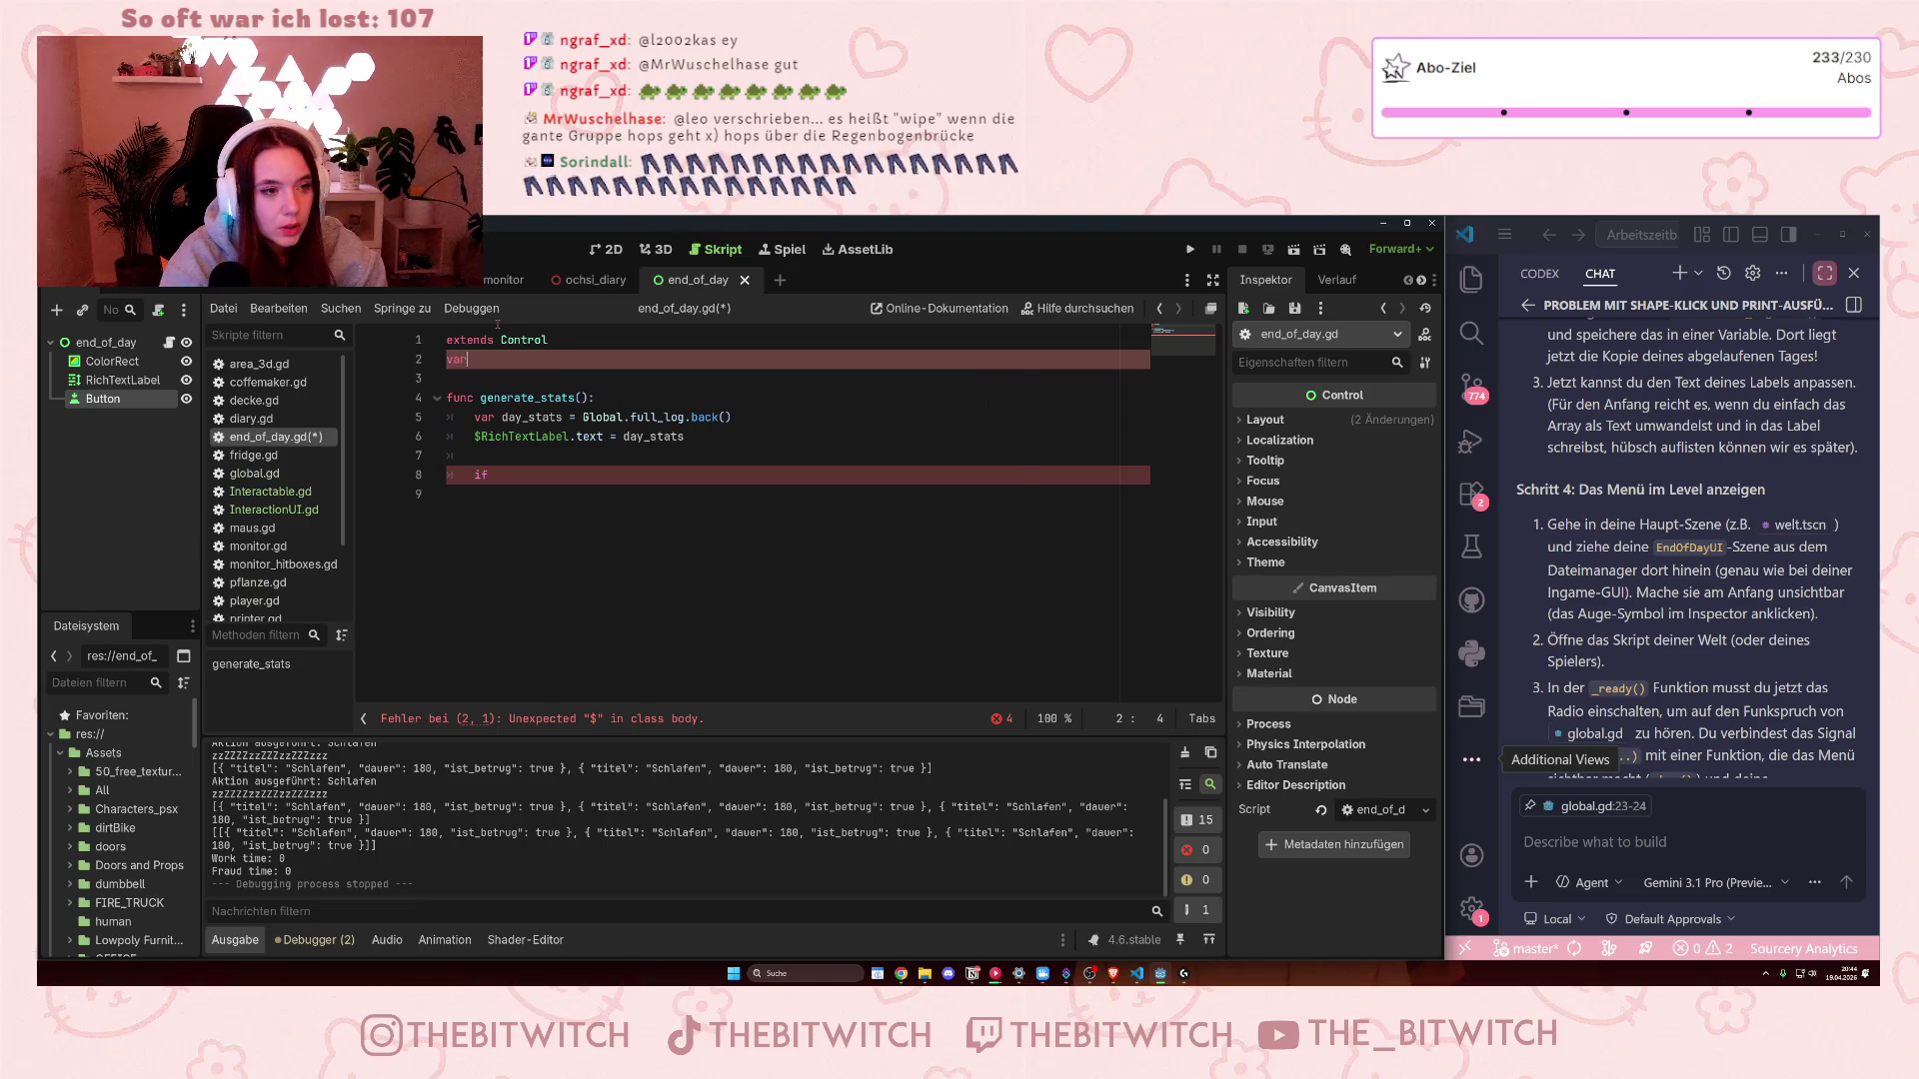
pyautogui.write('ton ')
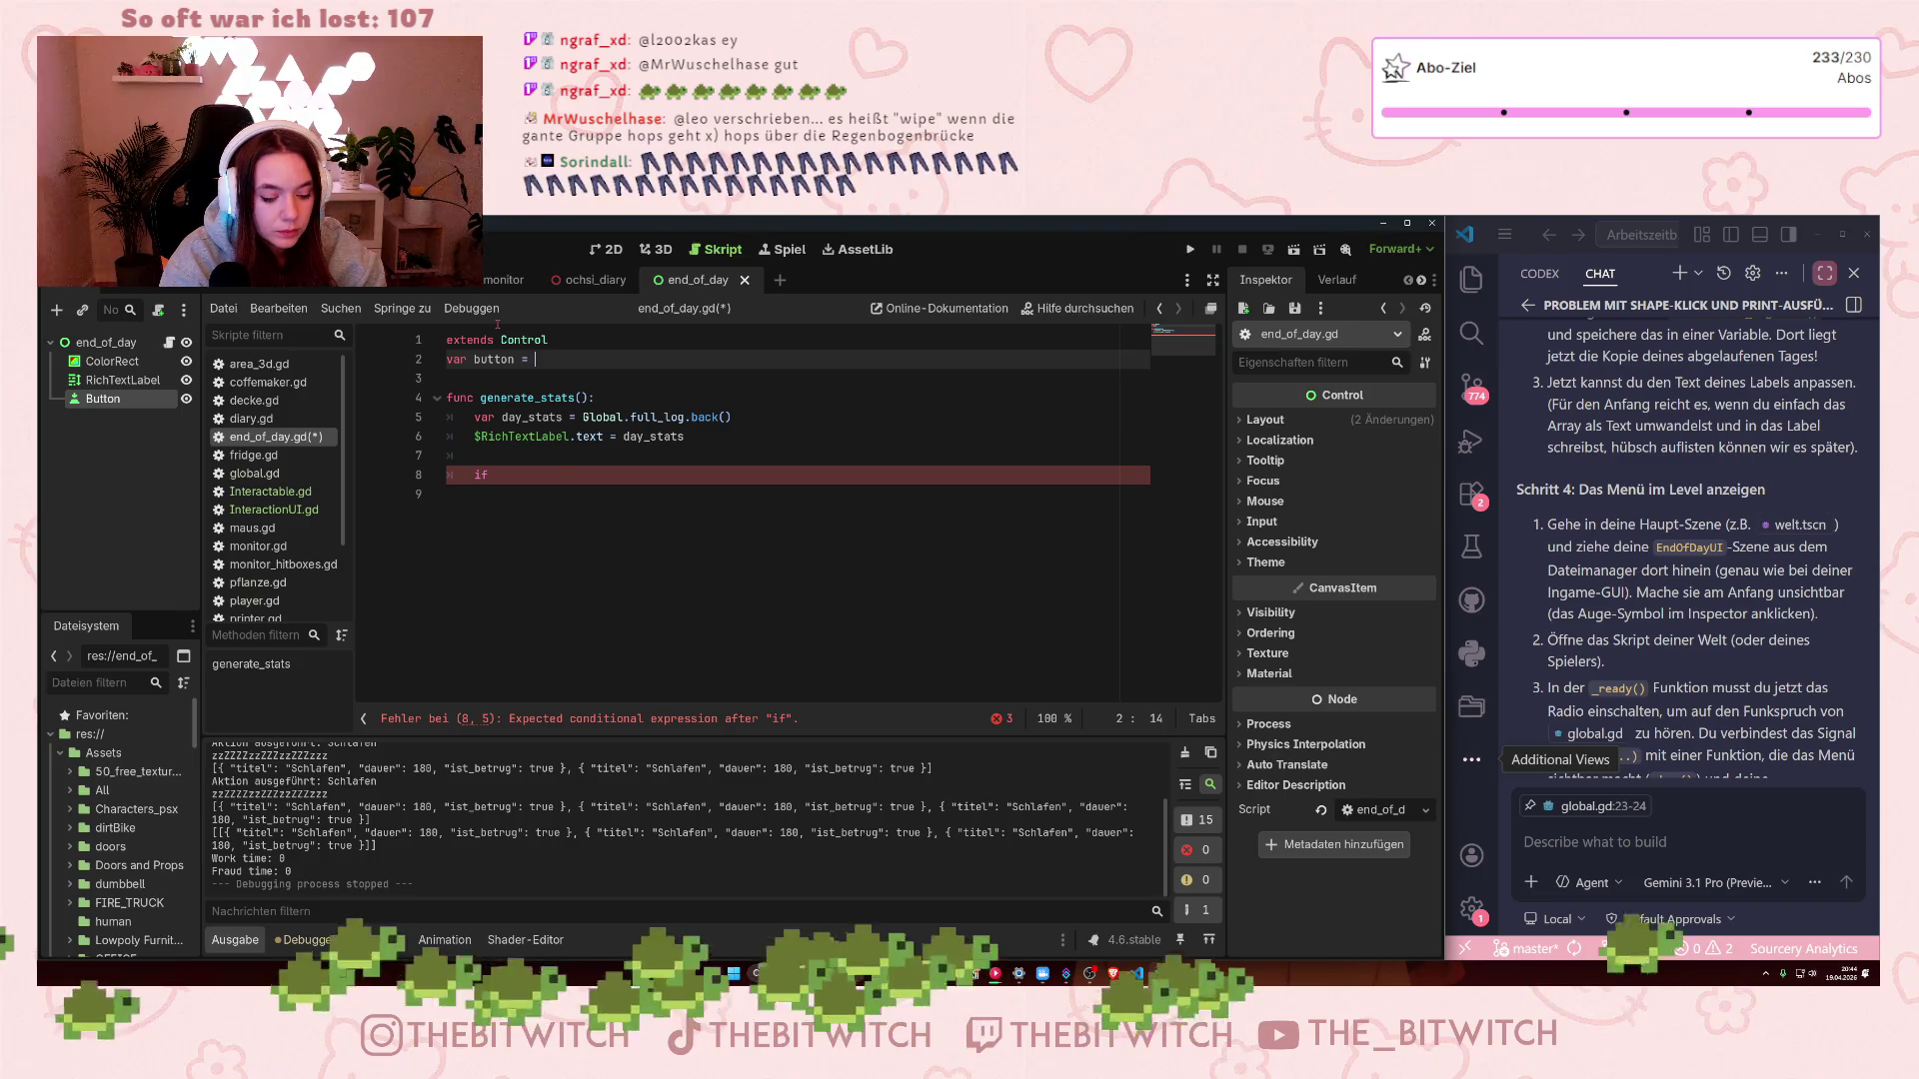
pyautogui.write('= ')
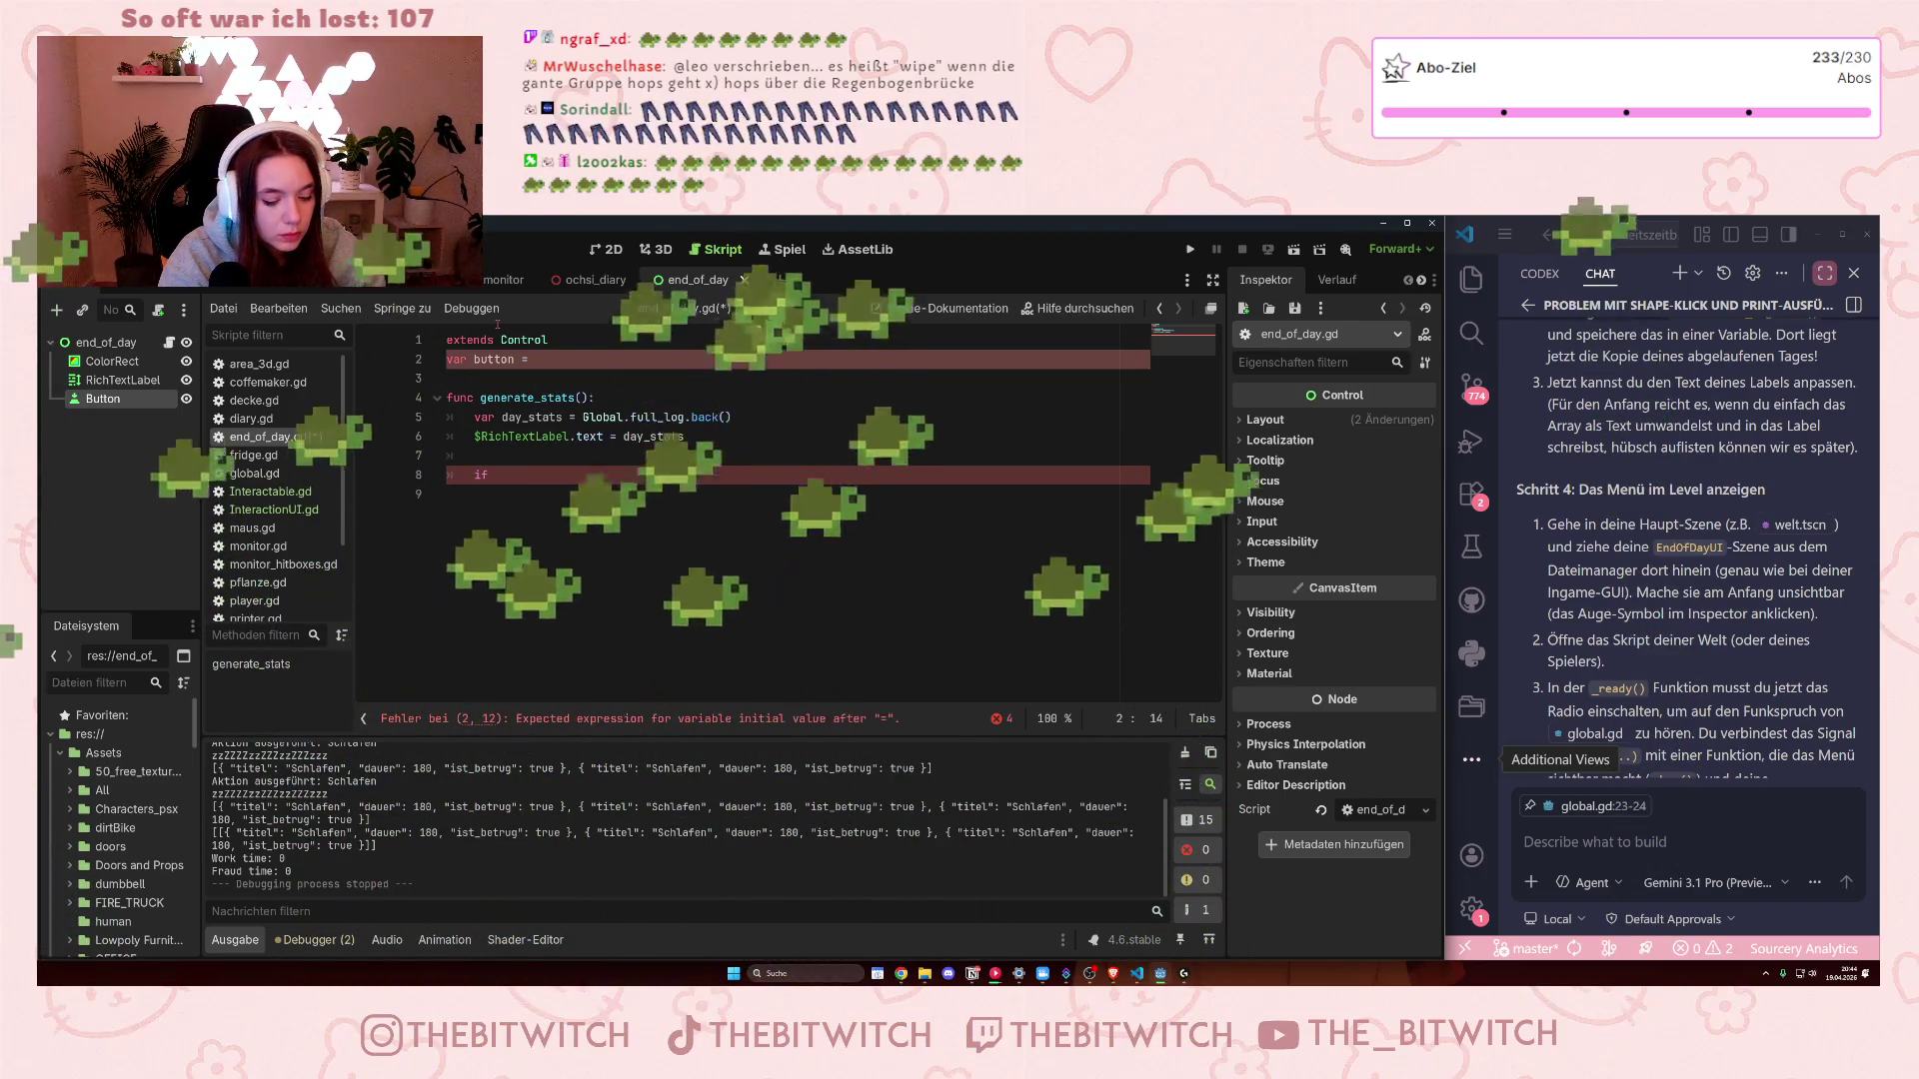
pyautogui.write('$B')
pyautogui.write('uttonm')
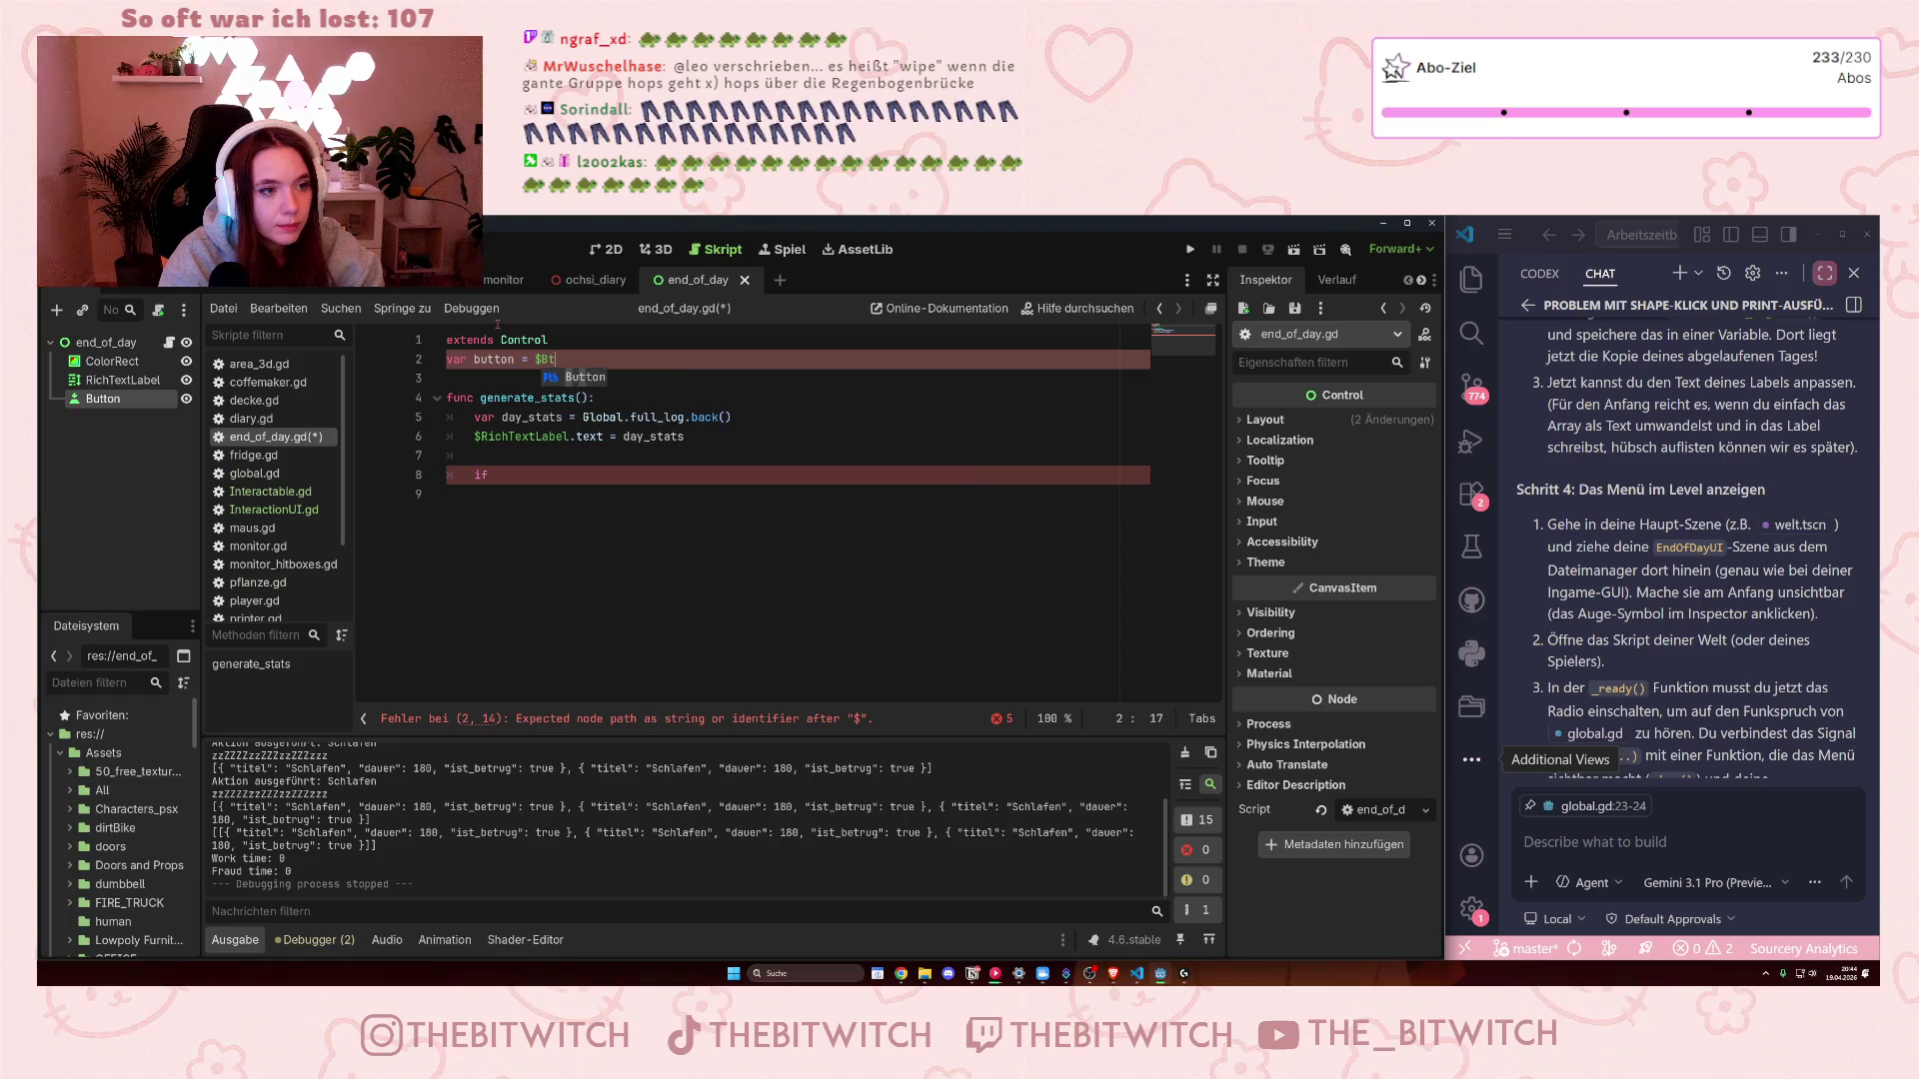
pyautogui.press('BackSpace')
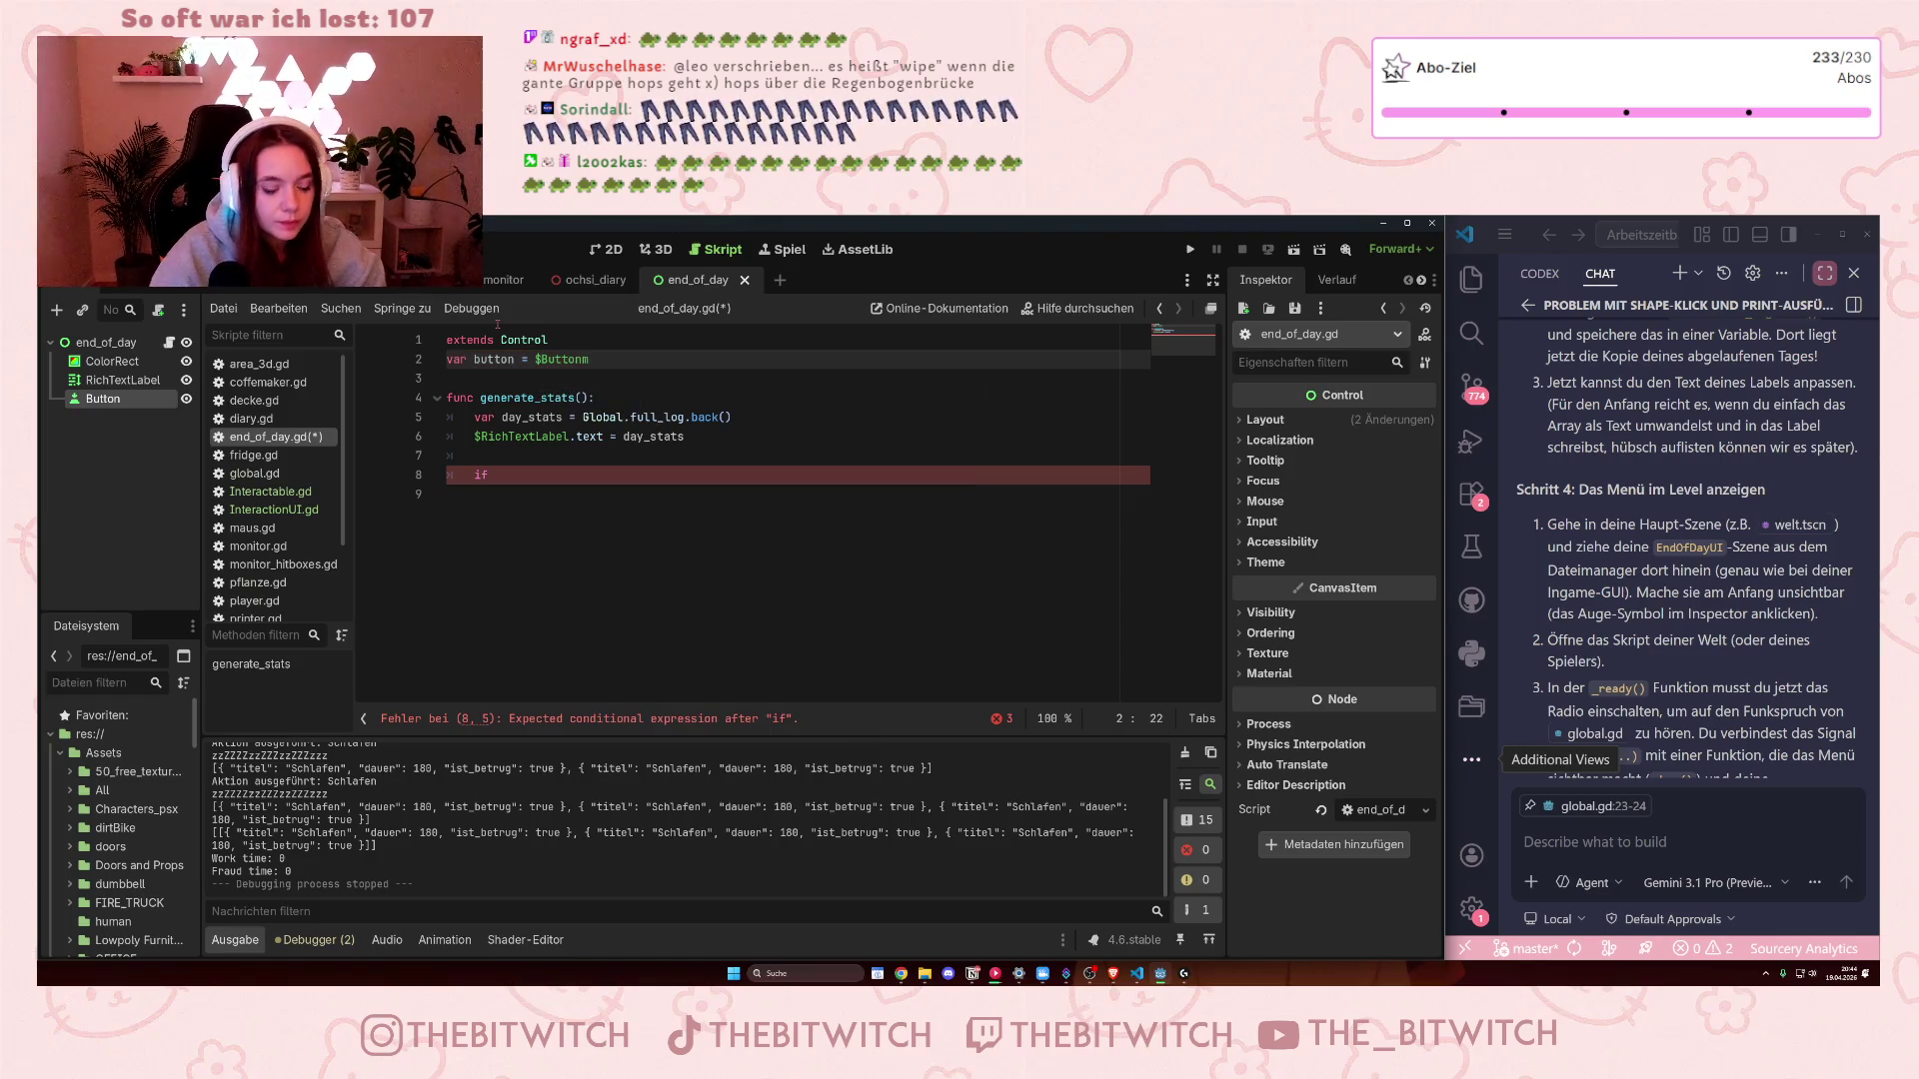
# Extend the unfinished if on line 8 to 'if button.is_action_pressed'.
pyautogui.click(516, 478)
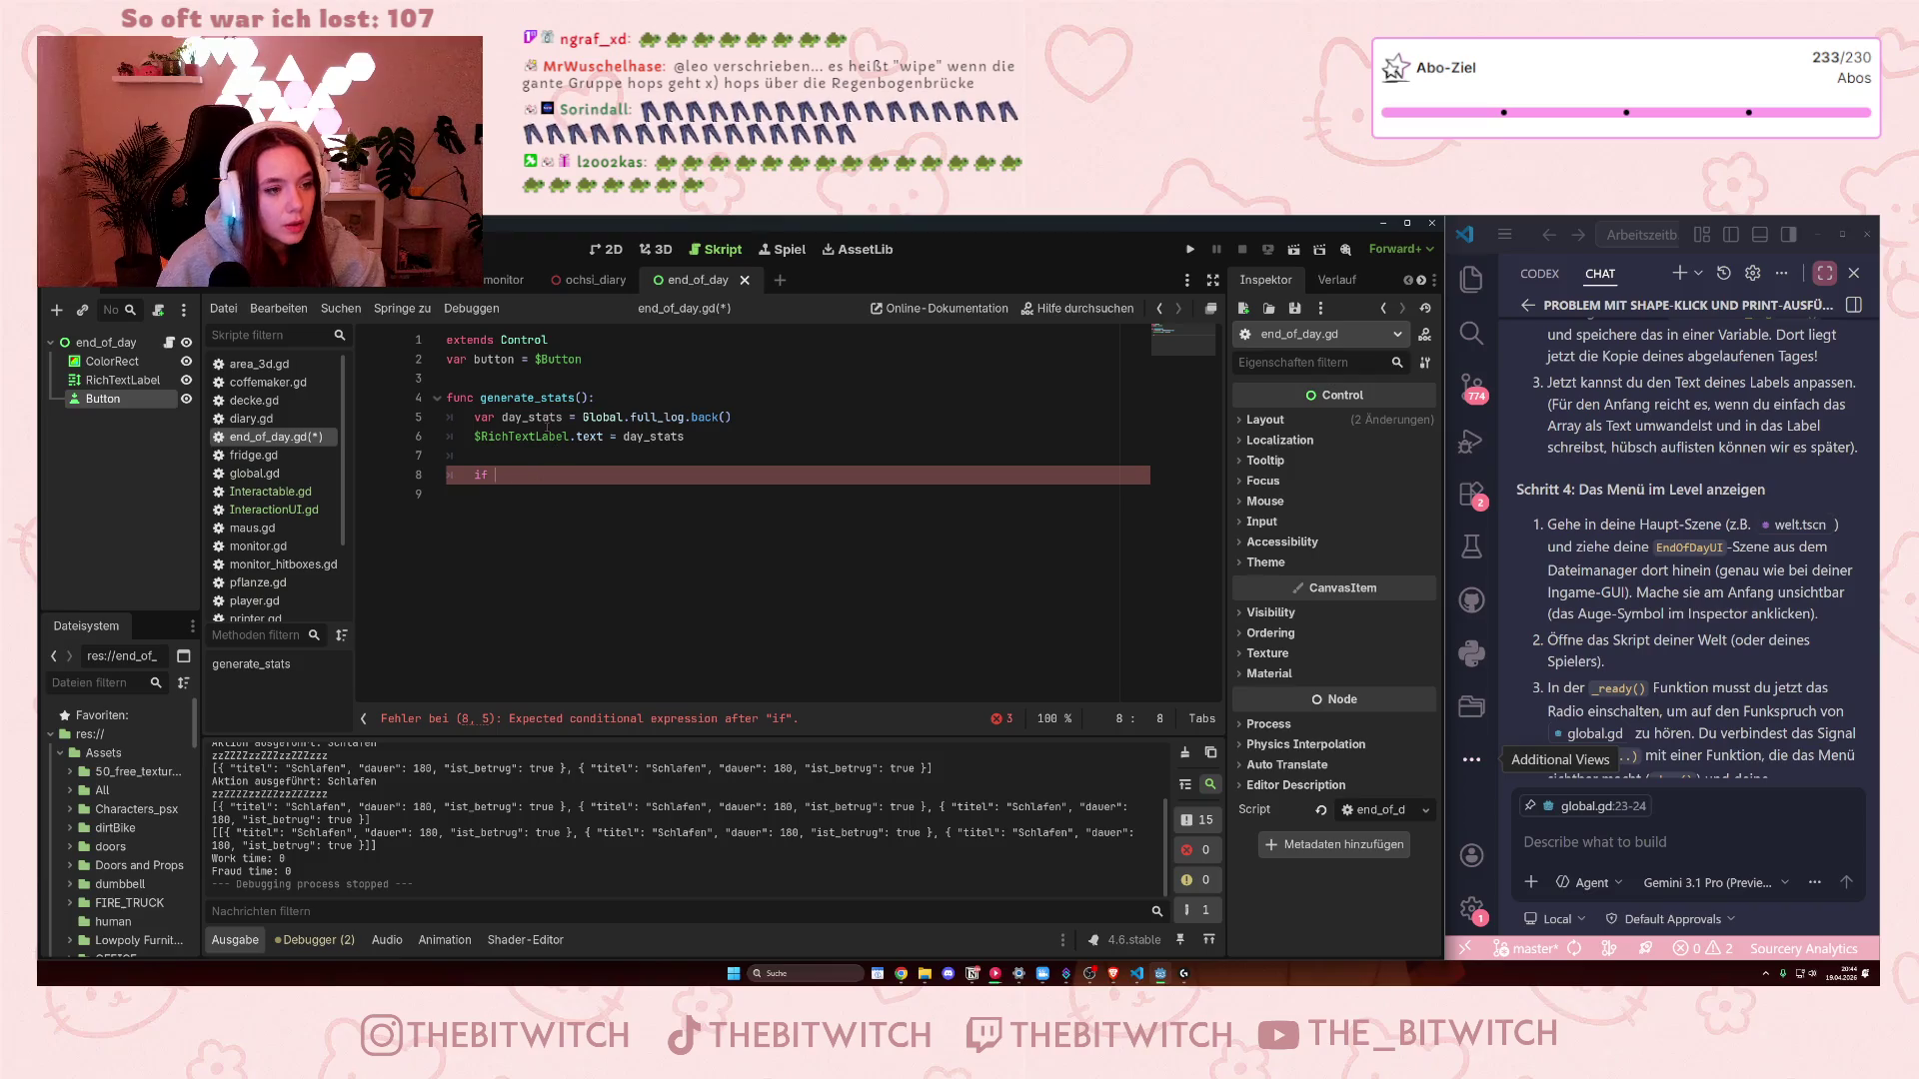
pyautogui.write('button.')
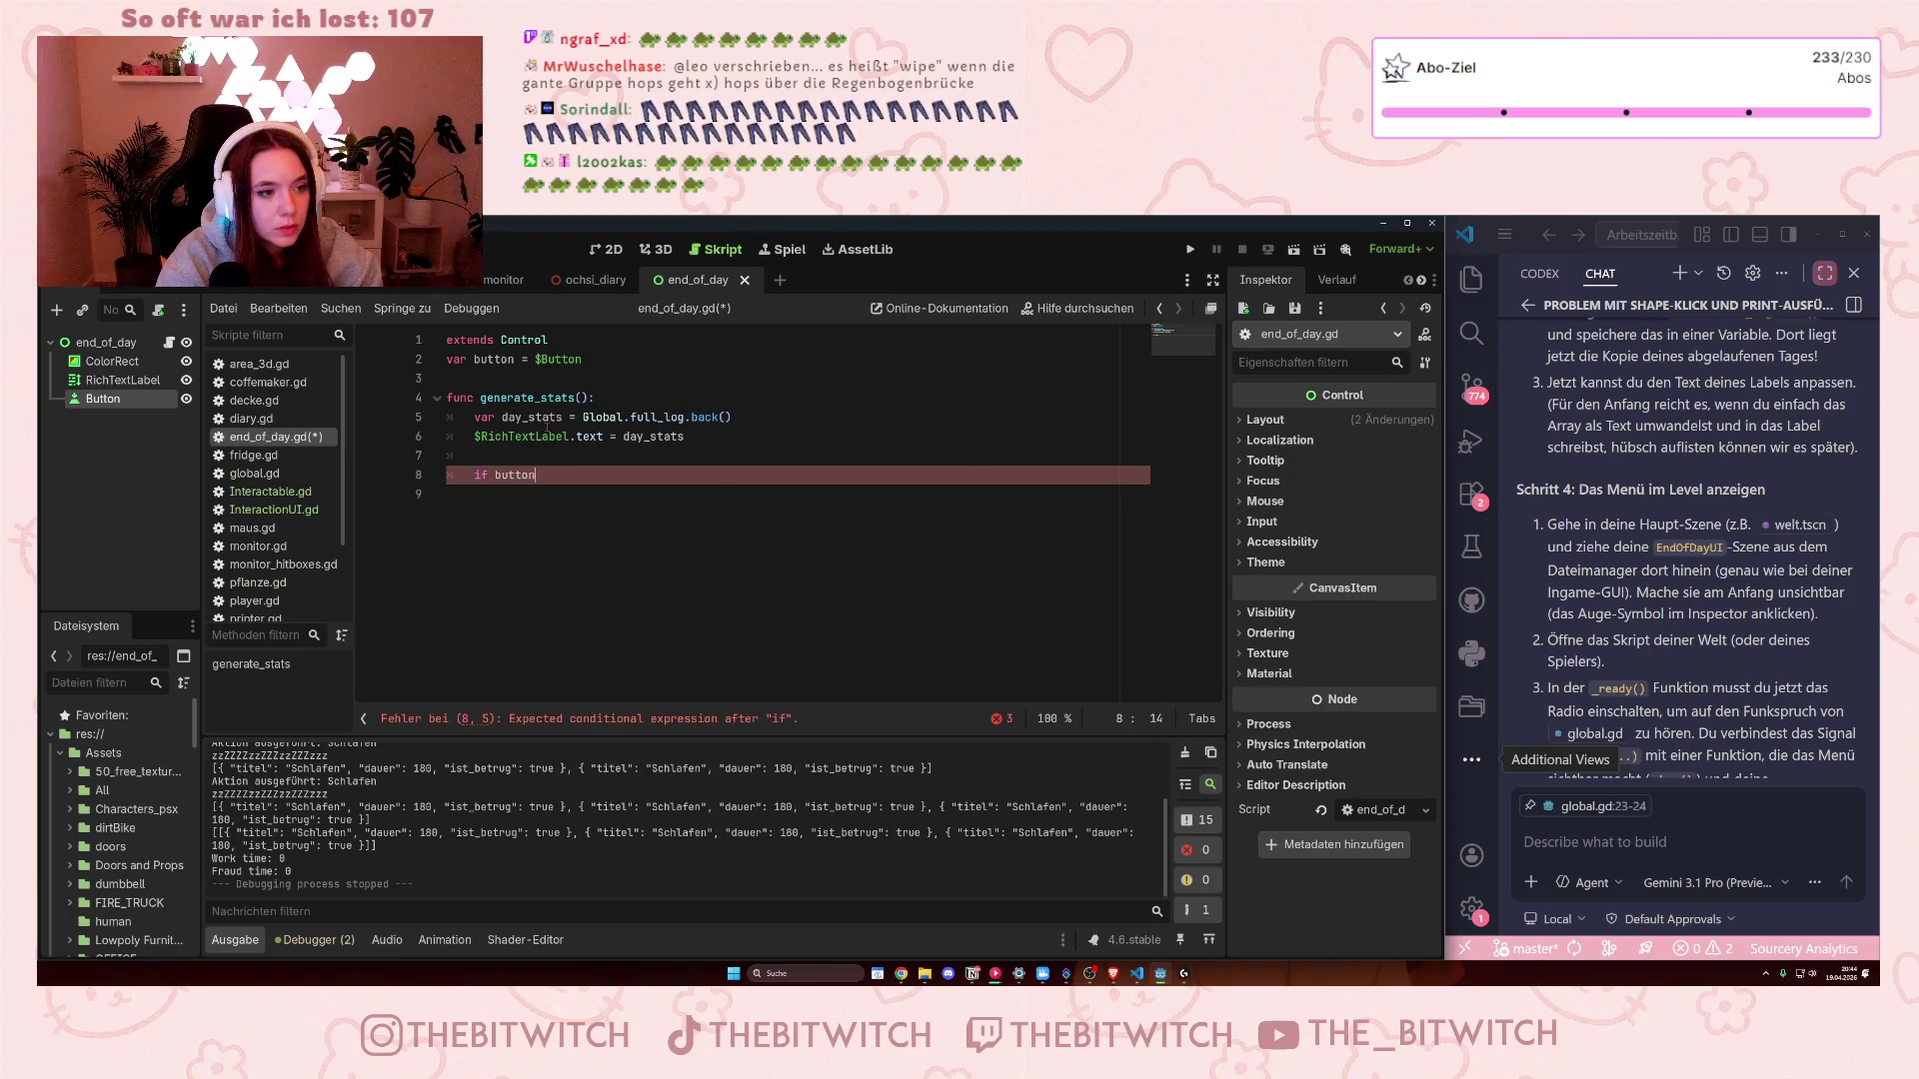
pyautogui.write('is')
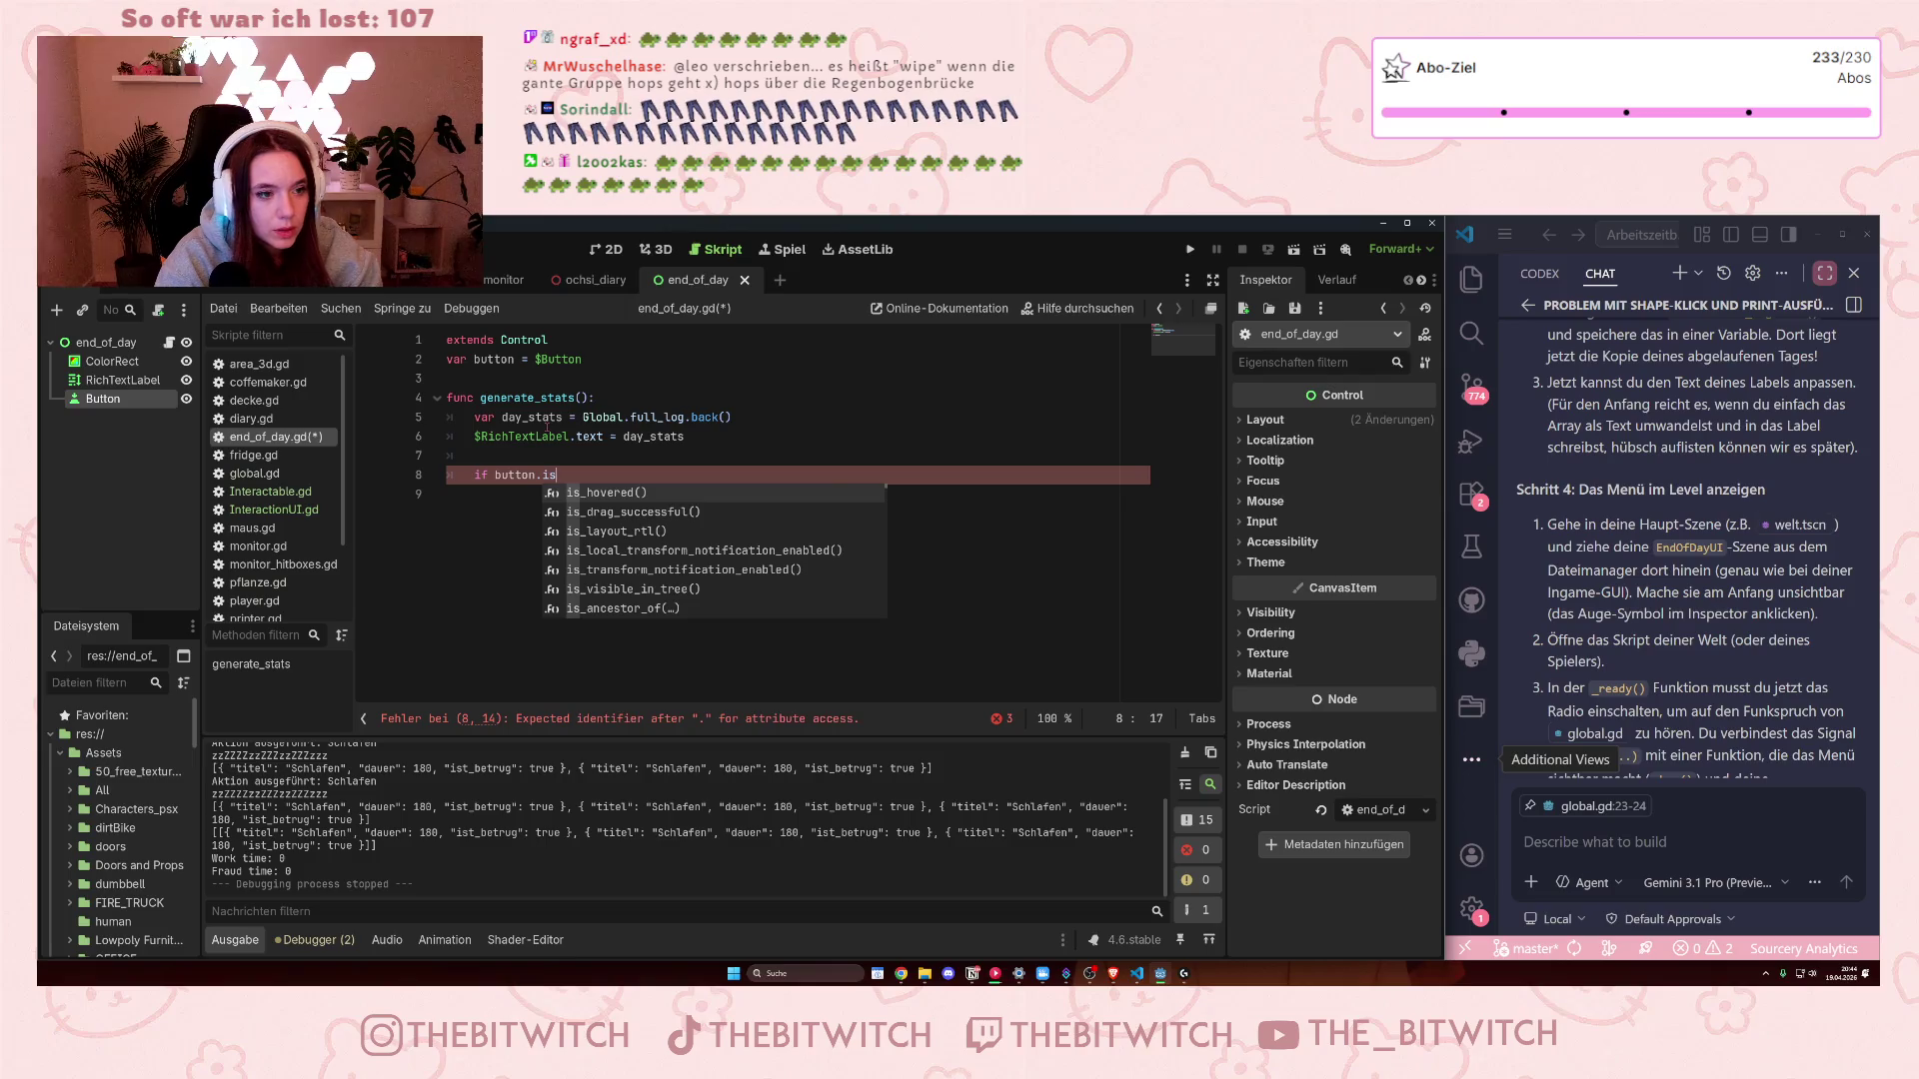
pyautogui.write('_pre')
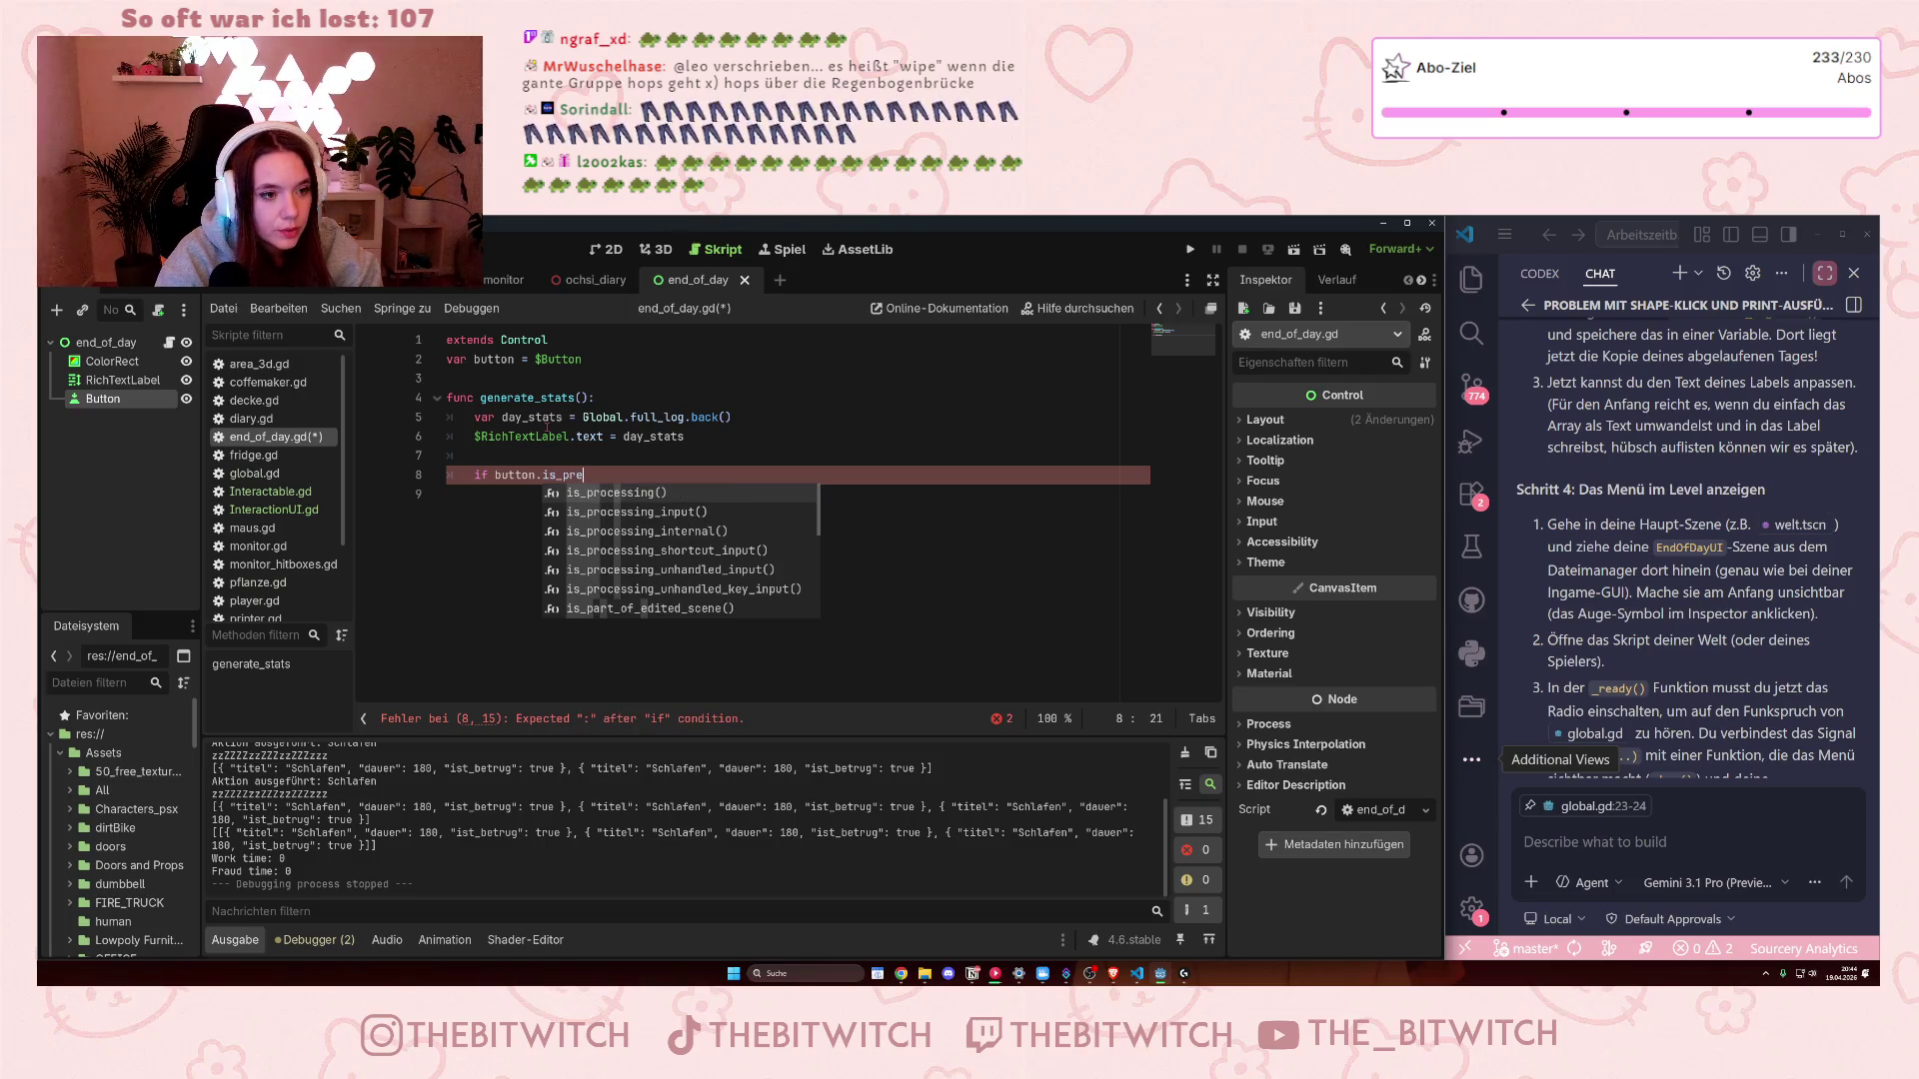
pyautogui.write('ssed')
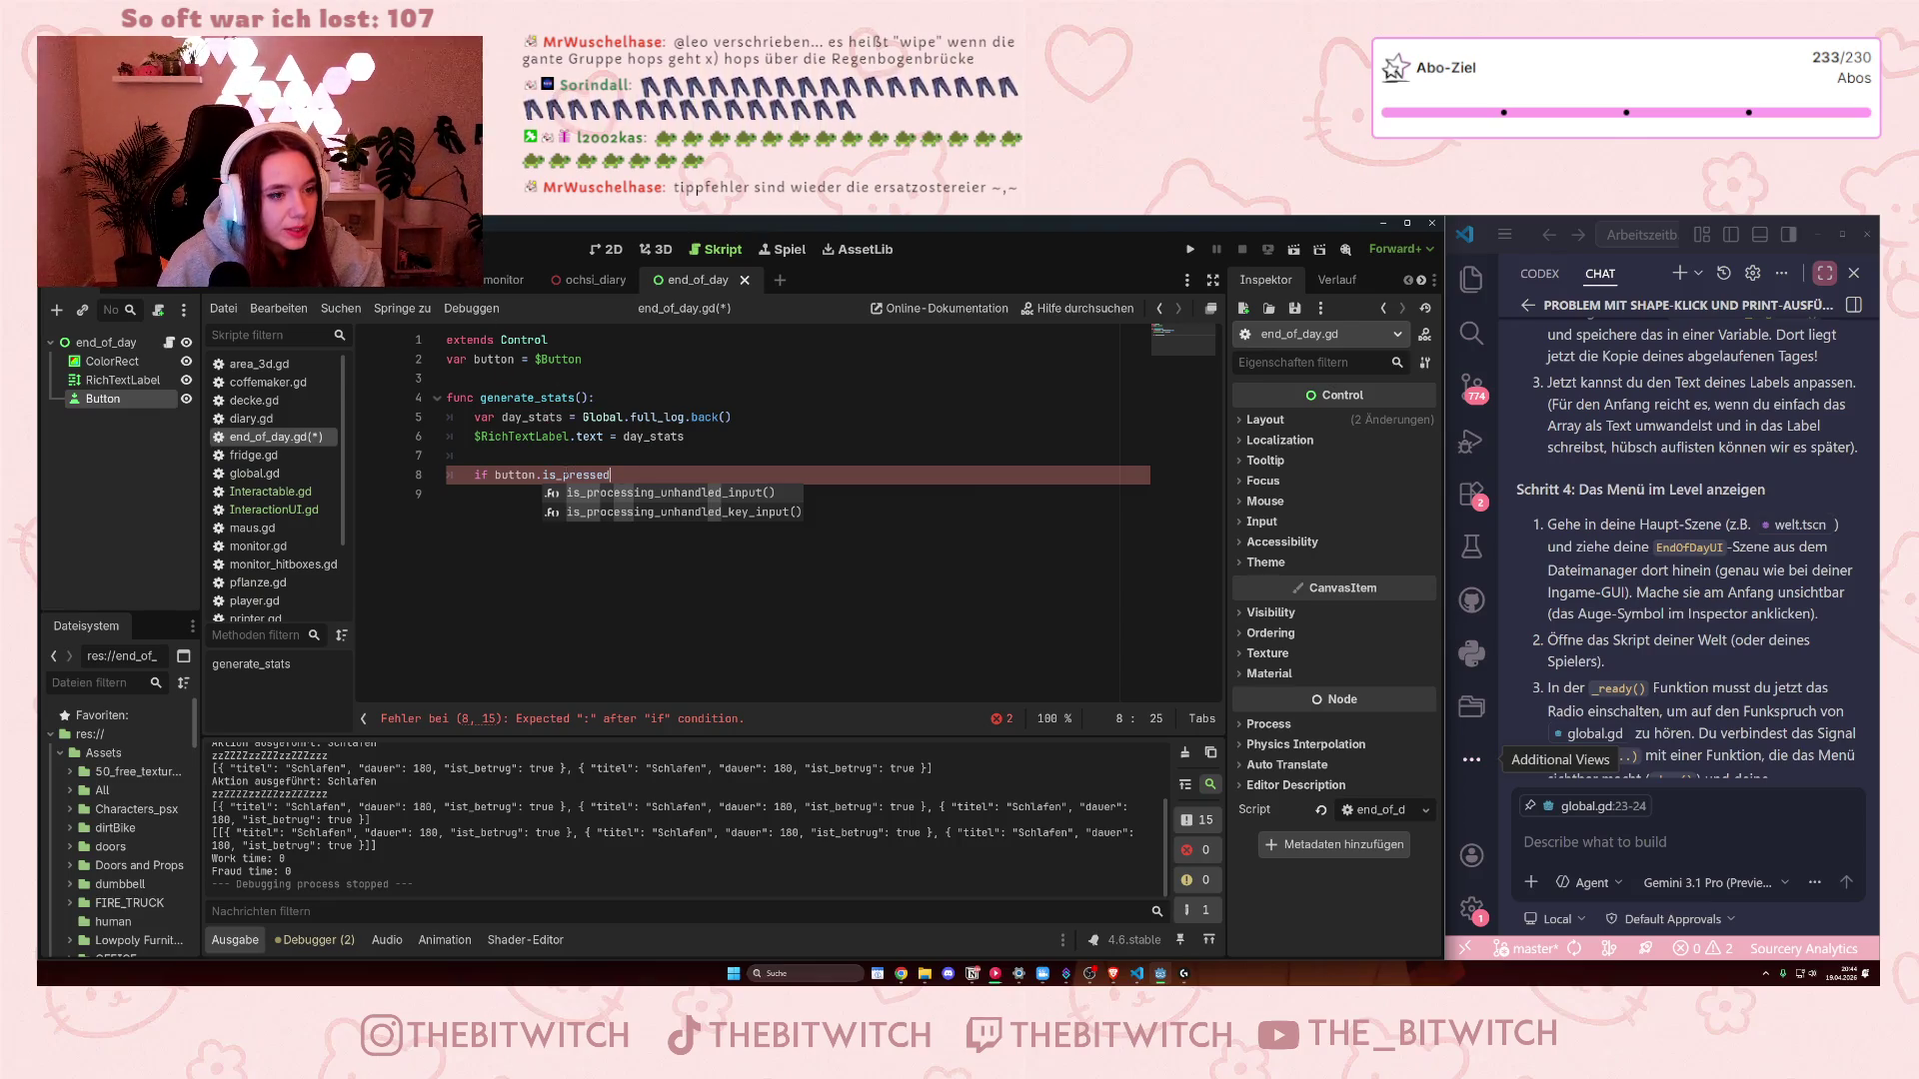
pyautogui.click(563, 475)
pyautogui.write('action_')
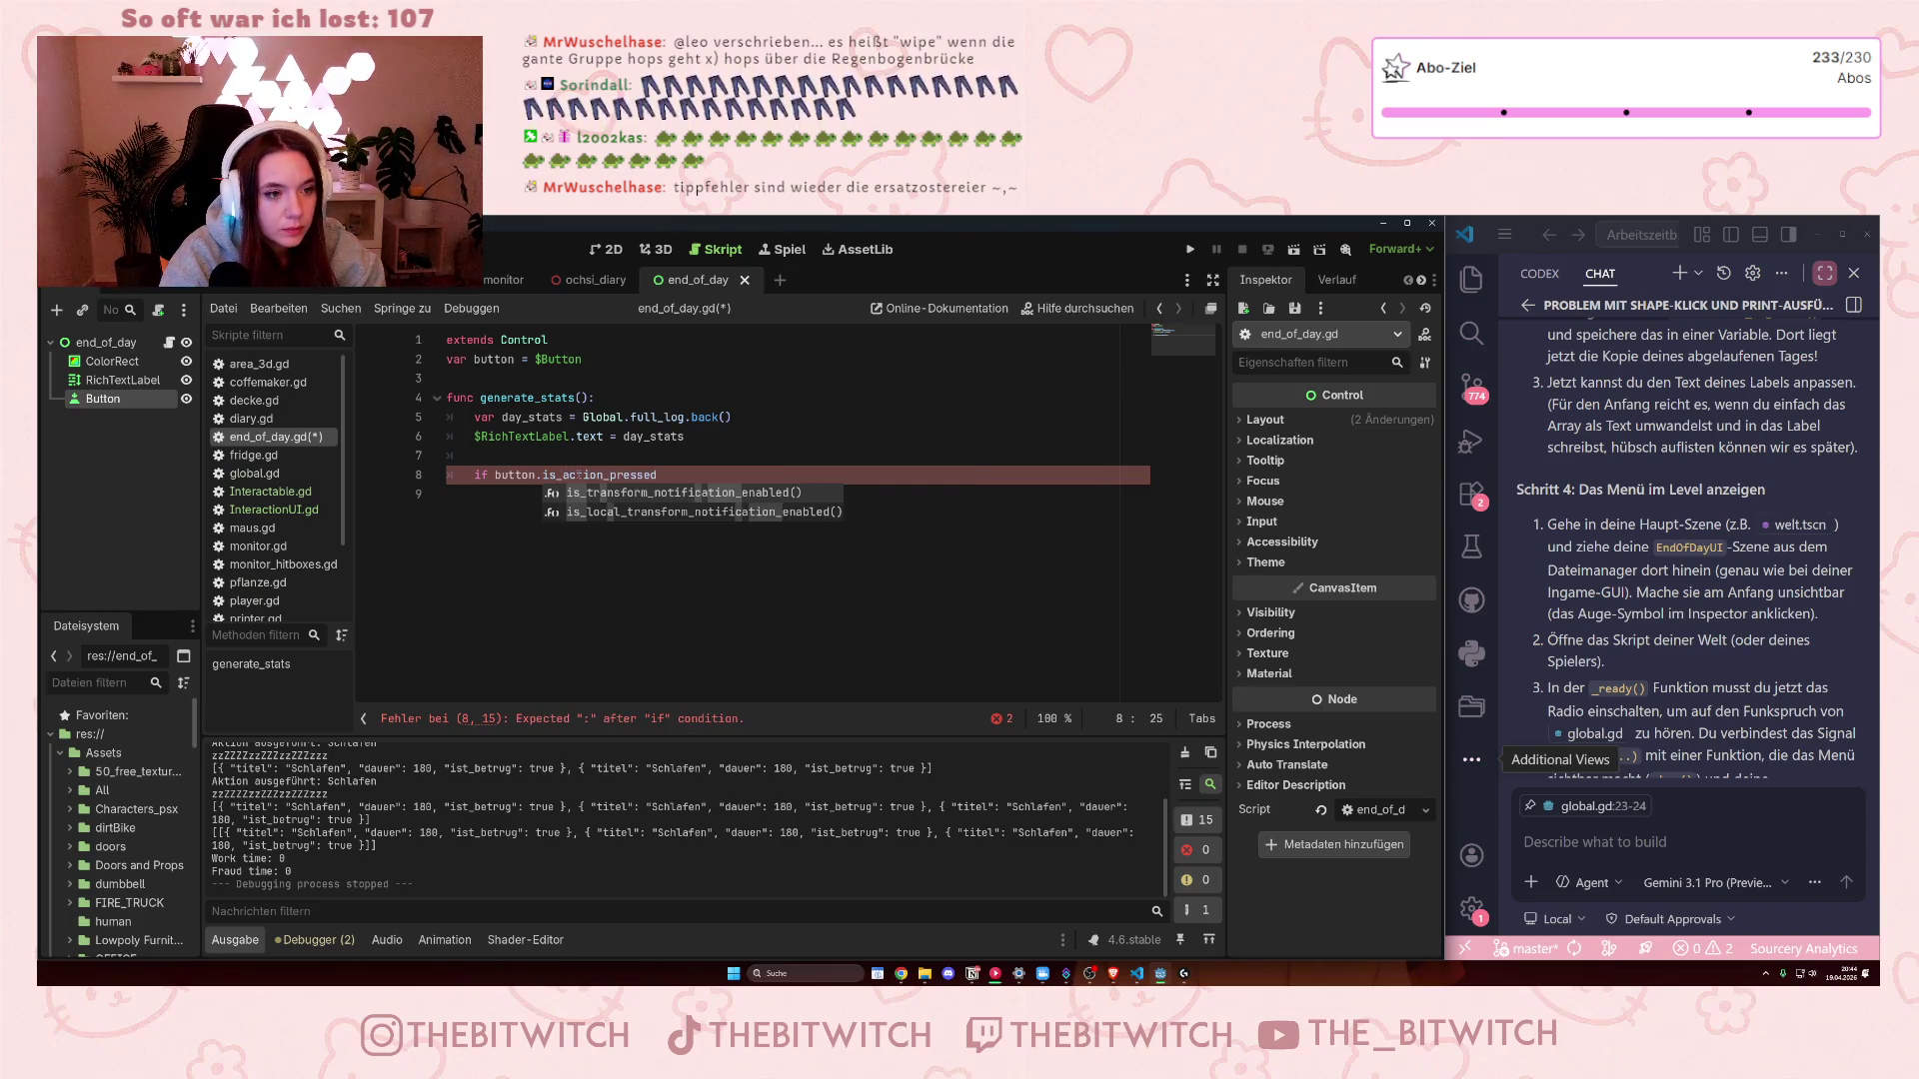
pyautogui.click(557, 474)
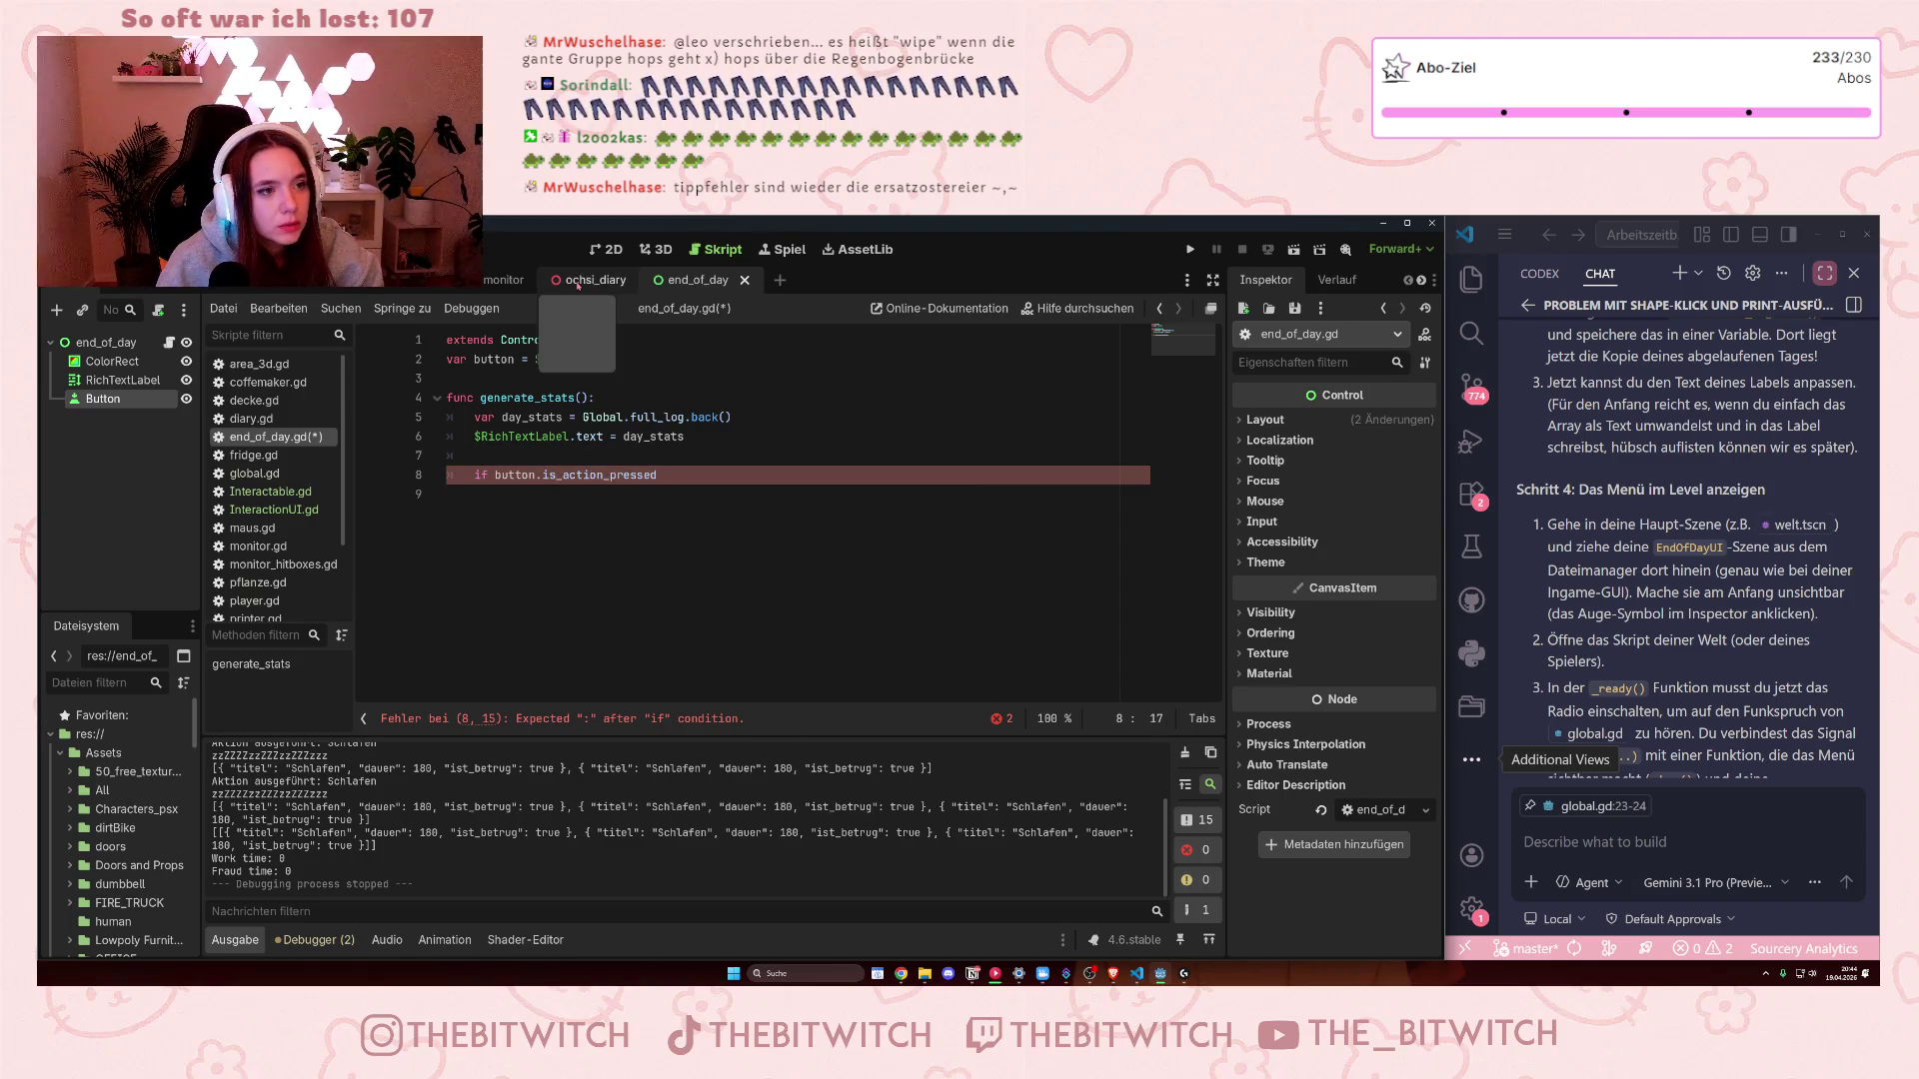
# Inspect the Button node's properties, then review InteractionUI.gd's interact action check.
pyautogui.click(287, 436)
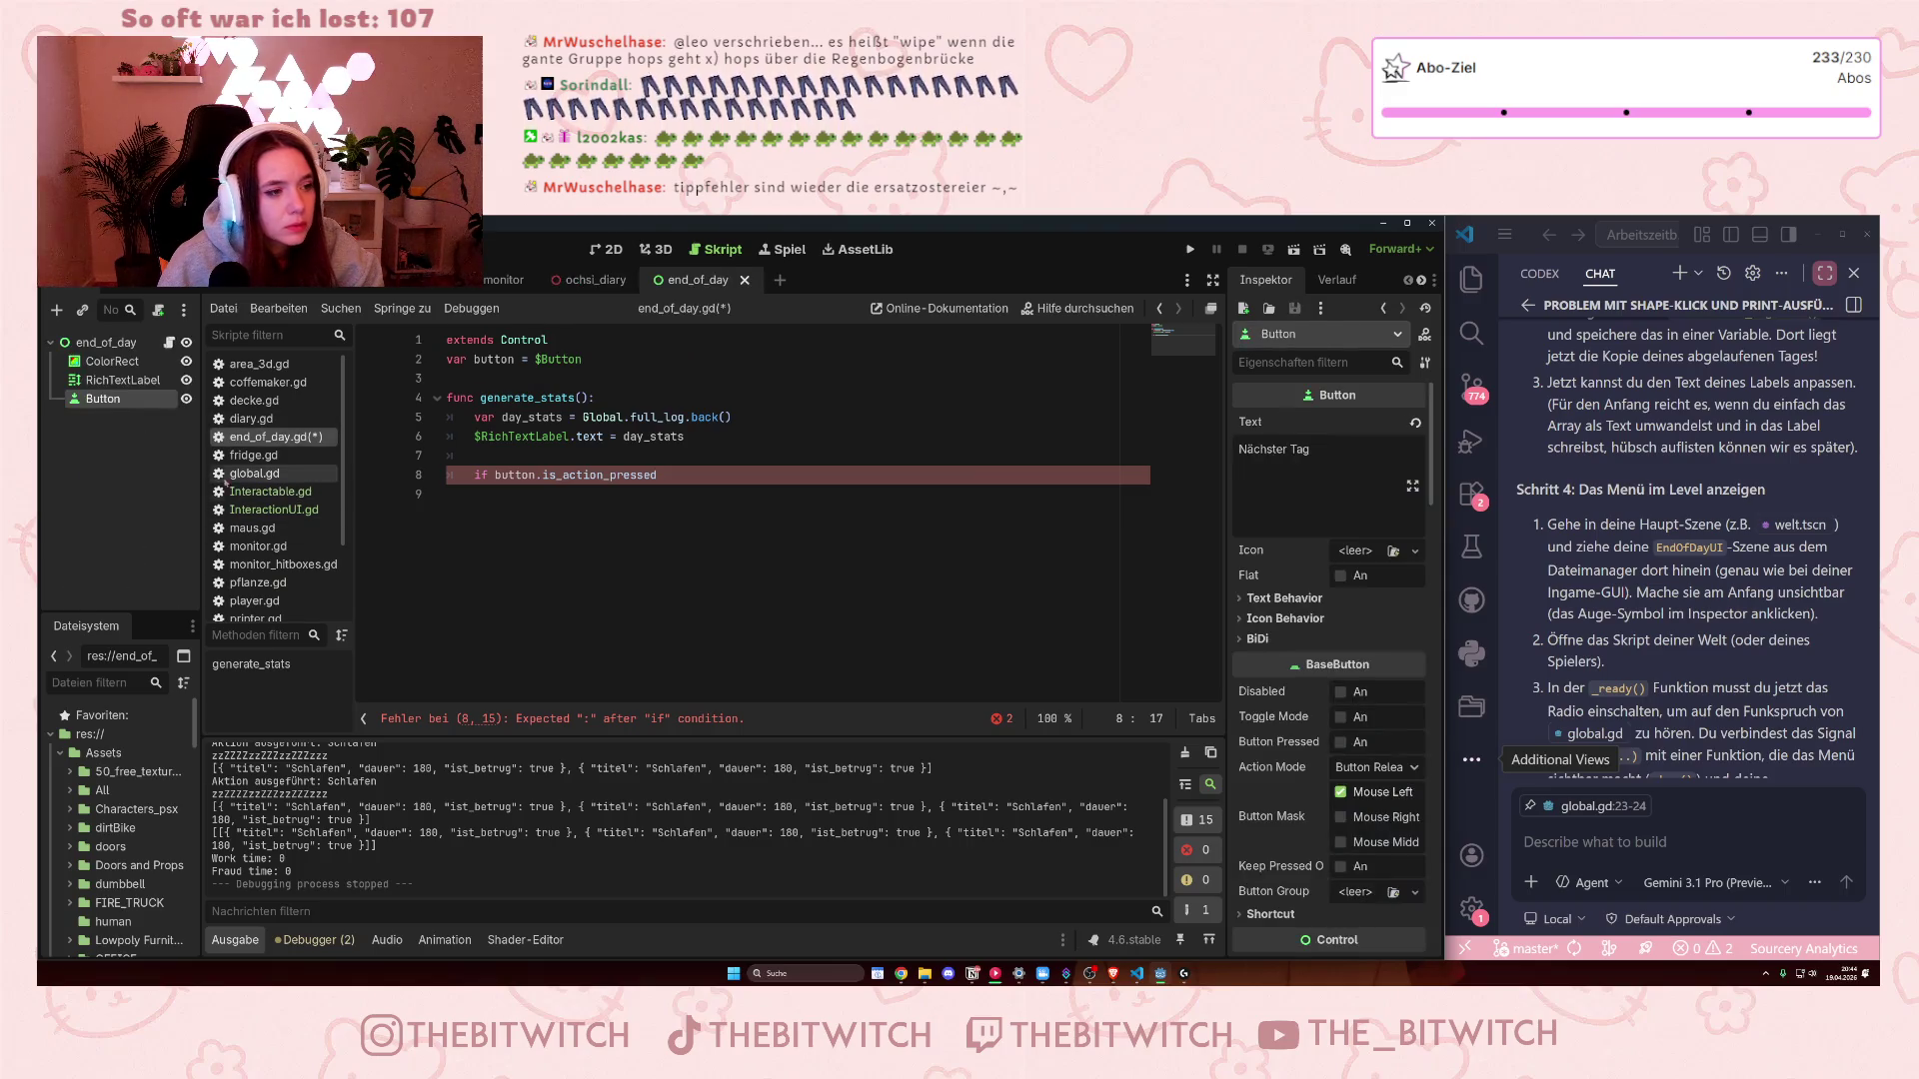
pyautogui.scroll(-1, 292, 455)
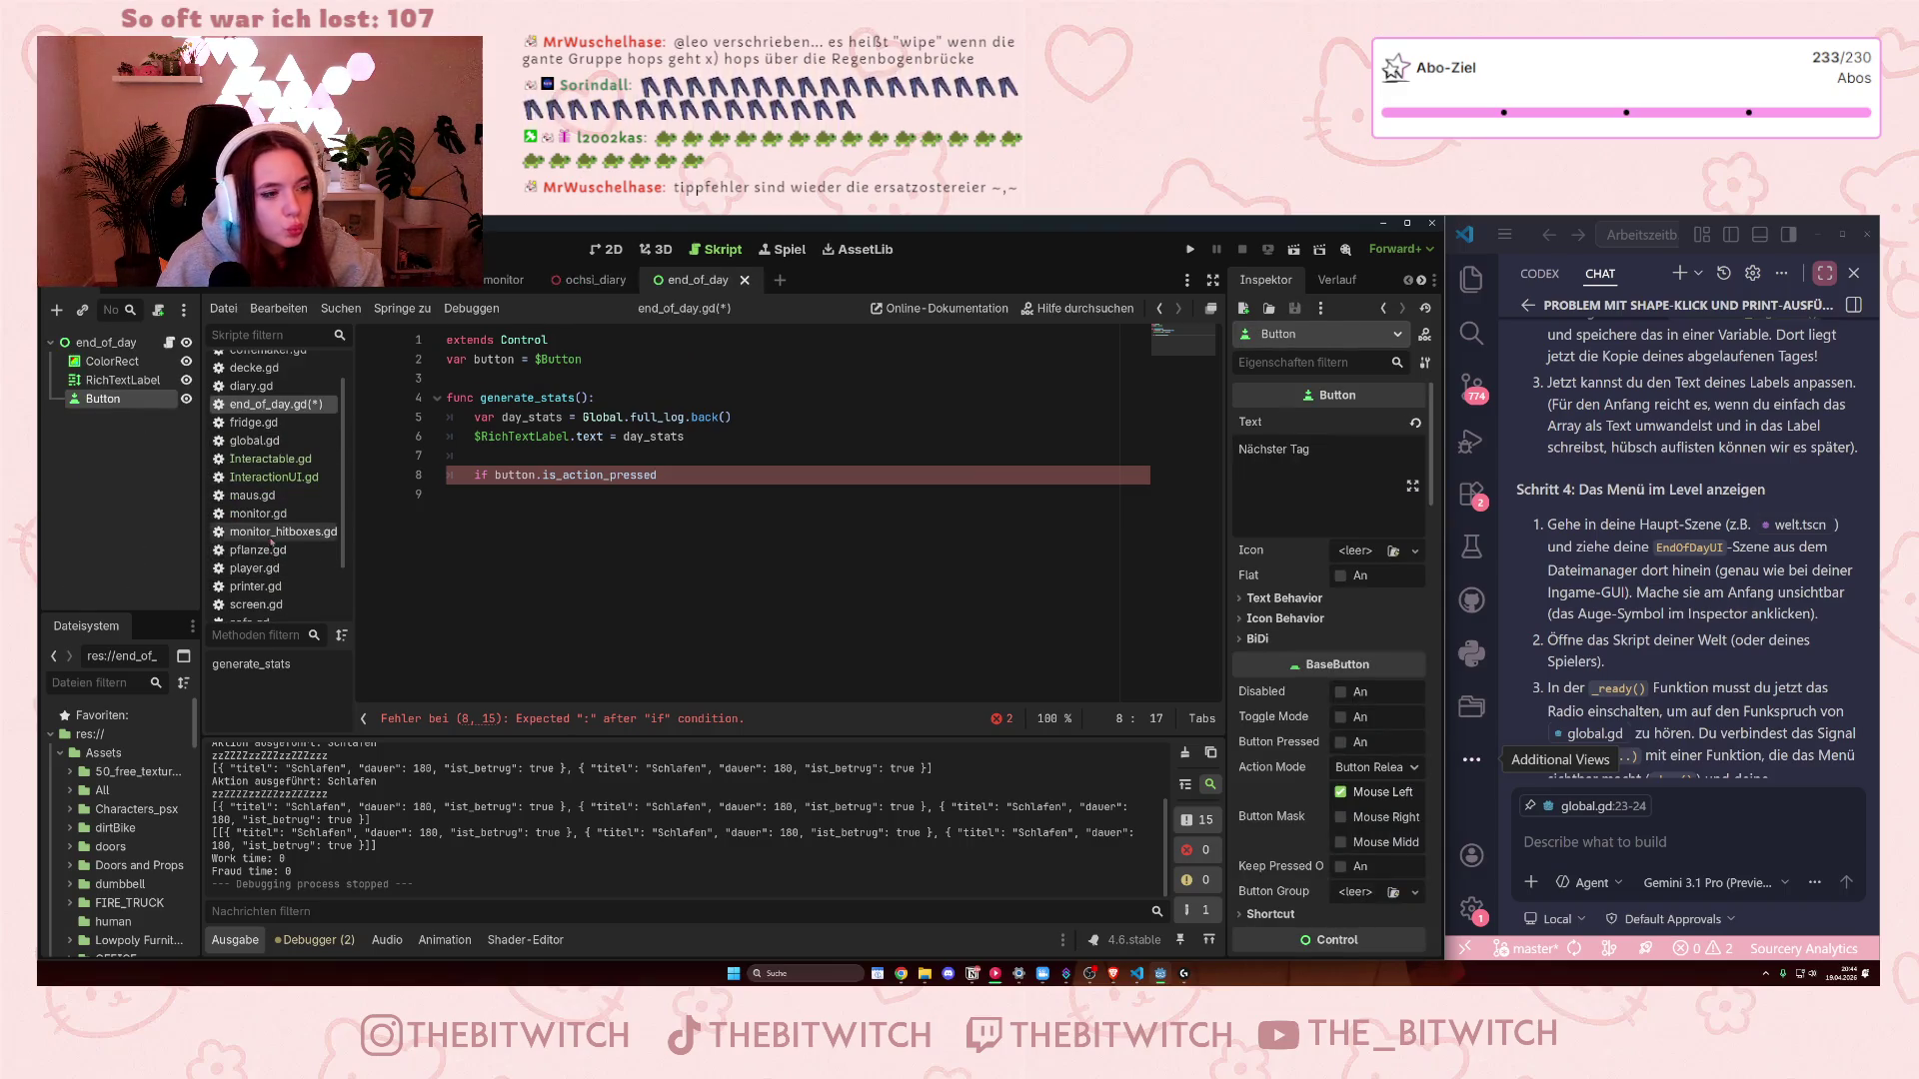
pyautogui.scroll(-2, 290, 490)
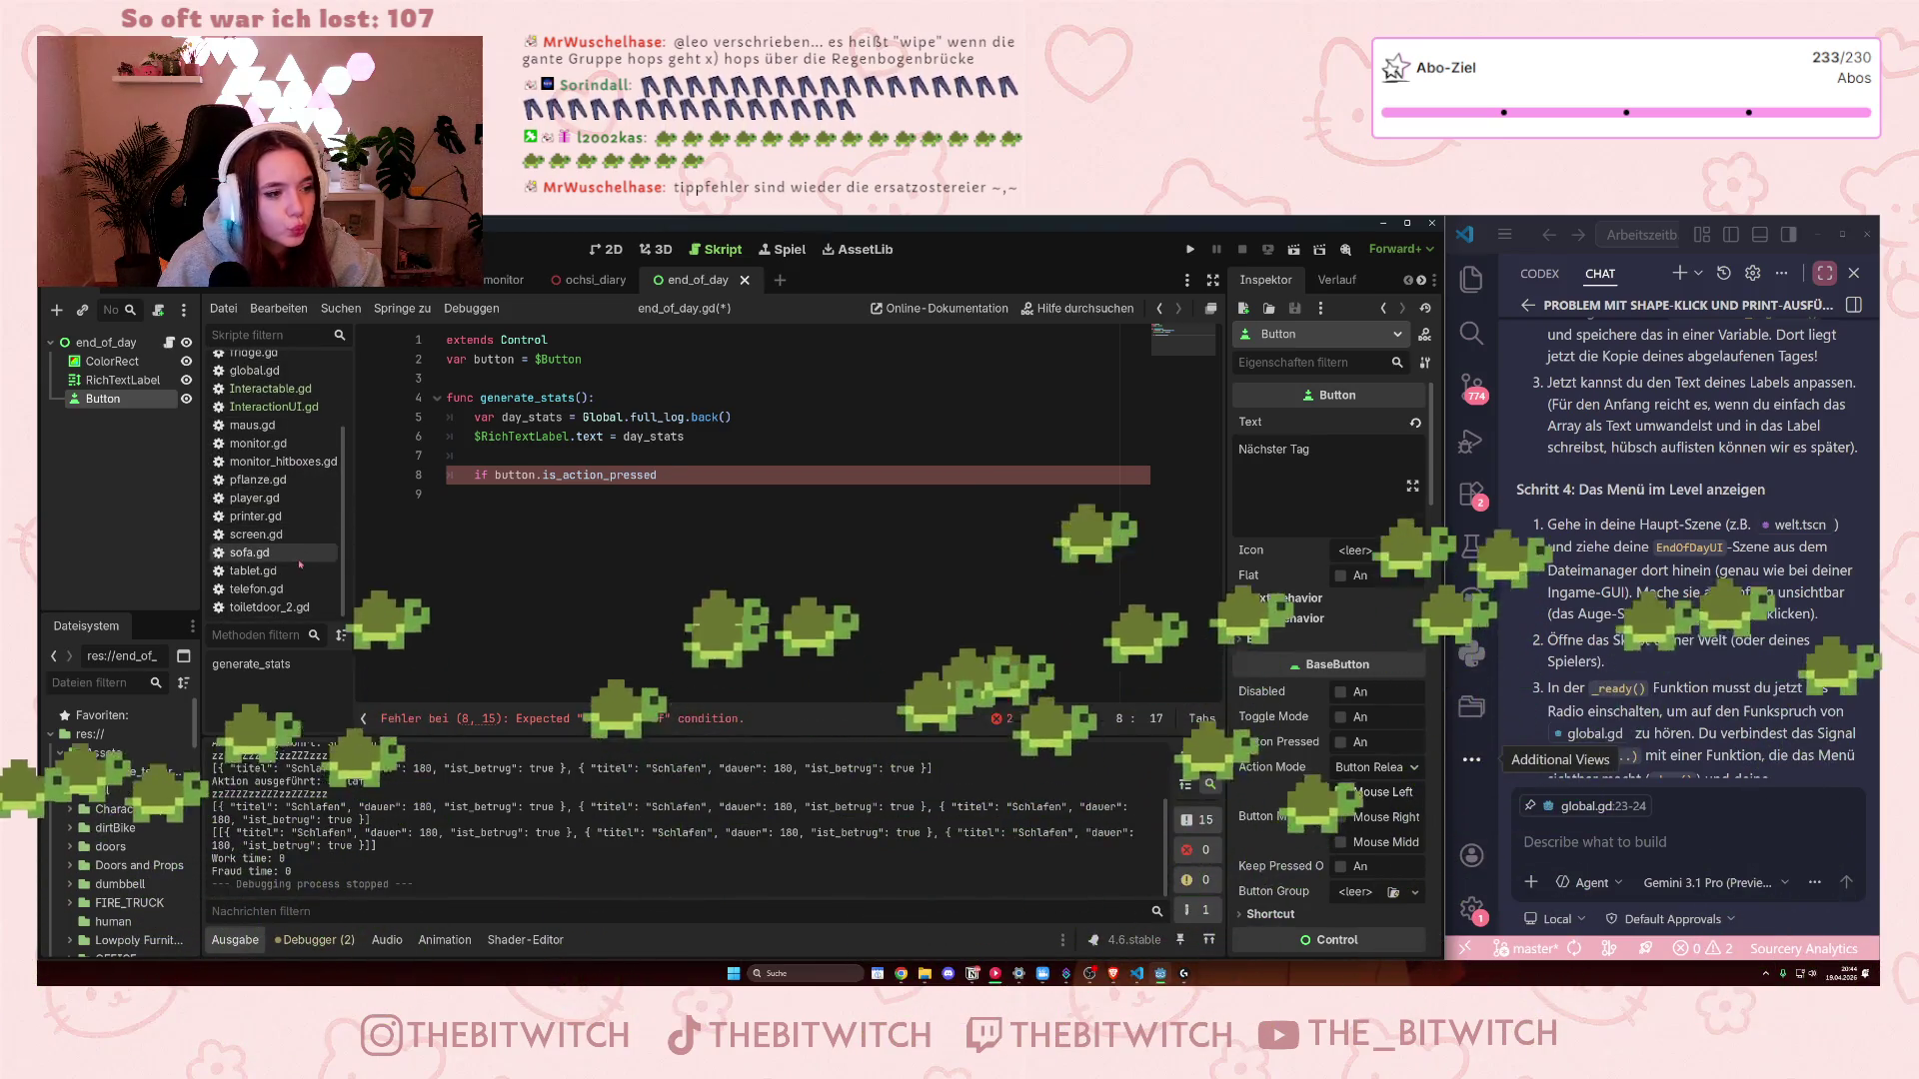
pyautogui.scroll(3, 283, 500)
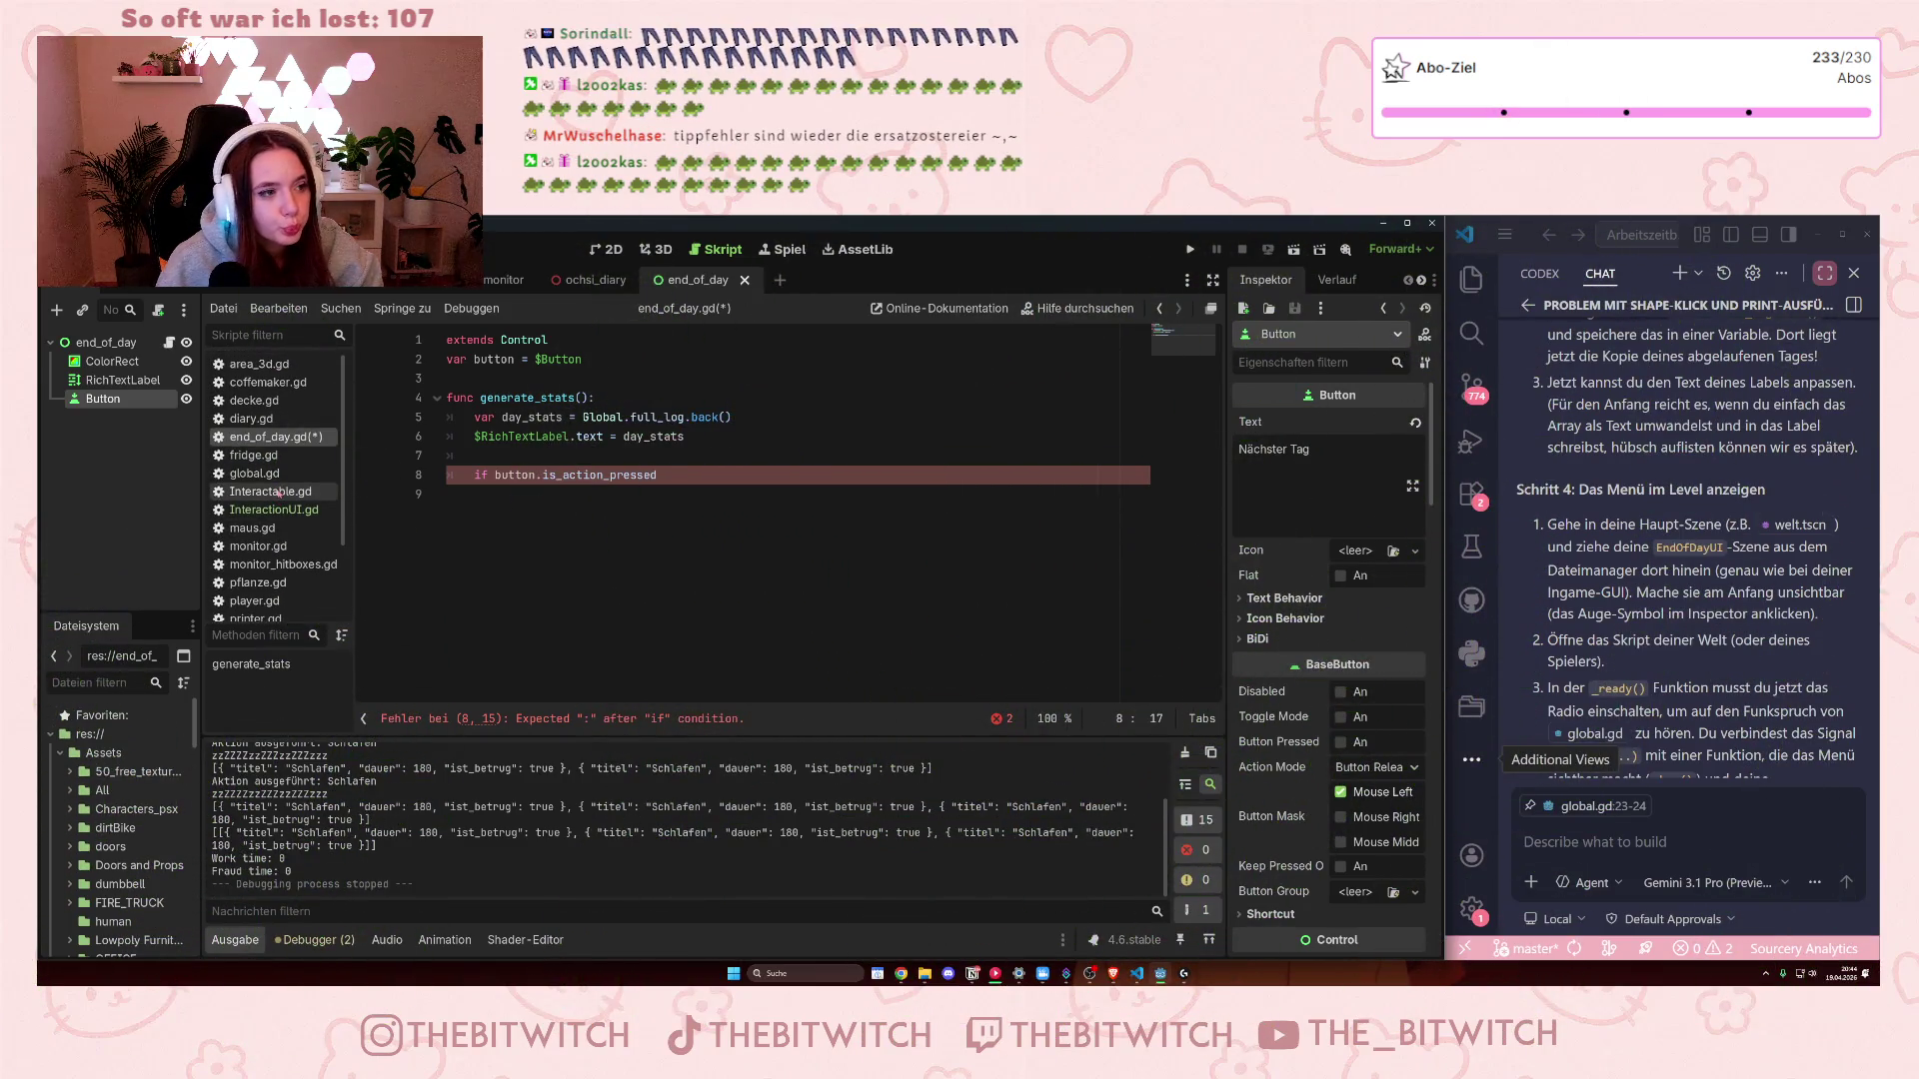
pyautogui.scroll(-1, 280, 492)
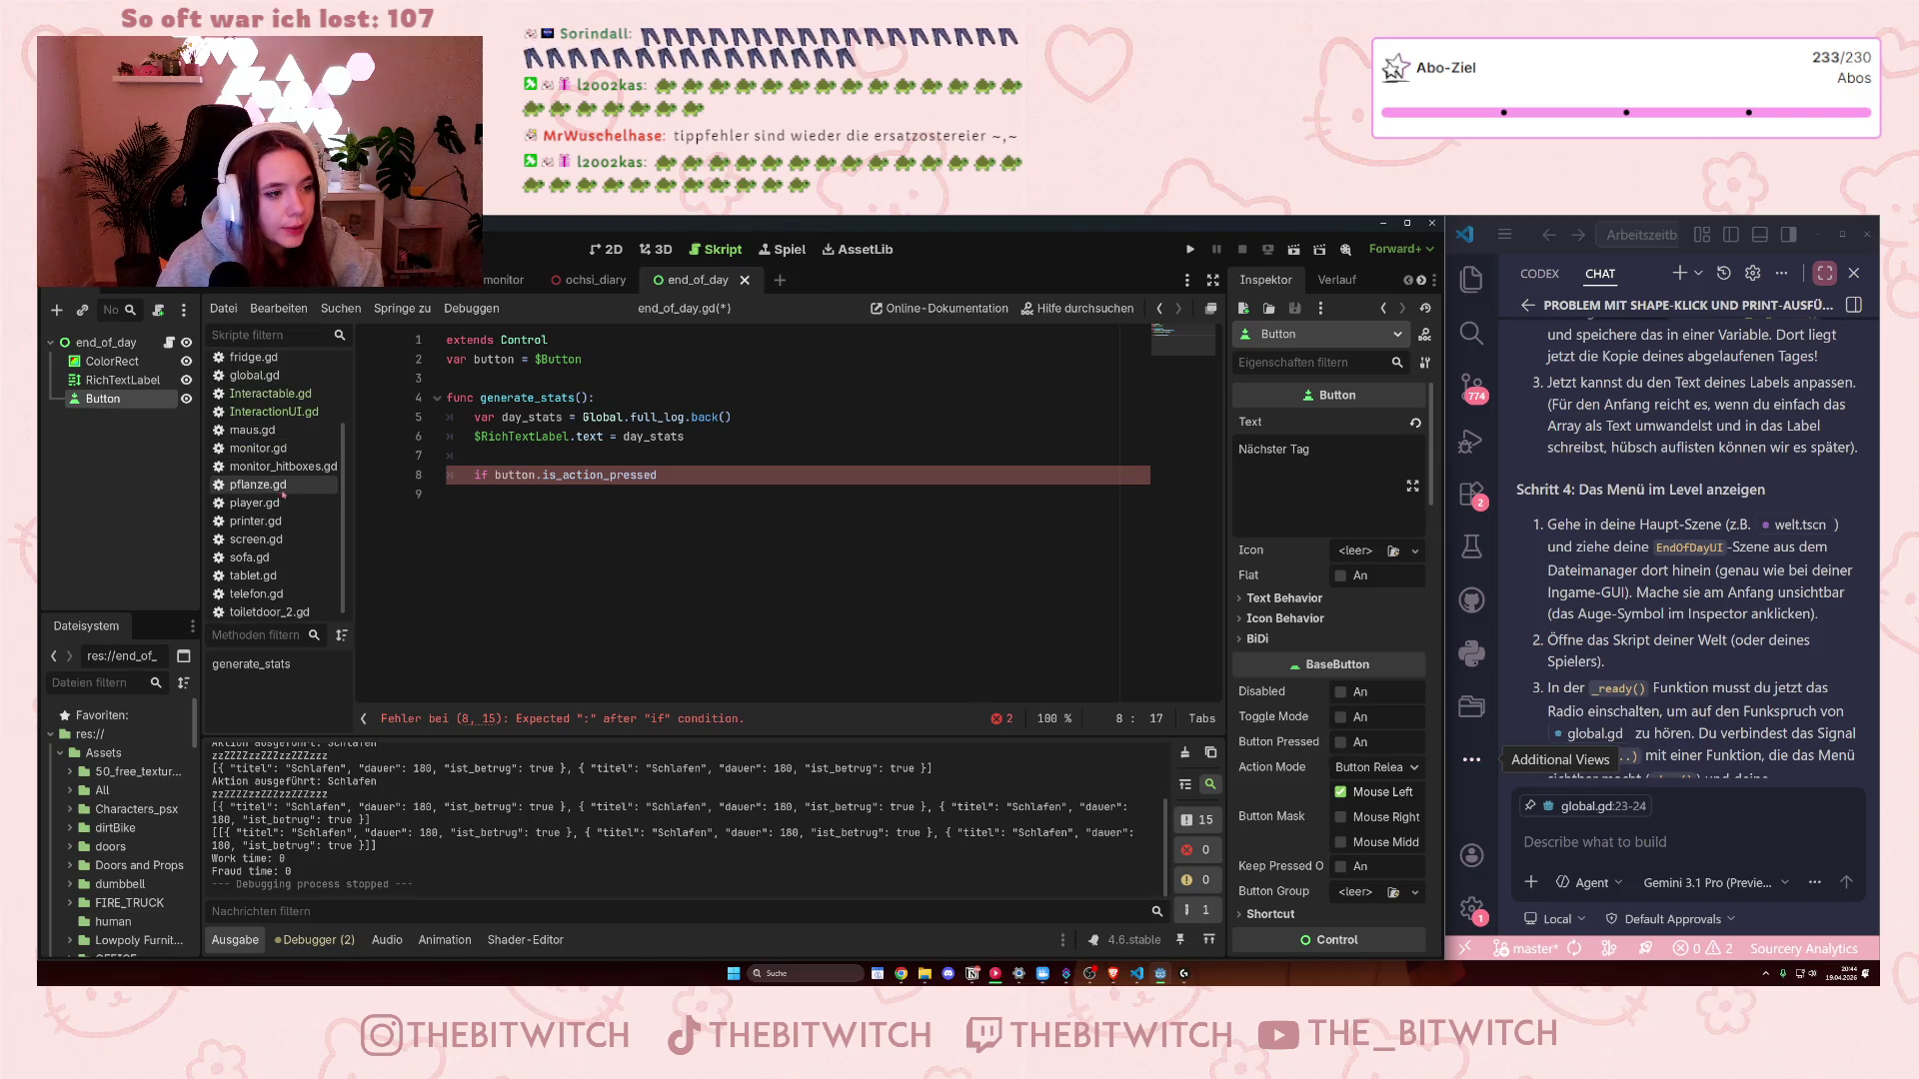
pyautogui.scroll(1, 286, 416)
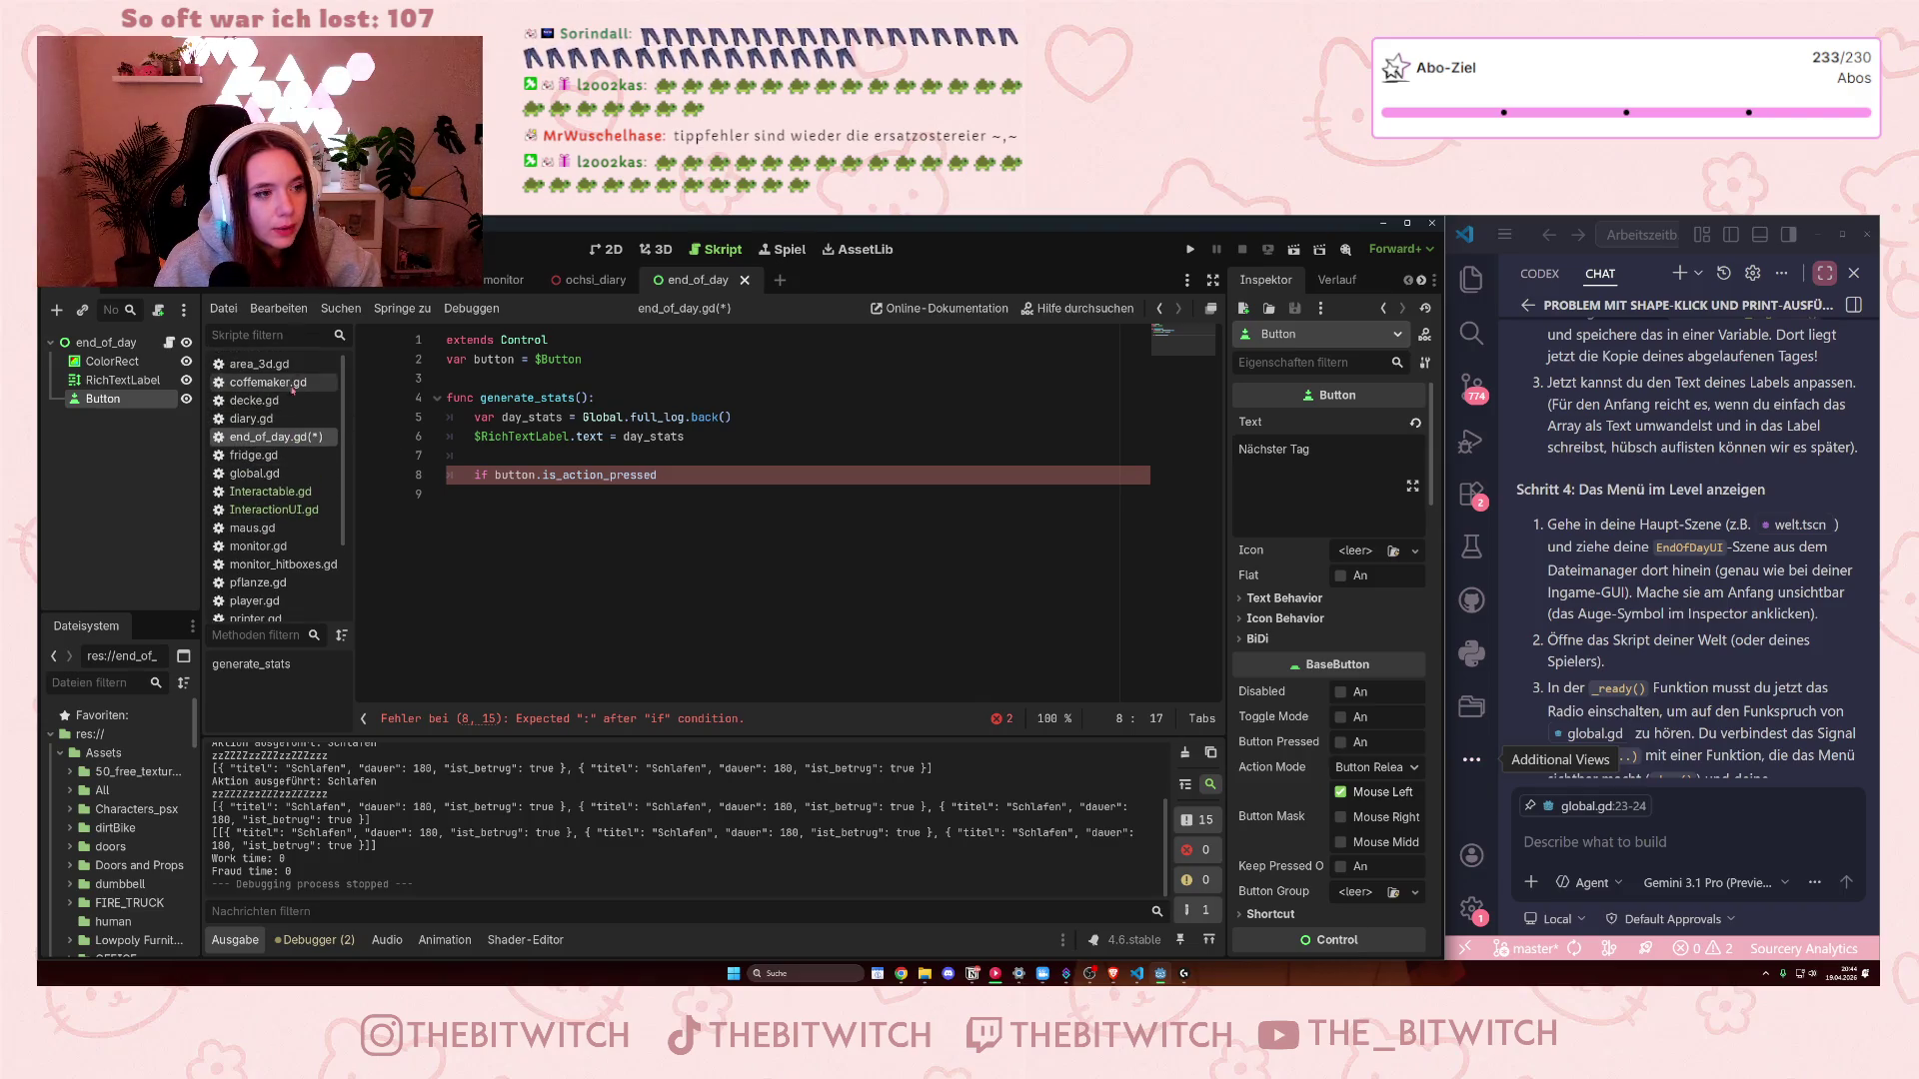
pyautogui.click(272, 492)
pyautogui.click(274, 510)
pyautogui.scroll(-2, 600, 500)
pyautogui.click(617, 494)
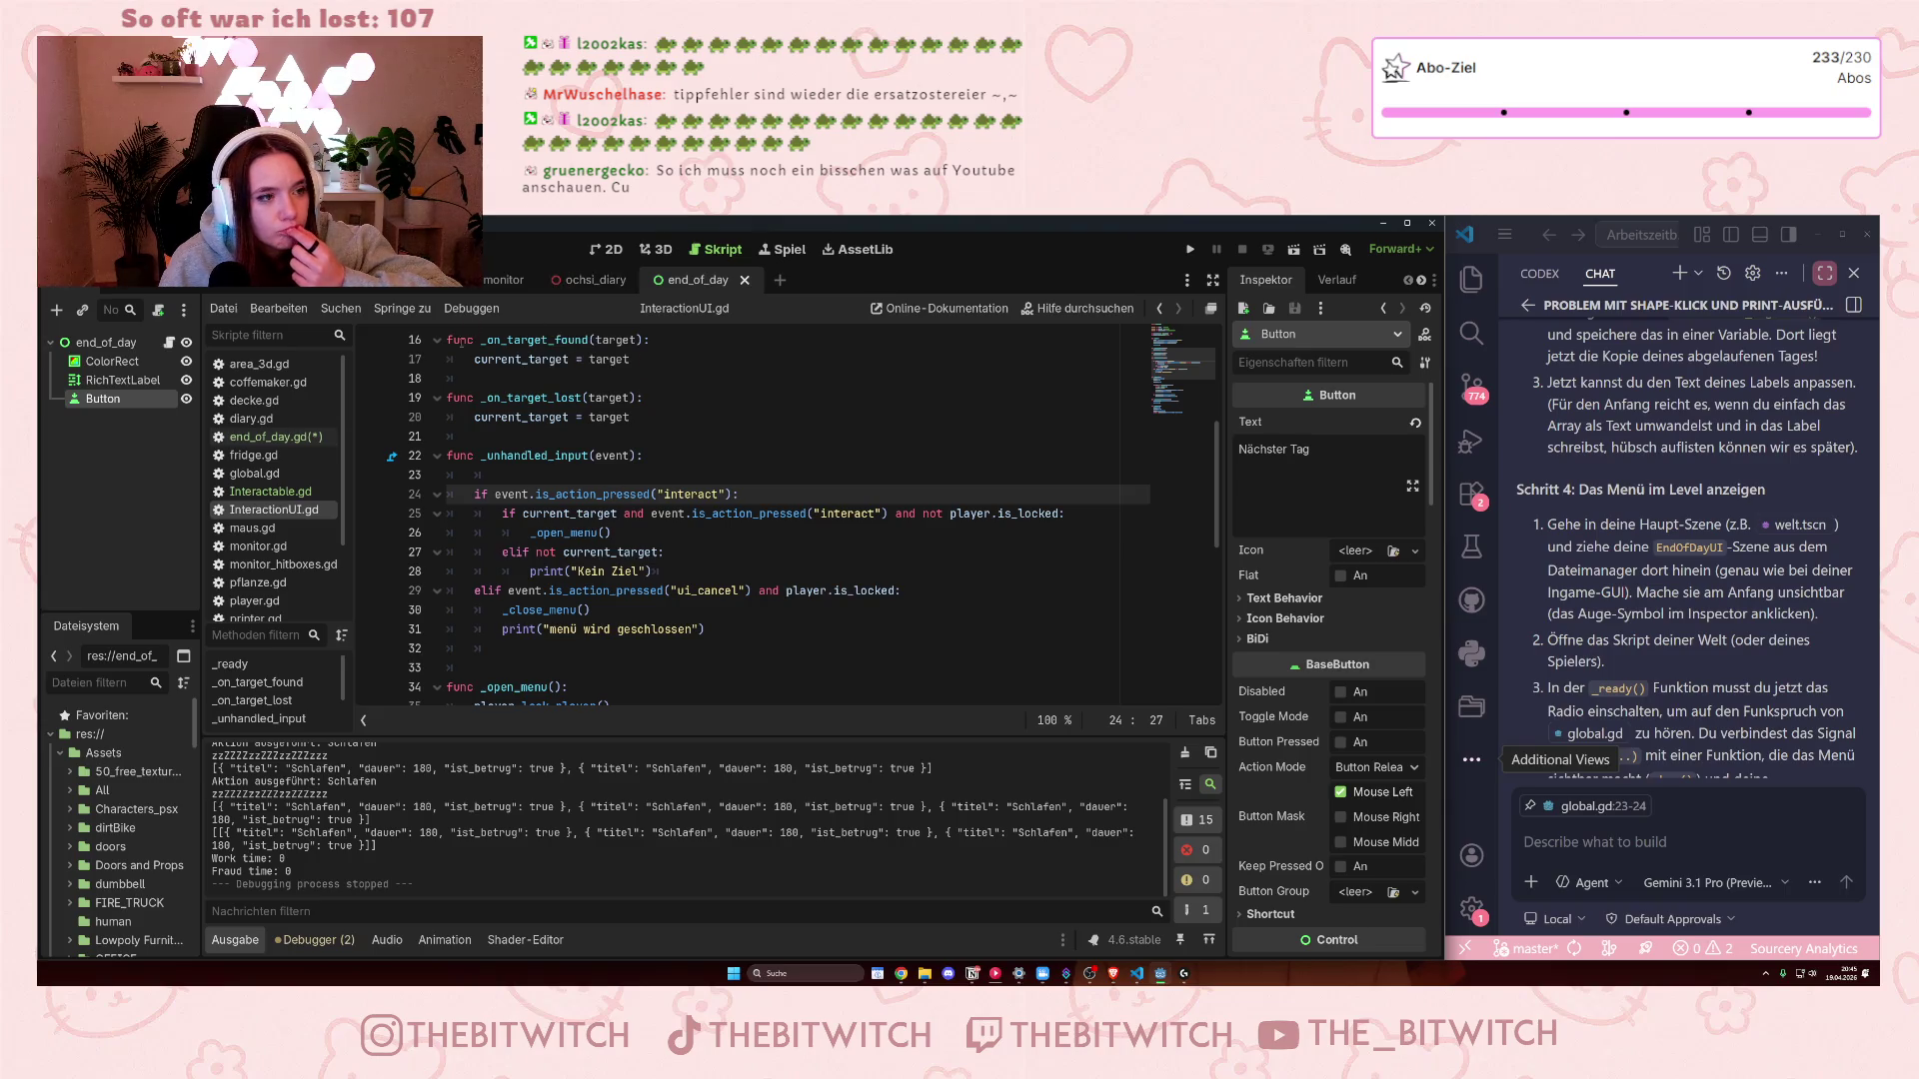
# Finish line 8 as 'if button.is_action_pressed():' with an indented body line, then view player.gd.
pyautogui.click(300, 438)
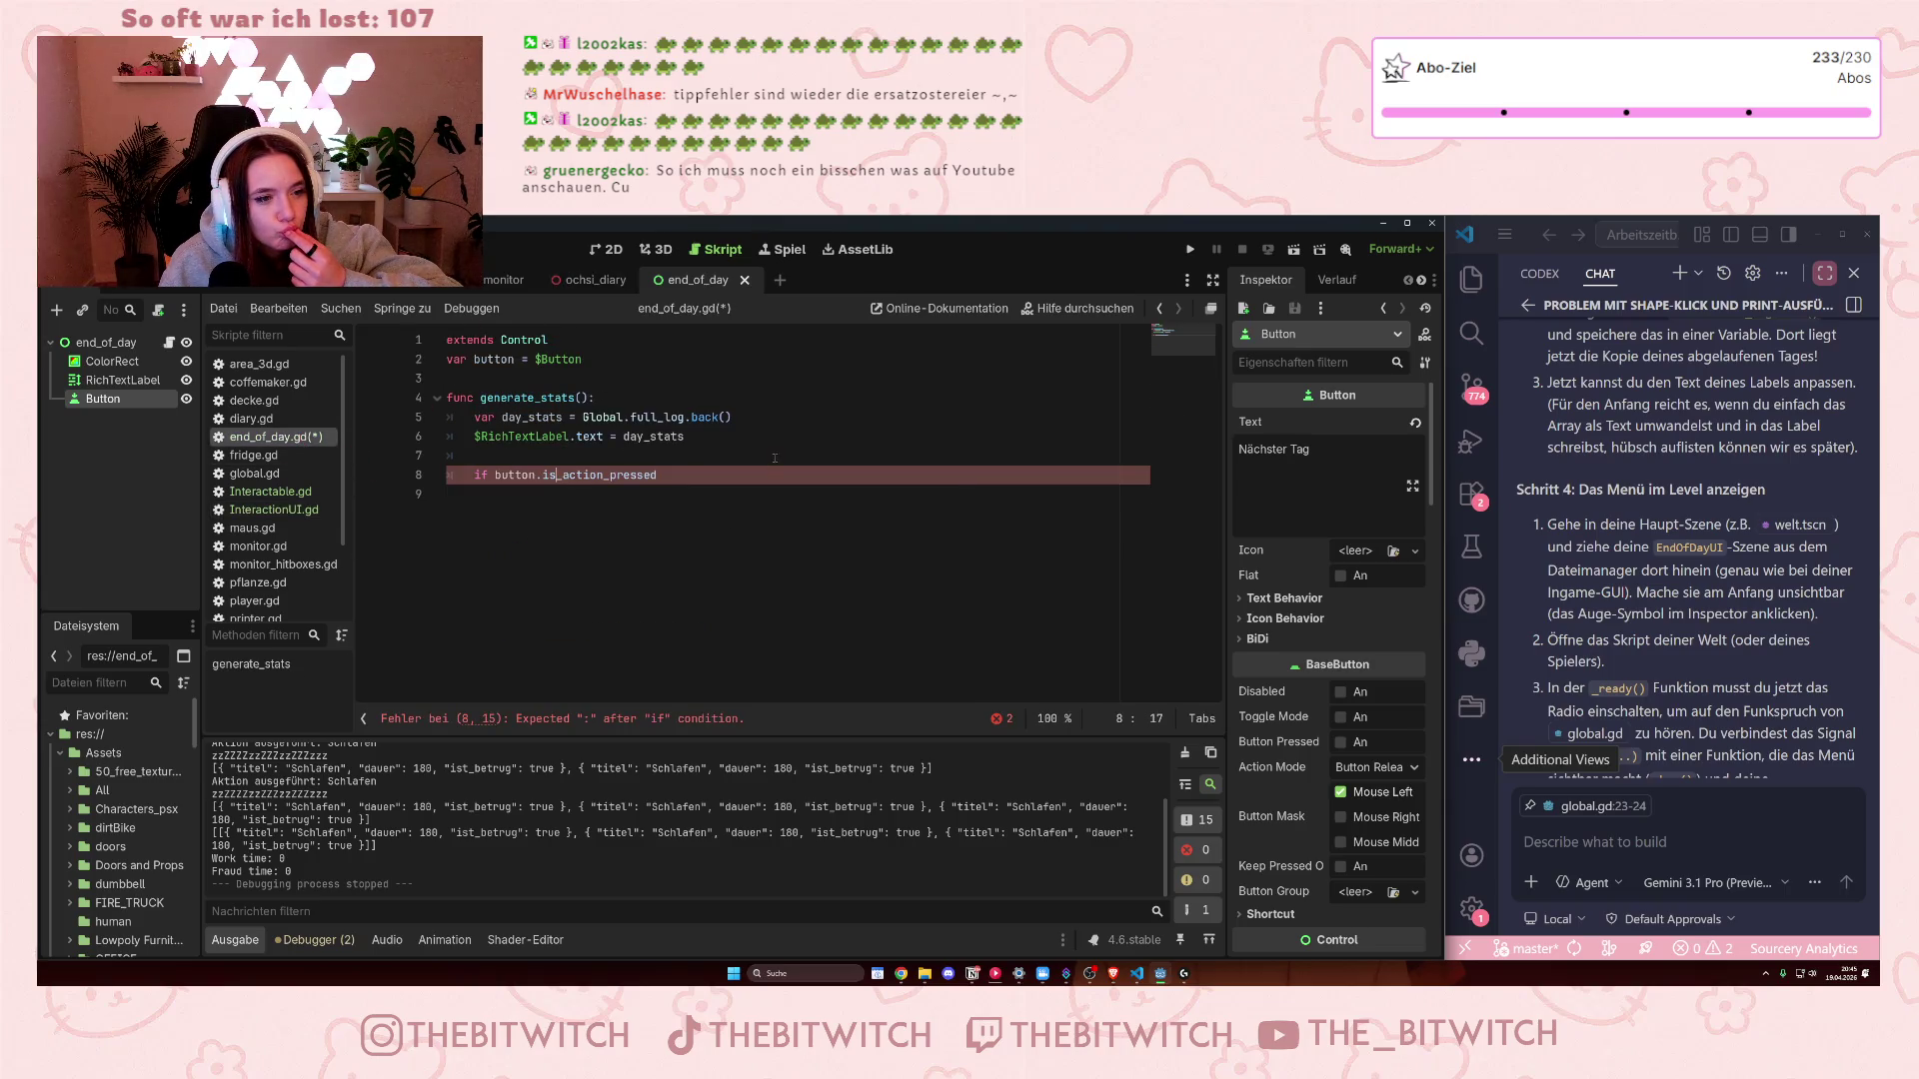
pyautogui.click(700, 475)
pyautogui.write('():')
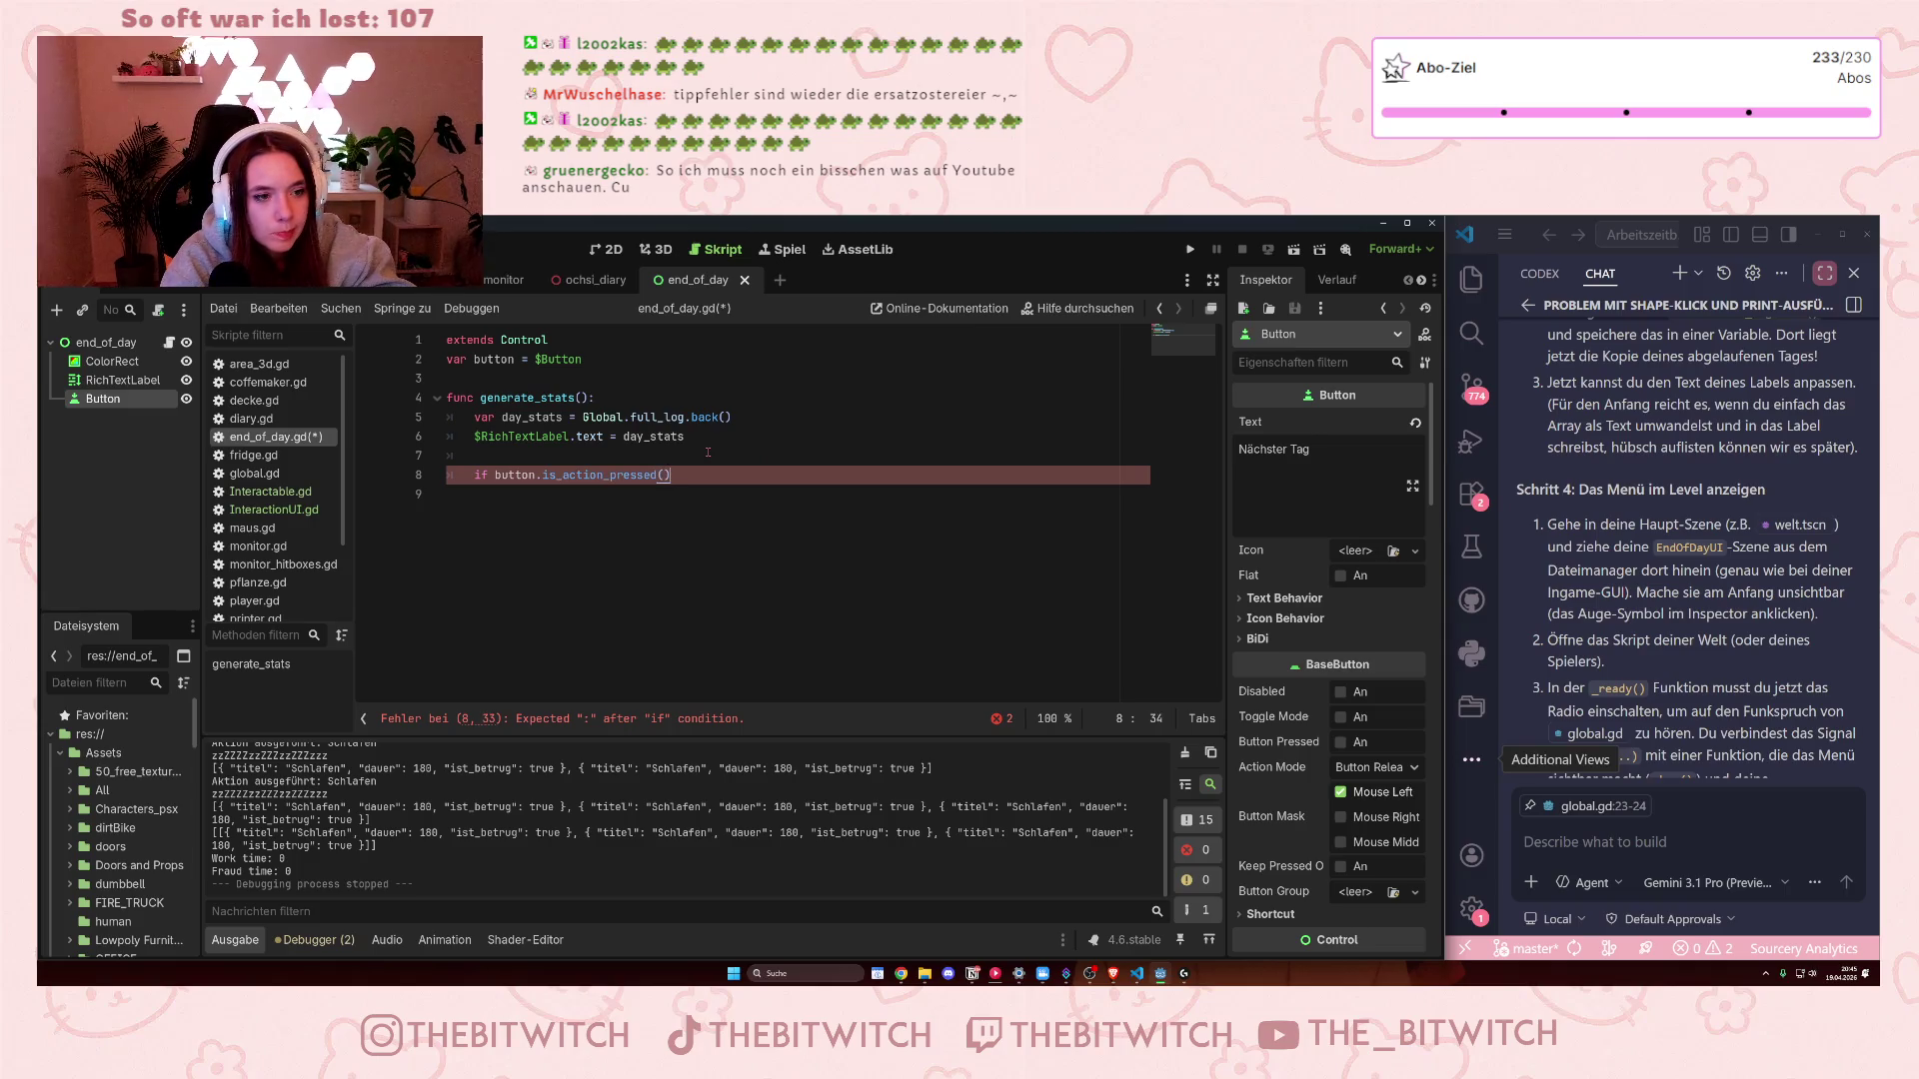
pyautogui.press('Return')
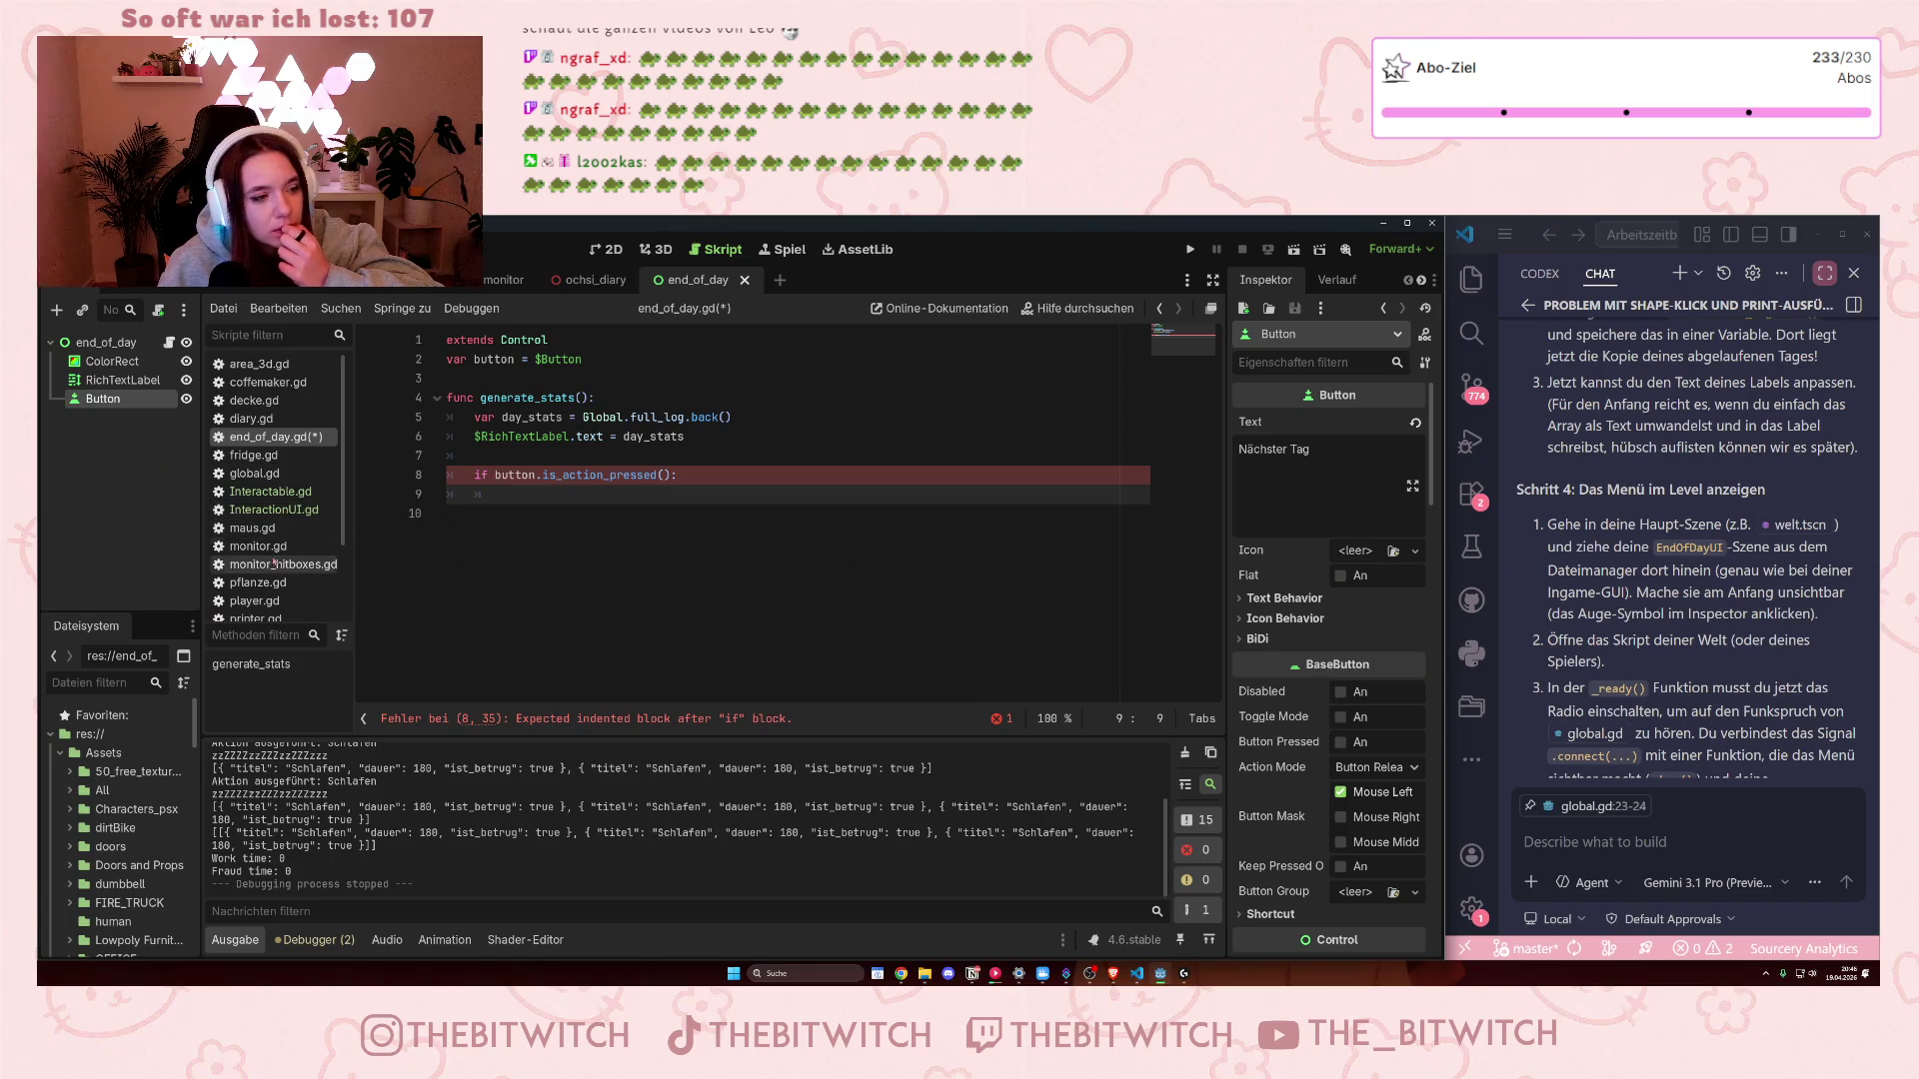
pyautogui.scroll(-2, 282, 529)
pyautogui.click(261, 536)
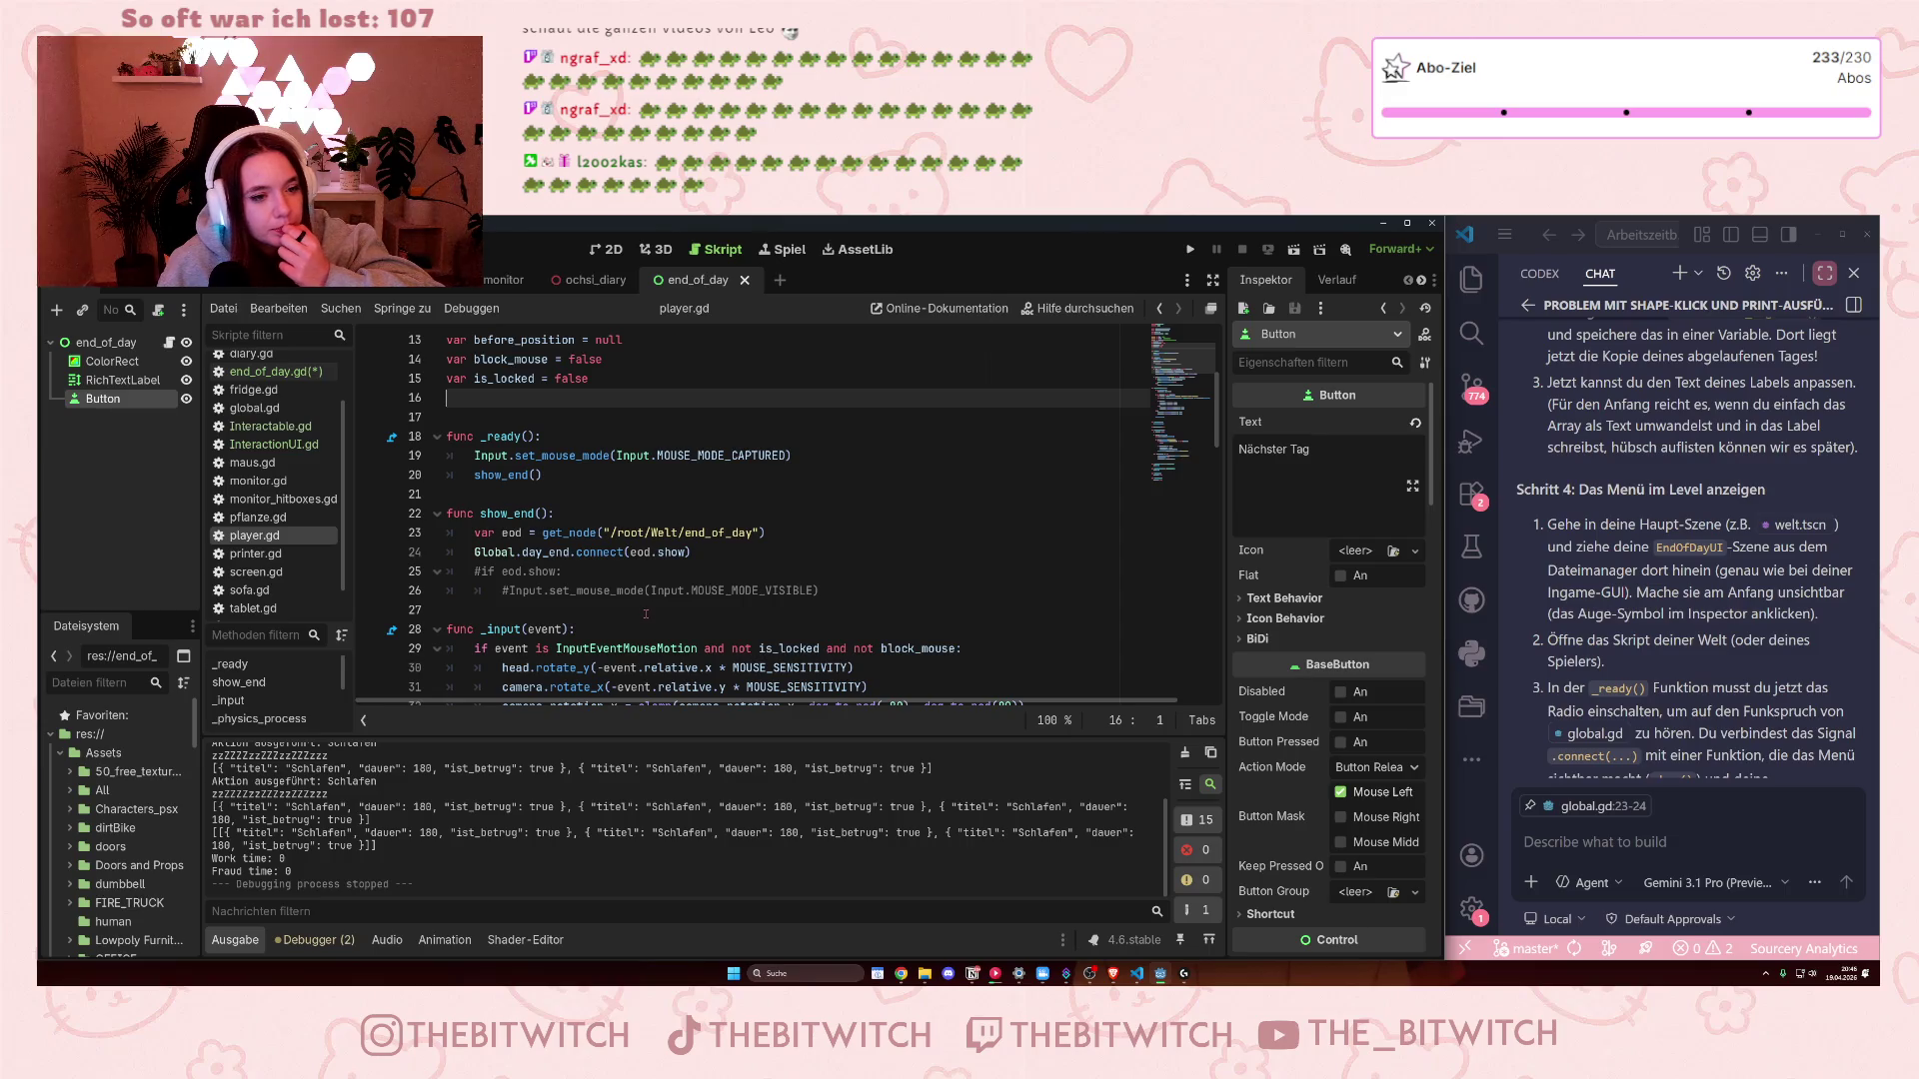
# Copy the eod lookup and day_end connect lines from show_end into end_of_day.gd.
pyautogui.click(612, 533)
pyautogui.moveTo(775, 534); pyautogui.dragTo(474, 532)
pyautogui.click(706, 556)
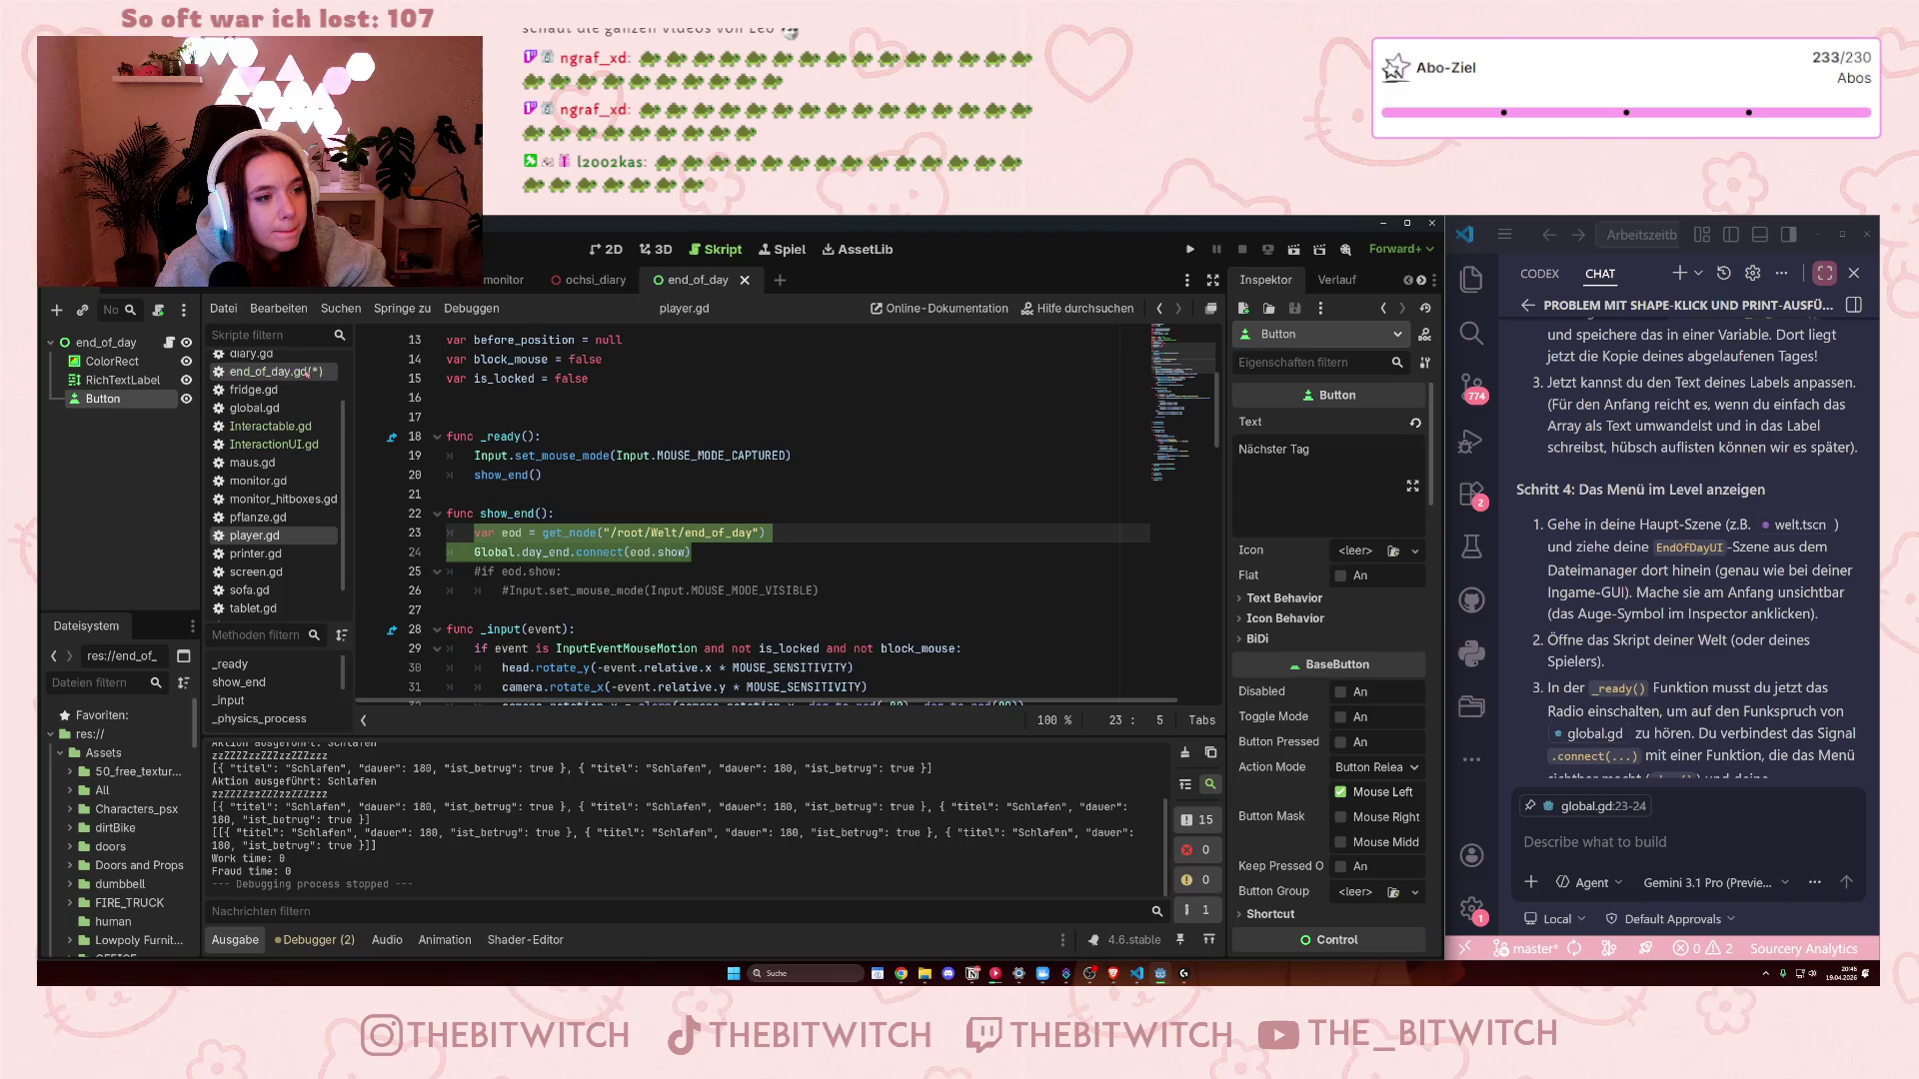
pyautogui.click(272, 371)
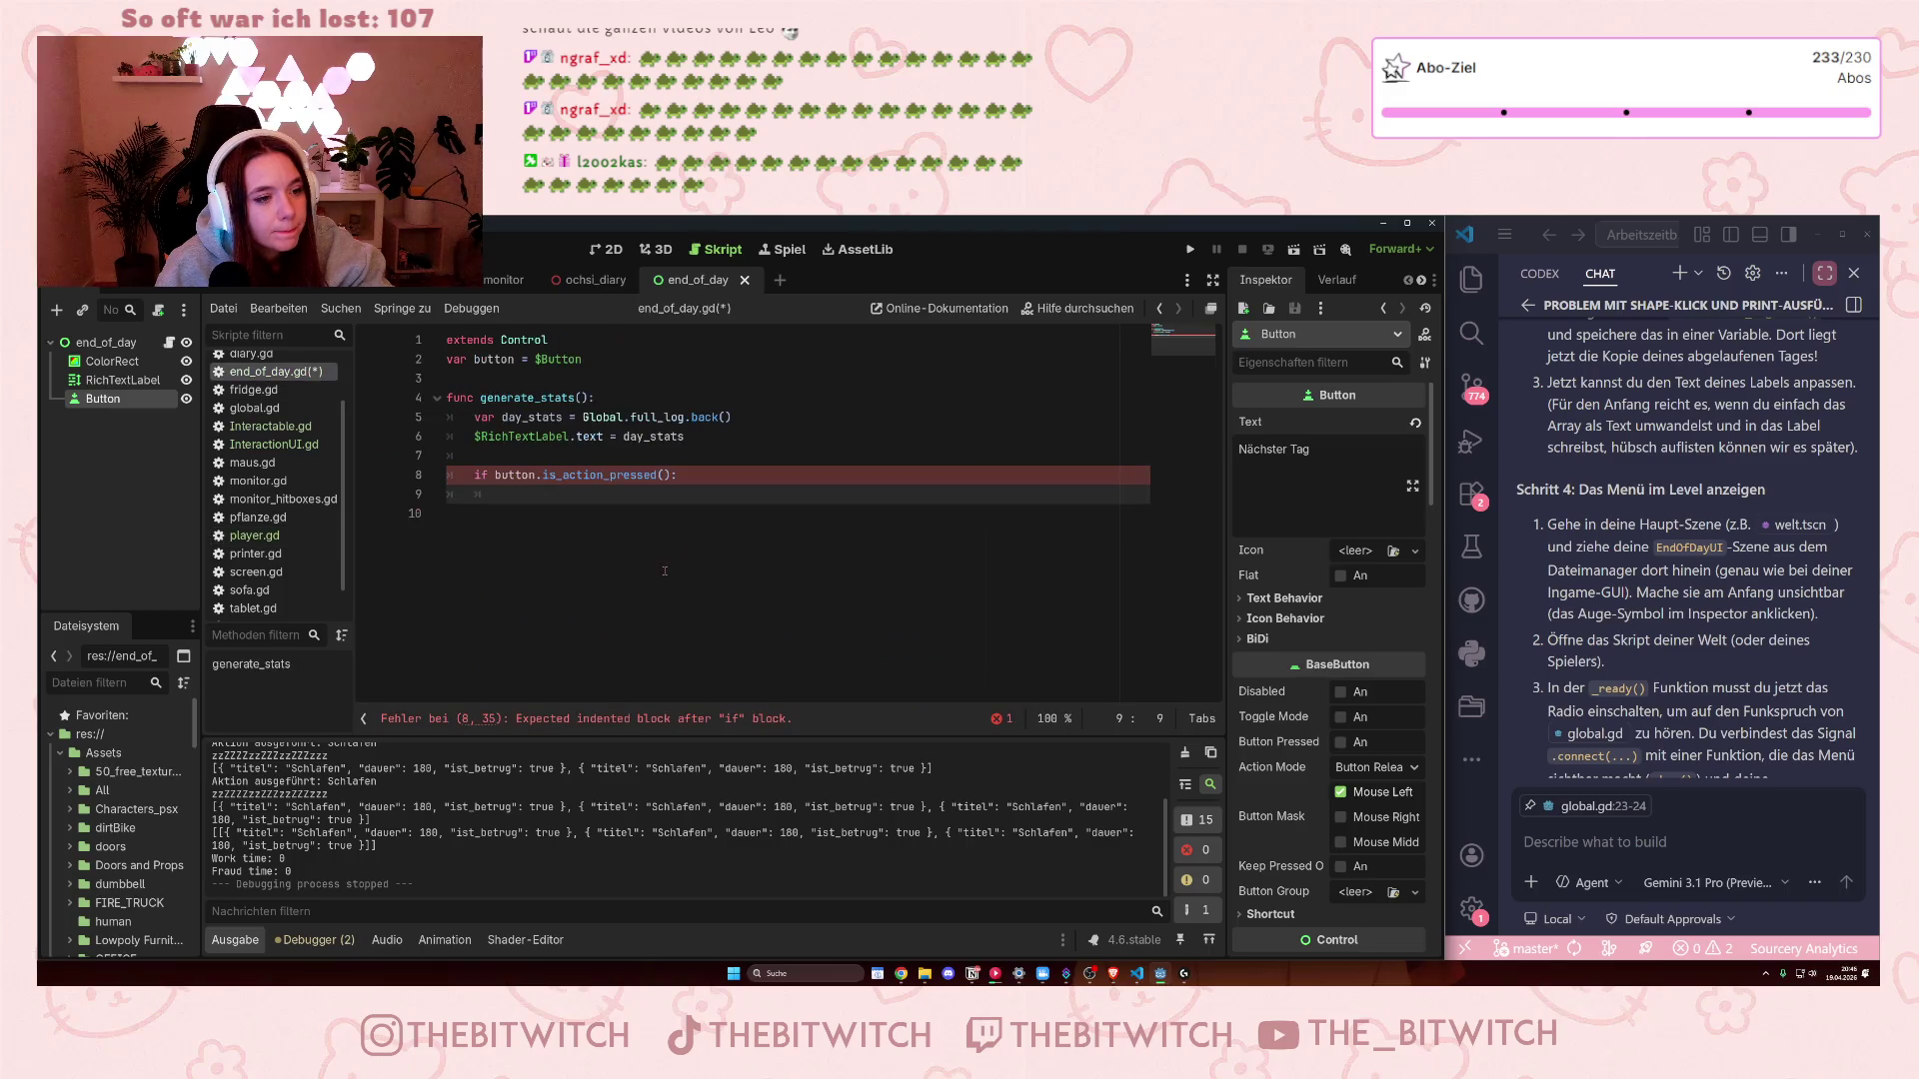
pyautogui.click(643, 383)
pyautogui.write('var eod = get_node("/root/Welt/end_of_day") \tGlobal.day_end.connect(eod.show)')
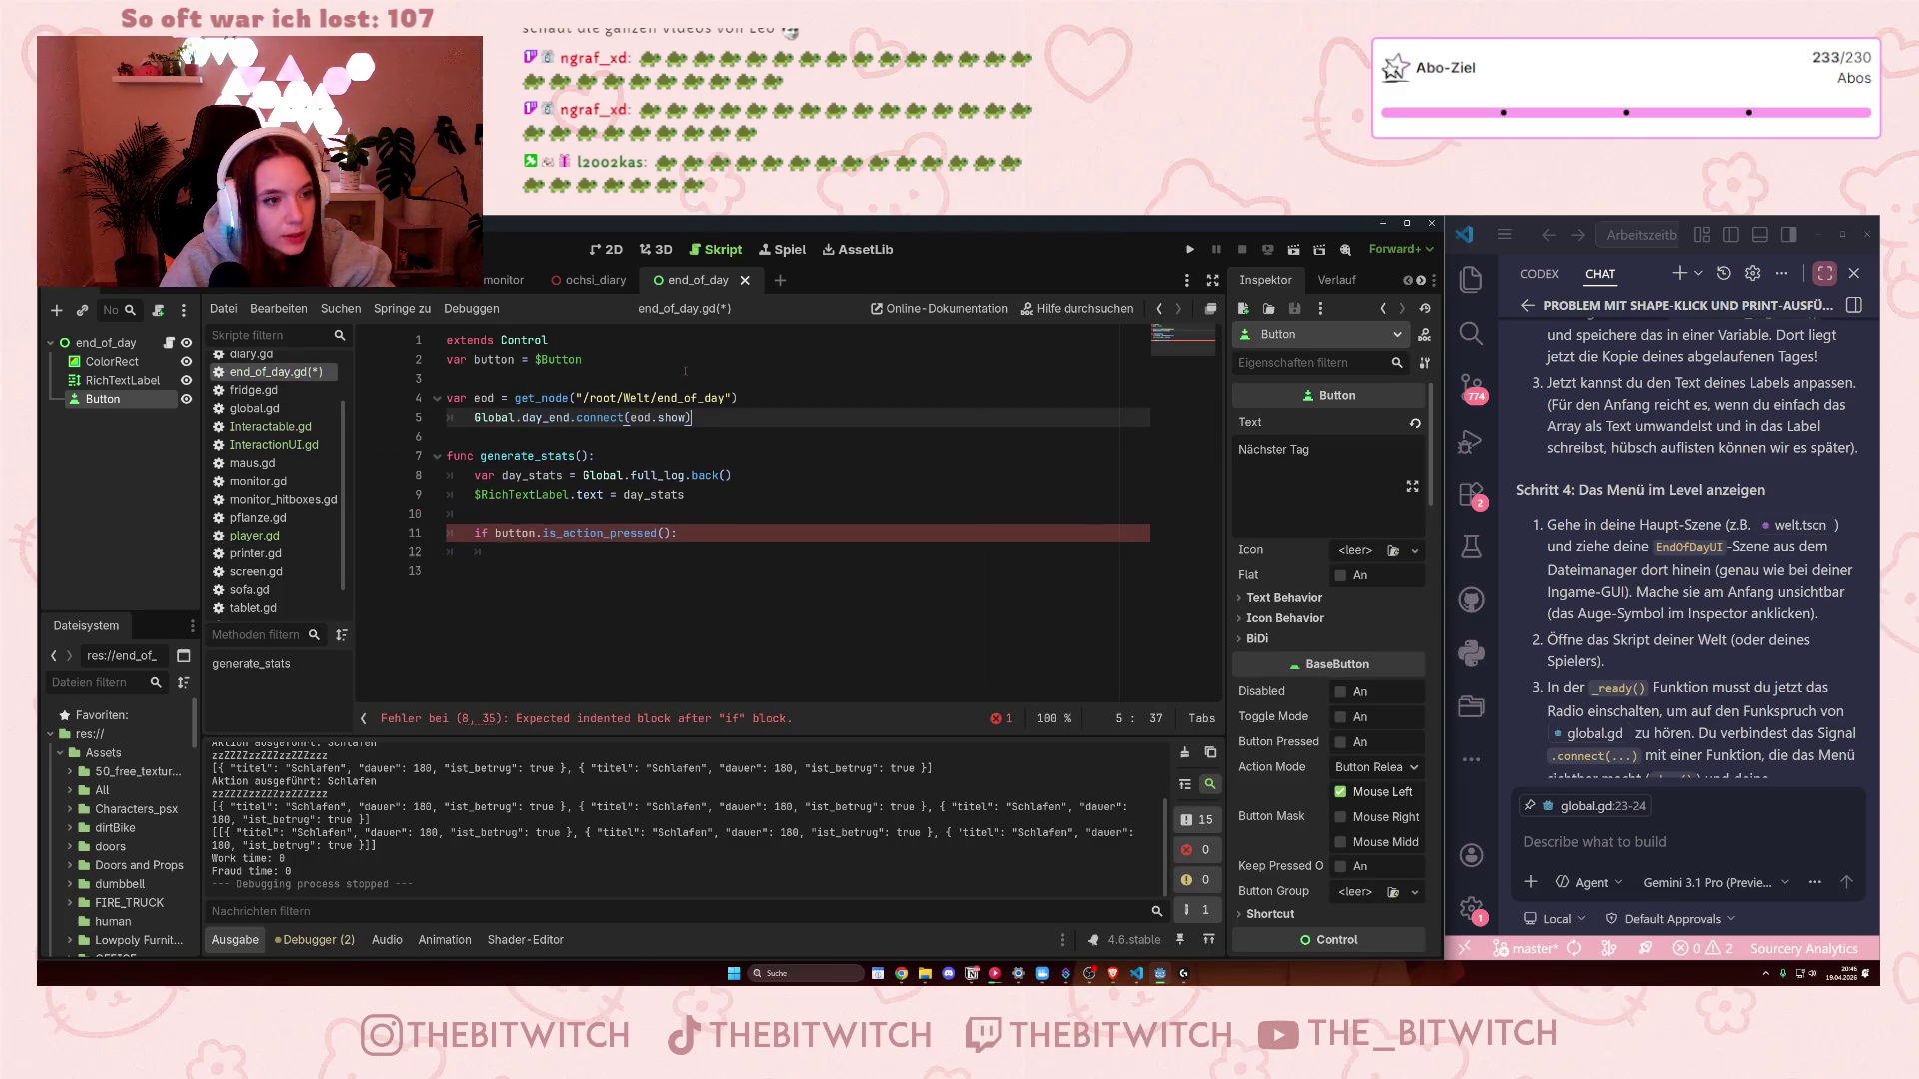
# Move the two eod lines from the script top into generate_stats.
pyautogui.moveTo(690, 417); pyautogui.dragTo(446, 398)
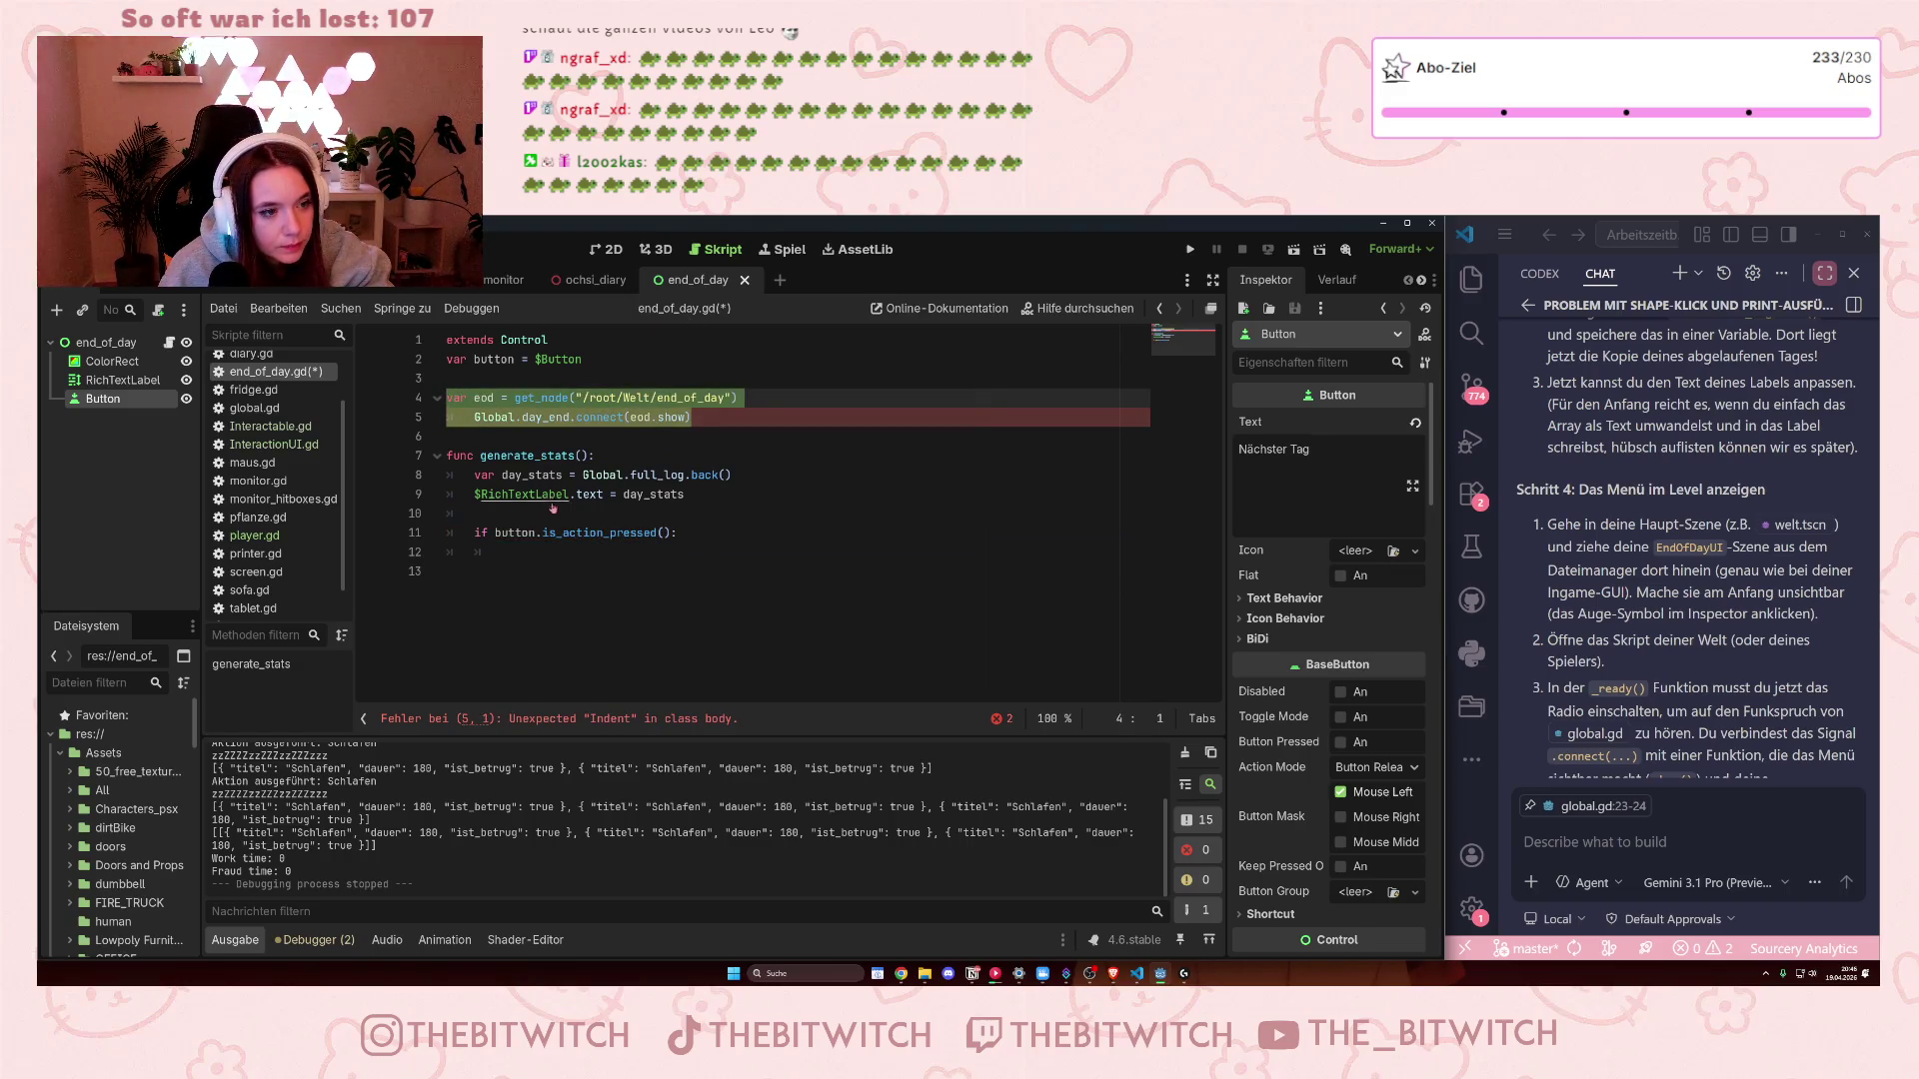
pyautogui.hotkey('ctrl', 'x')
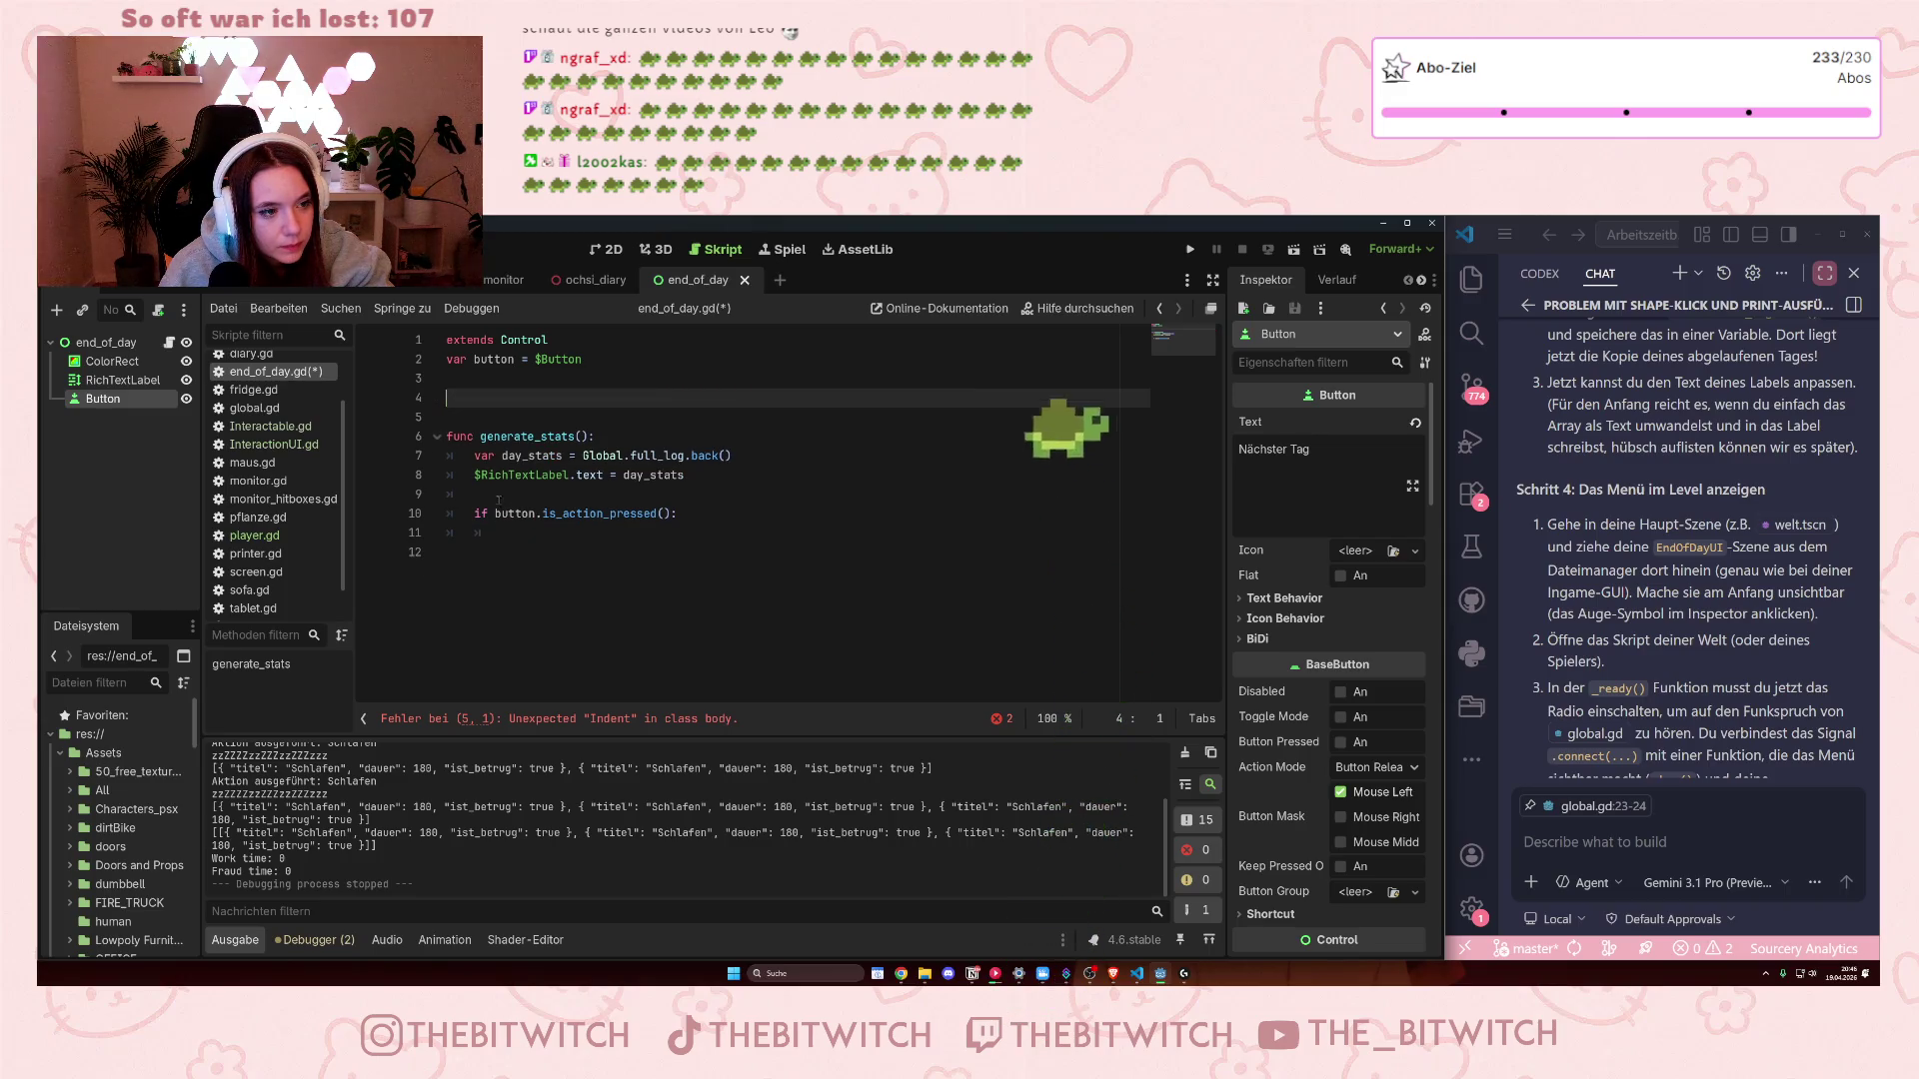
pyautogui.click(520, 494)
pyautogui.hotkey('ctrl', 'v')
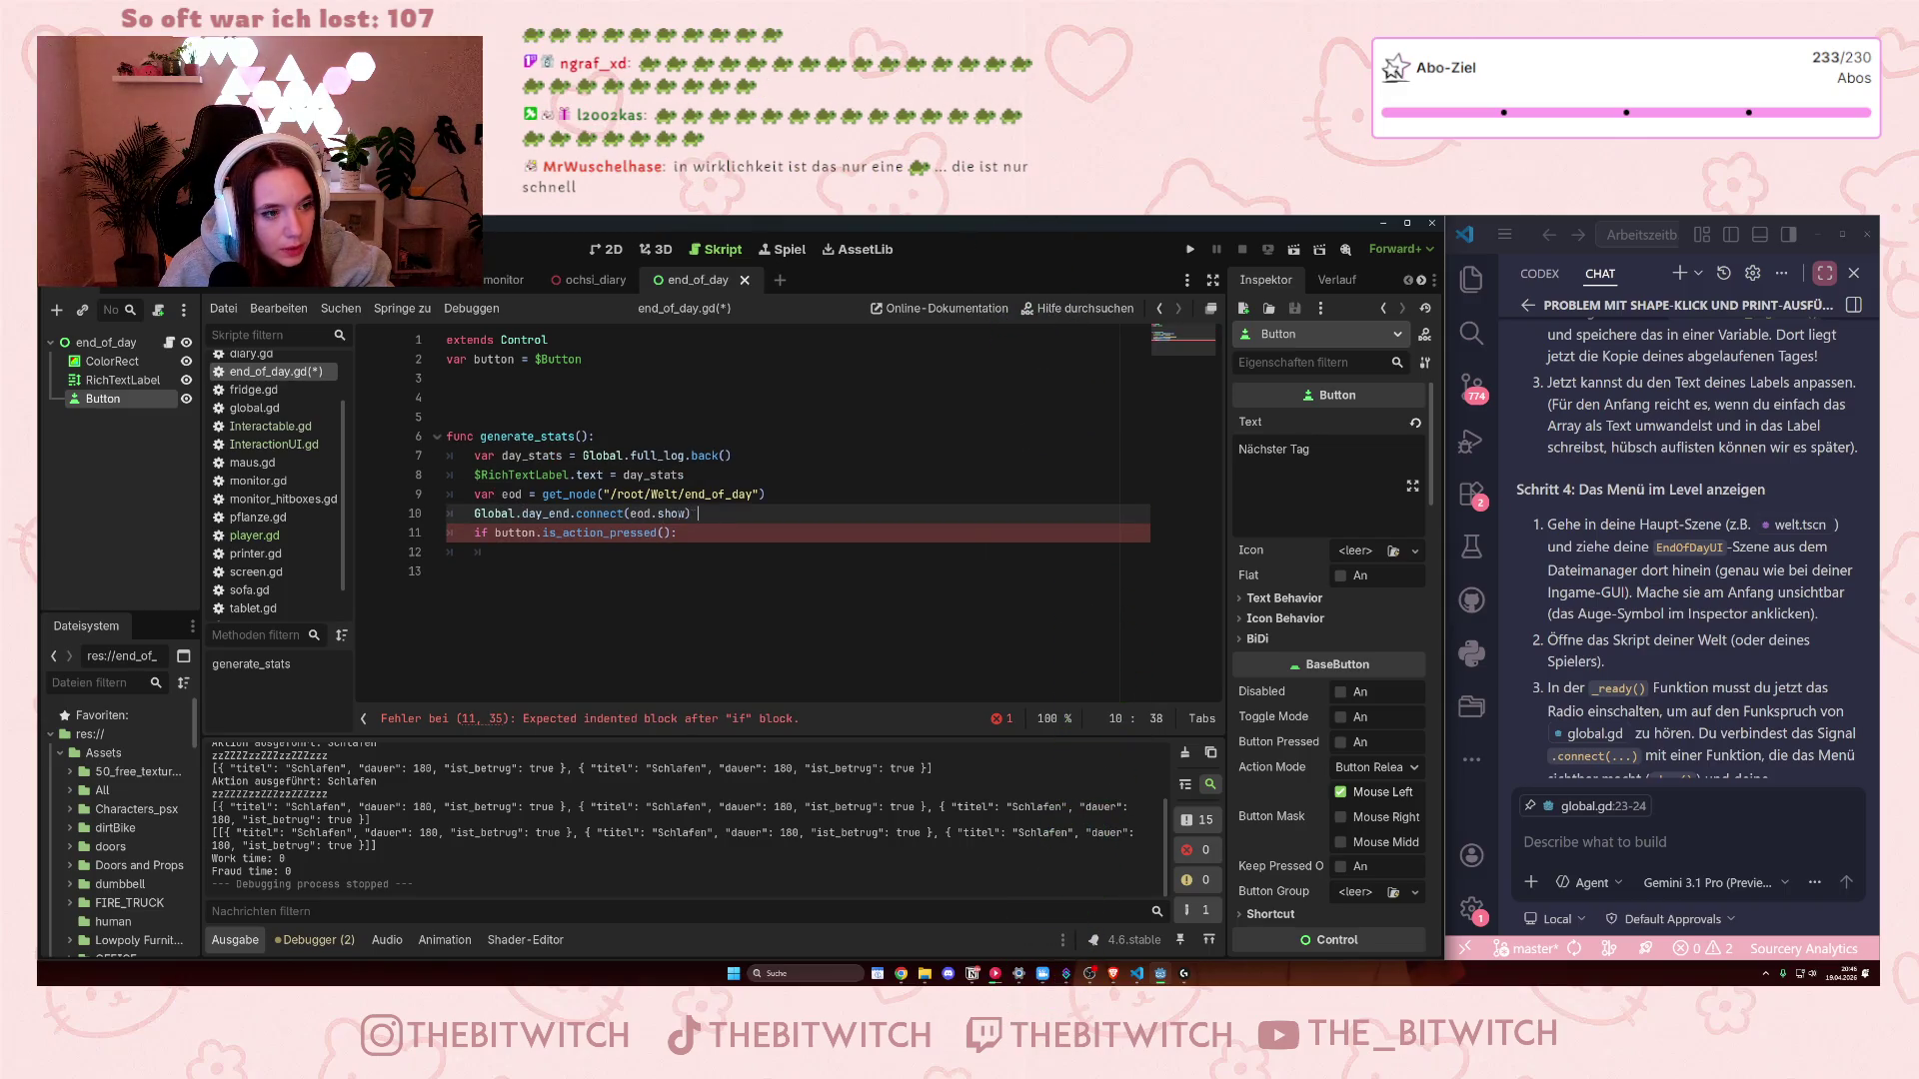
pyautogui.press('Return')
# Move the day_end connect call under the if and change eod.show to eod.hide.
pyautogui.moveTo(729, 513); pyautogui.dragTo(475, 514)
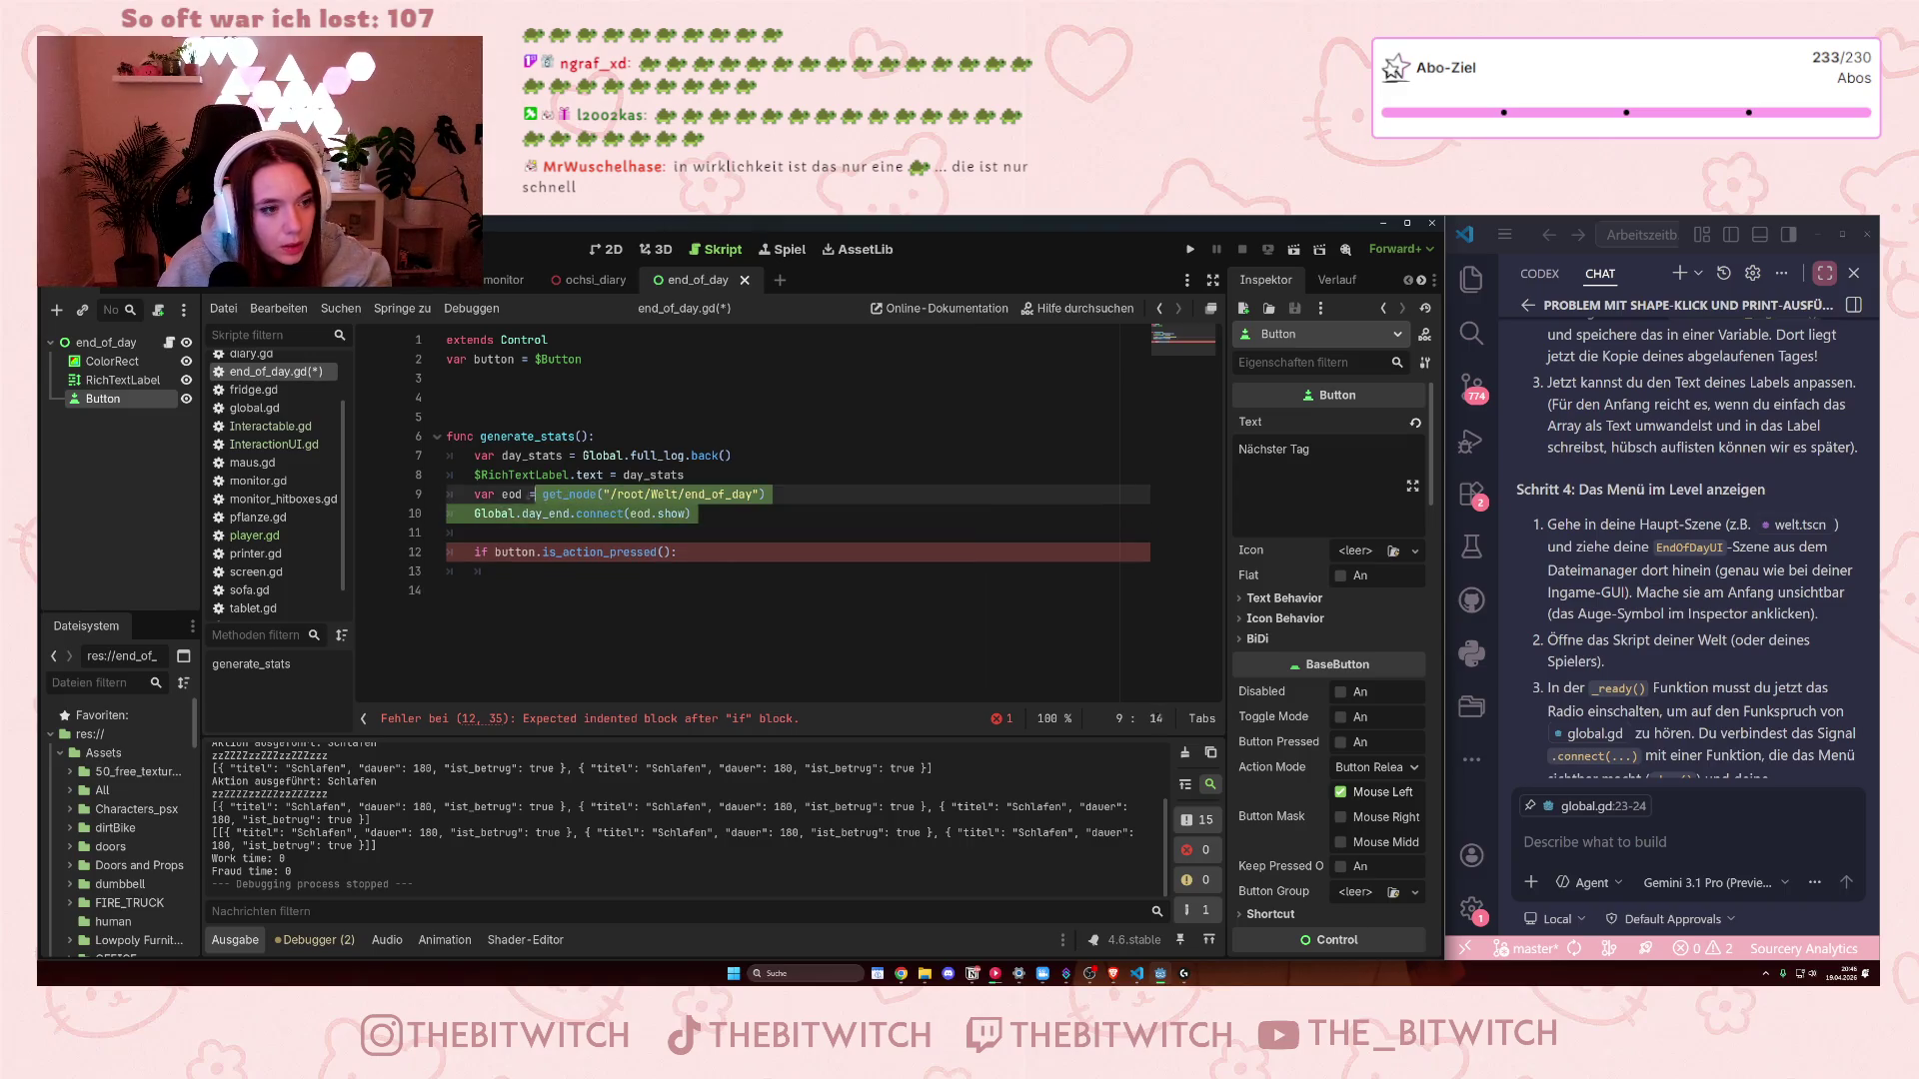
pyautogui.hotkey('ctrl', 'x')
pyautogui.click(530, 571)
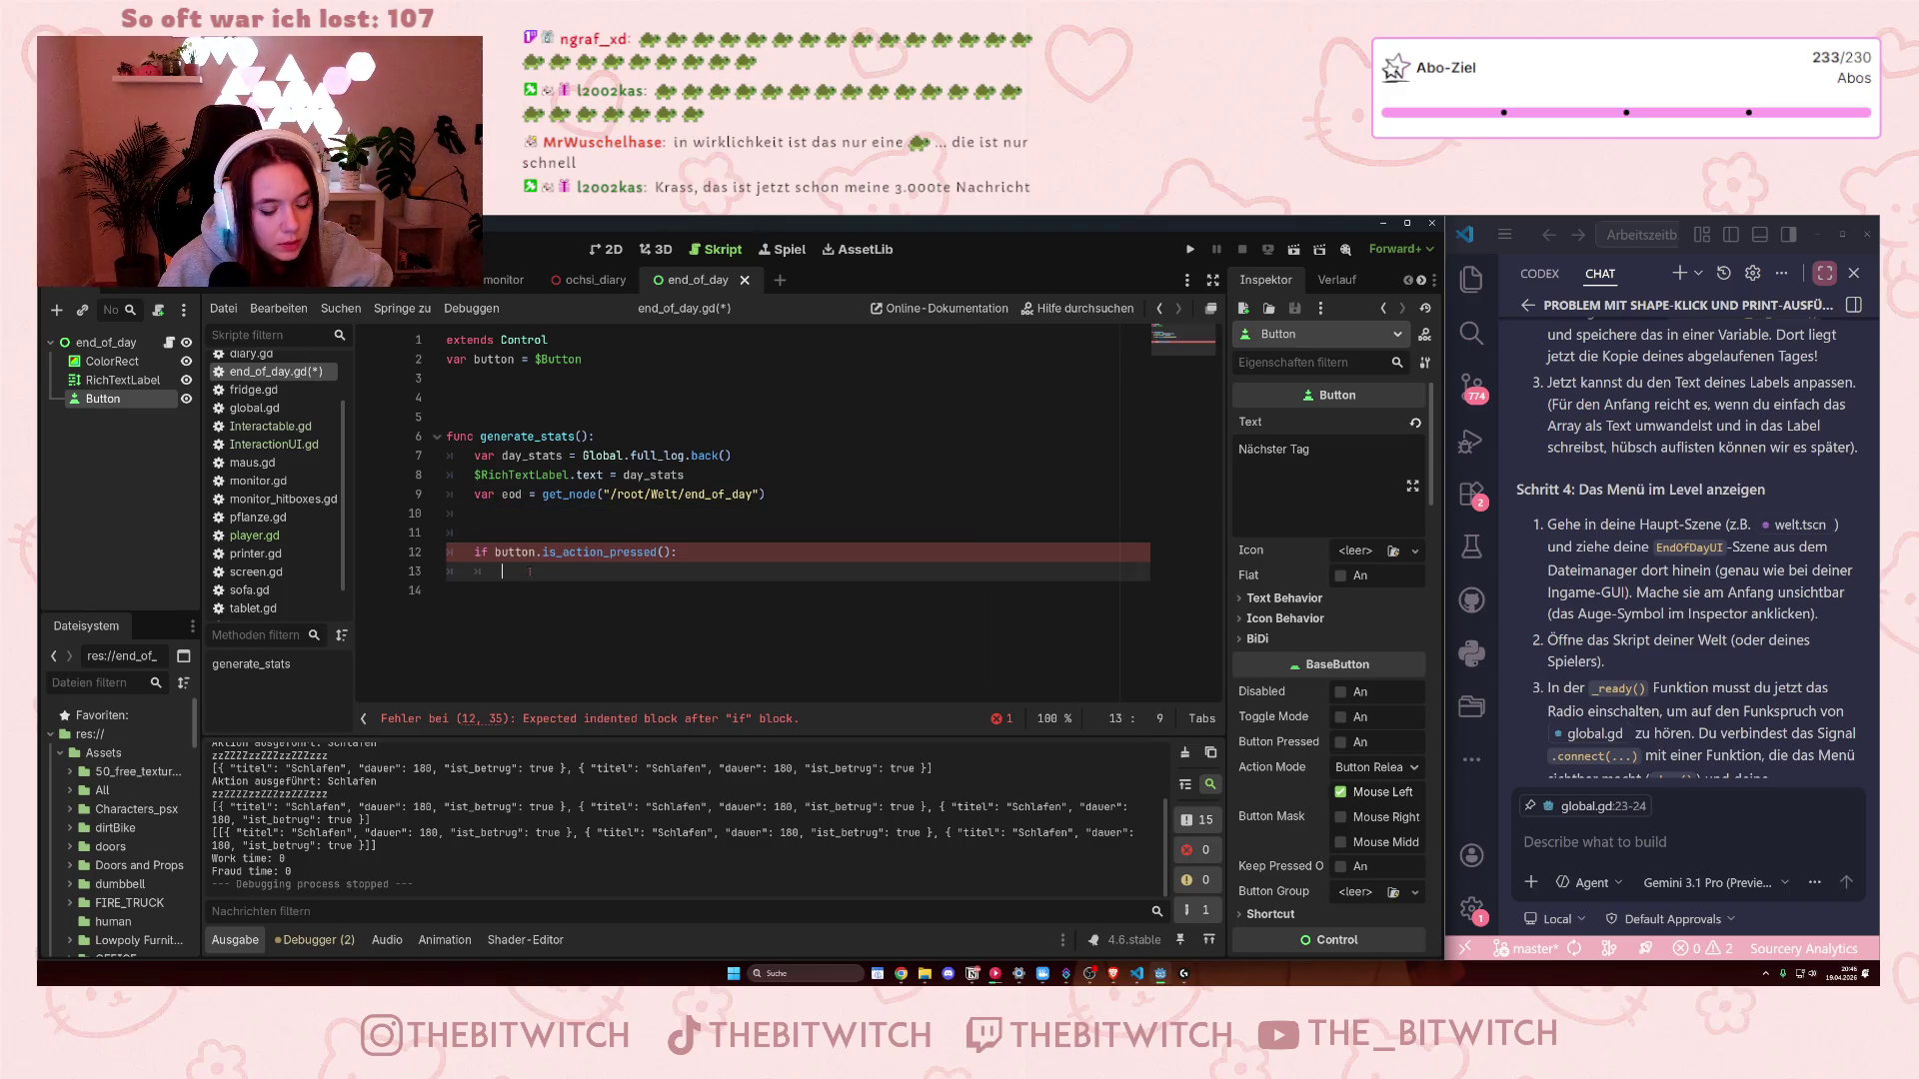
pyautogui.hotkey('ctrl', 'v')
pyautogui.click(732, 538)
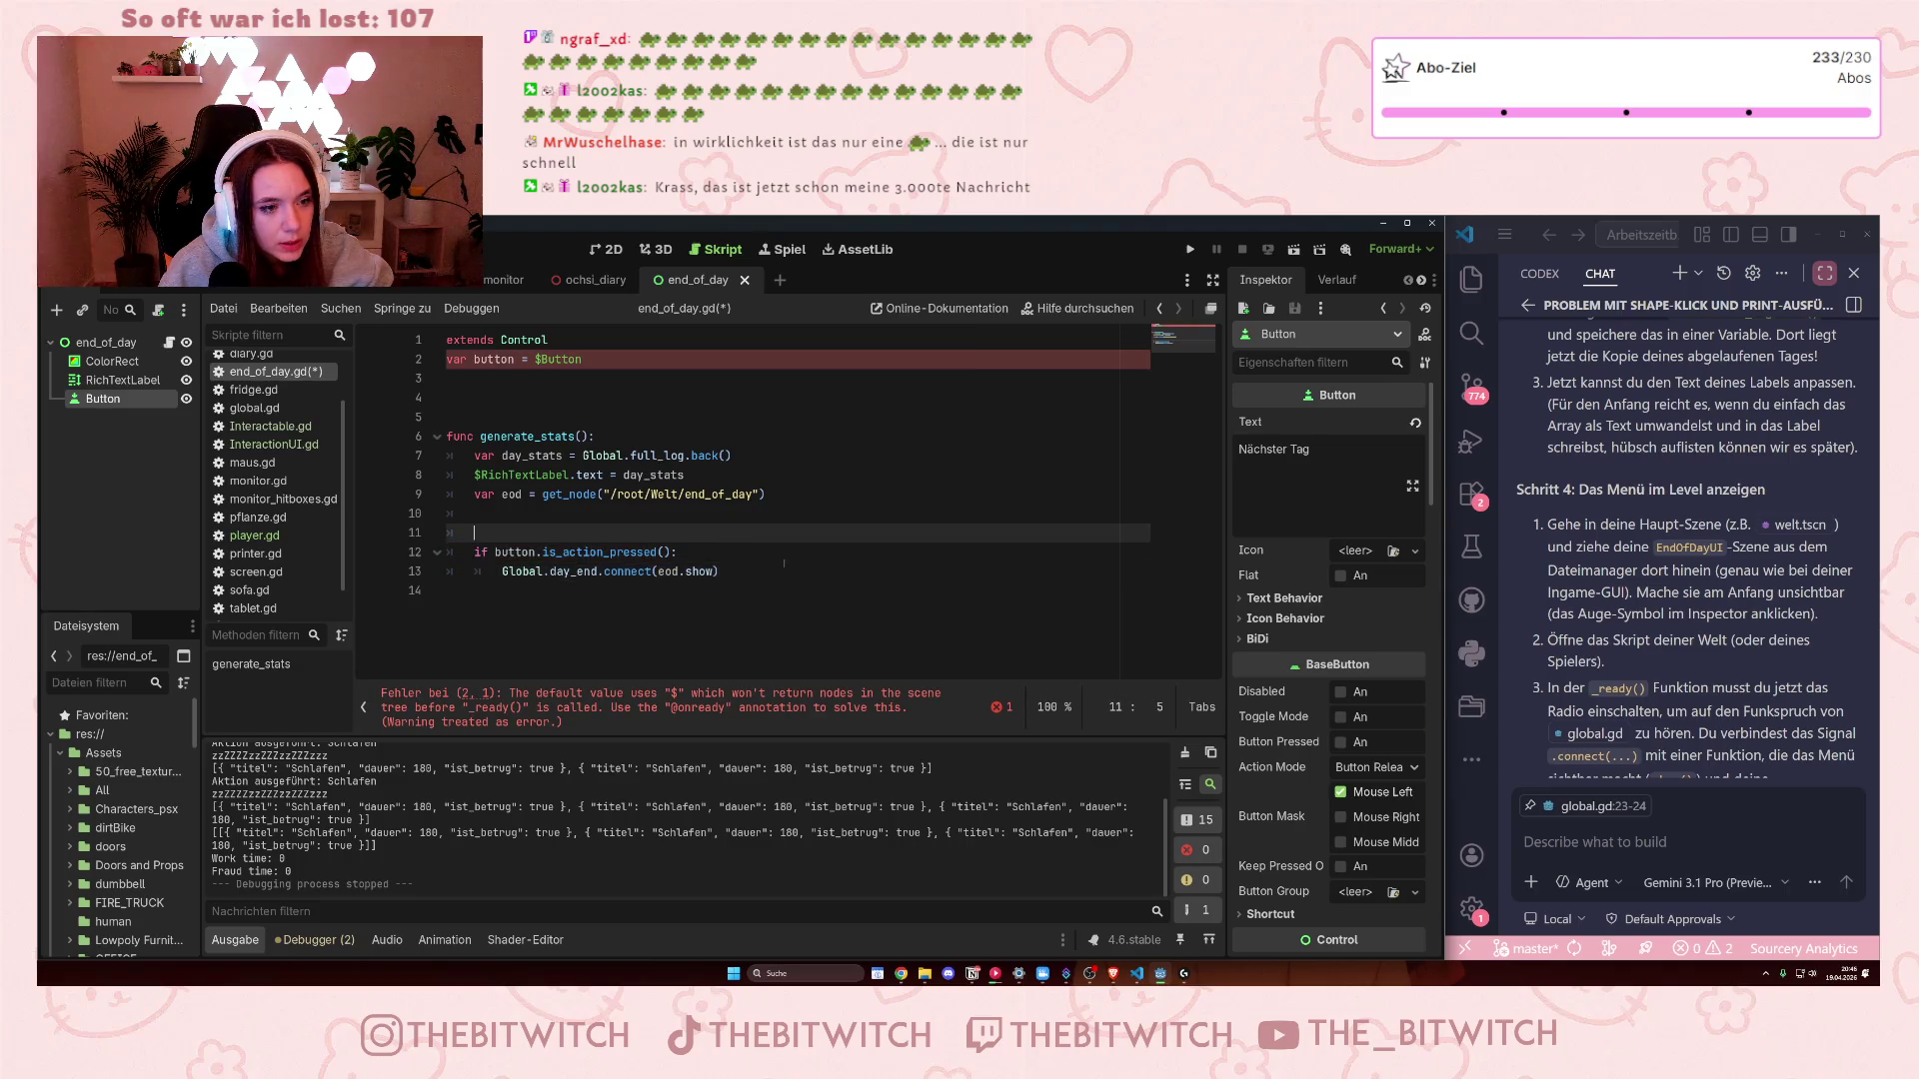
pyautogui.click(699, 572)
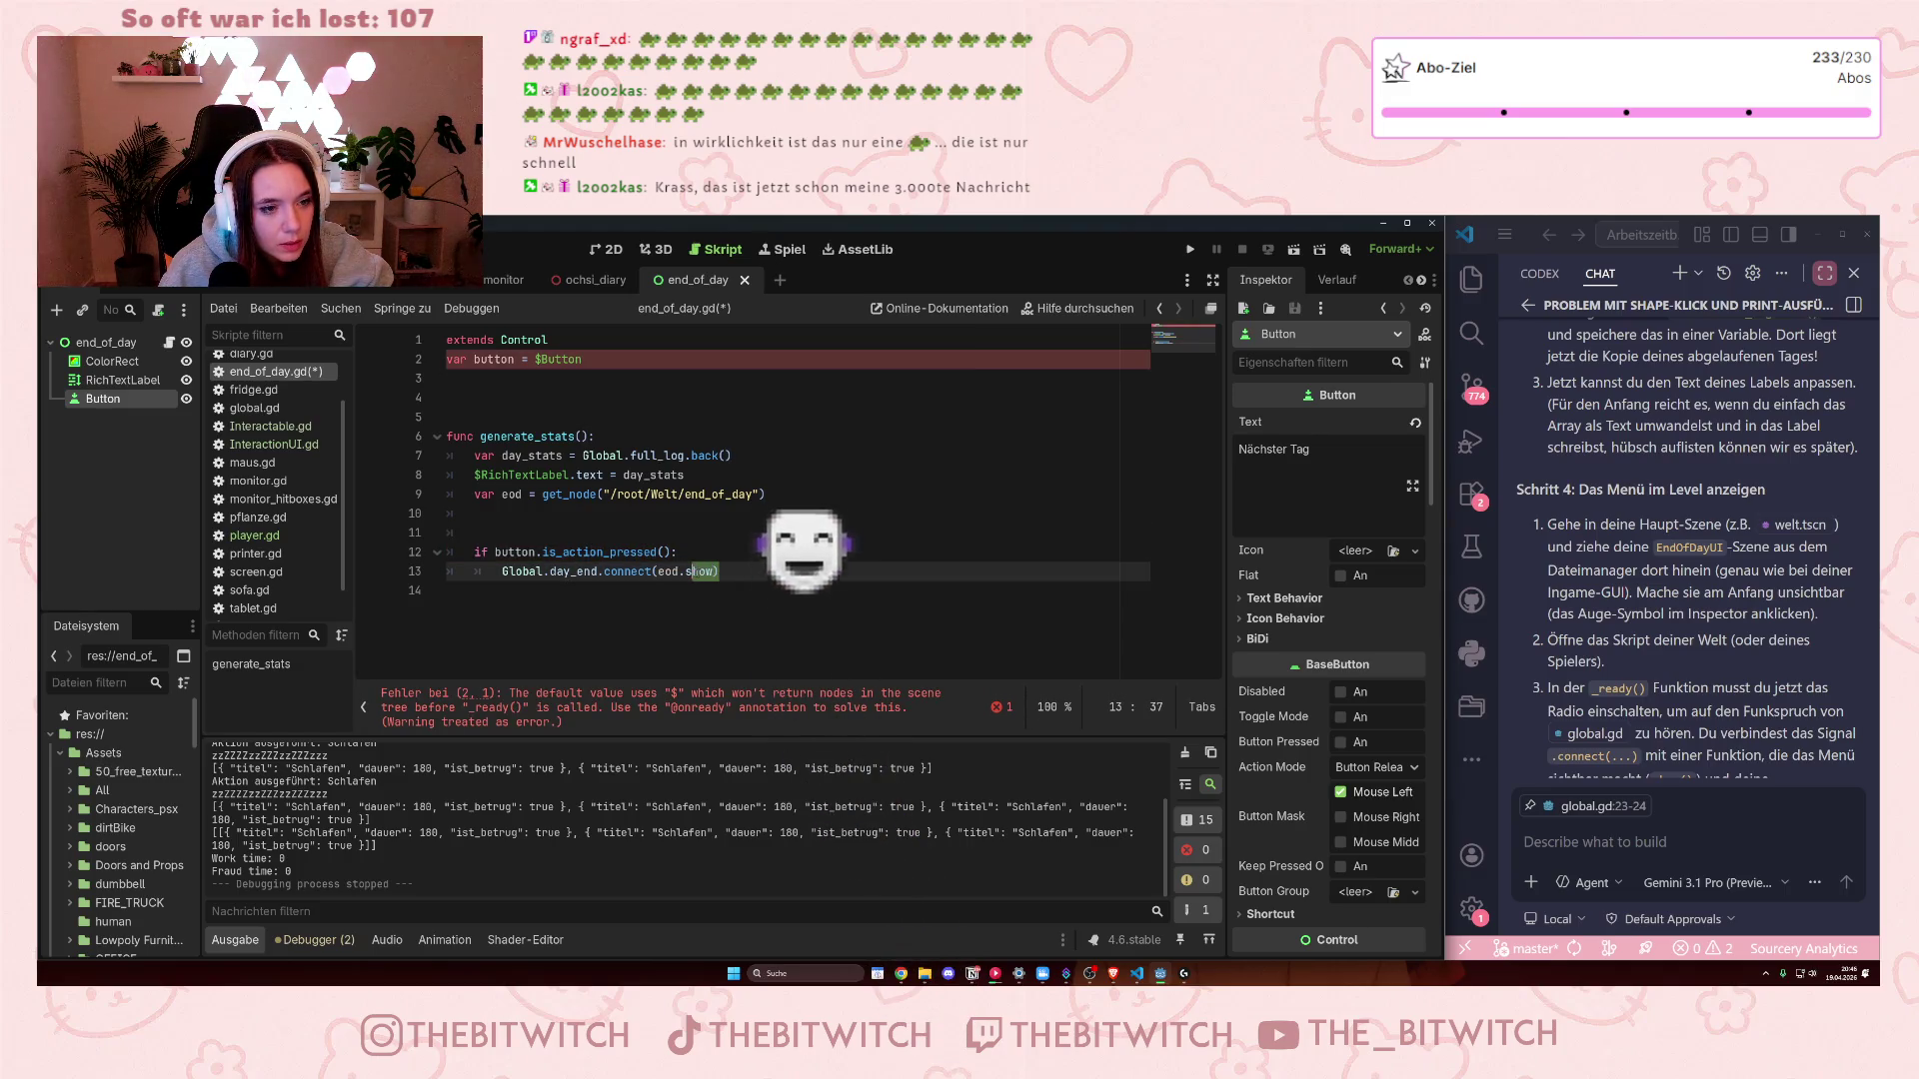
pyautogui.doubleClick(700, 572)
pyautogui.write('hide')
pyautogui.click(566, 407)
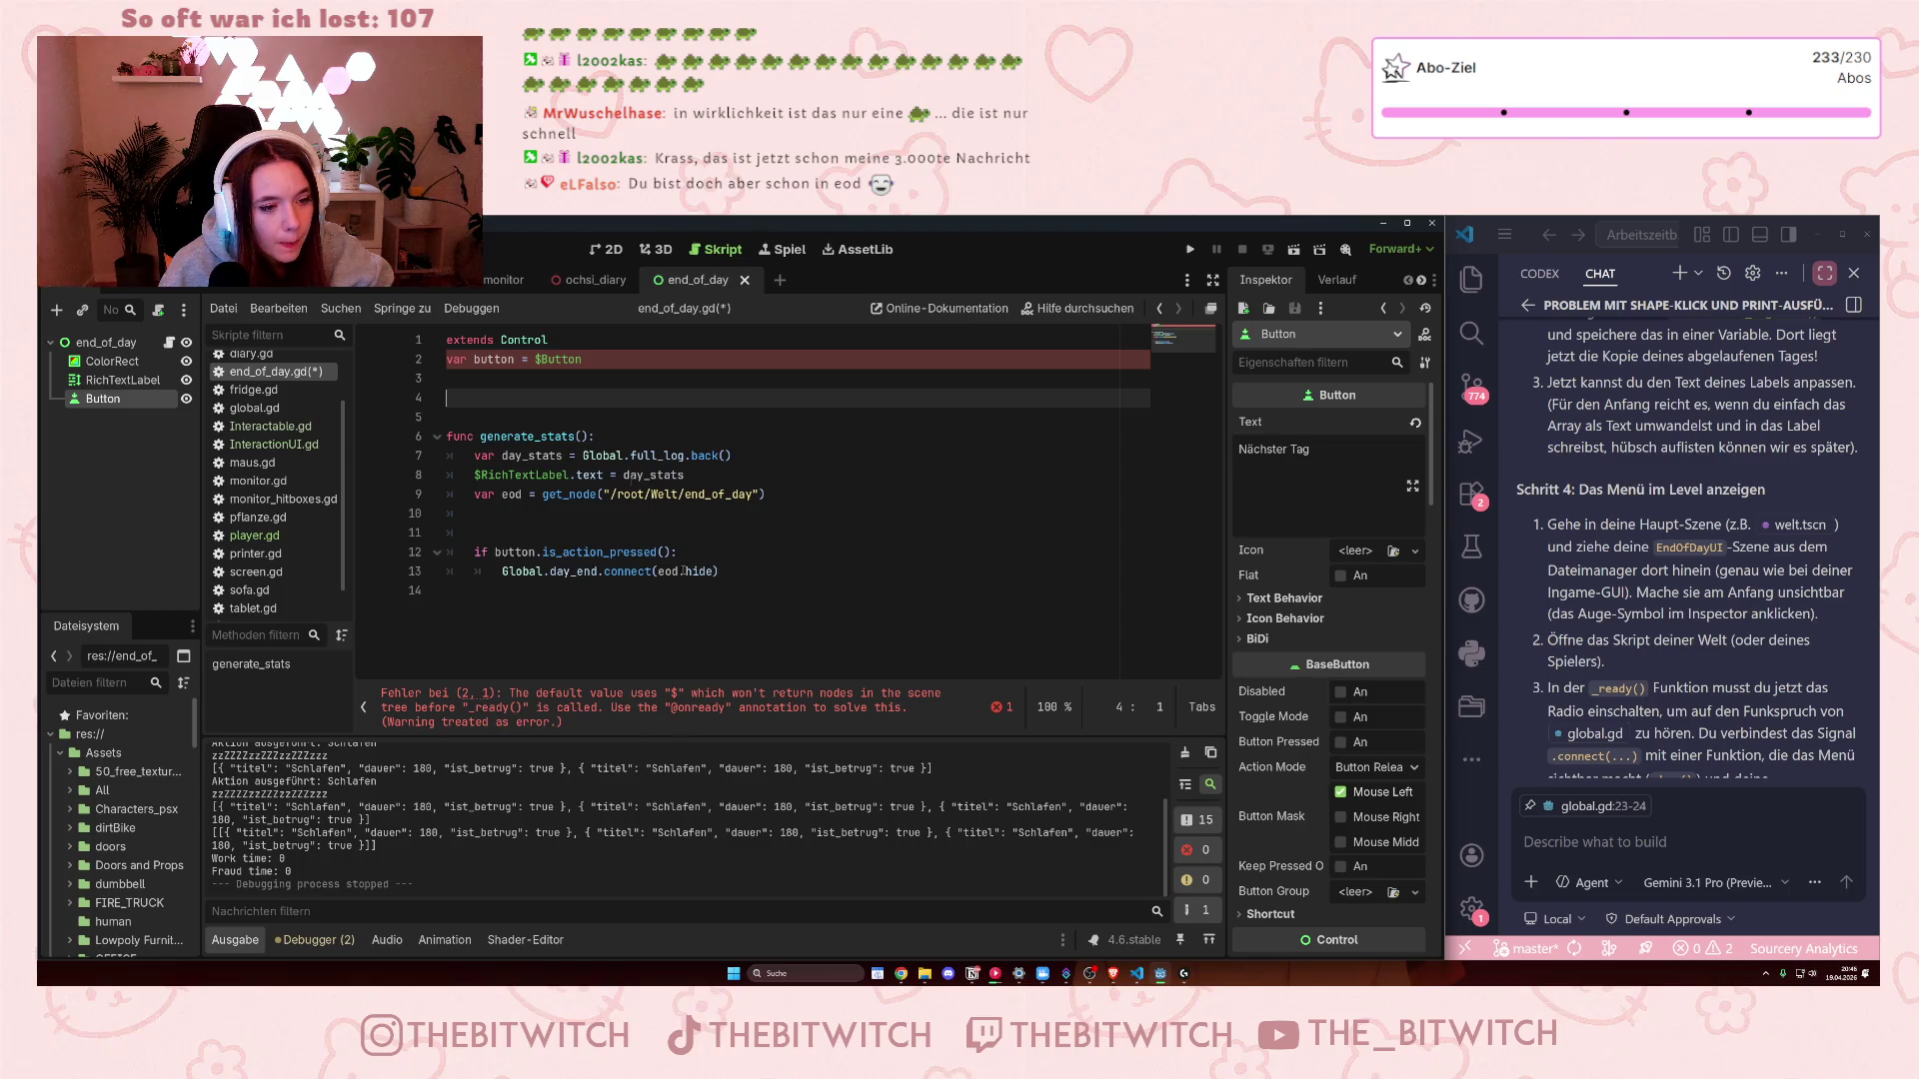
pyautogui.click(446, 360)
pyautogui.write('@onre')
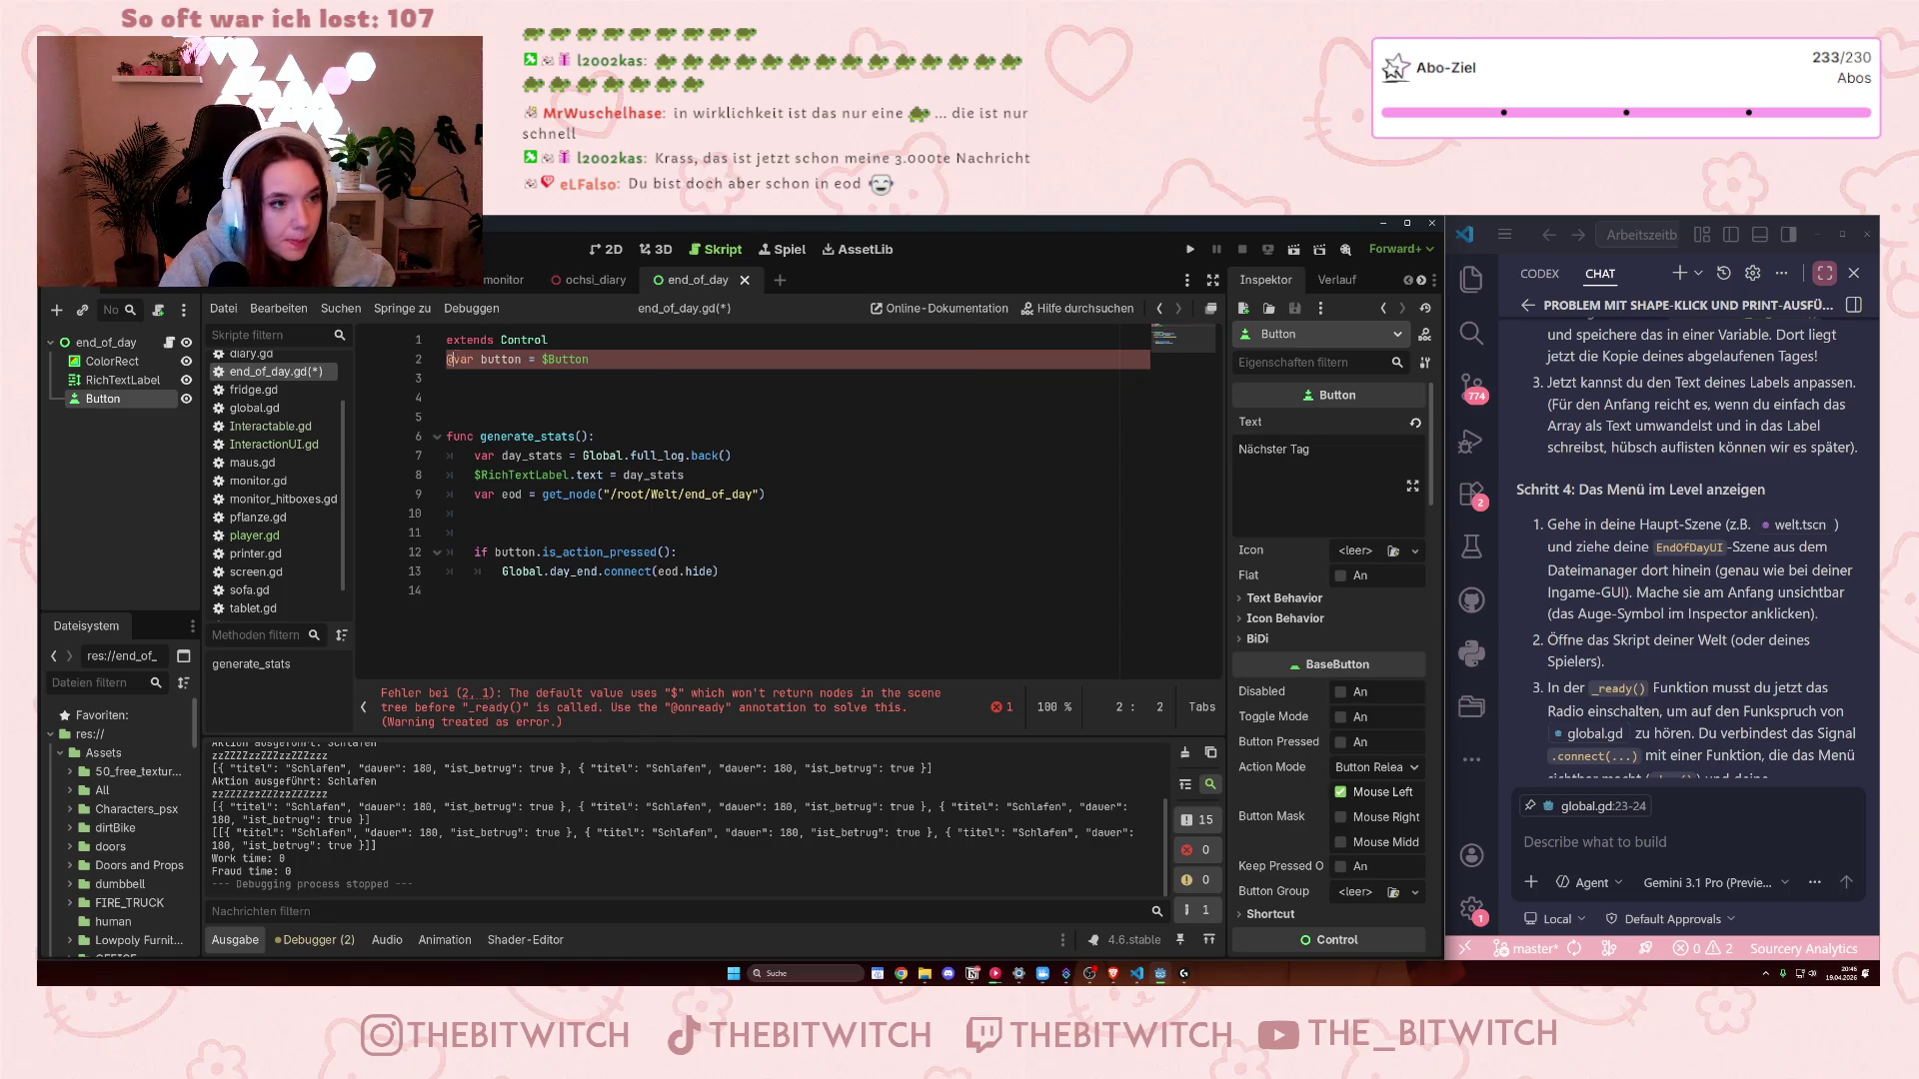
pyautogui.write('ady')
pyautogui.click(883, 538)
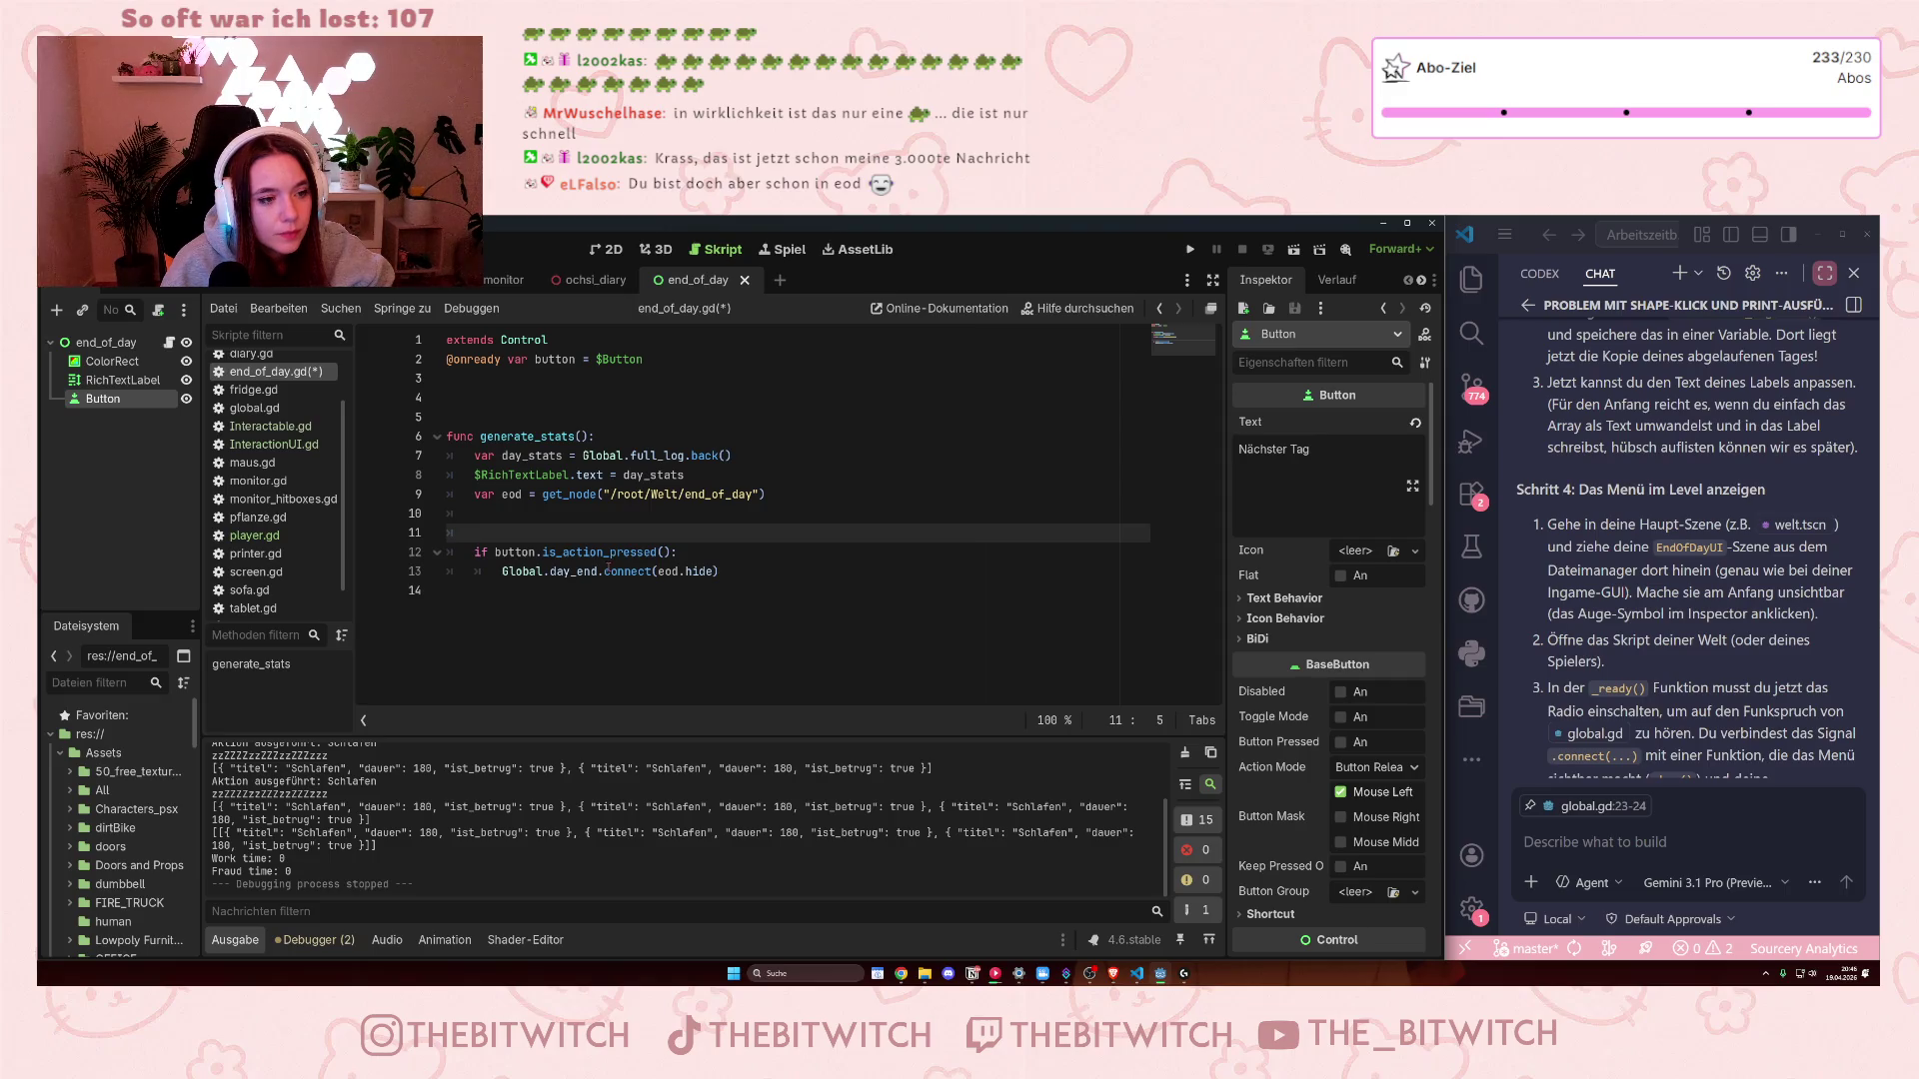
pyautogui.click(744, 572)
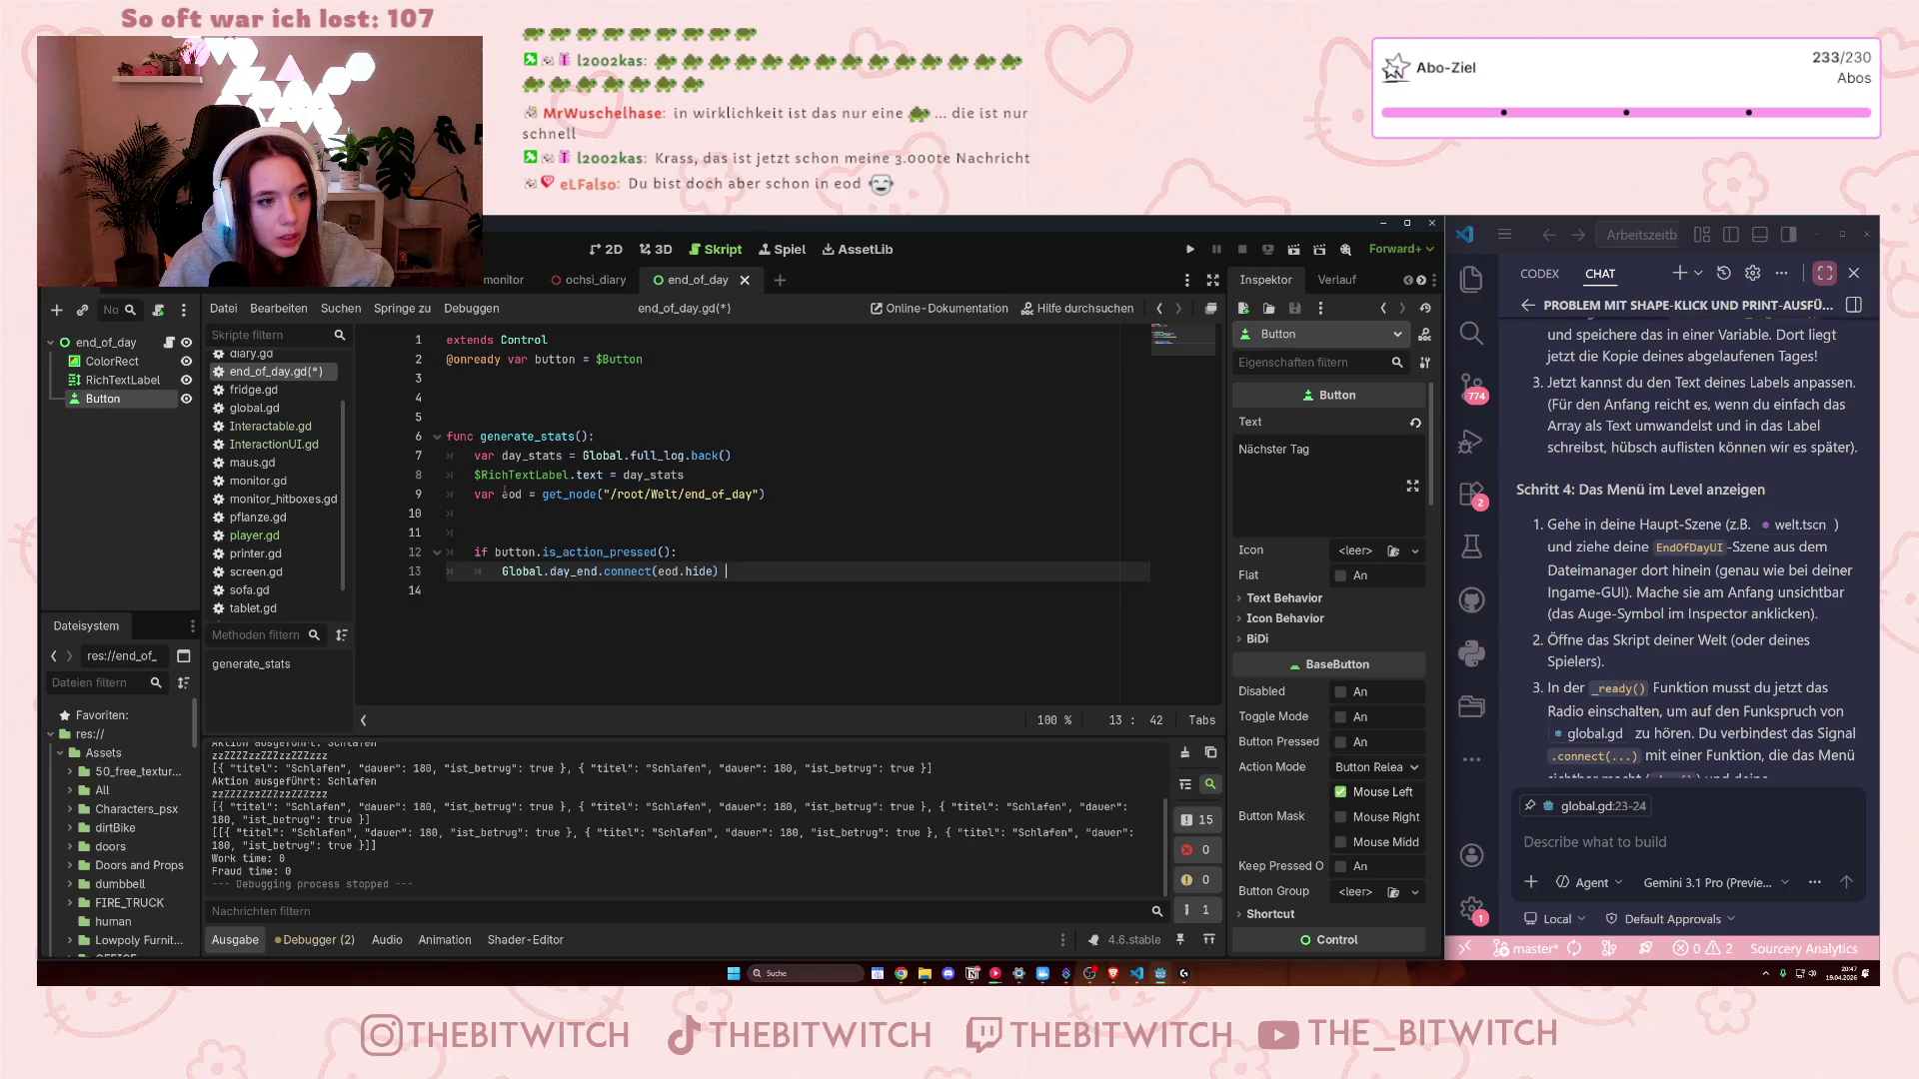
# Copy the Input.set_mouse_mode line from global.gd.
pyautogui.click(253, 536)
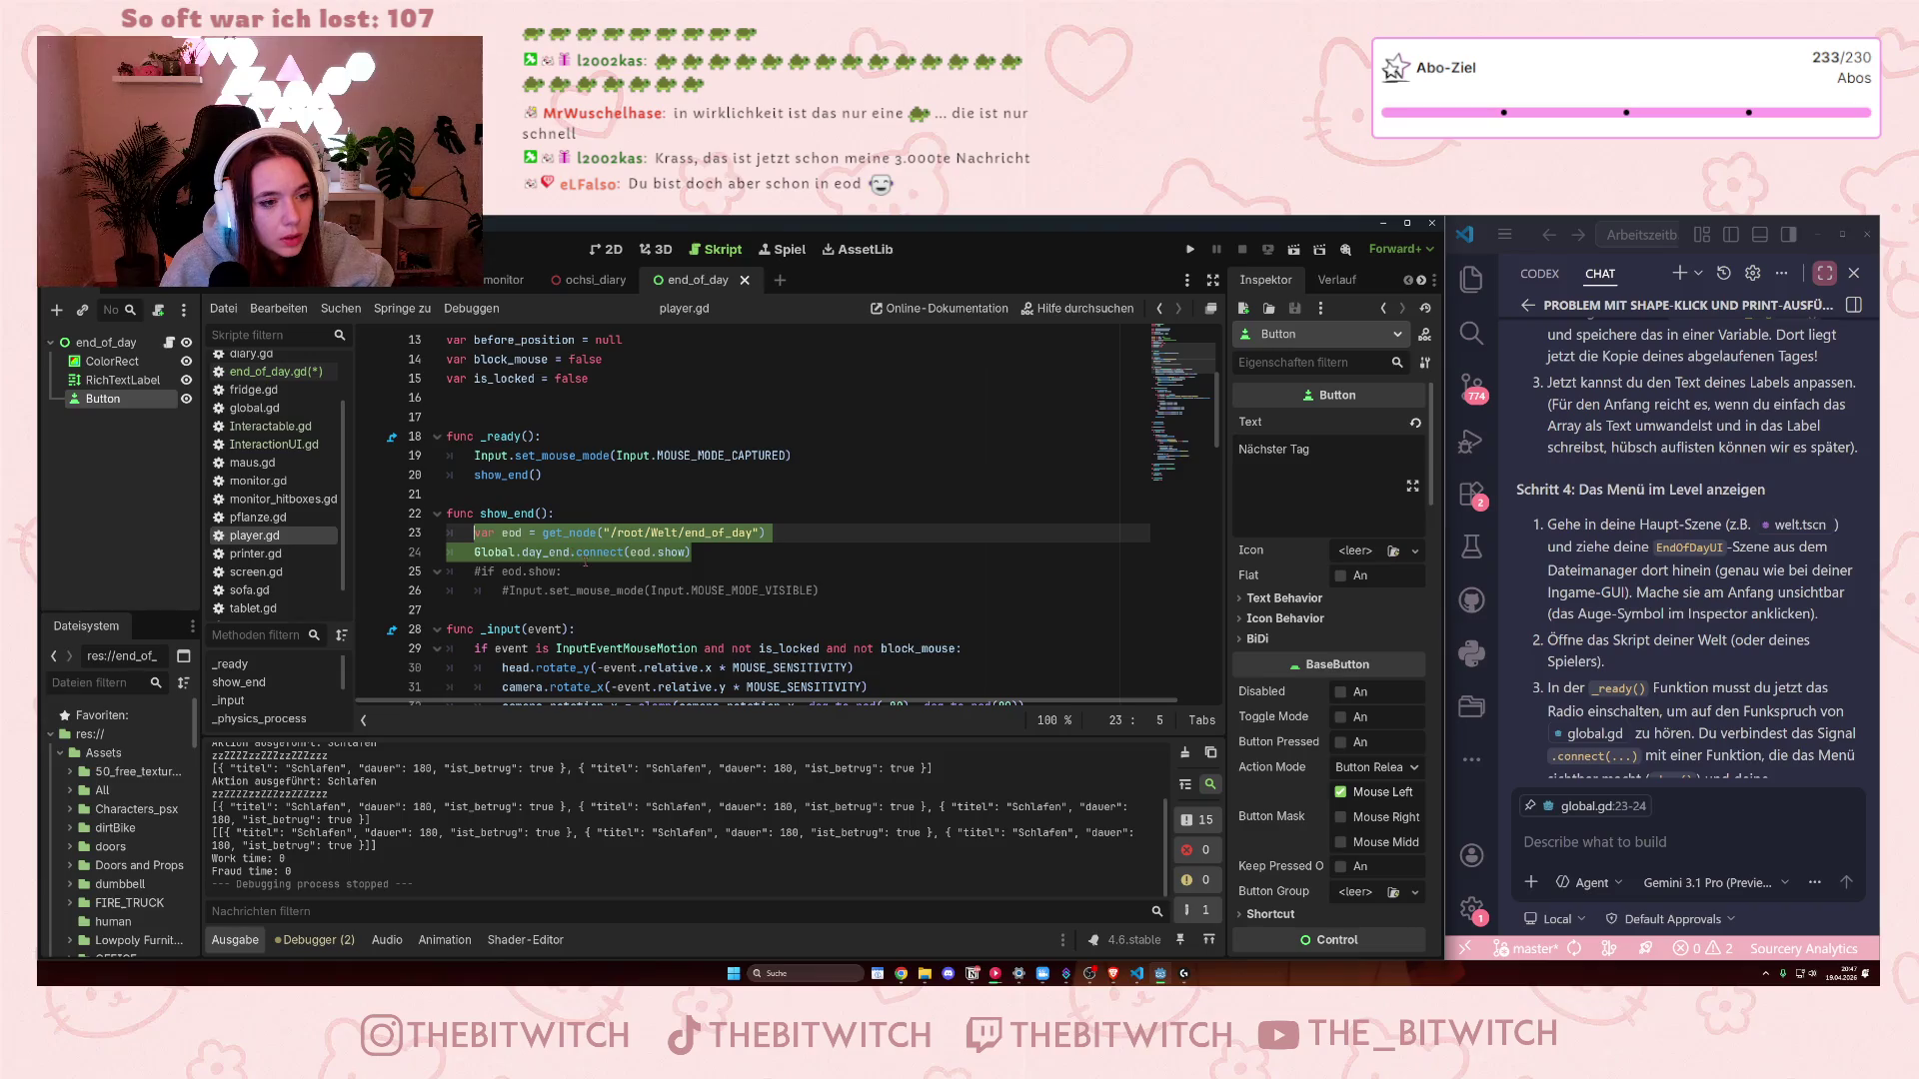
pyautogui.scroll(-3, 606, 566)
pyautogui.scroll(-15, 607, 567)
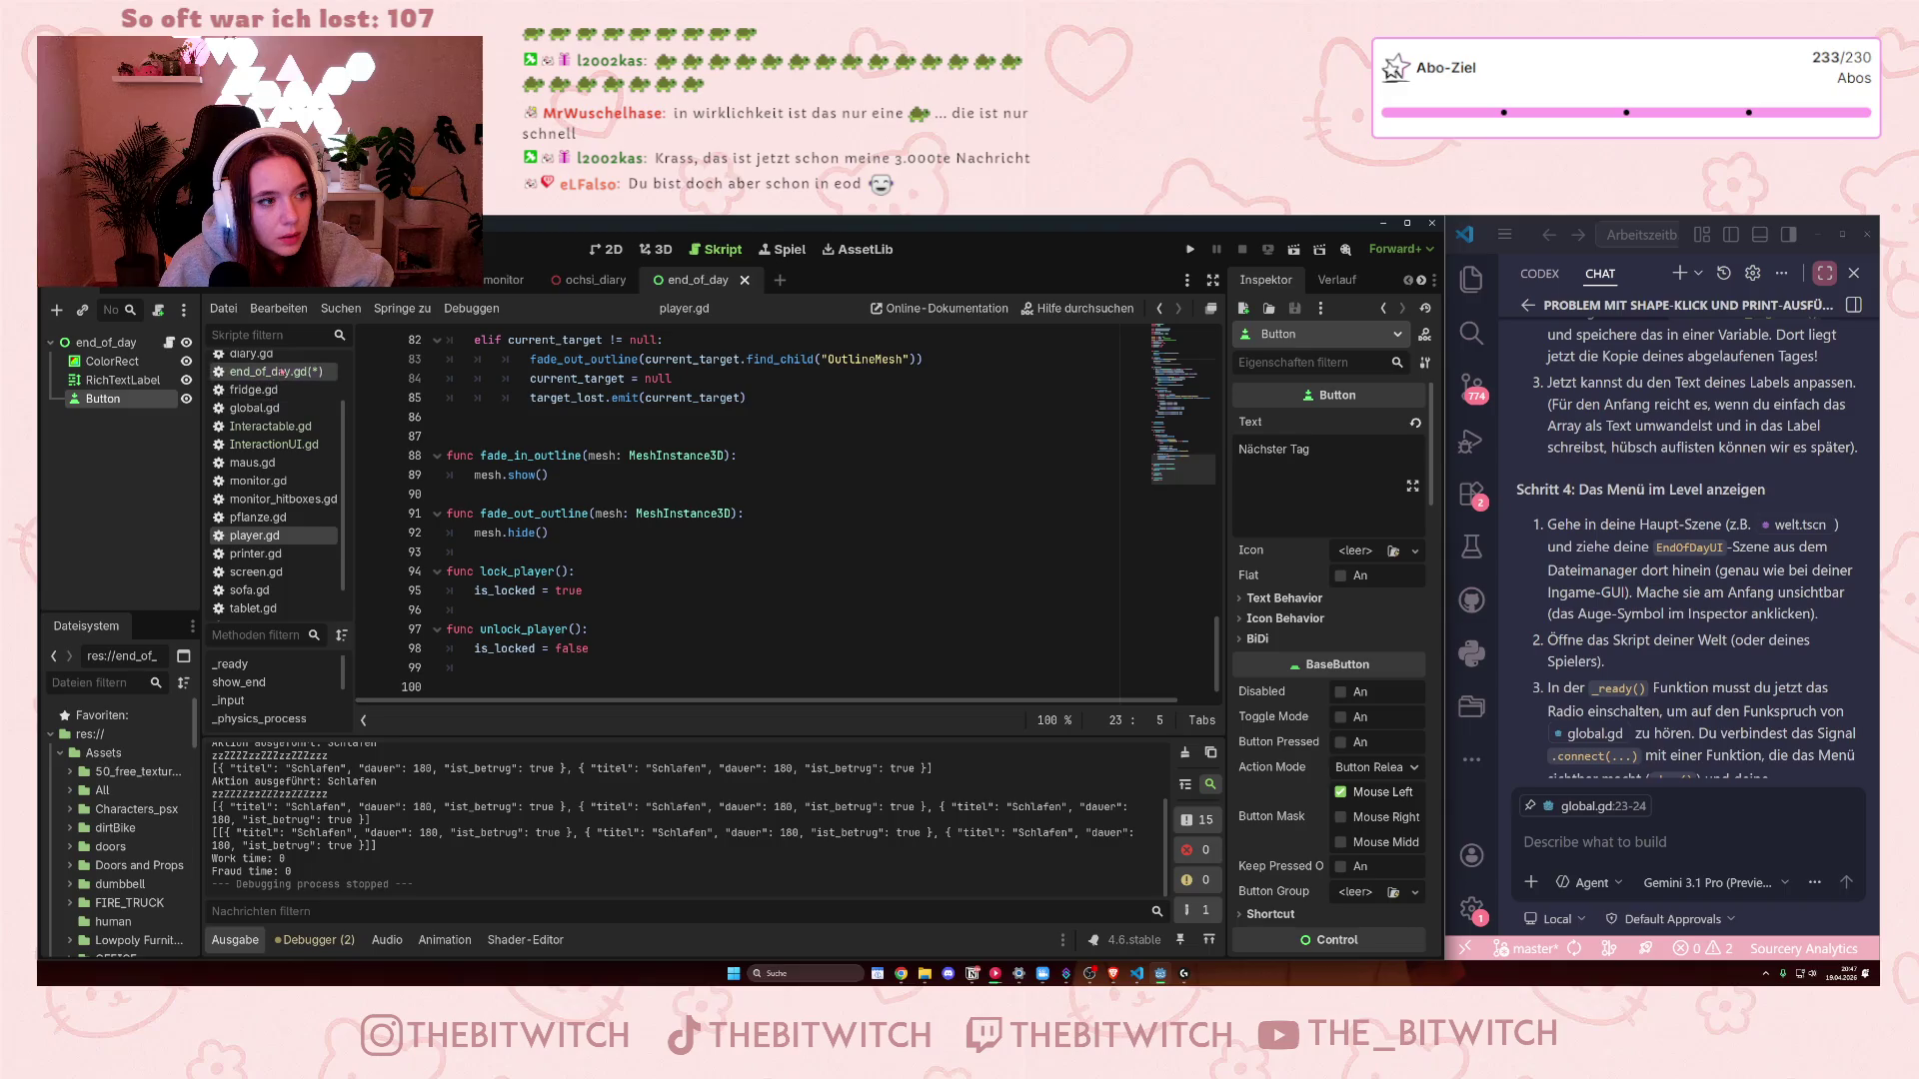
pyautogui.scroll(-2, 262, 450)
pyautogui.scroll(5, 257, 535)
pyautogui.click(255, 469)
pyautogui.moveTo(787, 590); pyautogui.dragTo(483, 591)
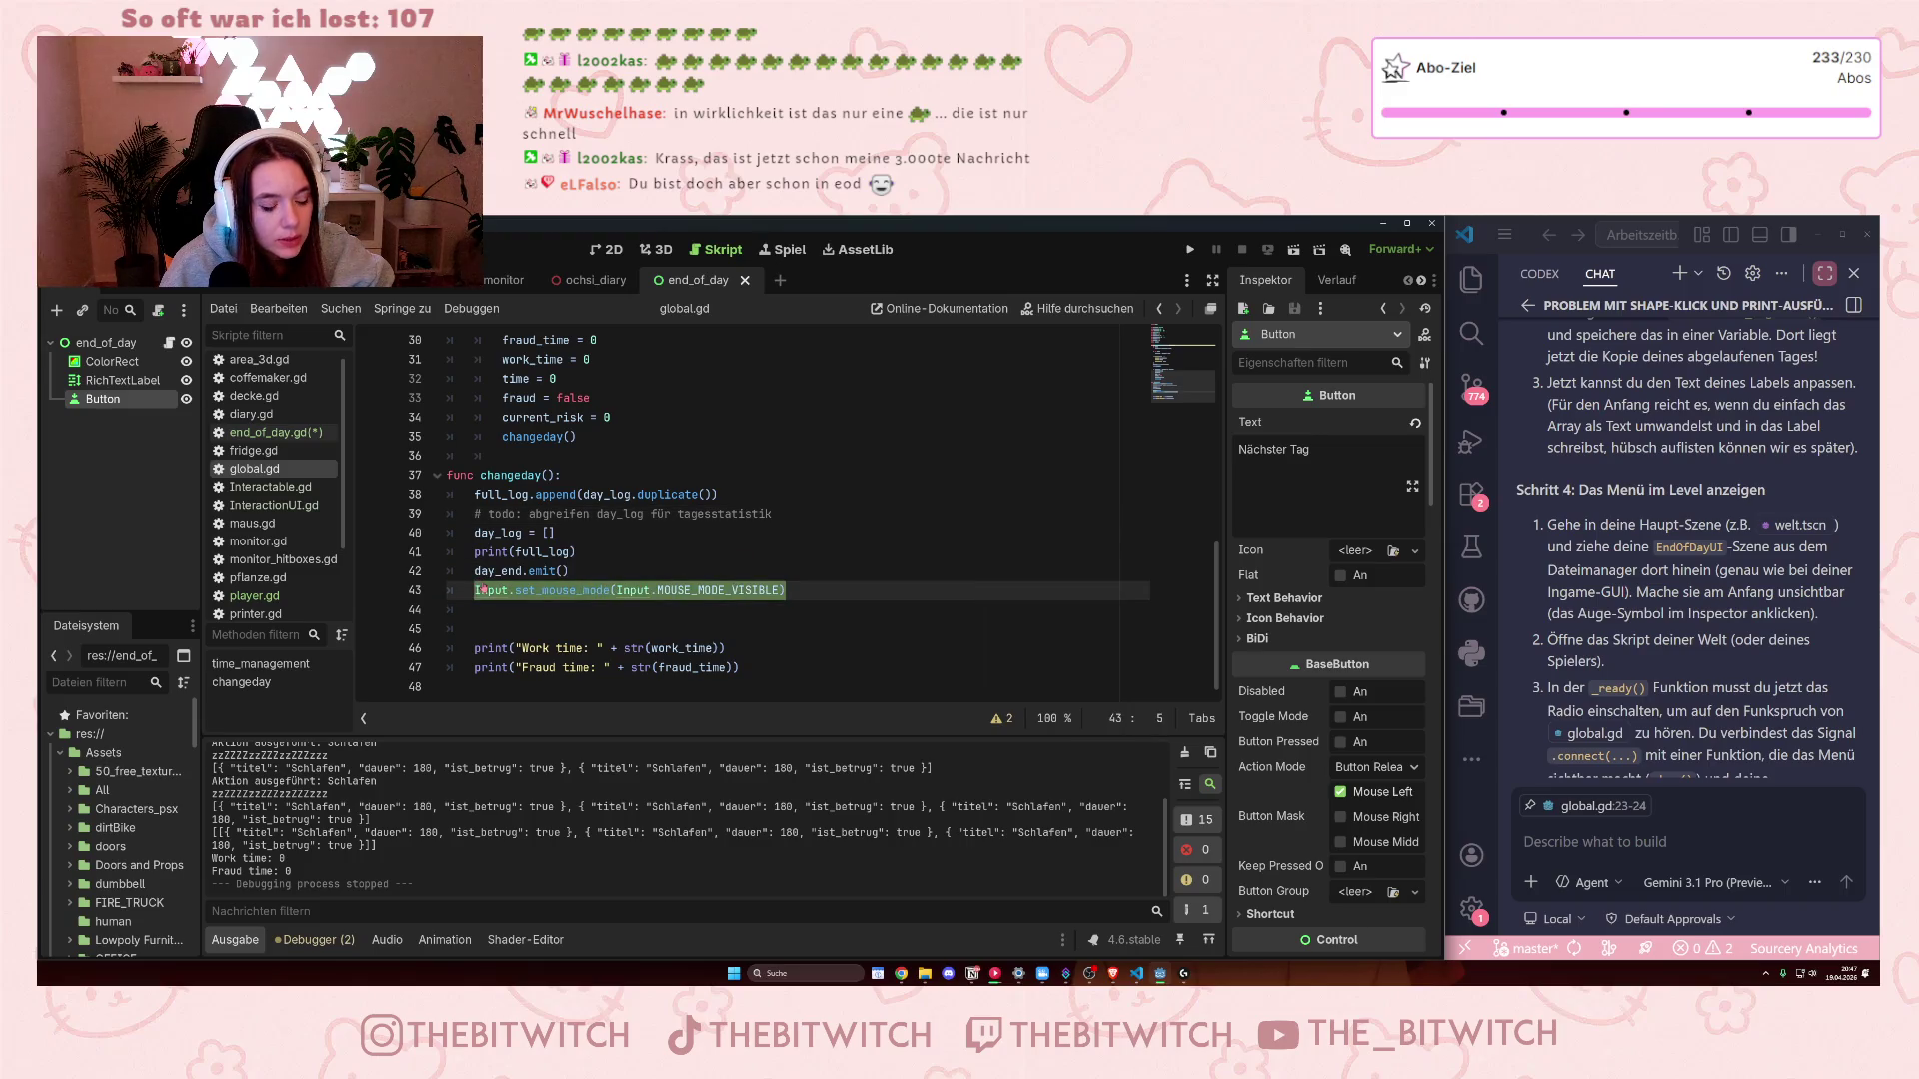
# Paste it under the hide connection, change it to MOUSE_MODE_CAPTURED, and save end_of_day.gd.
pyautogui.click(297, 429)
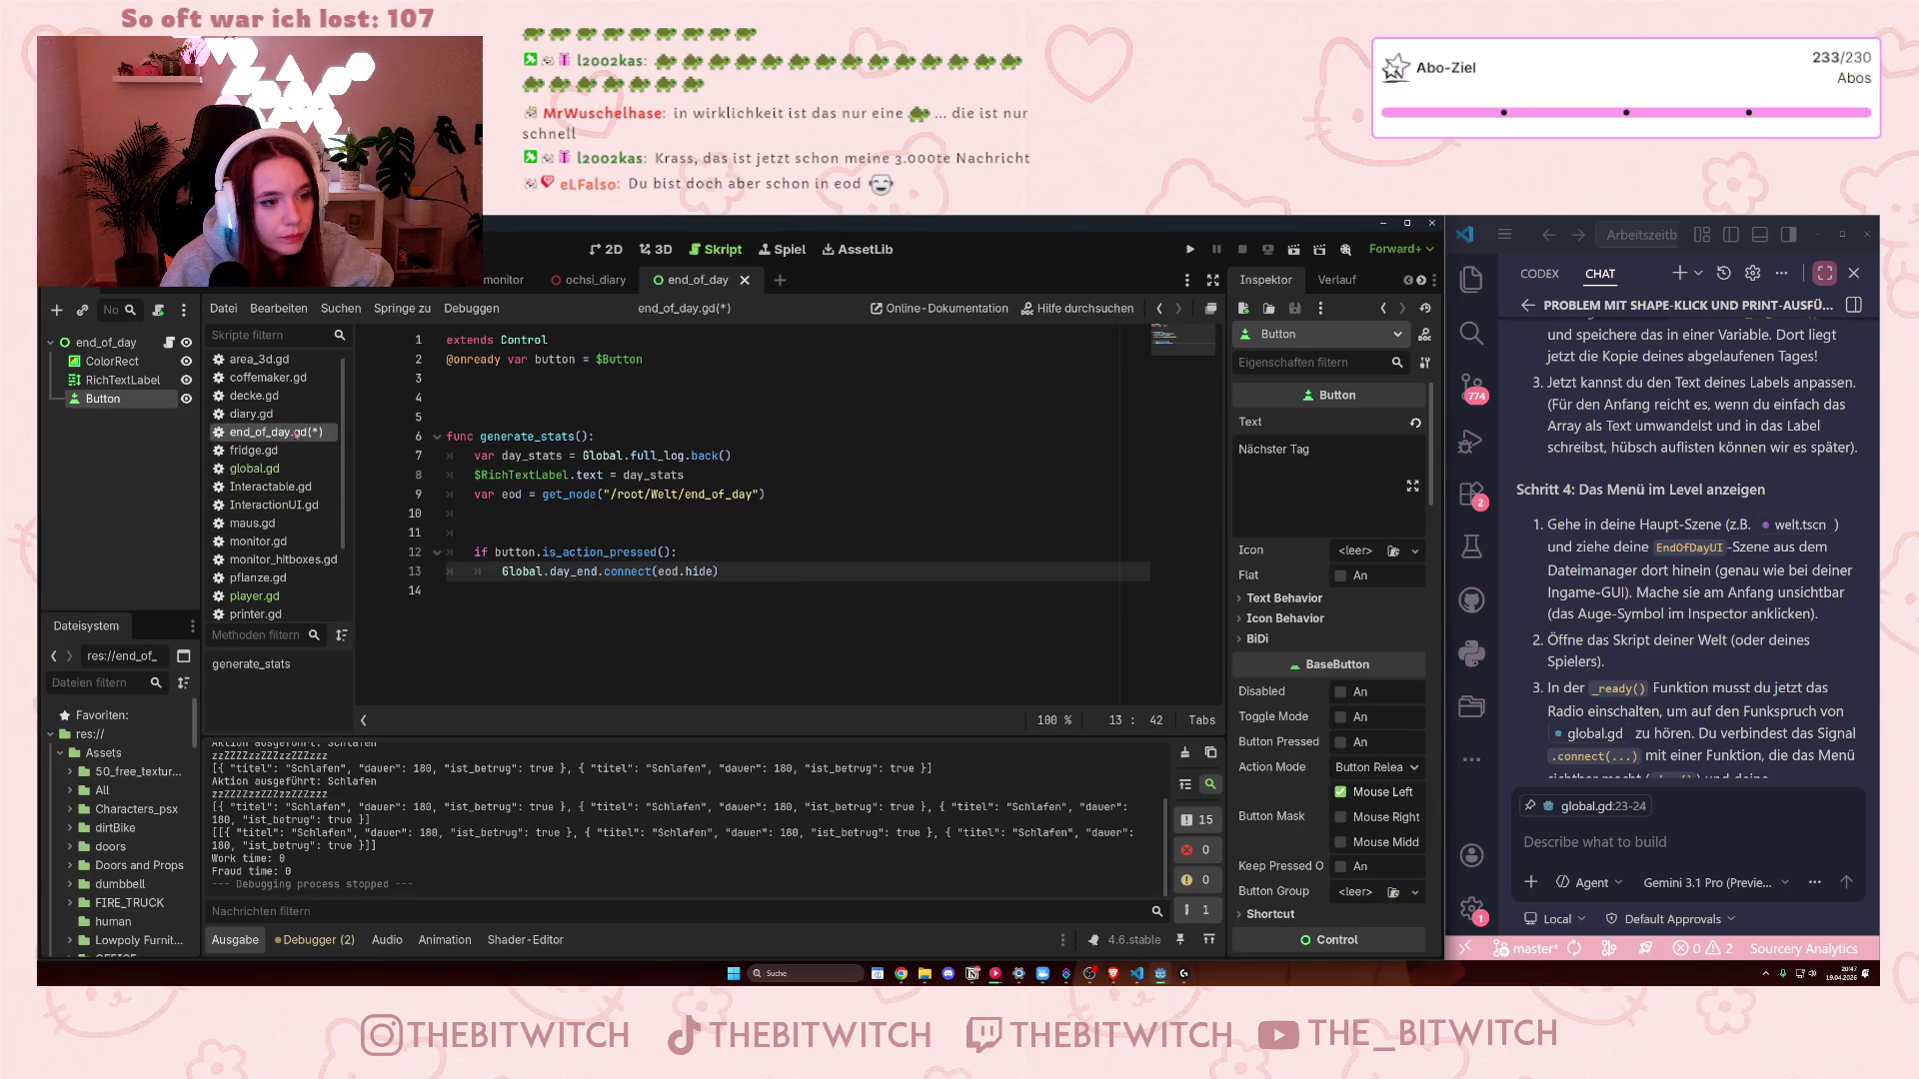
pyautogui.press('Return')
pyautogui.write('Input.set_mouse_mode(Input.MOUSE_MODE_VISIBLE)')
pyautogui.press('Left')
pyautogui.press('BackSpace')
pyautogui.press('BackSpace')
pyautogui.press('BackSpace')
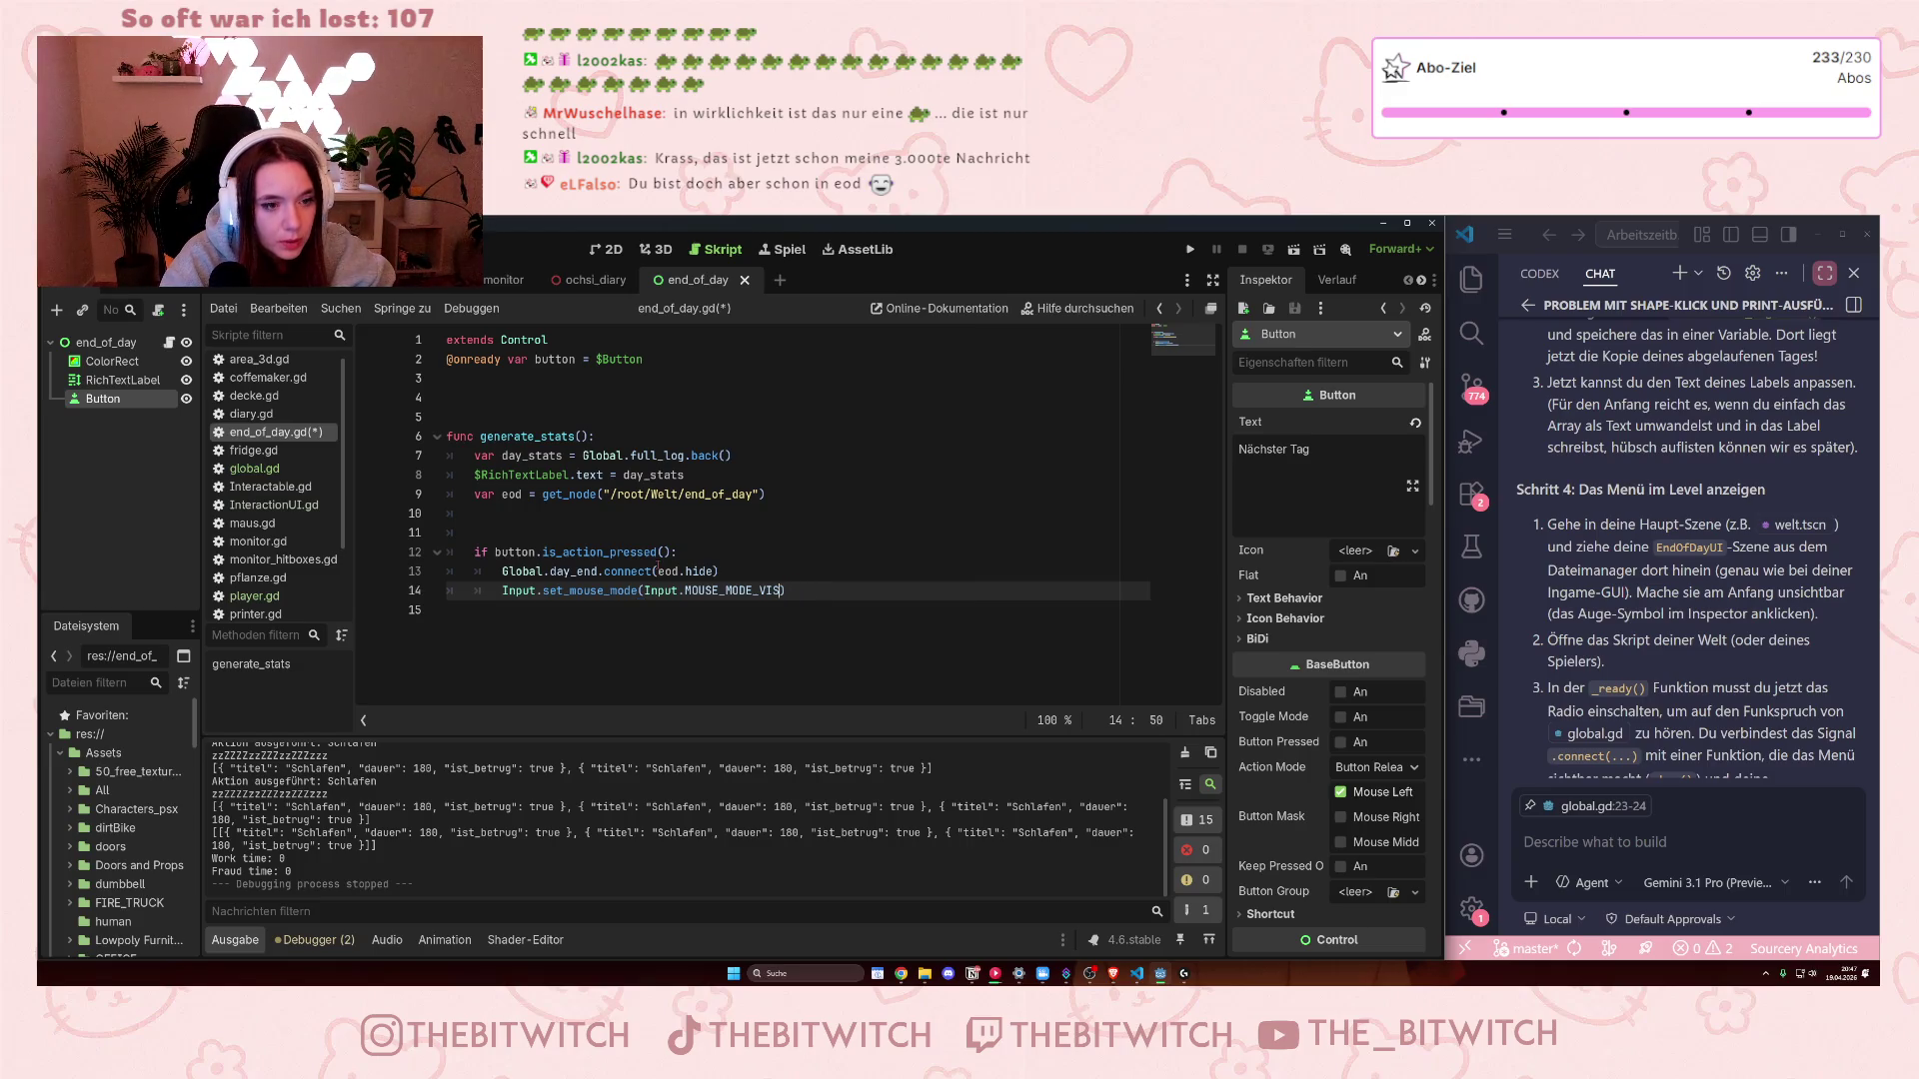
pyautogui.write('CAPTURE')
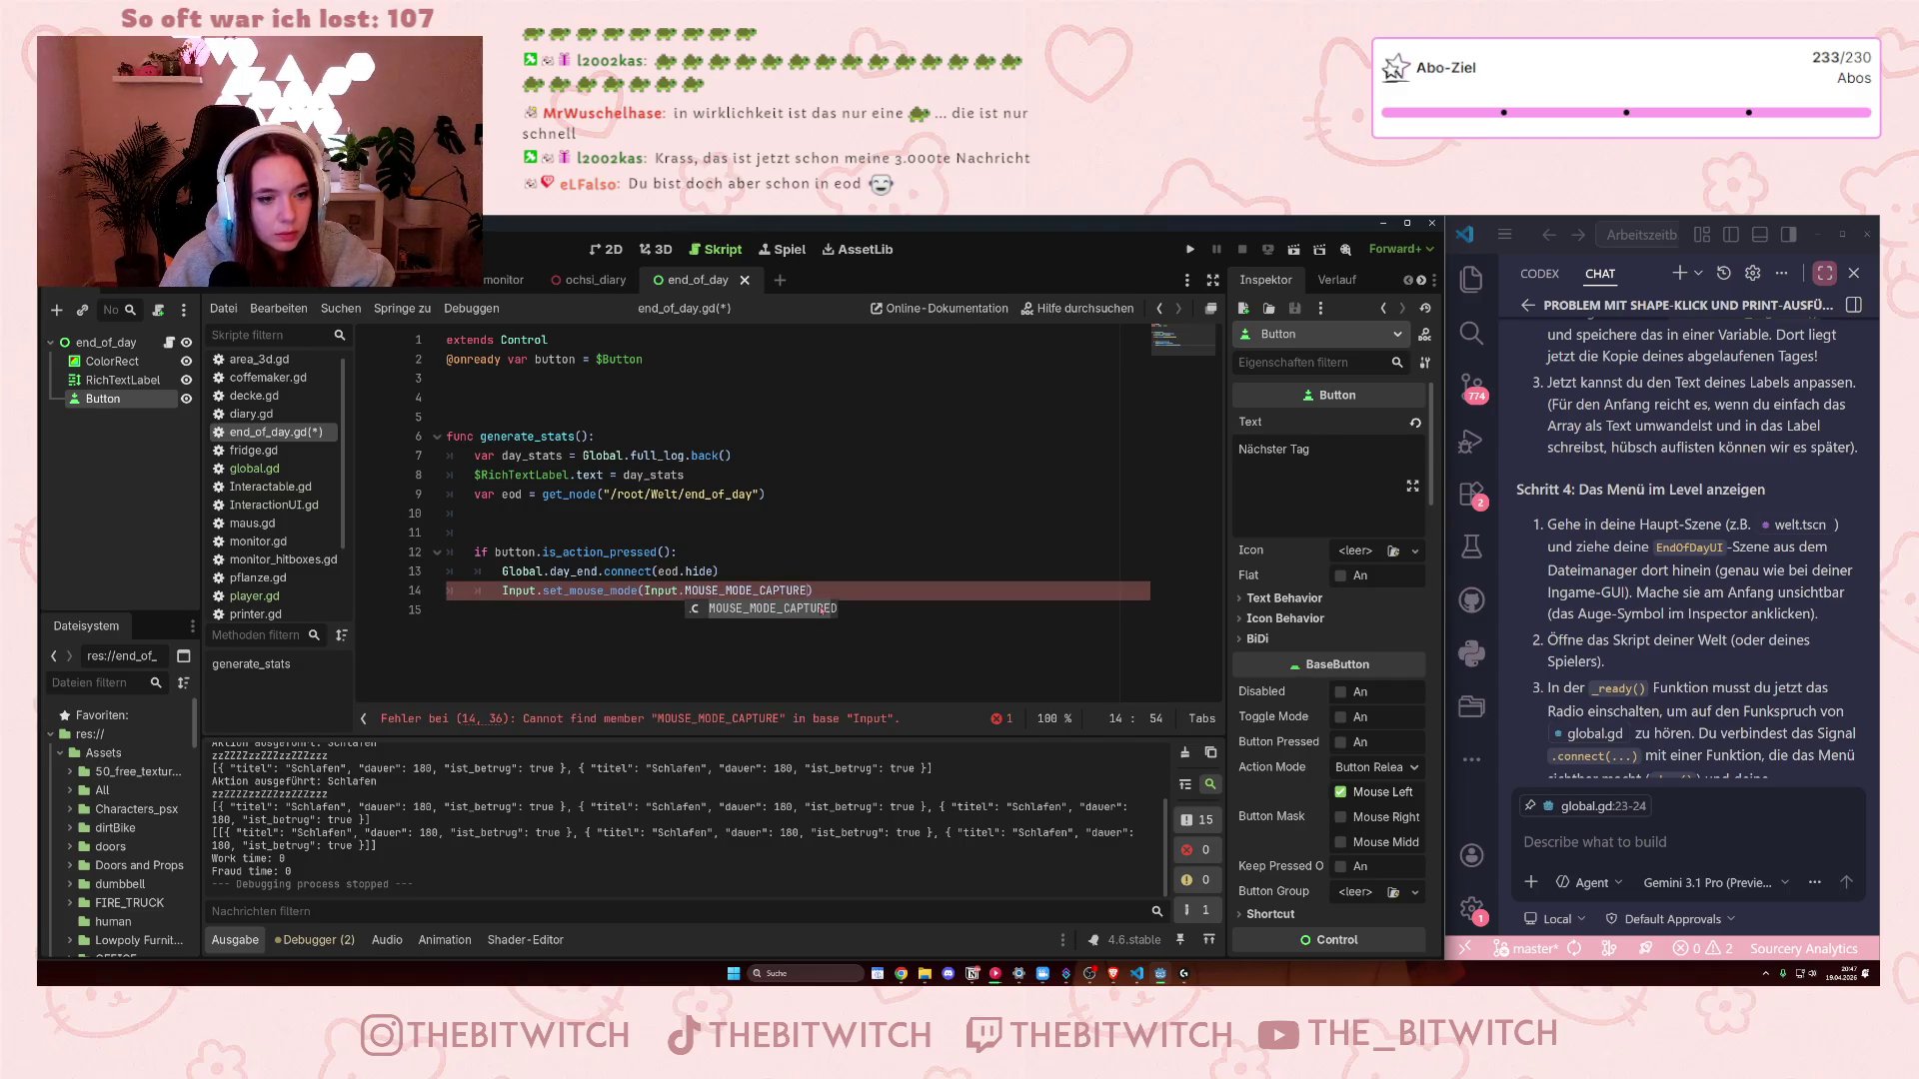
pyautogui.click(520, 513)
pyautogui.hotkey('ctrl', 's')
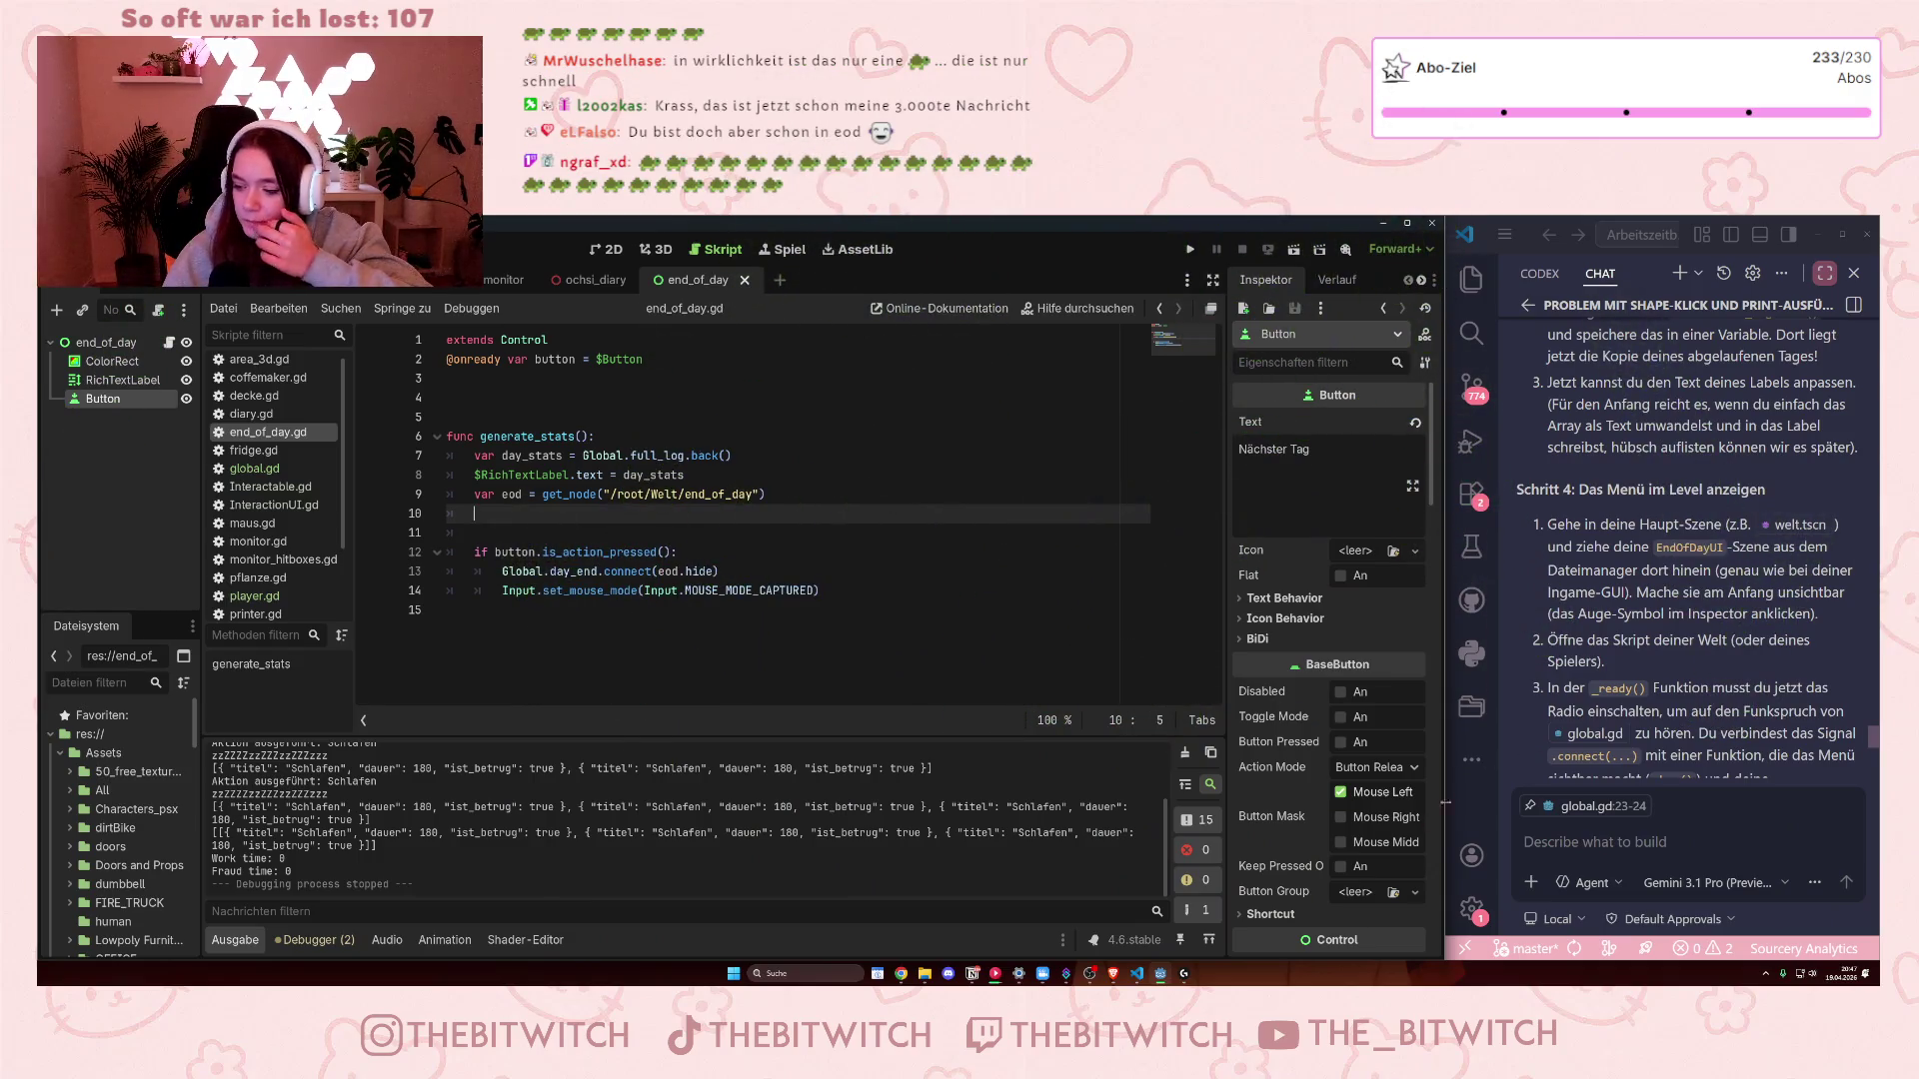
# Check the end_of_day node path, then switch to the Welt scene.
pyautogui.click(660, 494)
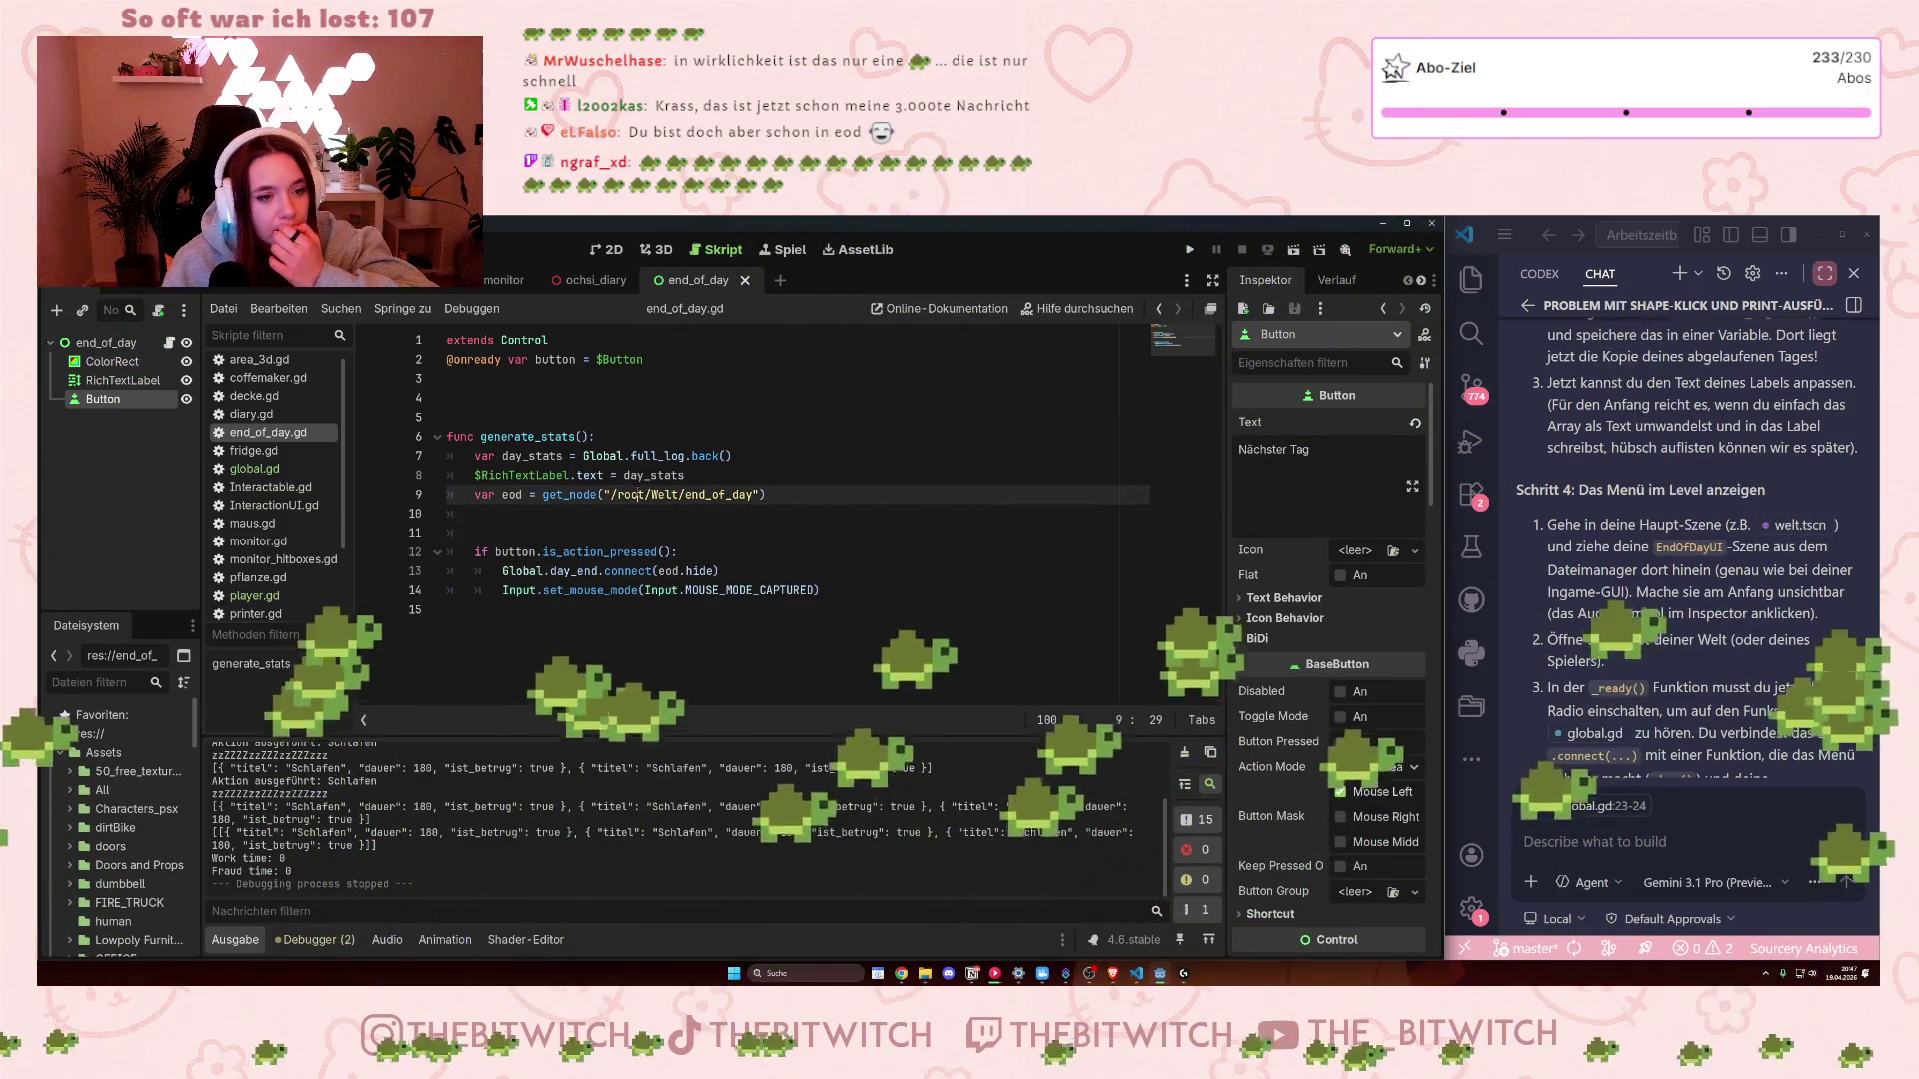
pyautogui.doubleClick(717, 494)
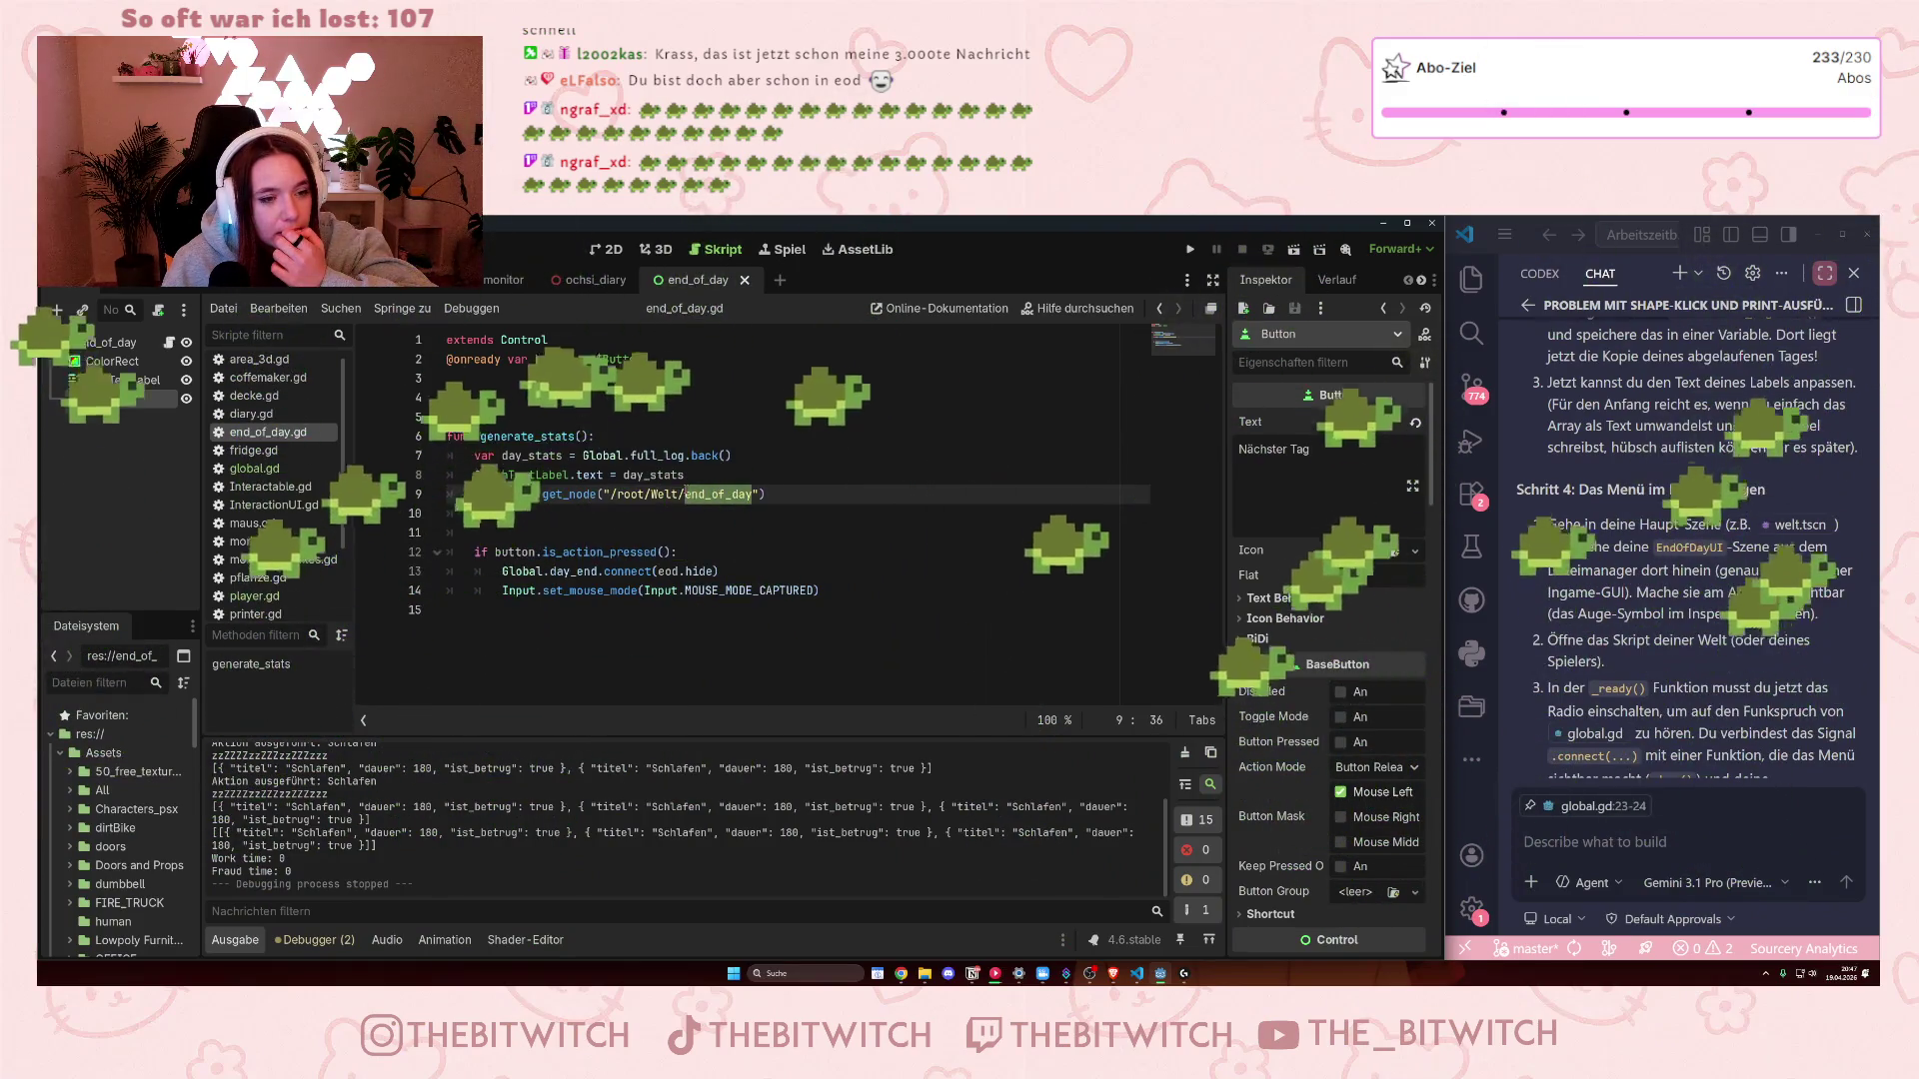
pyautogui.click(774, 456)
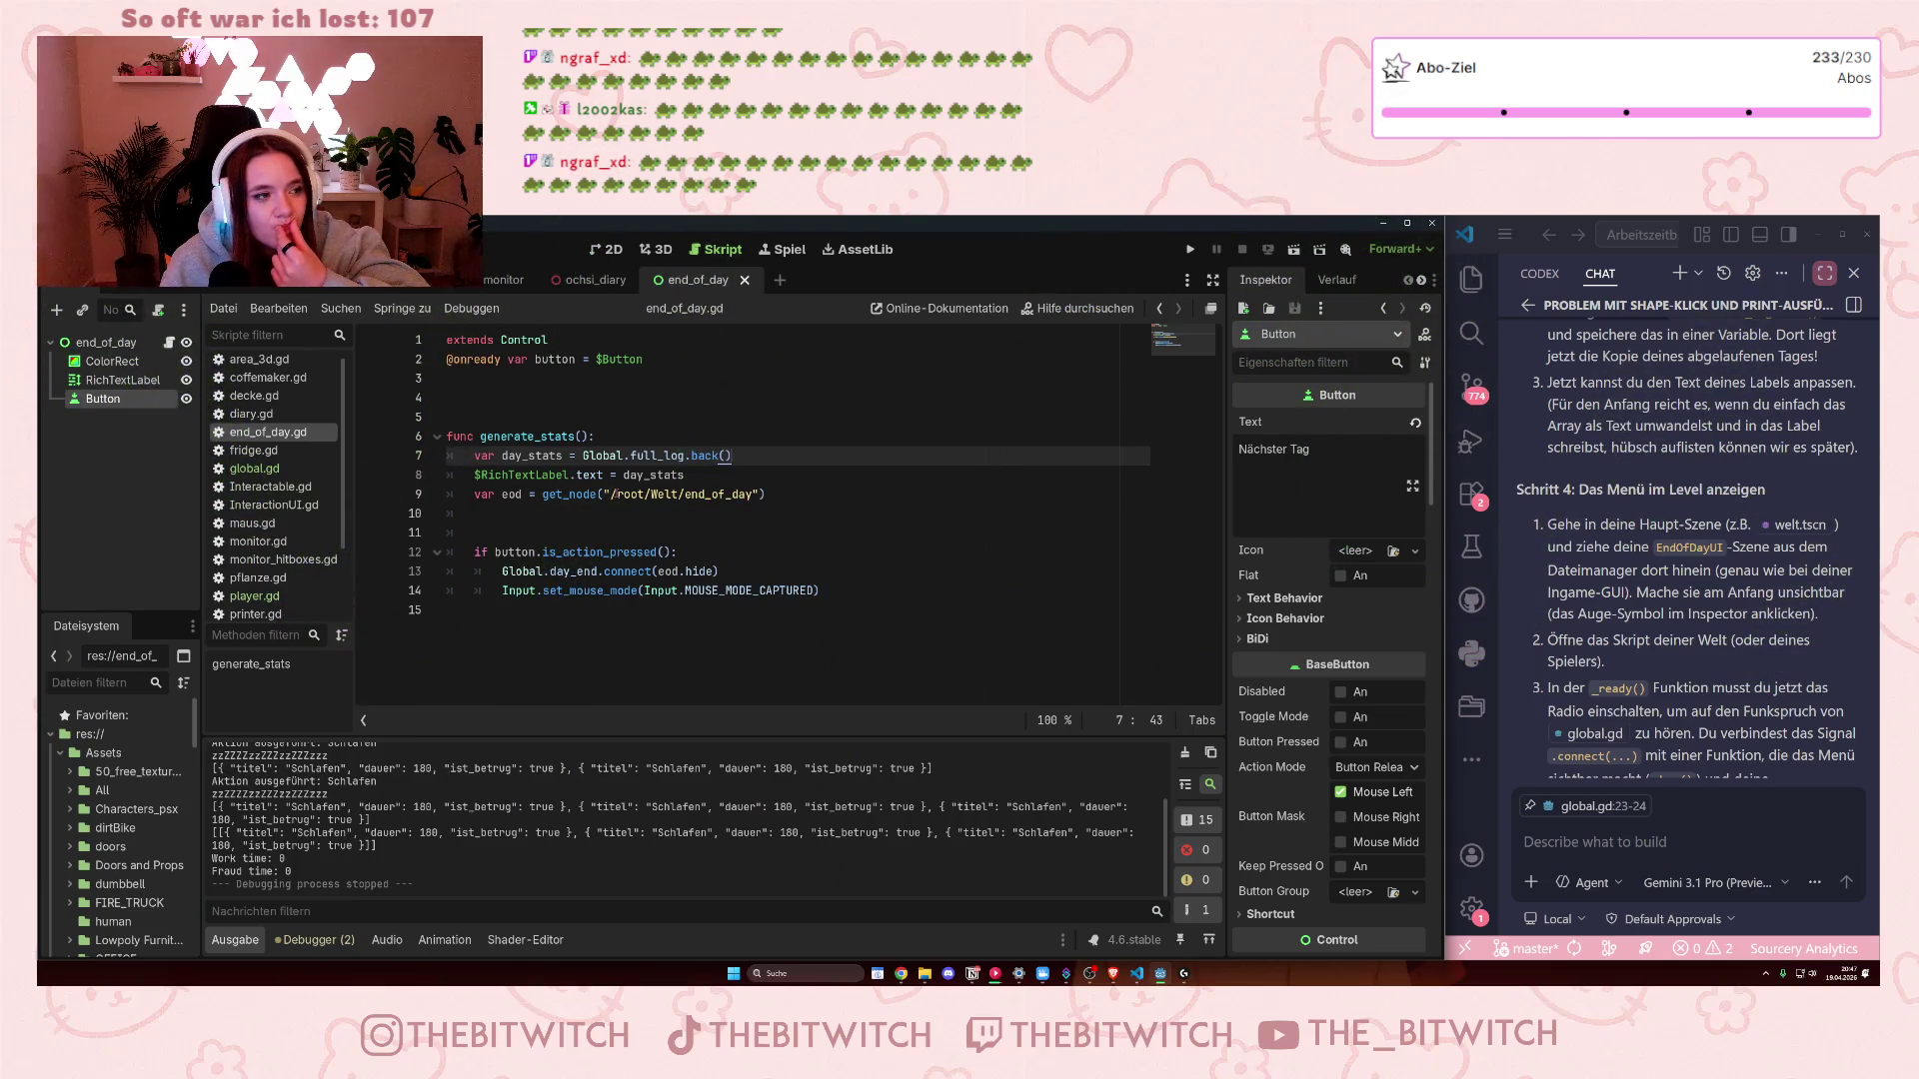
pyautogui.click(677, 495)
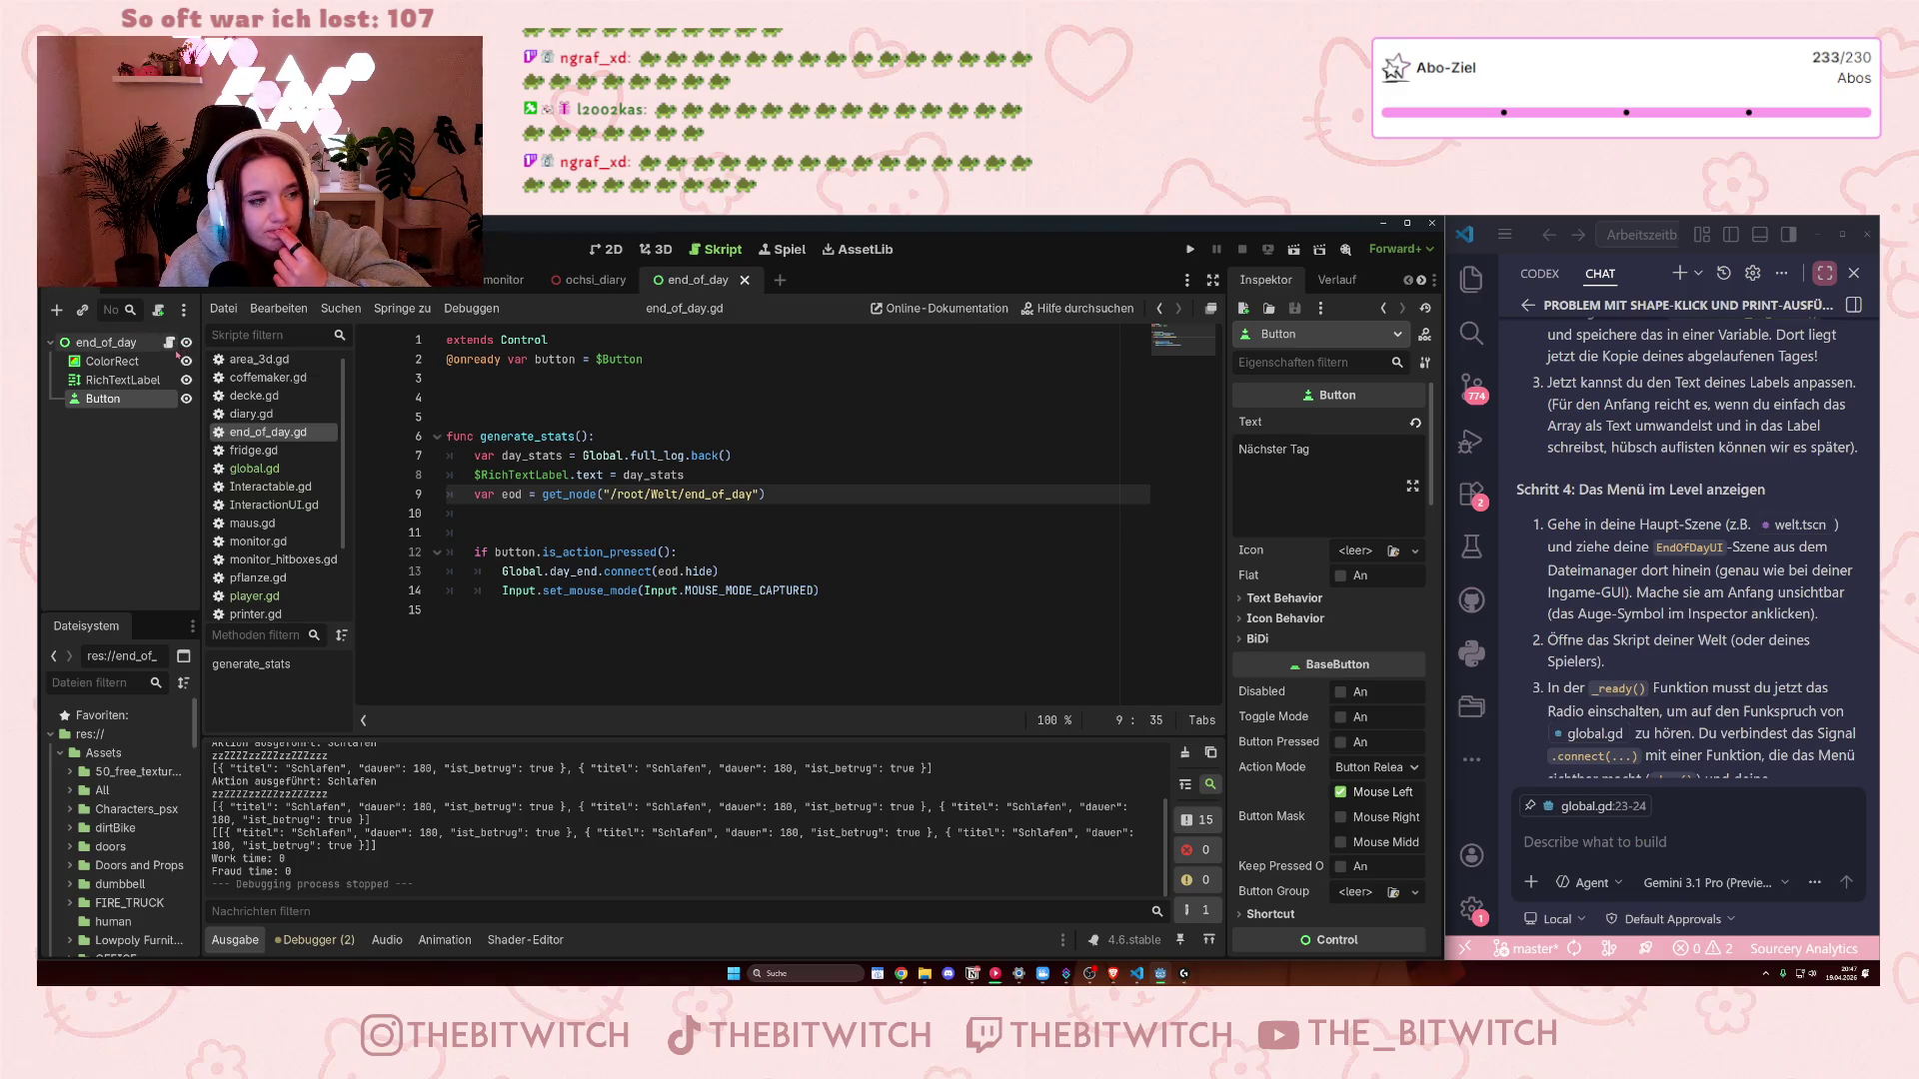
pyautogui.hotkey('ctrl', 'Tab')
pyautogui.scroll(-5, 128, 524)
pyautogui.scroll(-3, 181, 584)
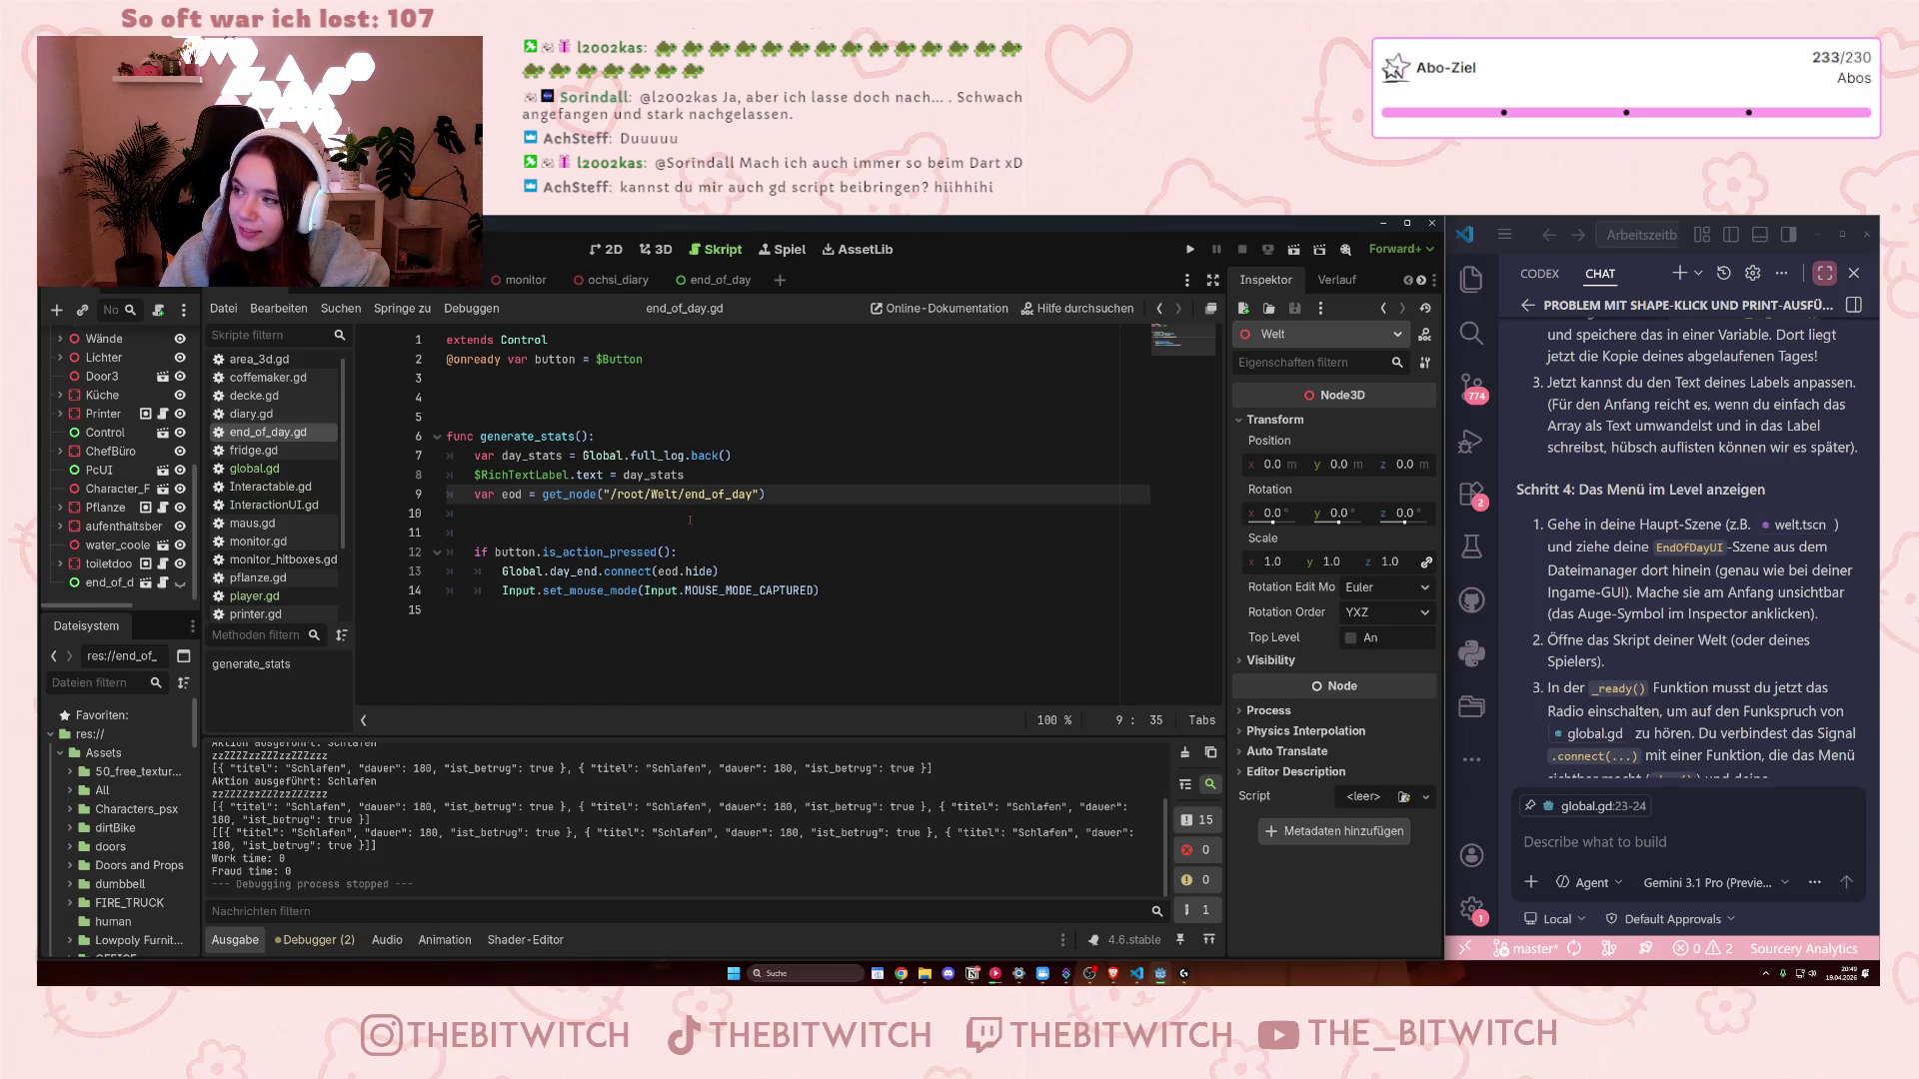
pyautogui.click(729, 531)
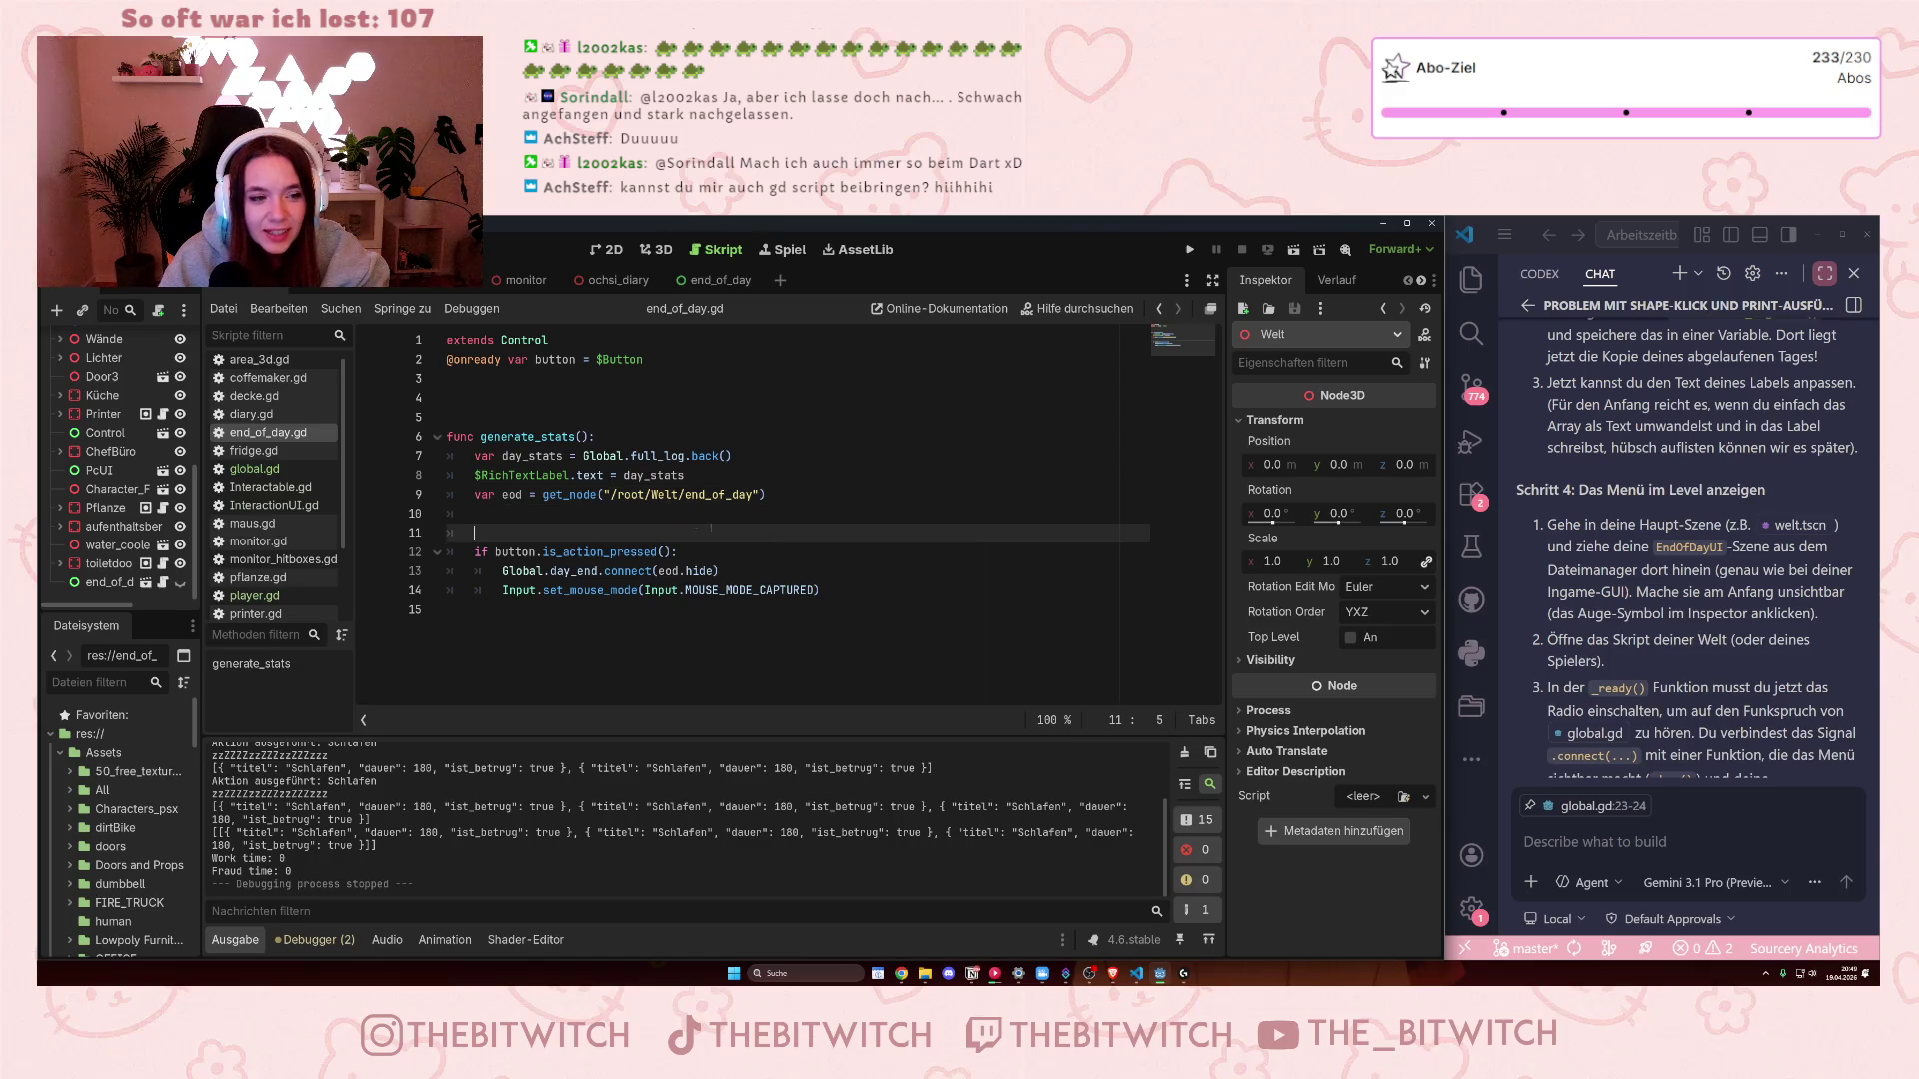
# Delete the surplus blank lines above generate_stats and before its if check.
pyautogui.click(533, 418)
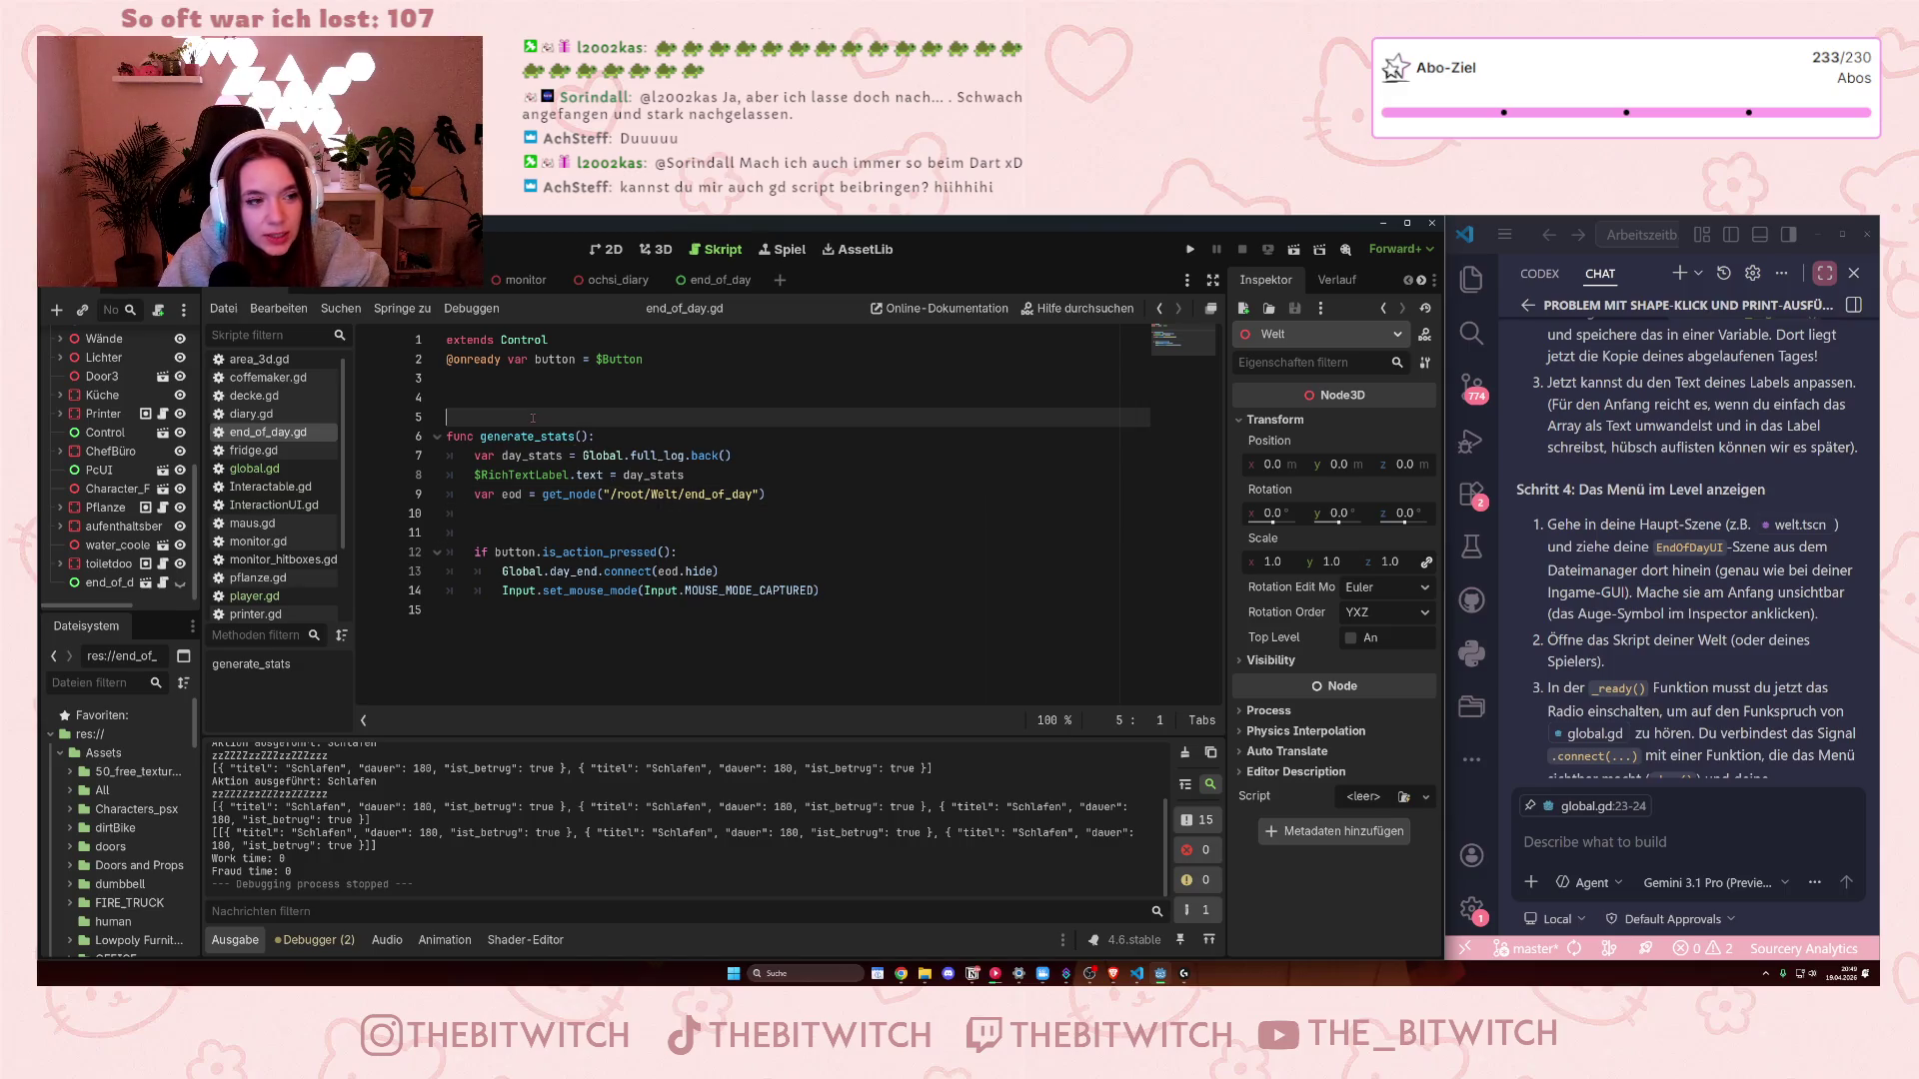
pyautogui.press('BackSpace')
pyautogui.press('BackSpace')
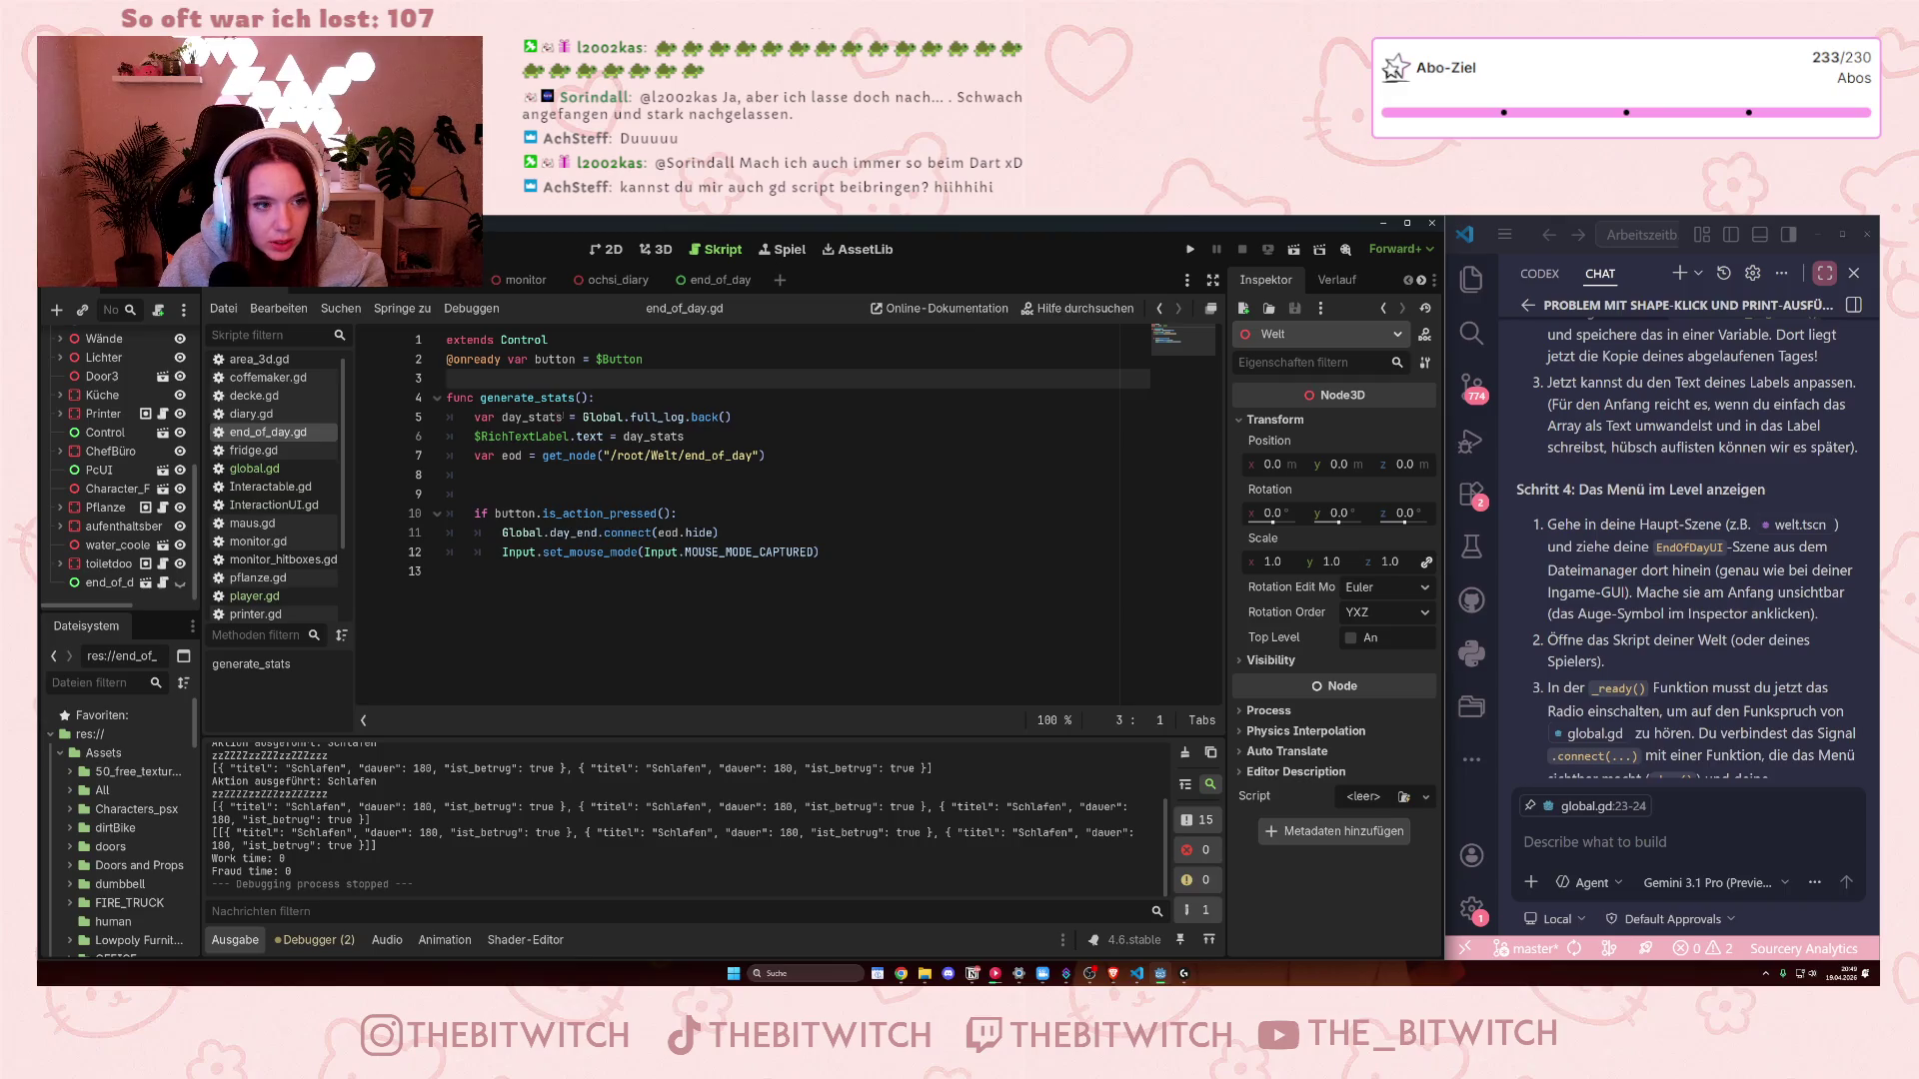
pyautogui.press('Delete')
pyautogui.click(635, 495)
pyautogui.press('Up')
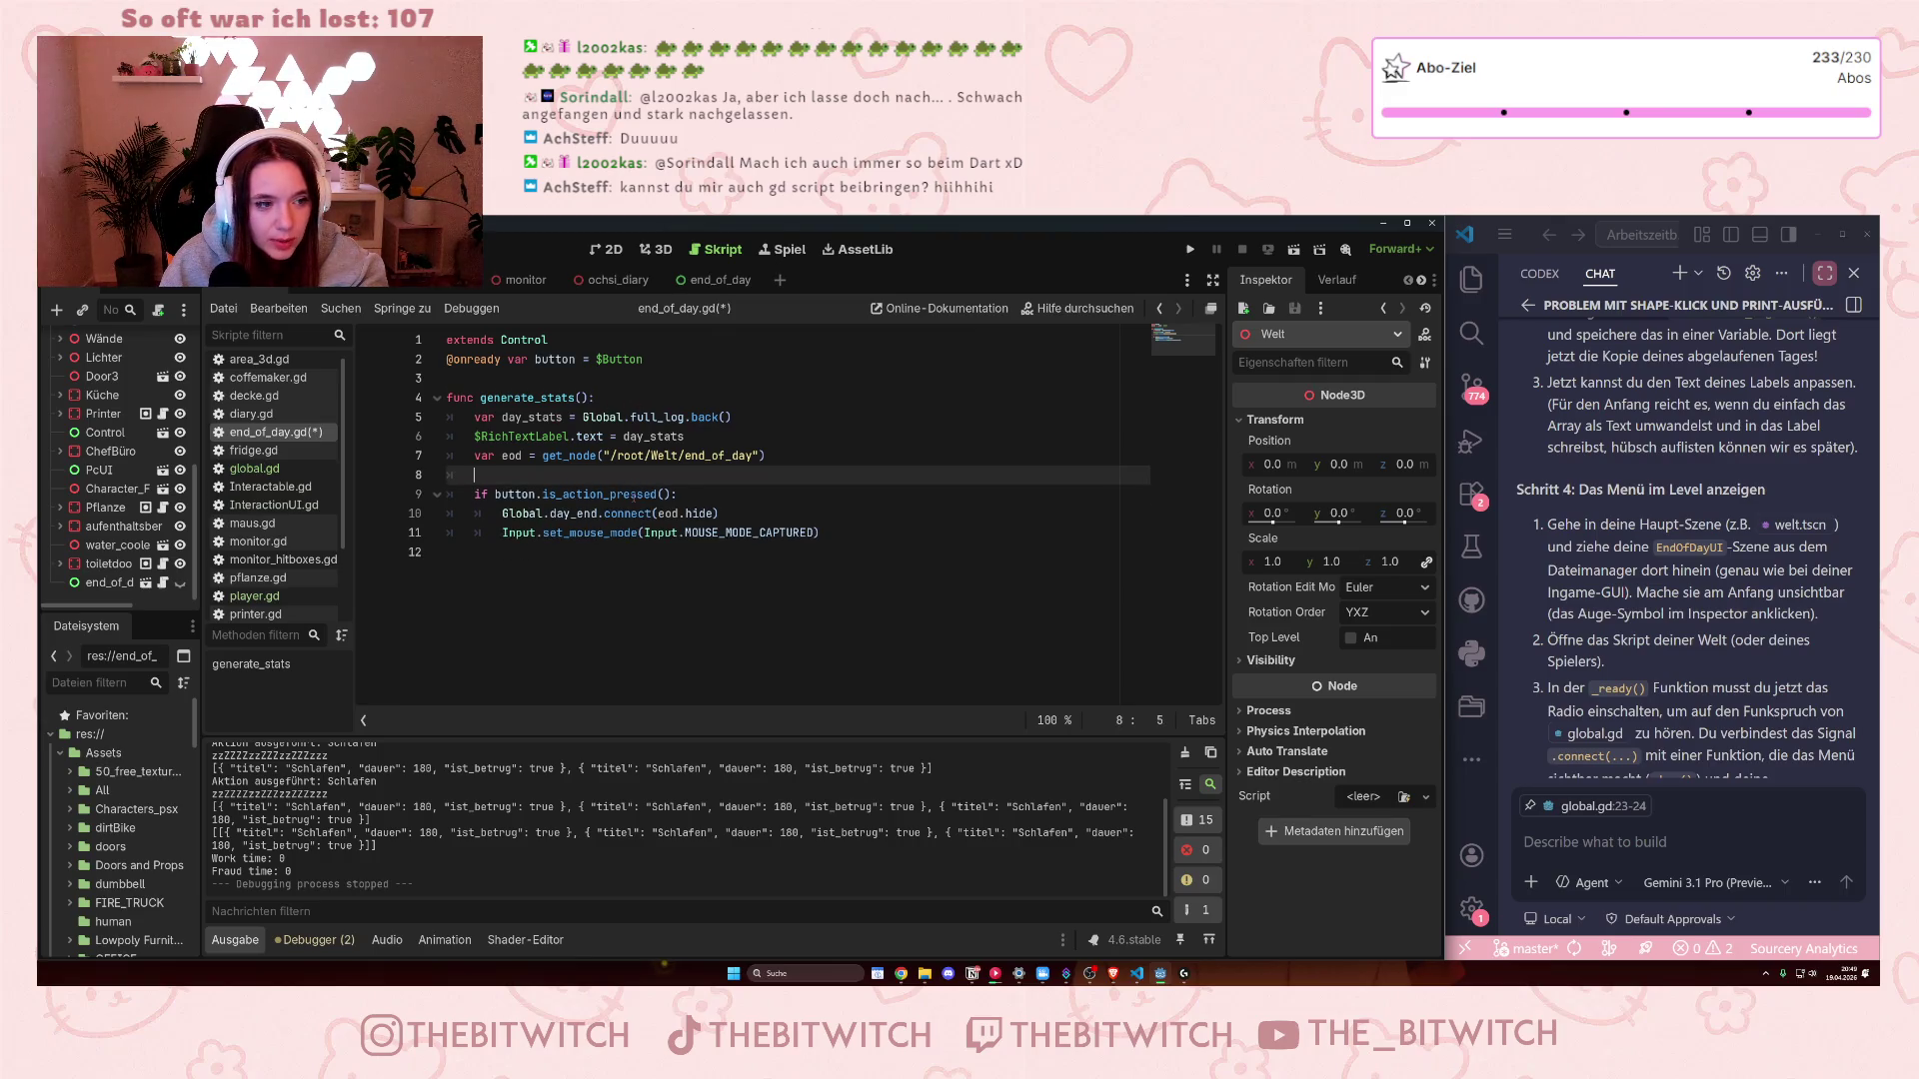
pyautogui.click(836, 553)
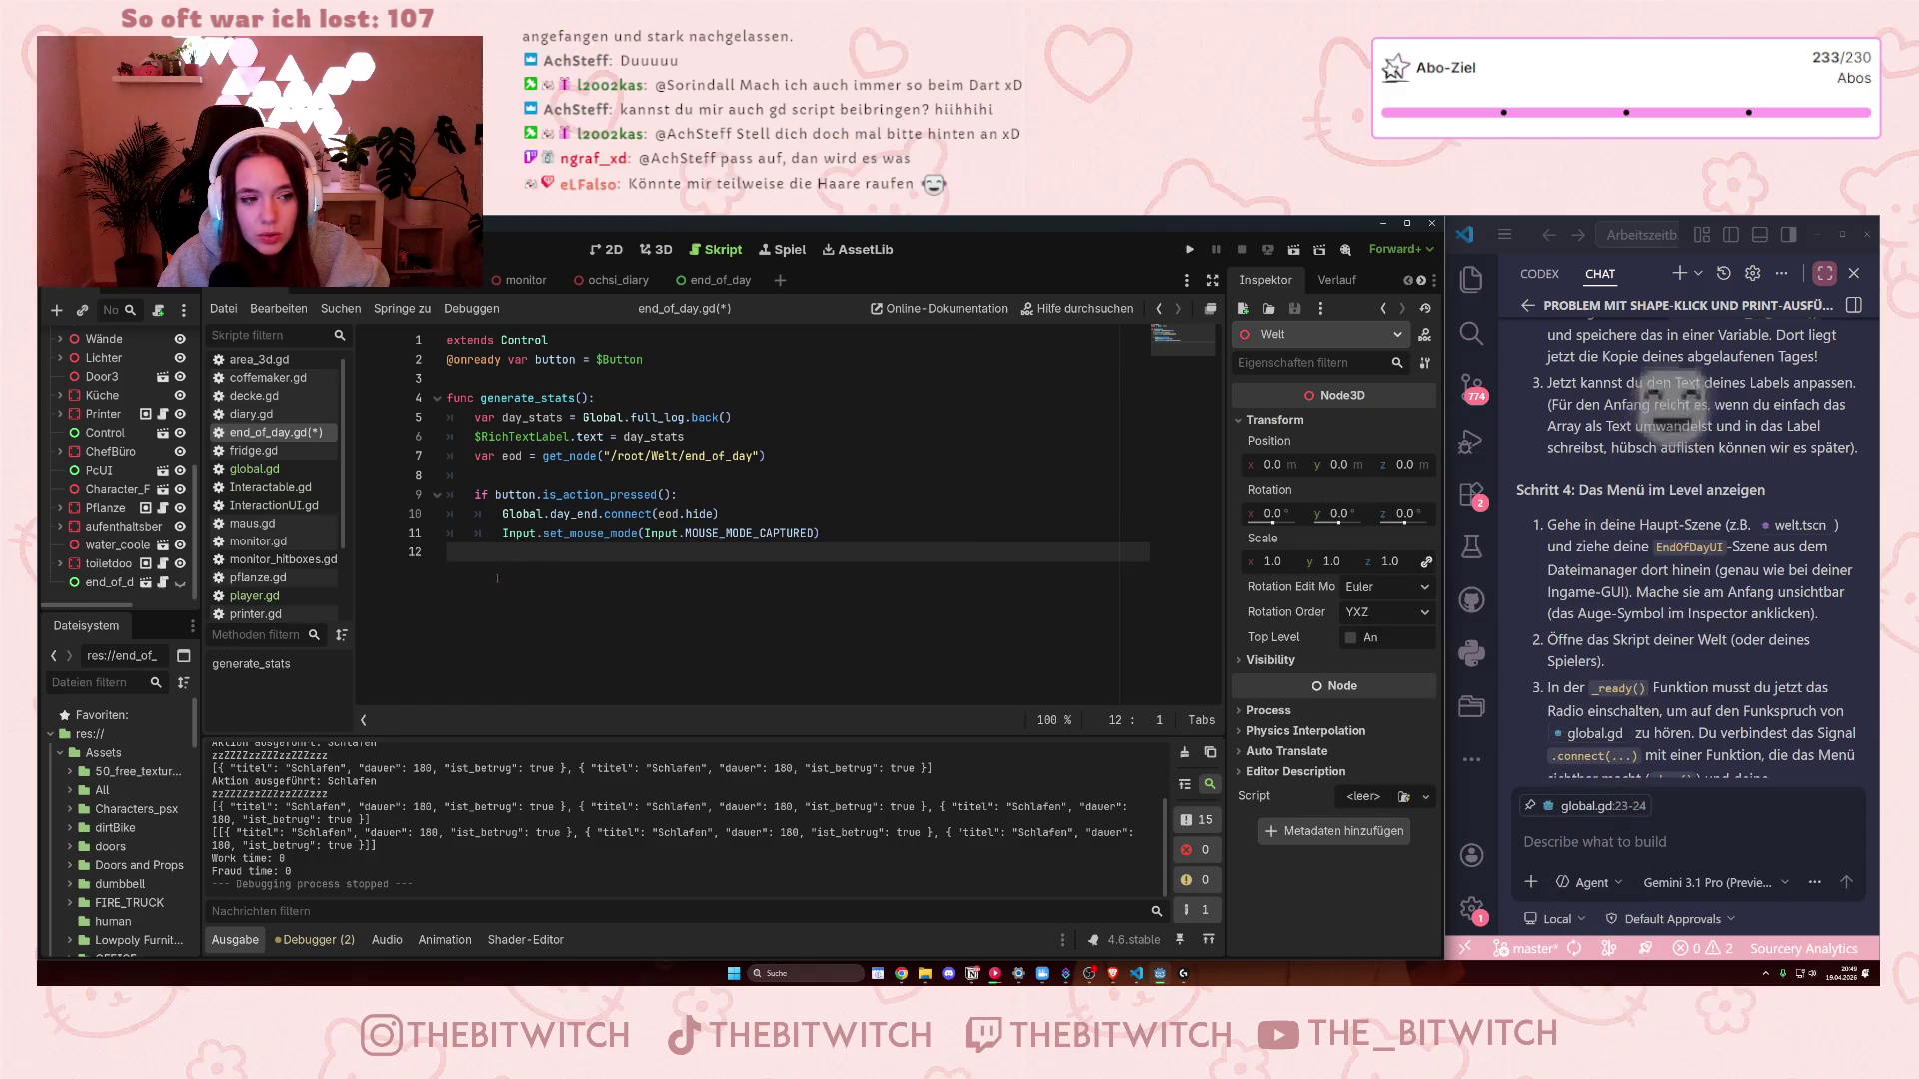
pyautogui.click(590, 513)
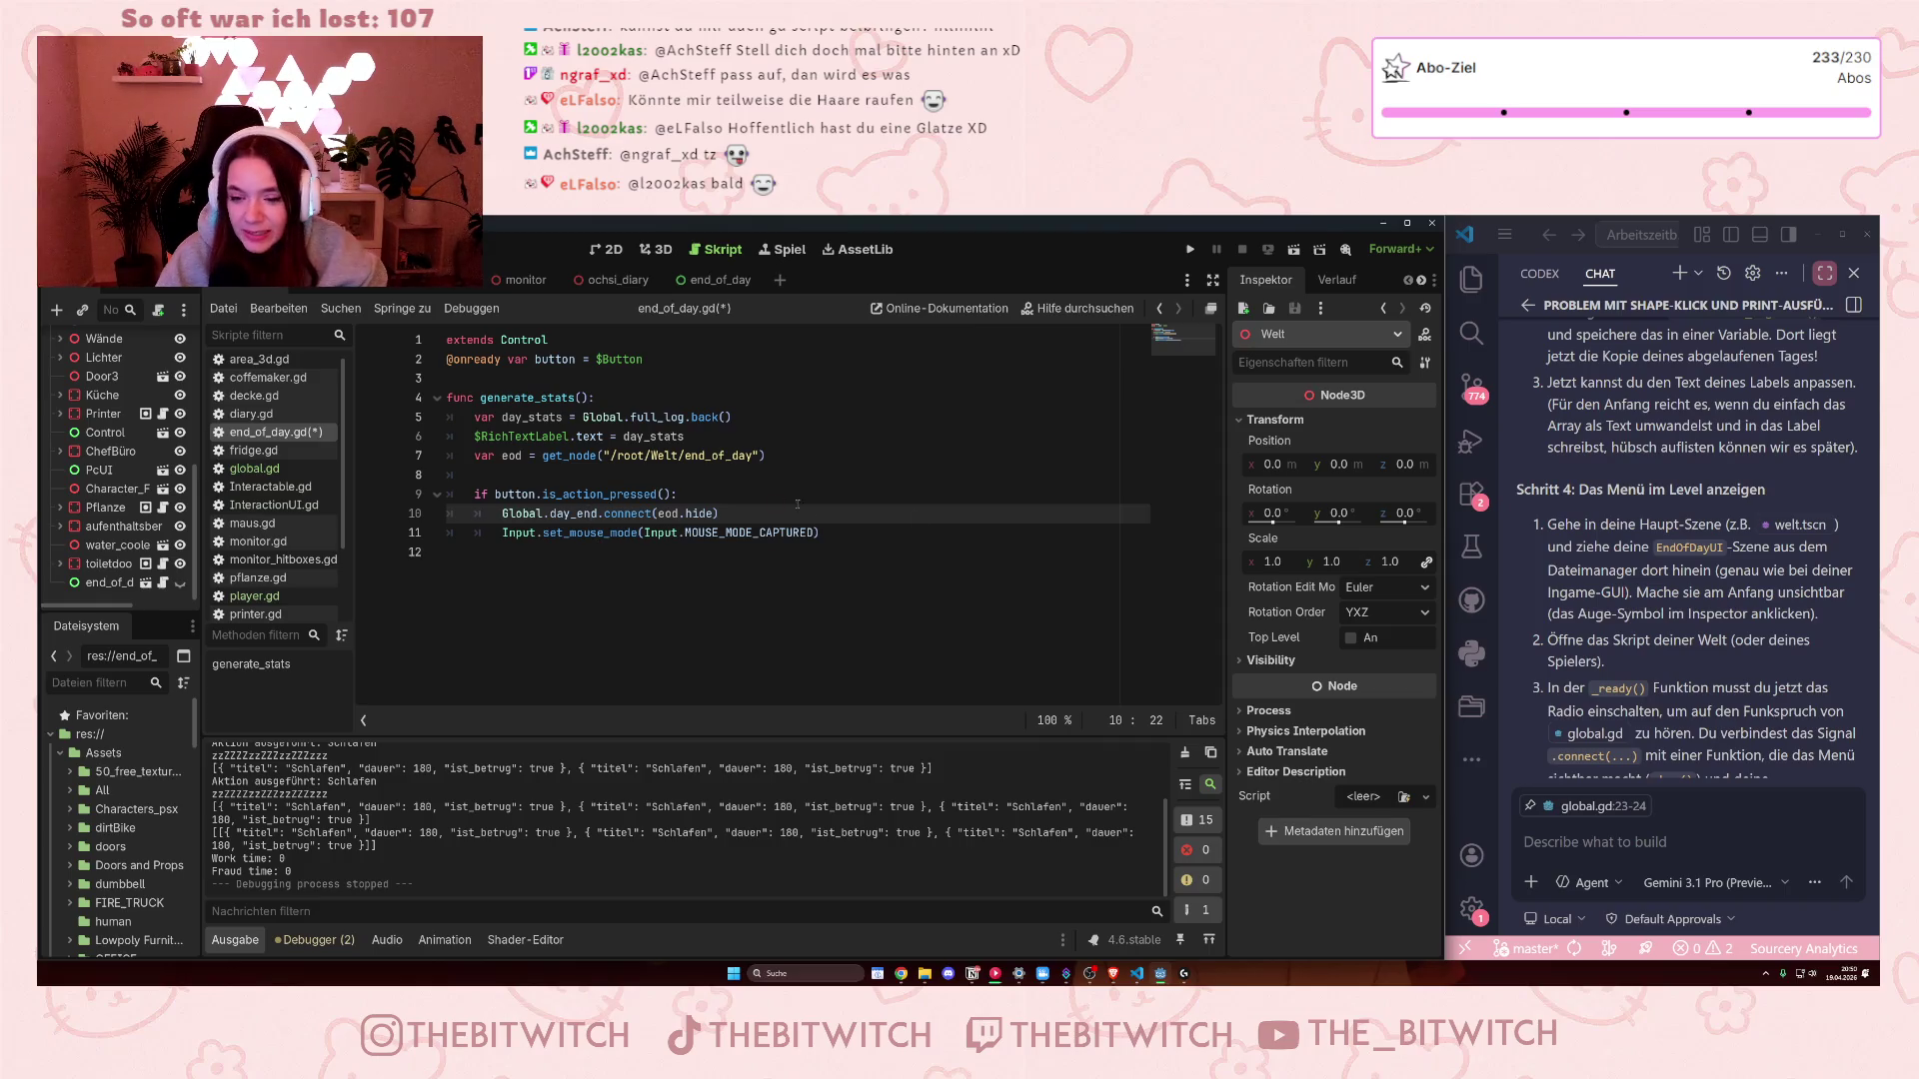
pyautogui.scroll(-5, 1736, 630)
pyautogui.scroll(-1, 1736, 630)
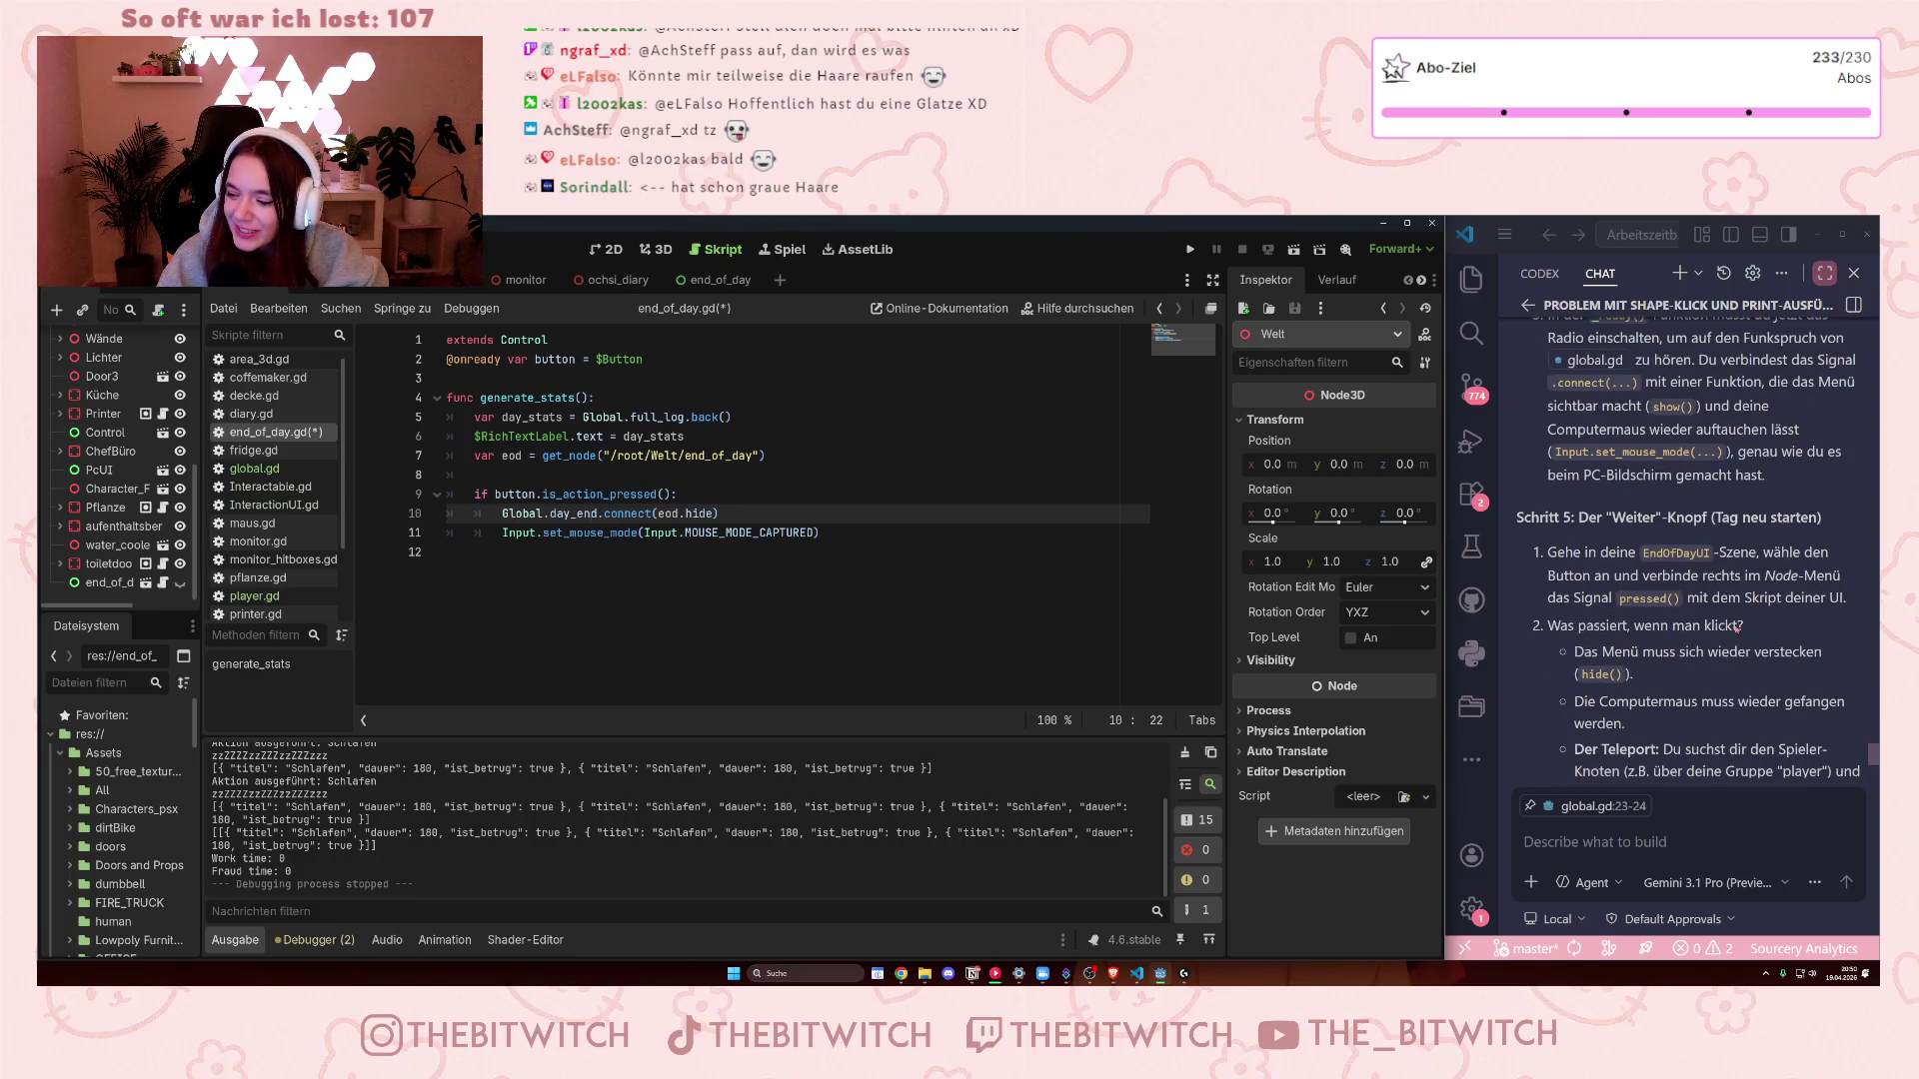
pyautogui.scroll(-1, 1736, 627)
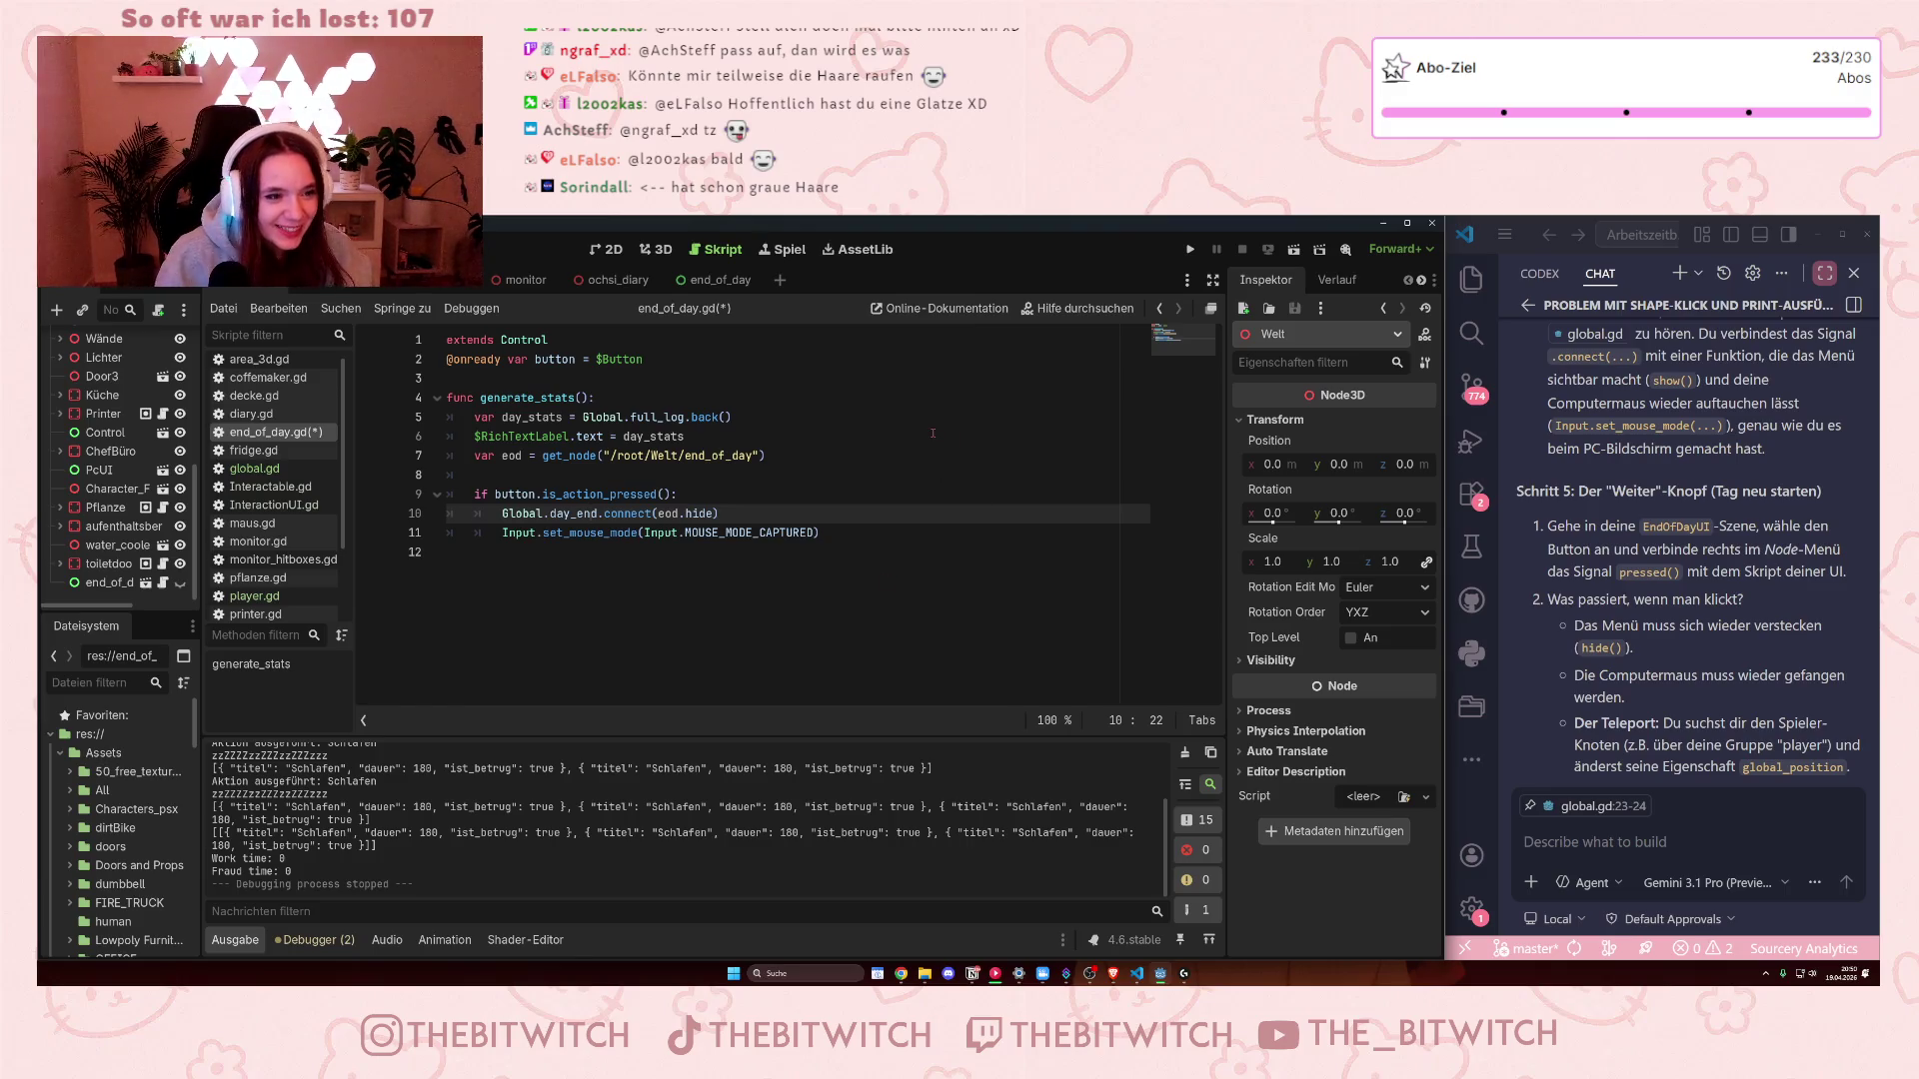
pyautogui.click(540, 468)
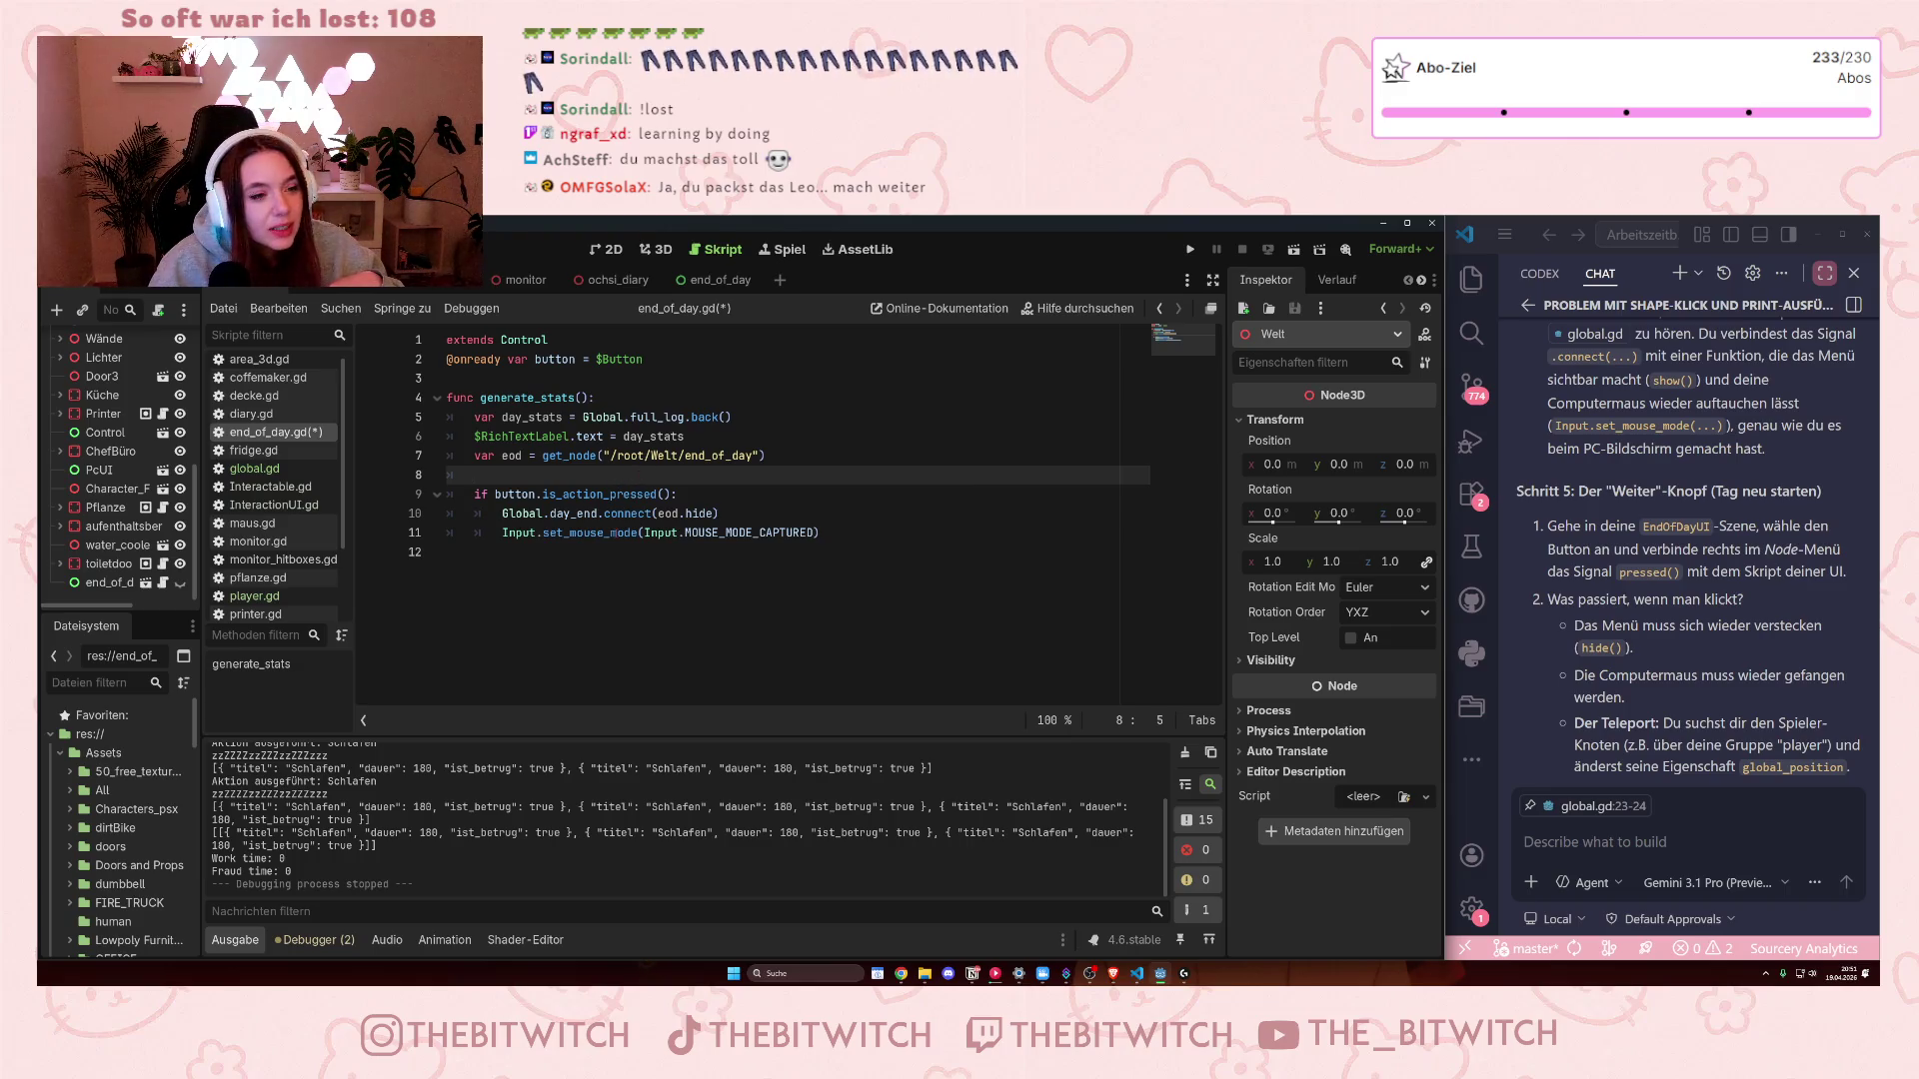
pyautogui.click(723, 515)
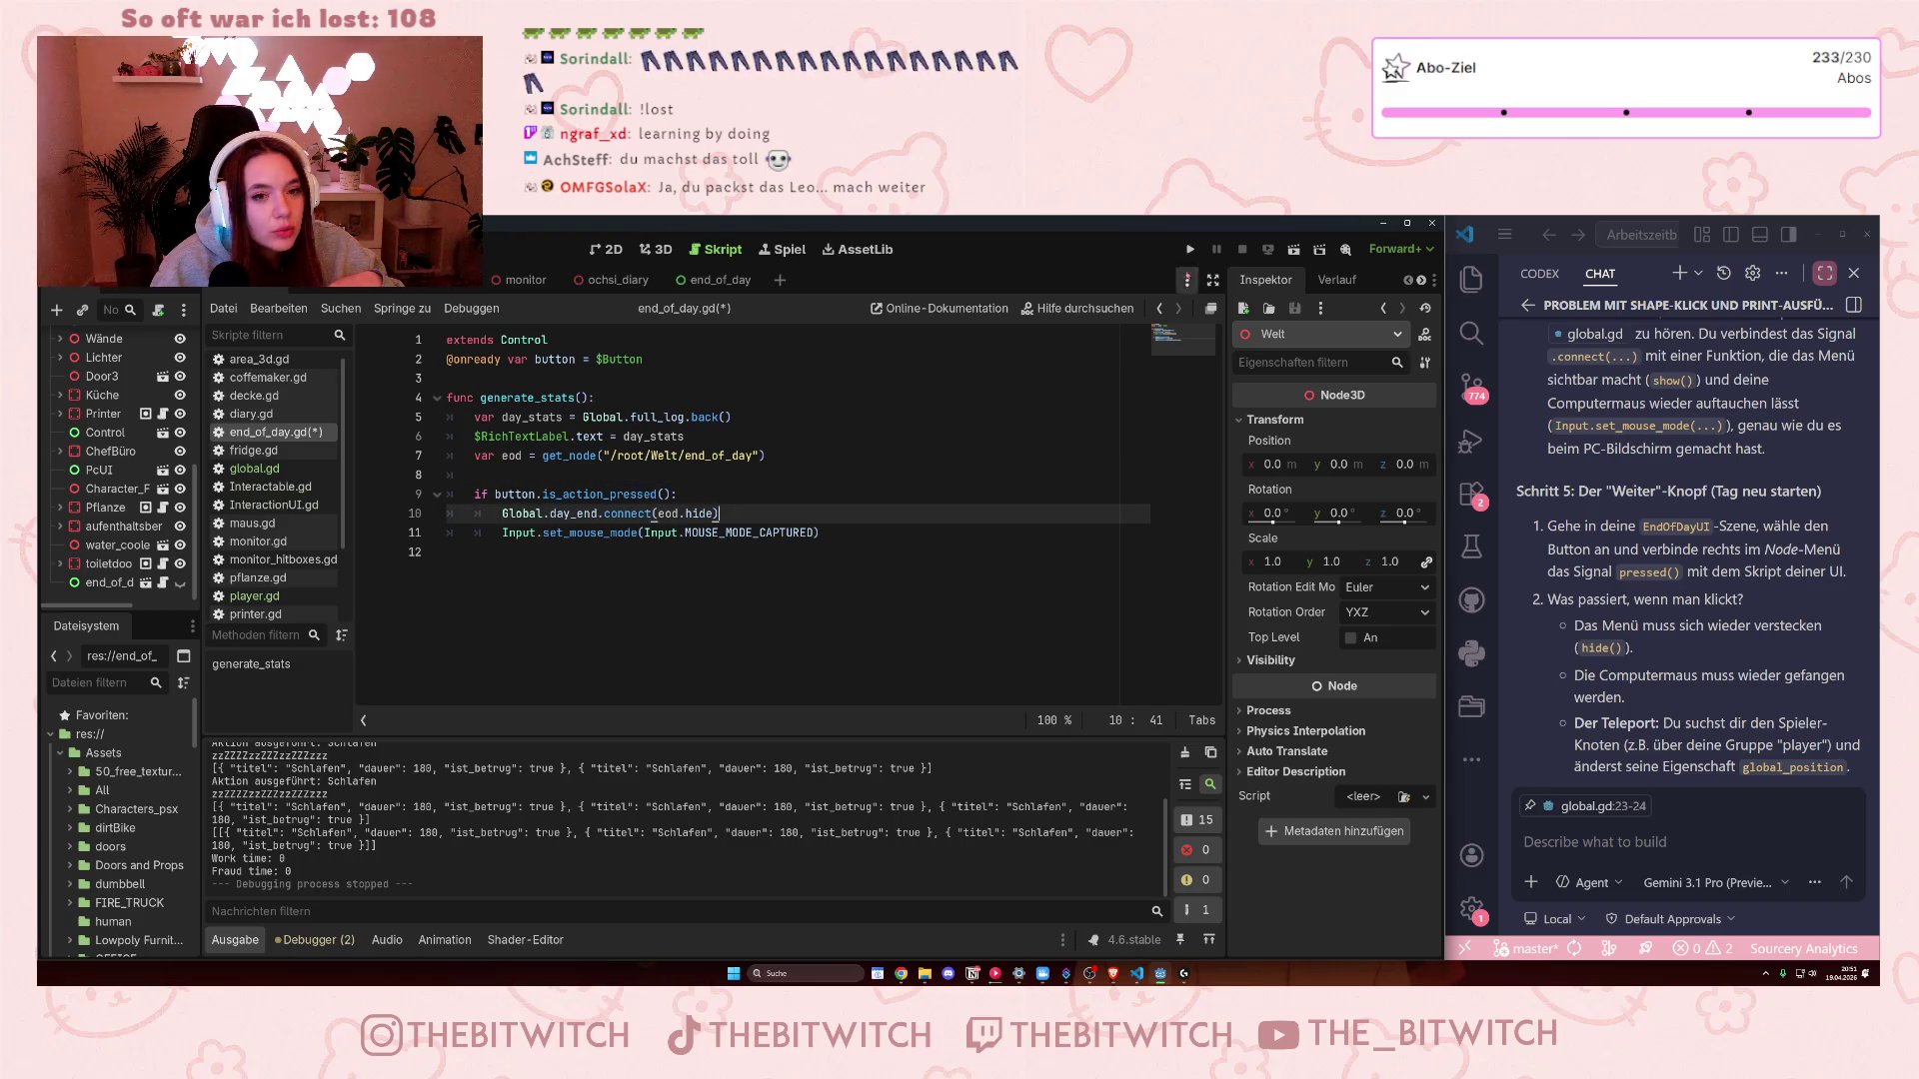
# Run the game, sleep on the lounge sofa to reach the Nächster Tag screen, then restore the window.
pyautogui.click(1190, 249)
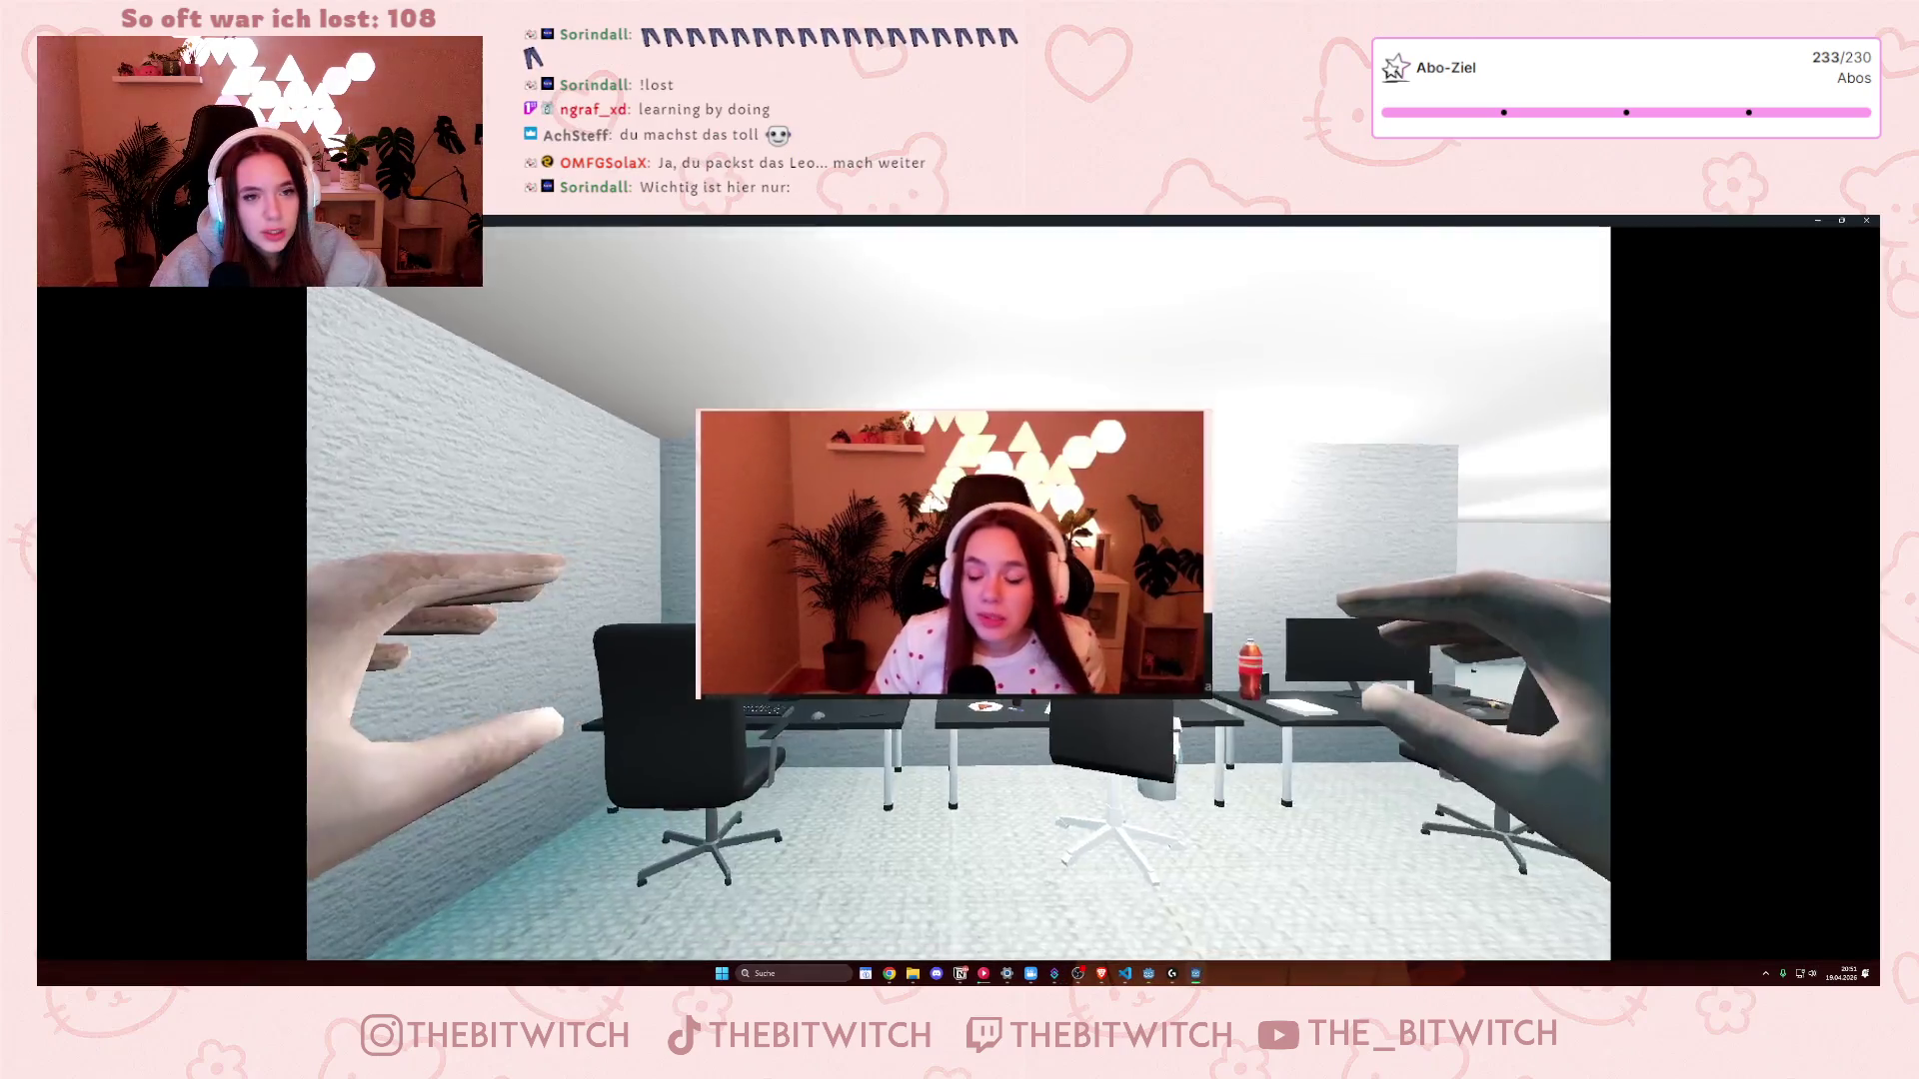
pyautogui.moveTo(960, 590)
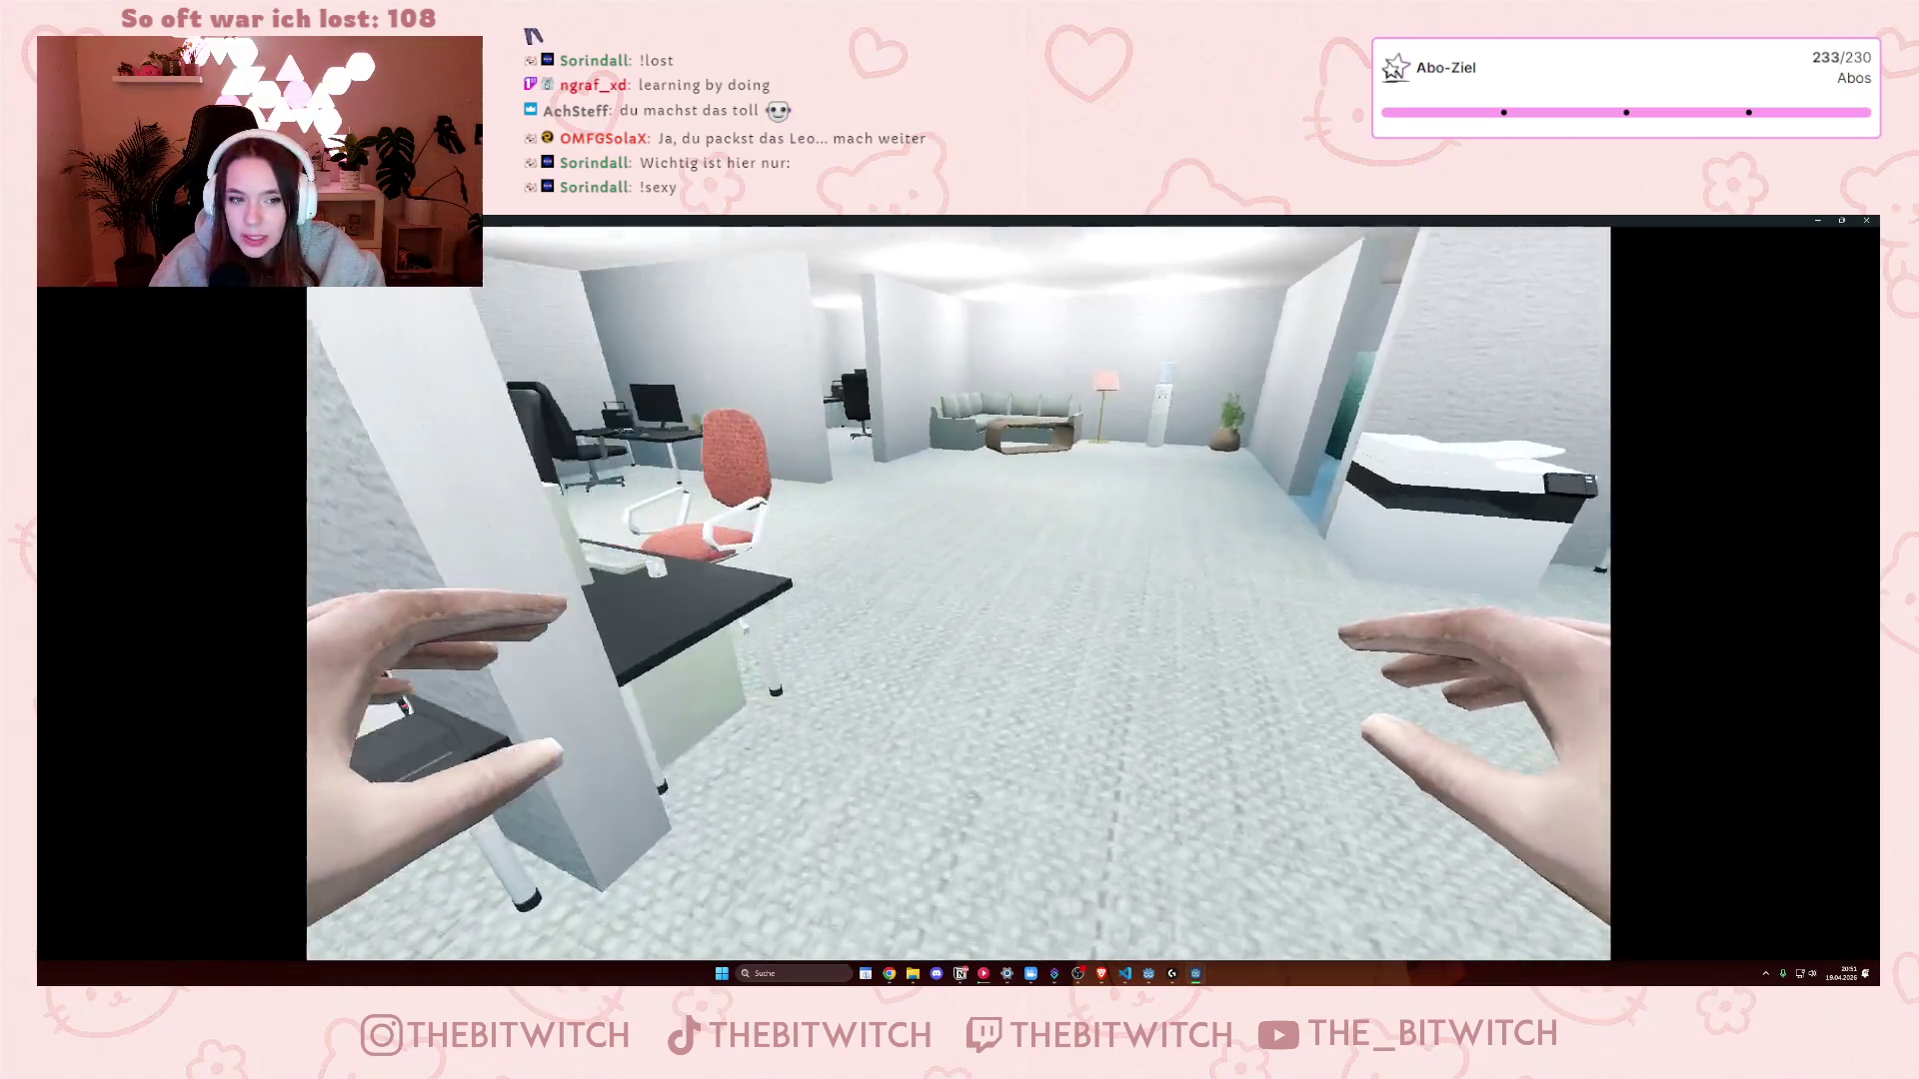
pyautogui.press('w')
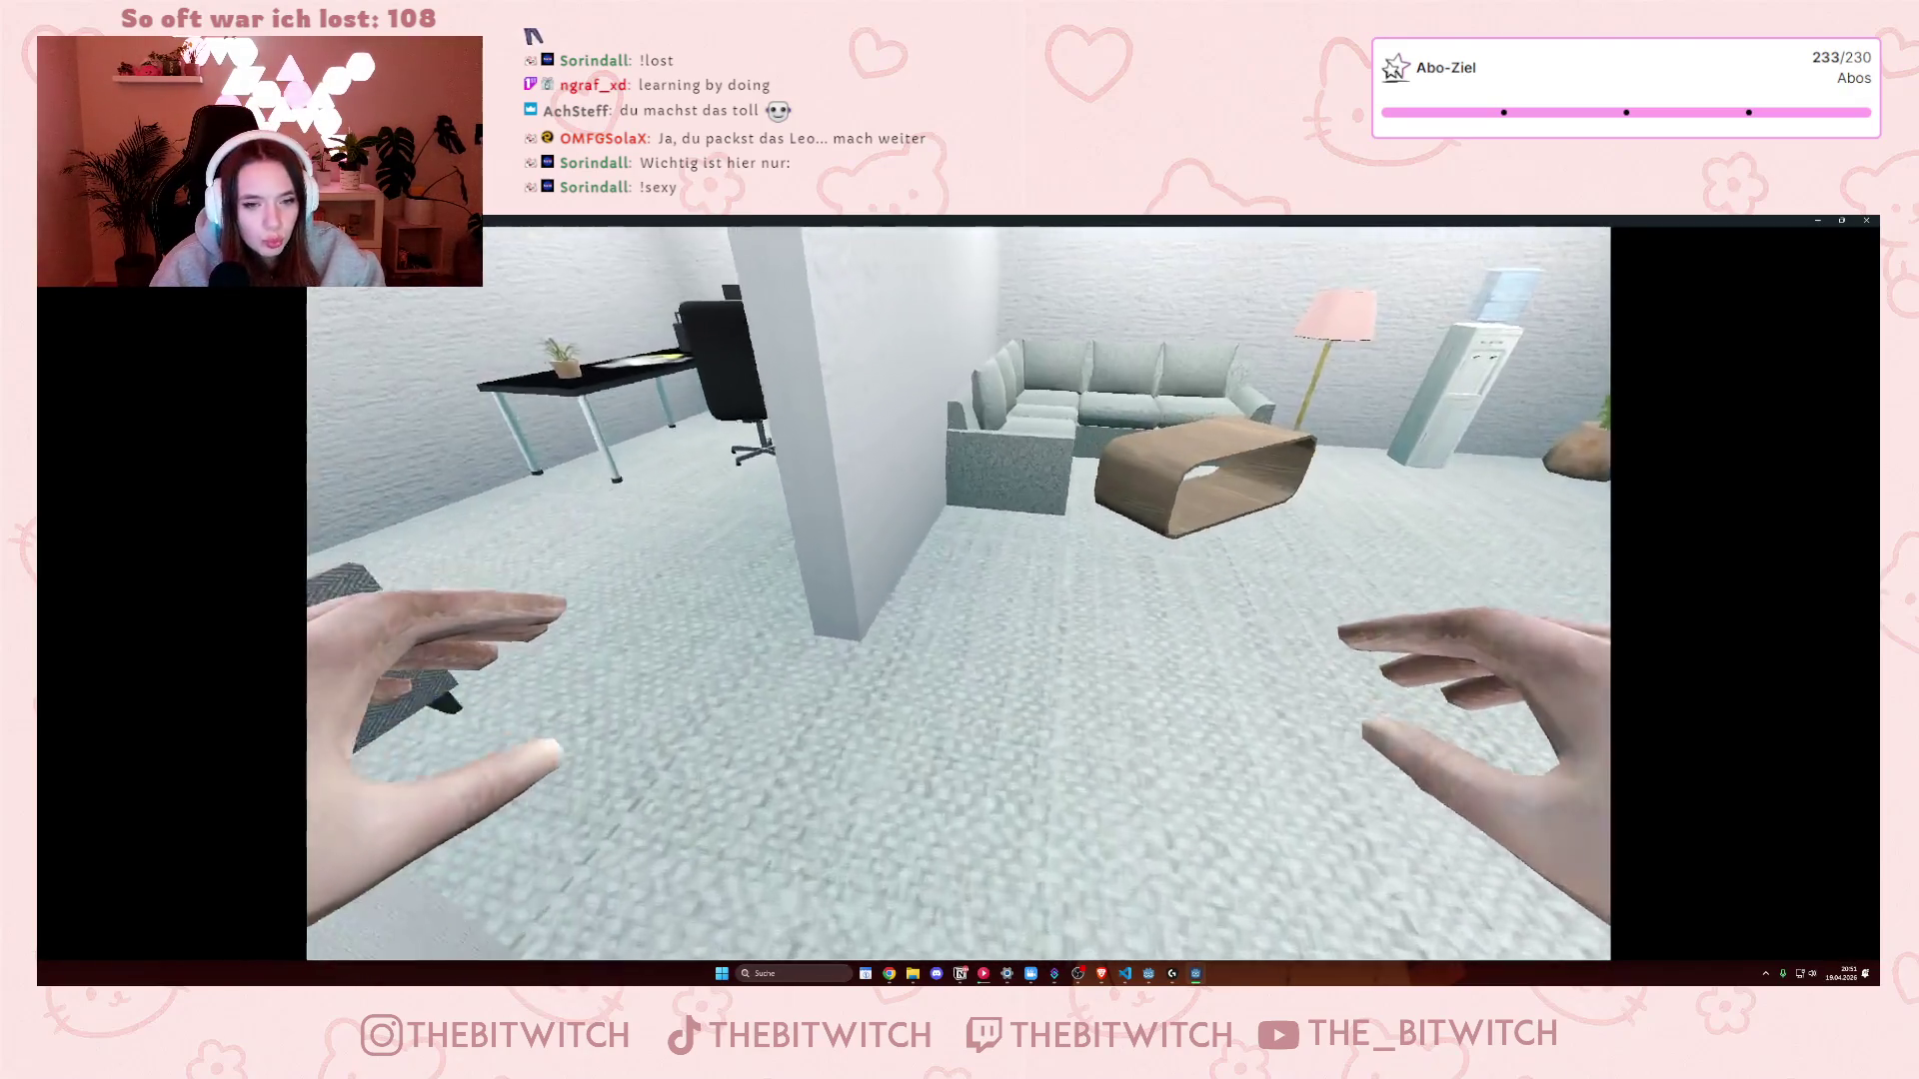
pyautogui.press('e')
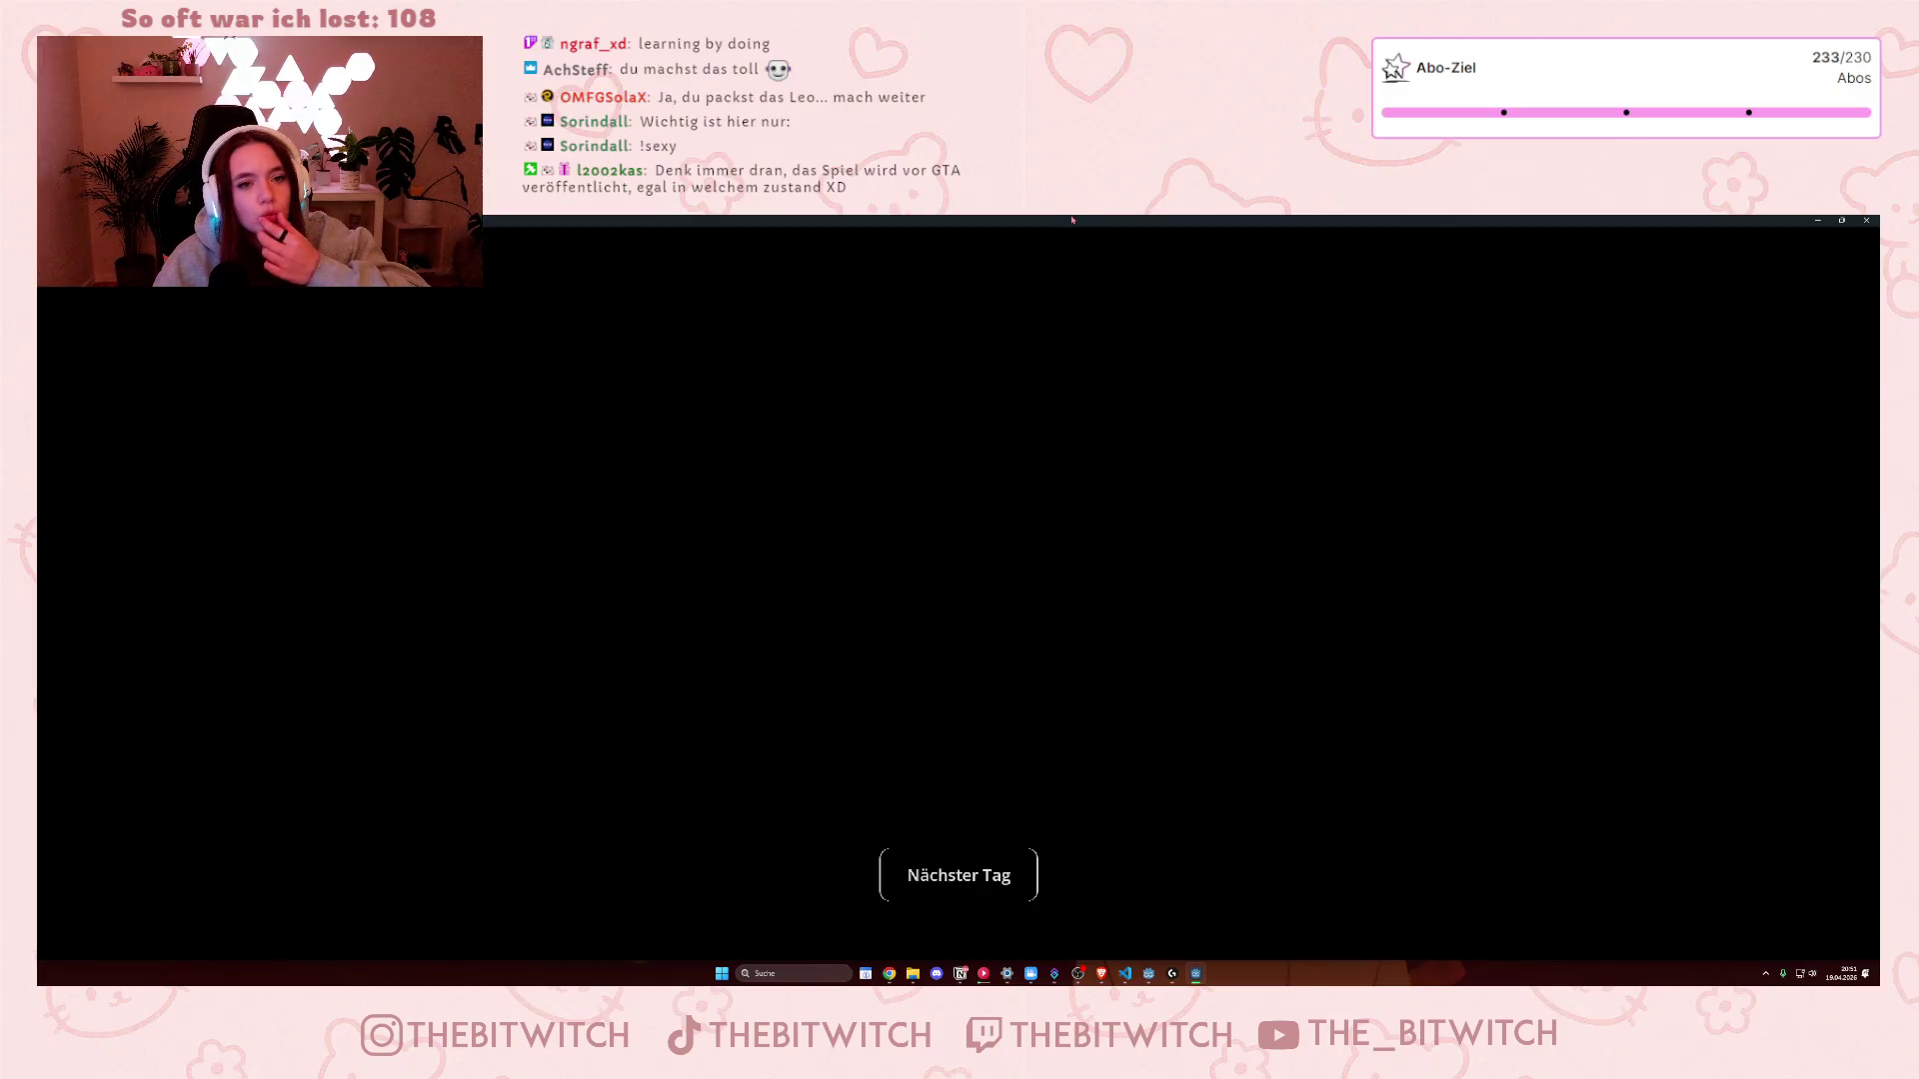
pyautogui.press('super+Down')
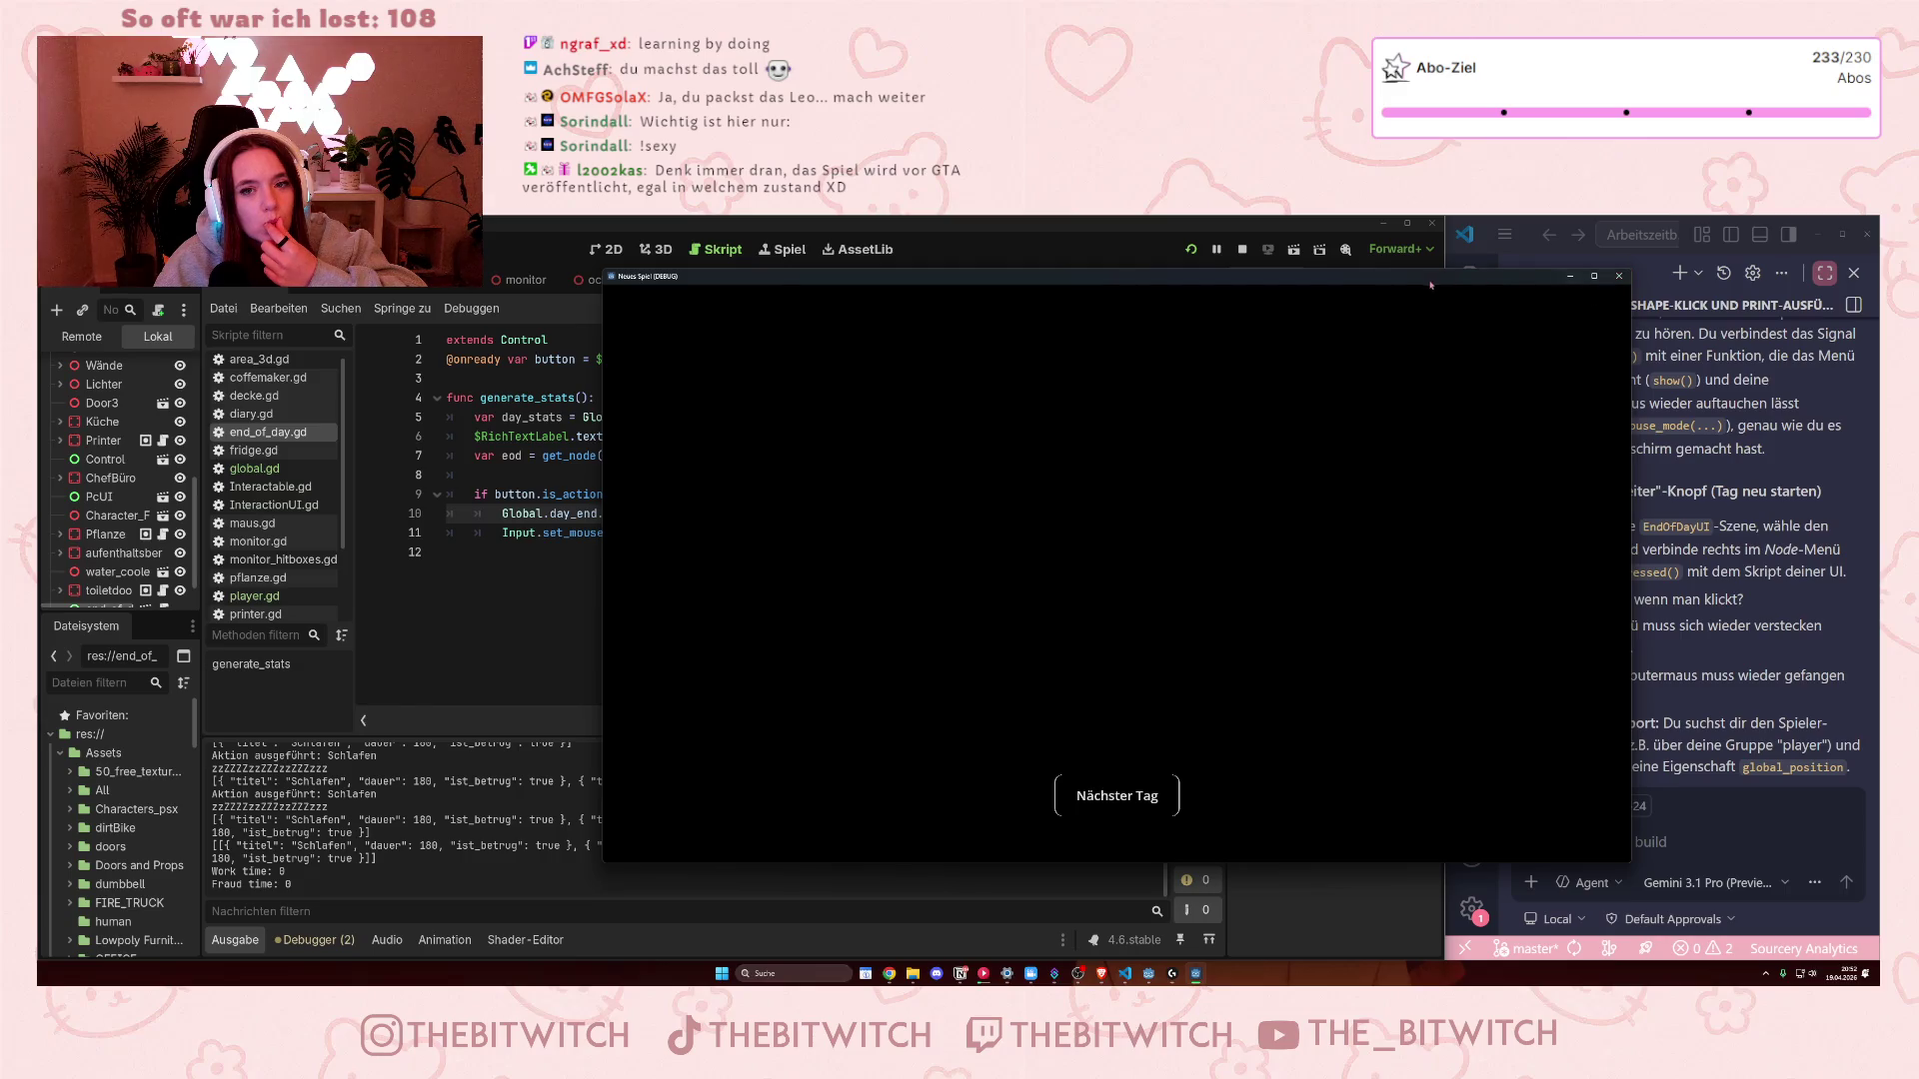
# Move the game window aside and review lines 9–11 of end_of_day.gd.
pyautogui.moveTo(1437, 286); pyautogui.dragTo(1657, 302)
pyautogui.click(578, 520)
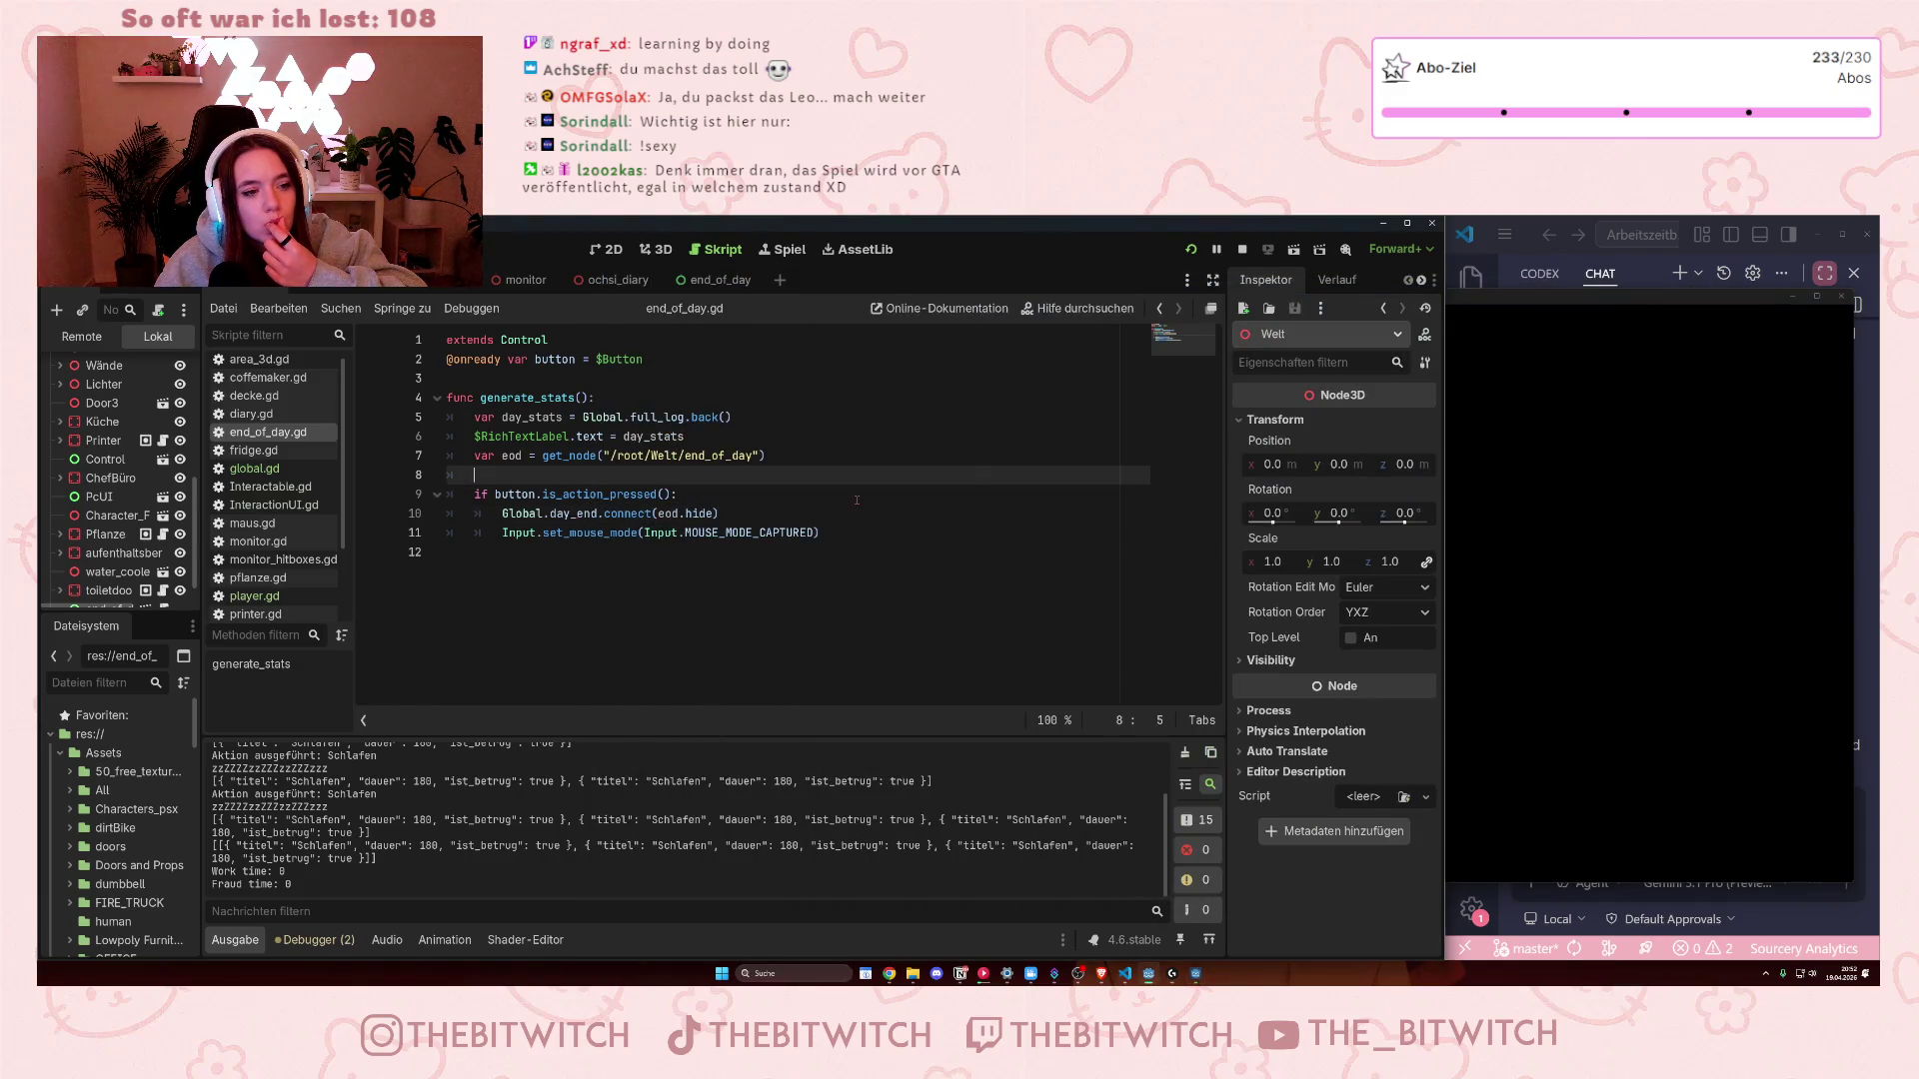
pyautogui.click(856, 500)
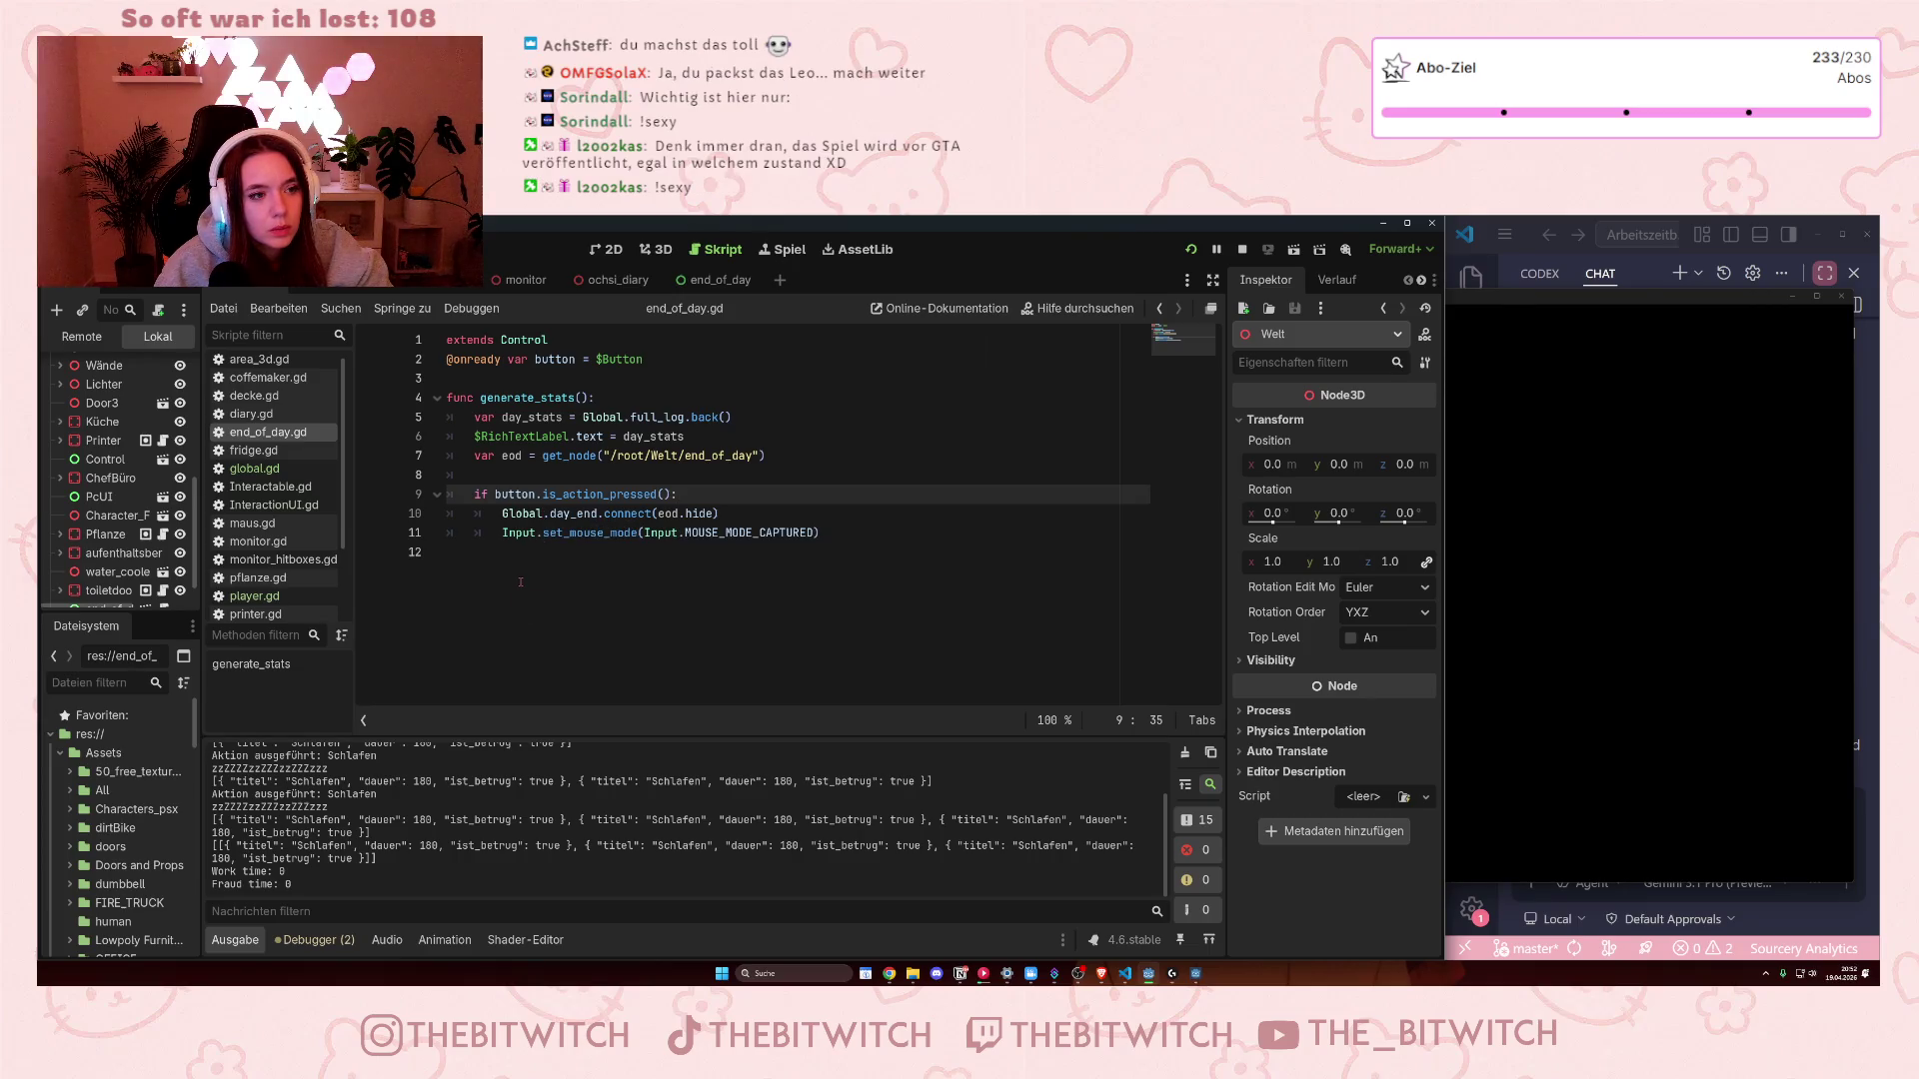
pyautogui.moveTo(516, 535)
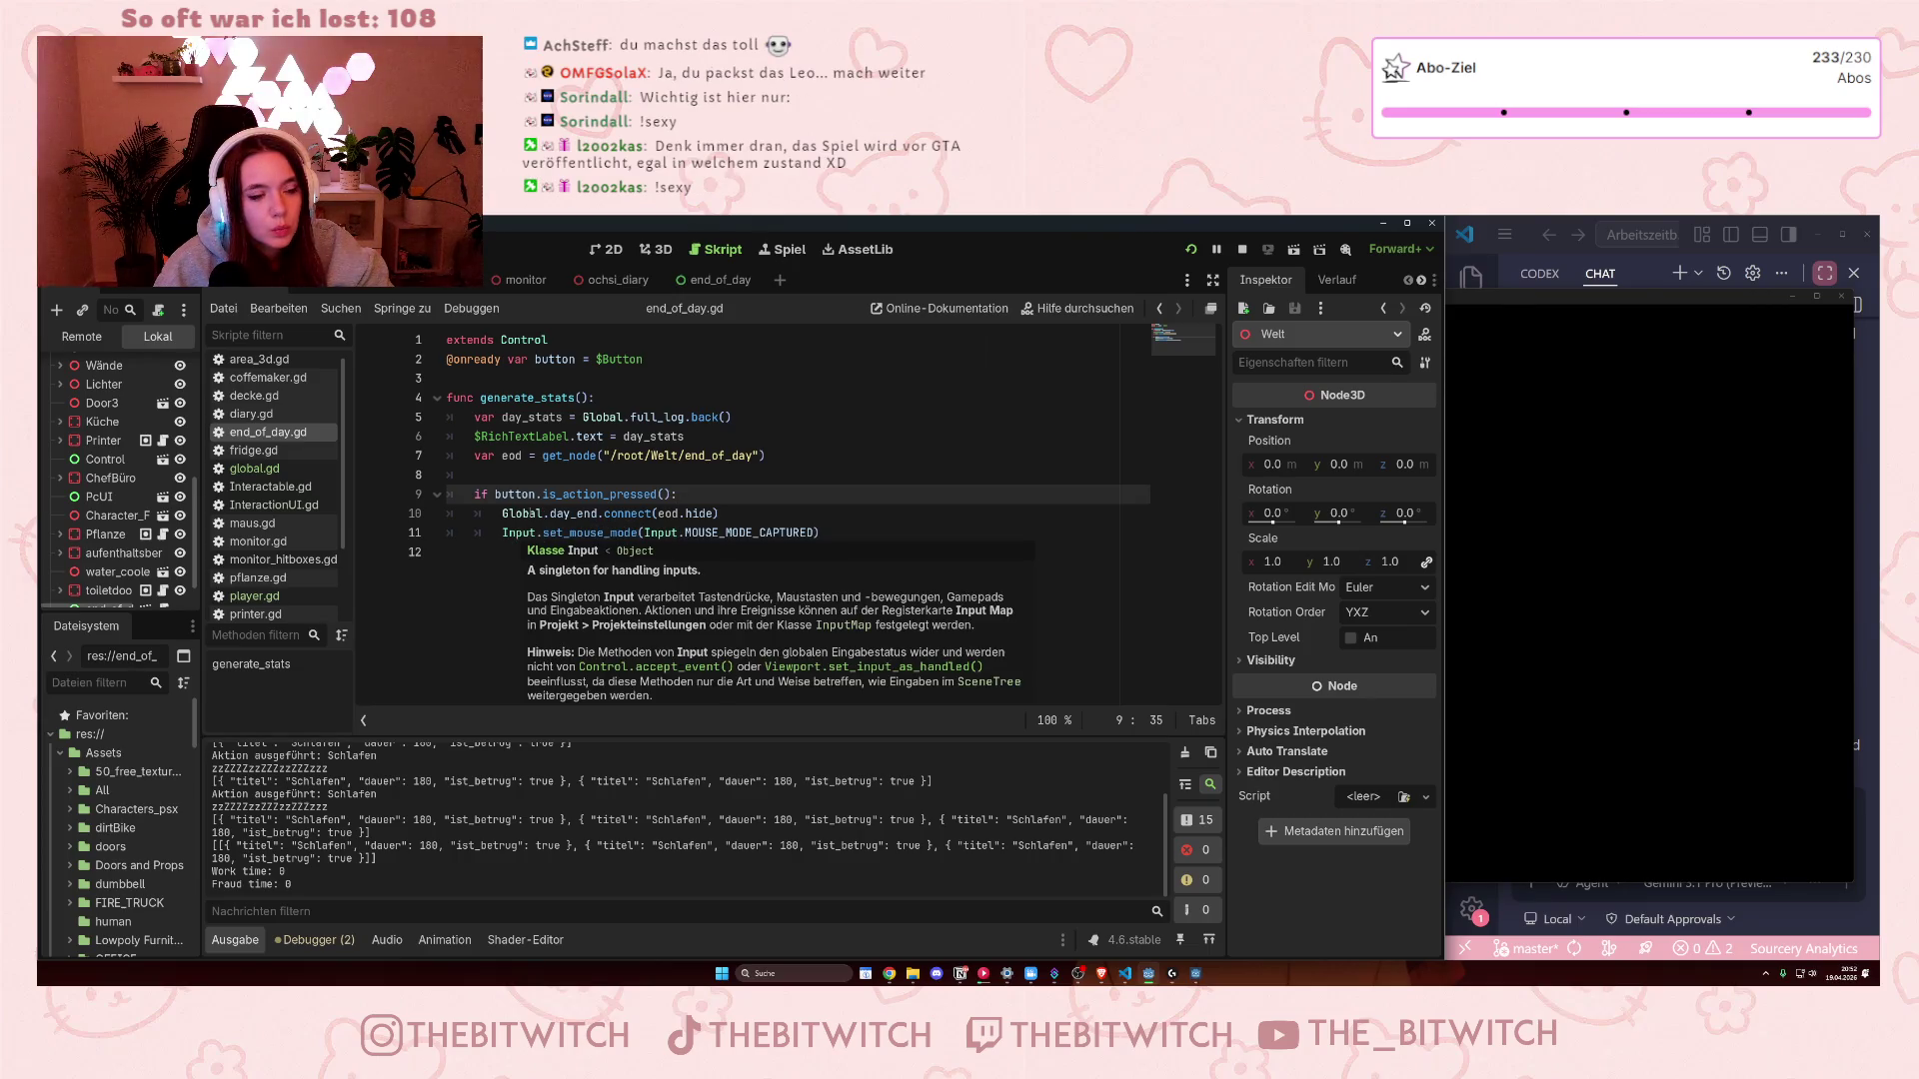
pyautogui.click(578, 512)
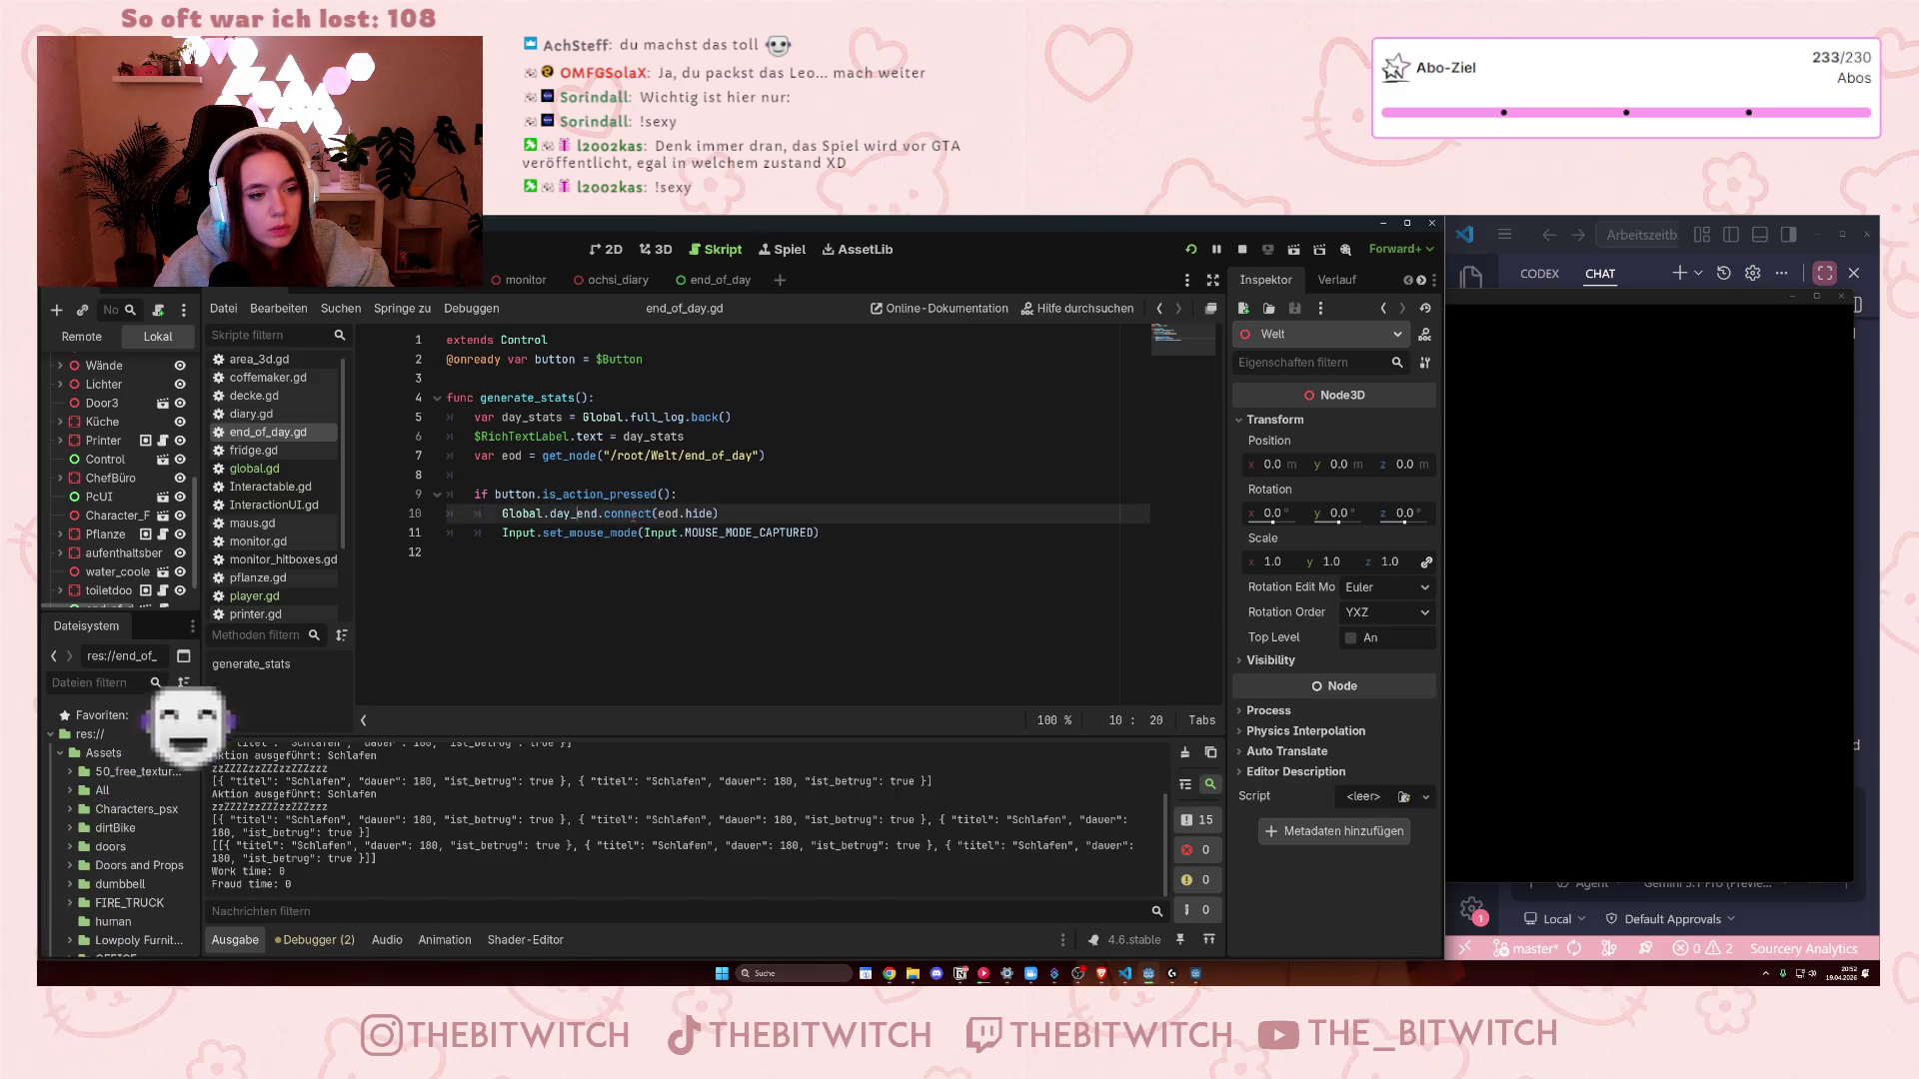
pyautogui.click(800, 533)
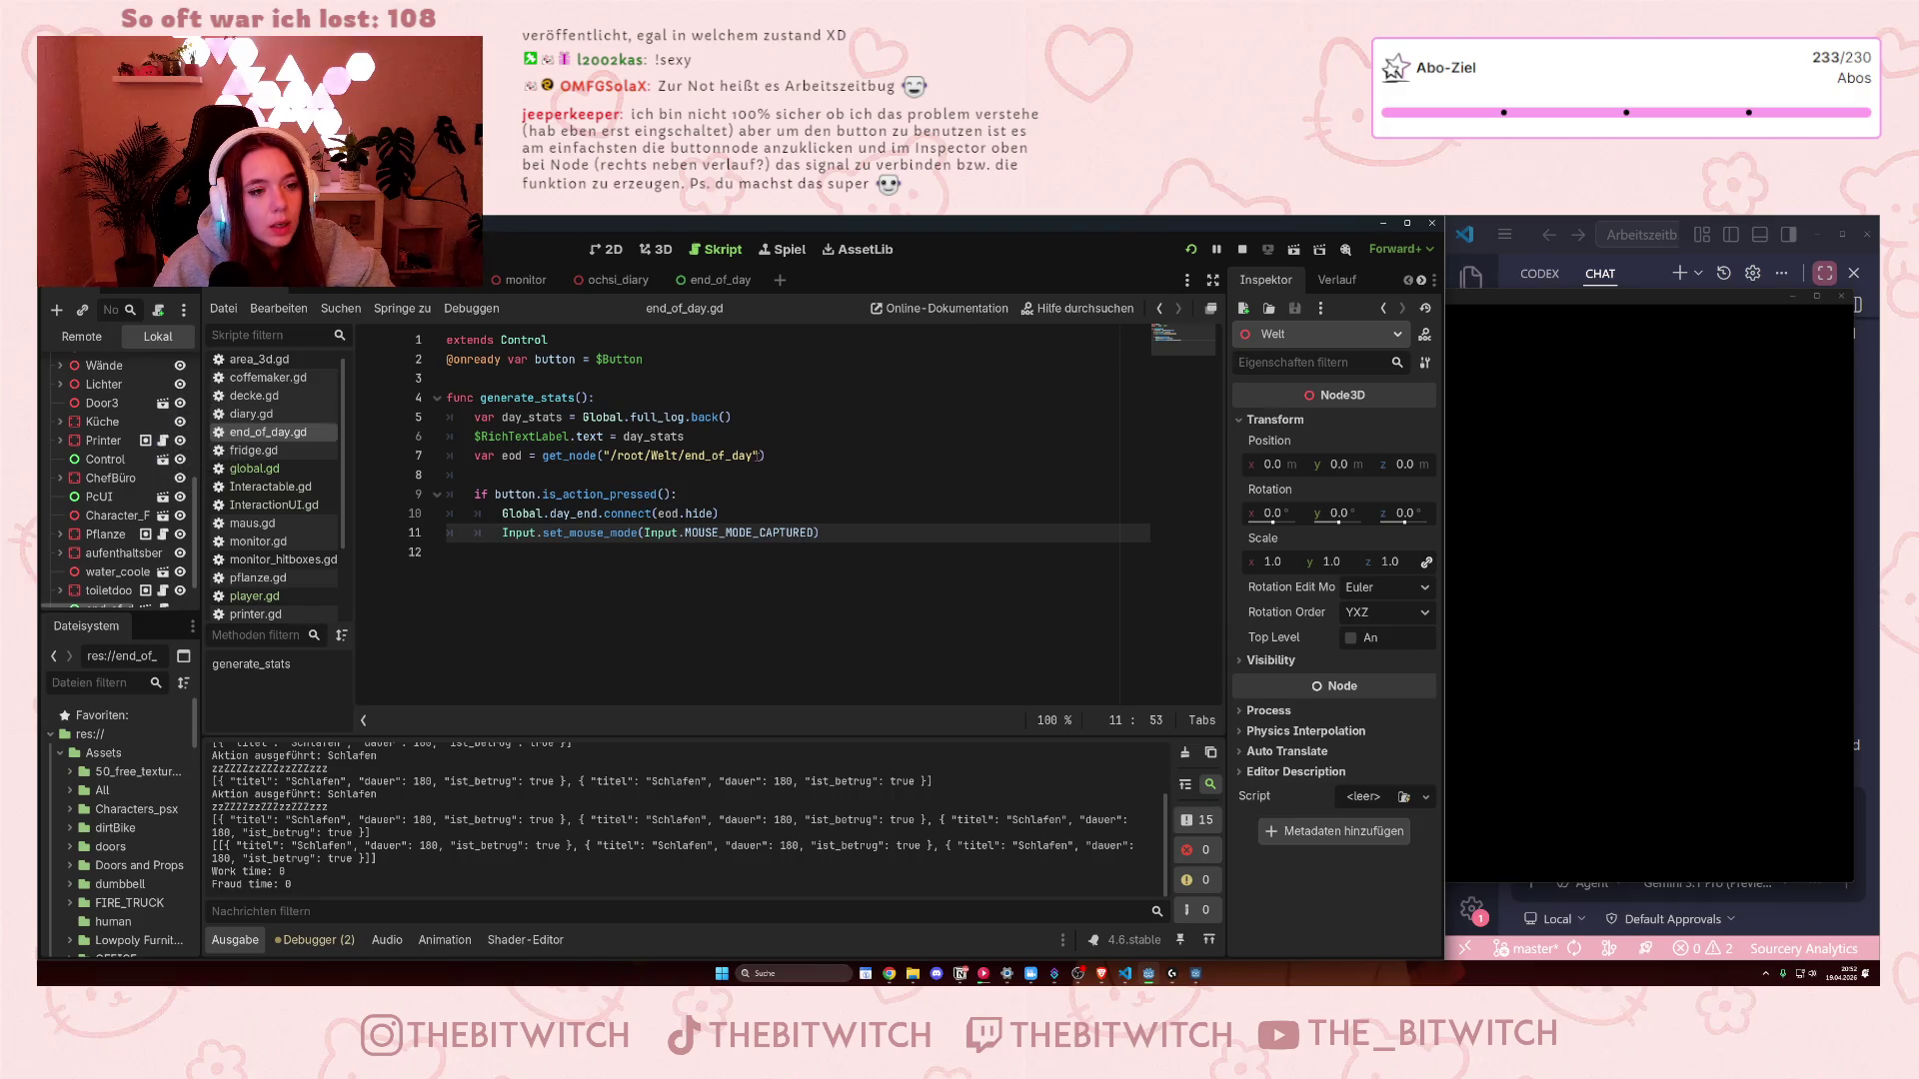
# Insert an unindented blank line after line 6.
pyautogui.click(716, 439)
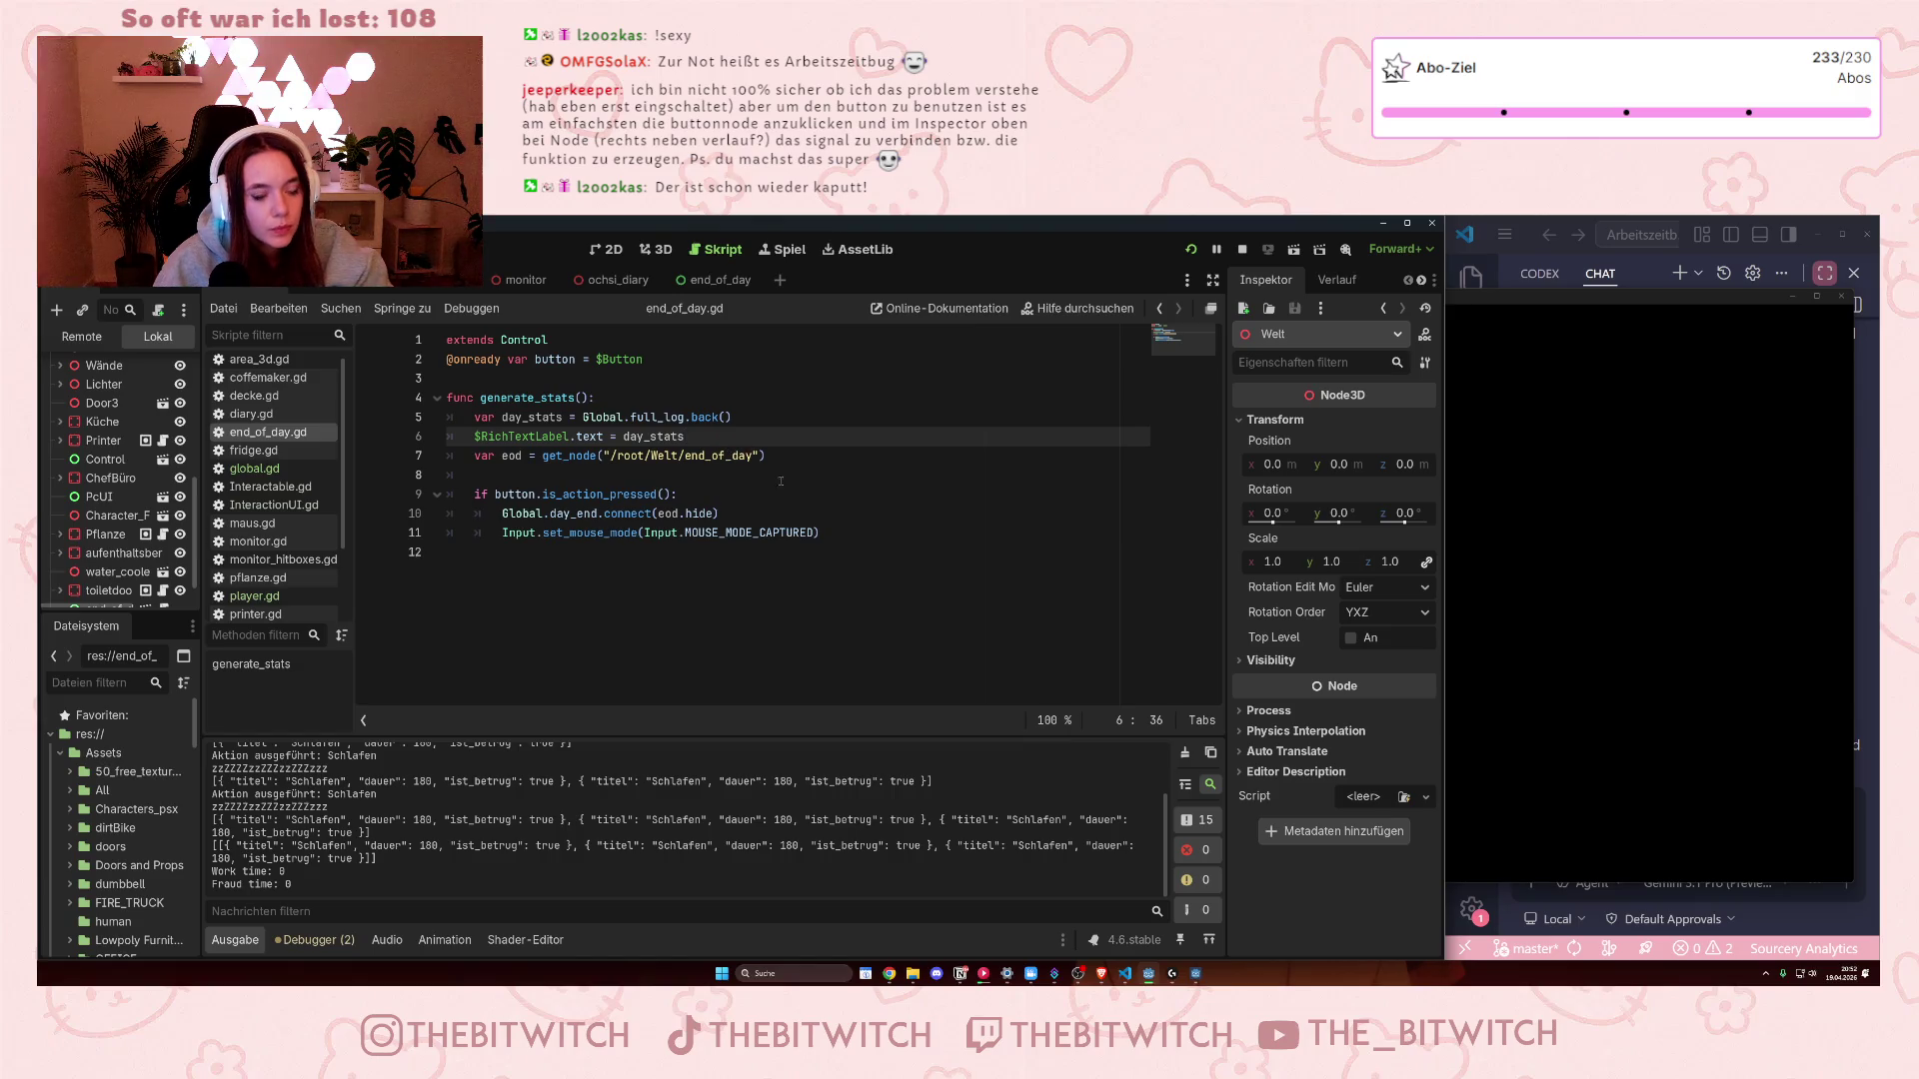
pyautogui.press('Return')
pyautogui.press('Return')
pyautogui.press('BackSpace')
# Complete the new line as func _ready(): above the eod lookup and save.
pyautogui.write('func ')
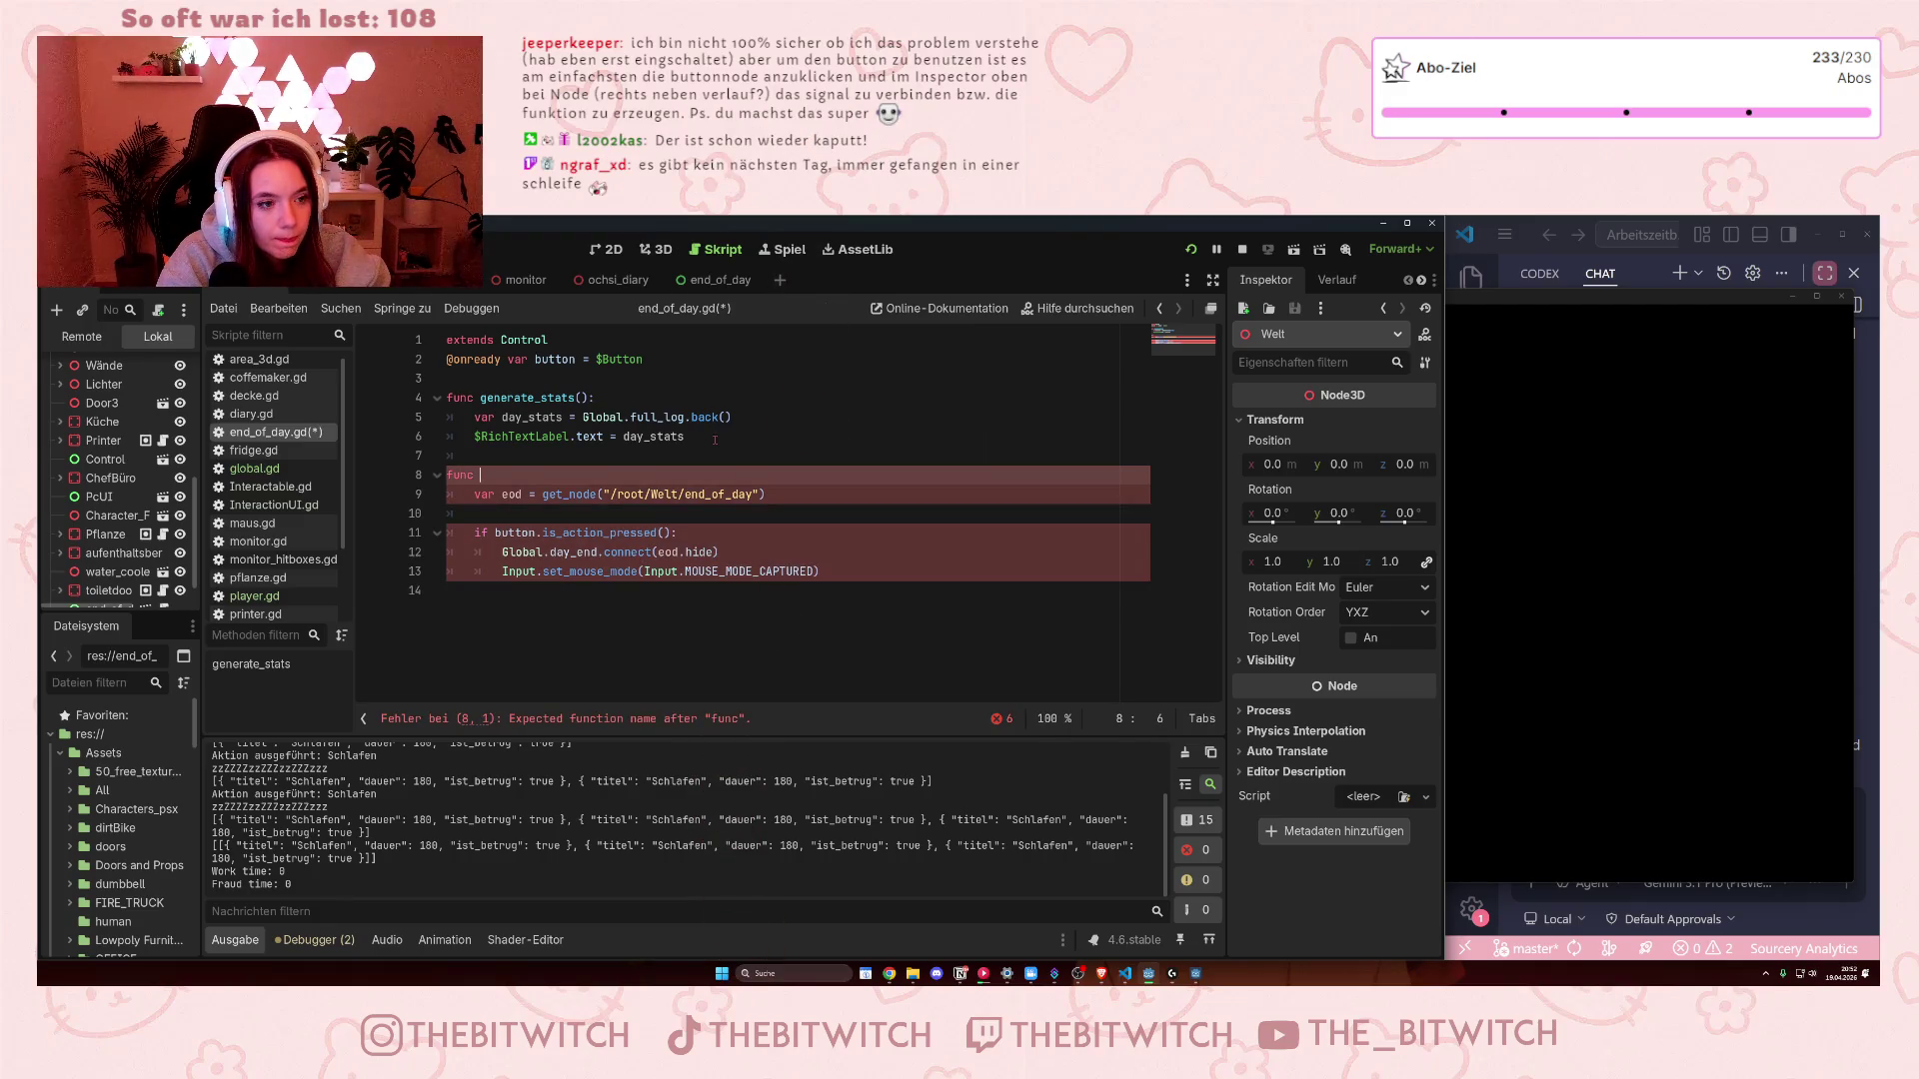
pyautogui.write('_ready')
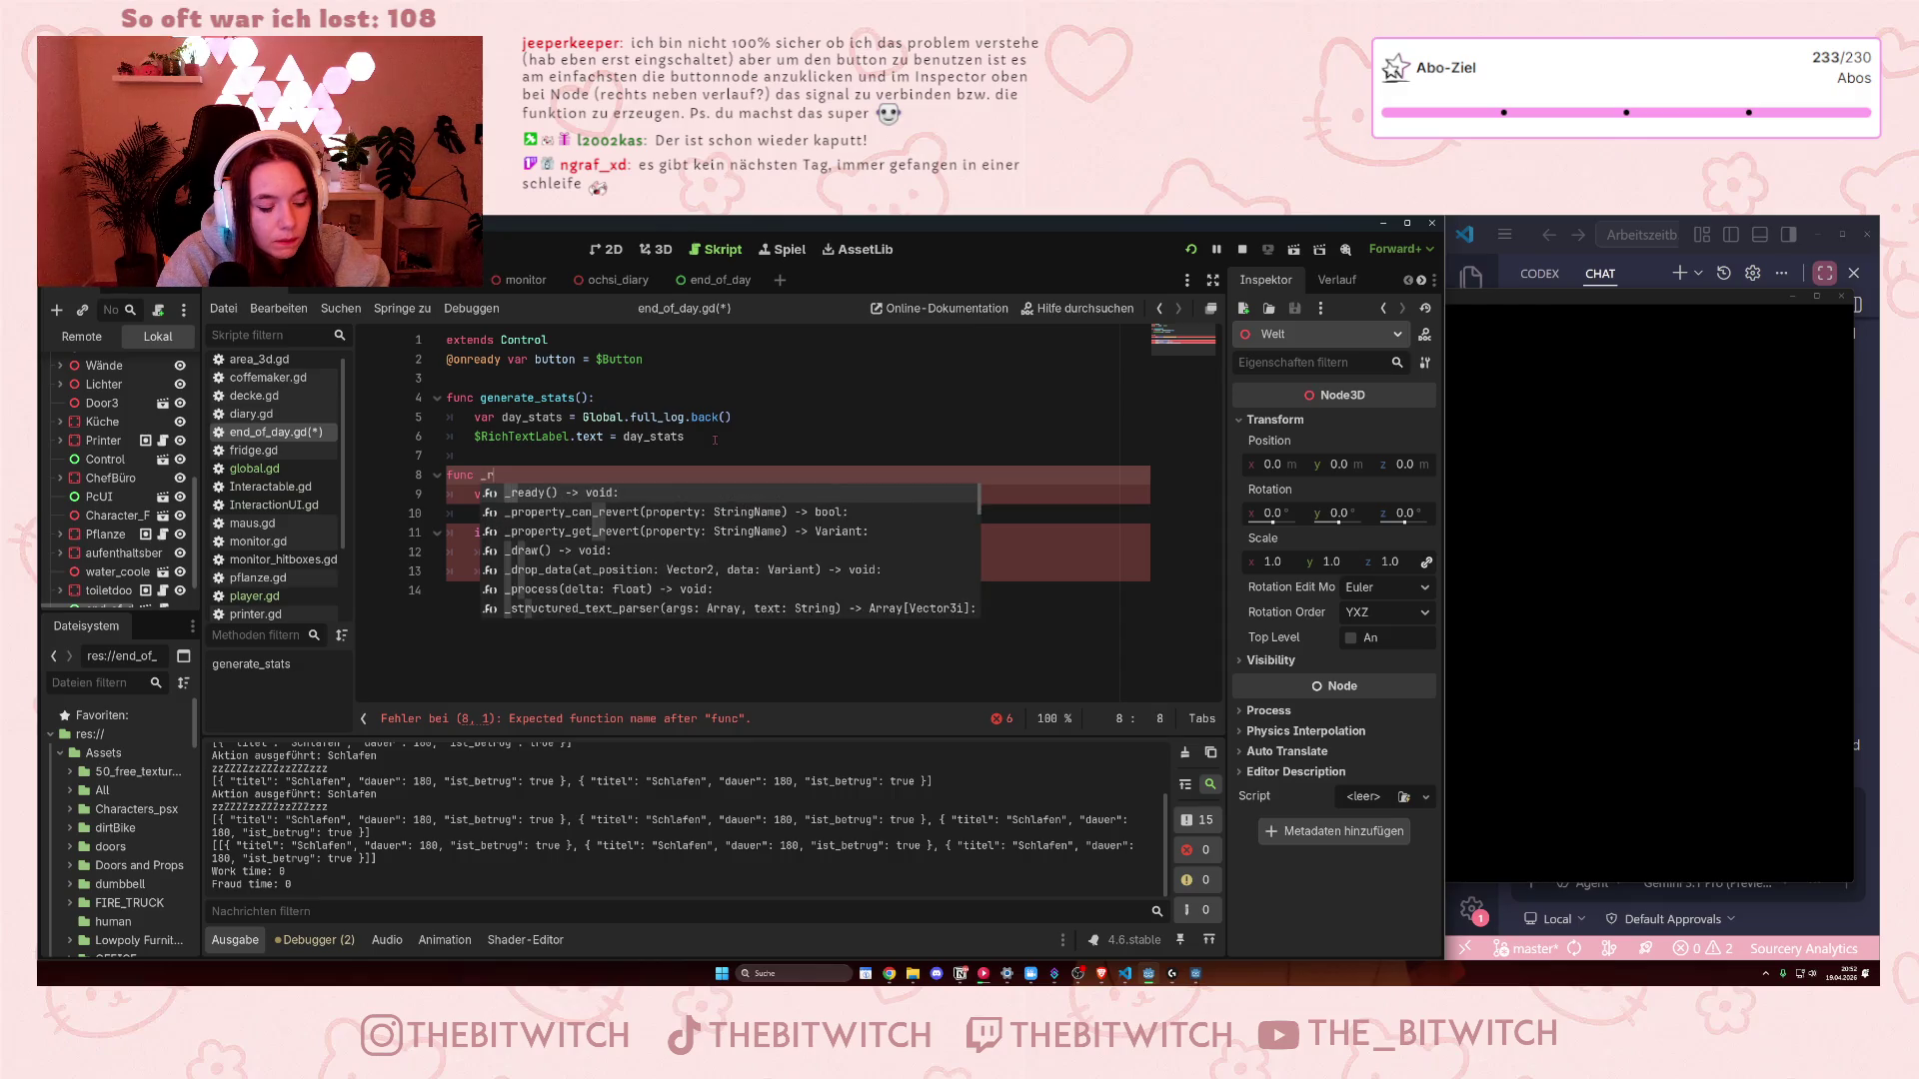
pyautogui.press('Return')
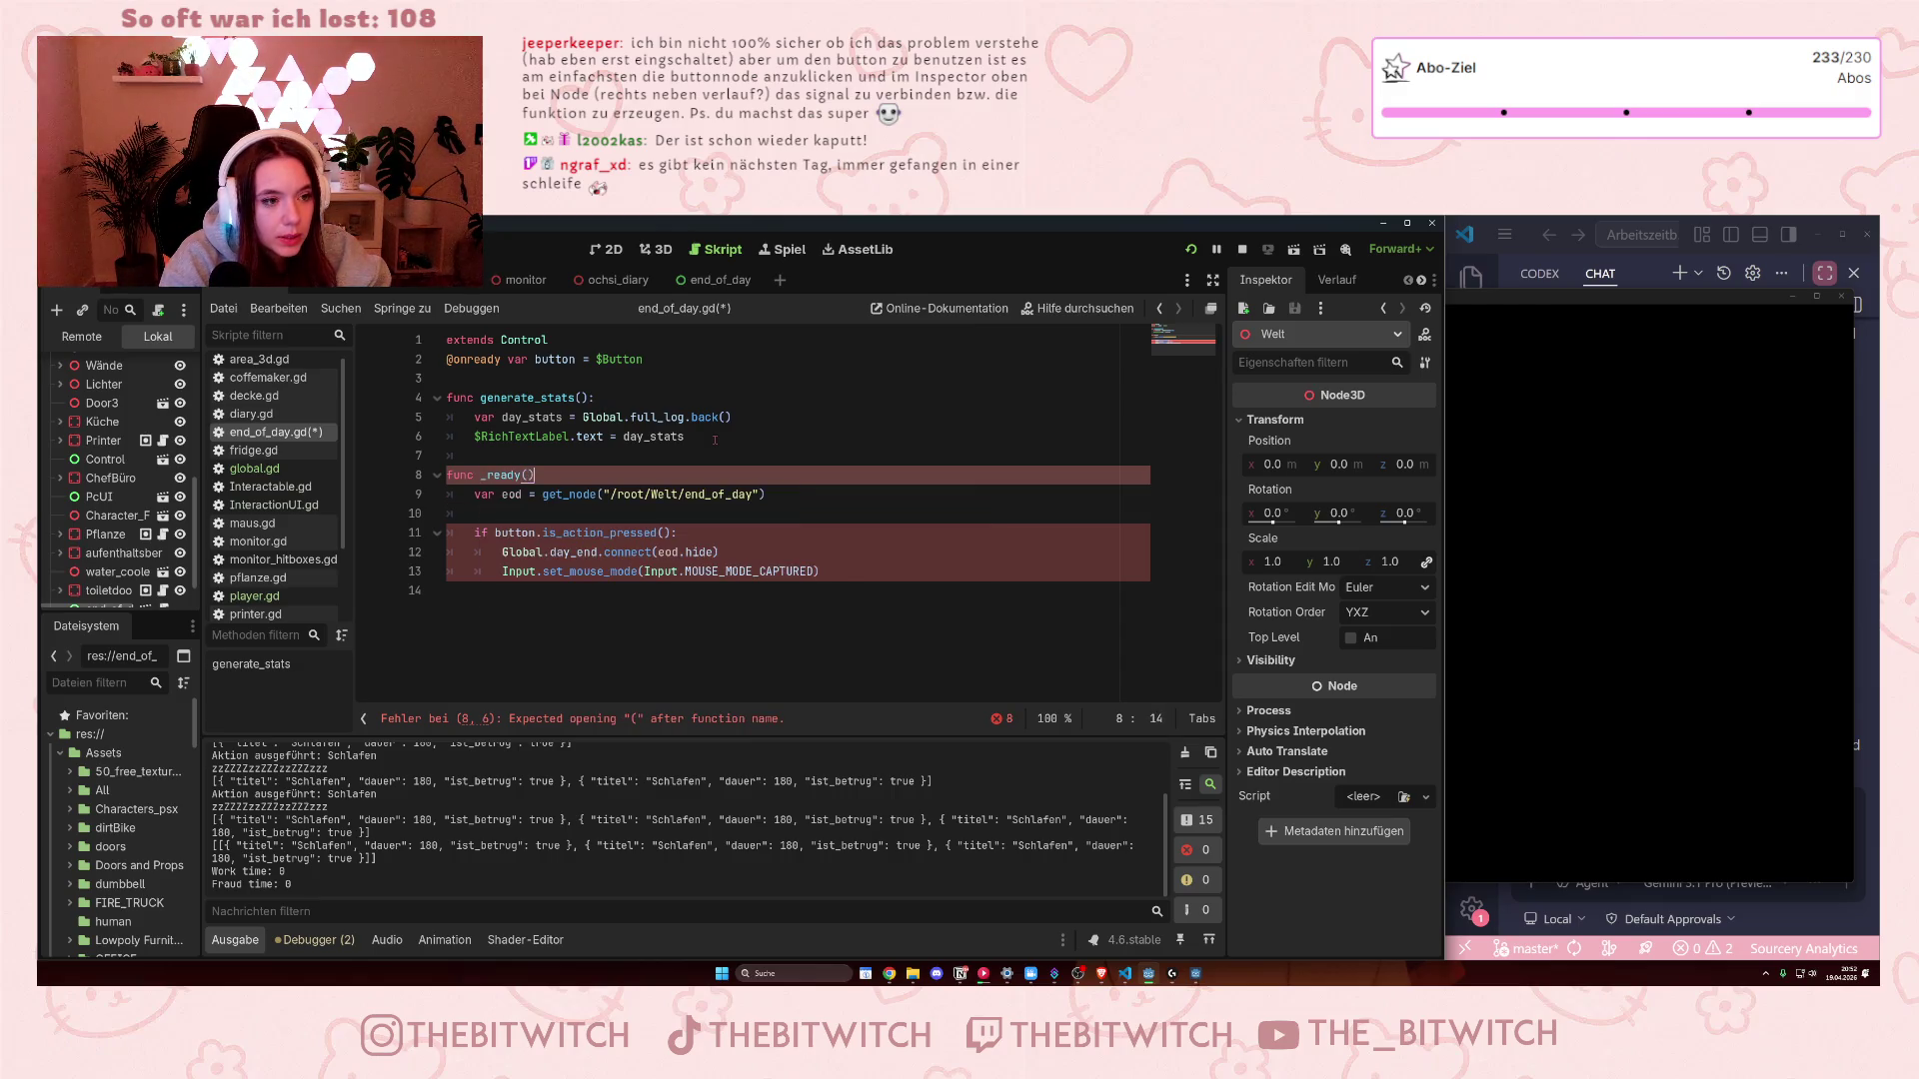
pyautogui.click(842, 544)
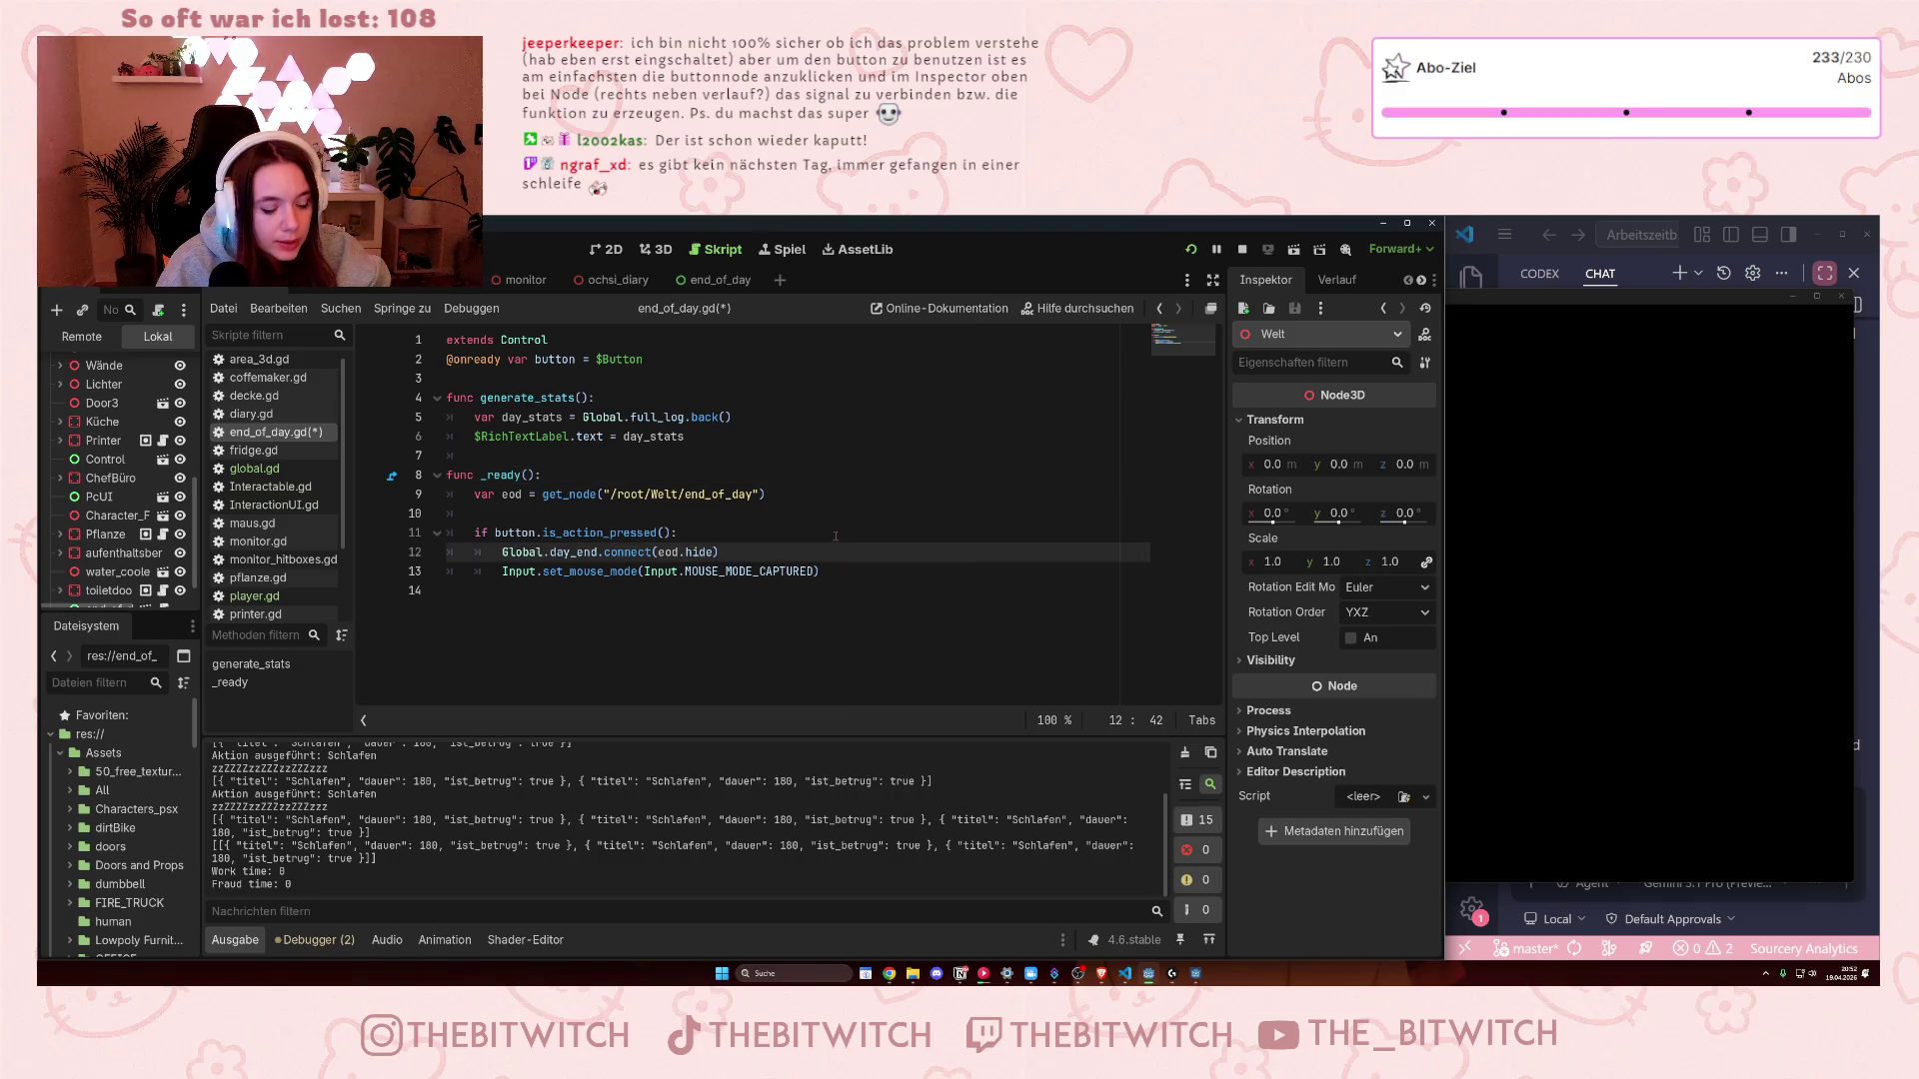
pyautogui.hotkey('ctrl', 's')
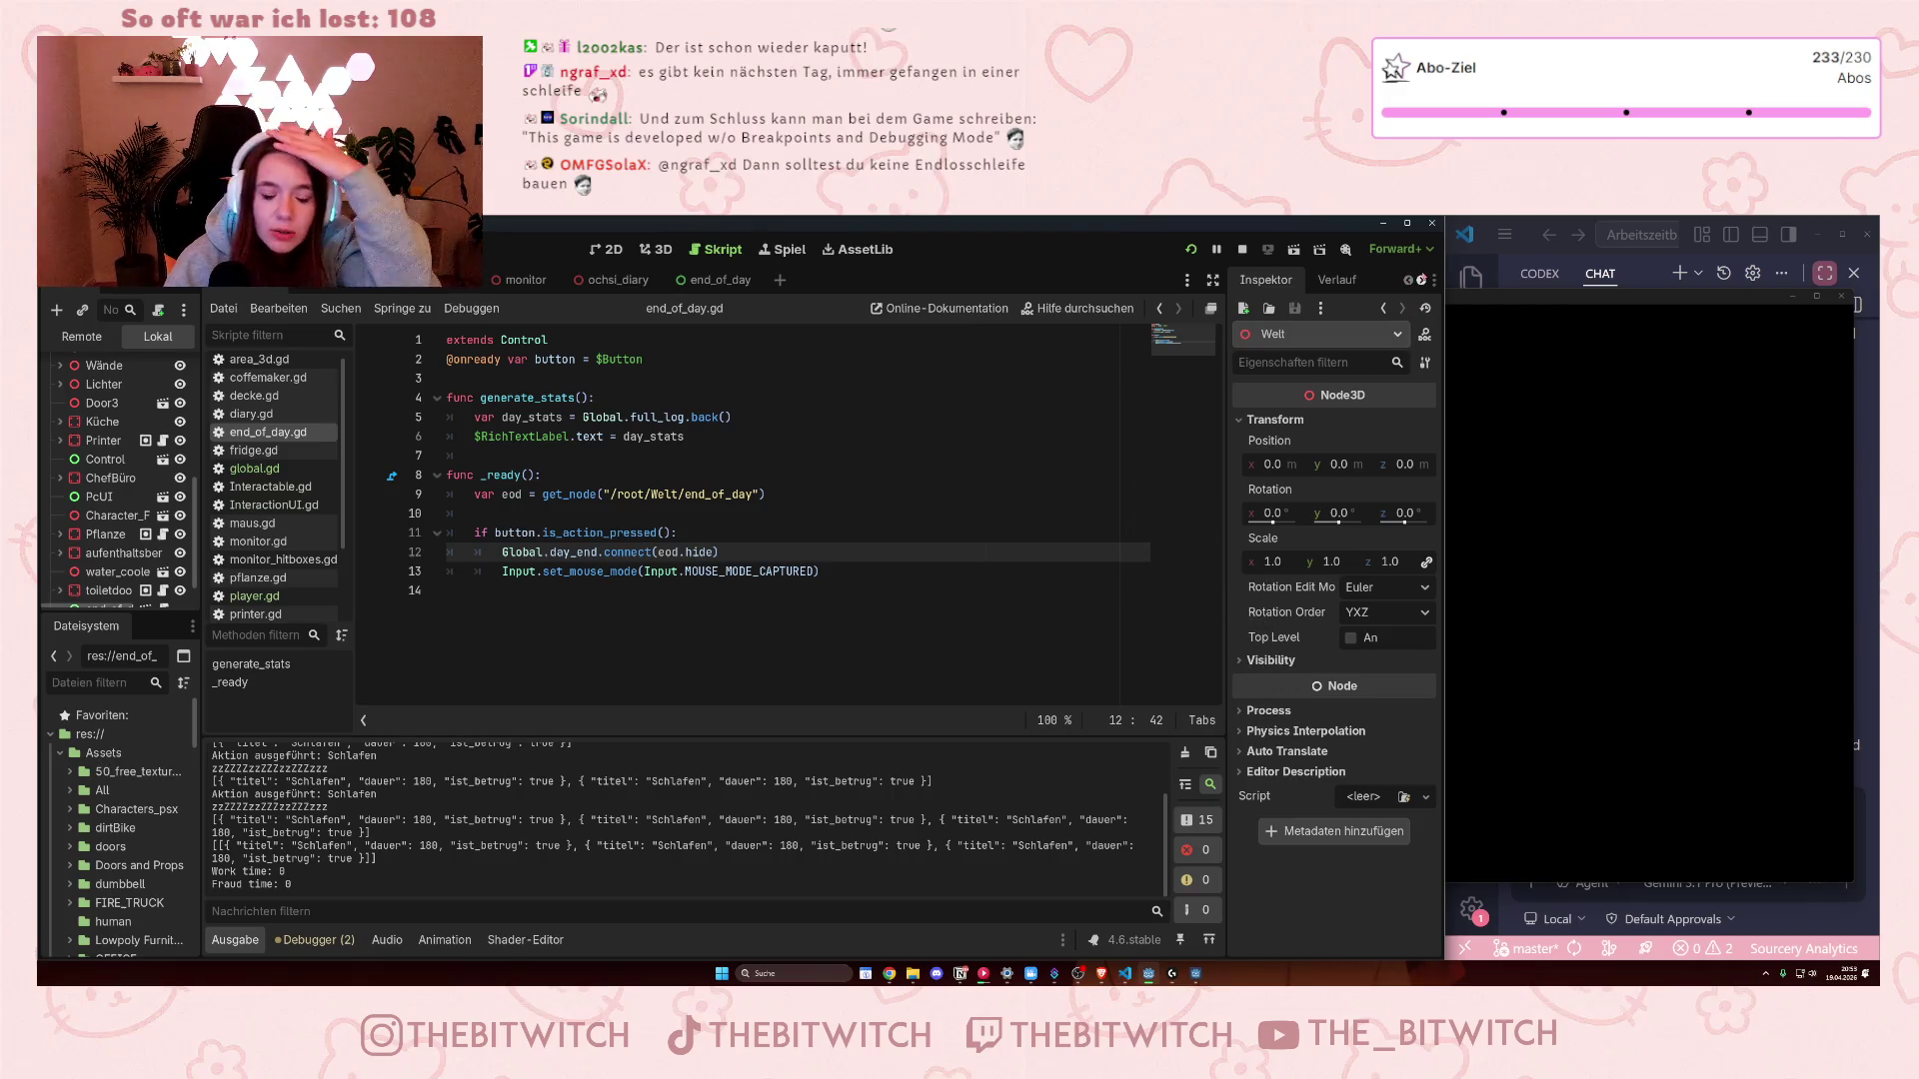
# Open the Node dock's Signals tab to list Welt's signals like visibility_changed and ready.
pyautogui.click(1421, 280)
pyautogui.click(1332, 281)
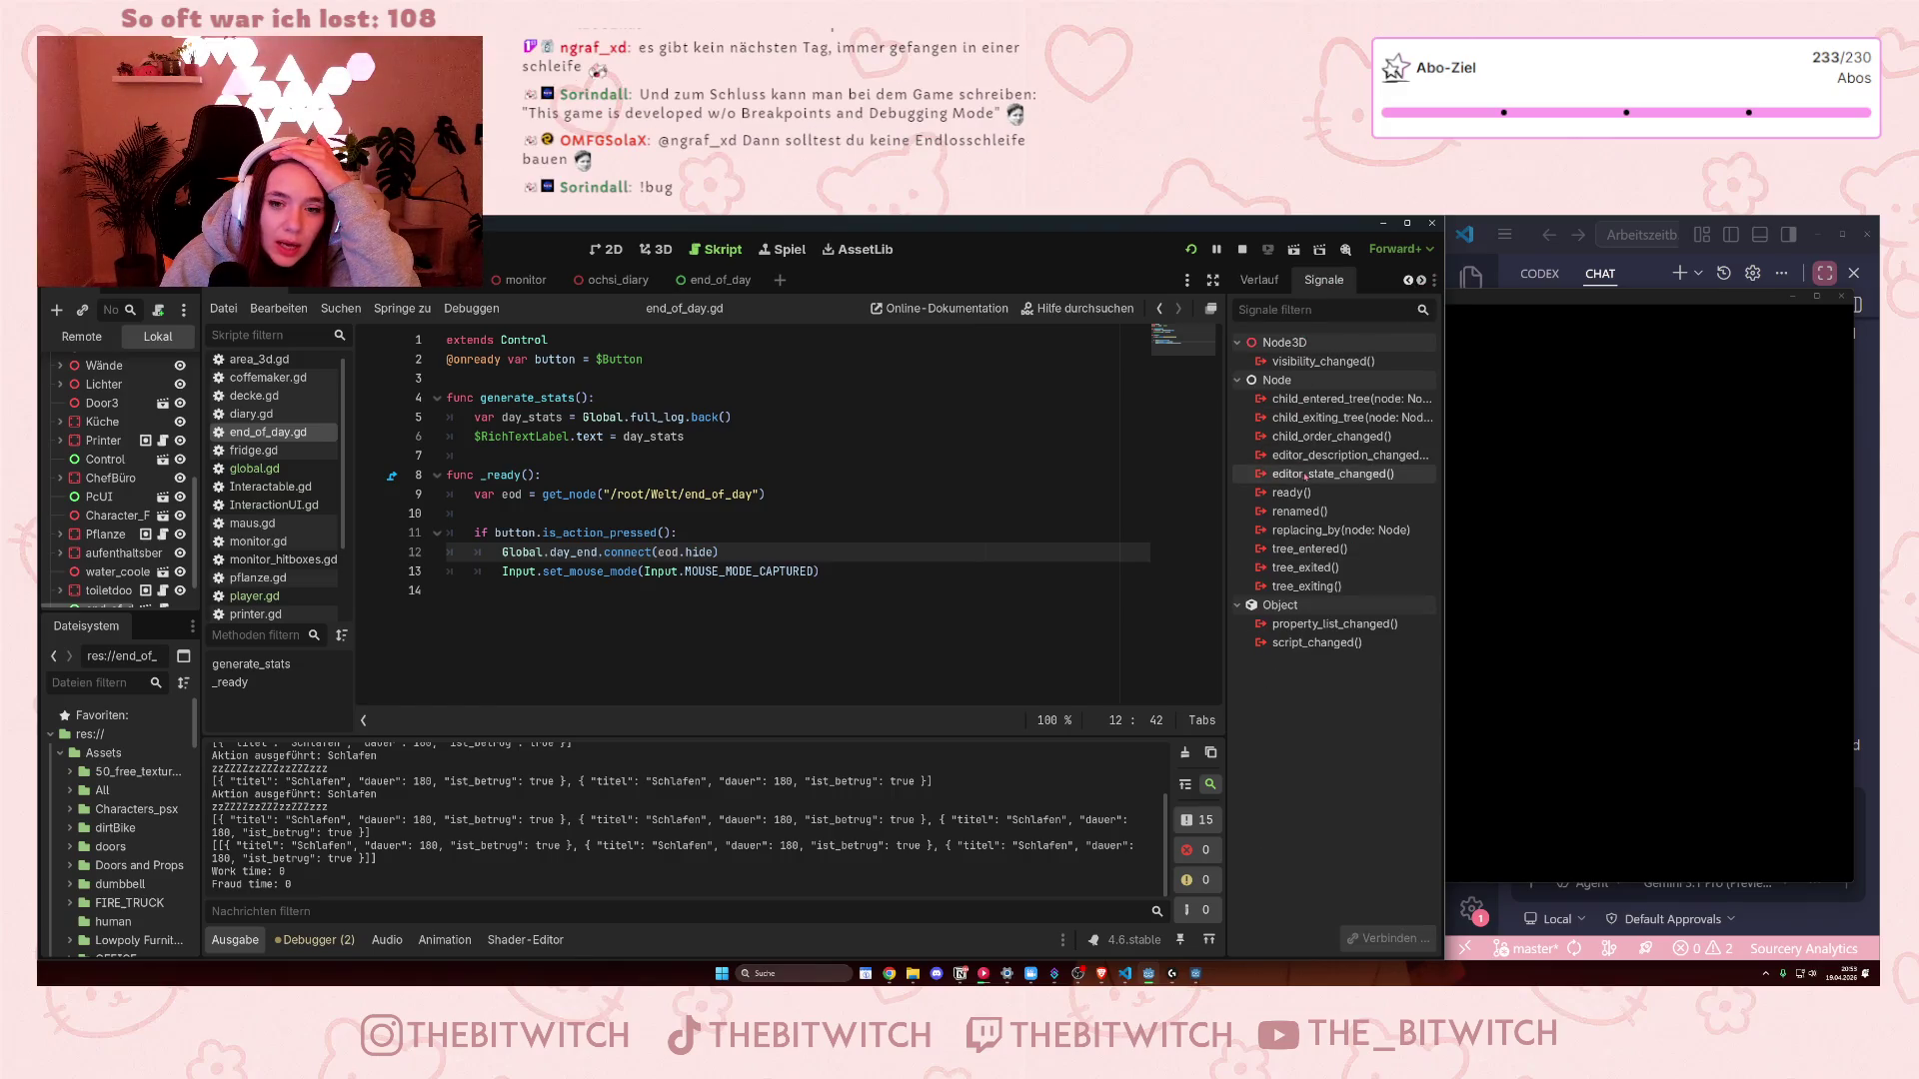
pyautogui.moveTo(1289, 512)
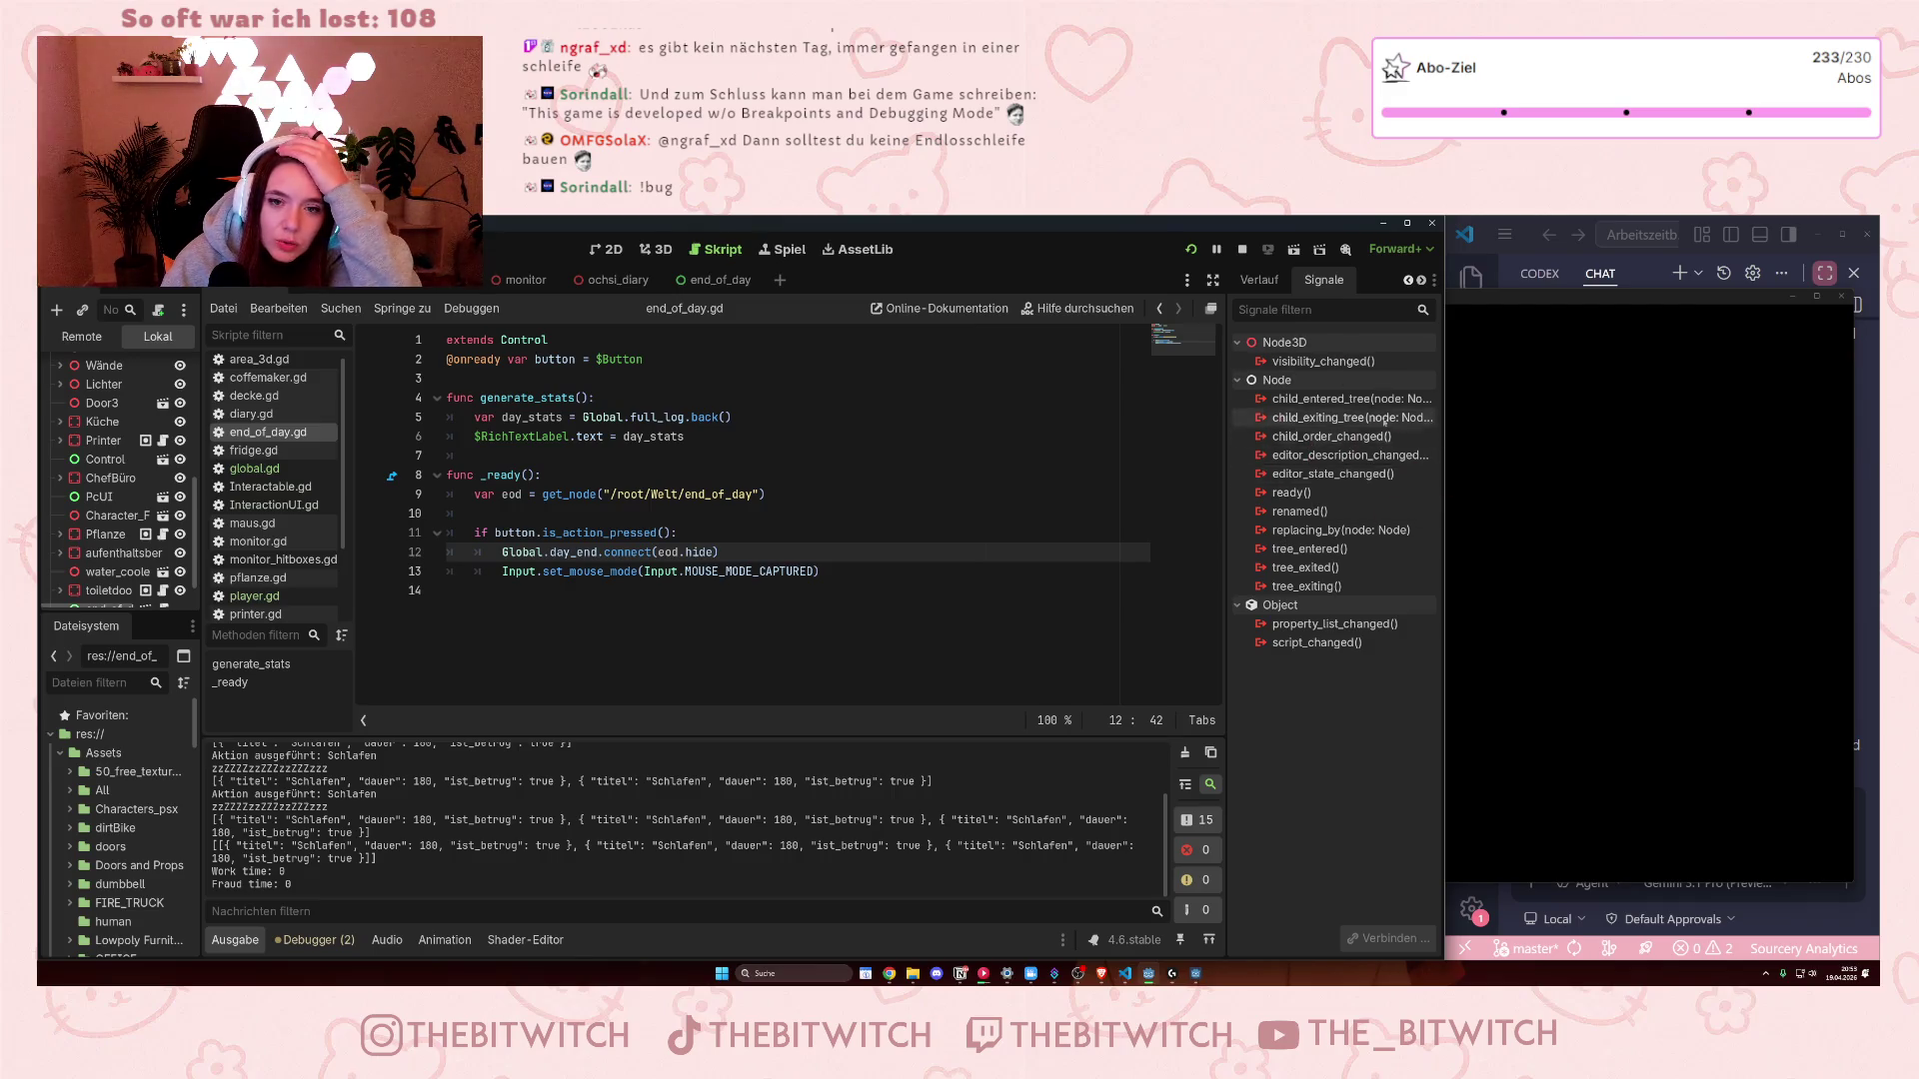
pyautogui.press('ctrl')
pyautogui.press('ctrl')
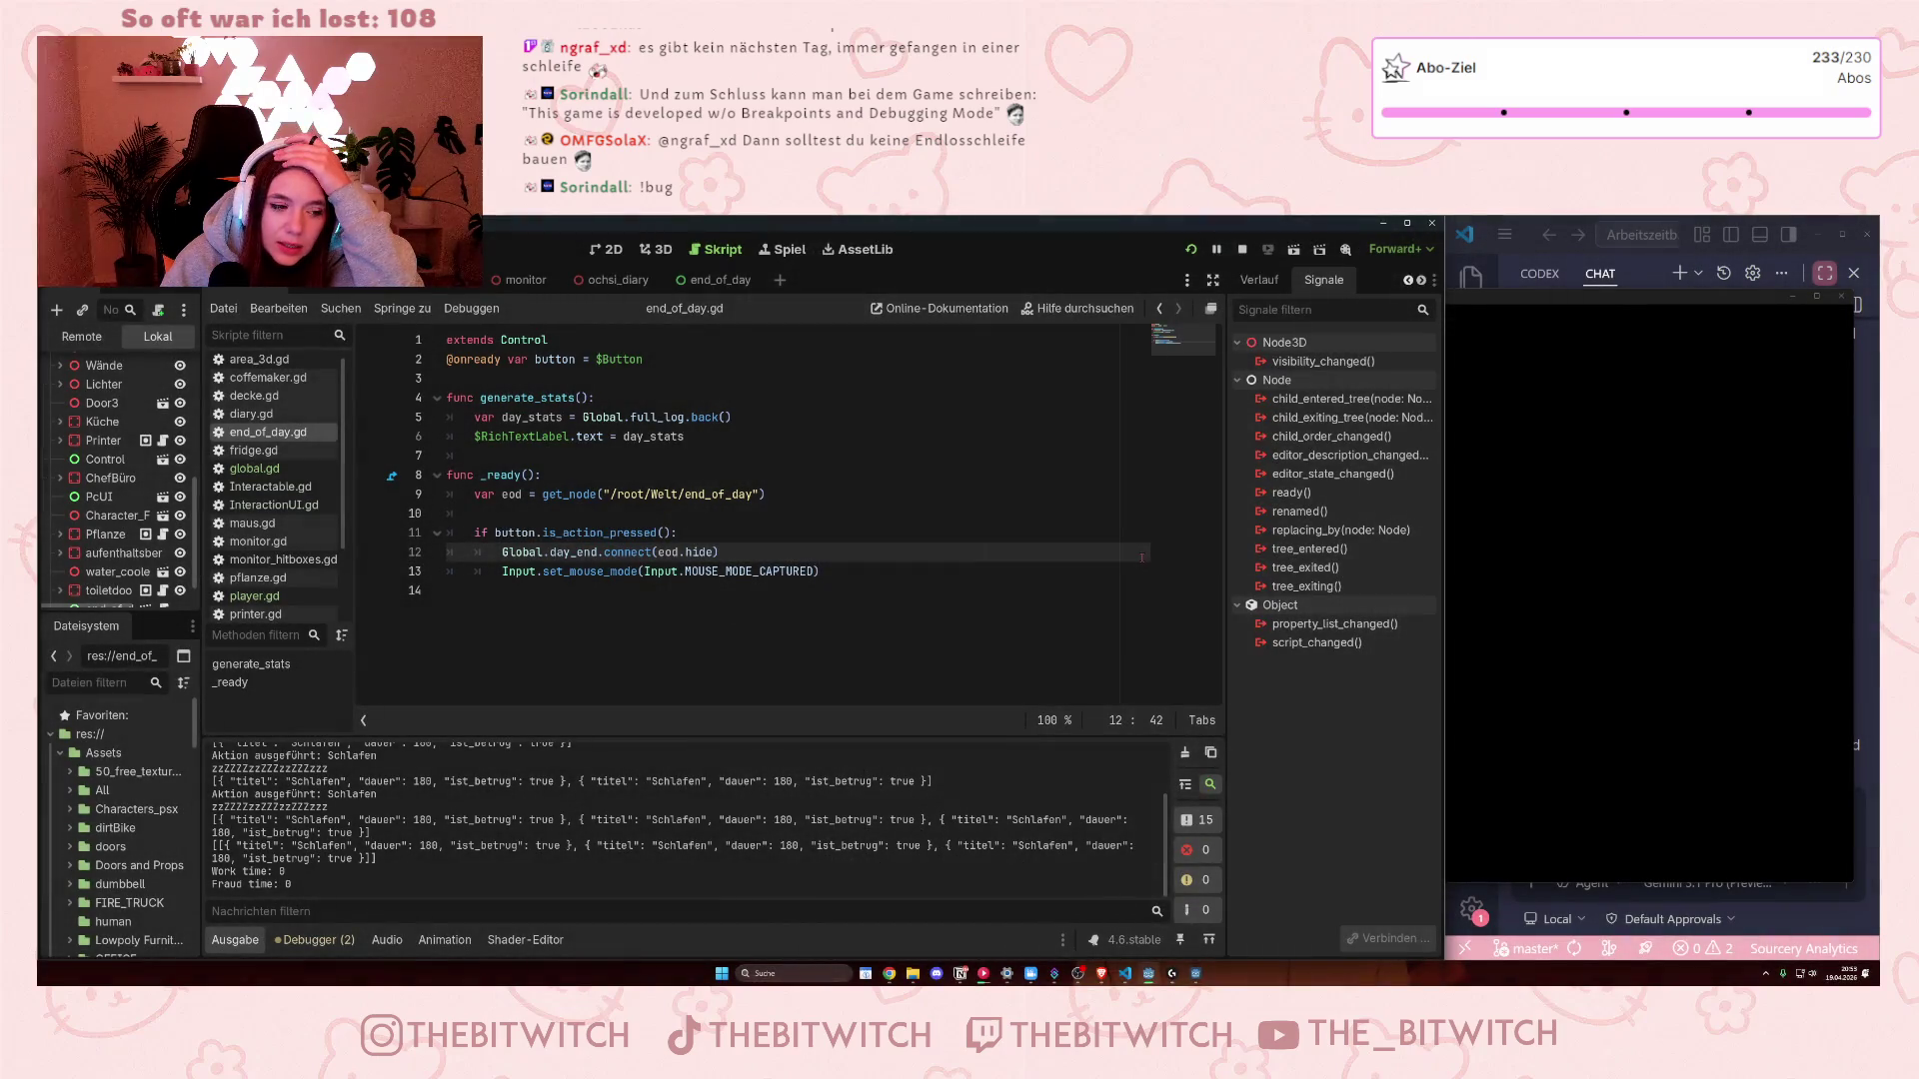
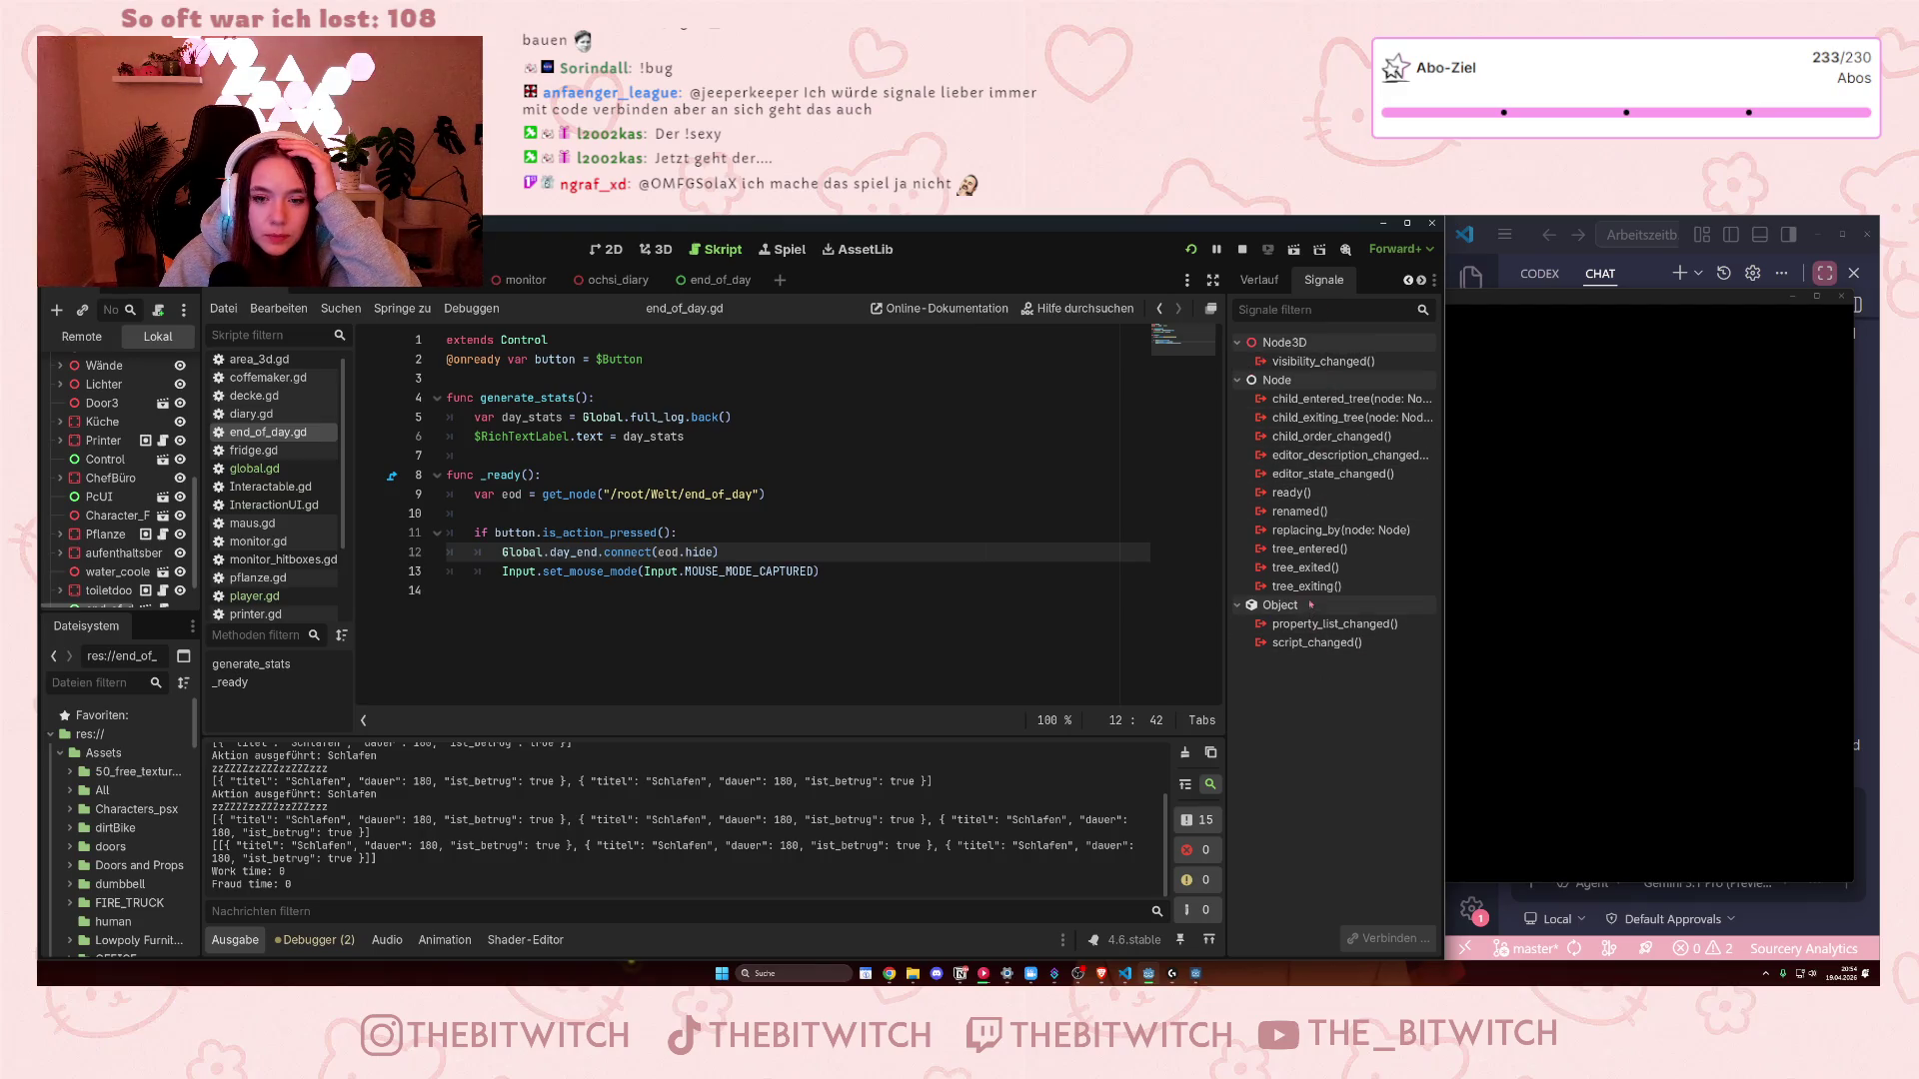
# Switch to the InteractionUI.gd script and the Control/CanvasLayer UI scene tab.
pyautogui.moveTo(1311, 597)
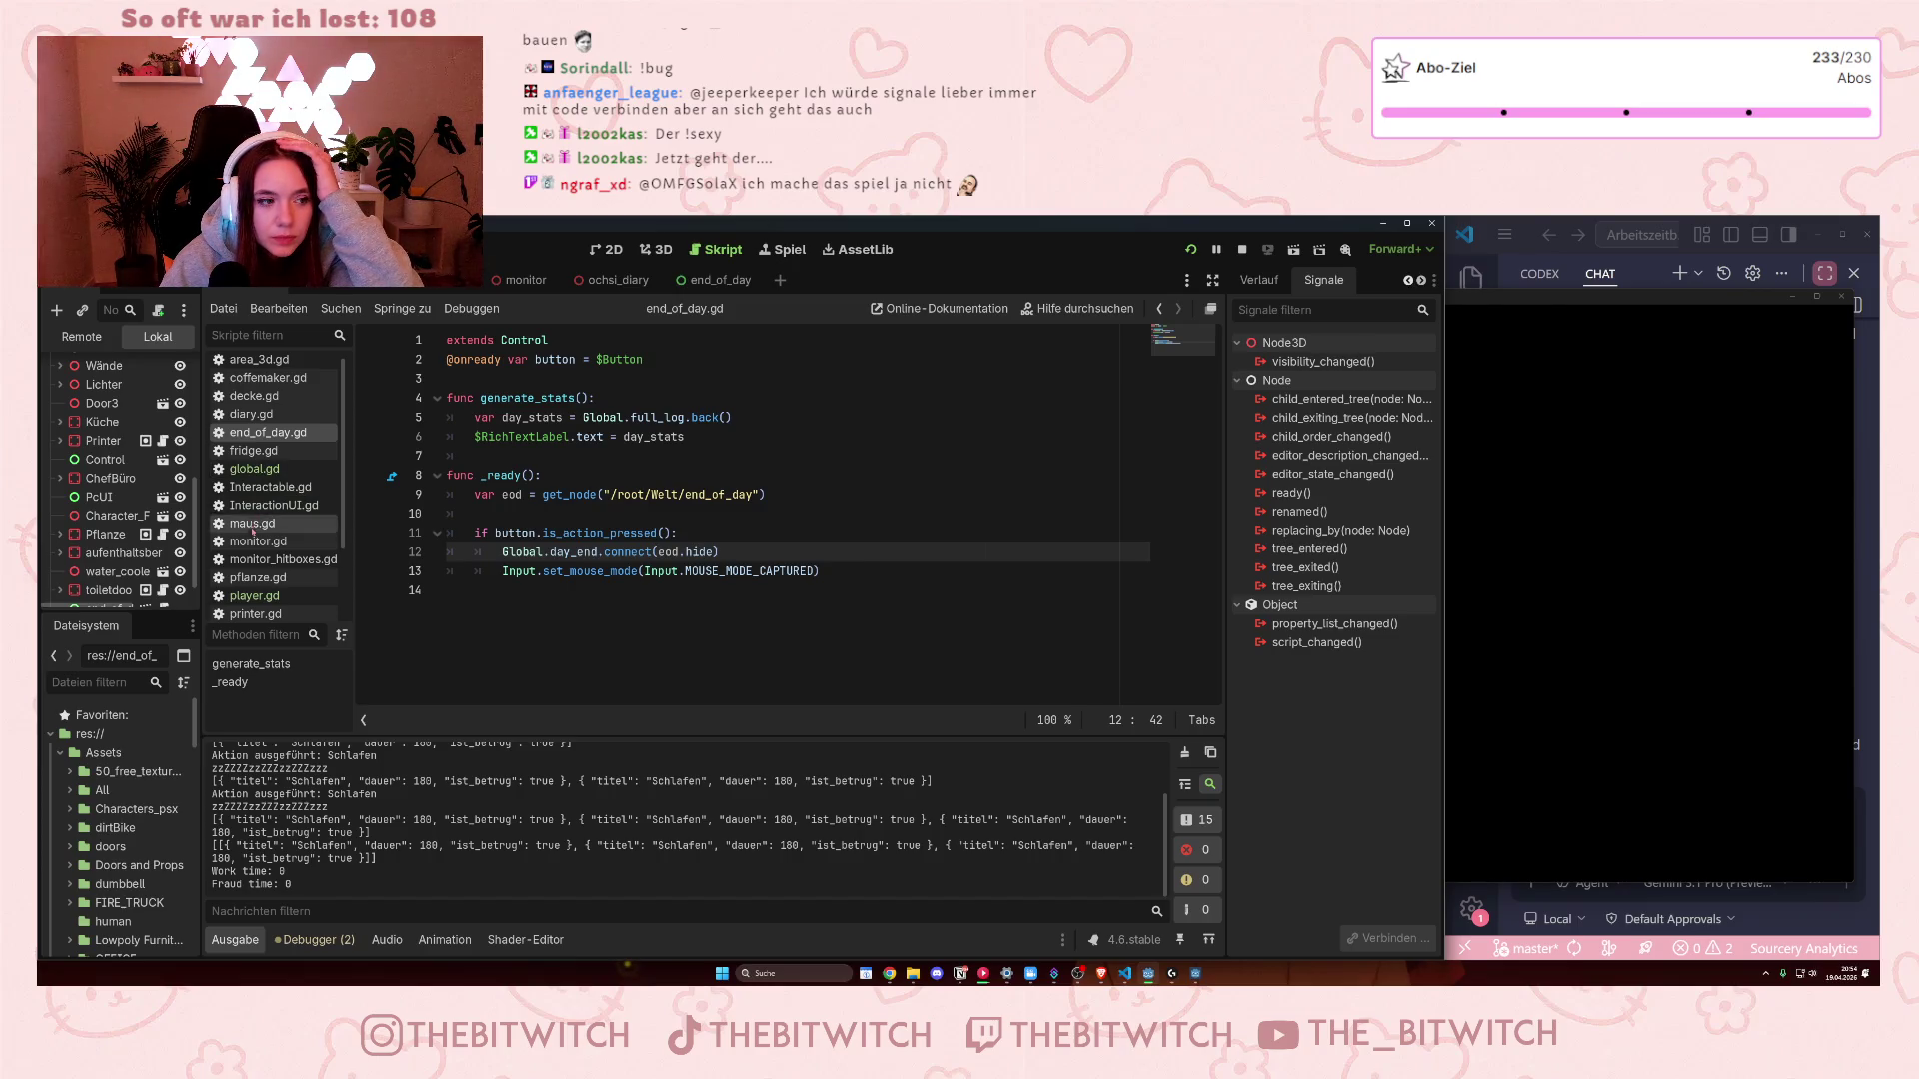
pyautogui.click(260, 504)
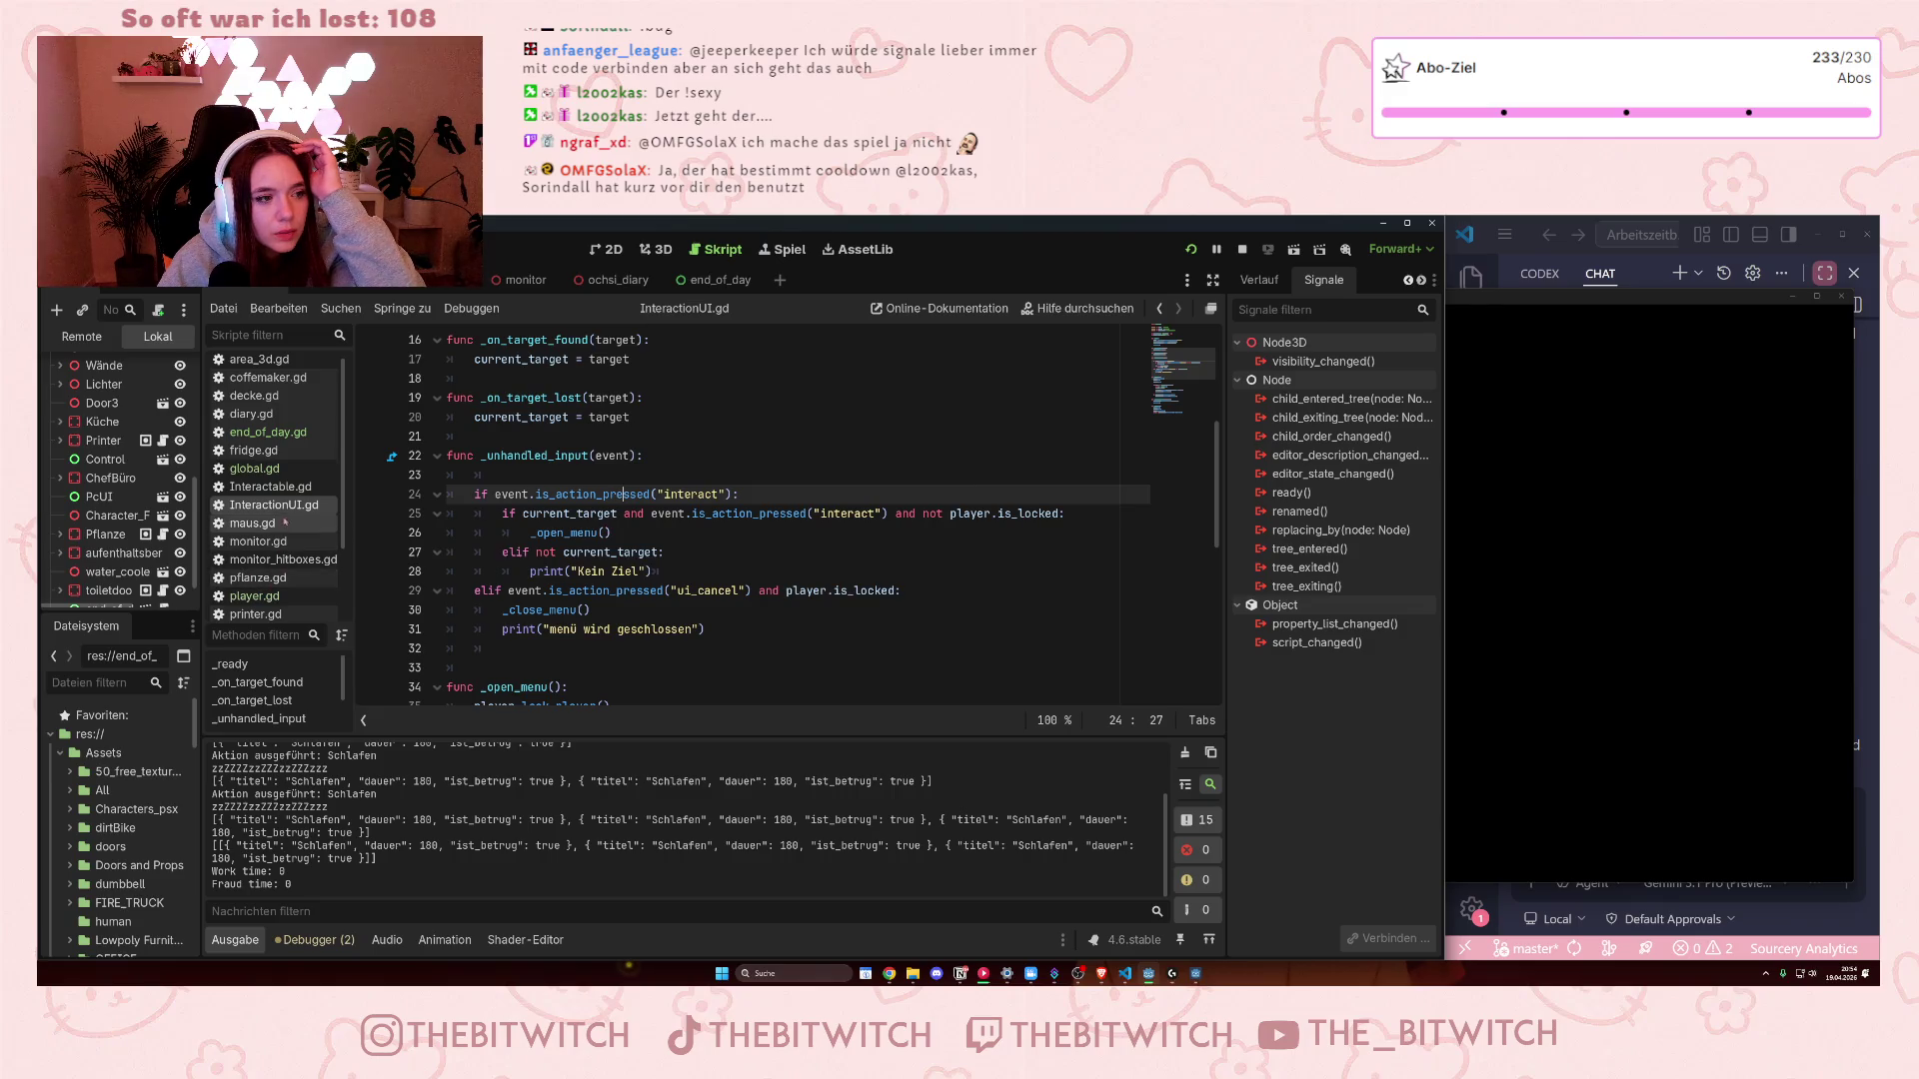
pyautogui.click(415, 280)
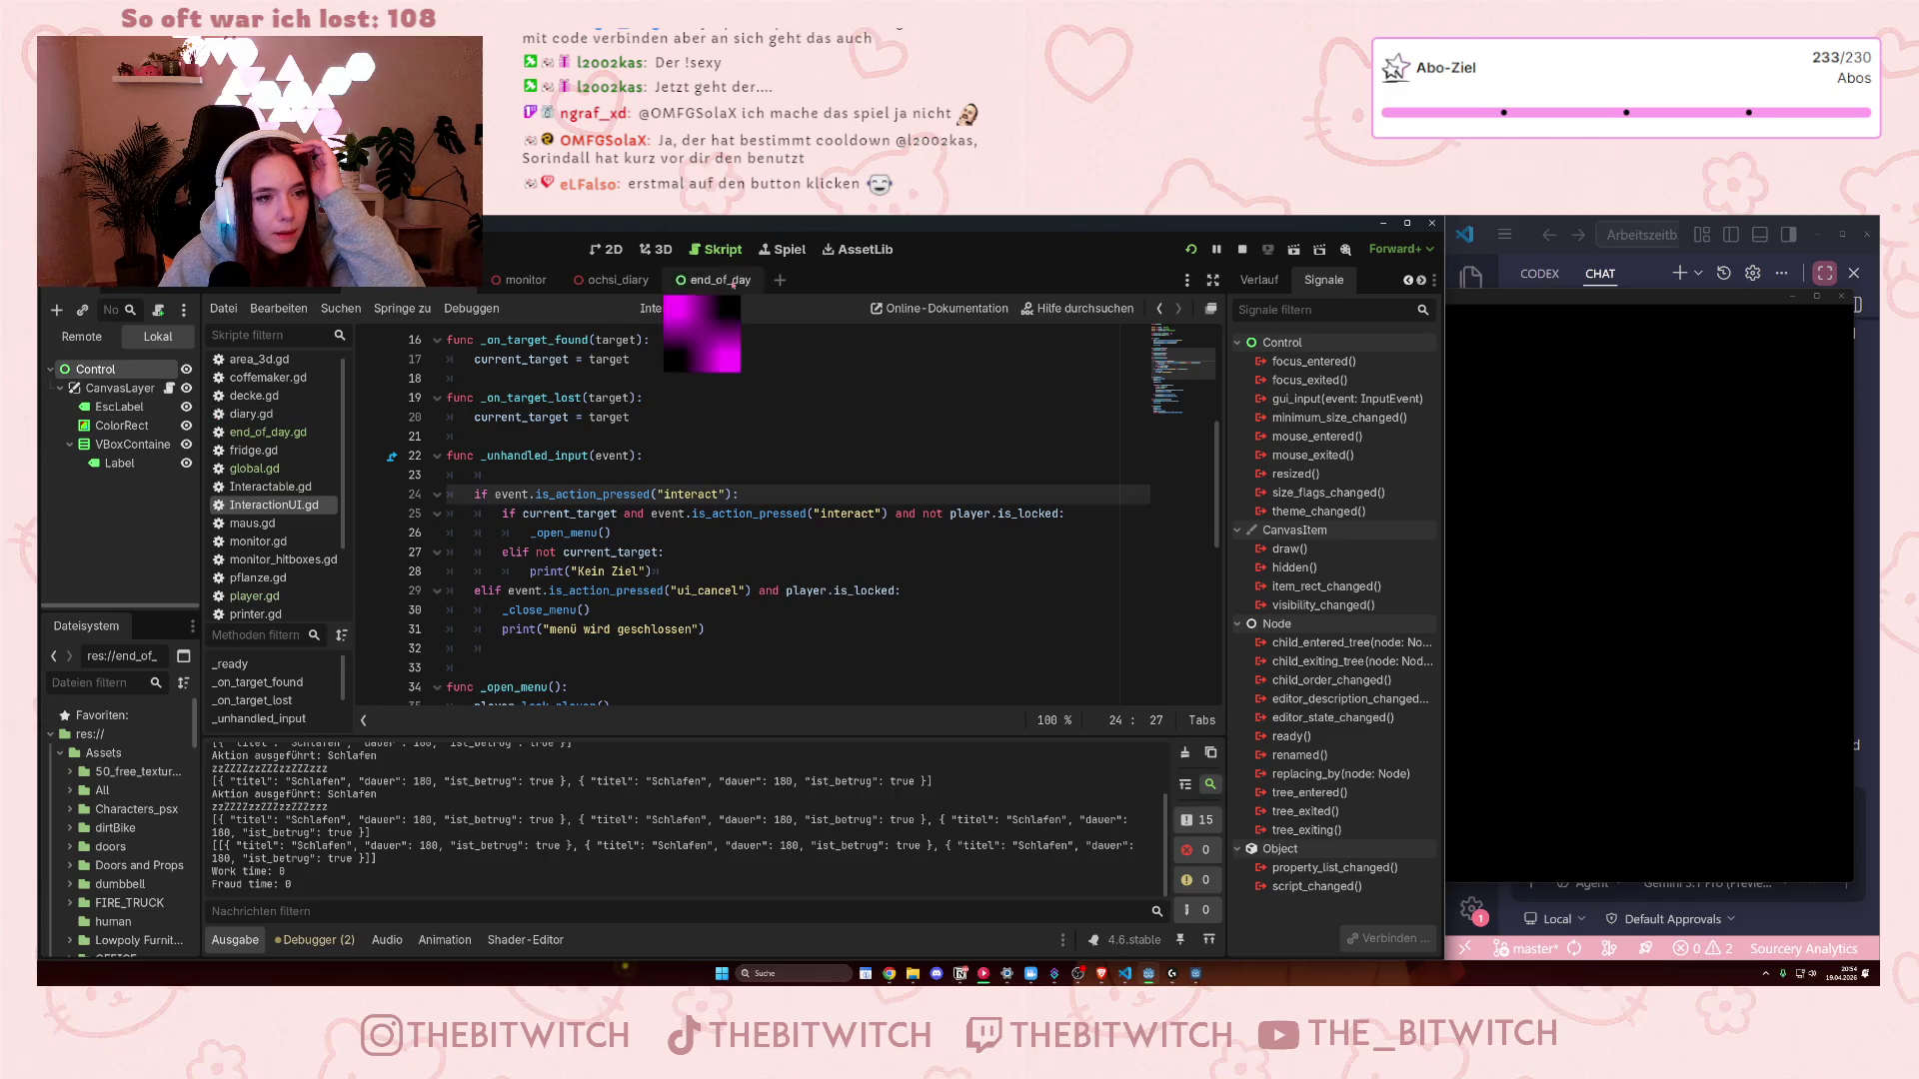
pyautogui.scroll(-10, 127, 790)
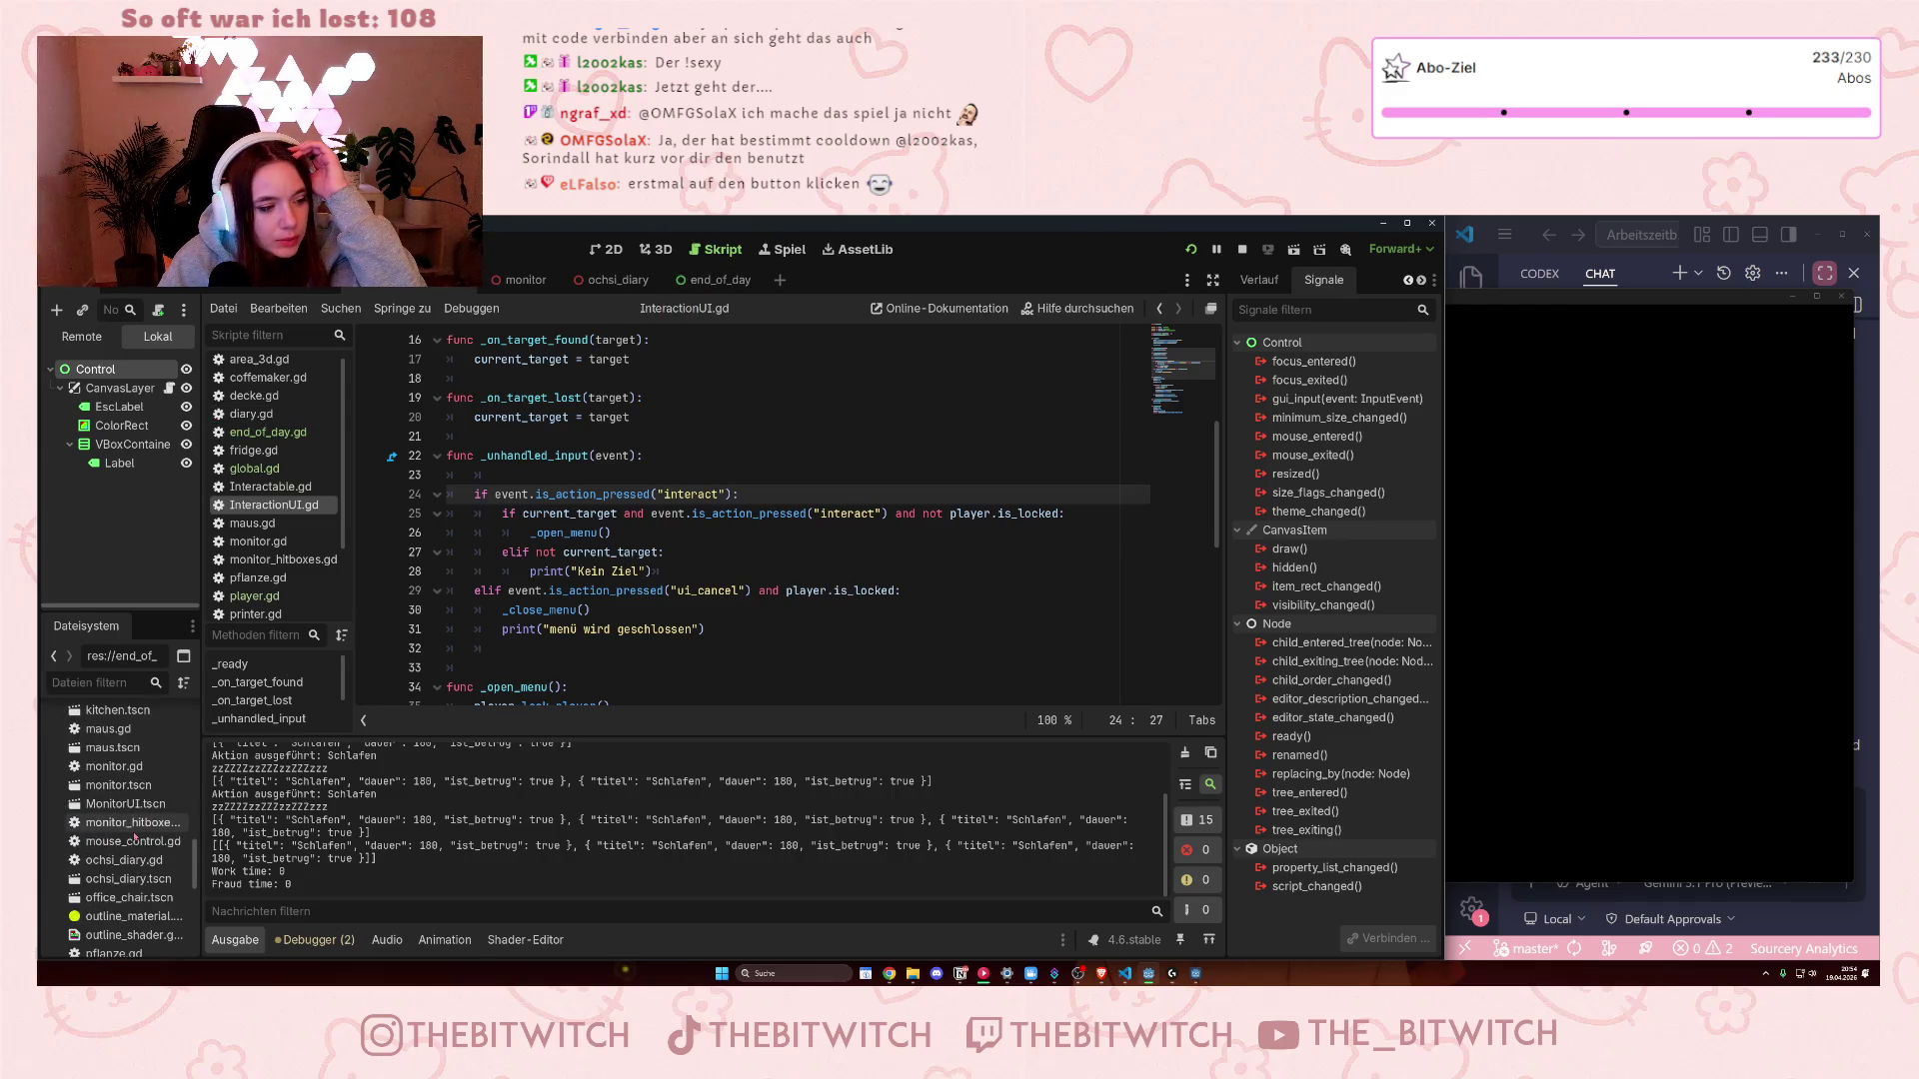
pyautogui.scroll(3, 130, 829)
# From FileSystem, open Interactable.gd, the ingame_gui scene, then InteractionUI.gd.
pyautogui.doubleClick(127, 836)
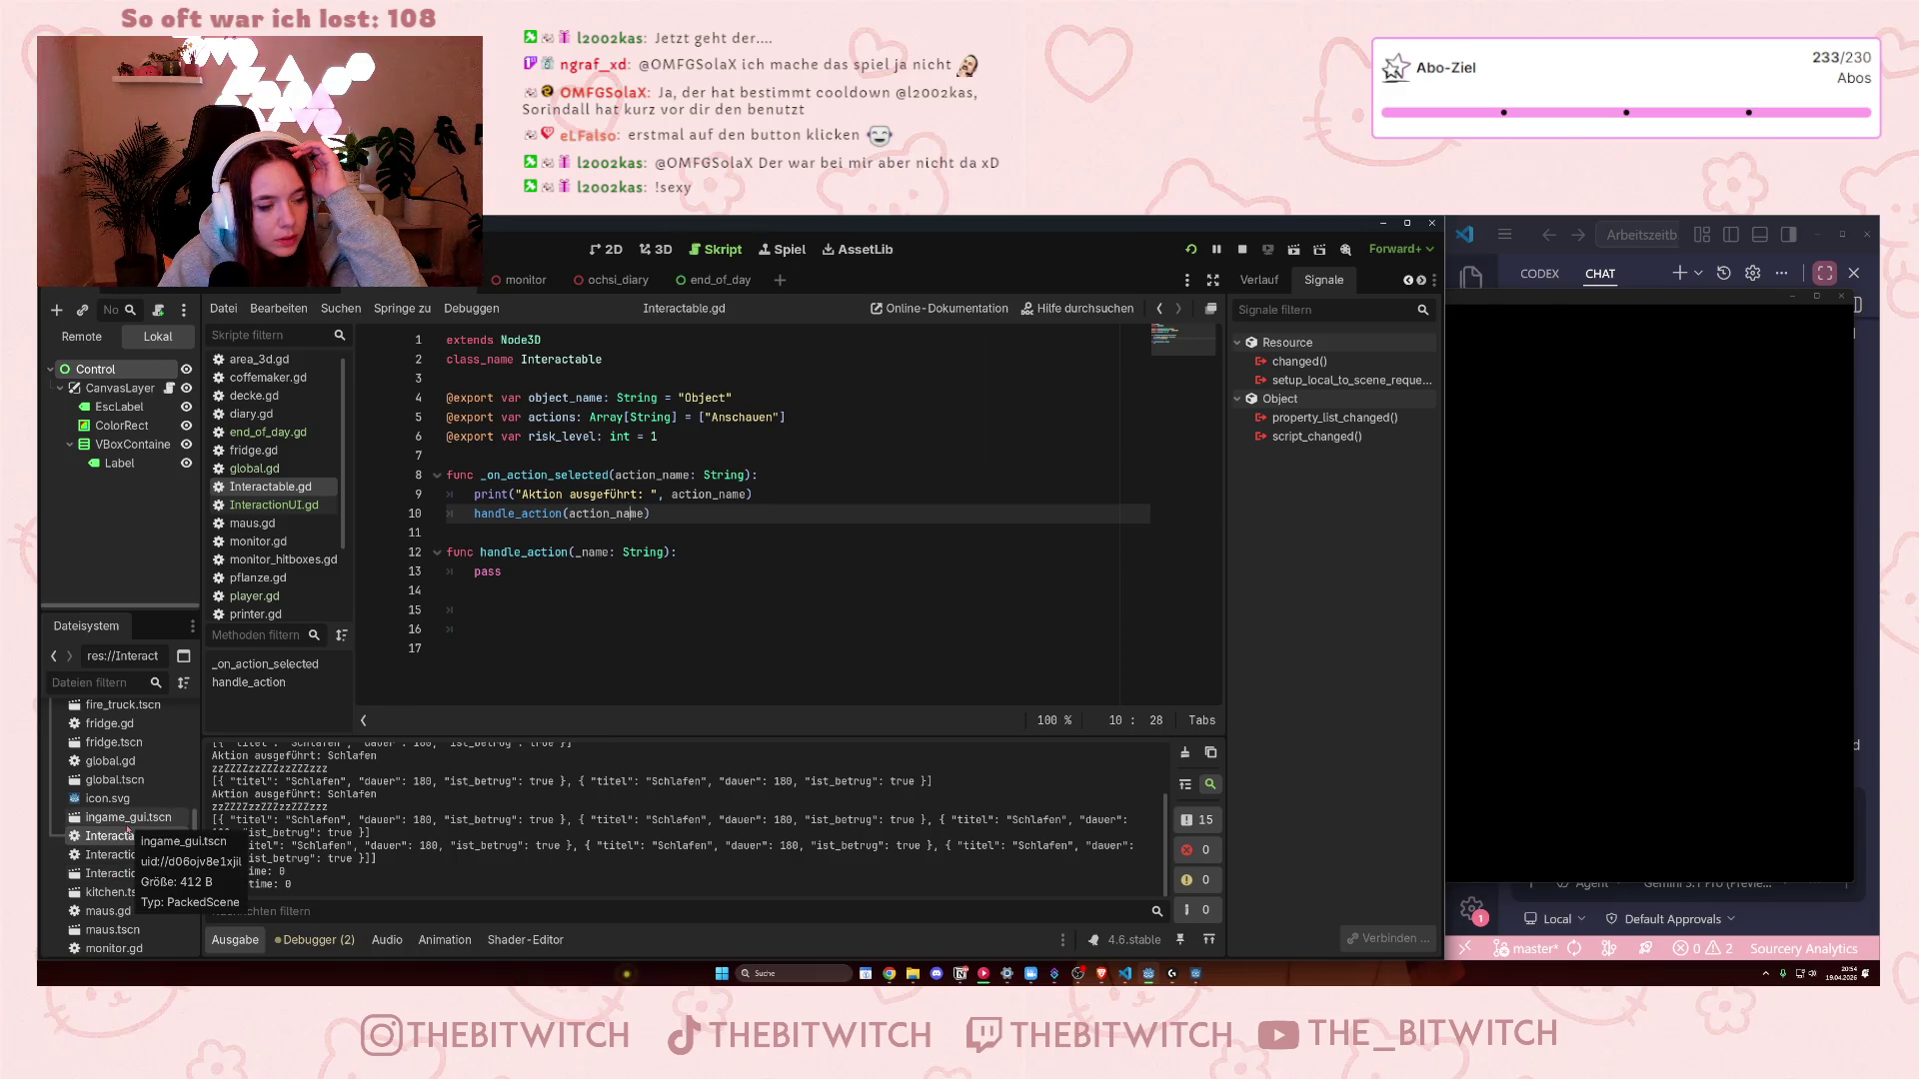
pyautogui.doubleClick(126, 819)
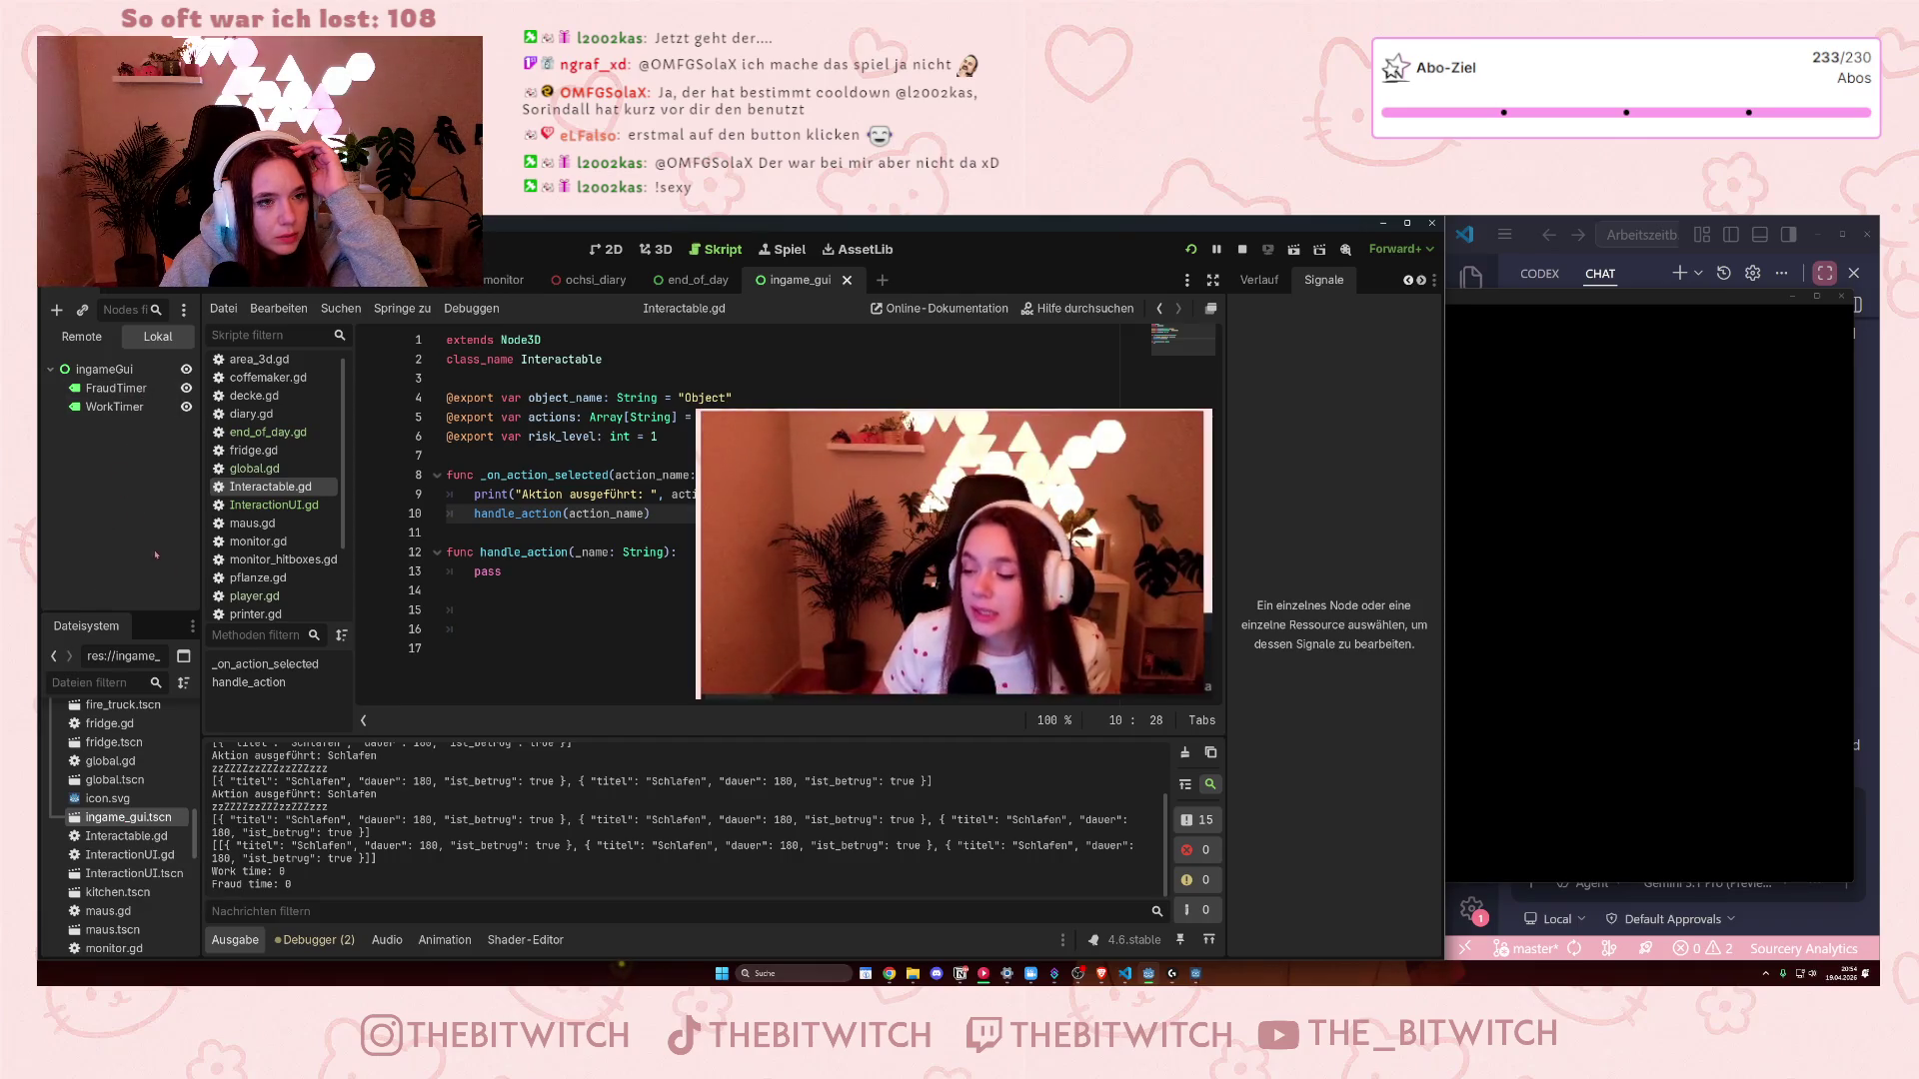
pyautogui.scroll(-1, 150, 829)
pyautogui.click(152, 805)
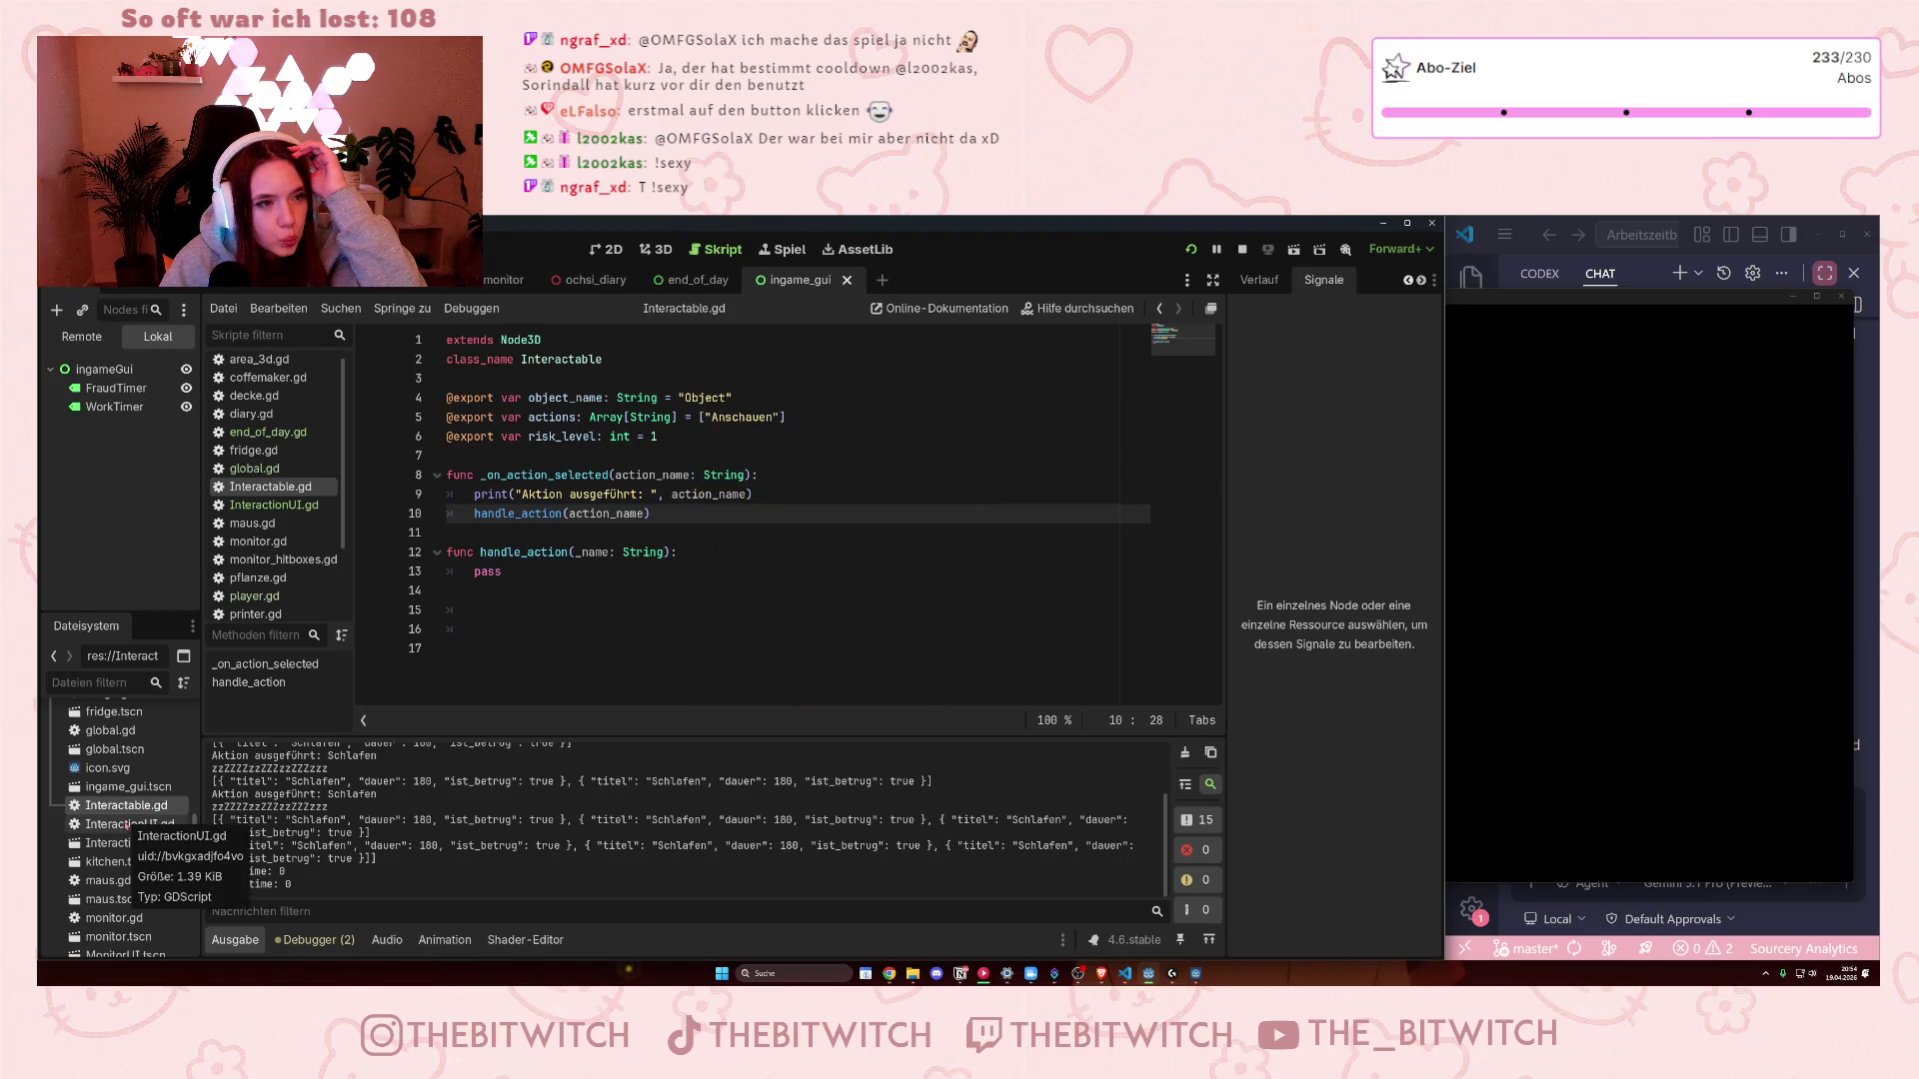
pyautogui.doubleClick(128, 824)
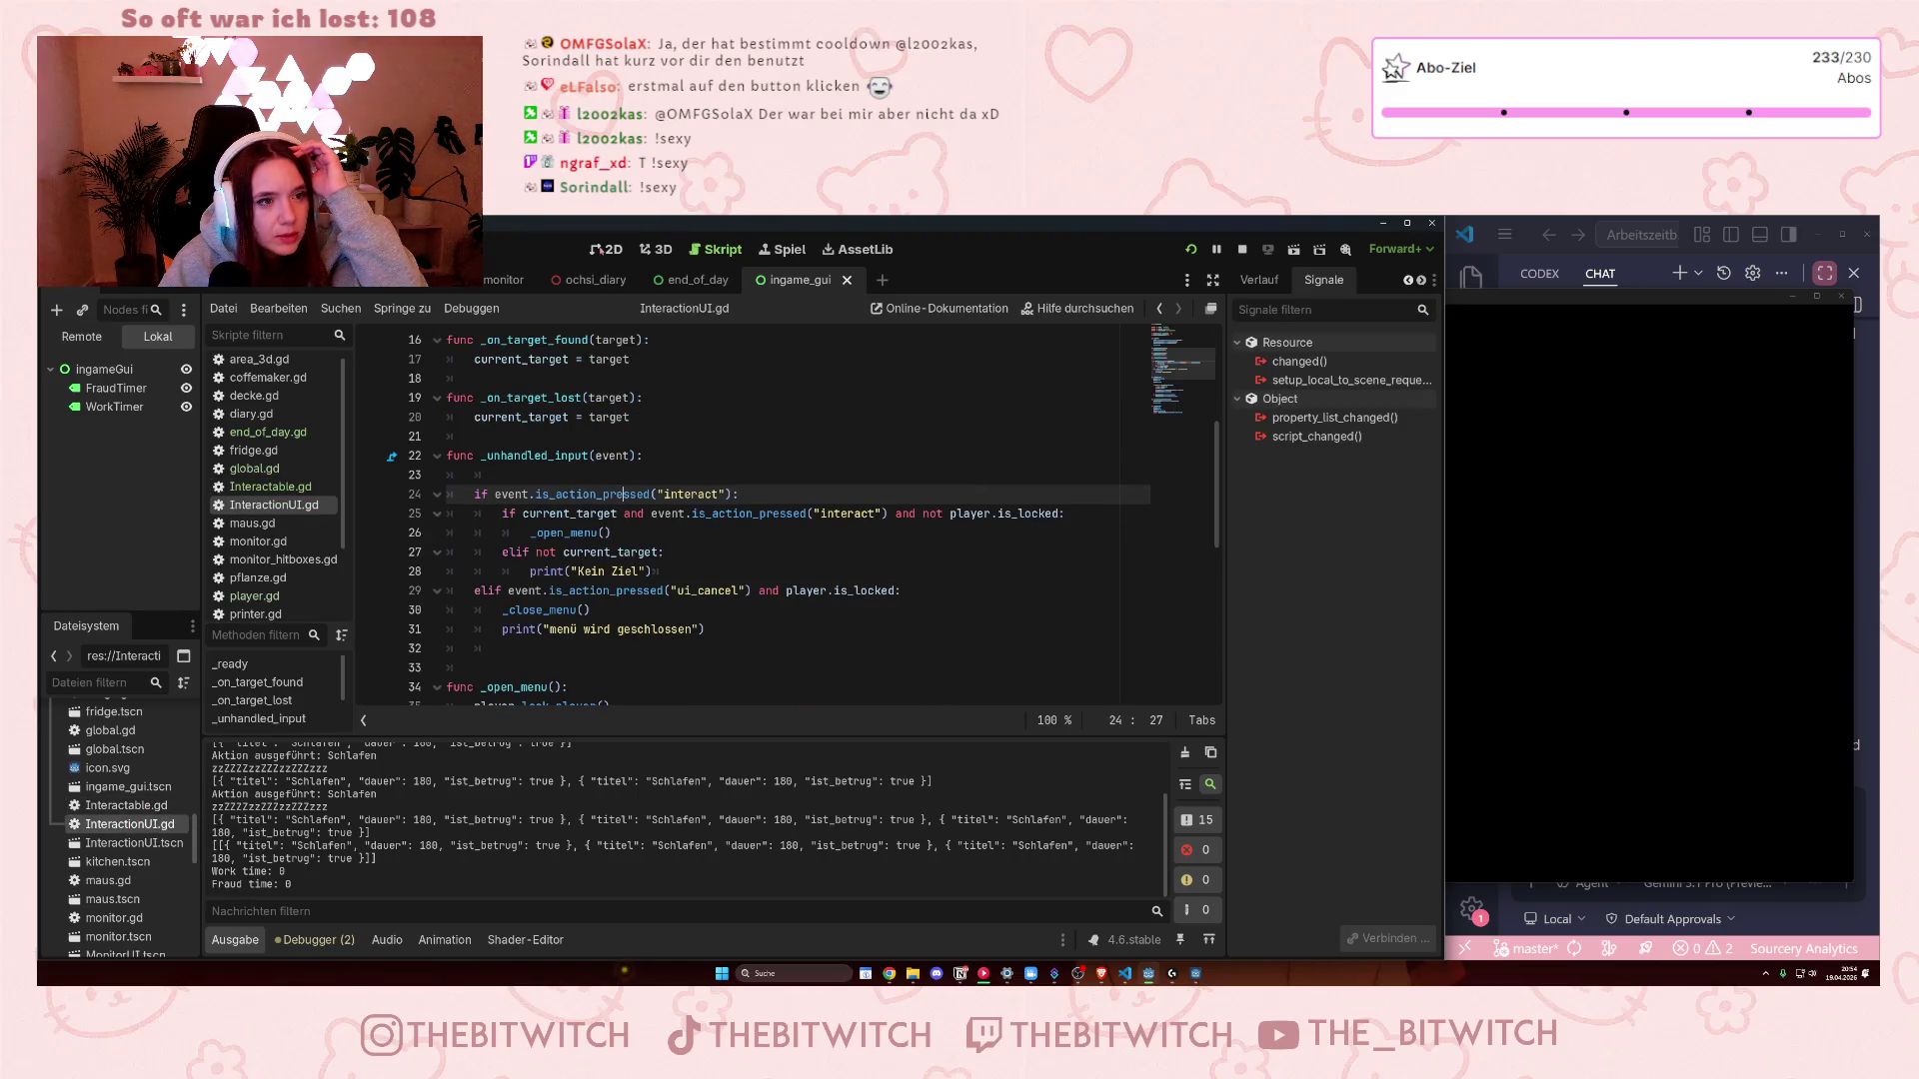
pyautogui.click(606, 250)
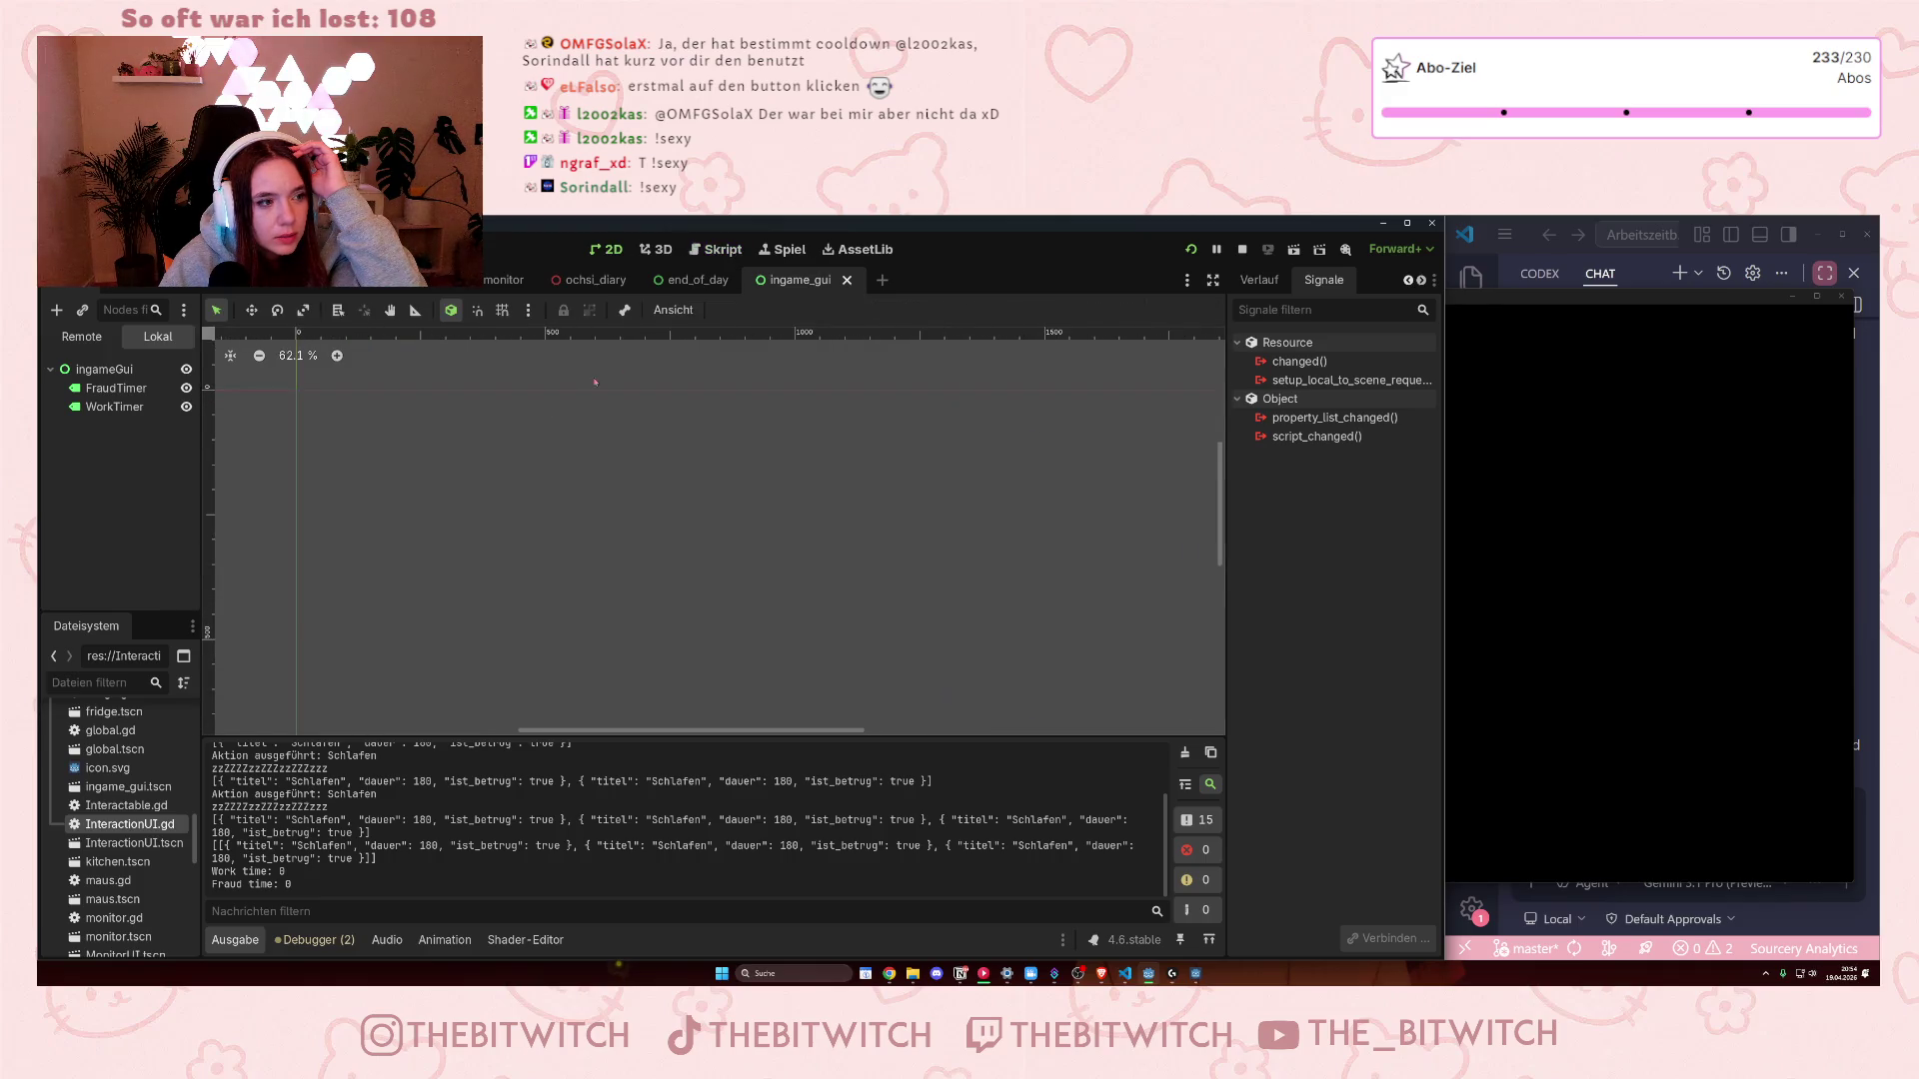
# Compare against the ESC: Beenden menu's VBoxContainer, then return to the end_of_day scene's Button signals.
pyautogui.click(669, 280)
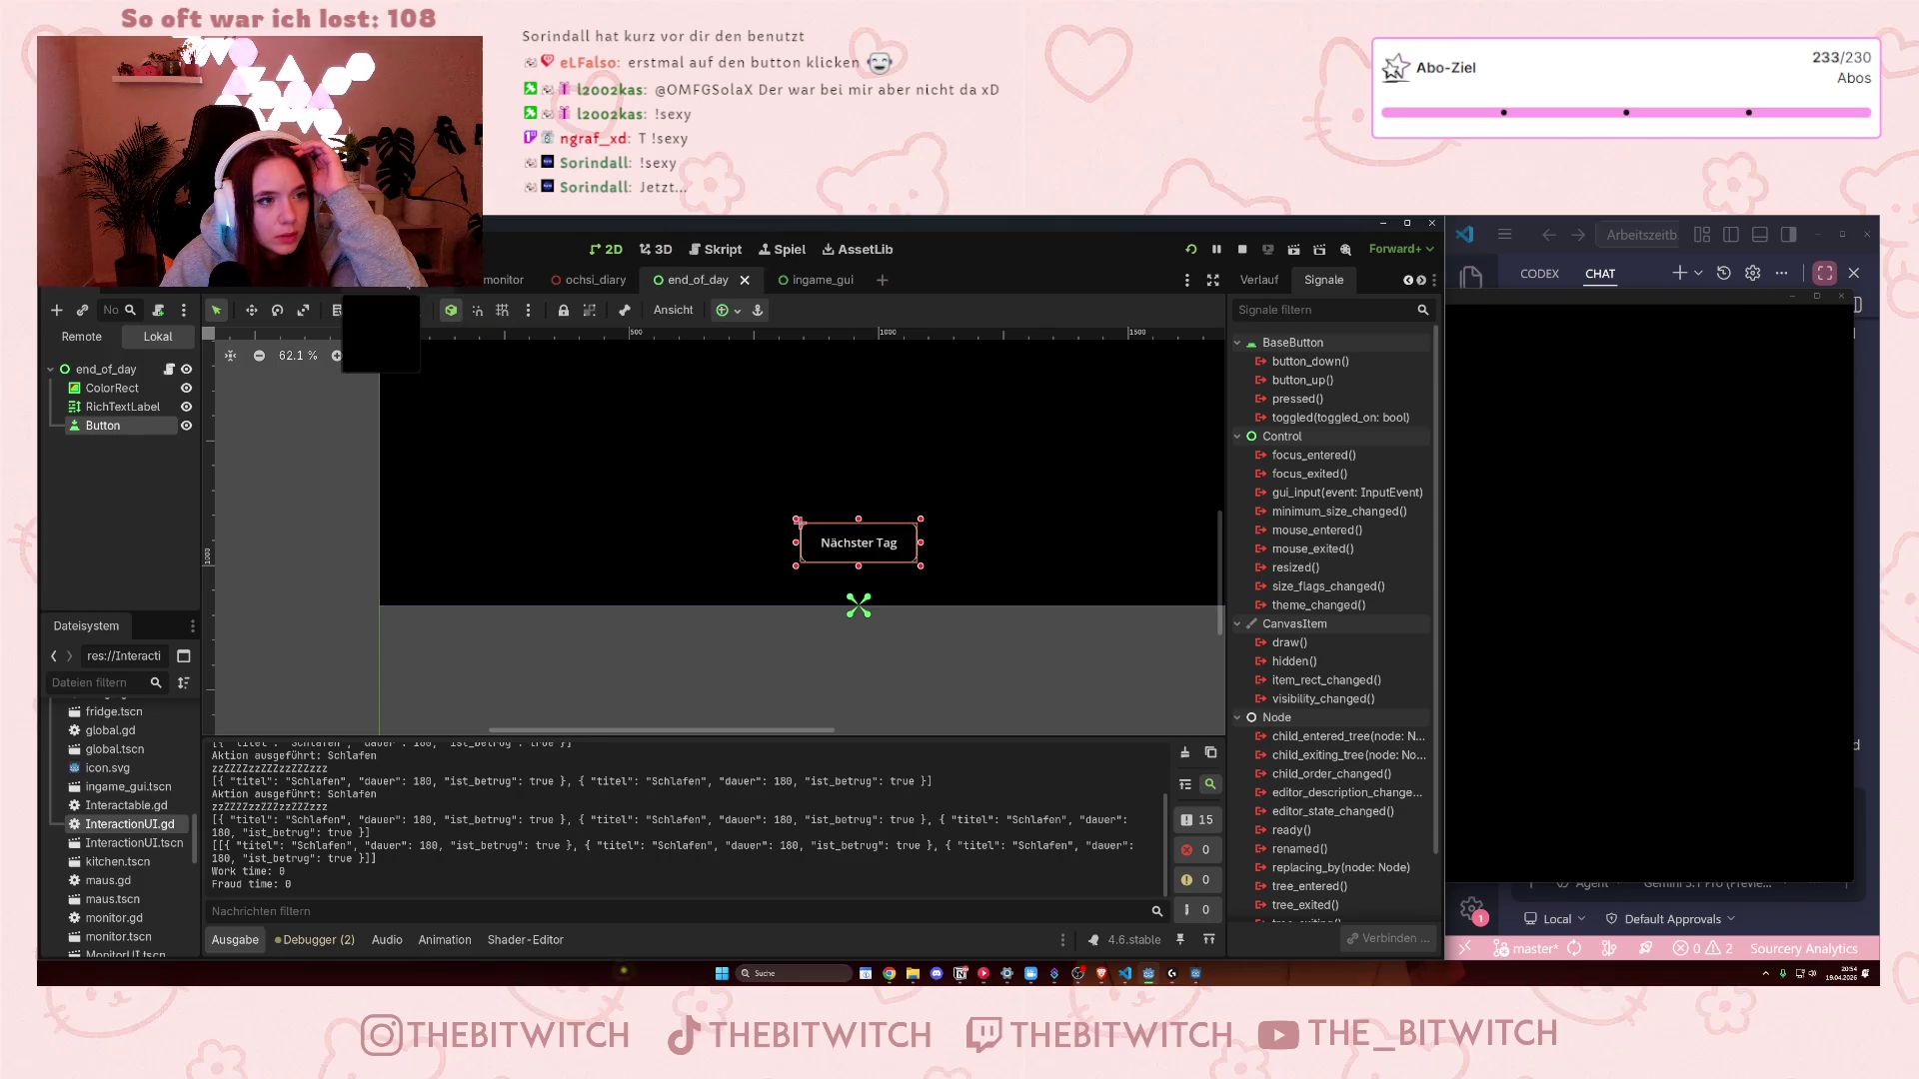
pyautogui.click(395, 280)
pyautogui.hotkey('shift', 'f')
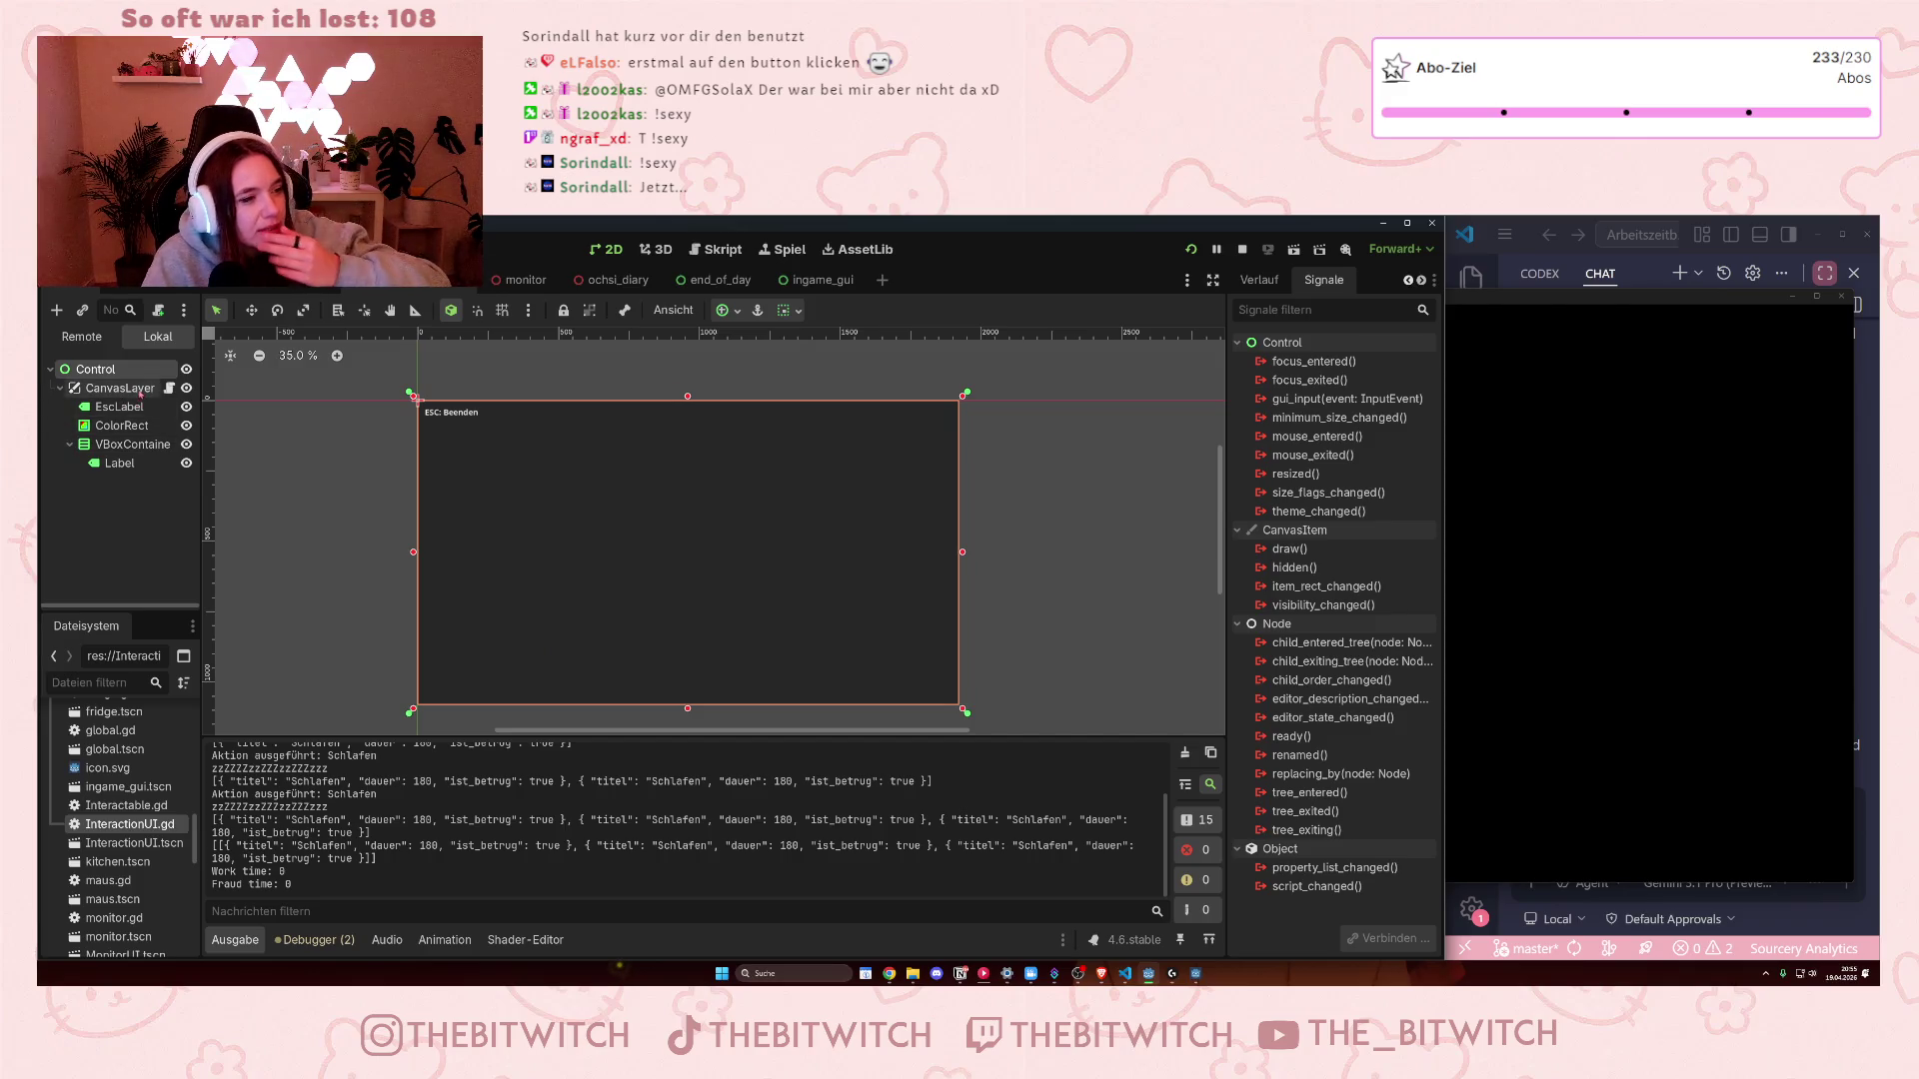
pyautogui.click(104, 446)
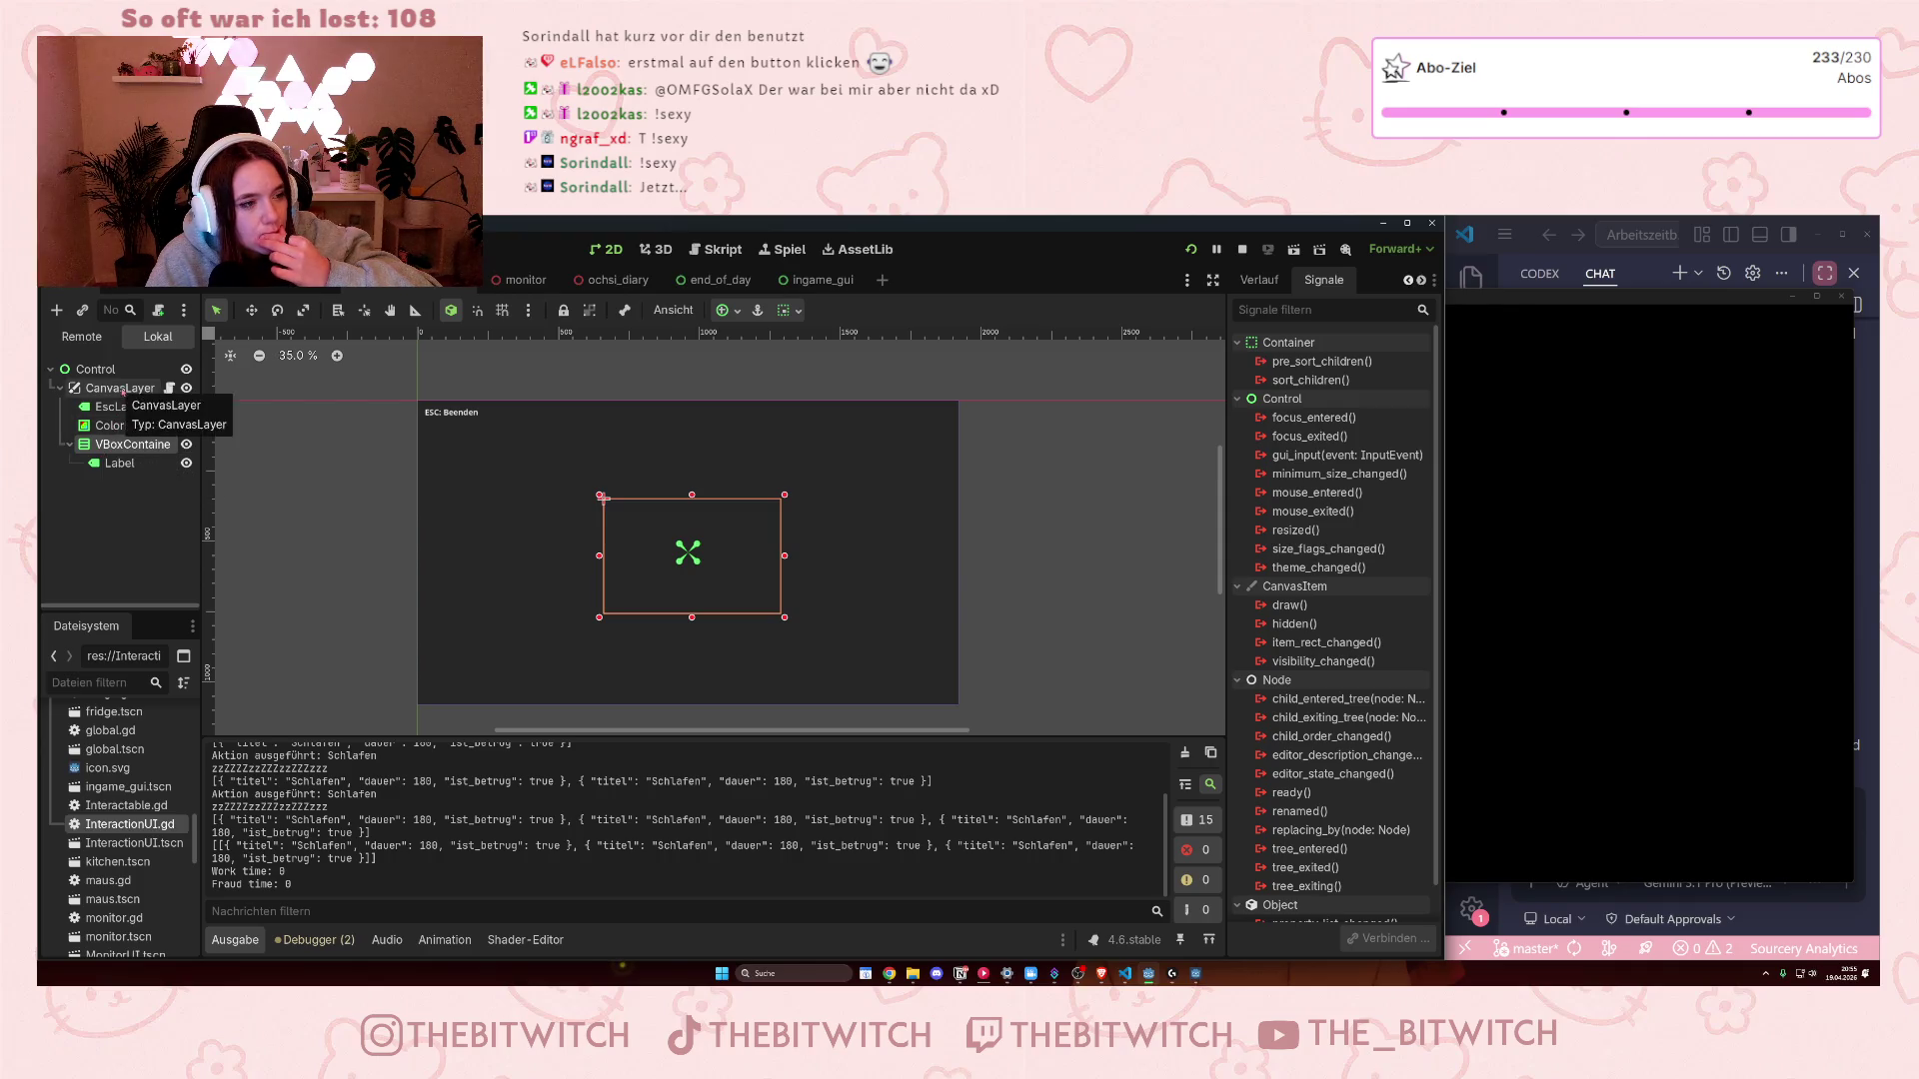
pyautogui.moveTo(337, 298)
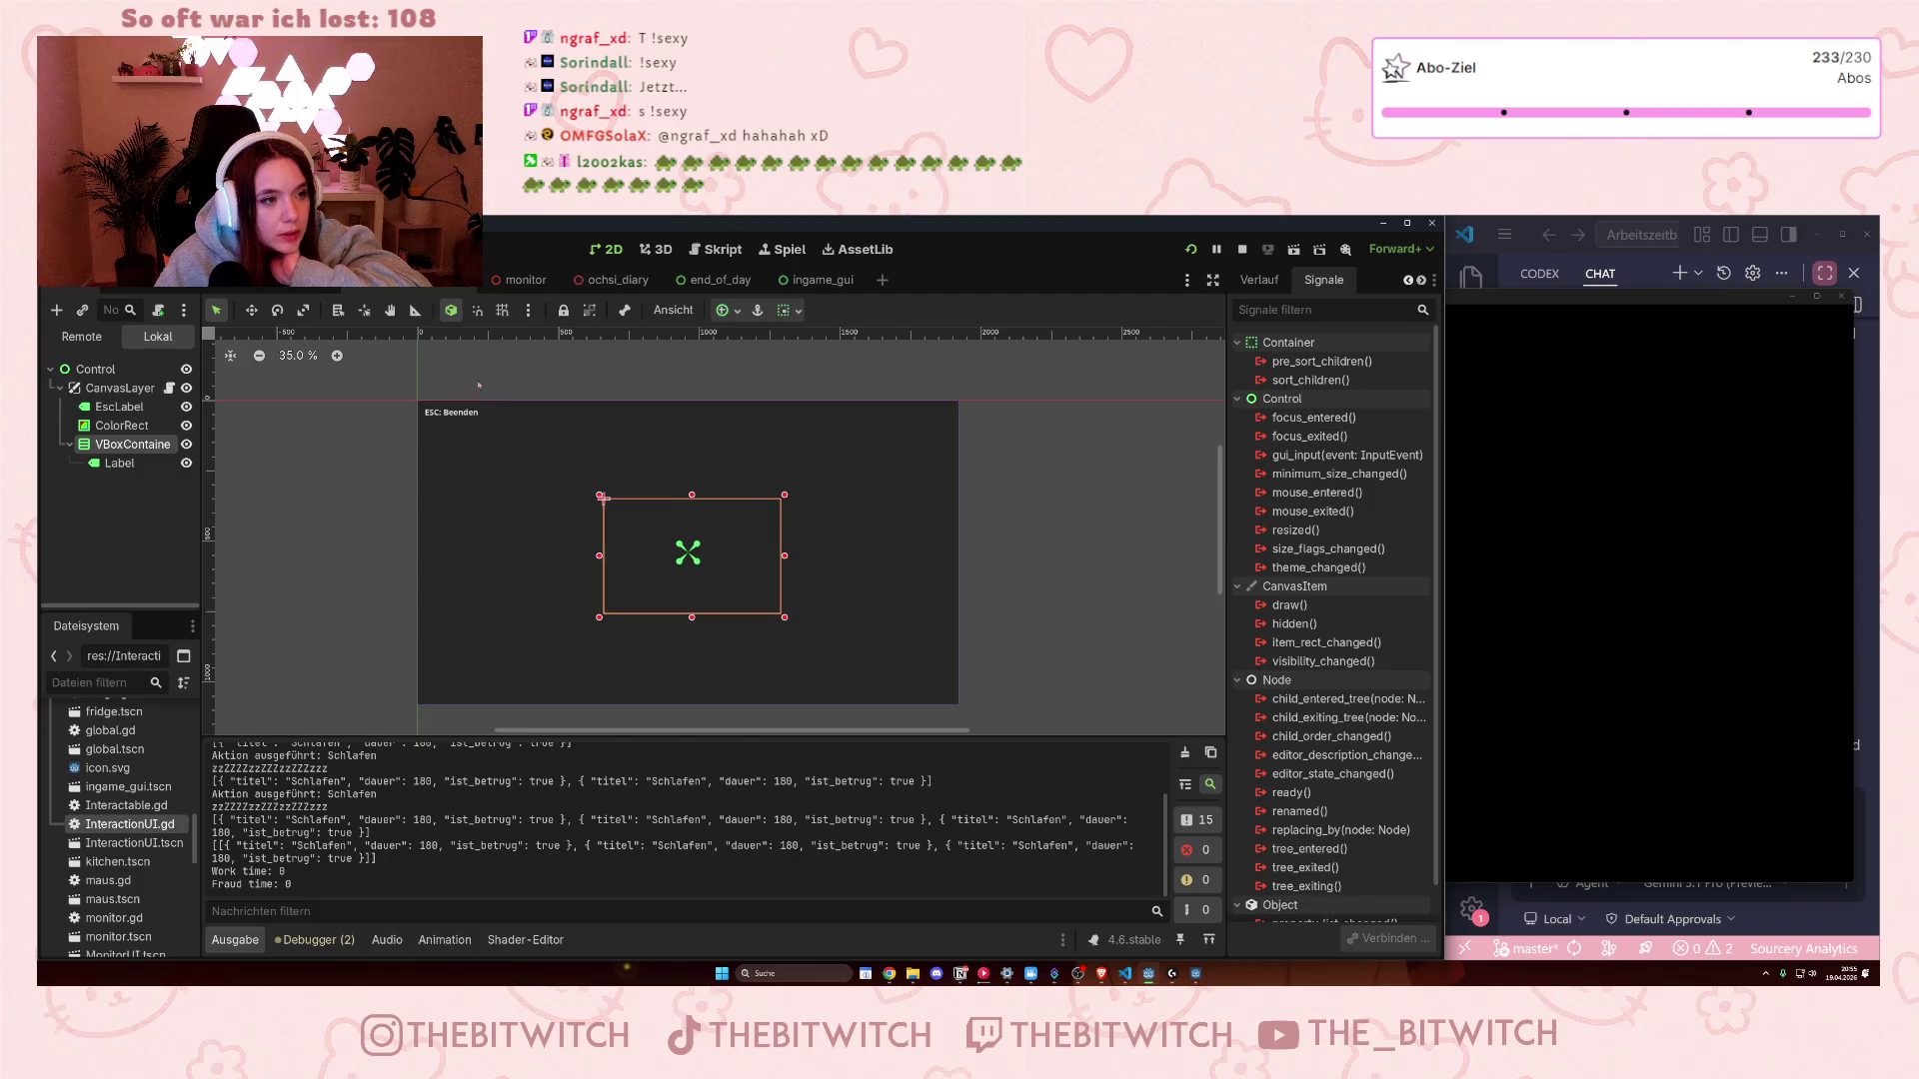
pyautogui.click(682, 283)
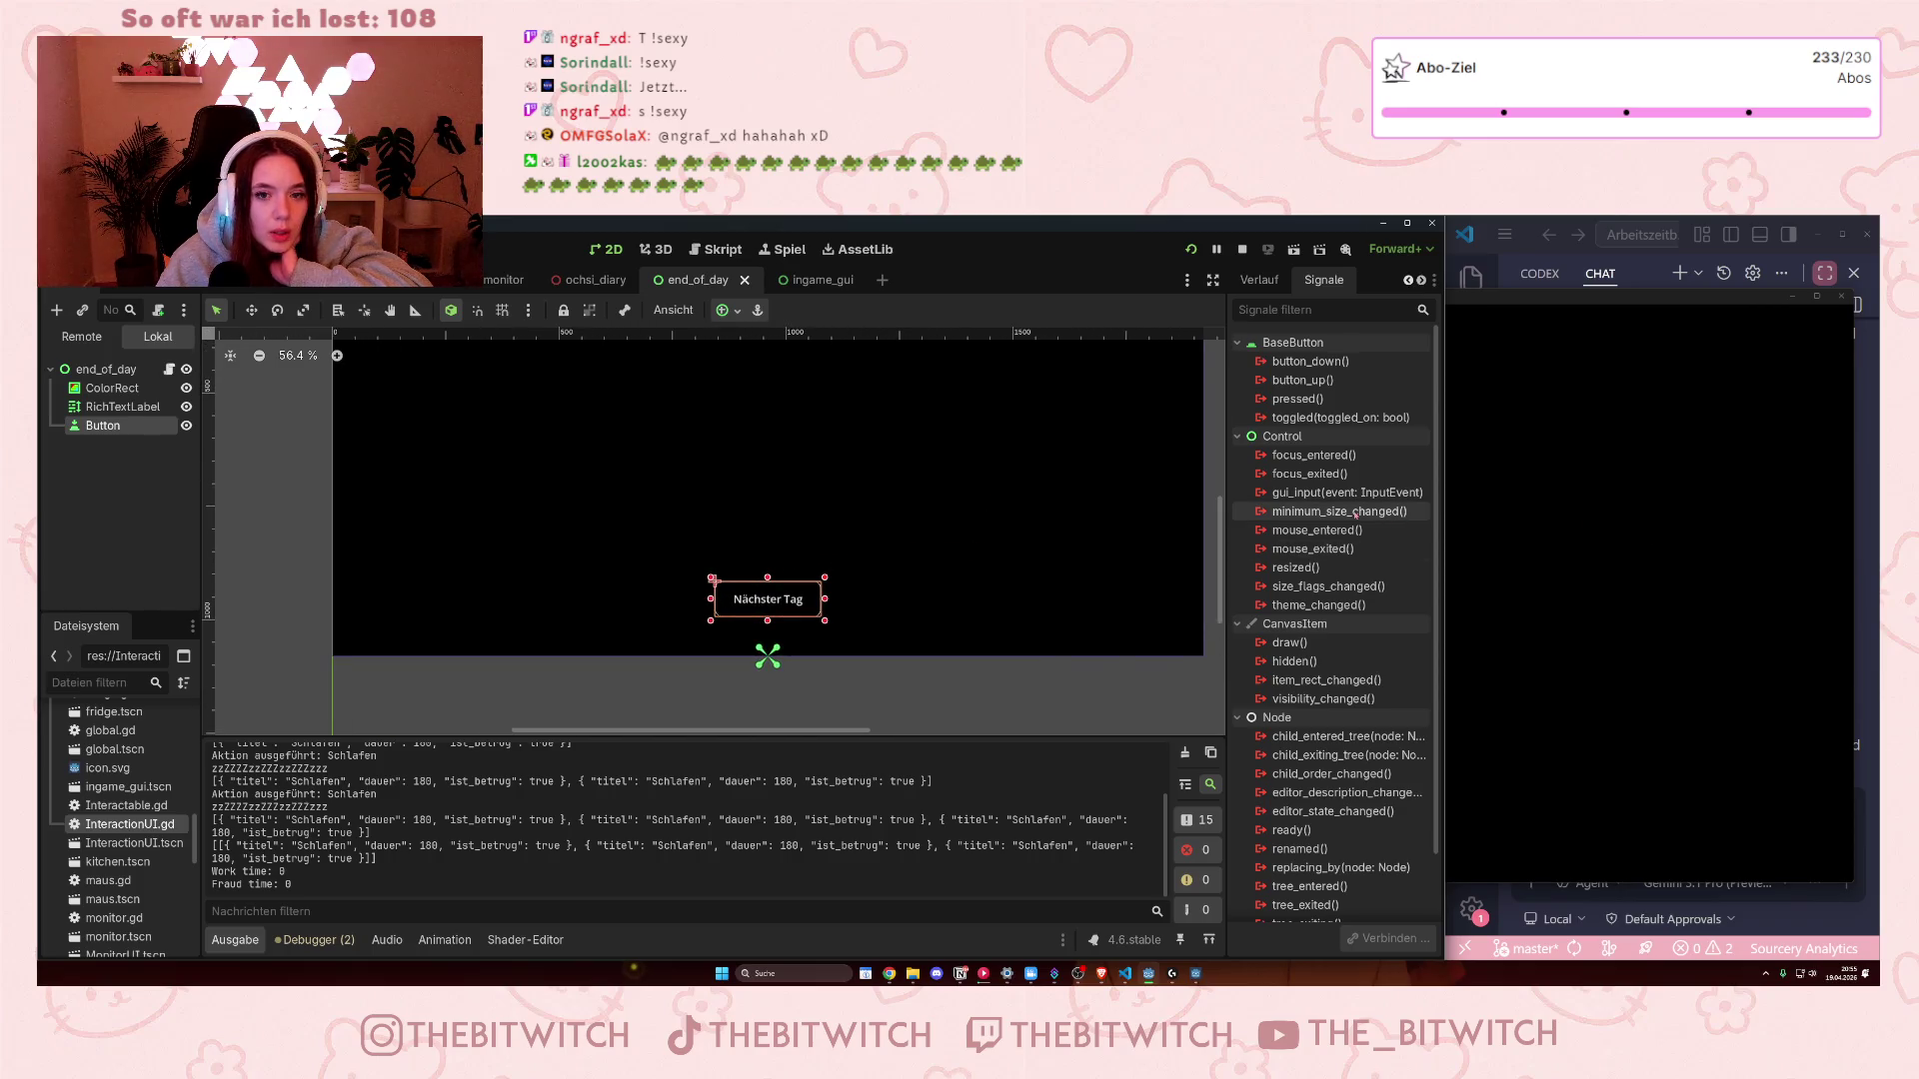
pyautogui.scroll(-2, 1350, 432)
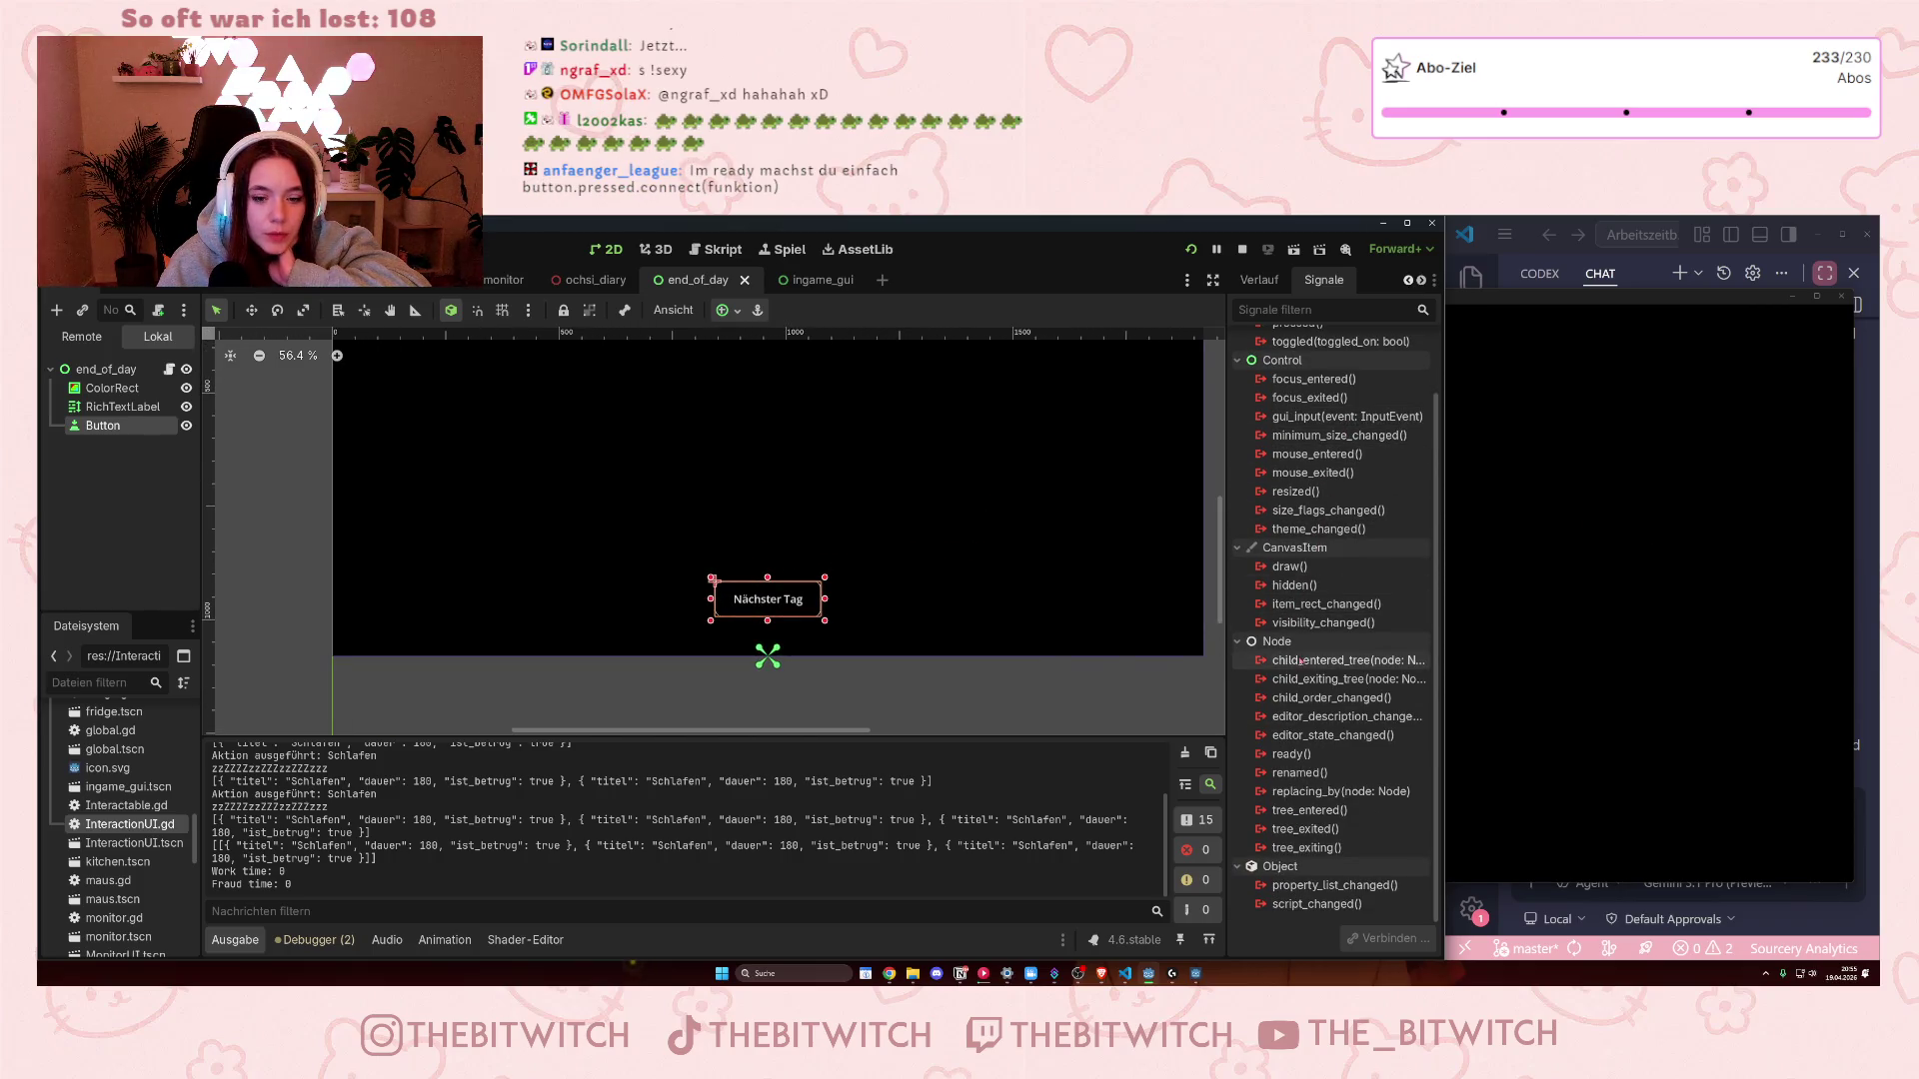
pyautogui.scroll(2, 1310, 740)
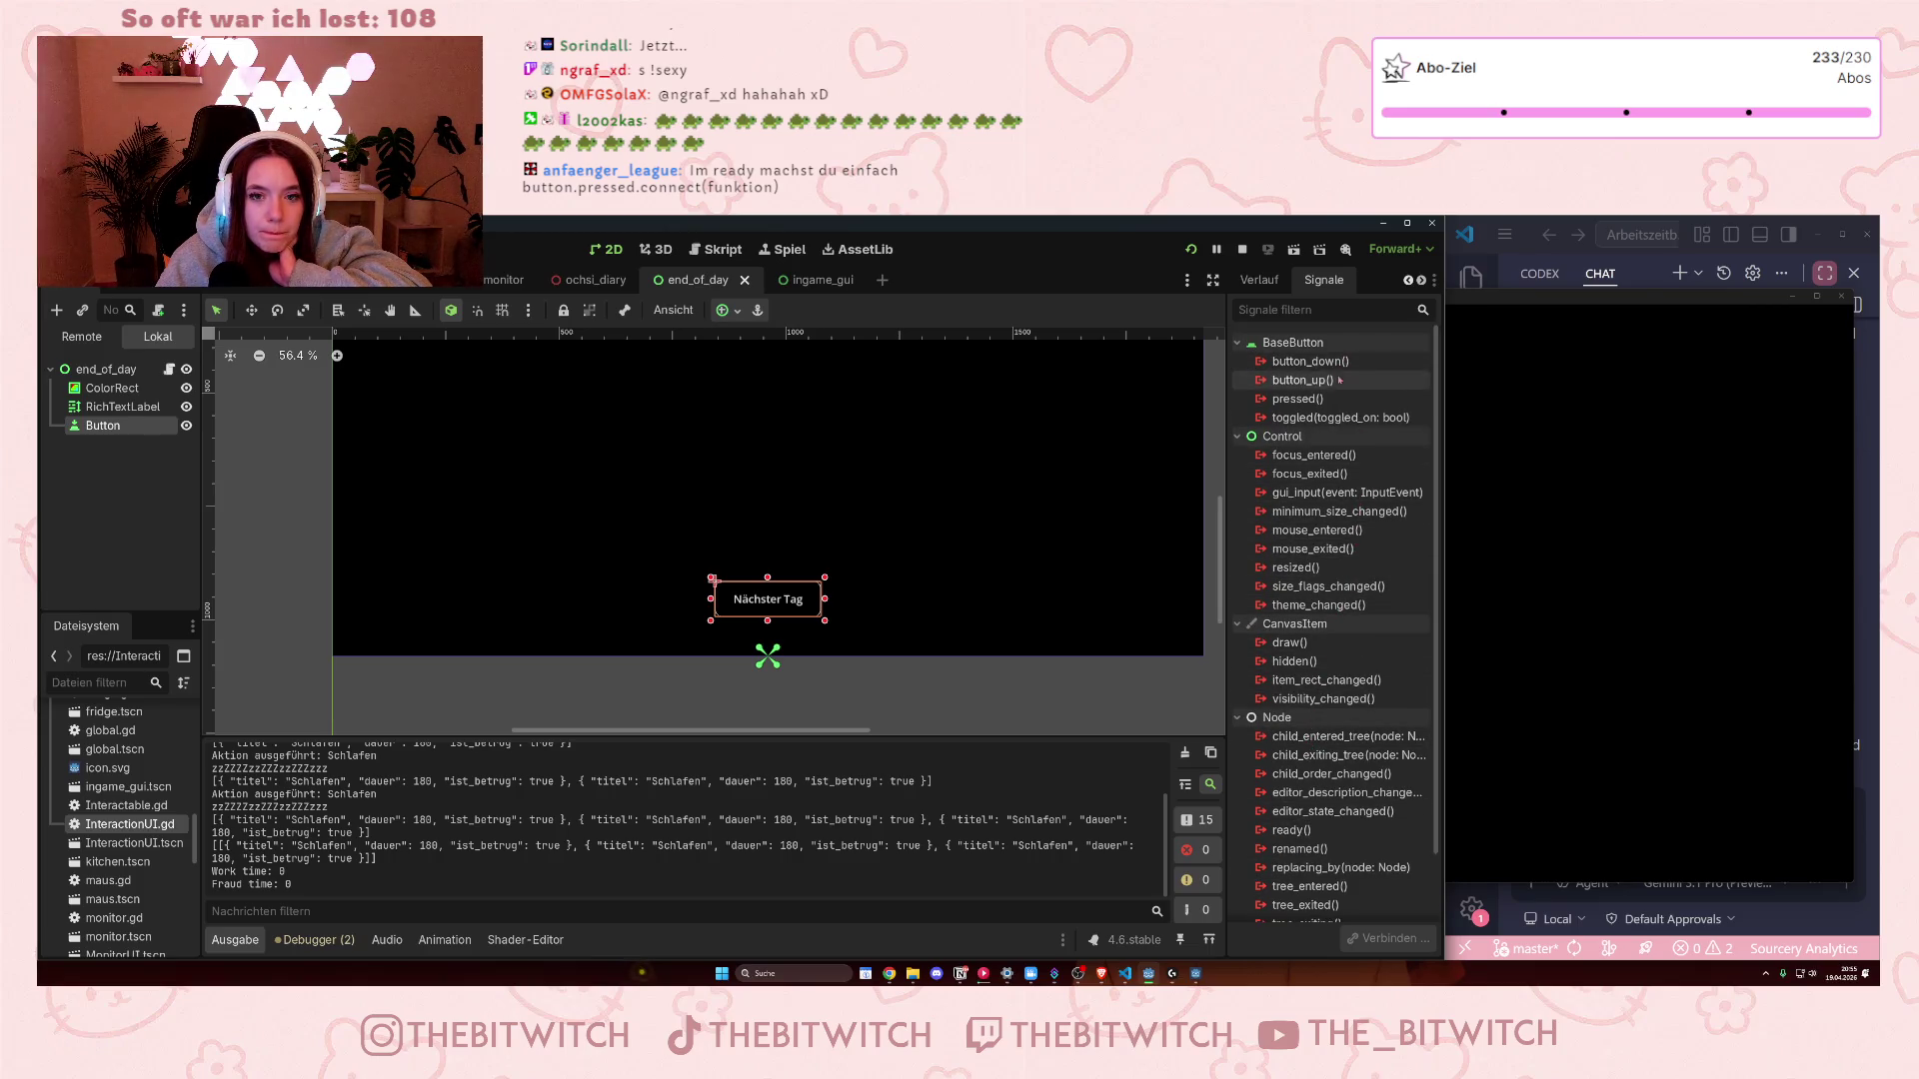
# Connect the Button's pressed() signal to _on_button_pressed on end_of_day, after dismissing a method-not-found error.
pyautogui.moveTo(1330, 399)
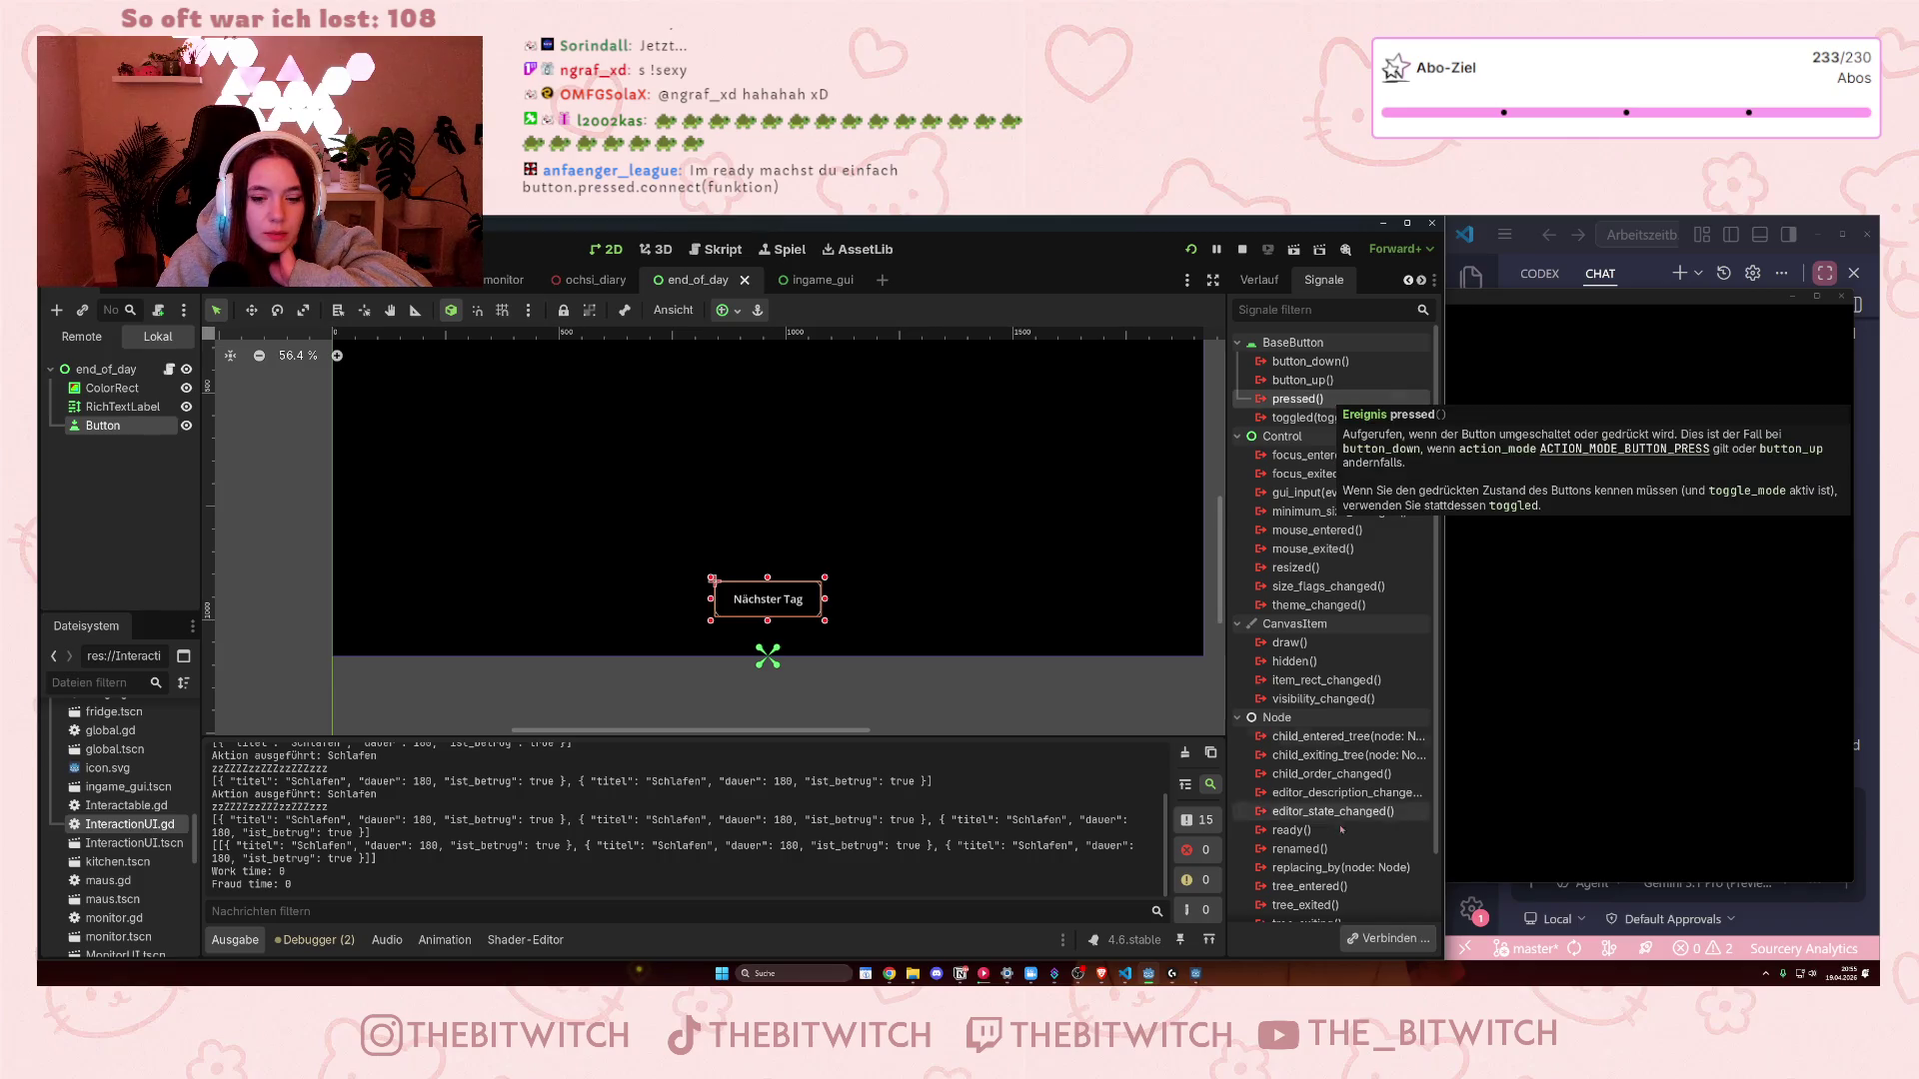
pyautogui.click(1385, 938)
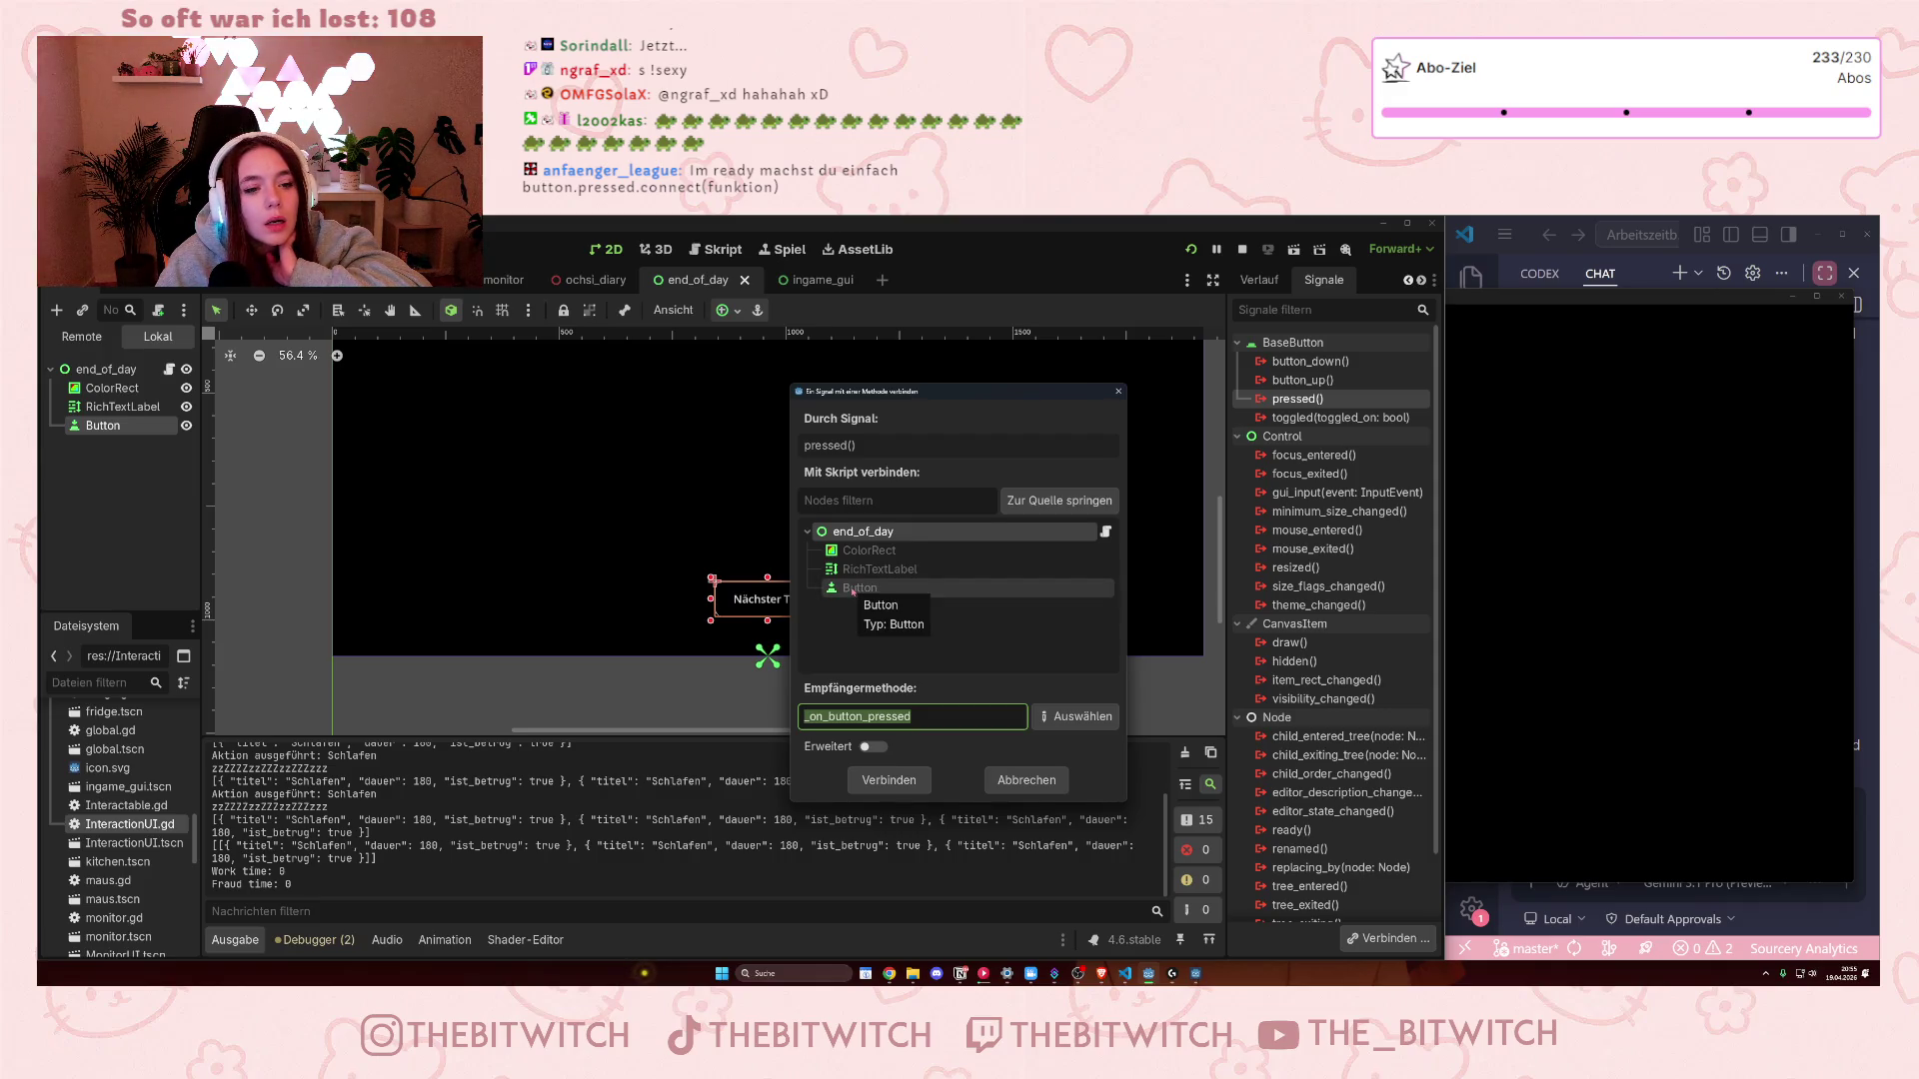
pyautogui.click(853, 591)
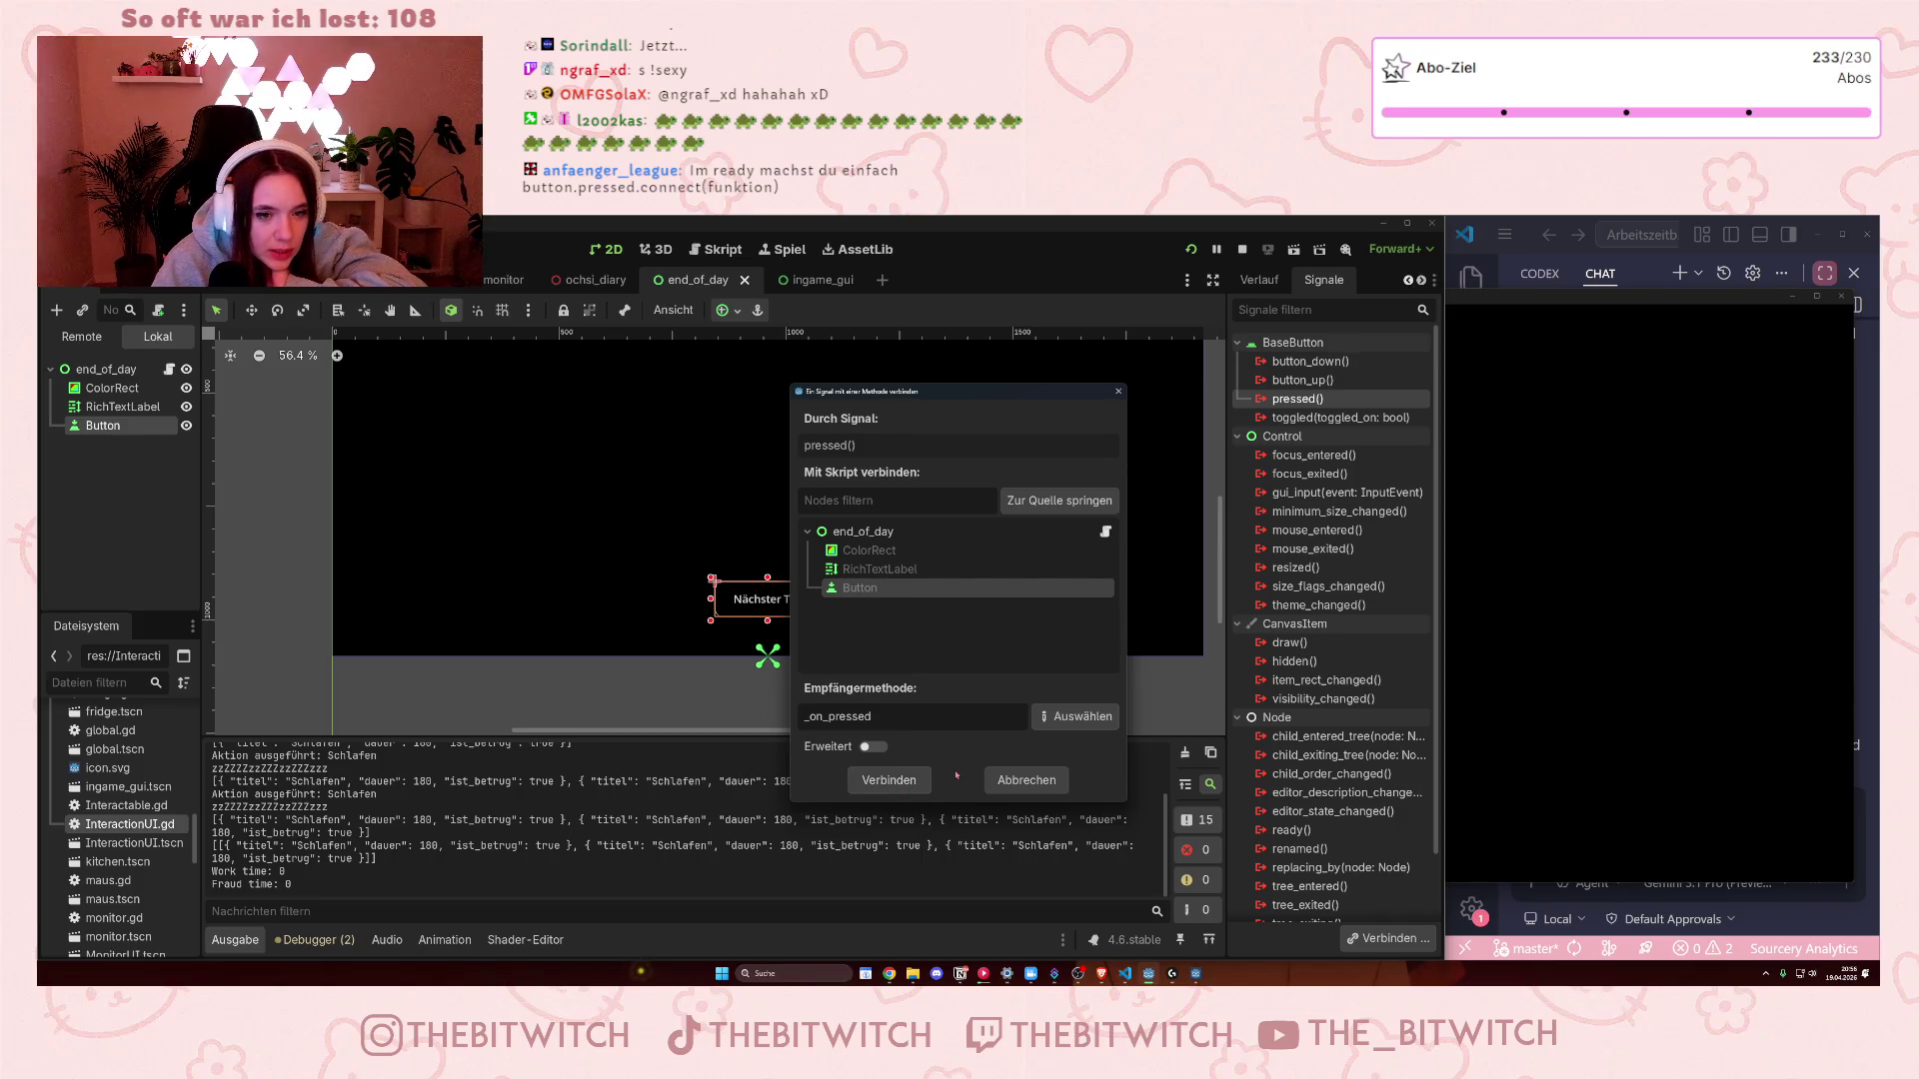
pyautogui.click(888, 780)
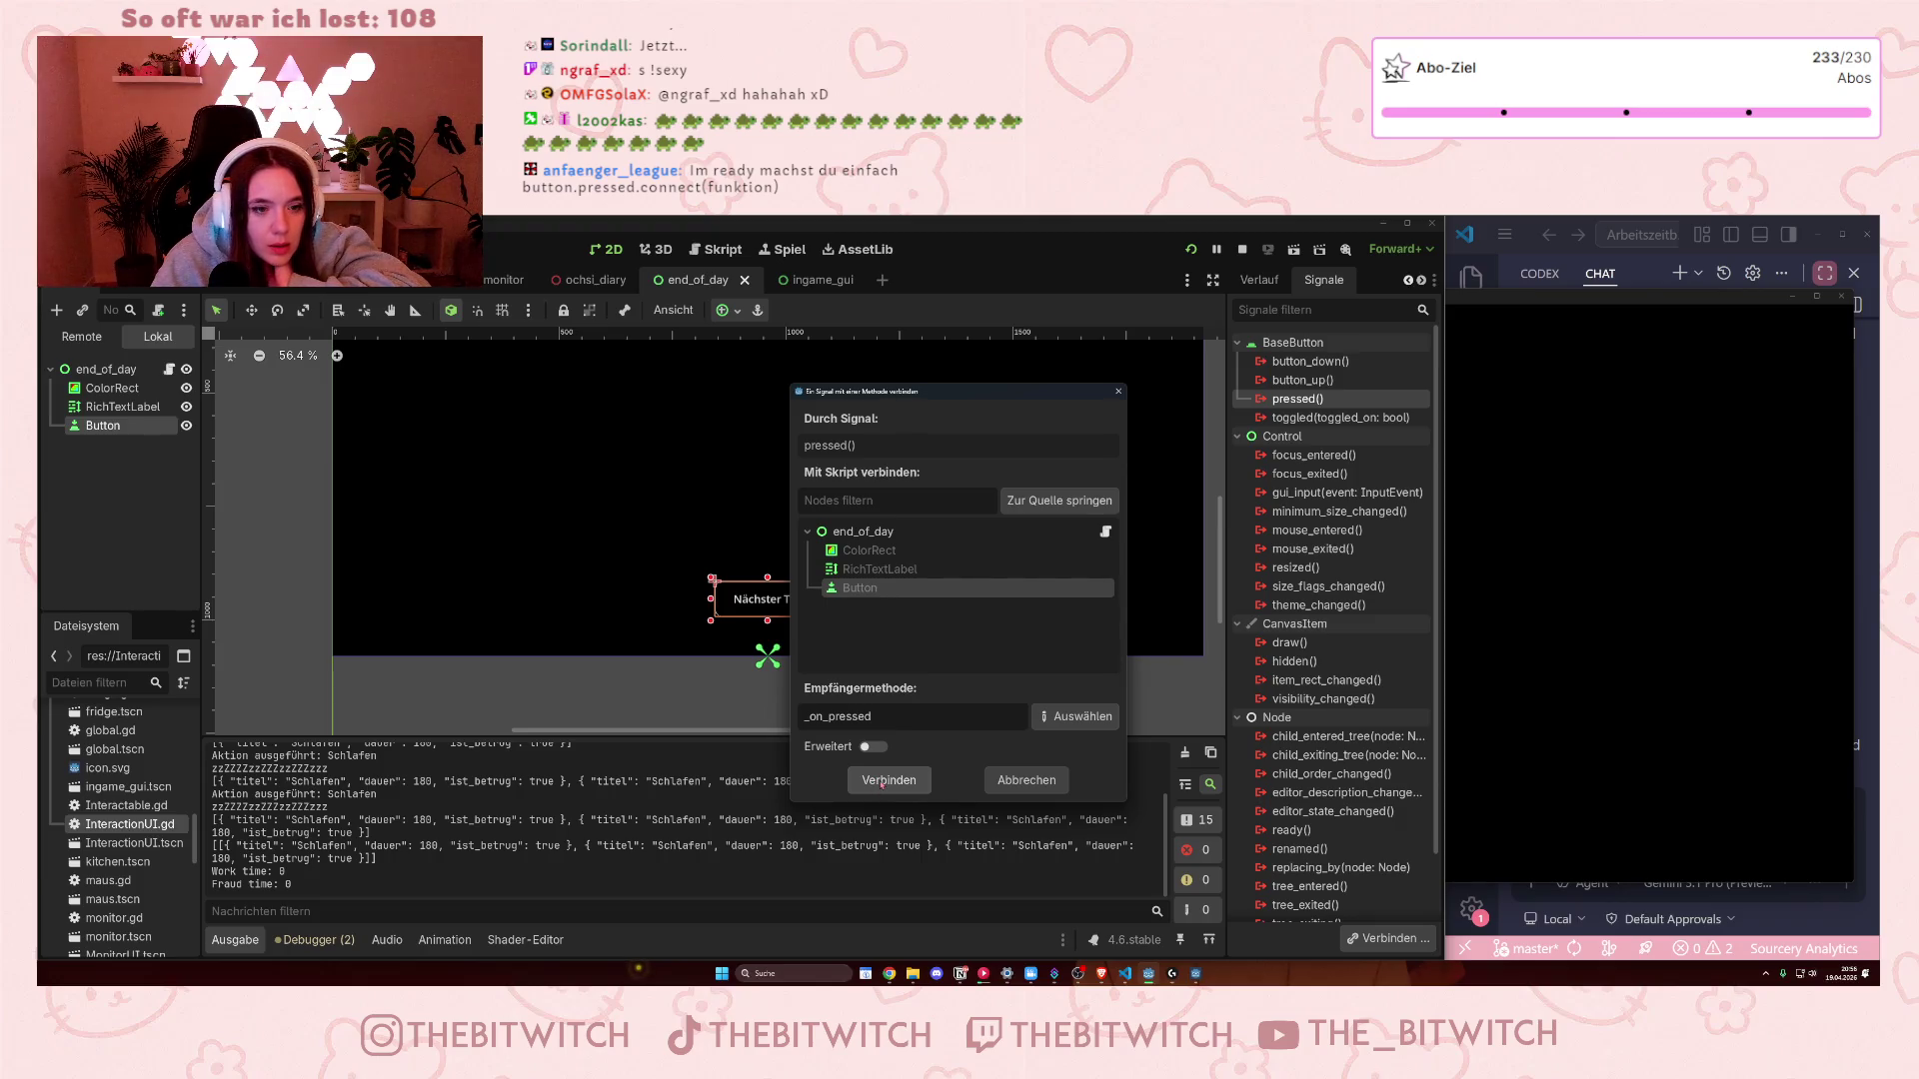
pyautogui.click(883, 783)
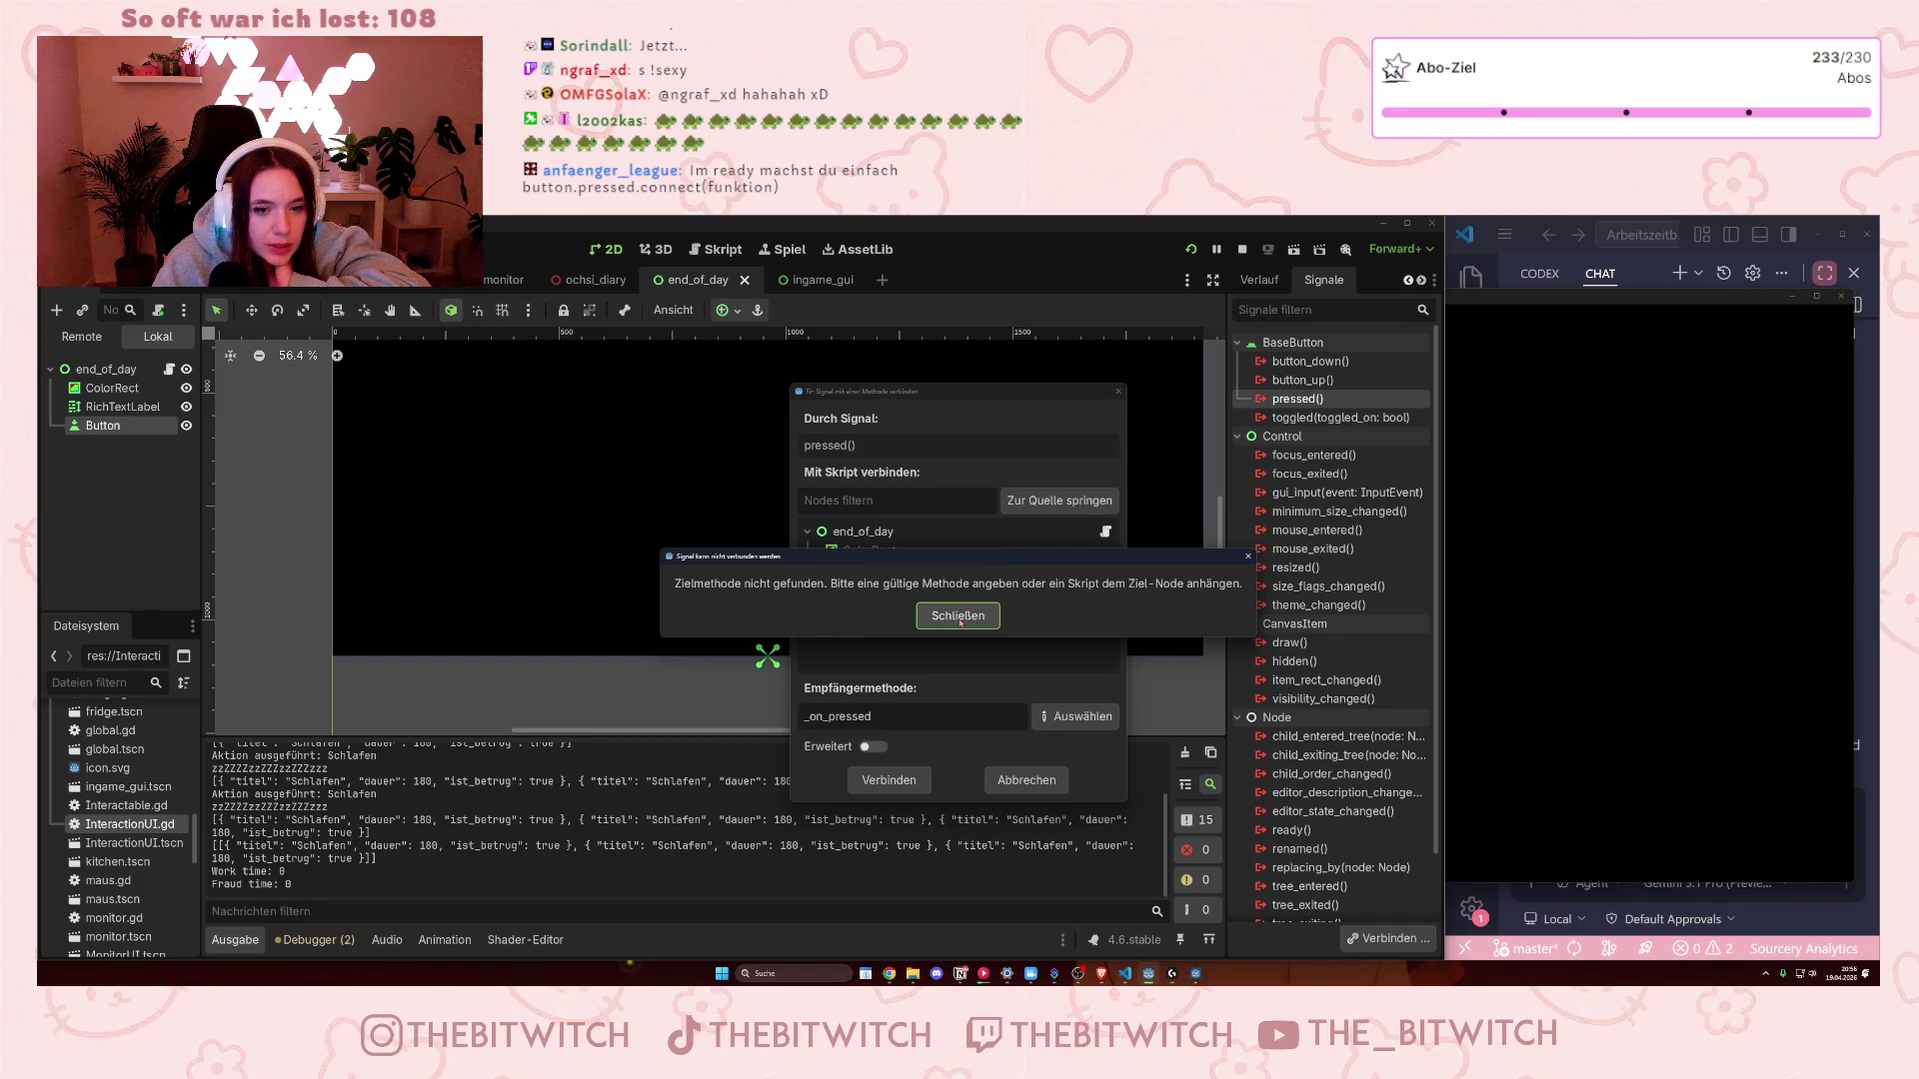
pyautogui.click(959, 617)
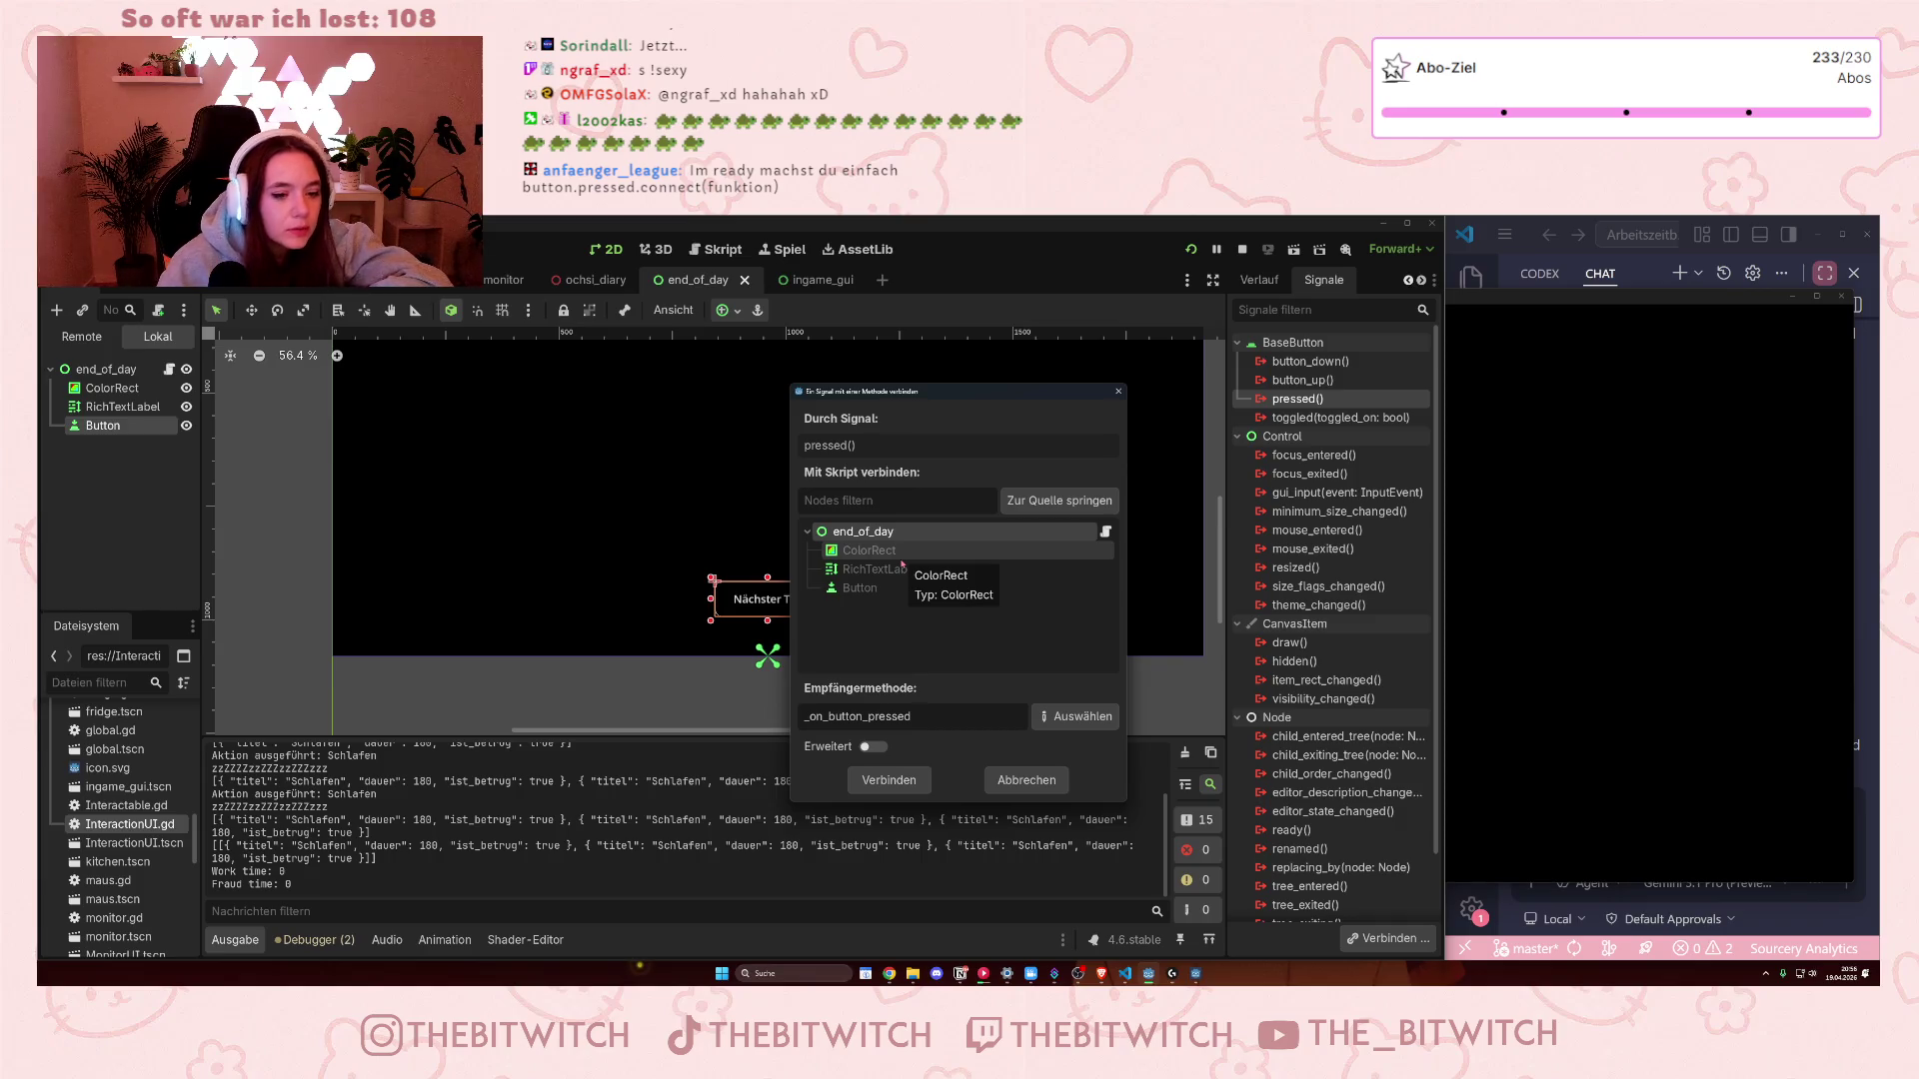
pyautogui.click(873, 783)
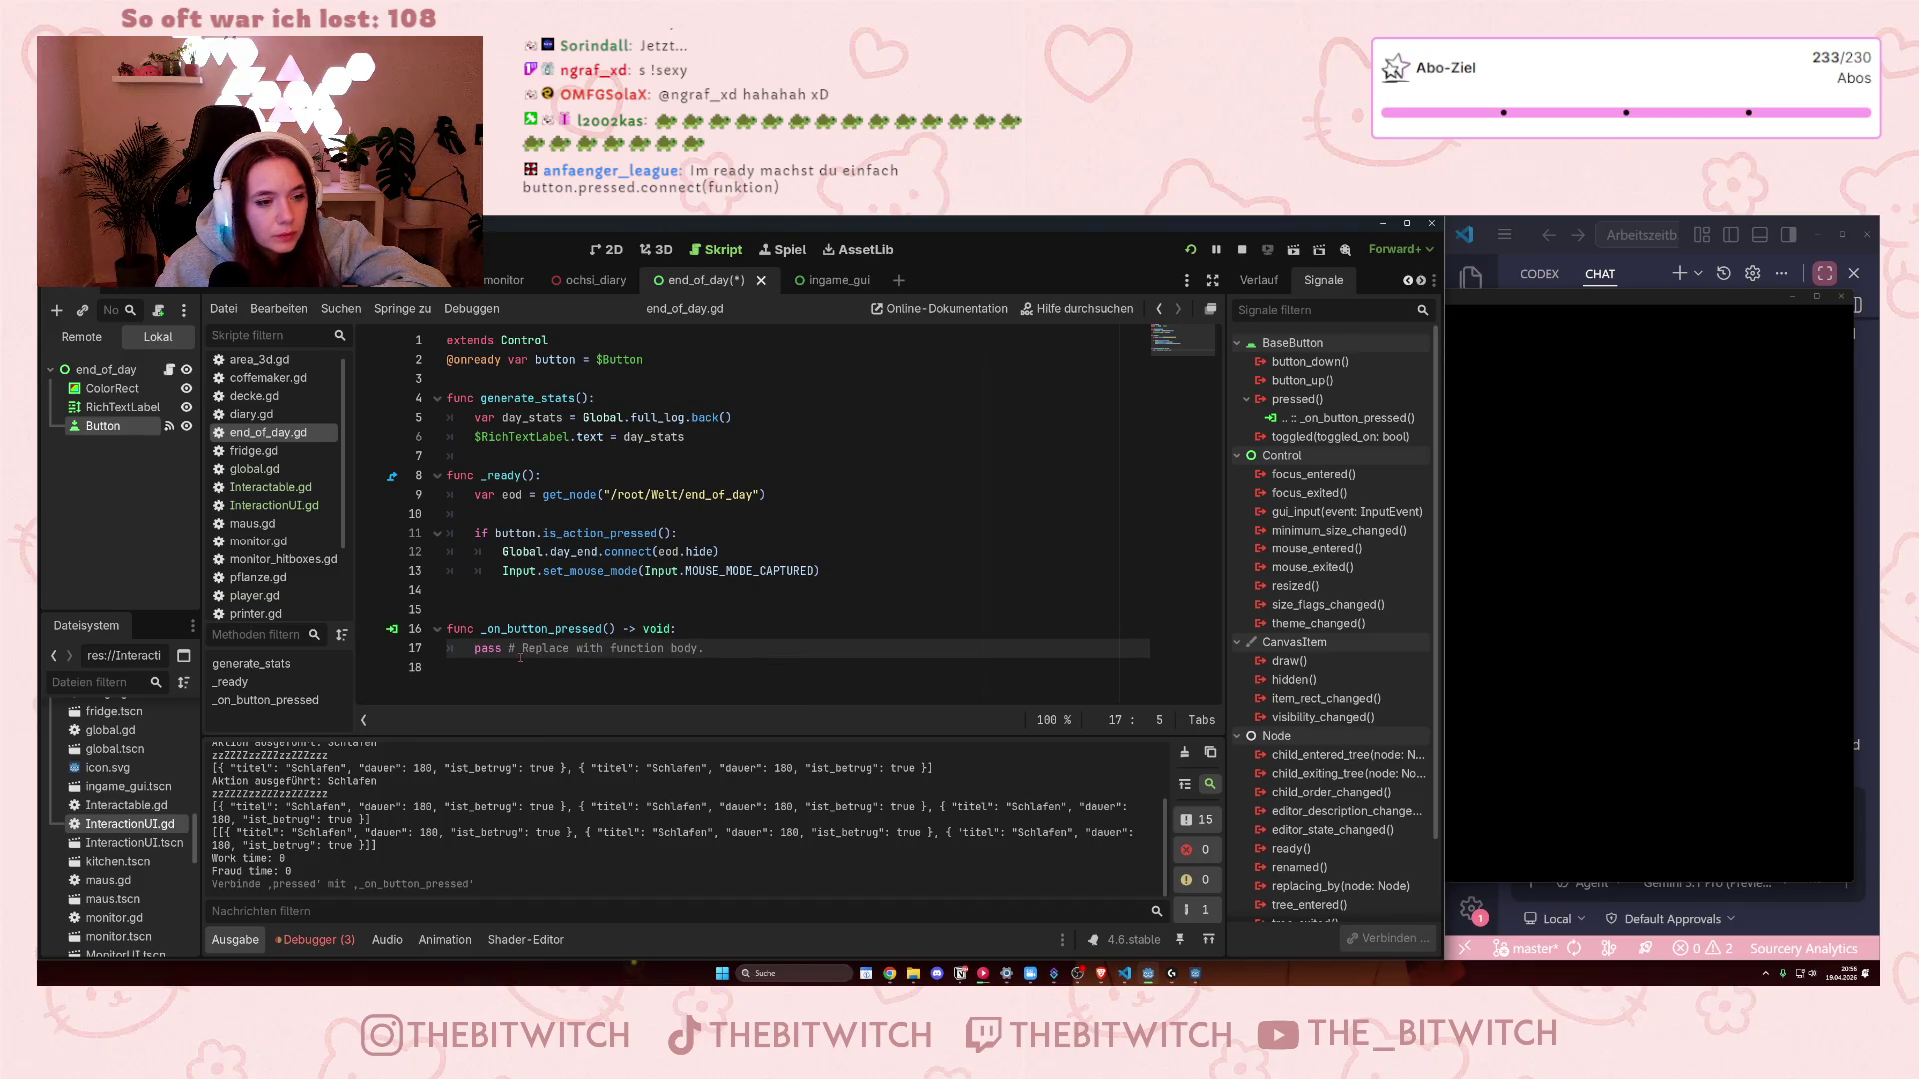
# In end_of_day.gd, select the whole body of _ready, including the connect and mouse-capture lines.
pyautogui.click(546, 630)
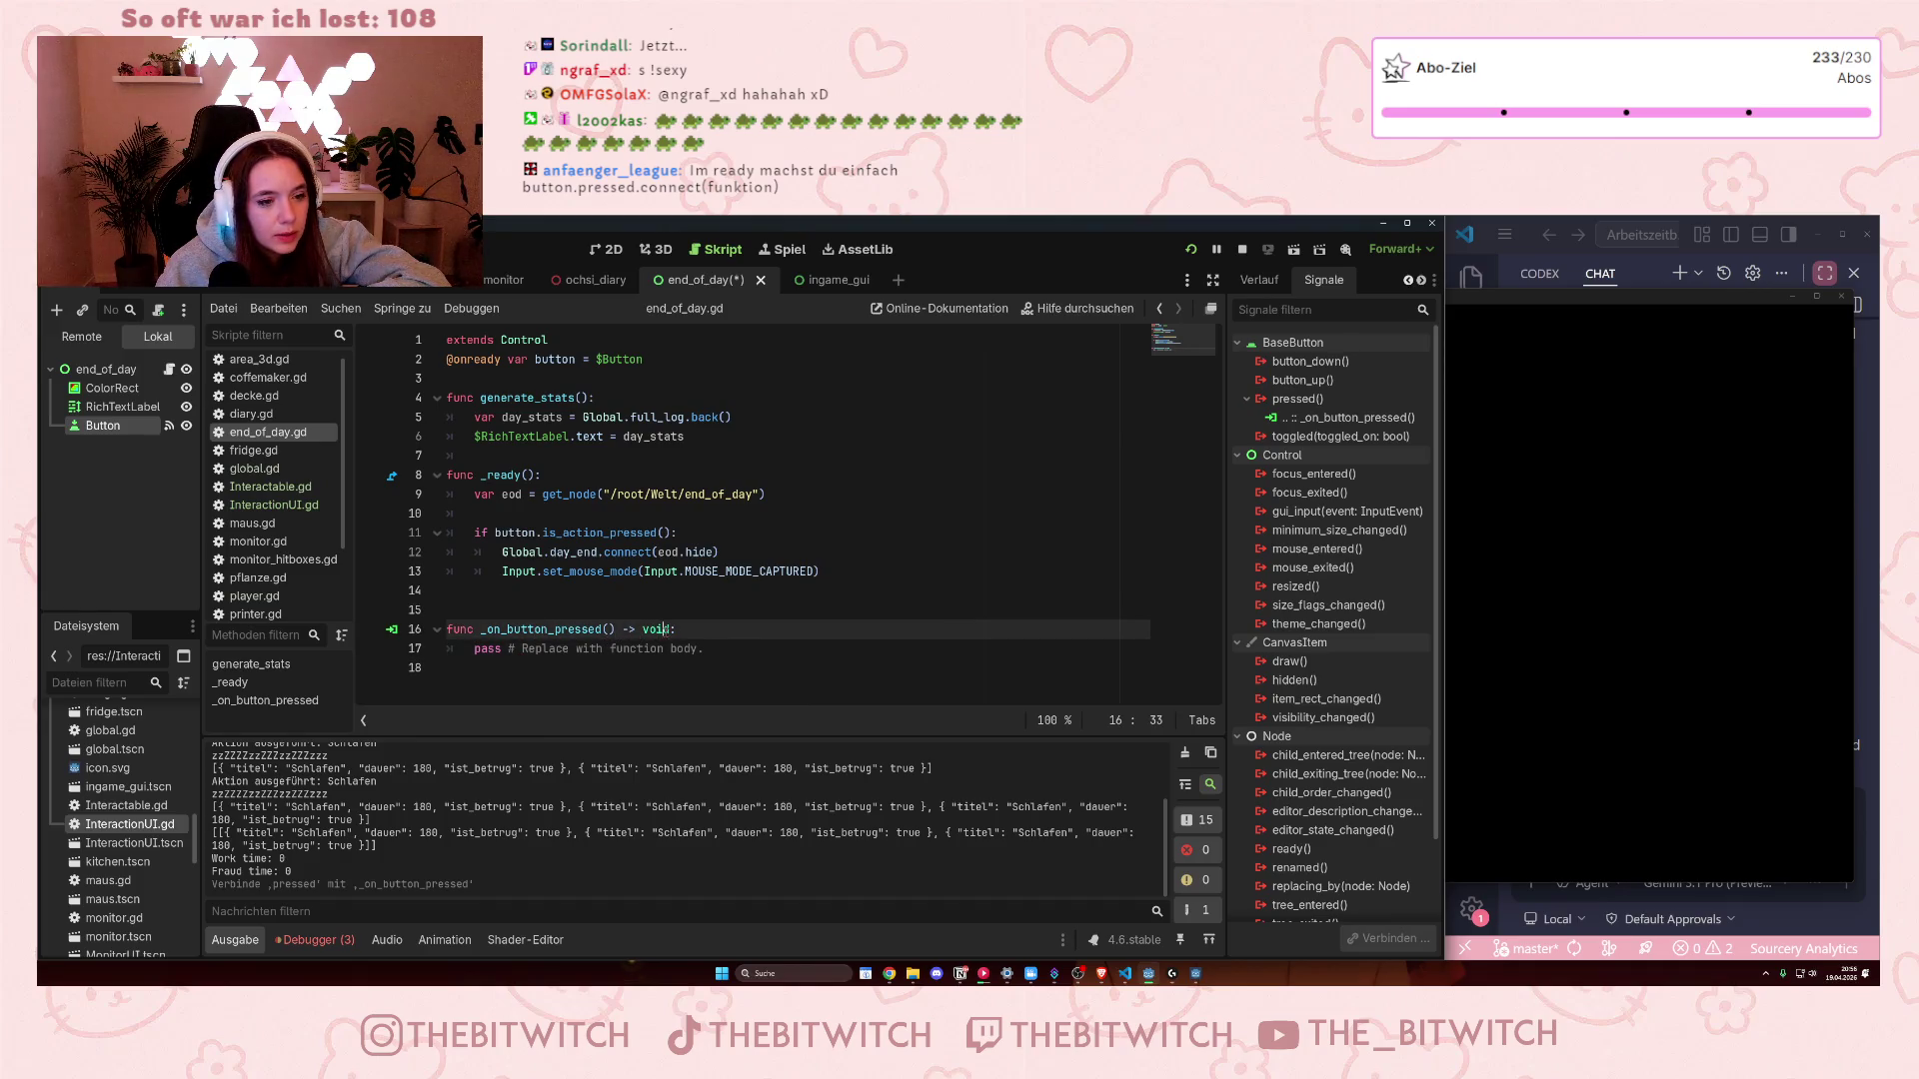
pyautogui.click(521, 649)
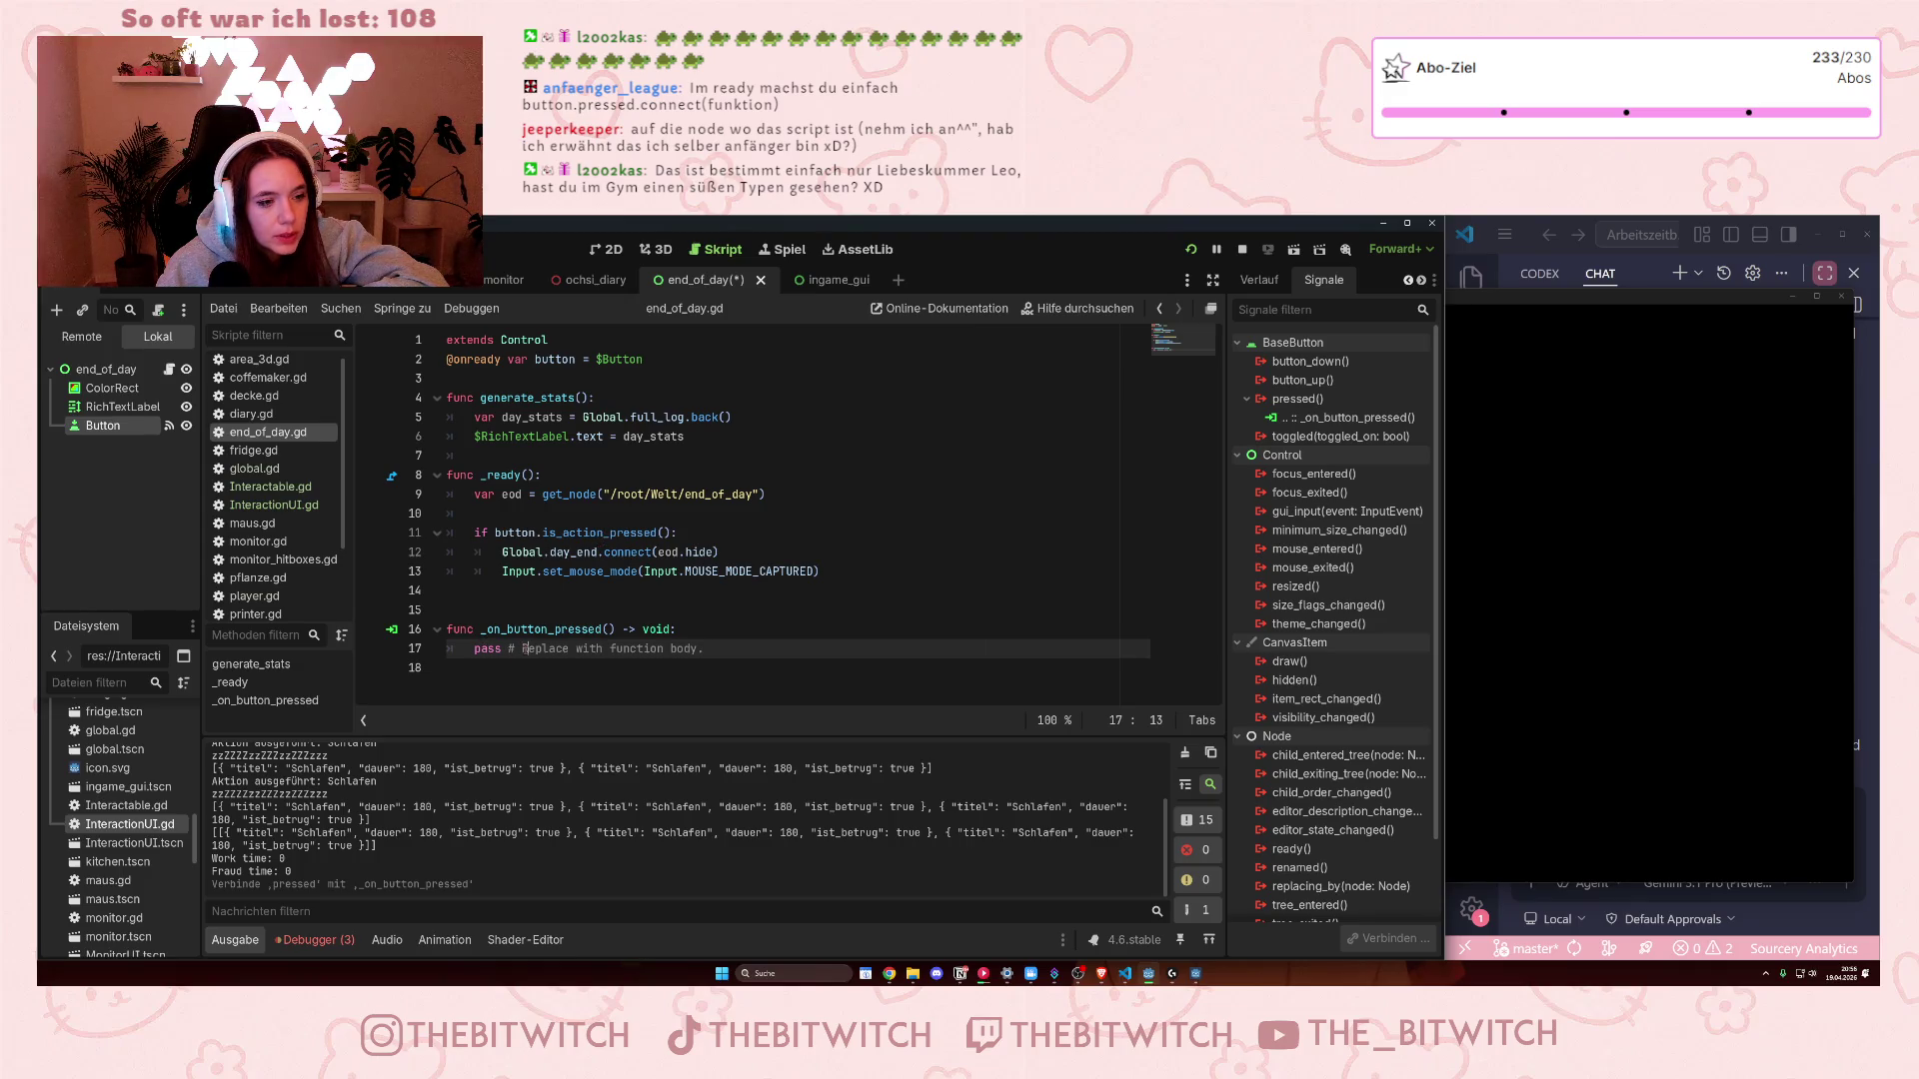
pyautogui.click(545, 551)
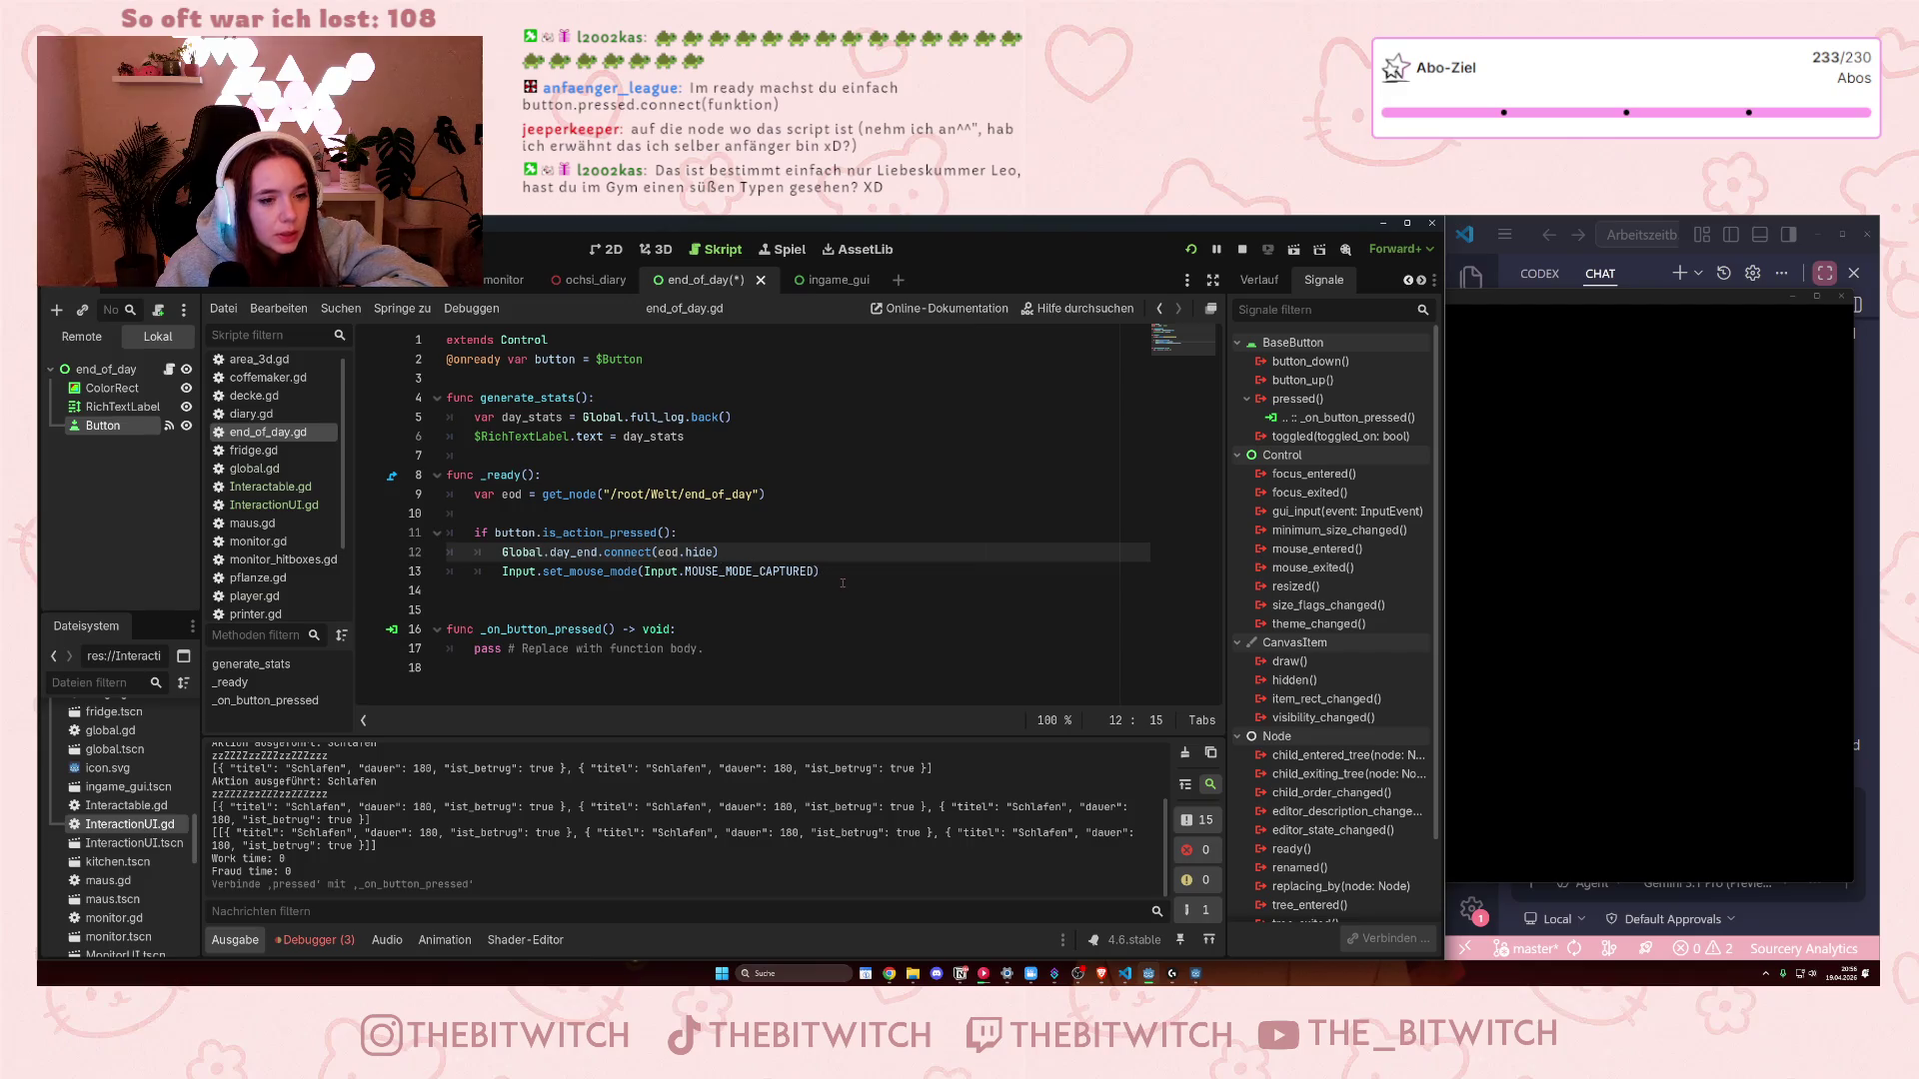
pyautogui.moveTo(834, 574); pyautogui.dragTo(447, 551)
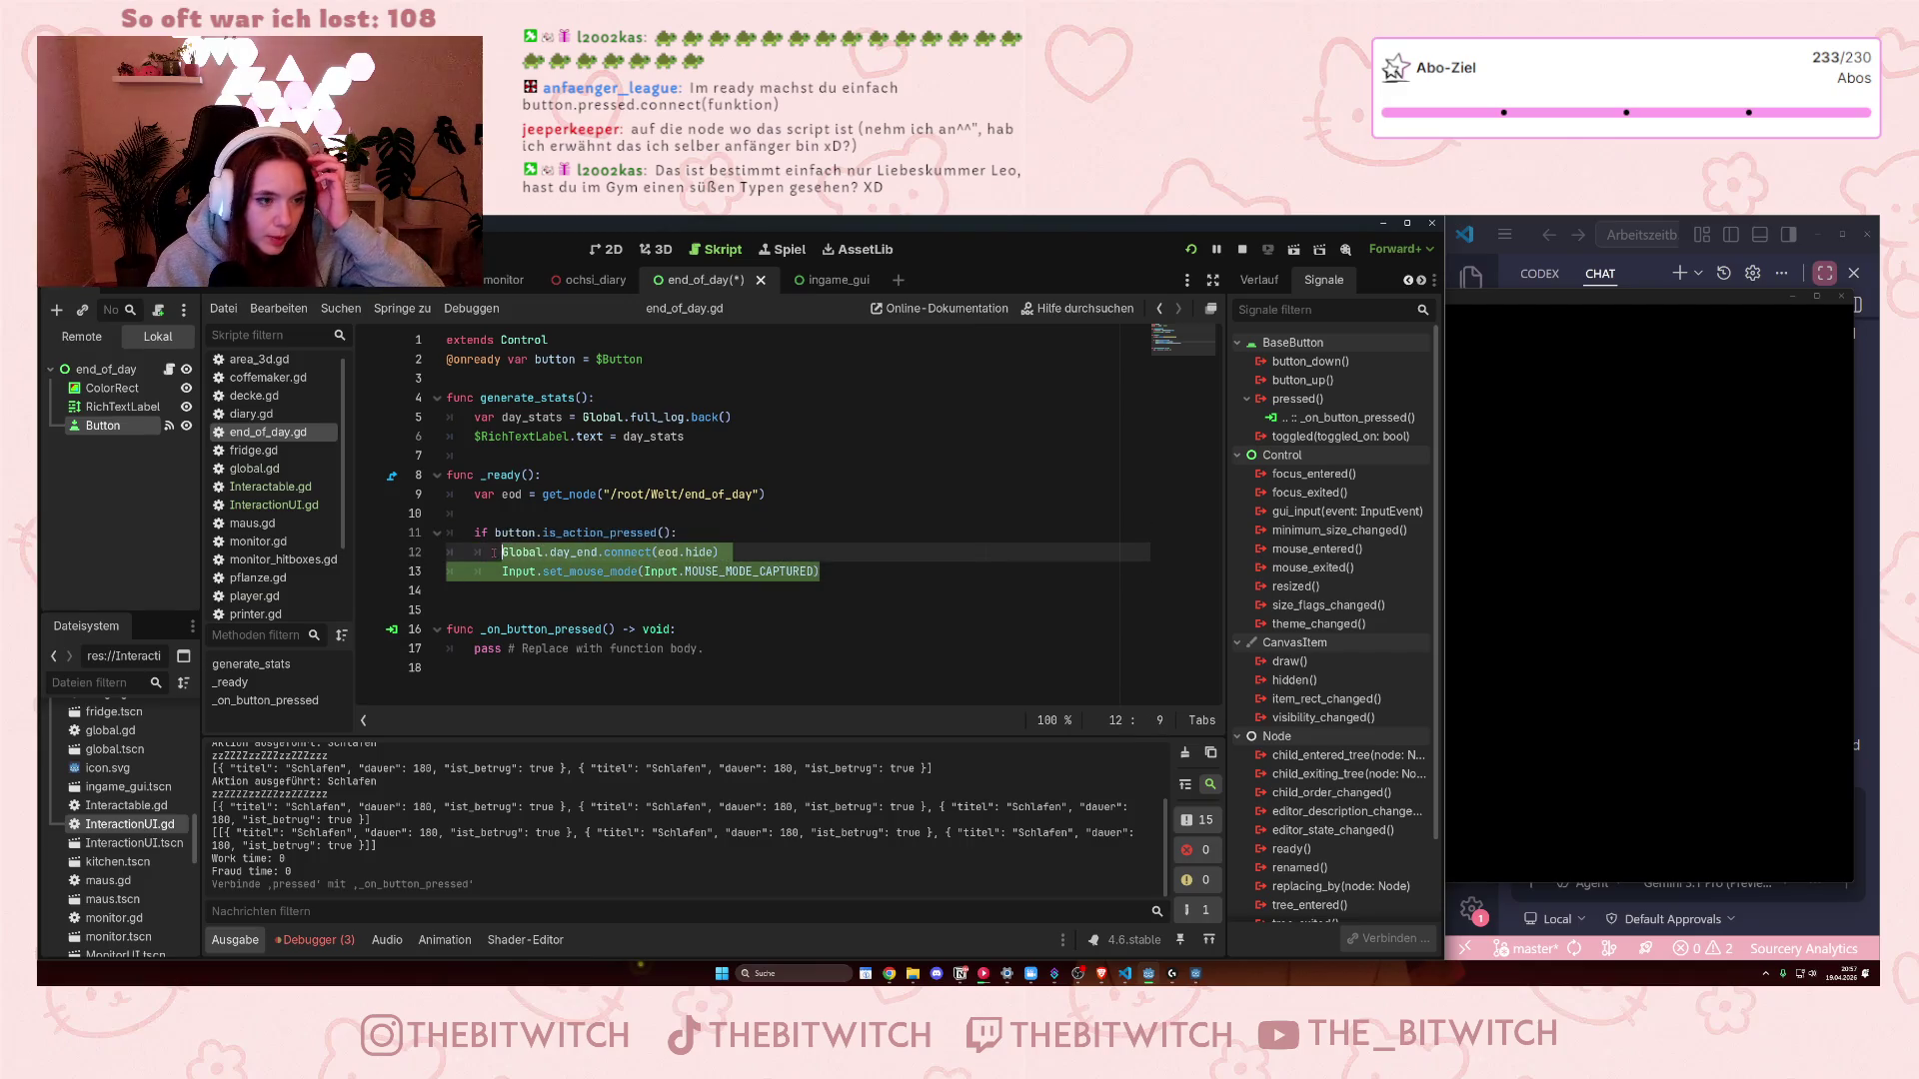
pyautogui.click(664, 533)
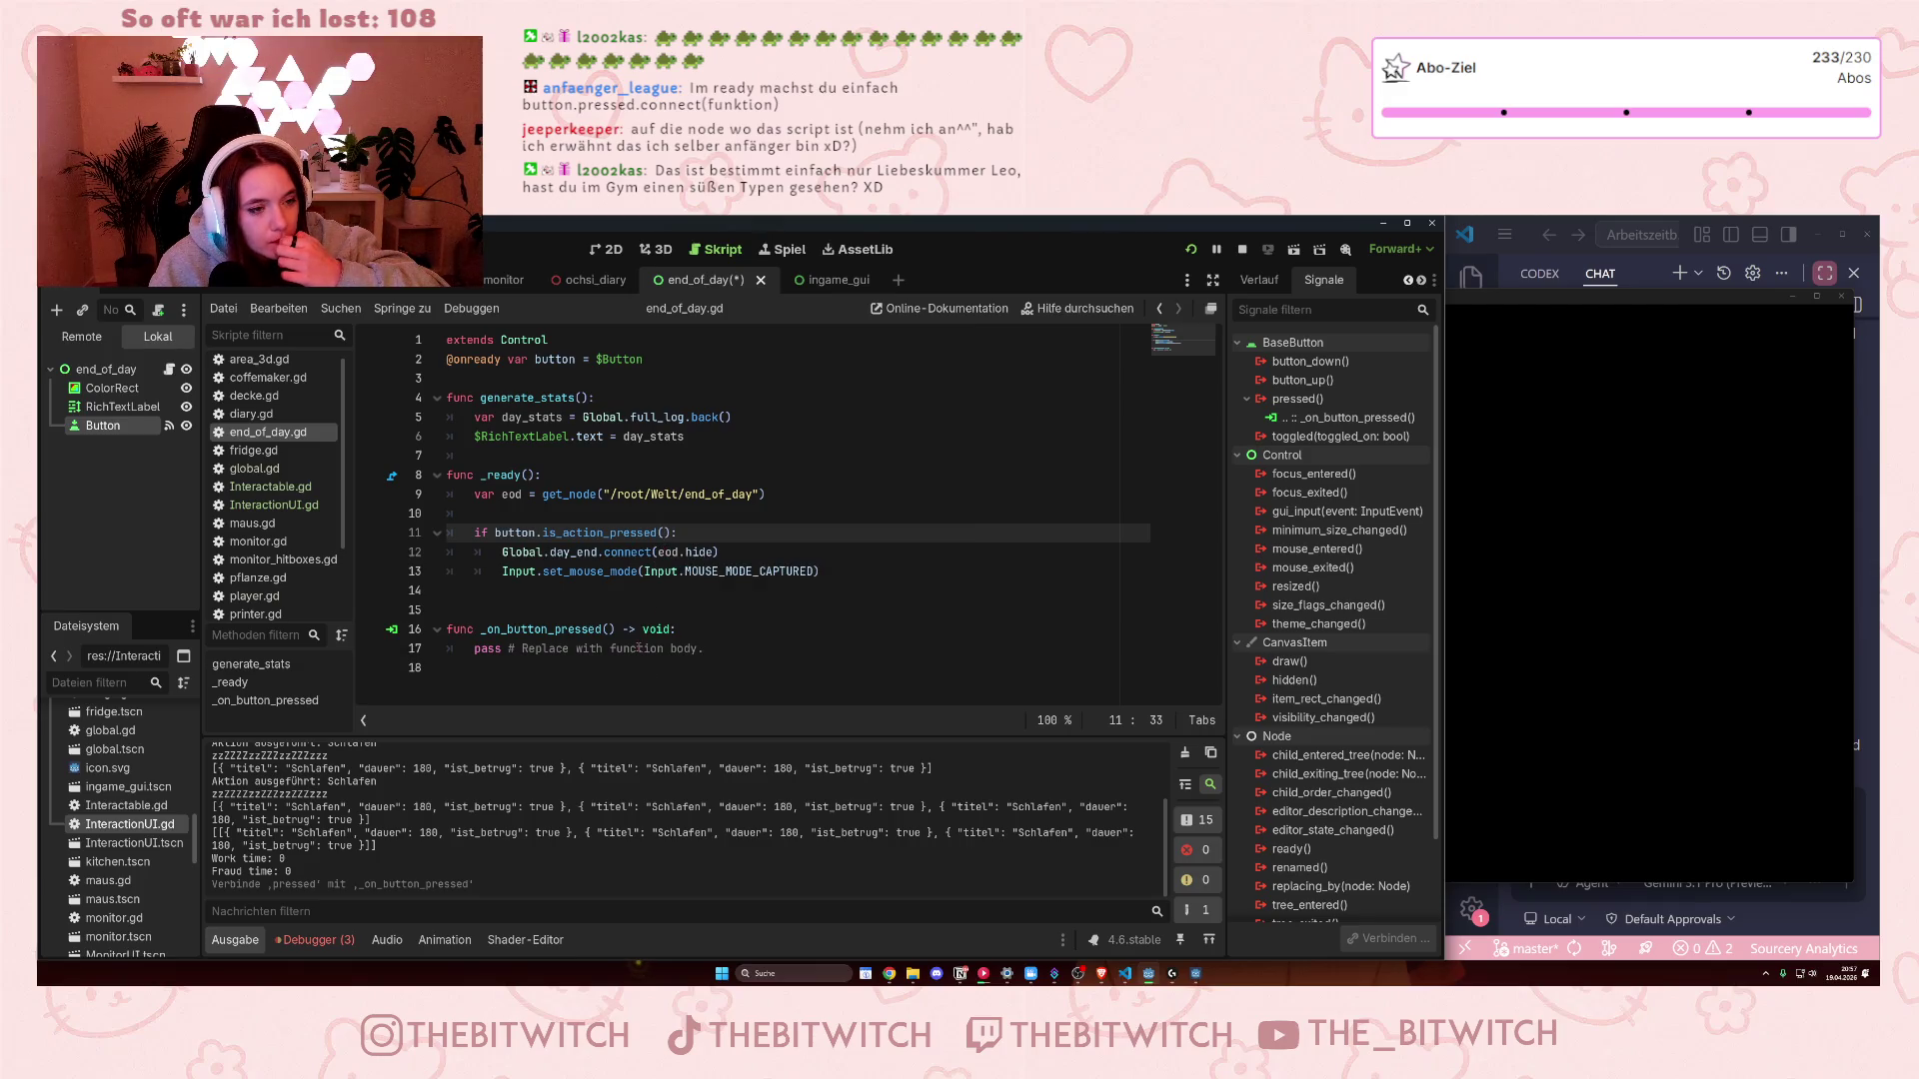
pyautogui.moveTo(870, 579)
pyautogui.mouseDown()
pyautogui.moveTo(451, 481)
pyautogui.moveTo(458, 496)
pyautogui.mouseUp()
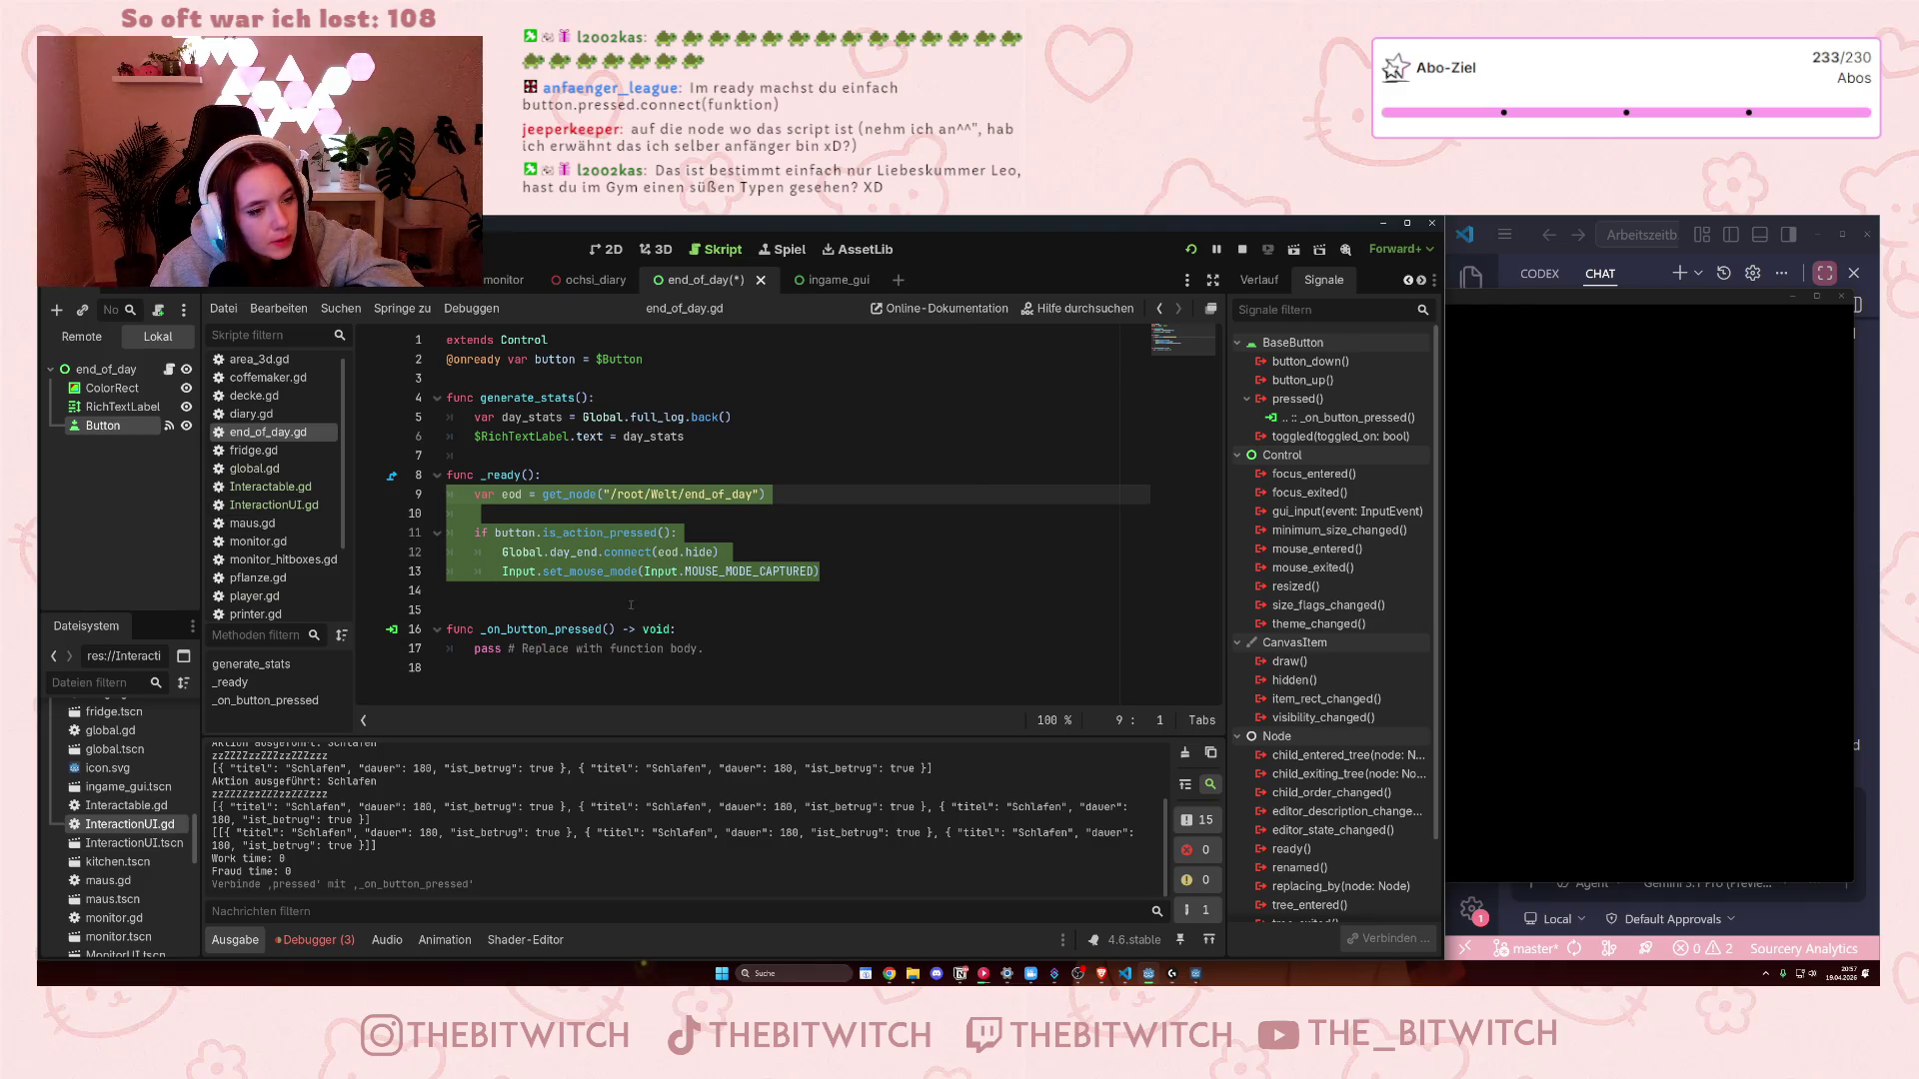
# Open InteractionUI.gd and scroll through its code.
pyautogui.click(268, 505)
pyautogui.scroll(-5, 490, 538)
pyautogui.scroll(-3, 490, 538)
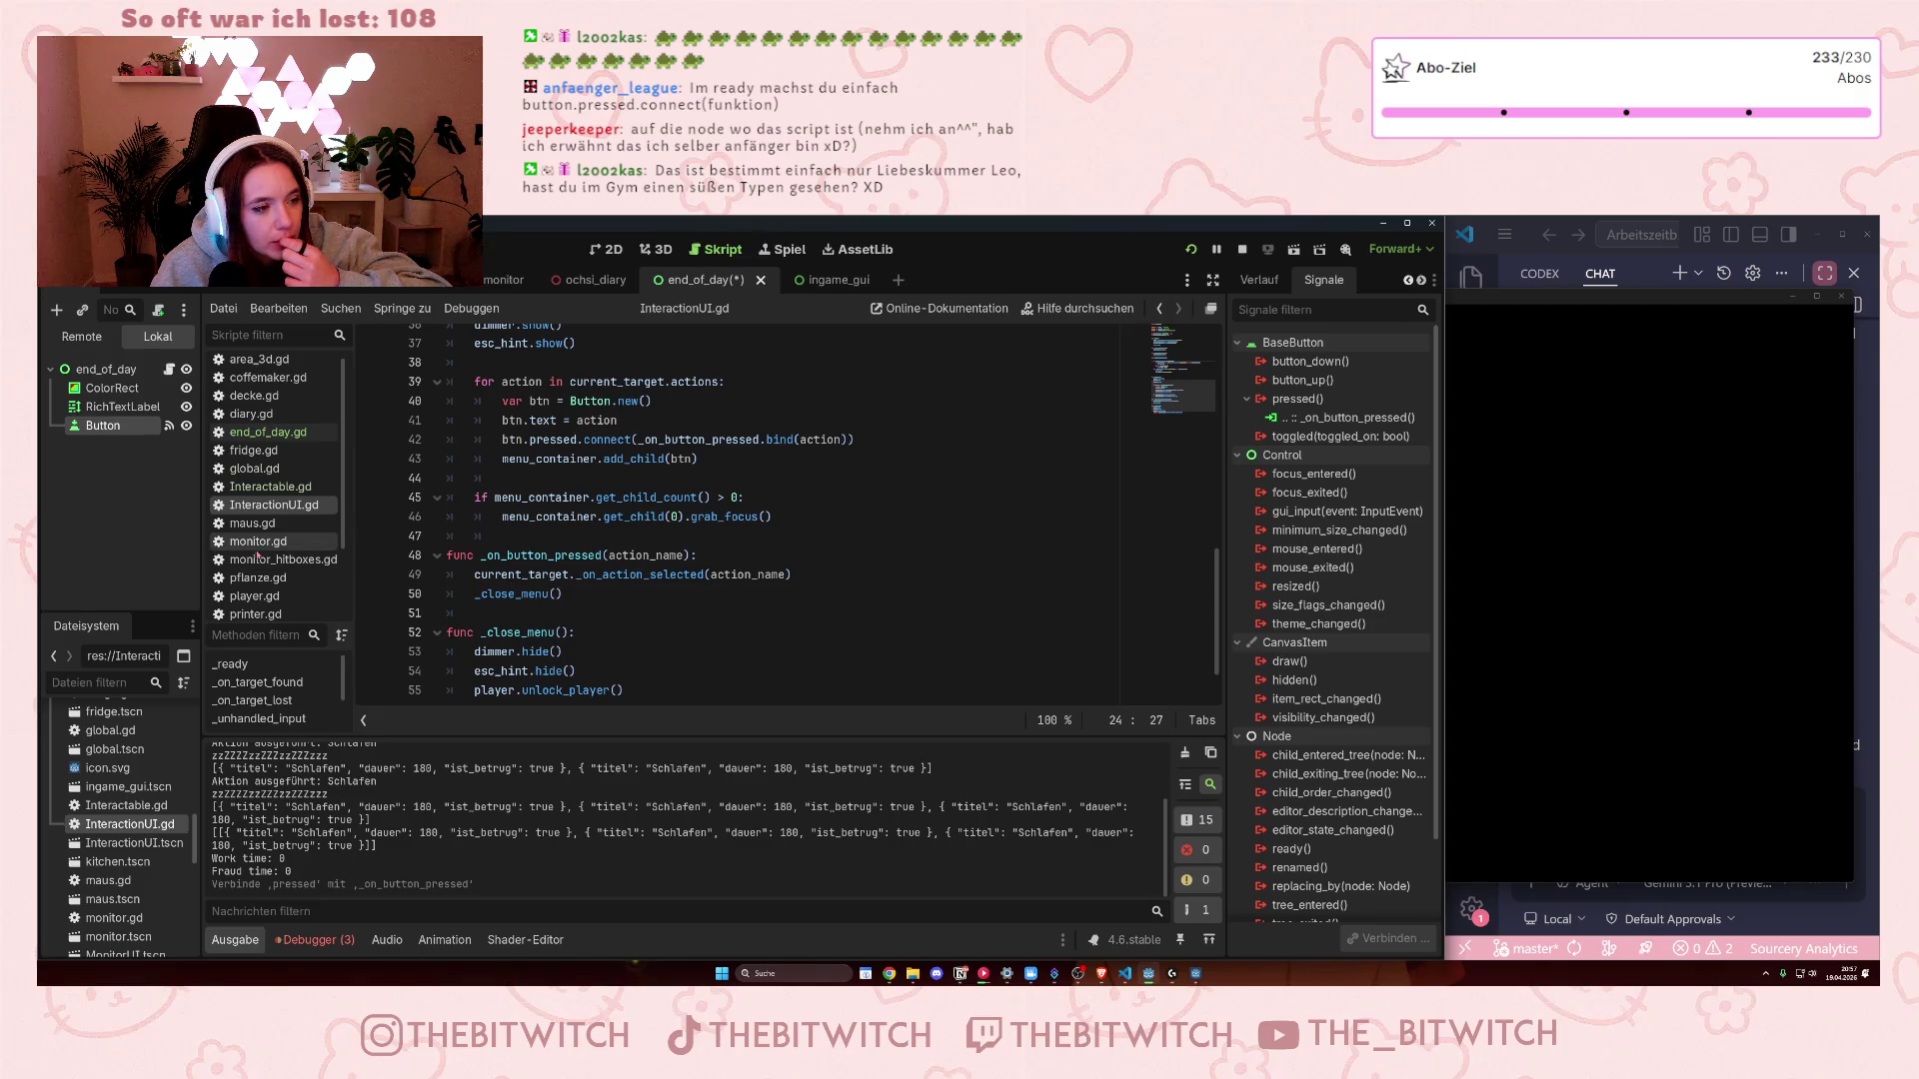
# Cut _ready's body and paste it over pass in _on_button_pressed, removing the old _ready header.
pyautogui.scroll(2, 294, 531)
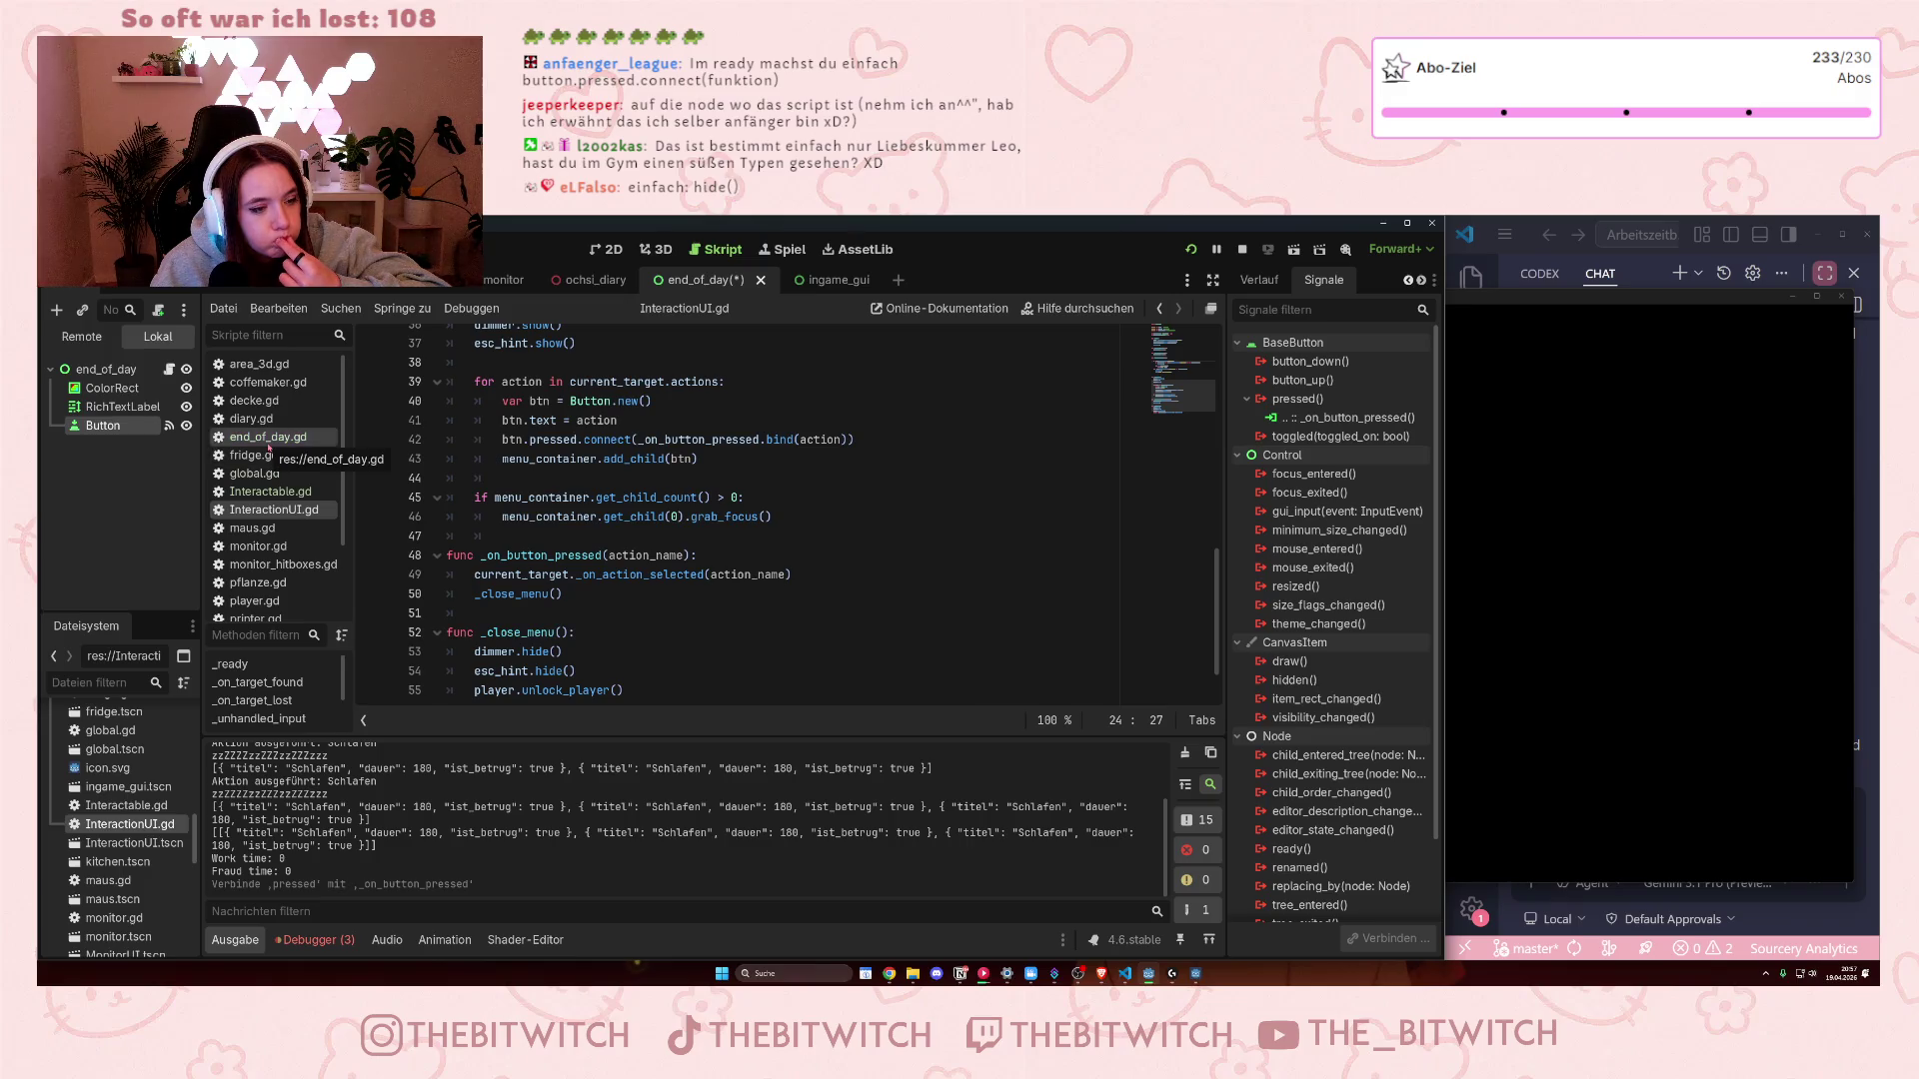
pyautogui.scroll(5, 760, 501)
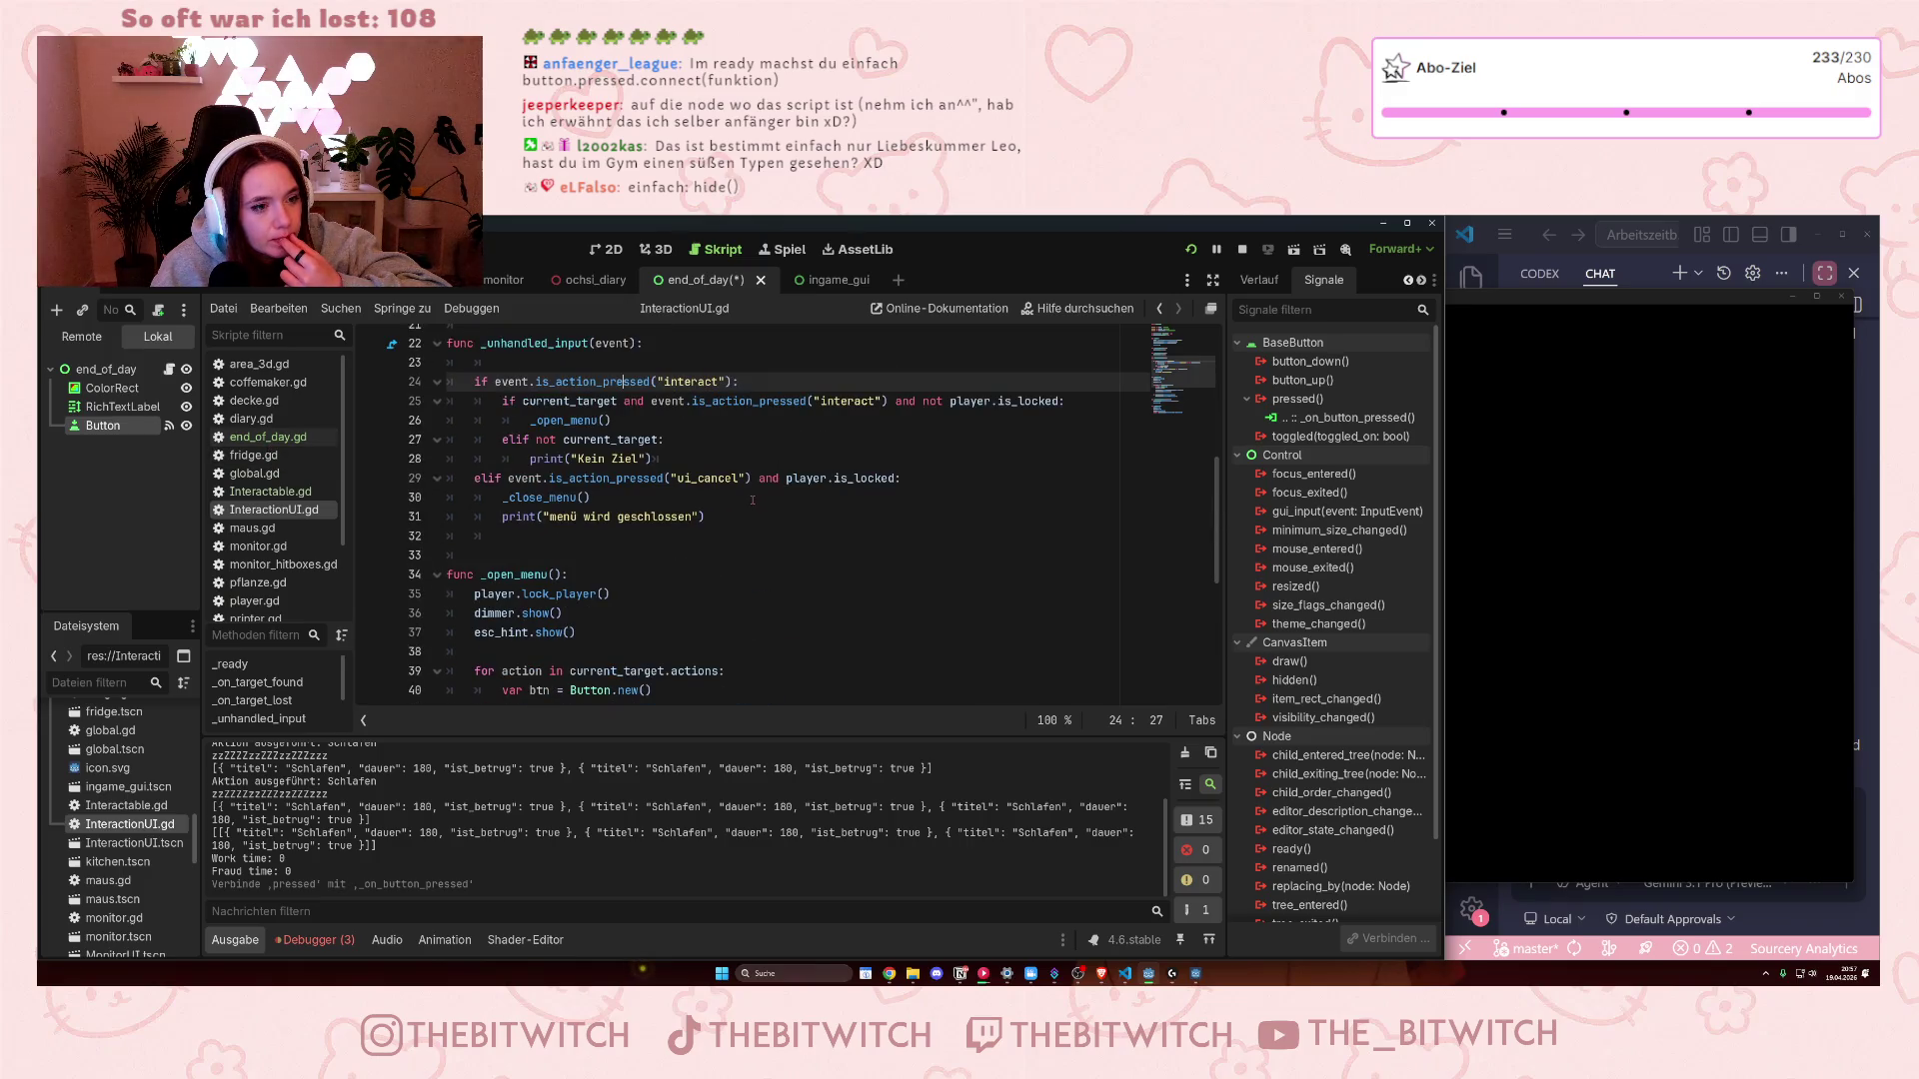
pyautogui.scroll(6, 753, 500)
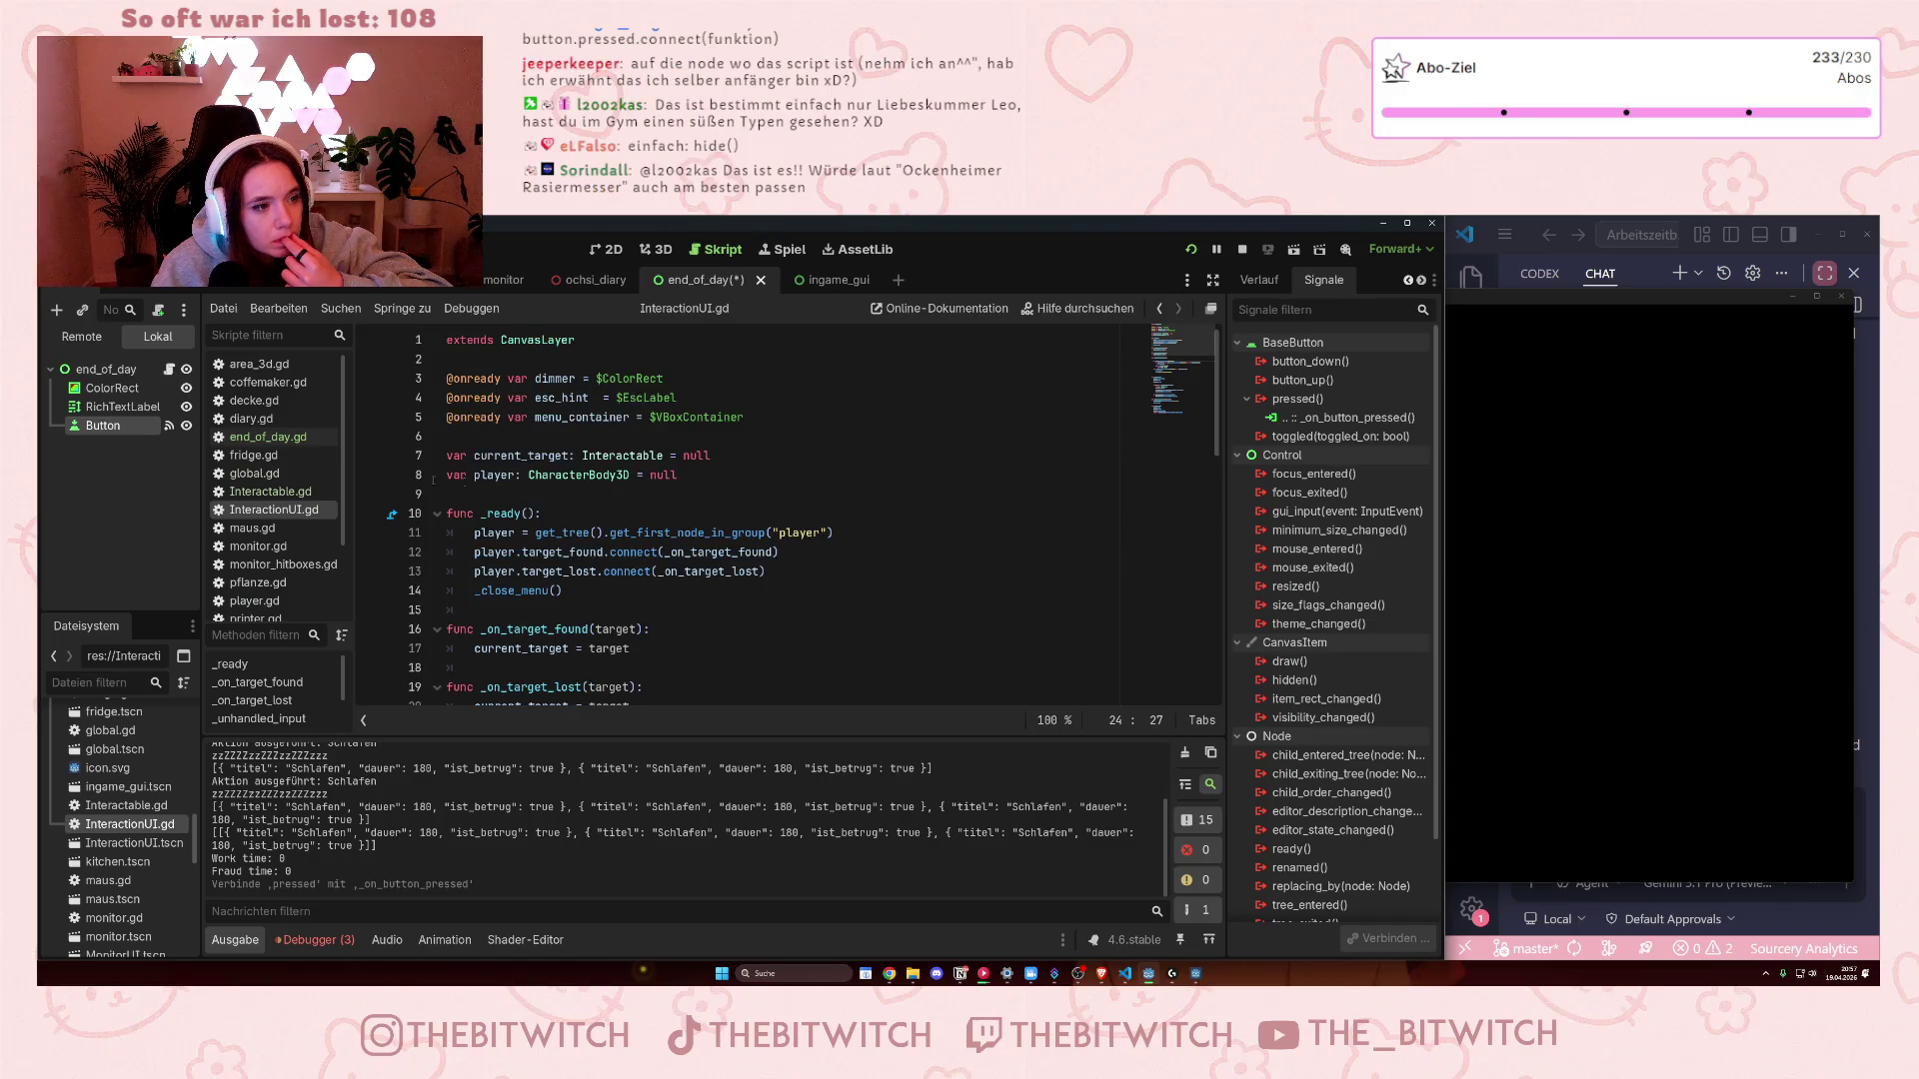
pyautogui.click(268, 437)
pyautogui.moveTo(820, 571)
pyautogui.mouseDown()
pyautogui.moveTo(450, 499)
pyautogui.moveTo(399, 514)
pyautogui.moveTo(390, 490)
pyautogui.mouseUp()
pyautogui.press('BackSpace')
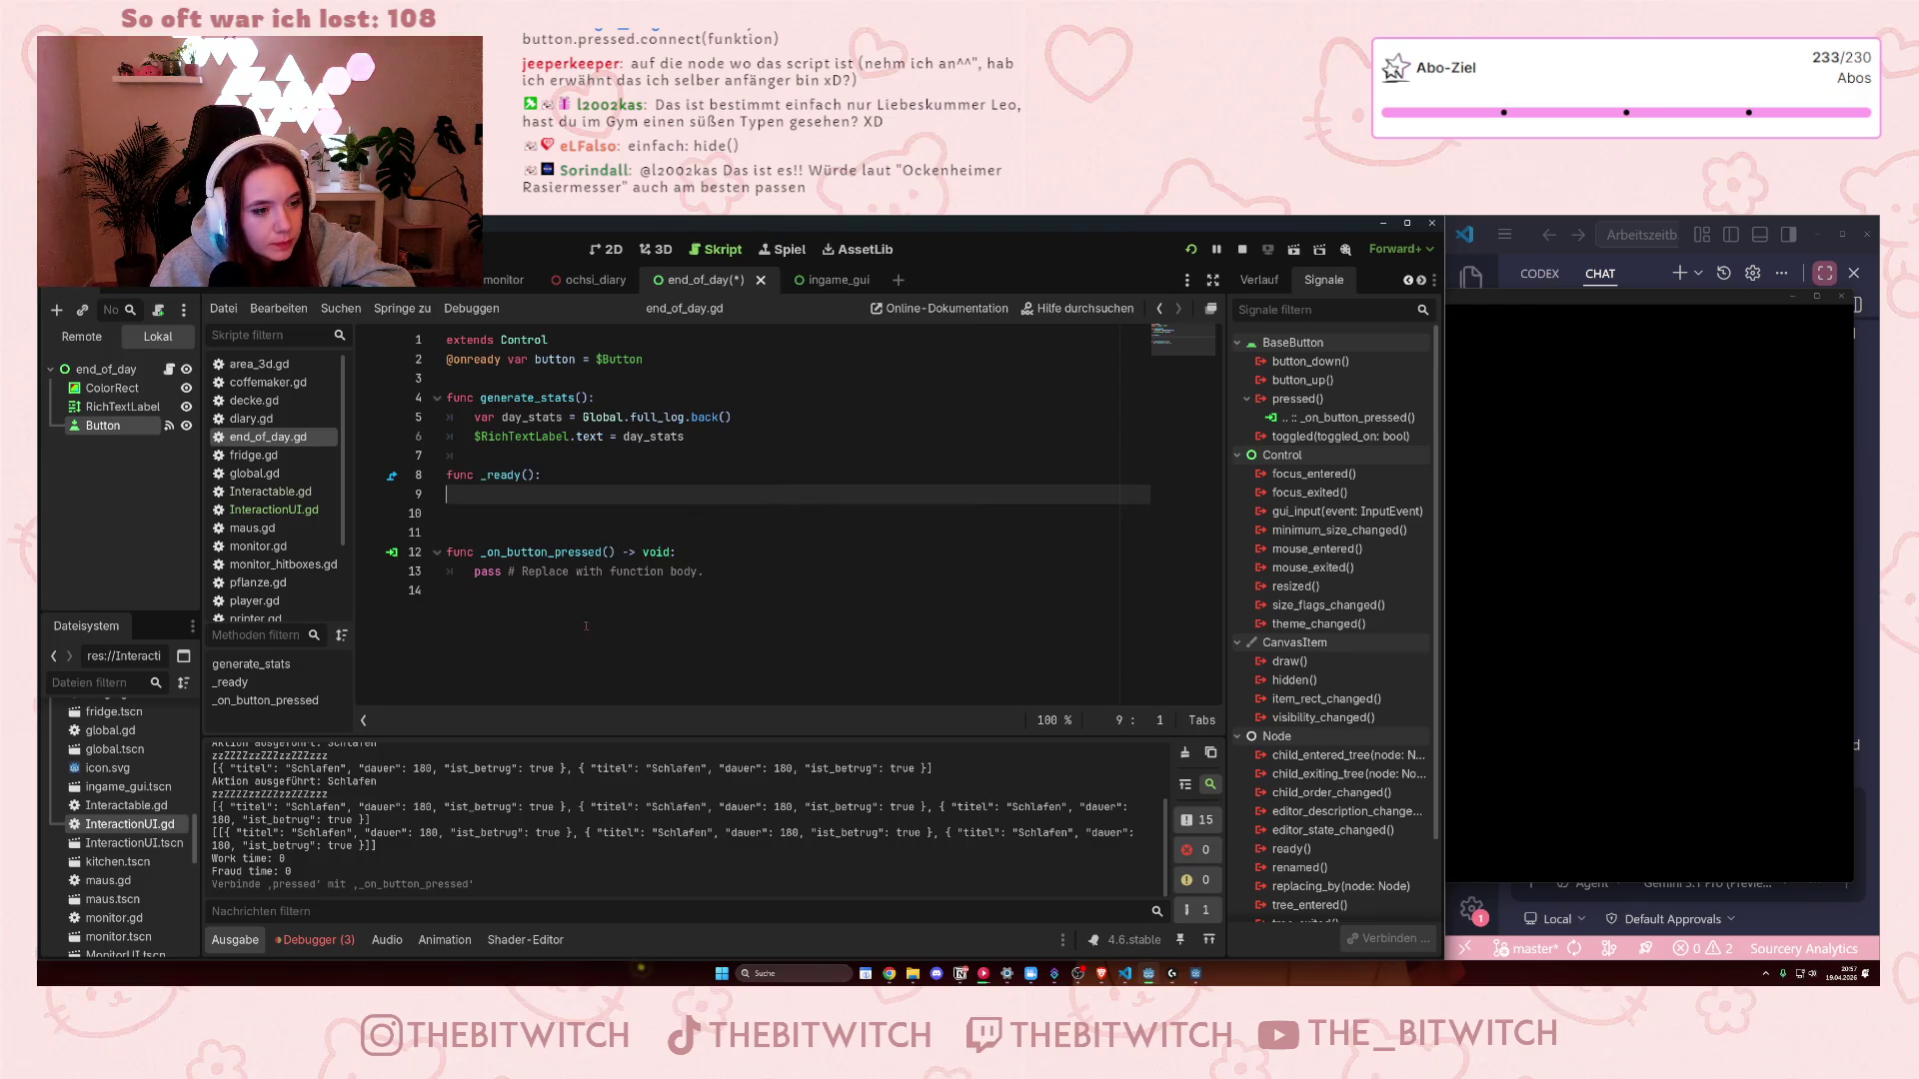
pyautogui.click(509, 572)
pyautogui.moveTo(724, 575); pyautogui.dragTo(465, 567)
pyautogui.write('var eod = get_node("/root/Welt/end_of_day") \t \tif button.is_action_pressed(): \t\tGlobal.day_end.connect(eod.hide) \t\tInput.set_mouse_mode(Input.MOUSE_MODE_CAPTURED)')
pyautogui.moveTo(540, 475); pyautogui.dragTo(448, 475)
pyautogui.press('BackSpace')
pyautogui.press('BackSpace')
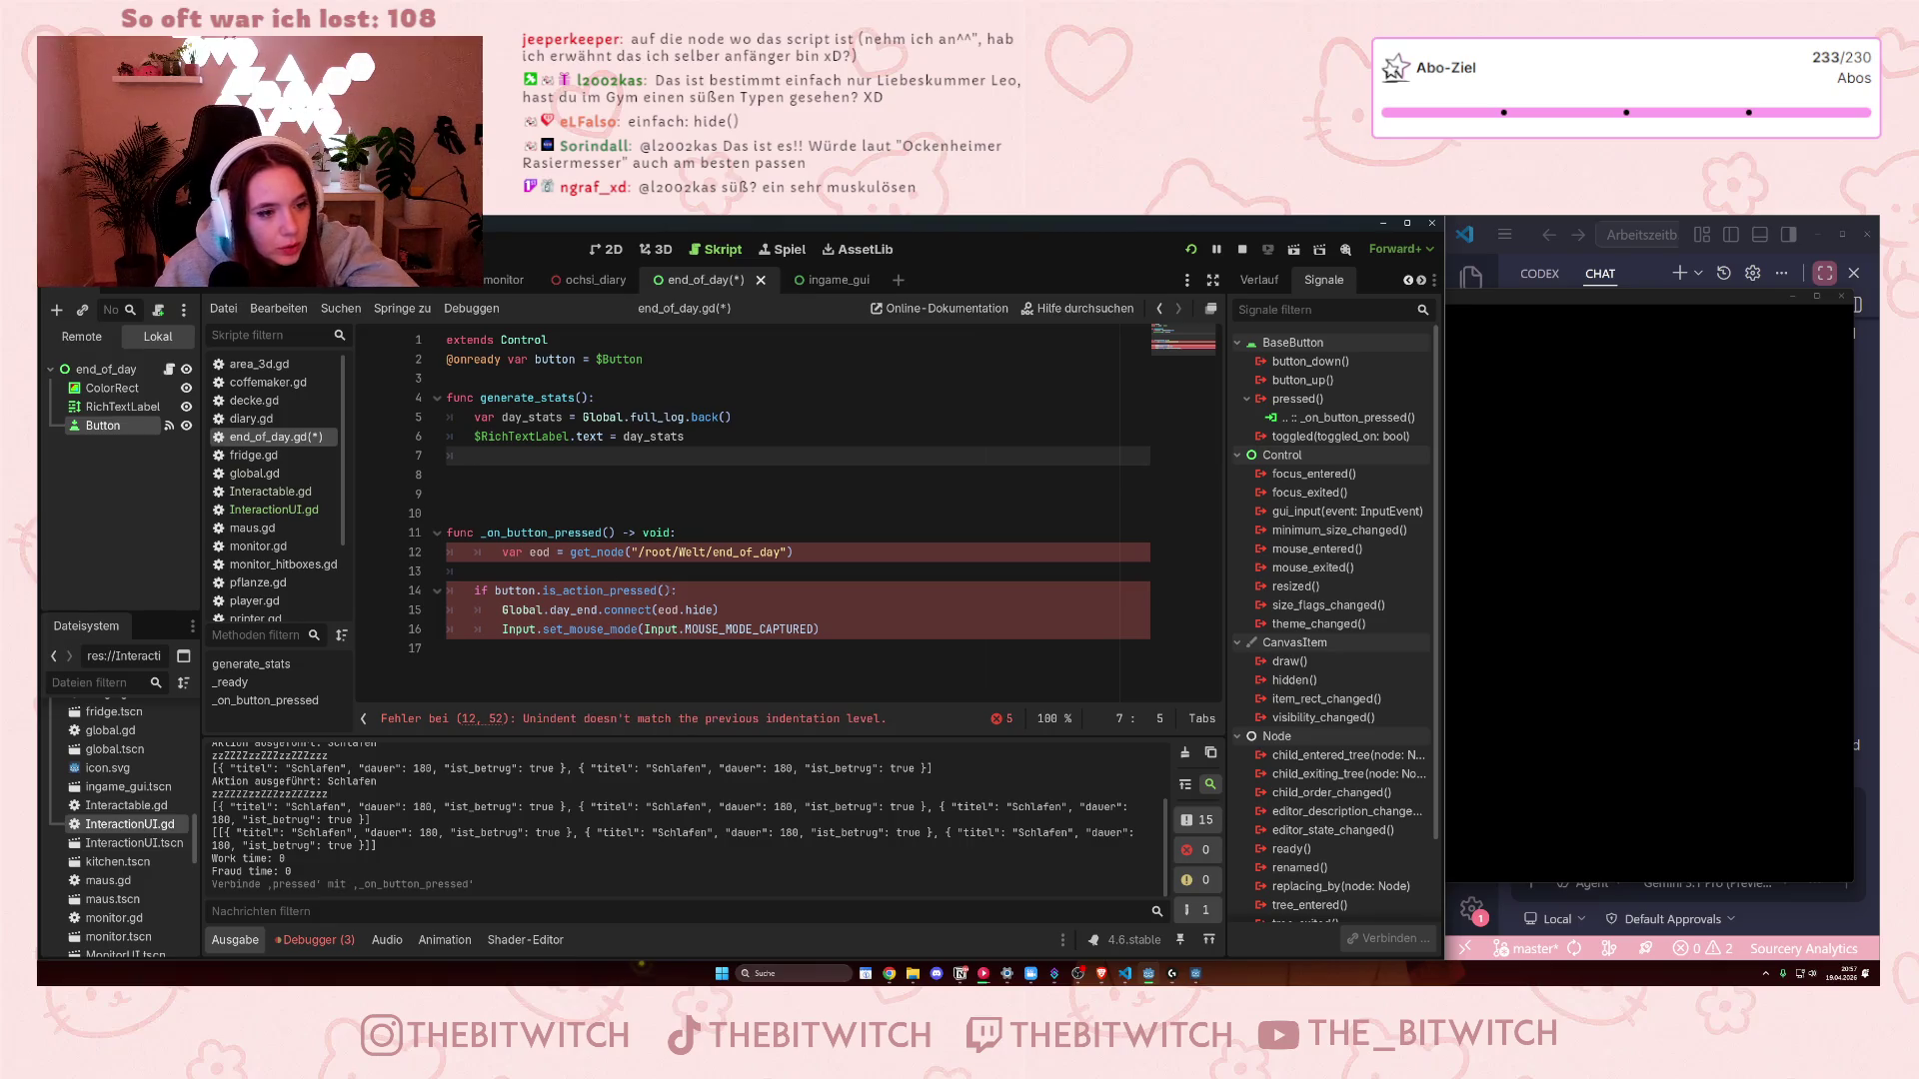
# Delete the is_action_pressed check, fix the connect line's indentation, and save end_of_day.gd.
pyautogui.click(506, 568)
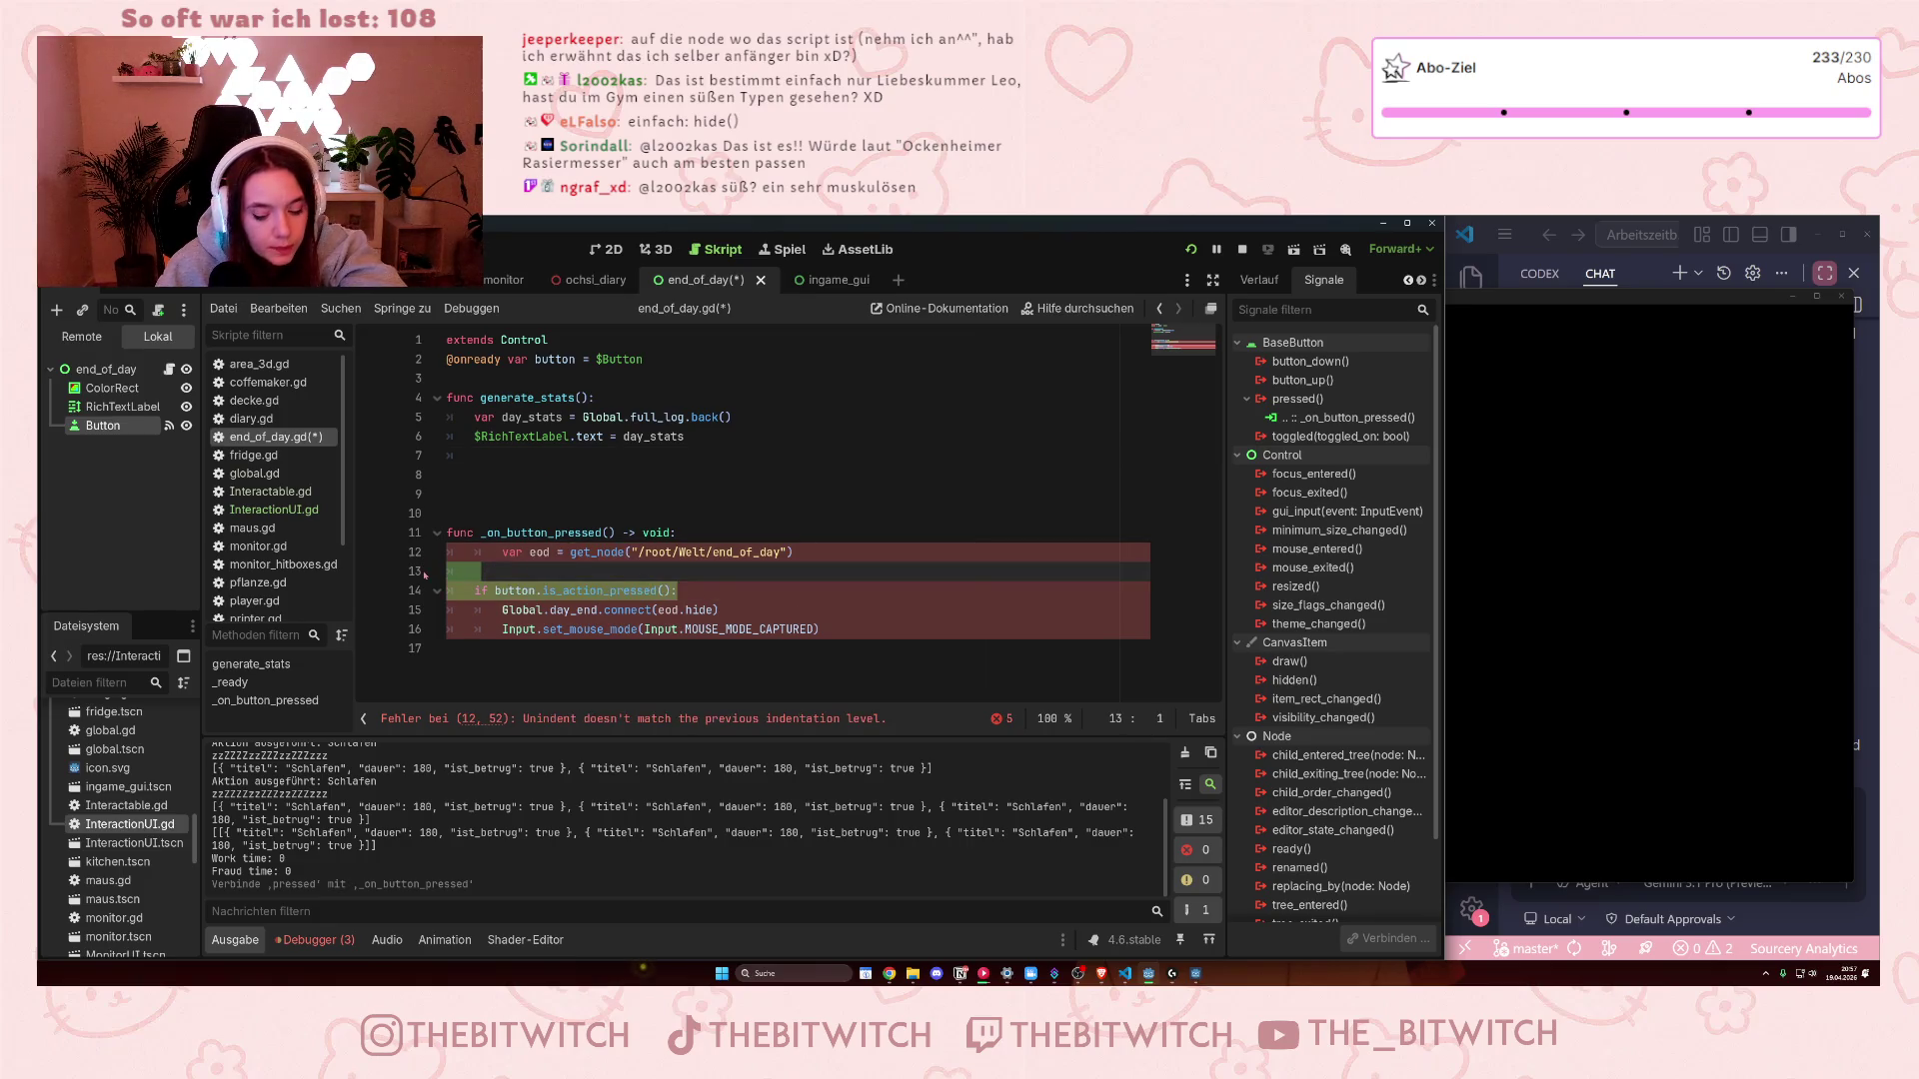
pyautogui.hotkey('shift', 'Down')
pyautogui.hotkey('shift', 'End')
pyautogui.press('BackSpace')
pyautogui.press('BackSpace')
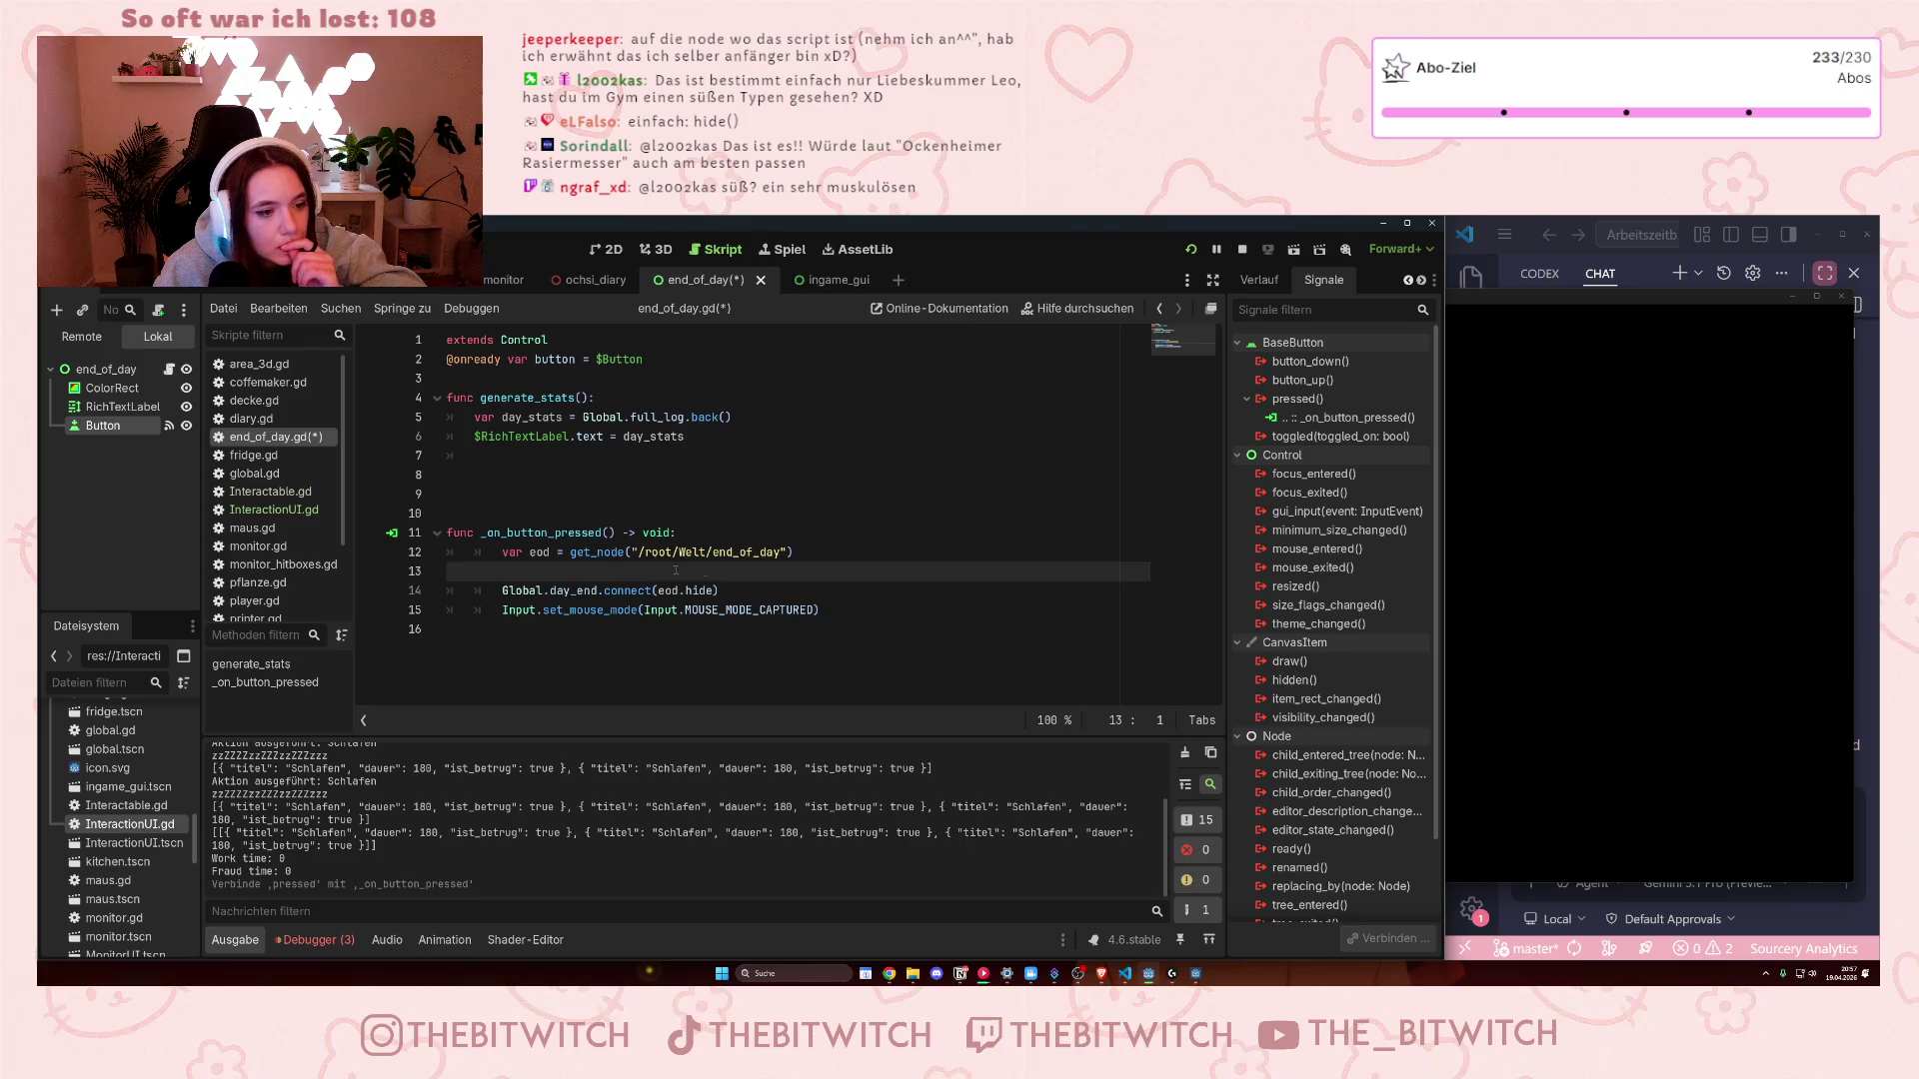
pyautogui.press('Up')
pyautogui.press('Up')
pyautogui.press('Up')
pyautogui.hotkey('ctrl', 's')
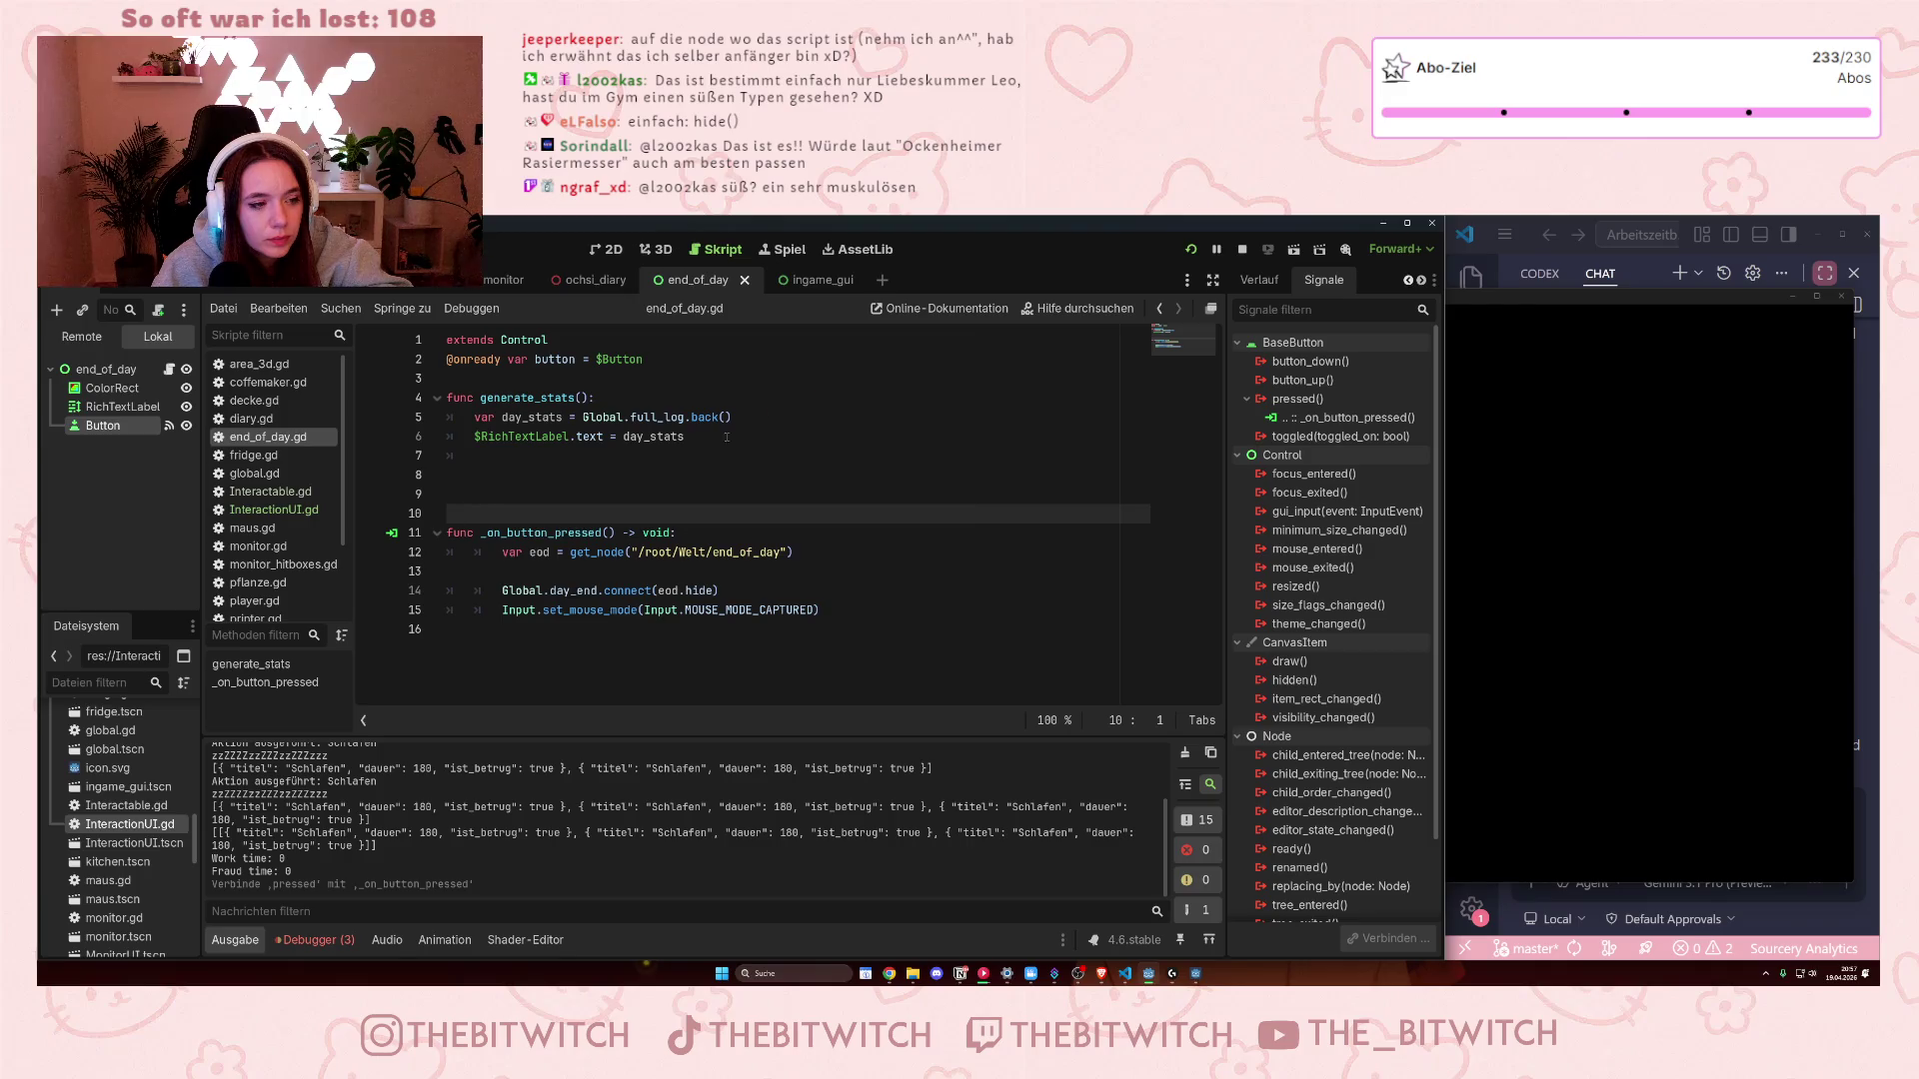
# Check in the connections overview which signal calls _on_button_pressed.
pyautogui.click(406, 554)
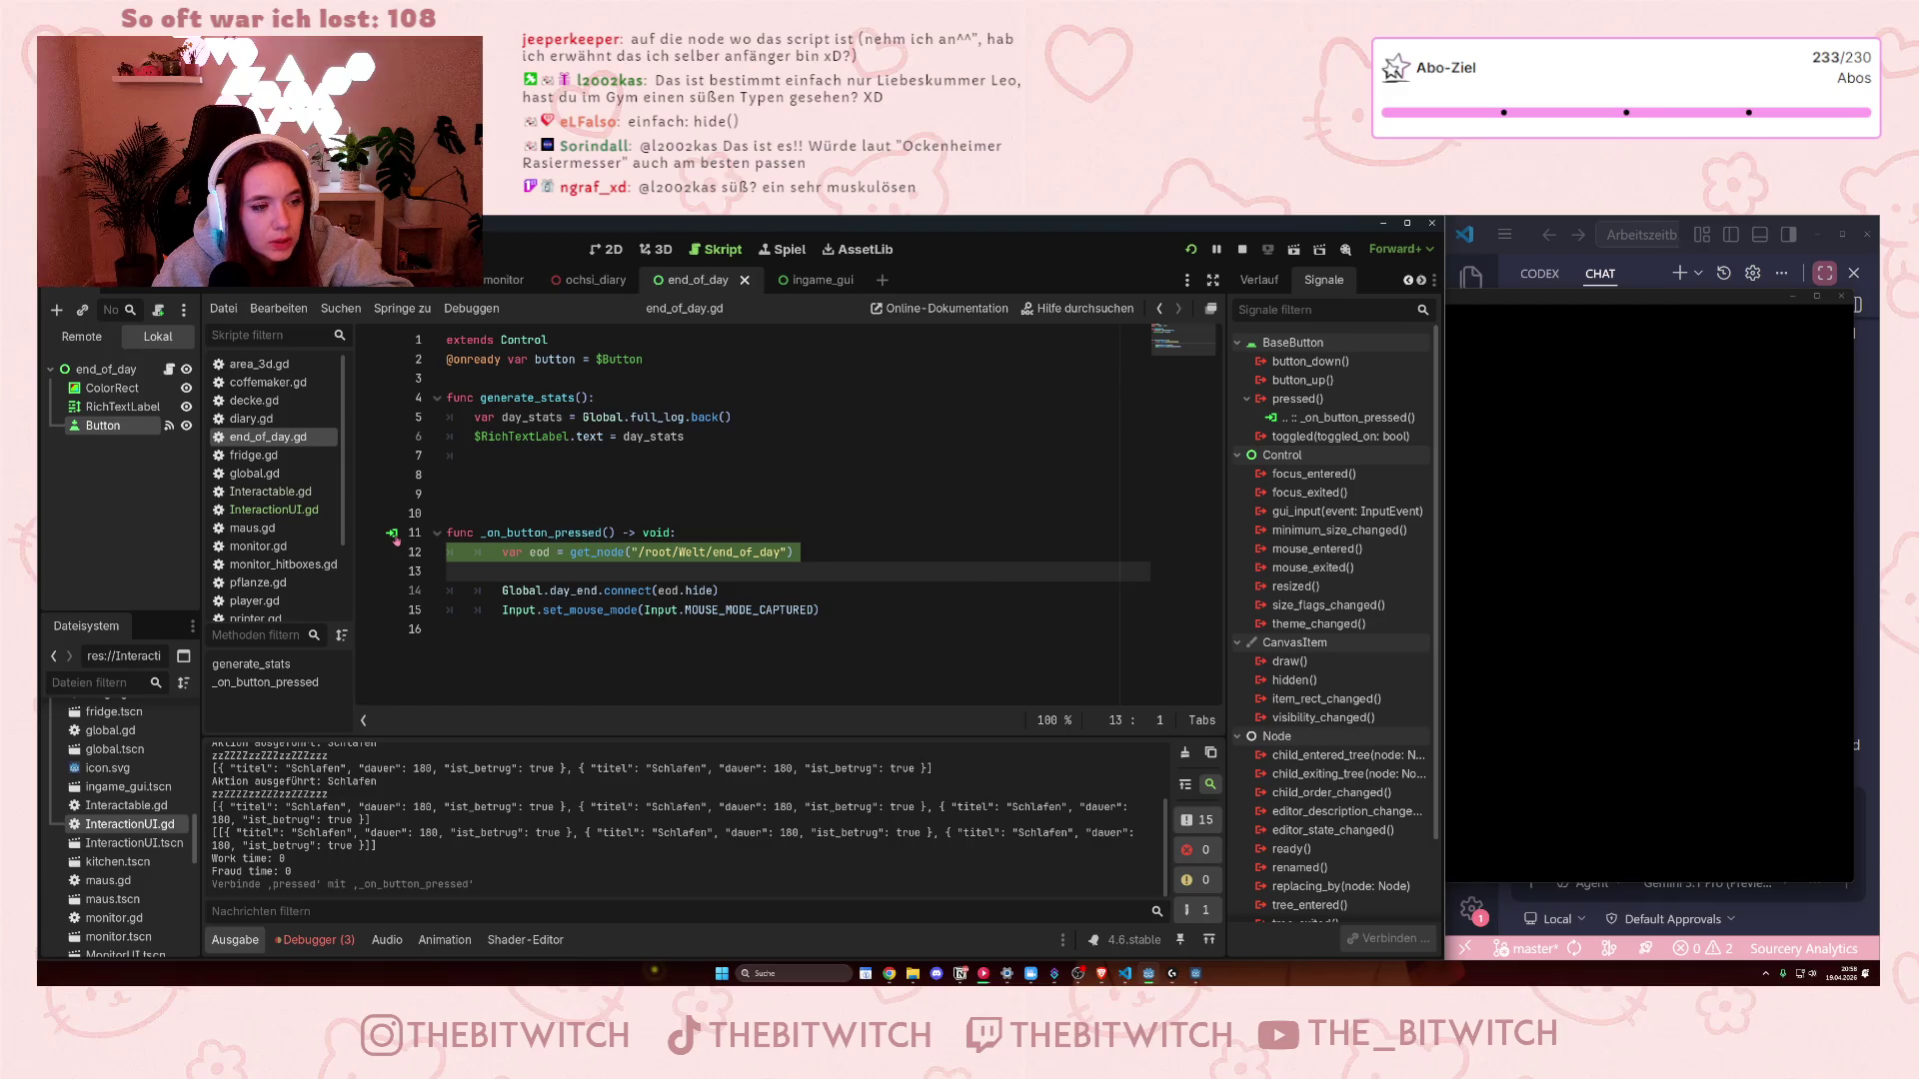
pyautogui.click(392, 534)
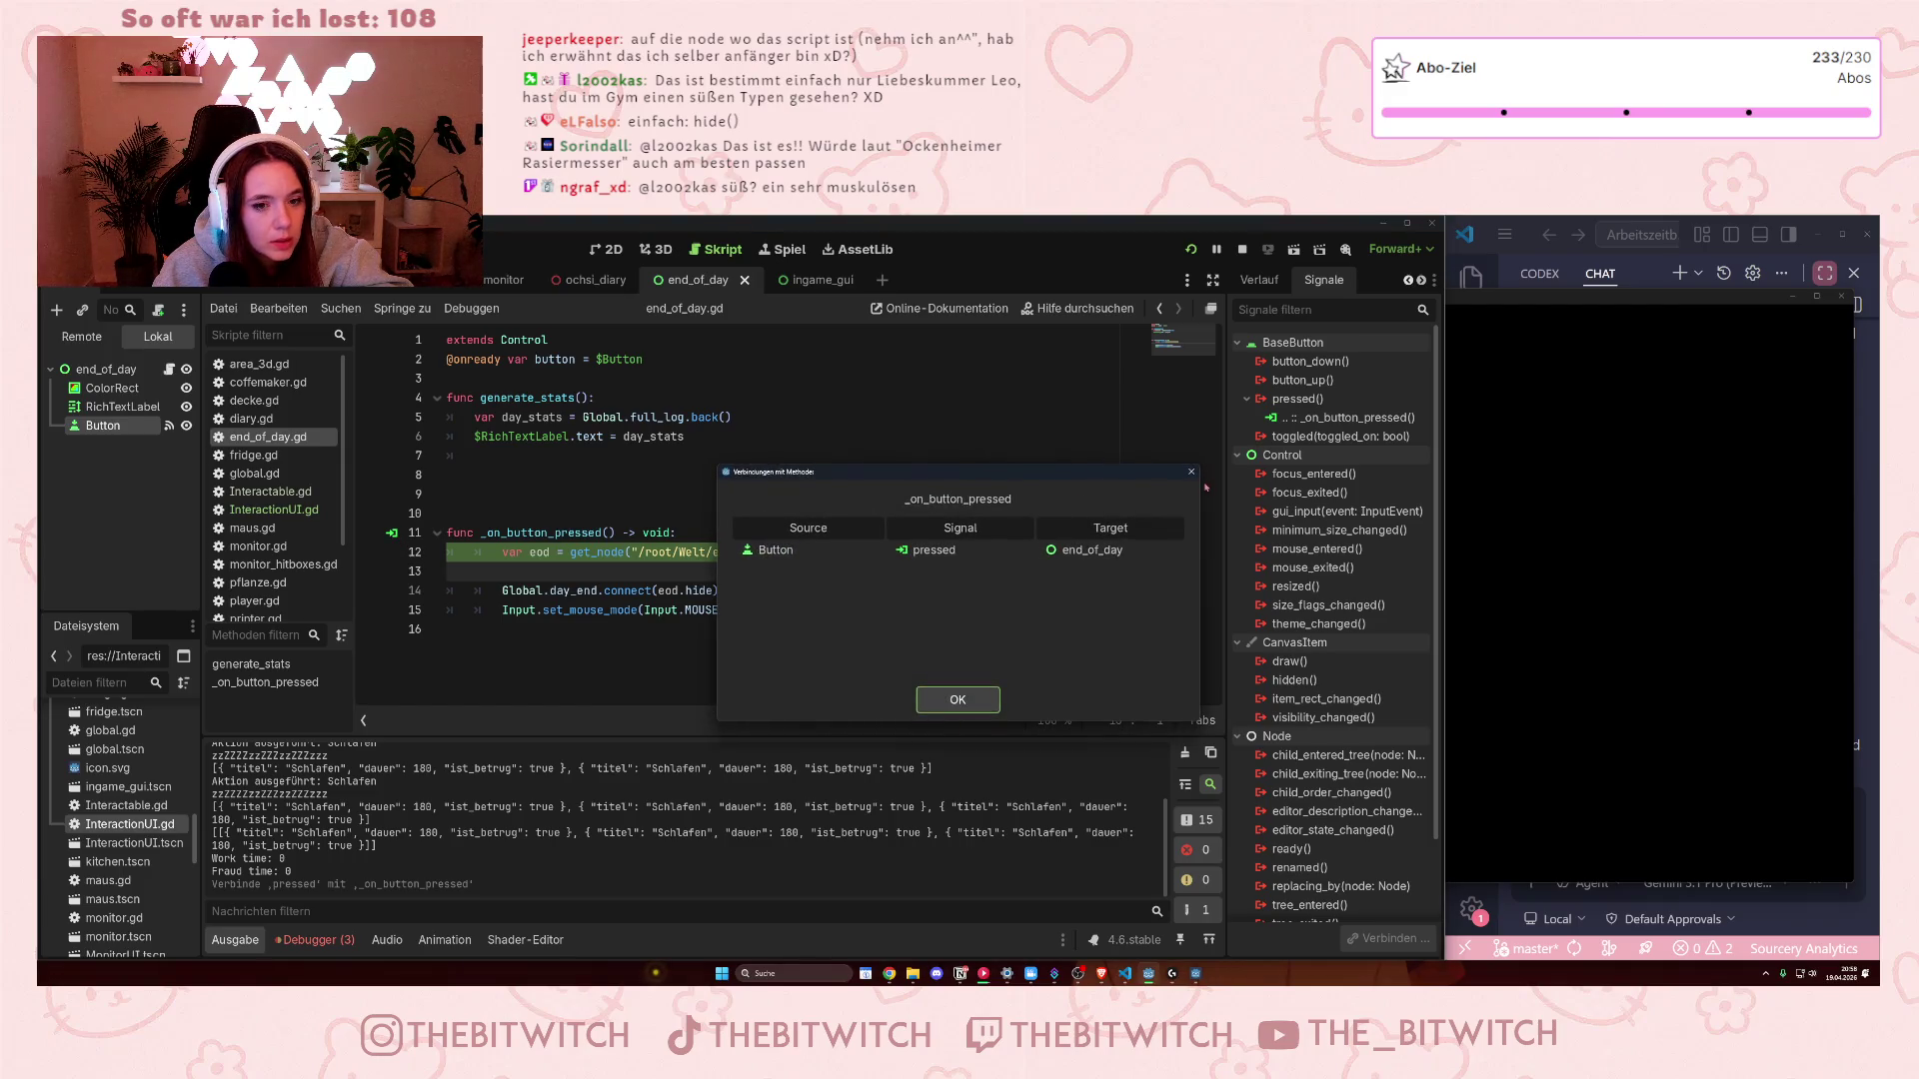
pyautogui.click(1188, 473)
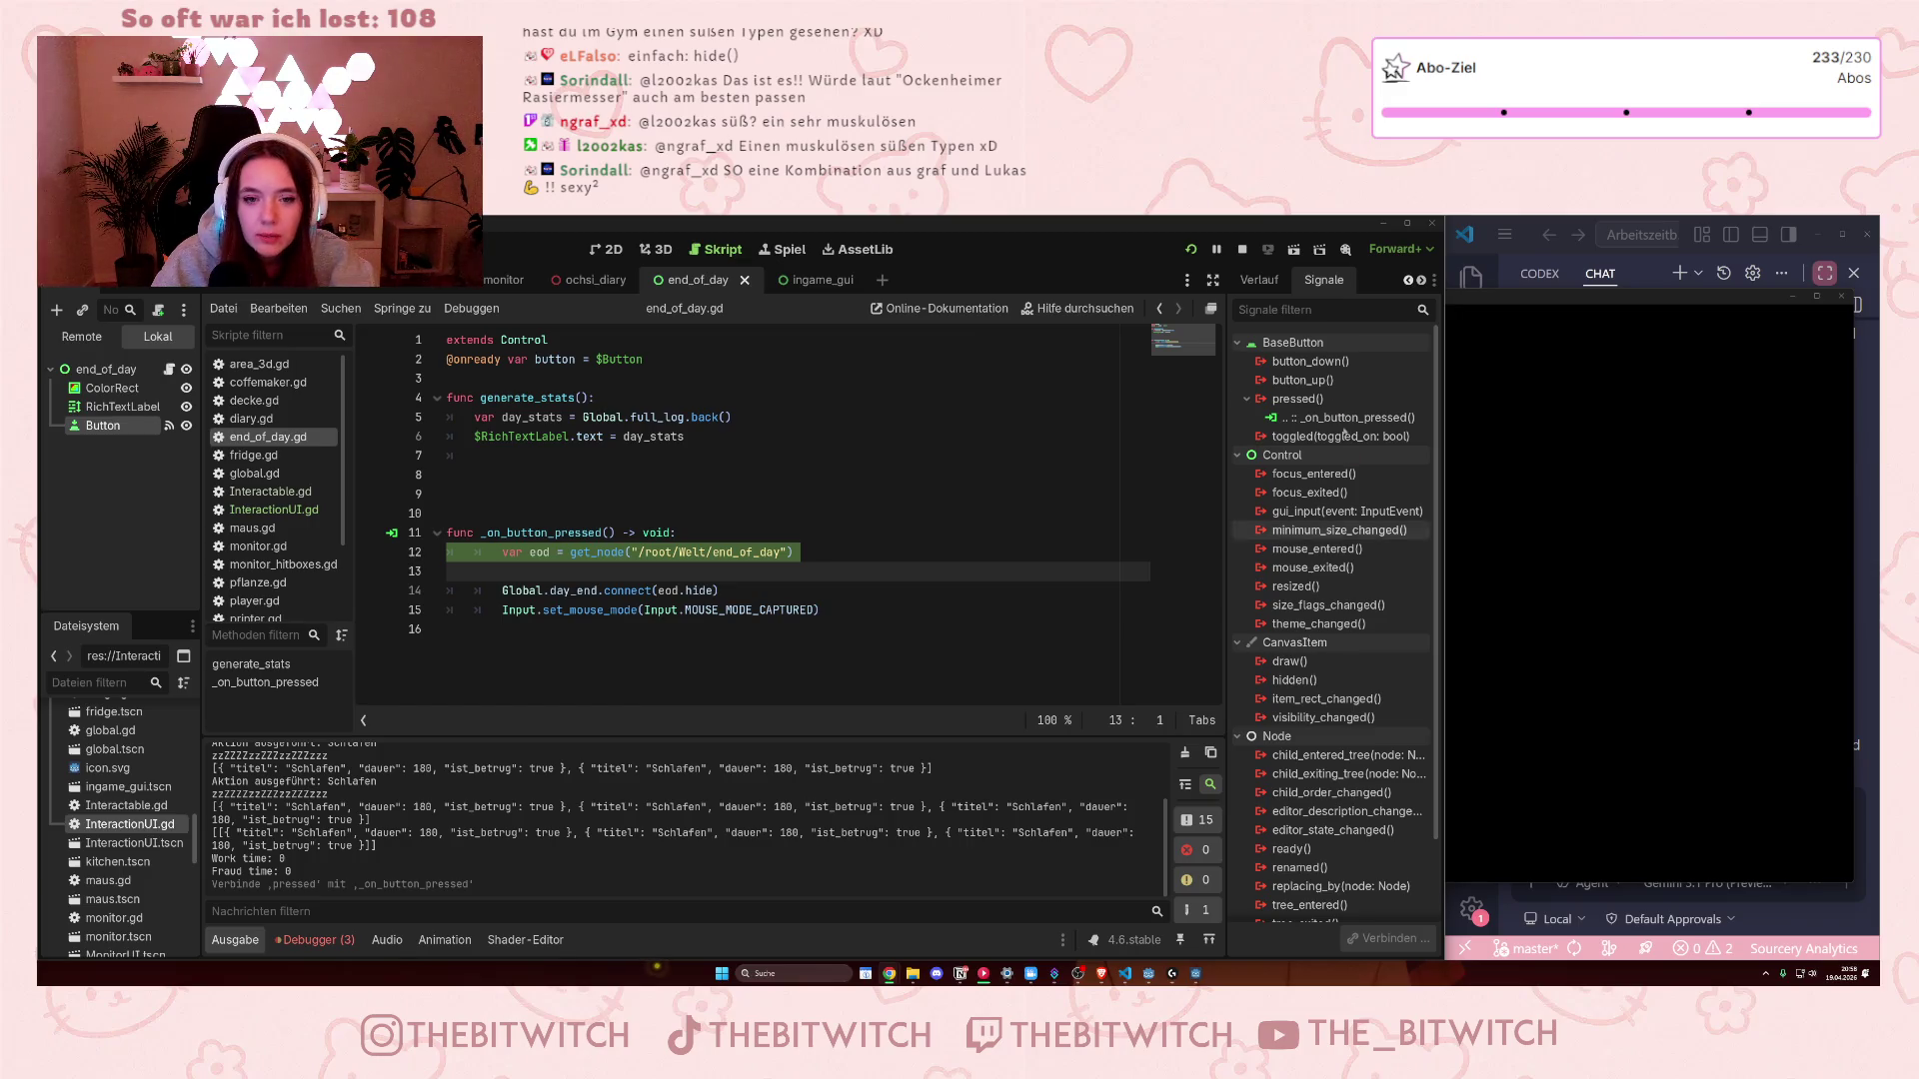
pyautogui.click(769, 590)
# Restart the game with F5, walk to the sofa and sleep to reach Nächster Tag, then stop it.
pyautogui.click(1243, 249)
pyautogui.press('F5')
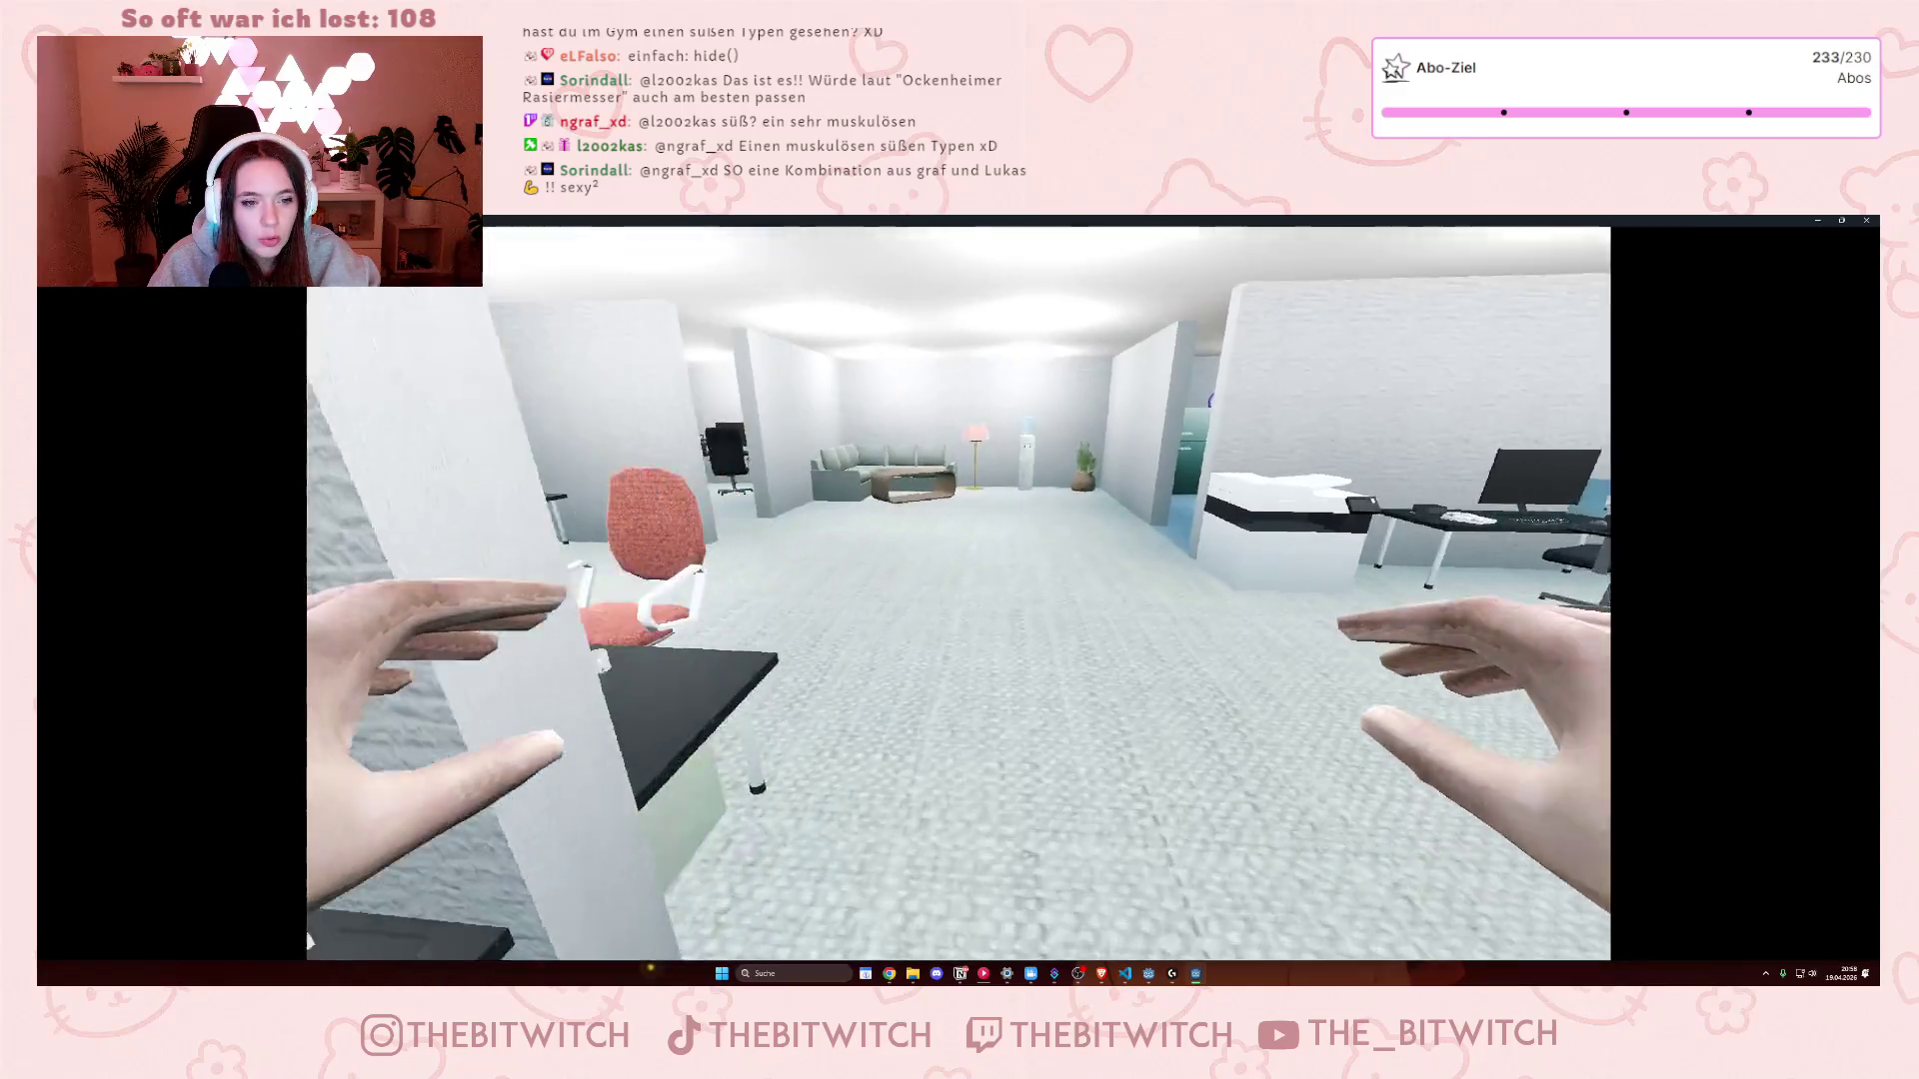
pyautogui.press('w')
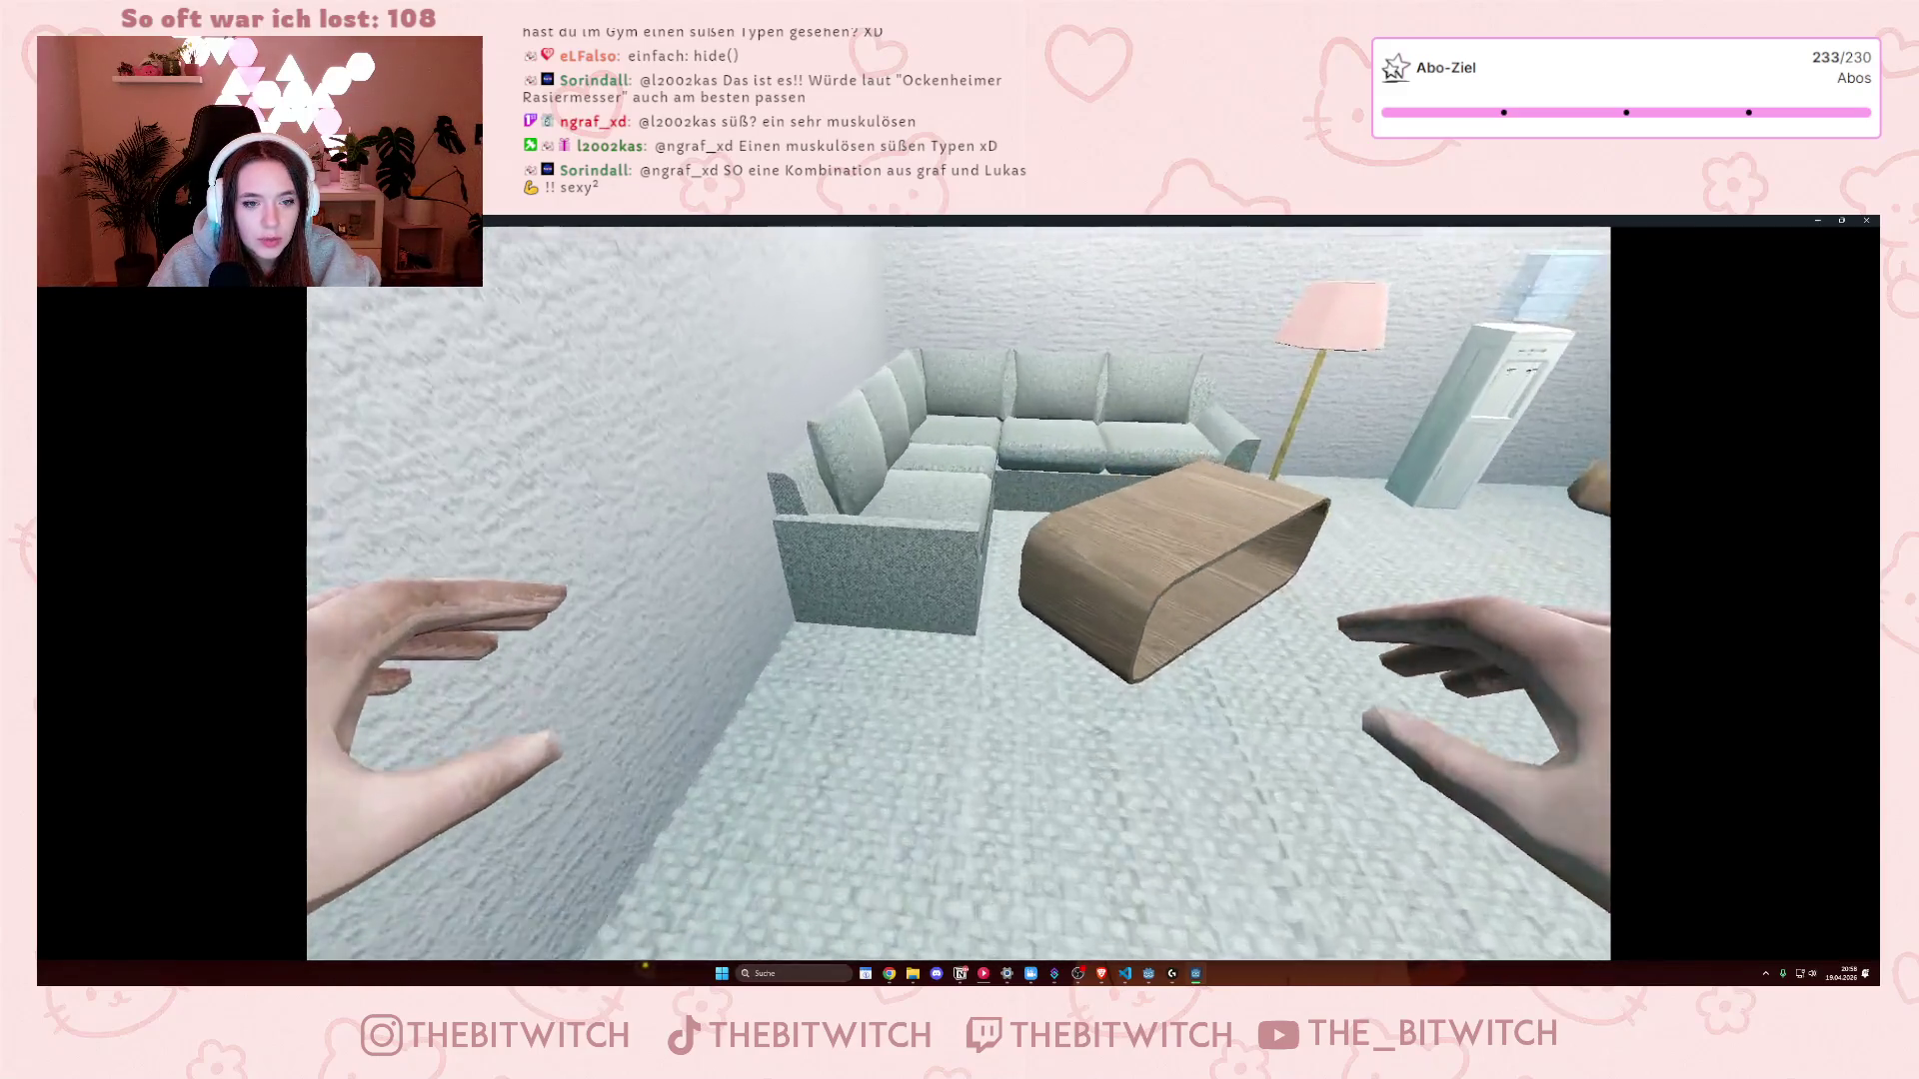
pyautogui.press('e')
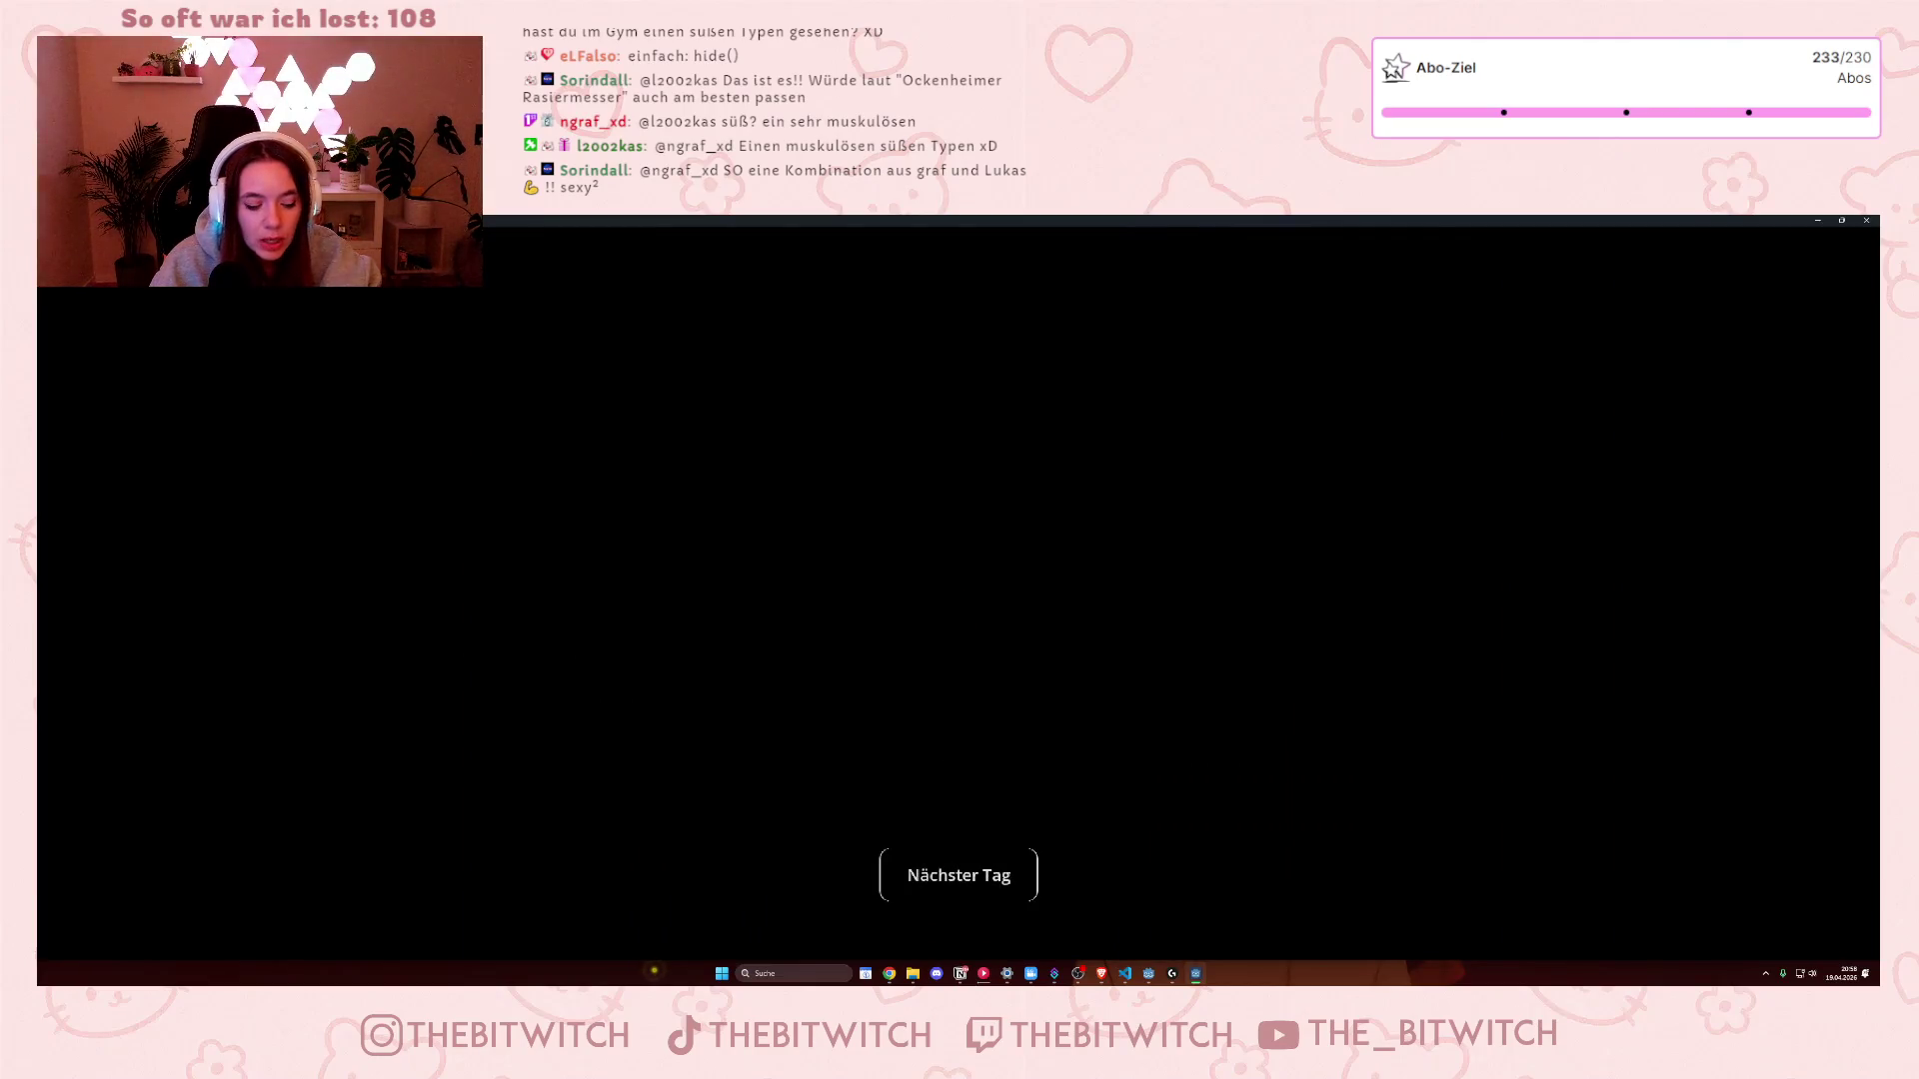
pyautogui.press('F8')
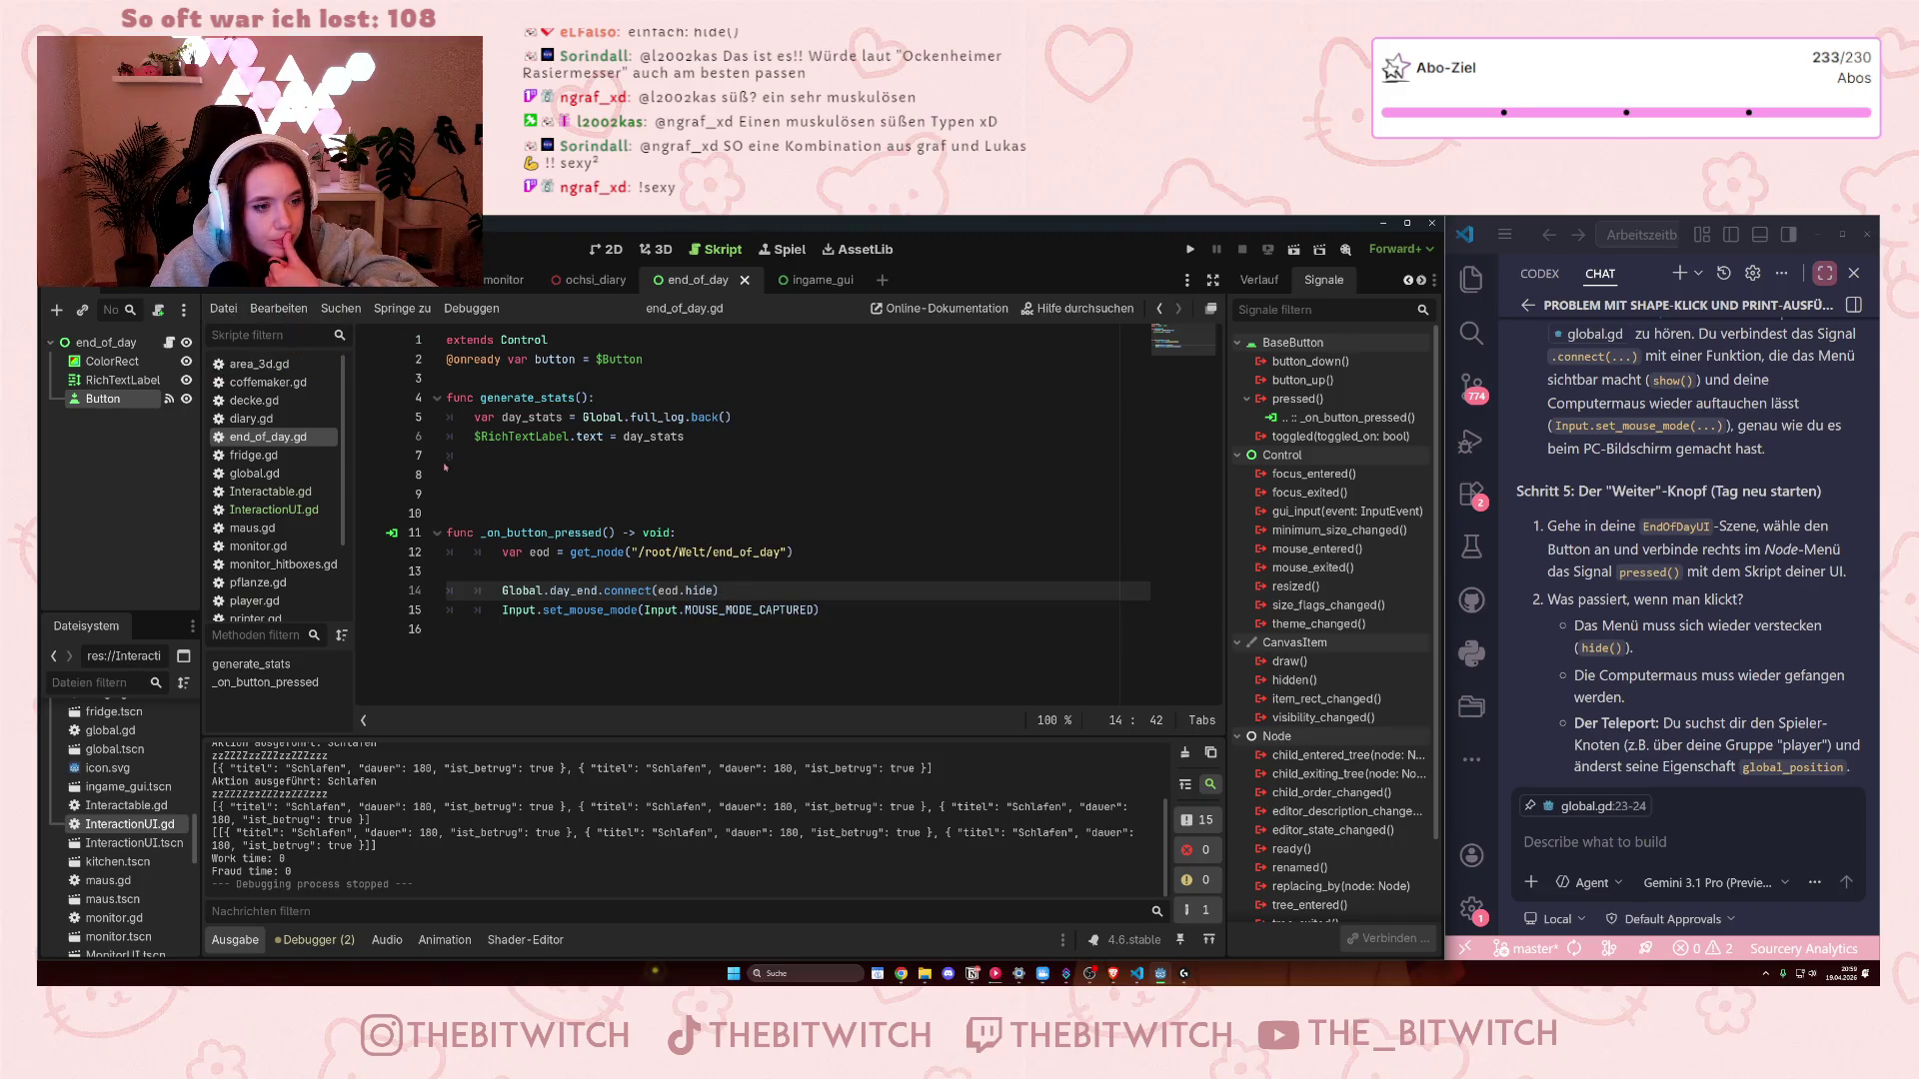
# Remove the blank line before the connect call and compare the Welt and end_of_day scenes.
pyautogui.click(543, 572)
pyautogui.press('BackSpace')
pyautogui.press('BackSpace')
pyautogui.press('BackSpace')
pyautogui.click(444, 280)
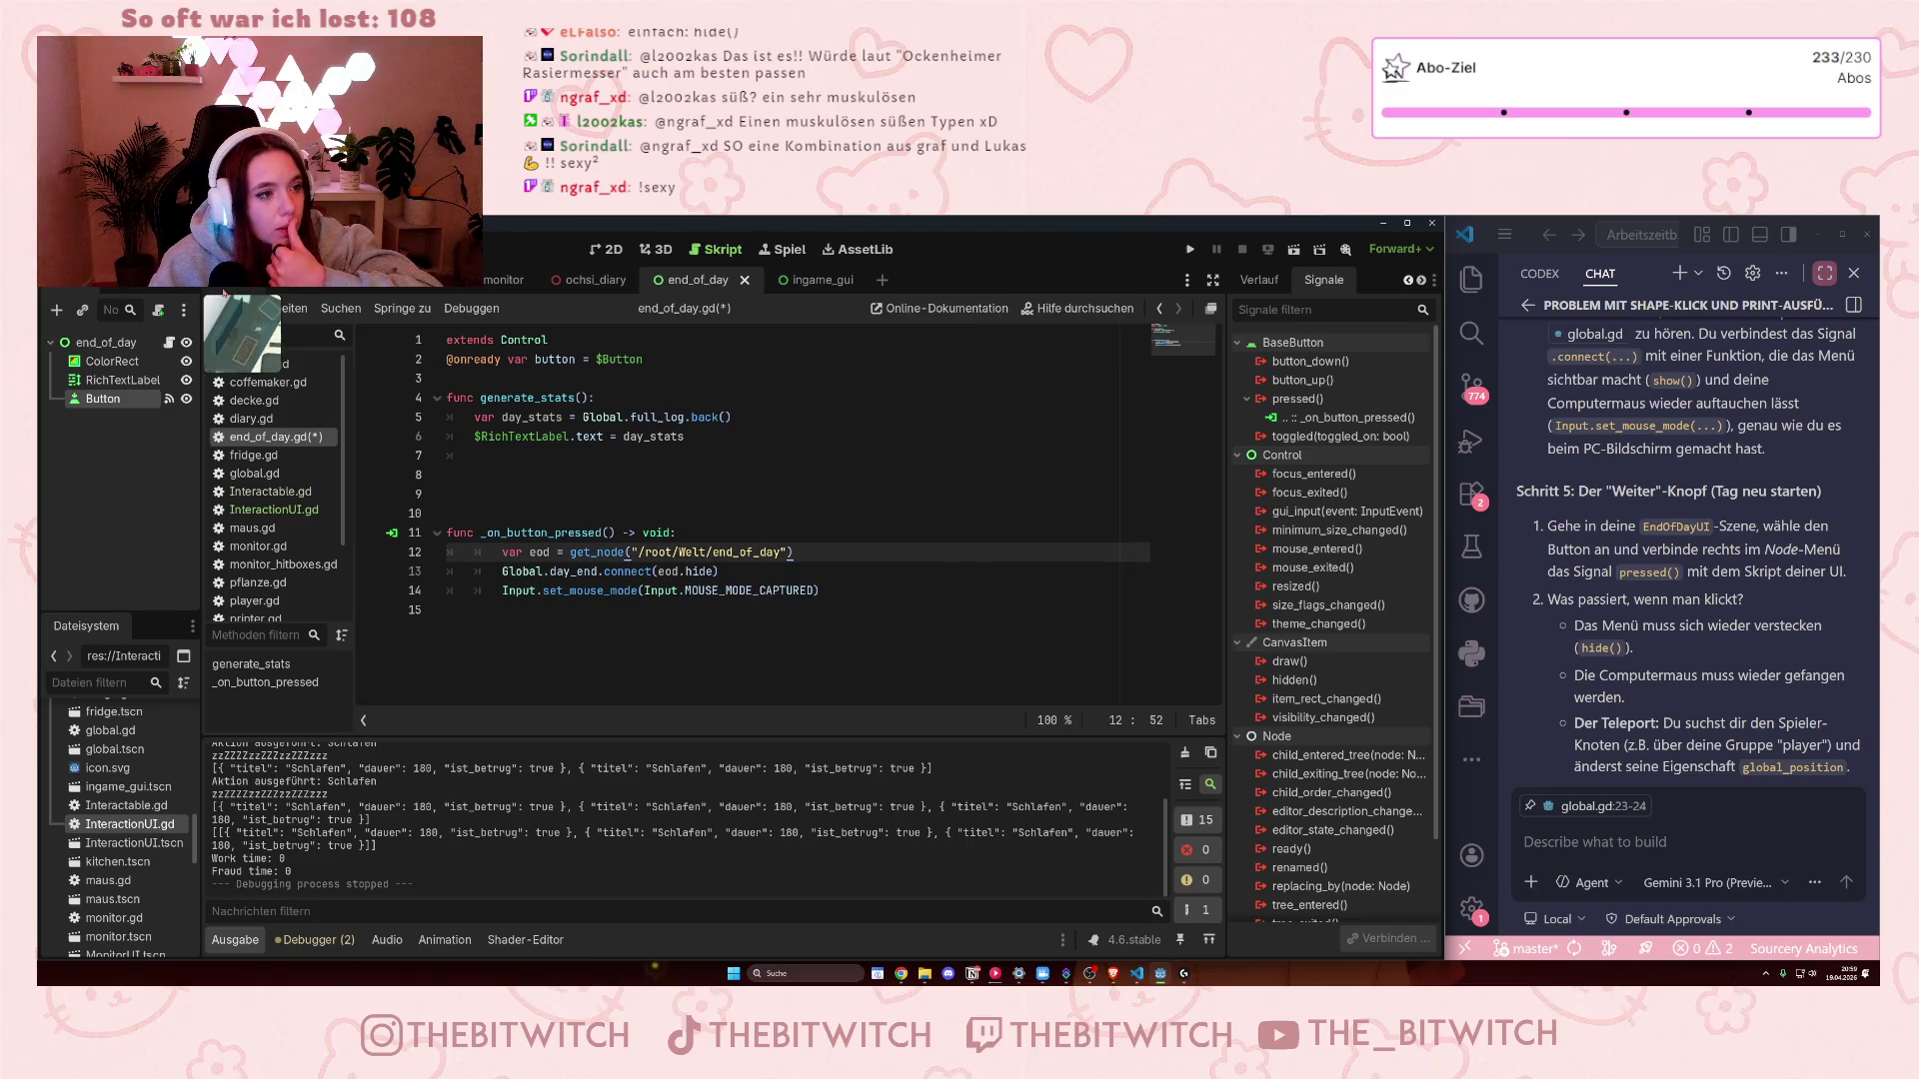
pyautogui.scroll(-10, 141, 541)
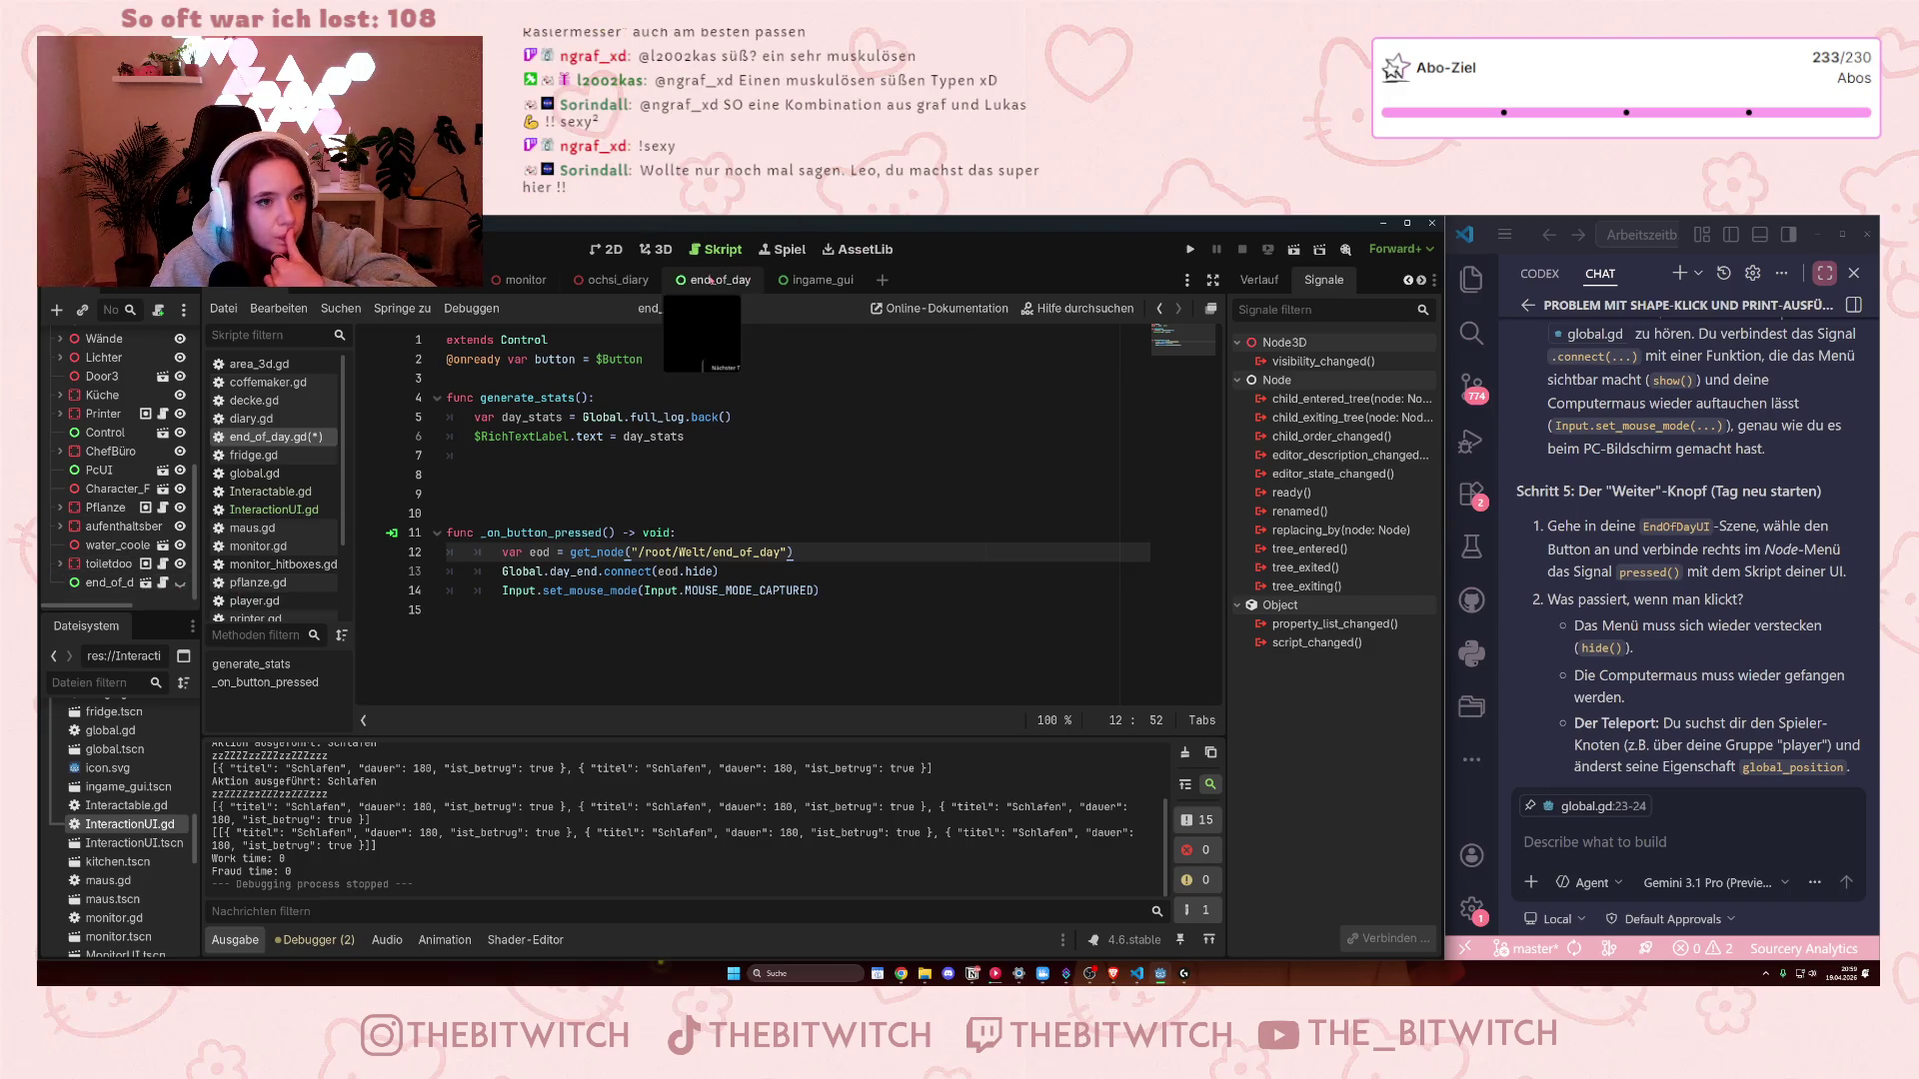
pyautogui.click(710, 281)
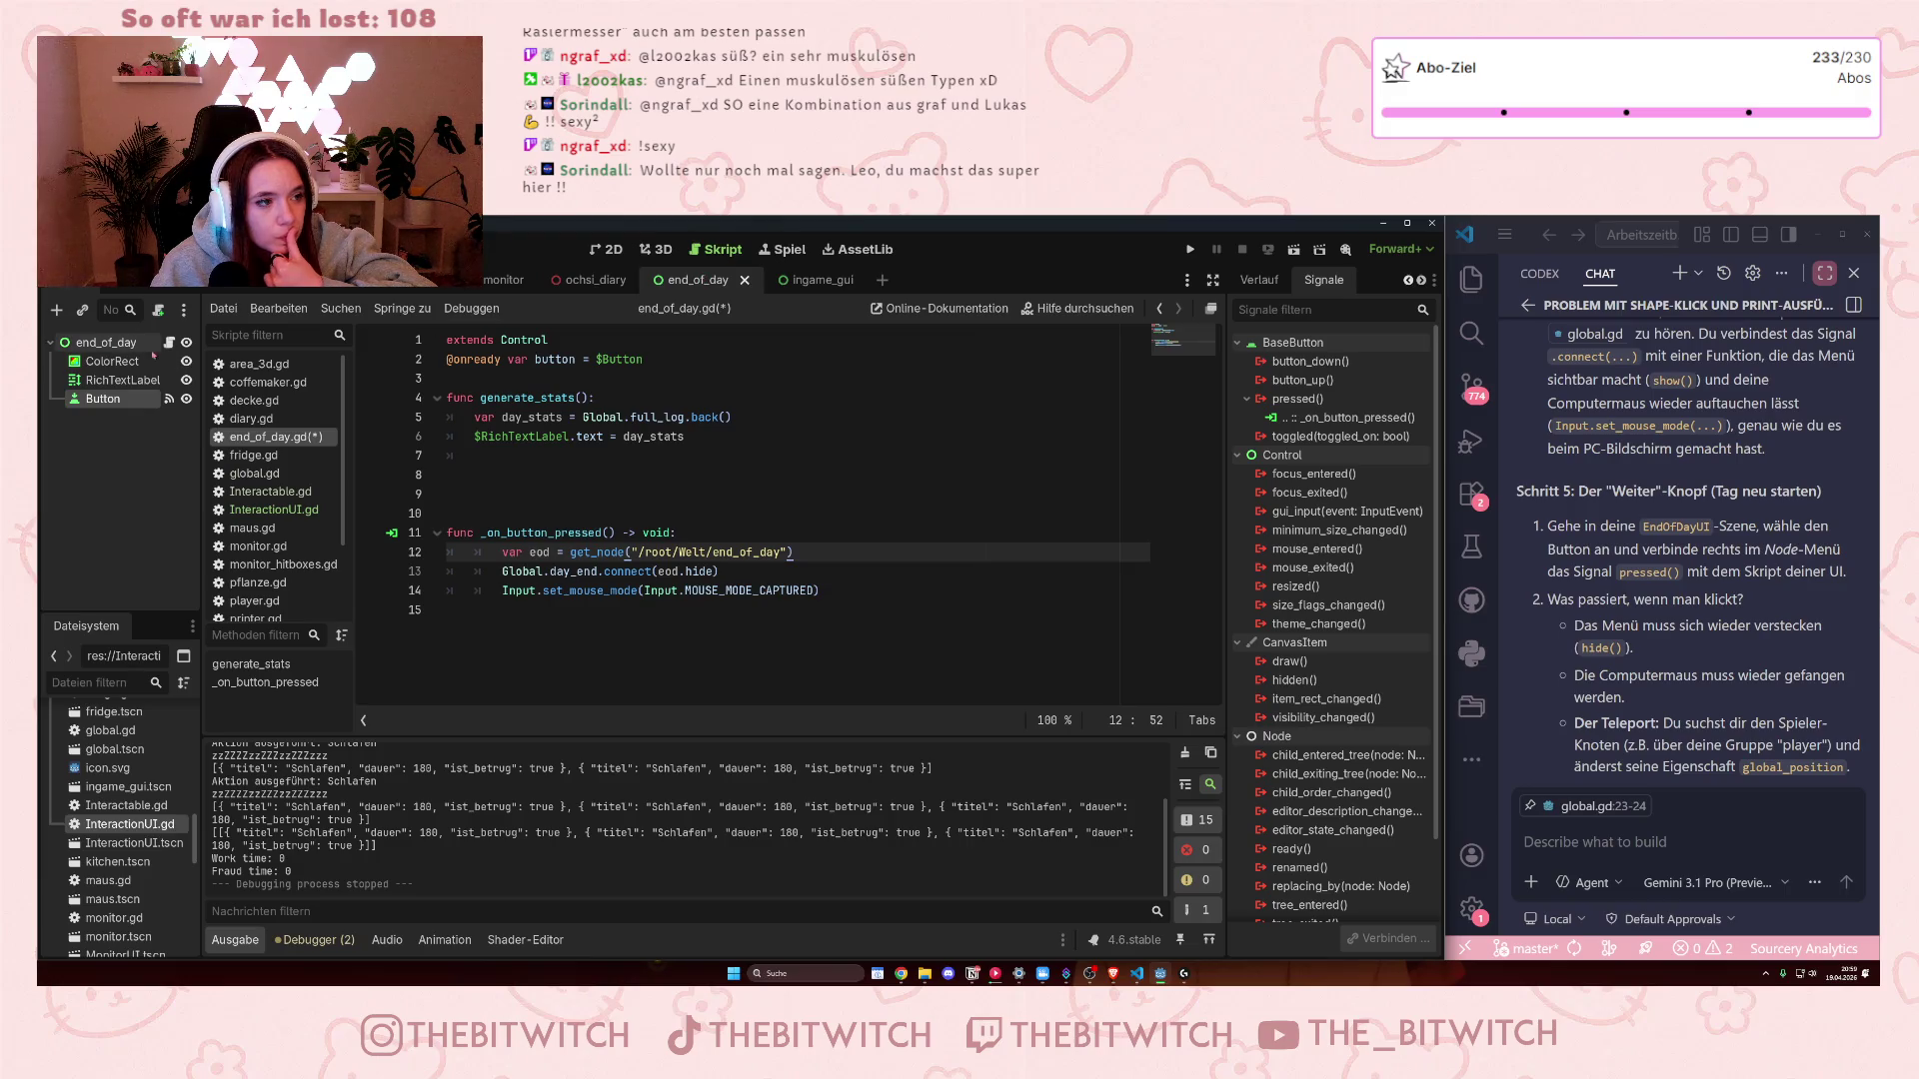
pyautogui.click(222, 283)
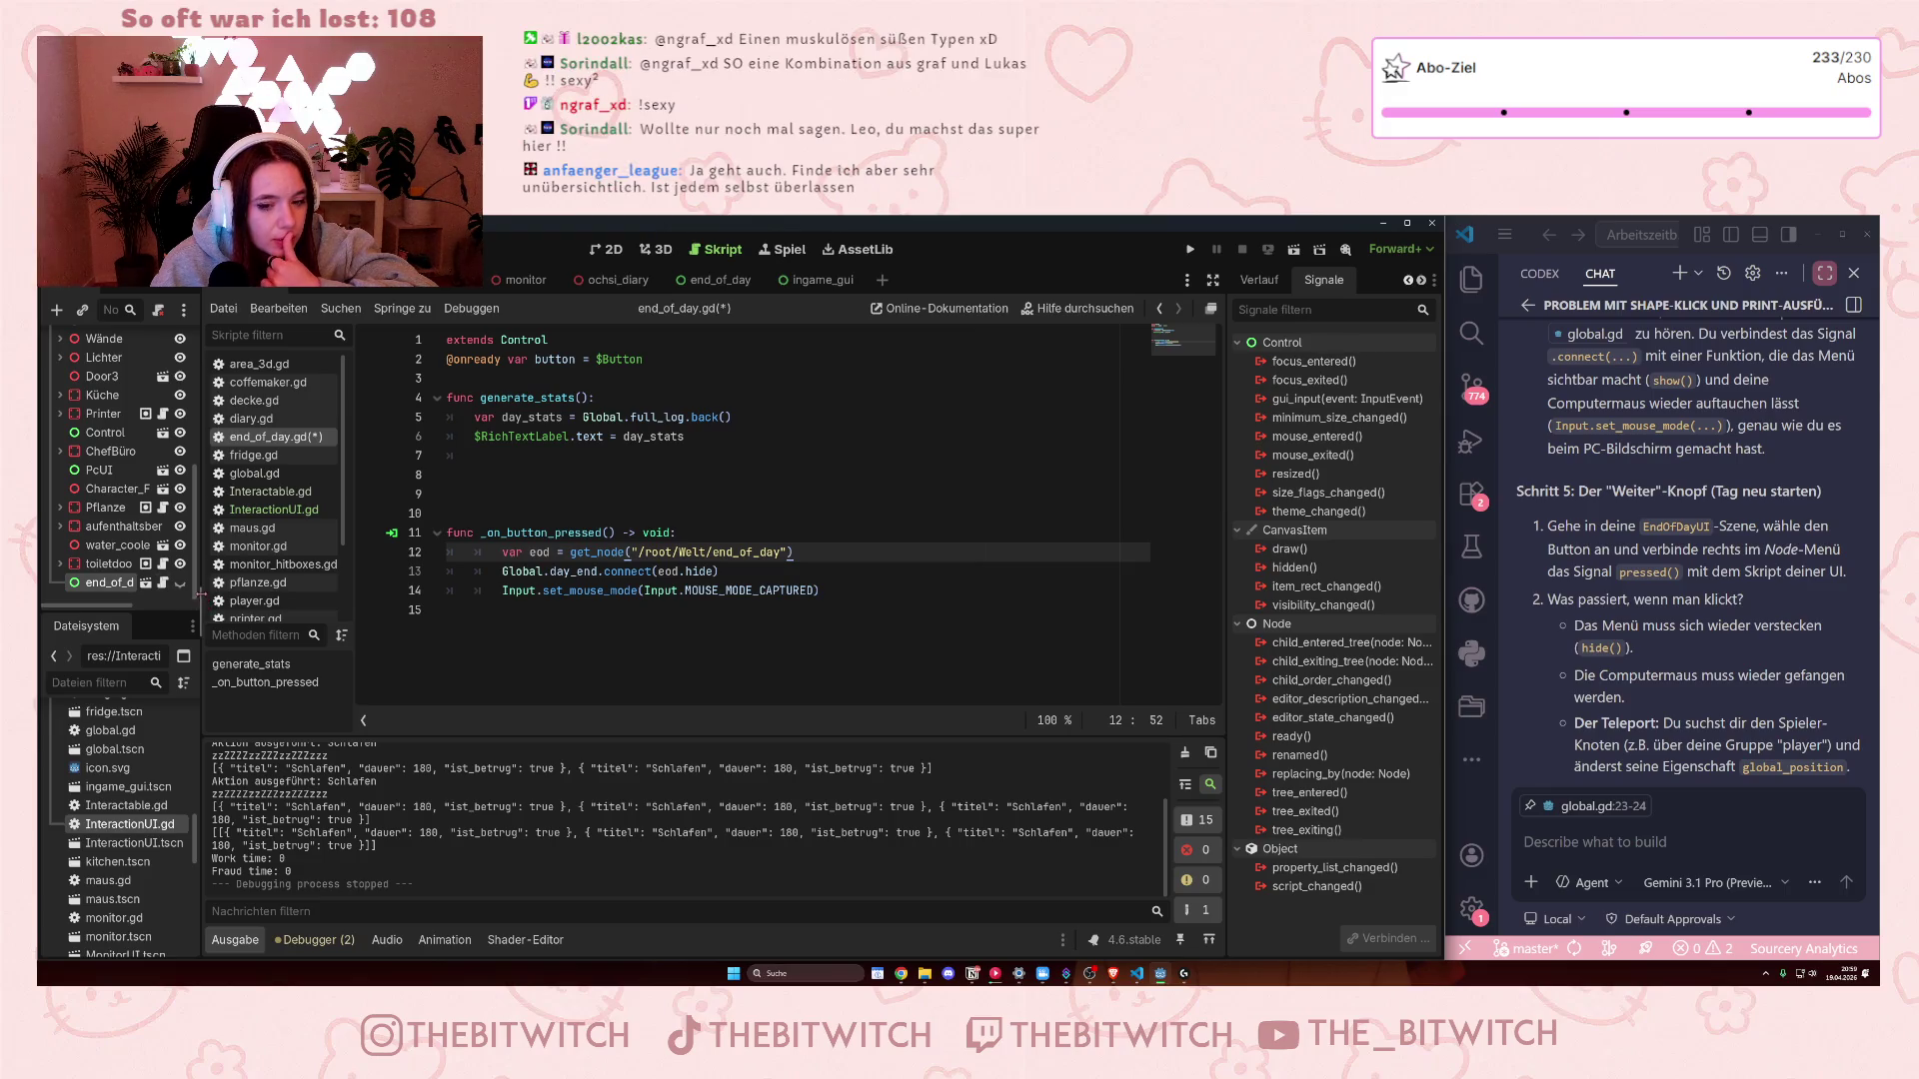
pyautogui.click(714, 280)
# Select the end_of_day root node, then select the eod variable and day_end connect lines.
pyautogui.click(638, 552)
pyautogui.click(110, 342)
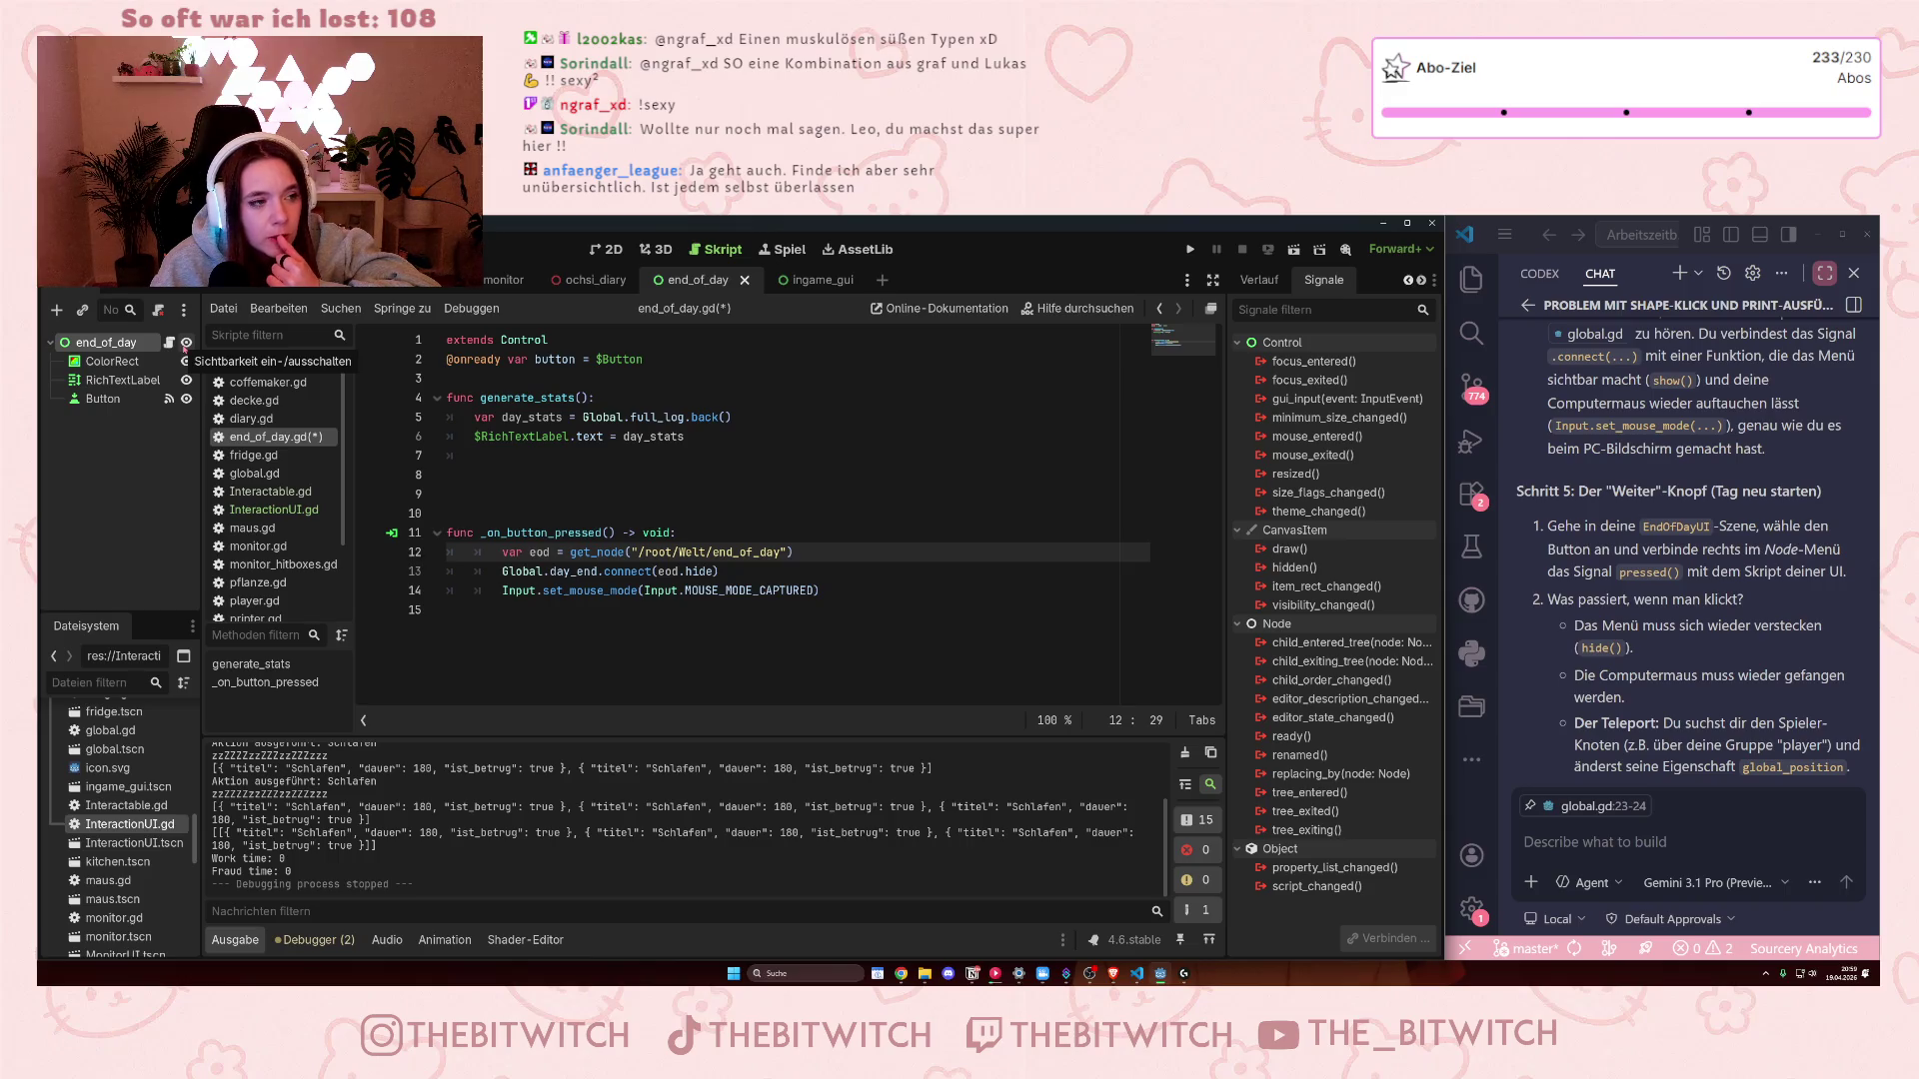
pyautogui.moveTo(789, 588)
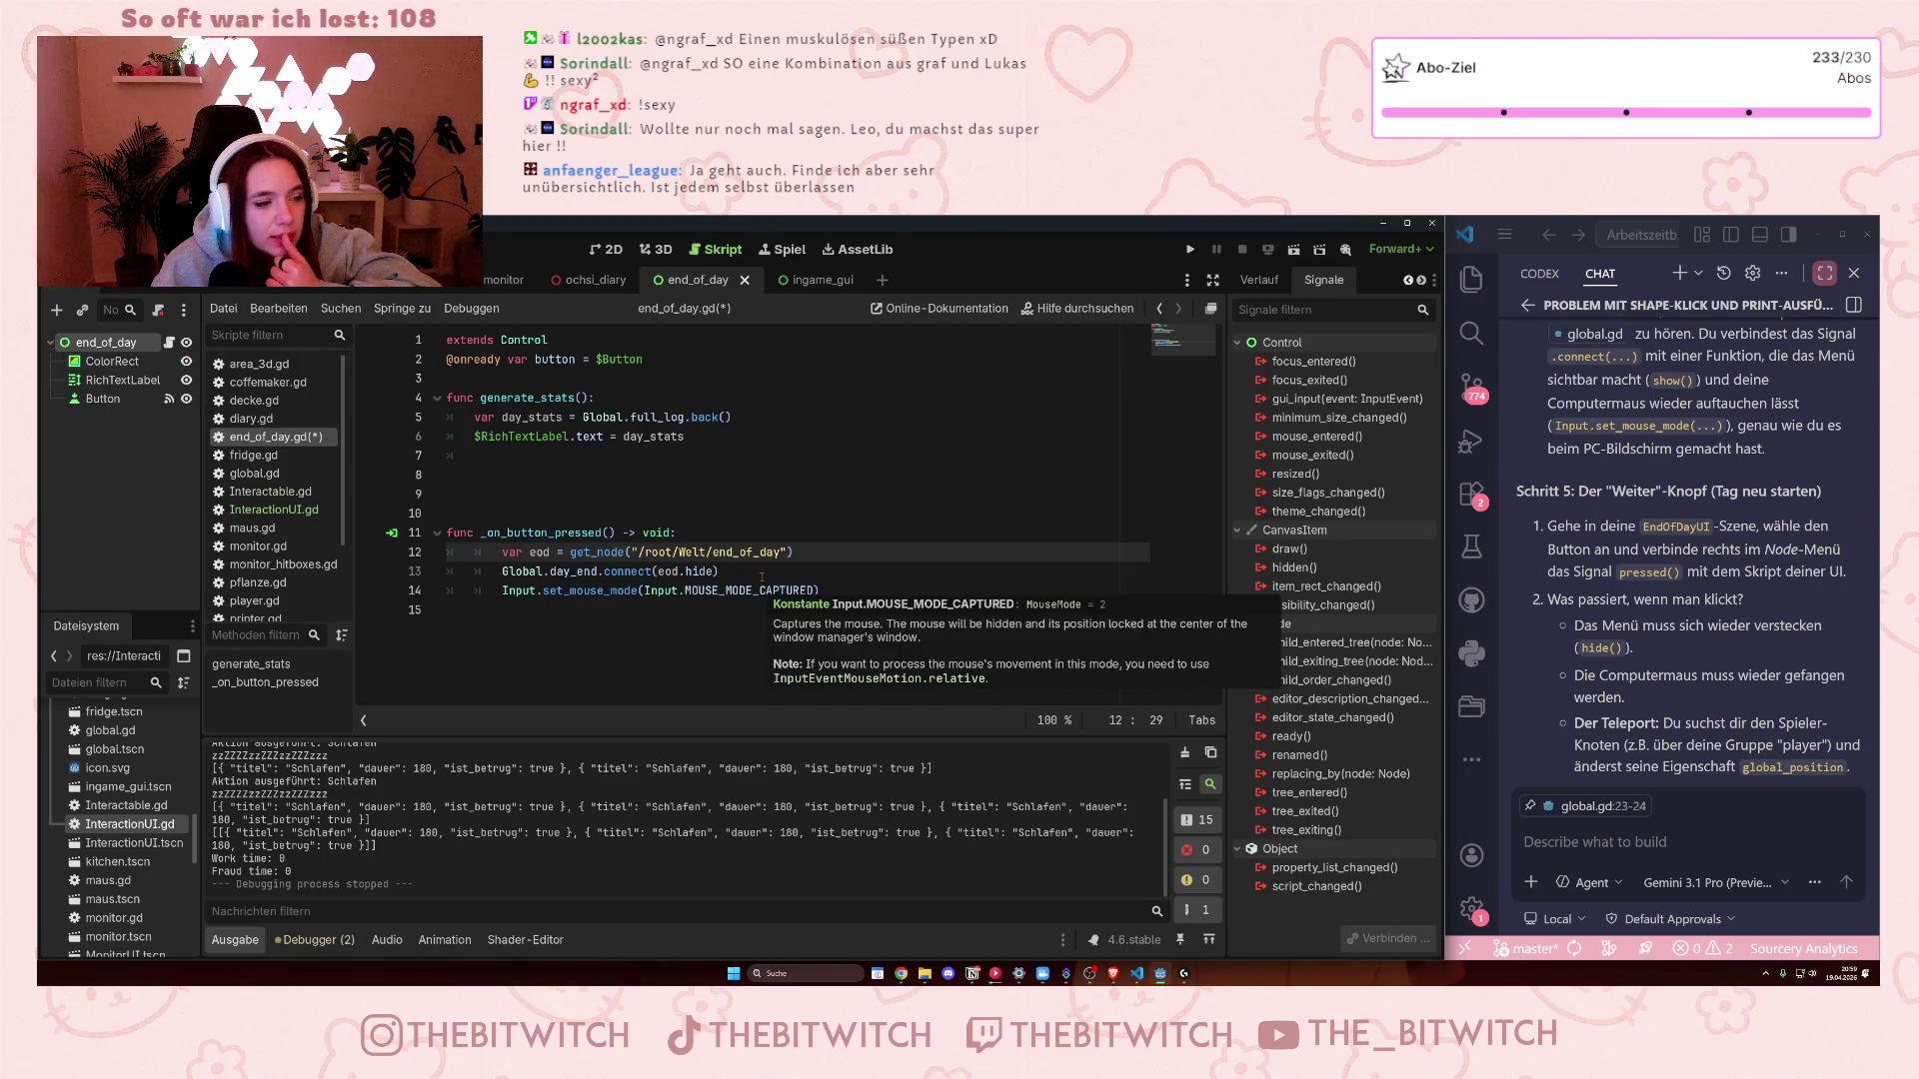
pyautogui.click(695, 553)
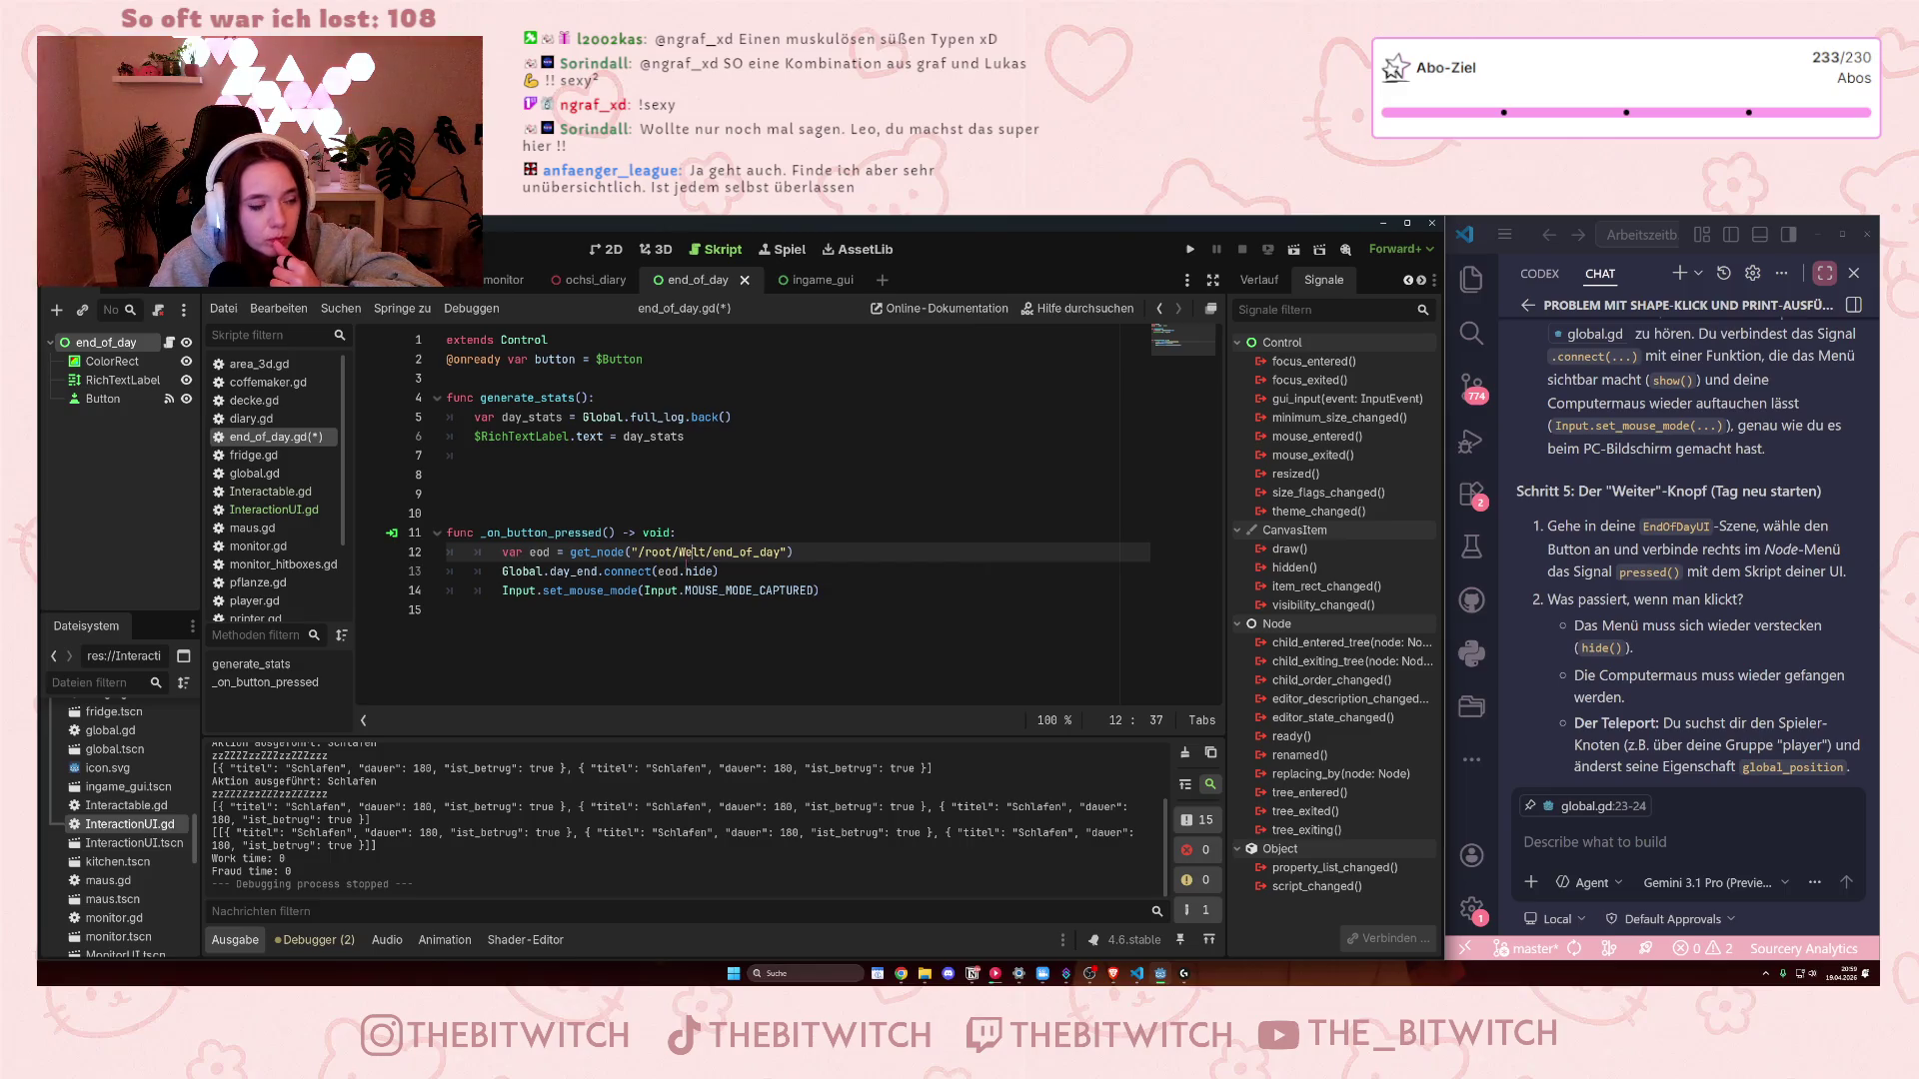
pyautogui.moveTo(718, 572)
pyautogui.mouseDown()
pyautogui.moveTo(460, 553)
pyautogui.moveTo(503, 553)
pyautogui.mouseUp()
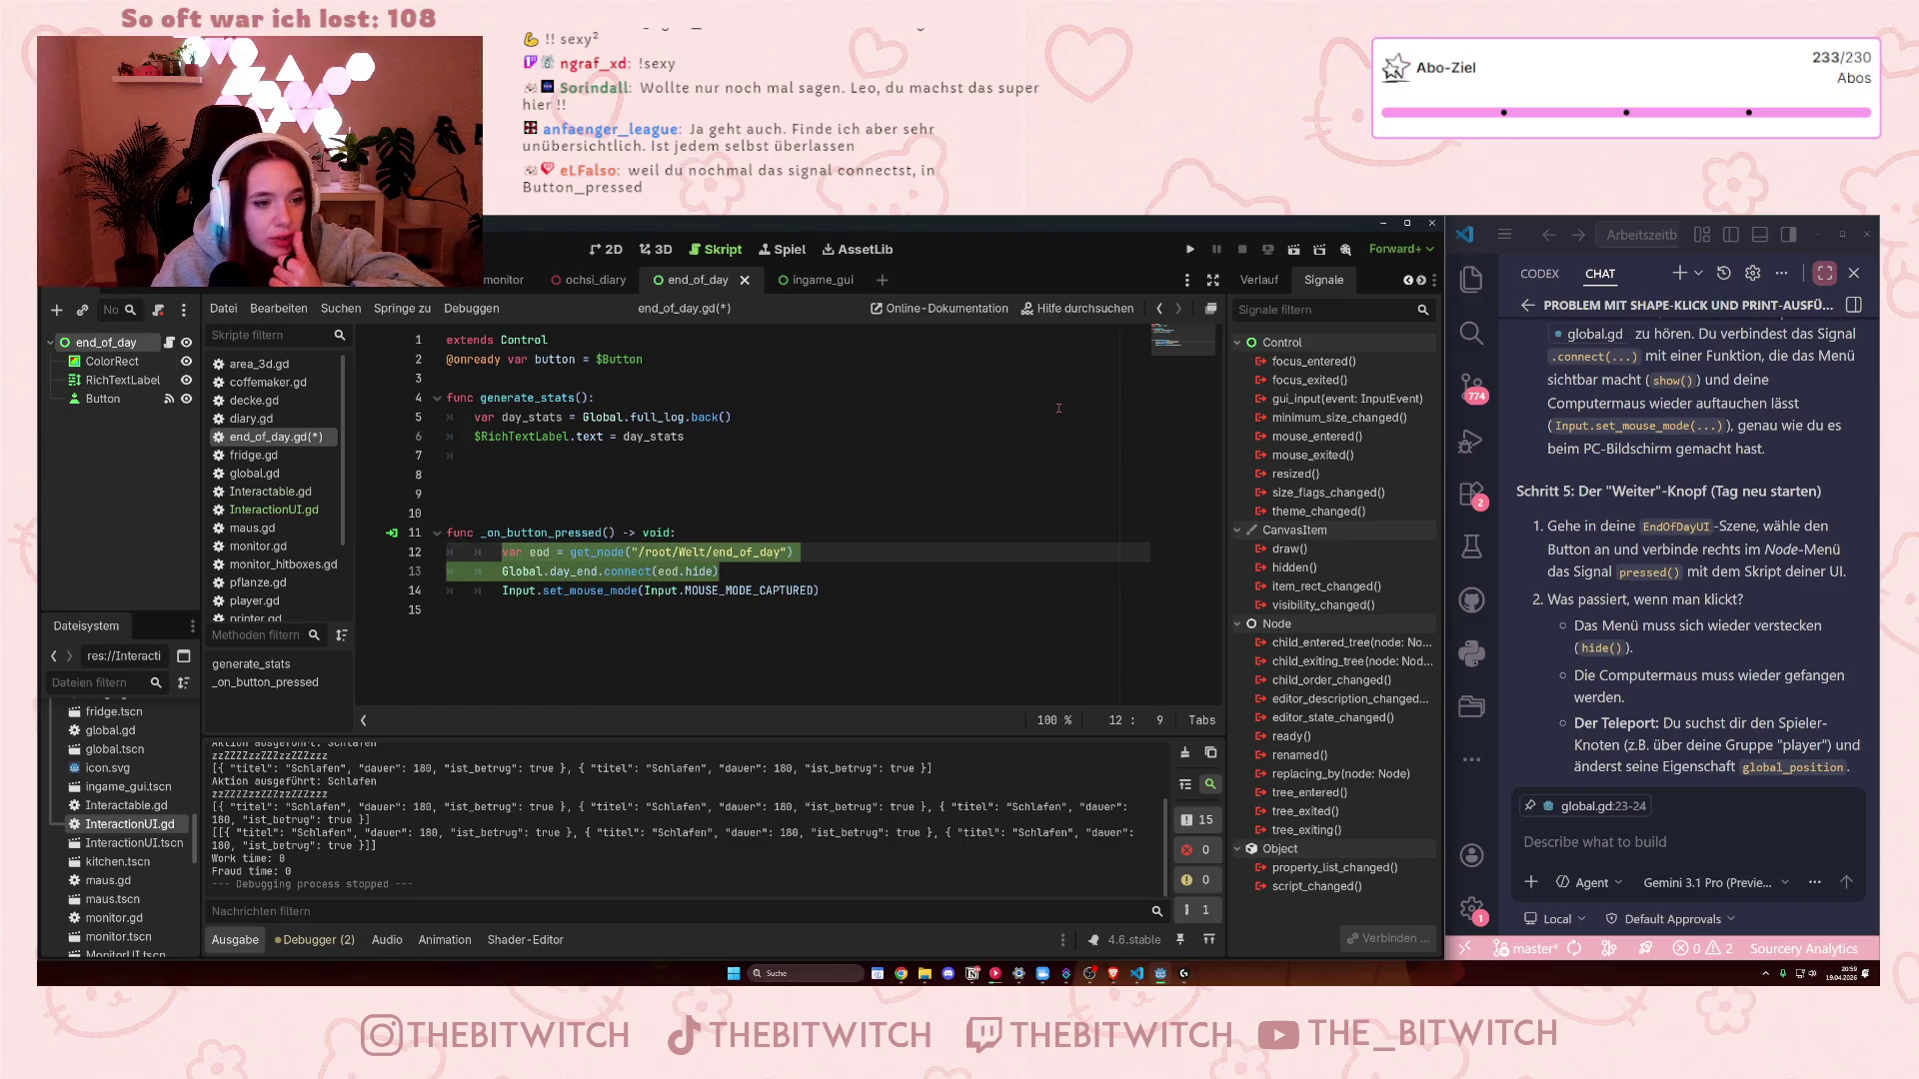
# Replace the eod and day_end connect lines with hide() and add a new line after the mouse capture.
pyautogui.press('Delete')
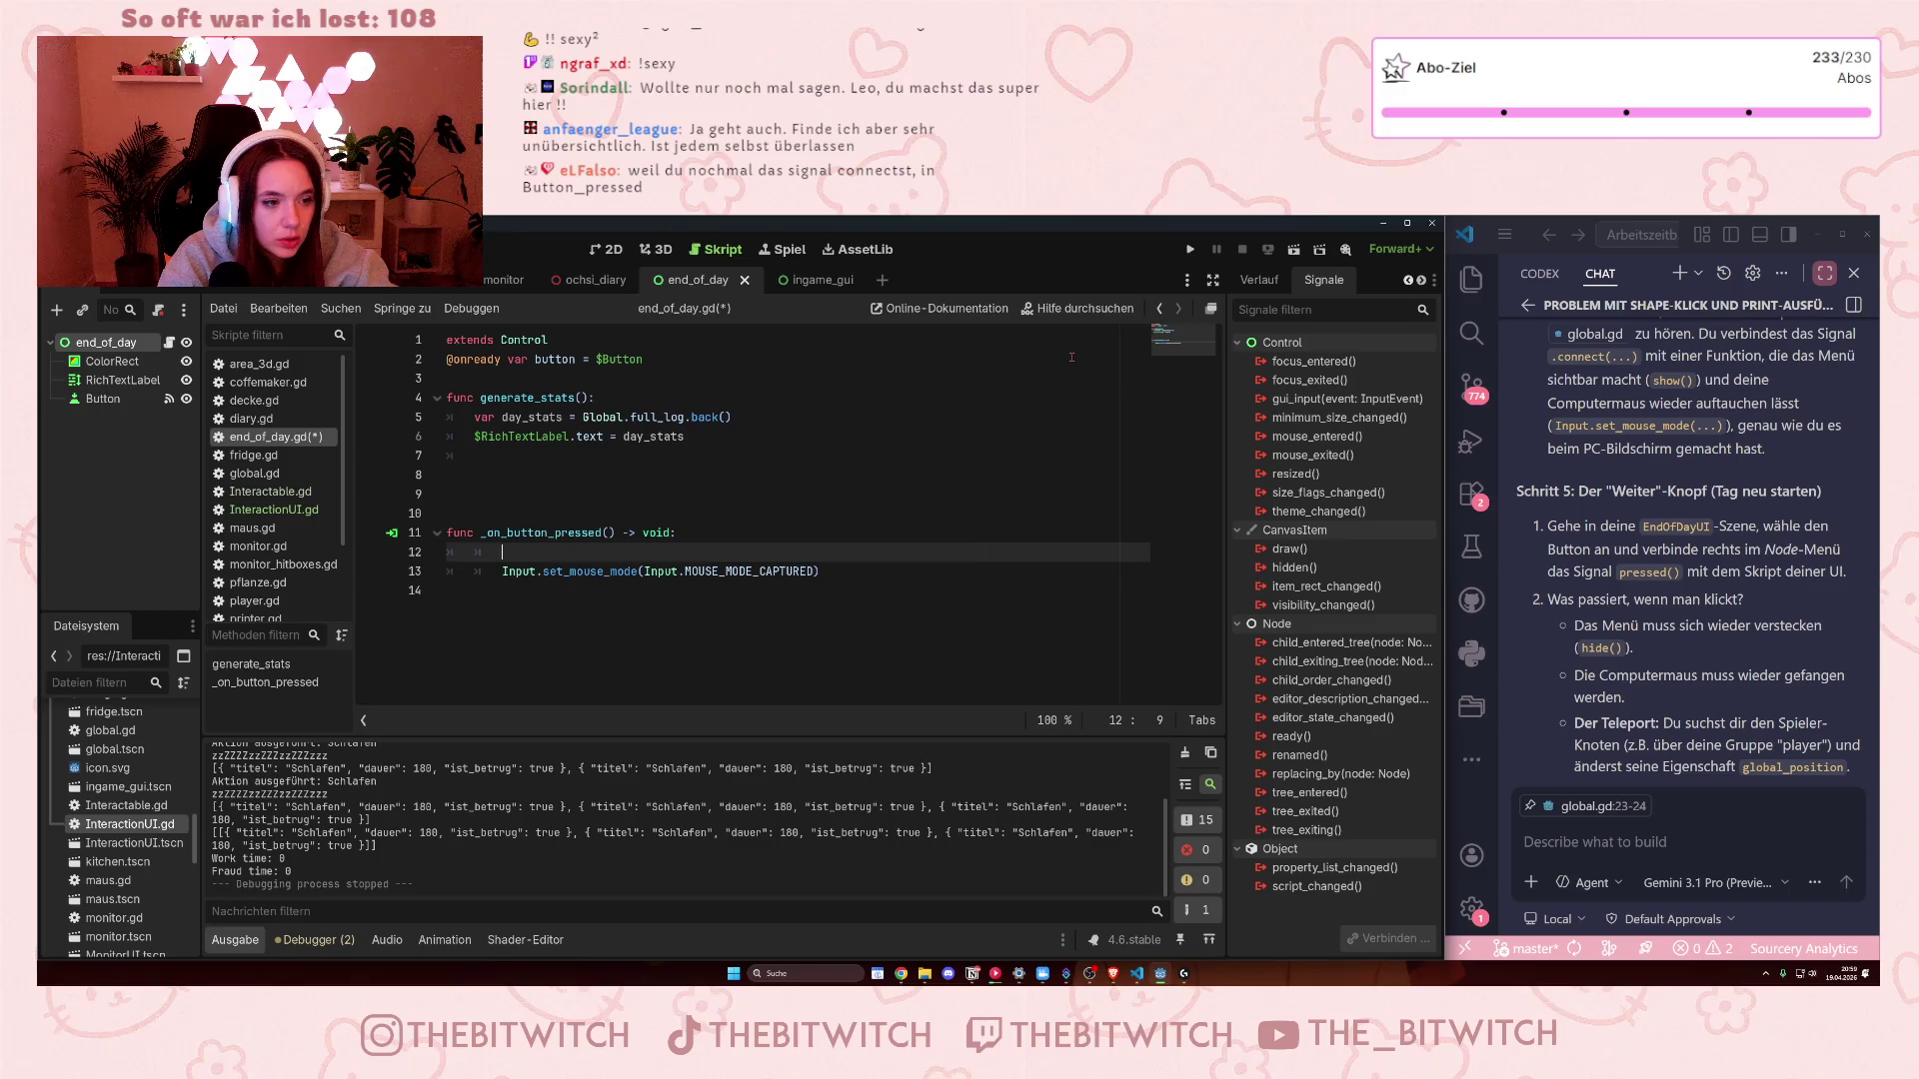
pyautogui.write('hide')
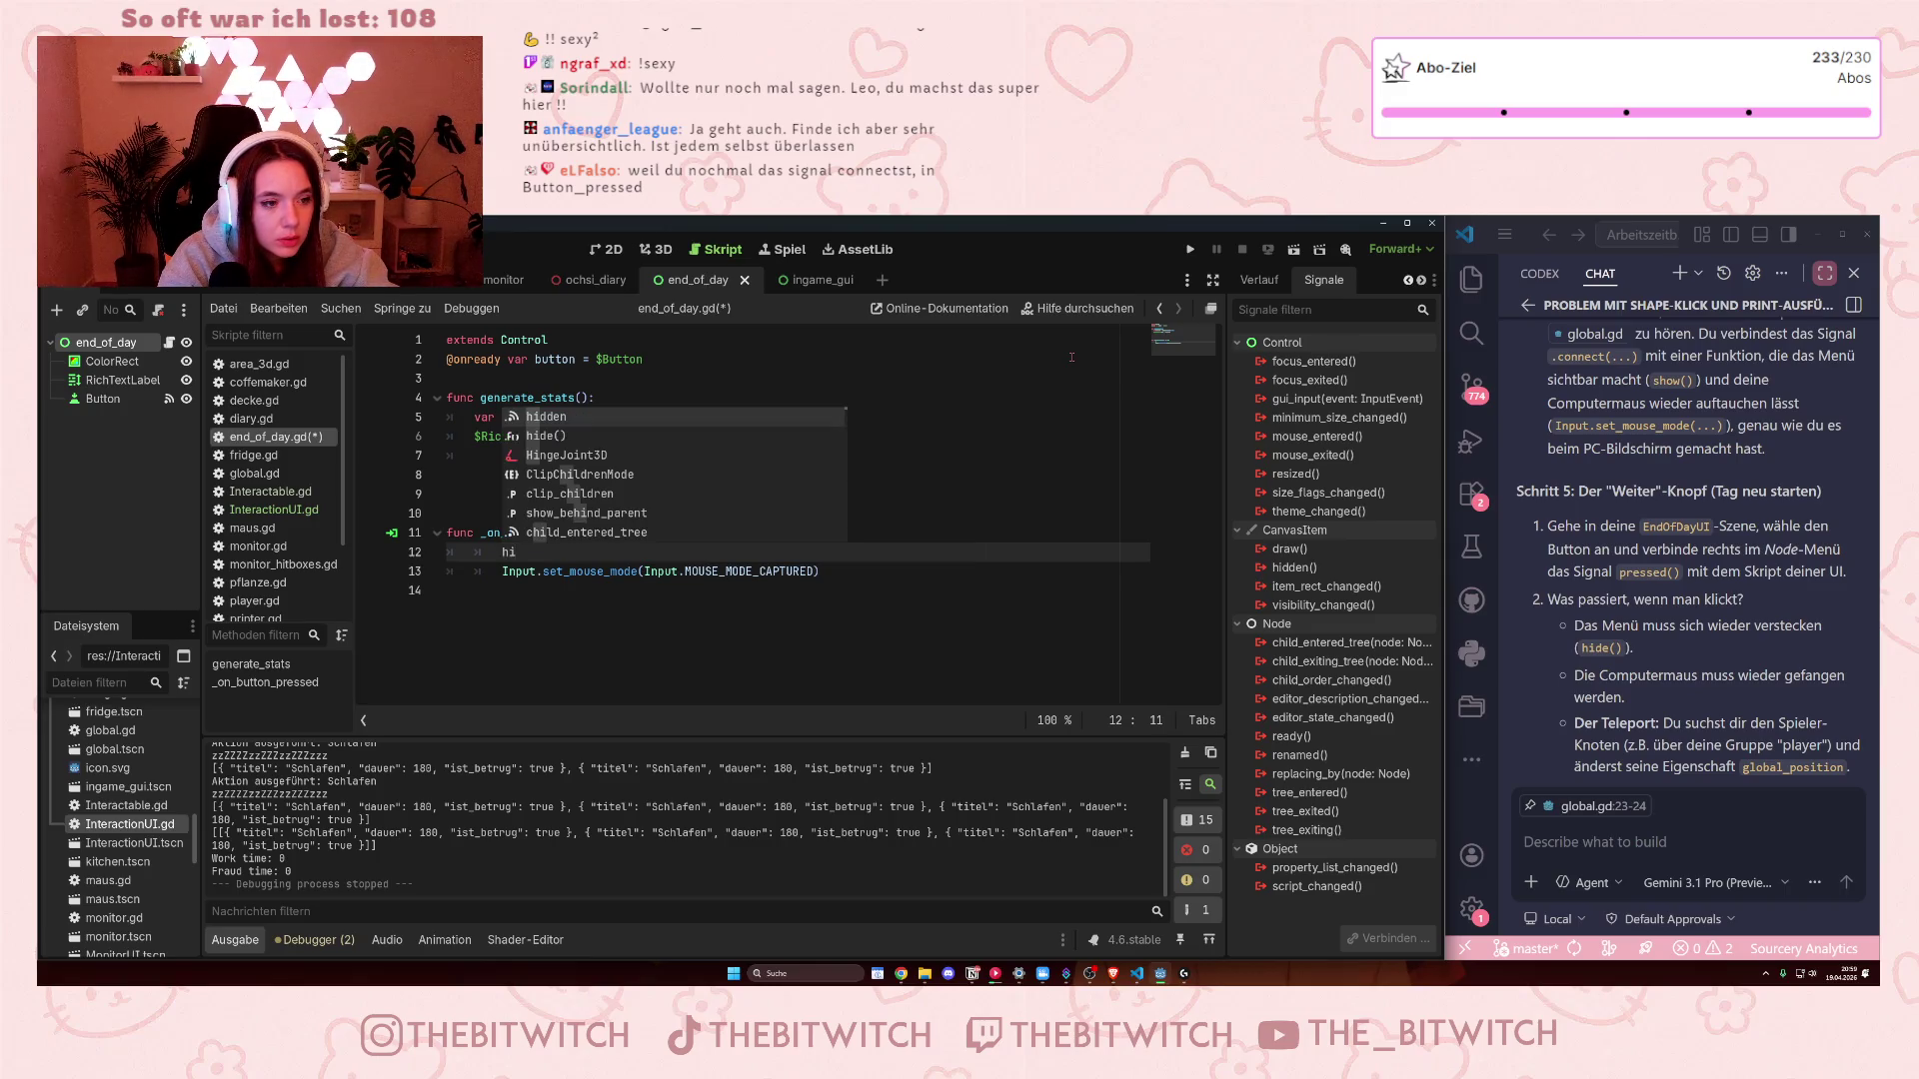
pyautogui.press('Return')
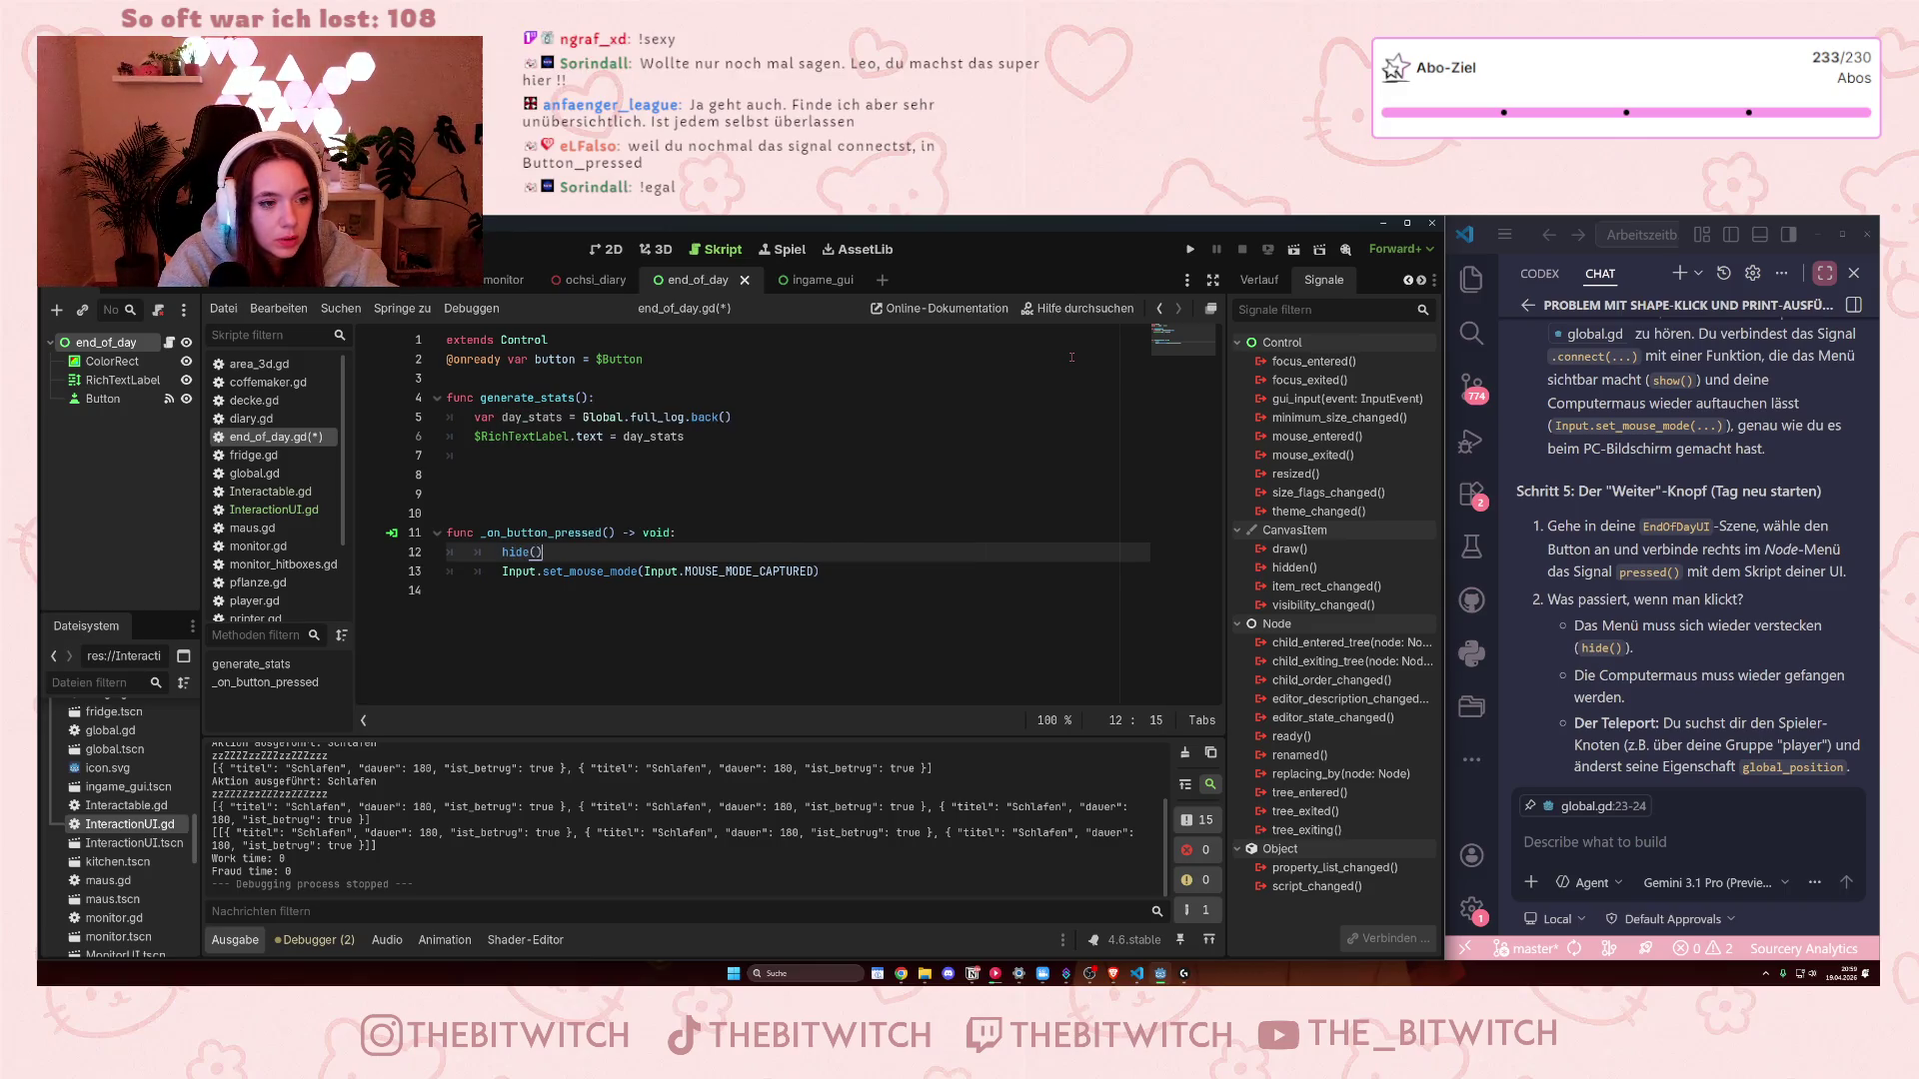
pyautogui.press('Down')
pyautogui.press('End')
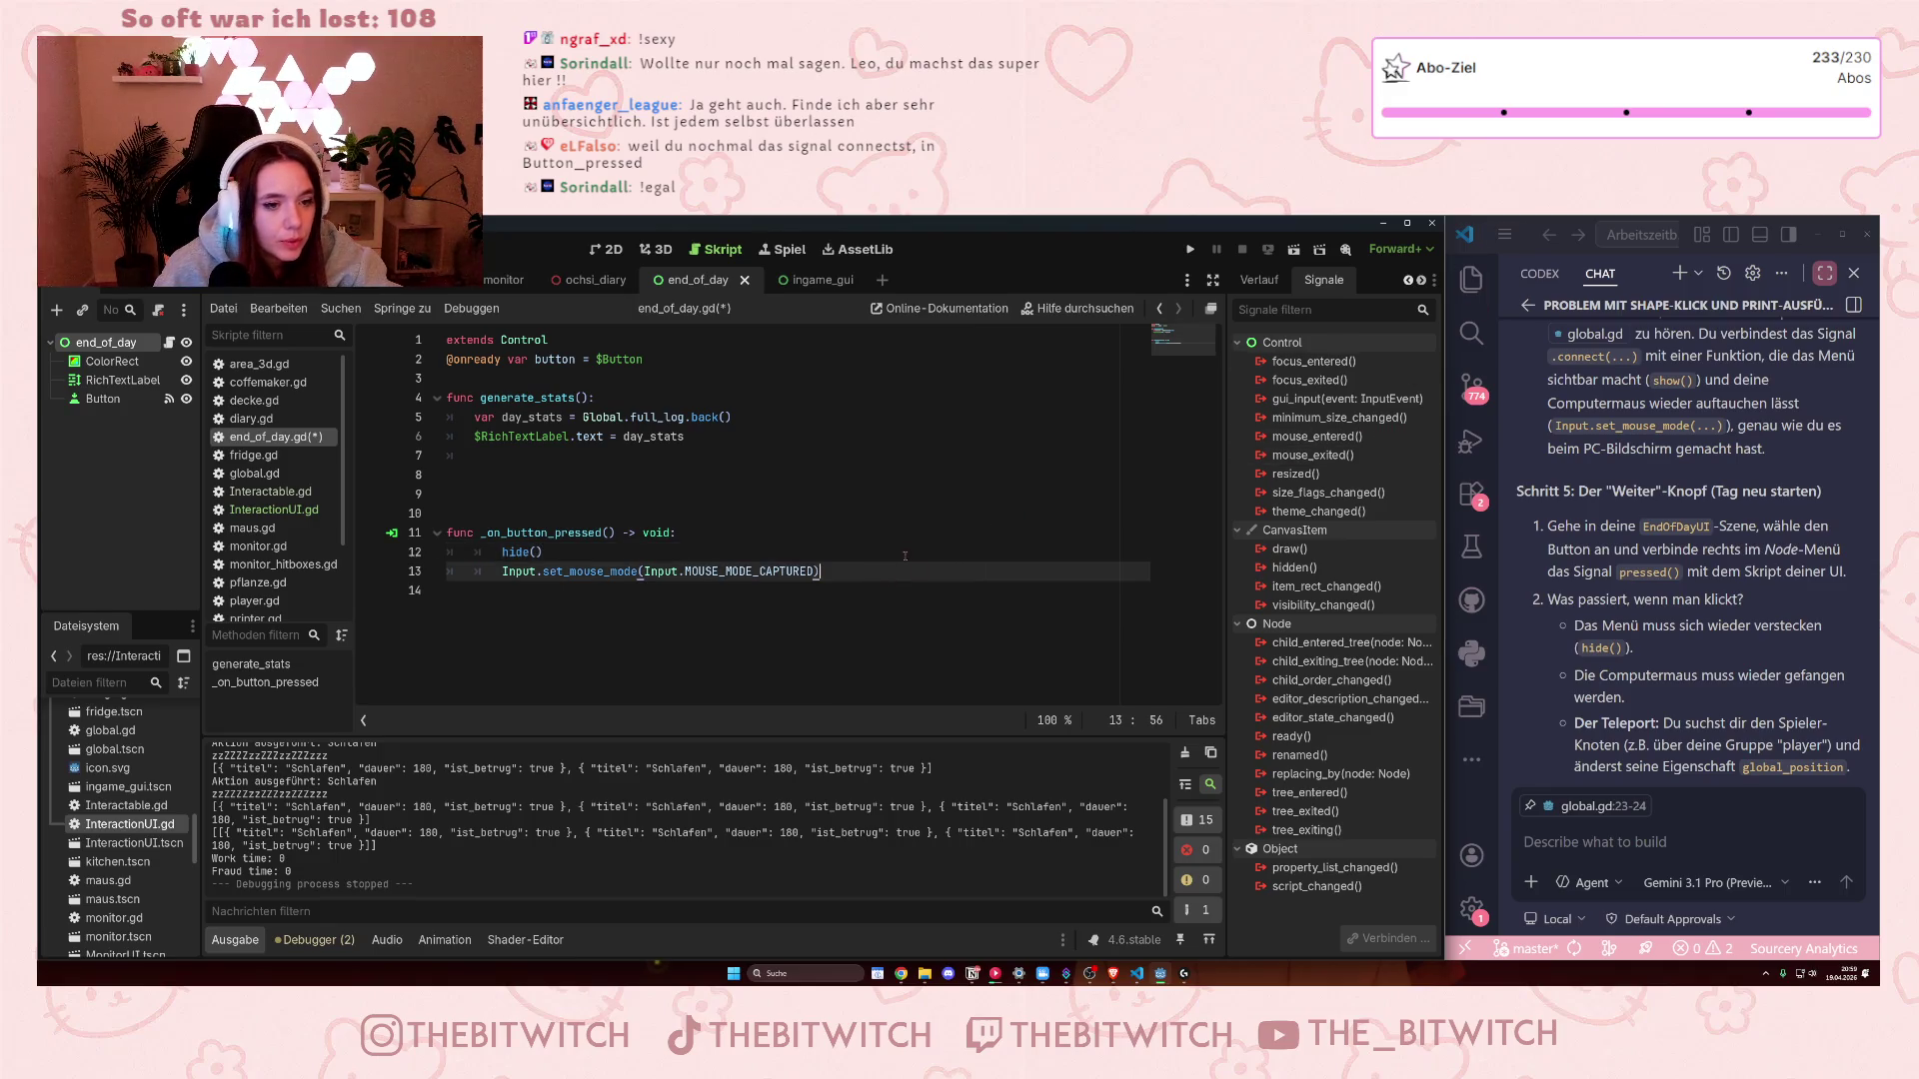
pyautogui.press('Return')
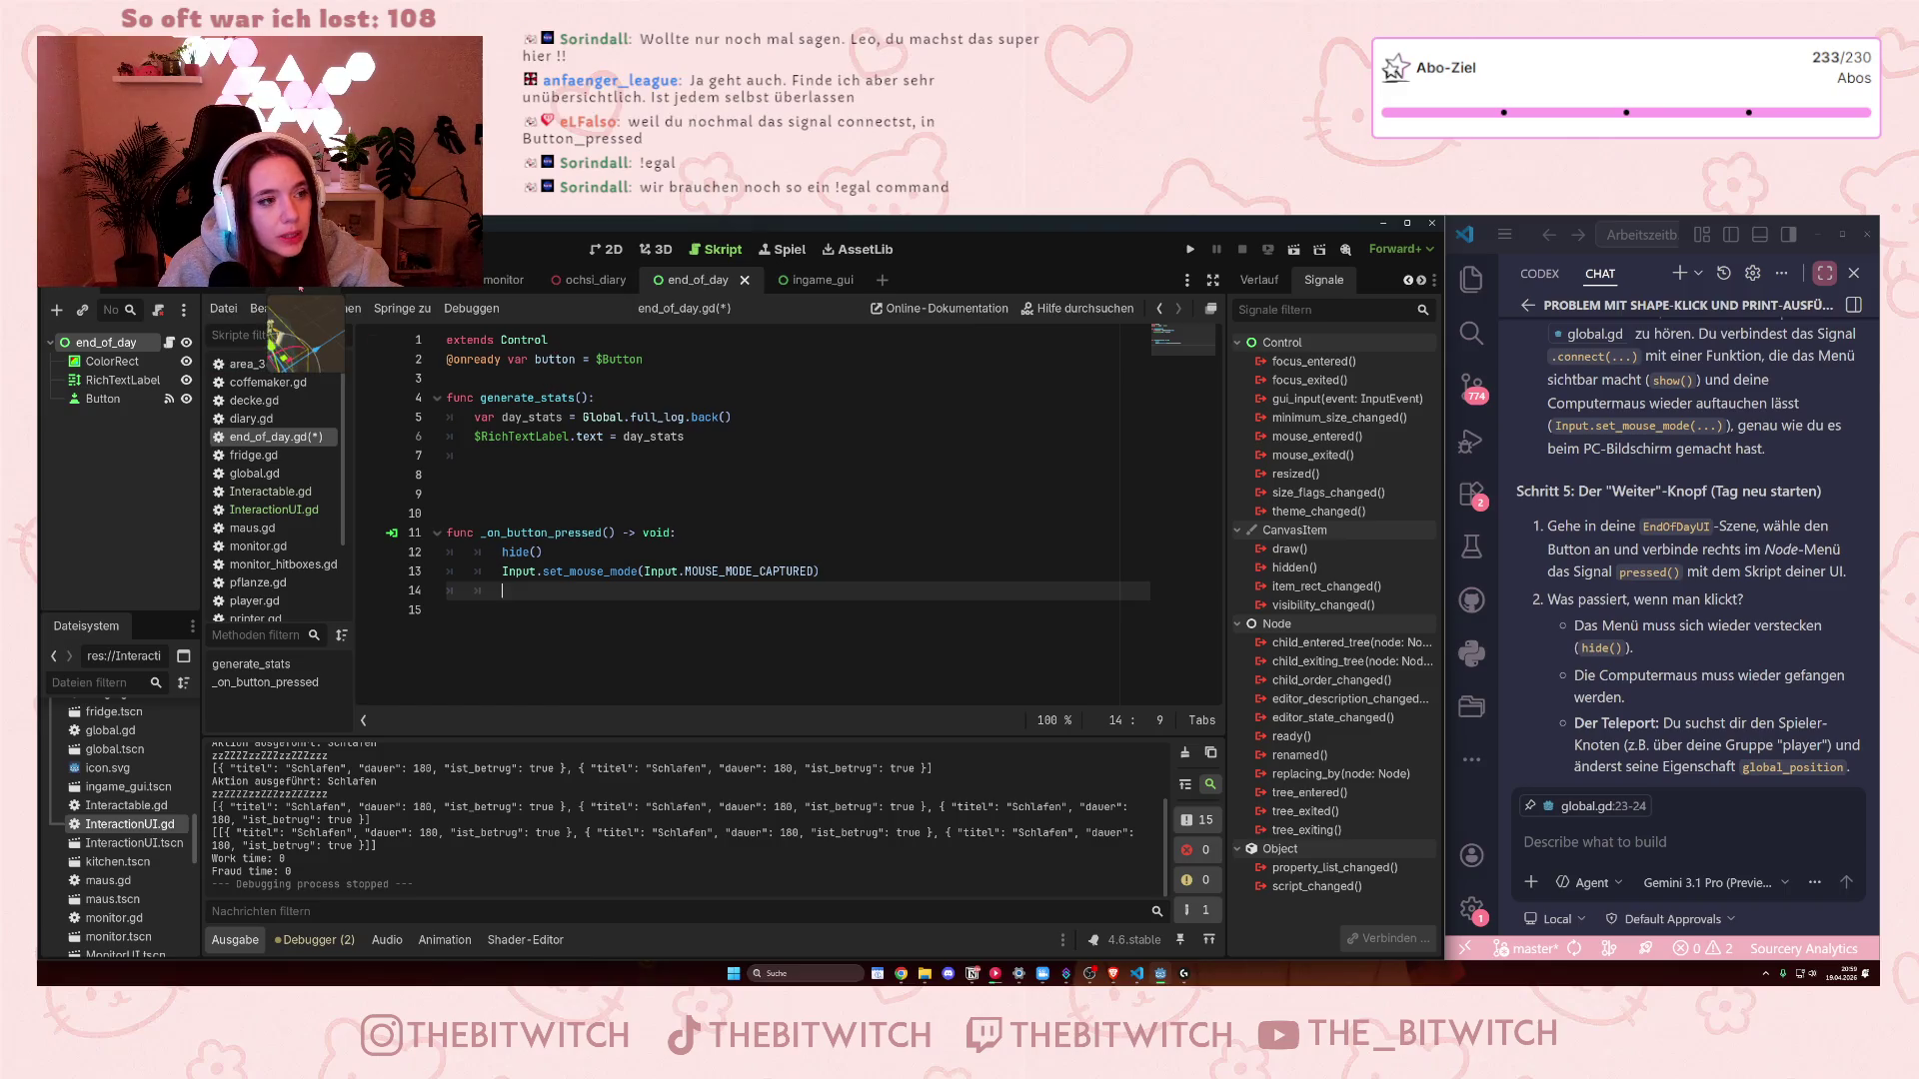
pyautogui.hotkey('ctrl', 'shift', 'Tab')
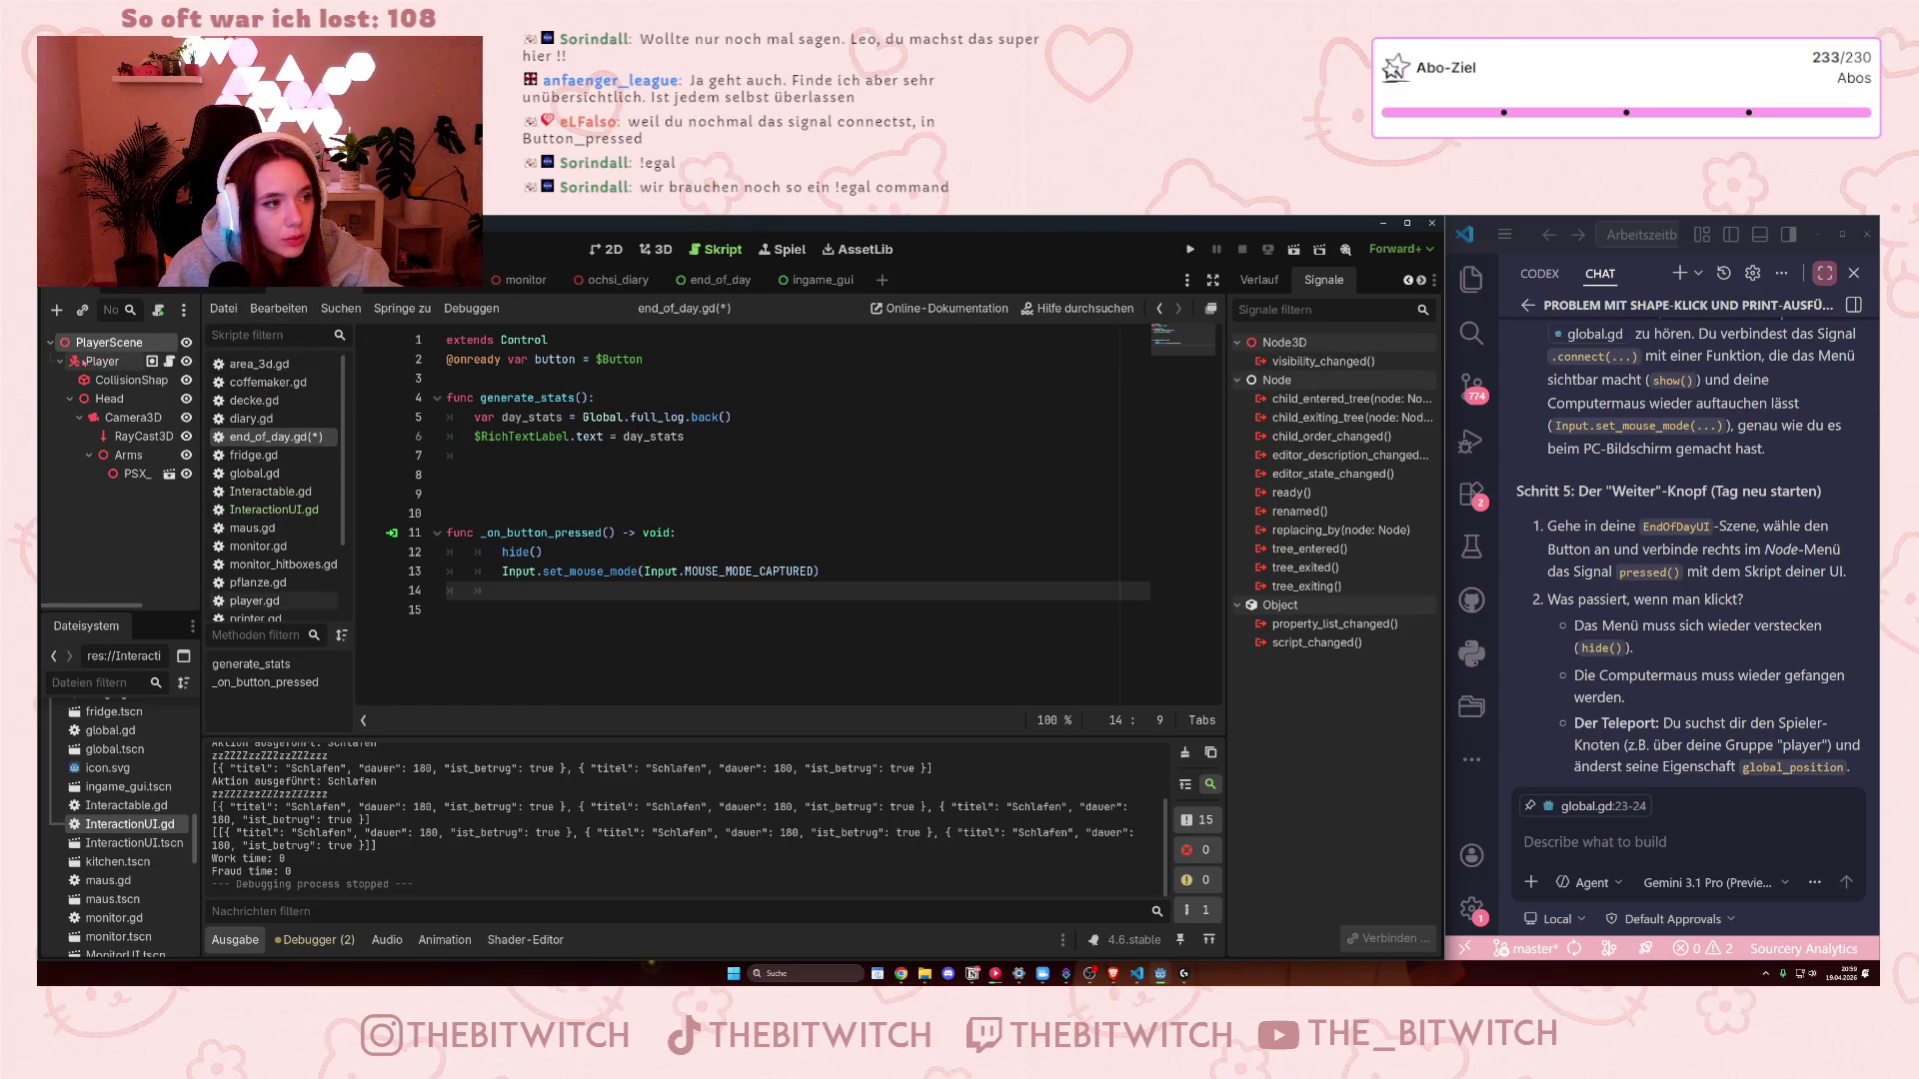
# View PlayerScene's Inspector properties in Welt (position -8.3, 0.12, -6.5), then widen the code editor.
pyautogui.hotkey('ctrl', 'shift', 'Tab')
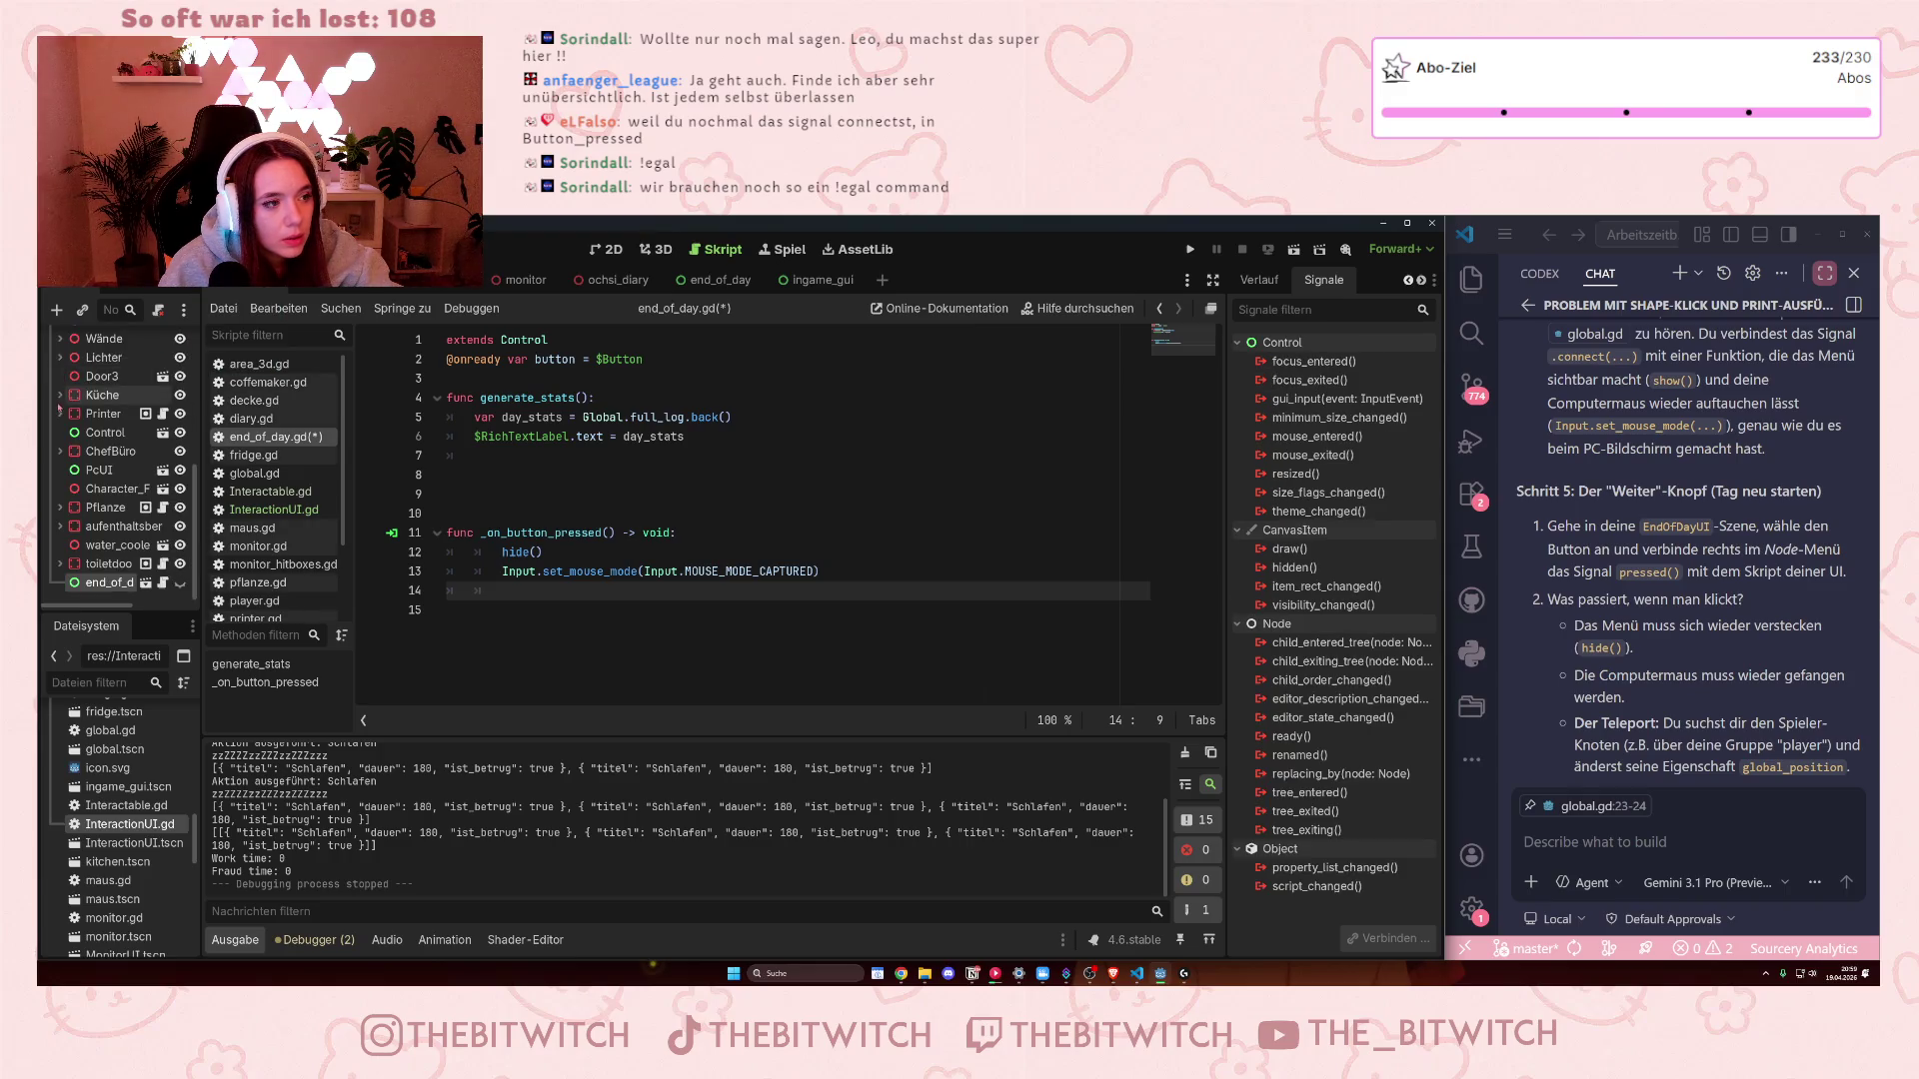
pyautogui.scroll(-2, 115, 470)
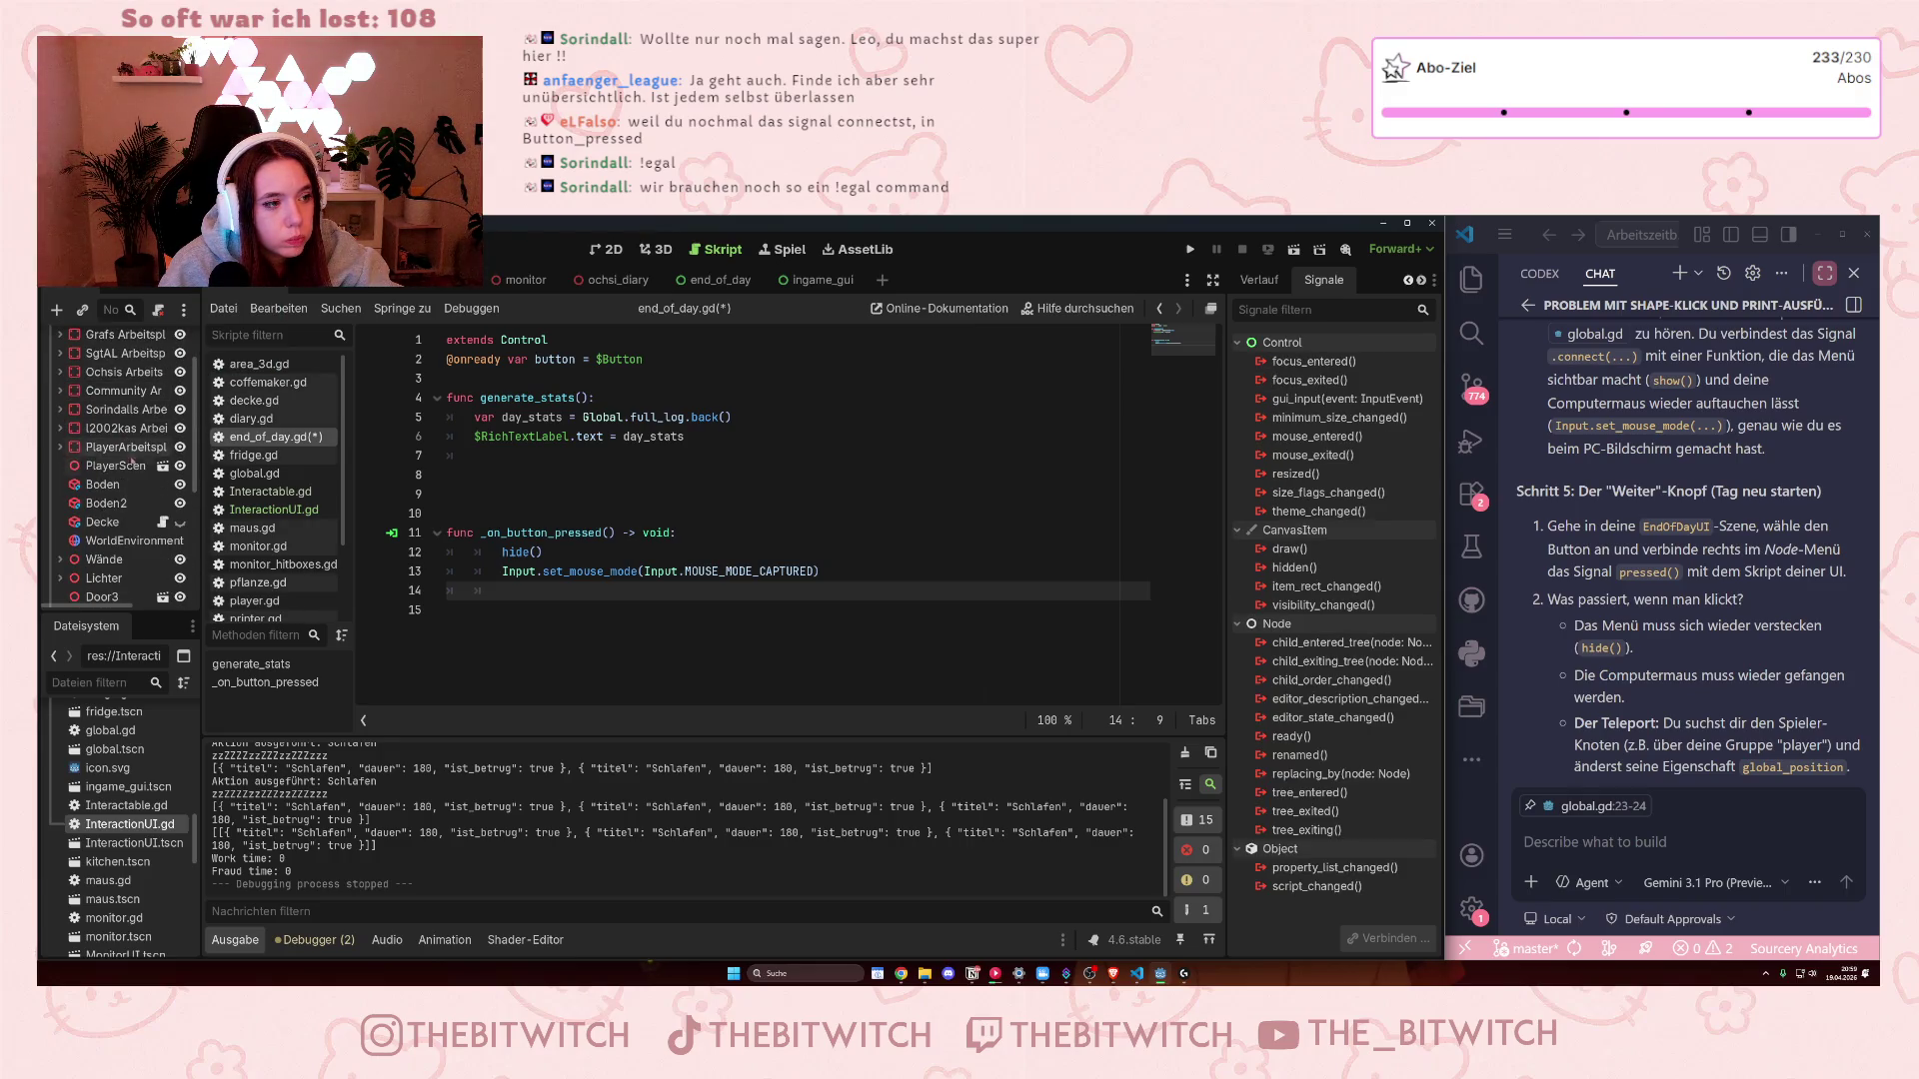
pyautogui.click(115, 465)
pyautogui.click(1408, 280)
pyautogui.click(1267, 281)
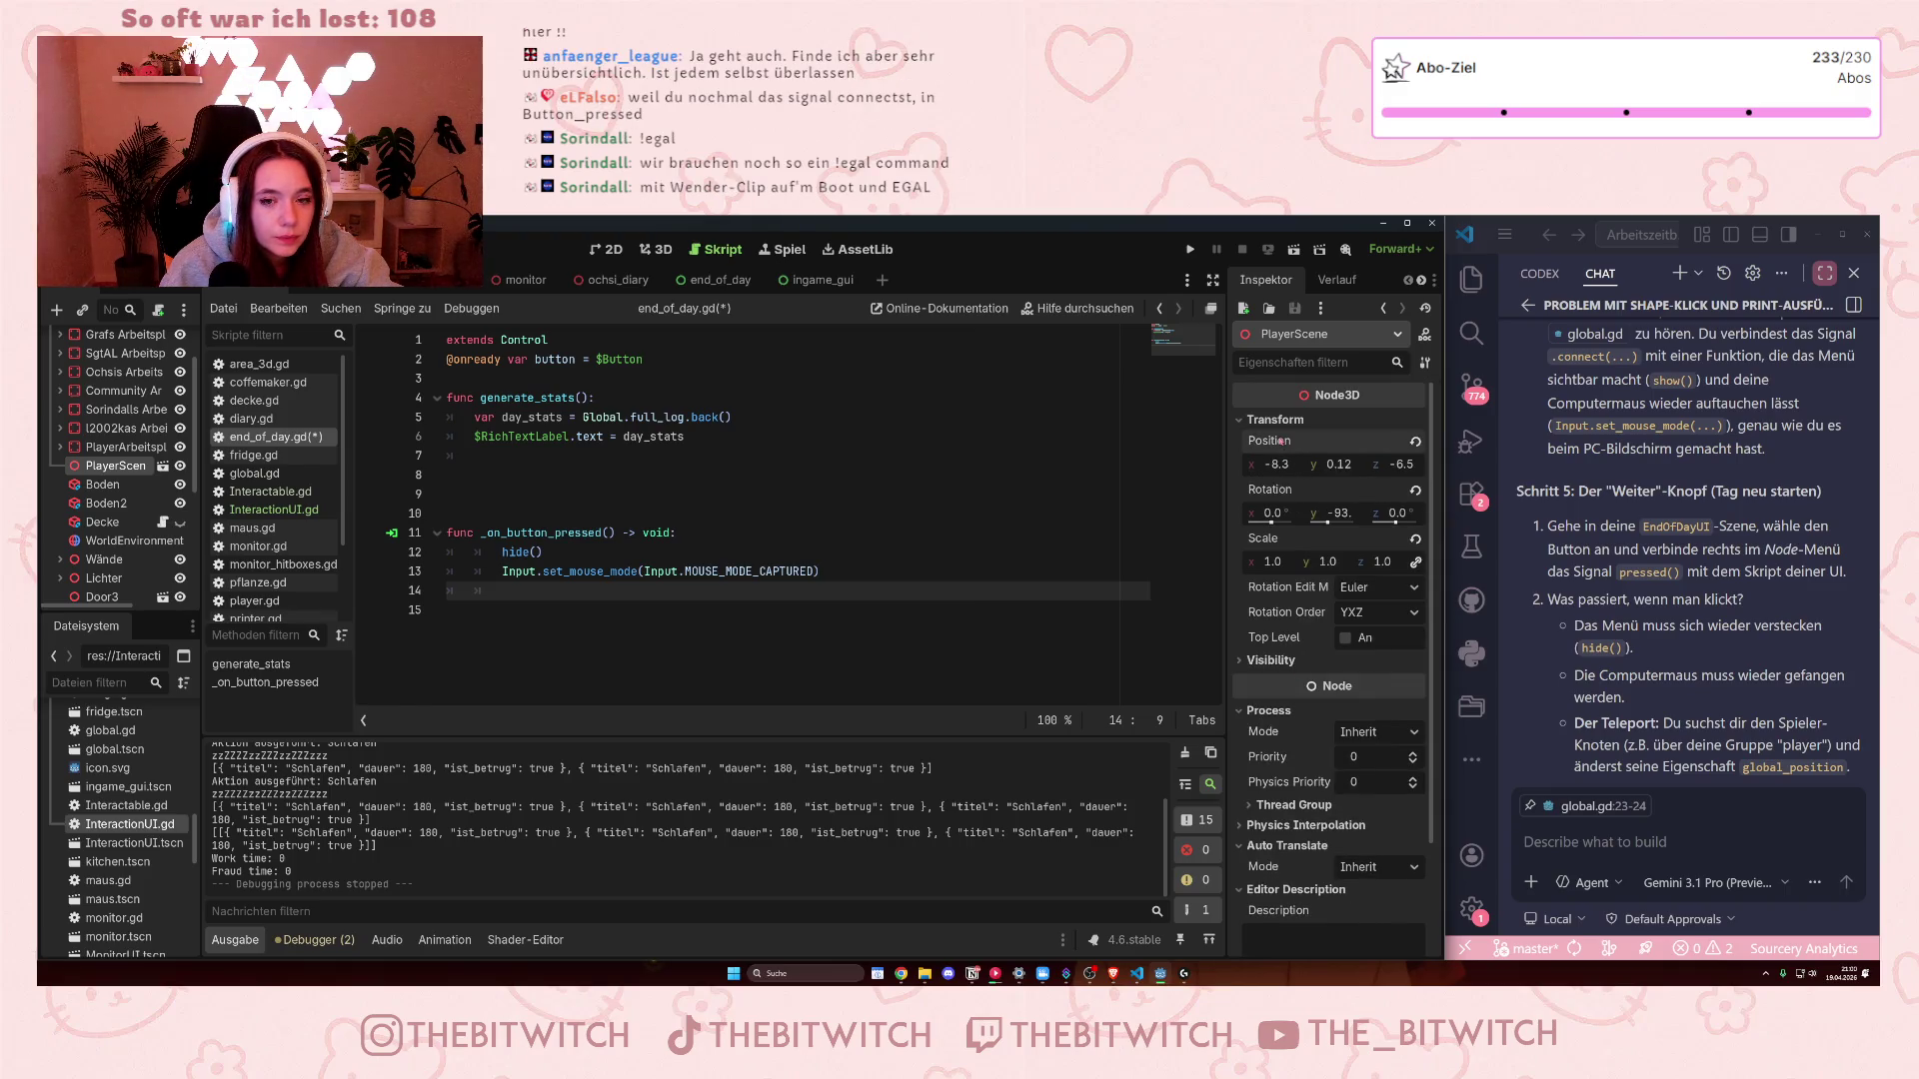
pyautogui.moveTo(1266, 441)
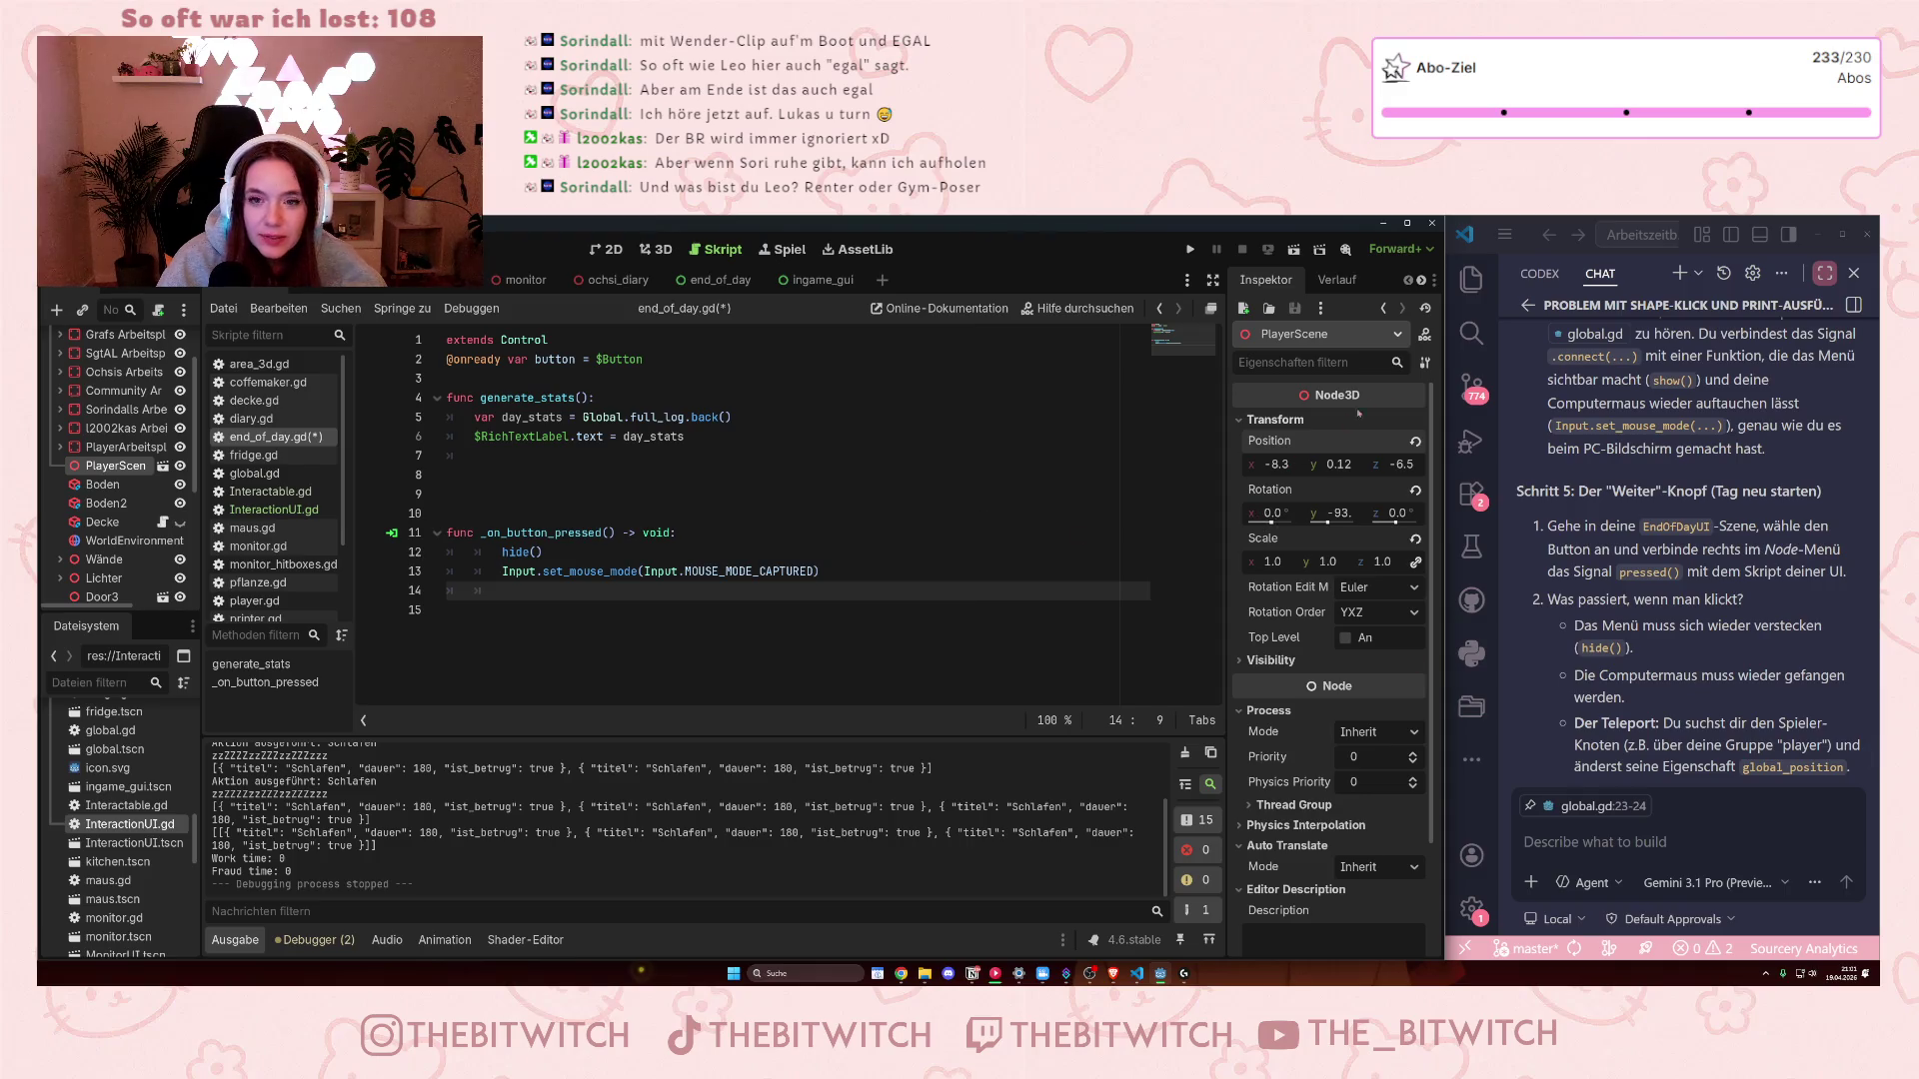
pyautogui.moveTo(1437, 397); pyautogui.dragTo(933, 397)
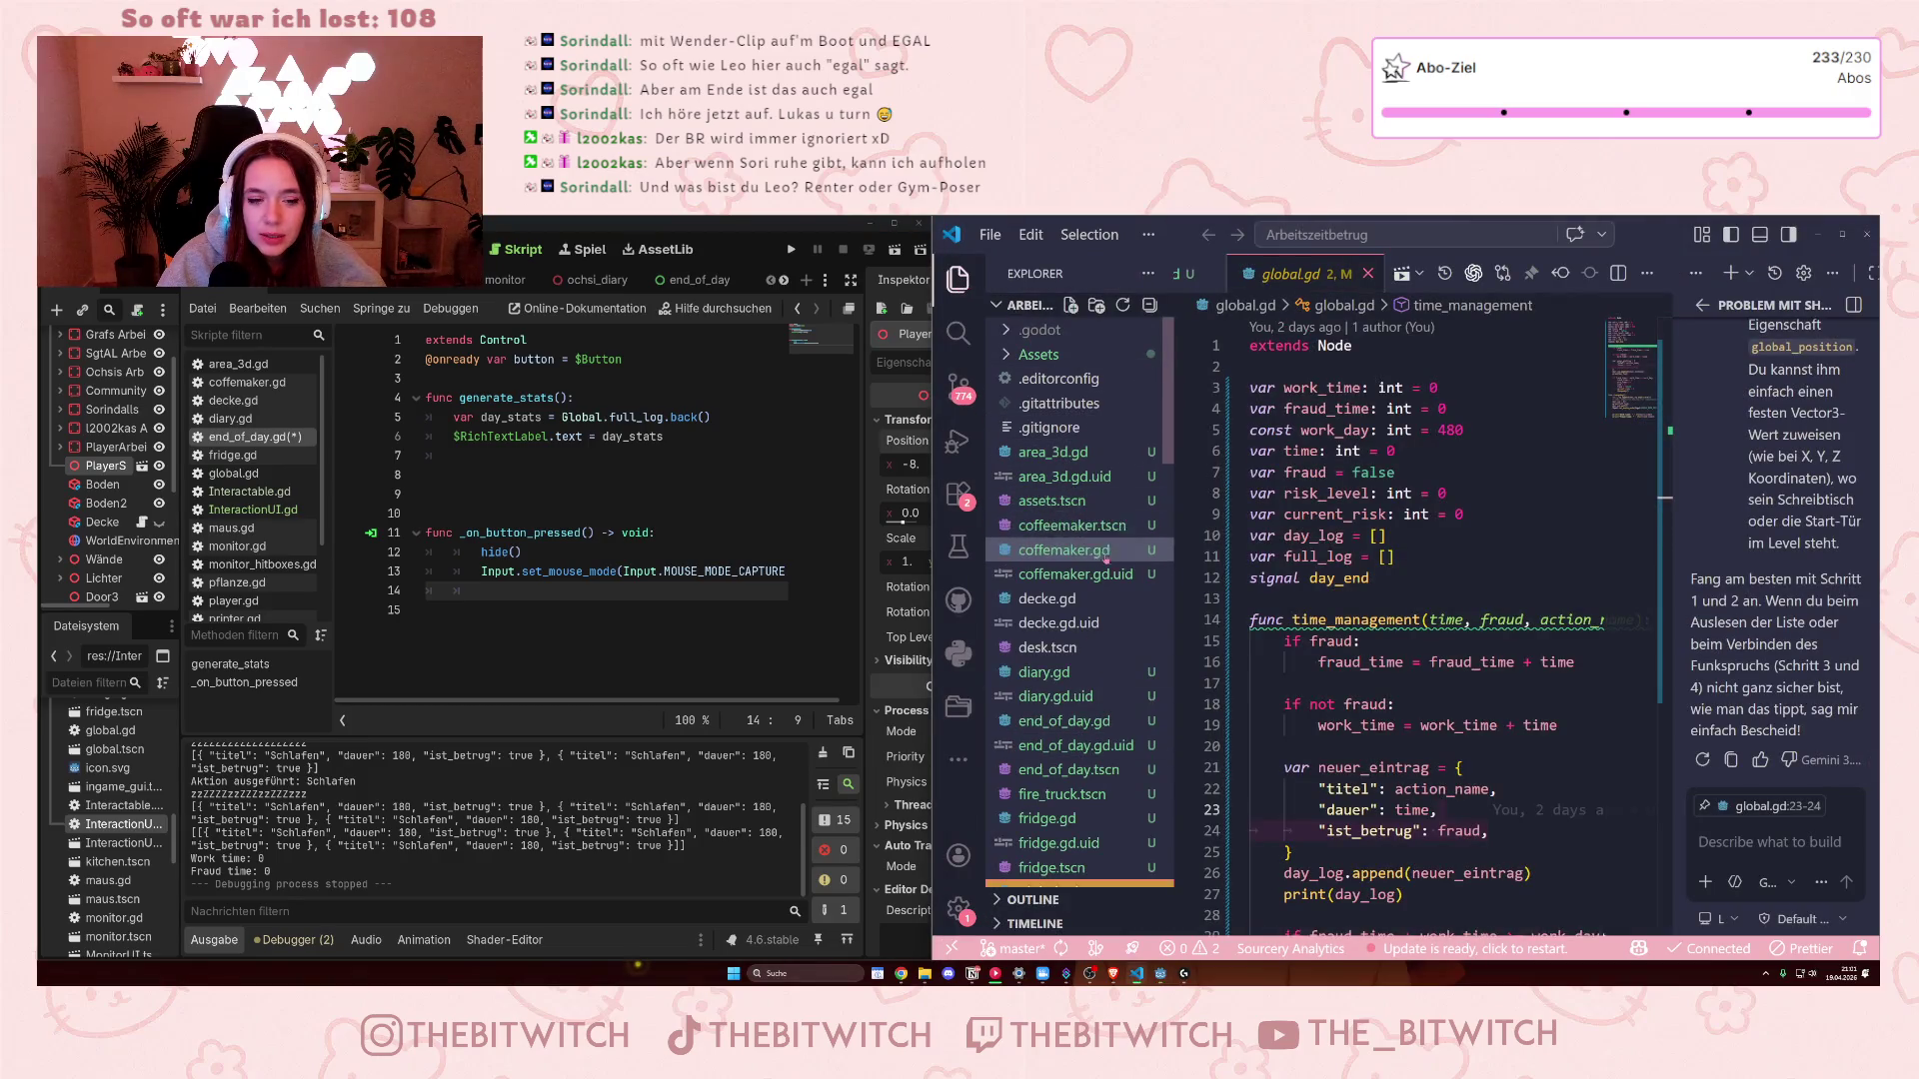
# Browse diary.gd, diary.gd.uid, decke.gd.uid, coffemaker.gd and area_3d.gd.uid, ending on global.tscn.
pyautogui.click(1138, 645)
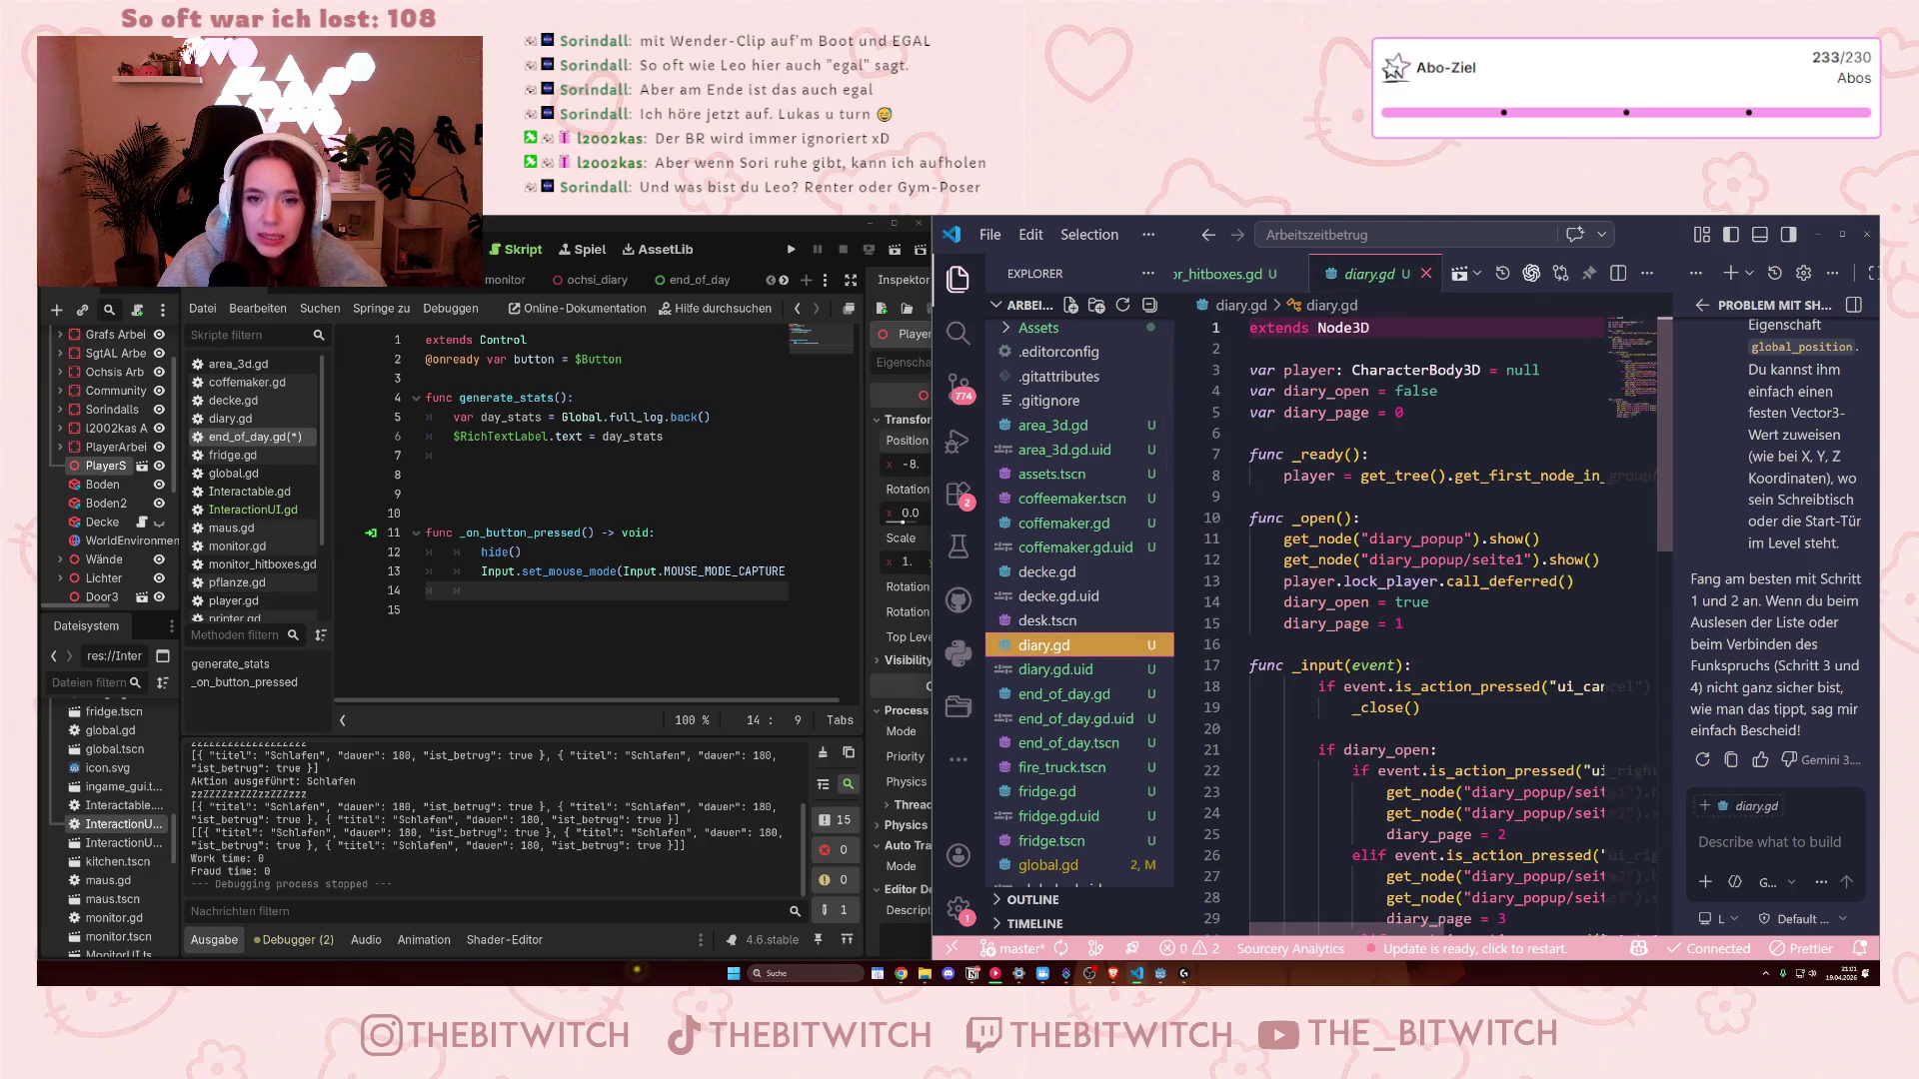
pyautogui.scroll(-1, 1439, 630)
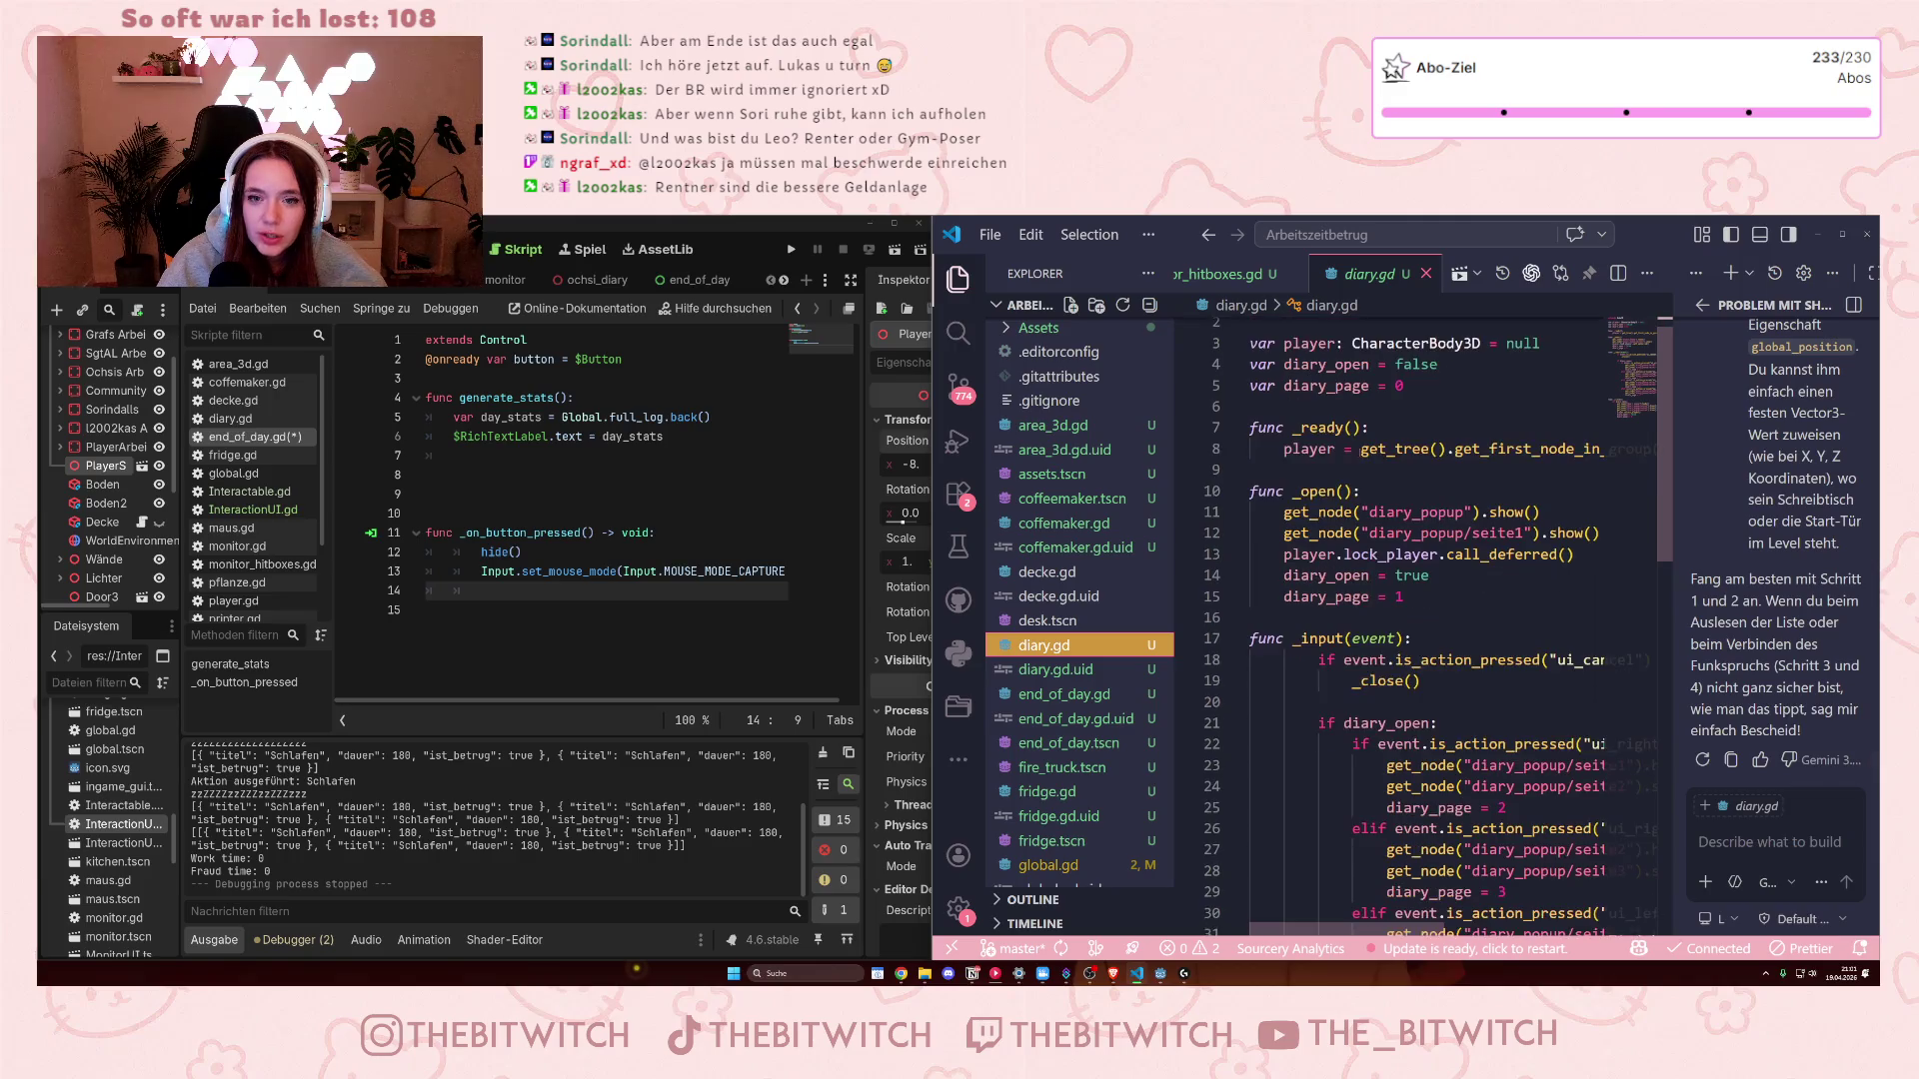
pyautogui.scroll(-1, 1389, 582)
pyautogui.scroll(2, 1389, 583)
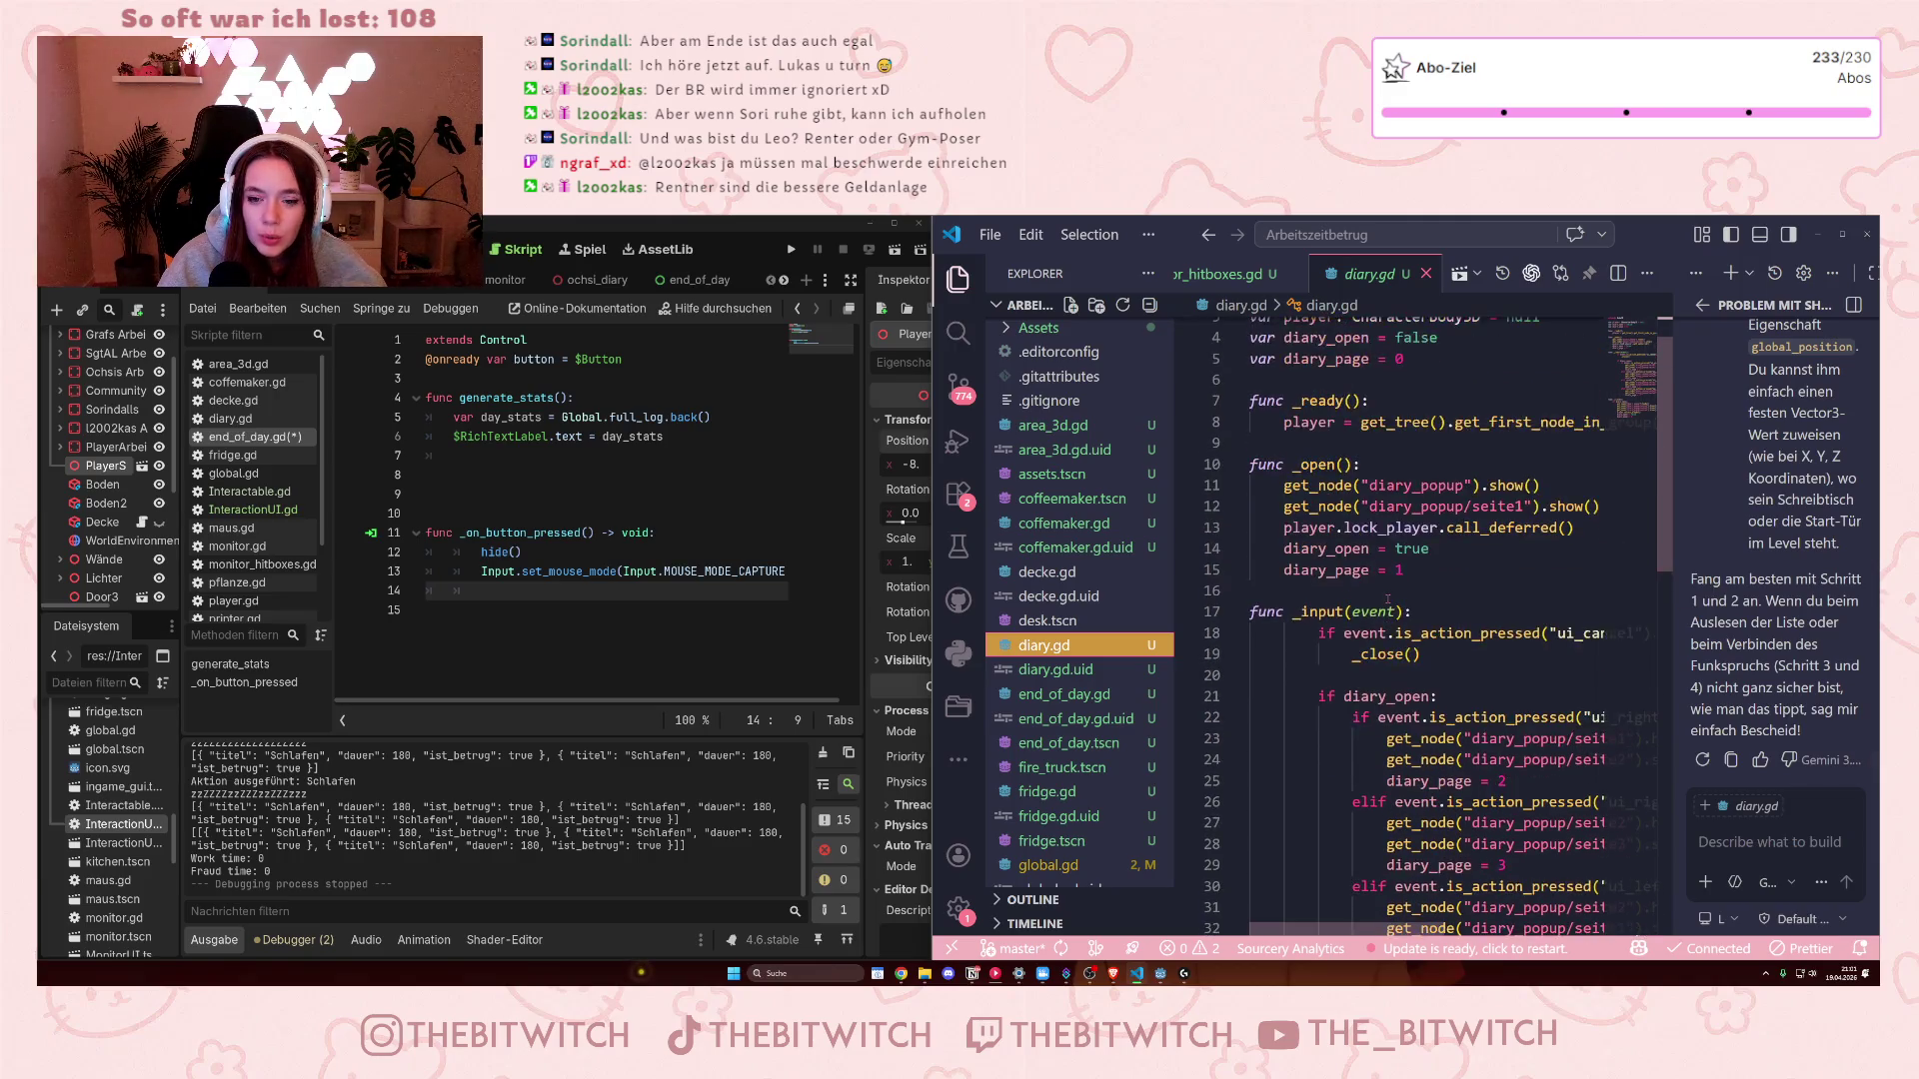
pyautogui.click(1056, 670)
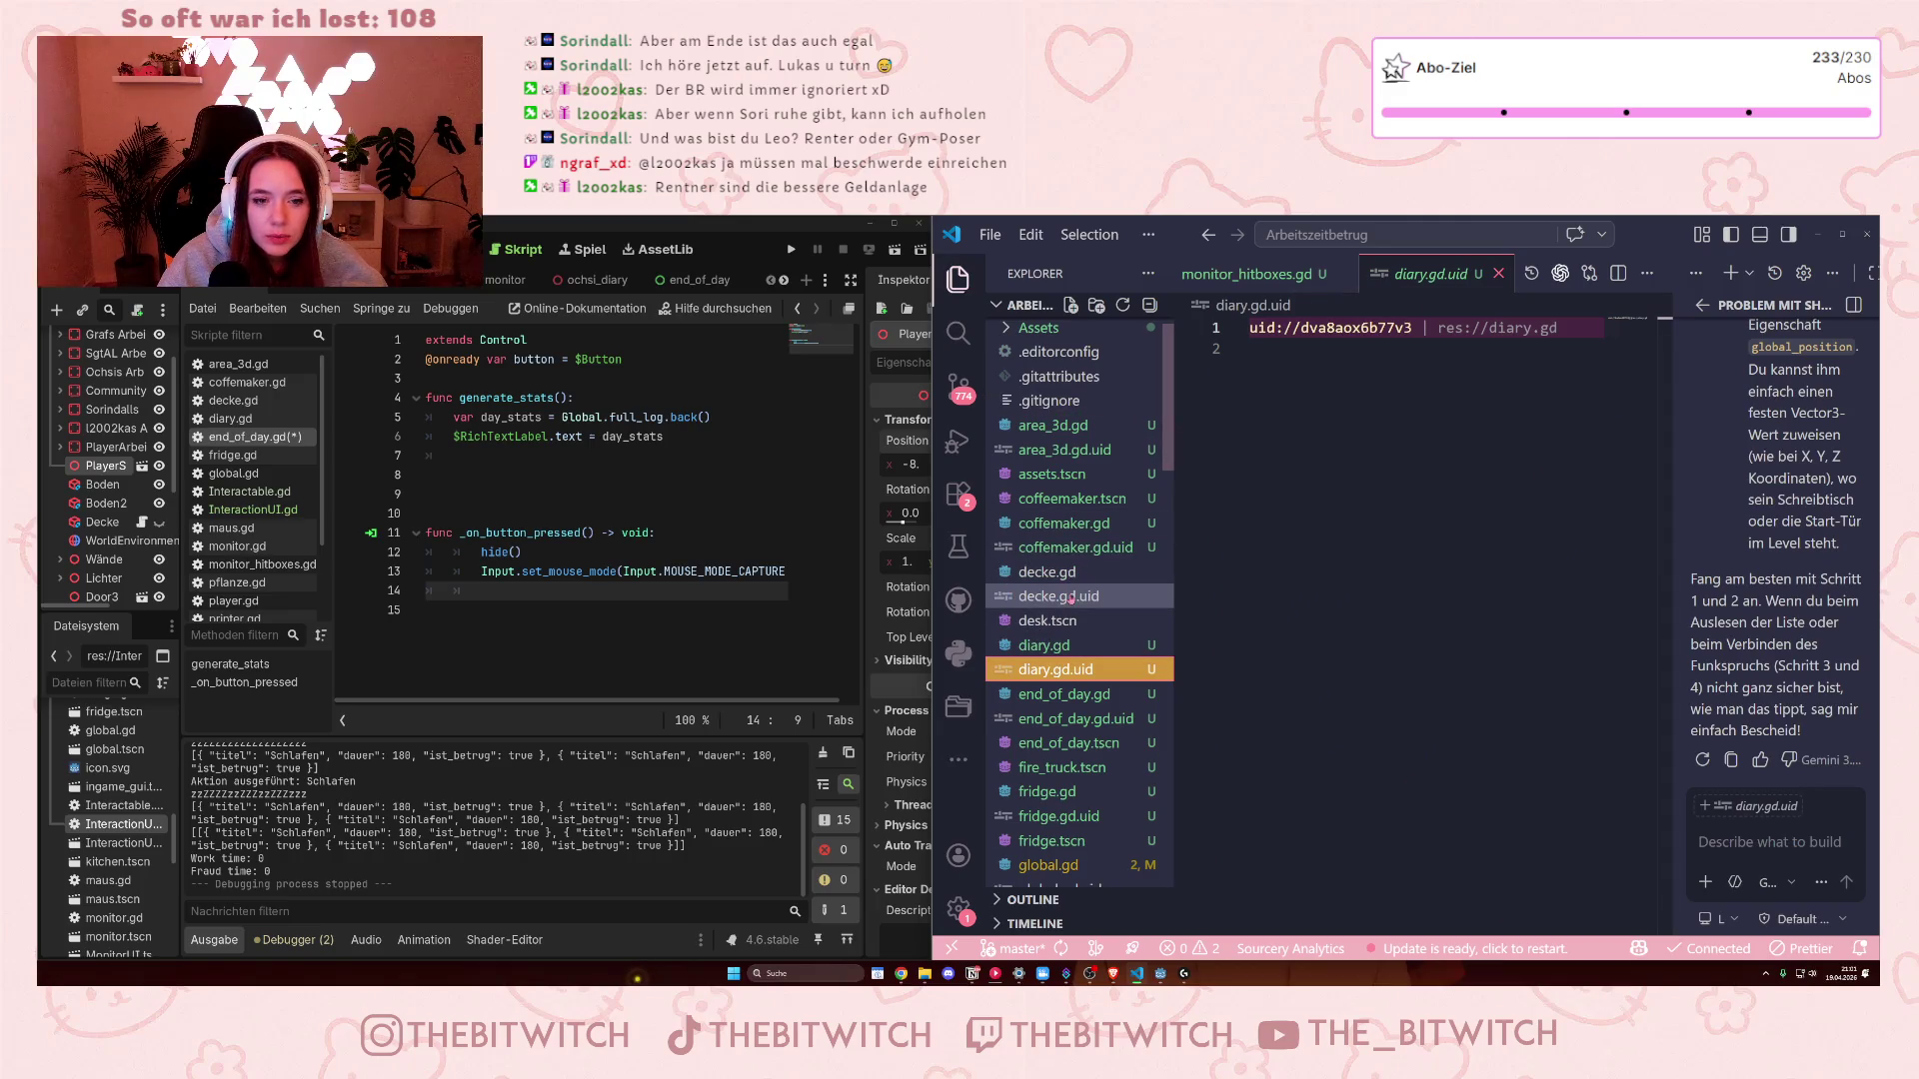
pyautogui.click(1079, 595)
pyautogui.click(1094, 523)
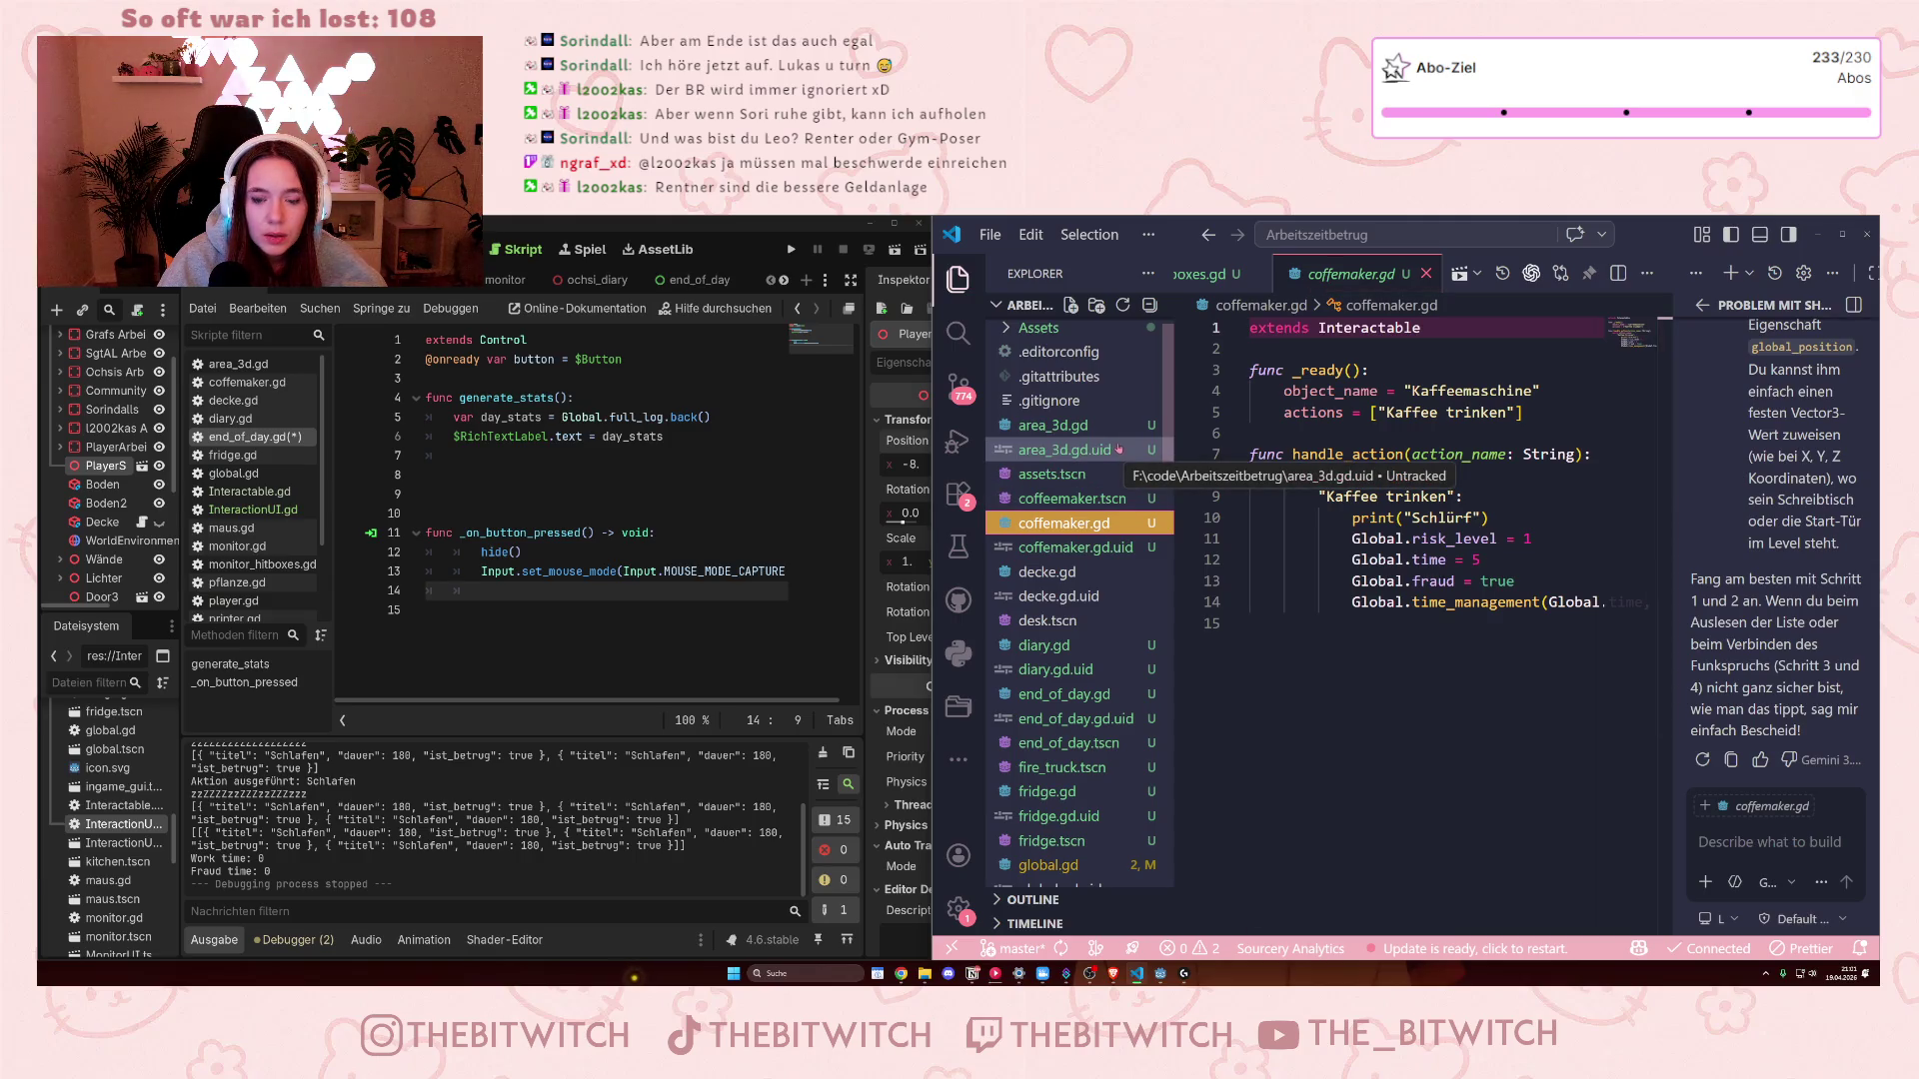
pyautogui.click(1119, 449)
pyautogui.scroll(-1, 1072, 716)
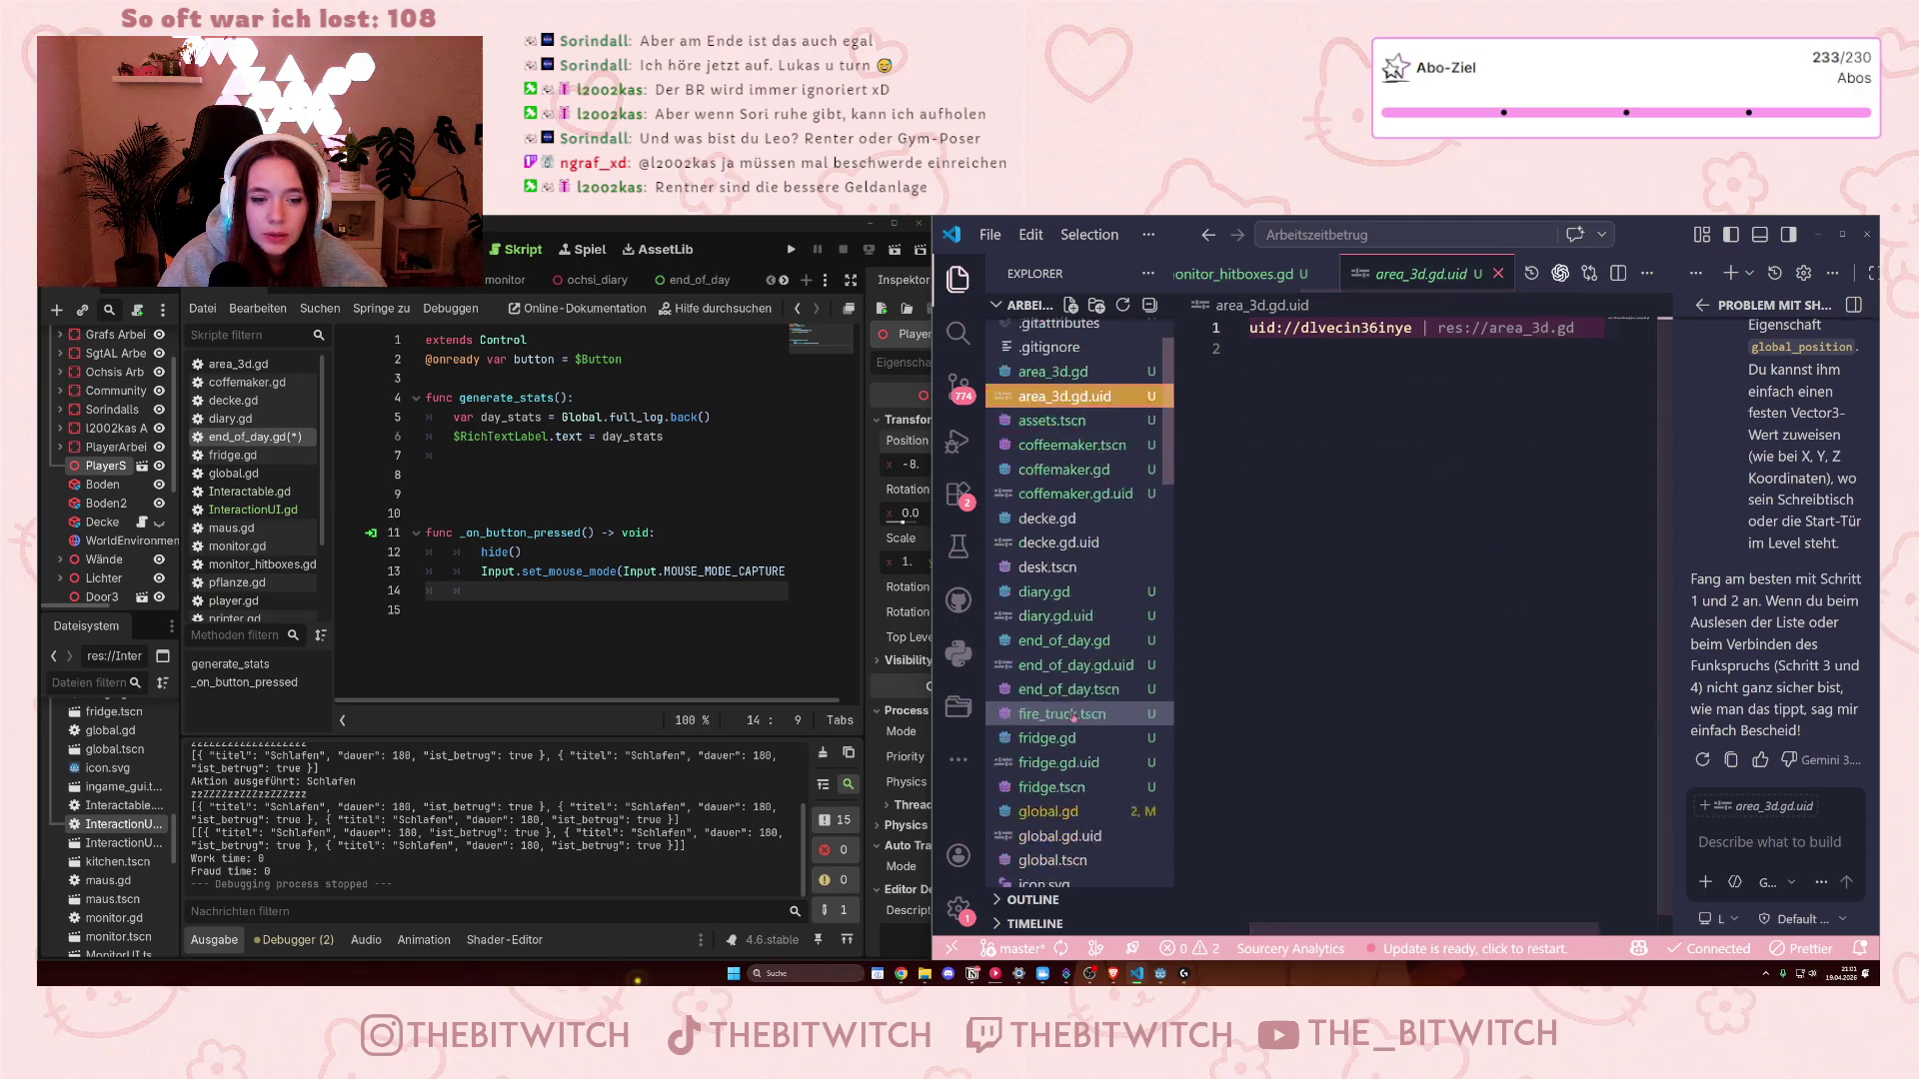
pyautogui.scroll(-2, 1073, 716)
pyautogui.click(1102, 727)
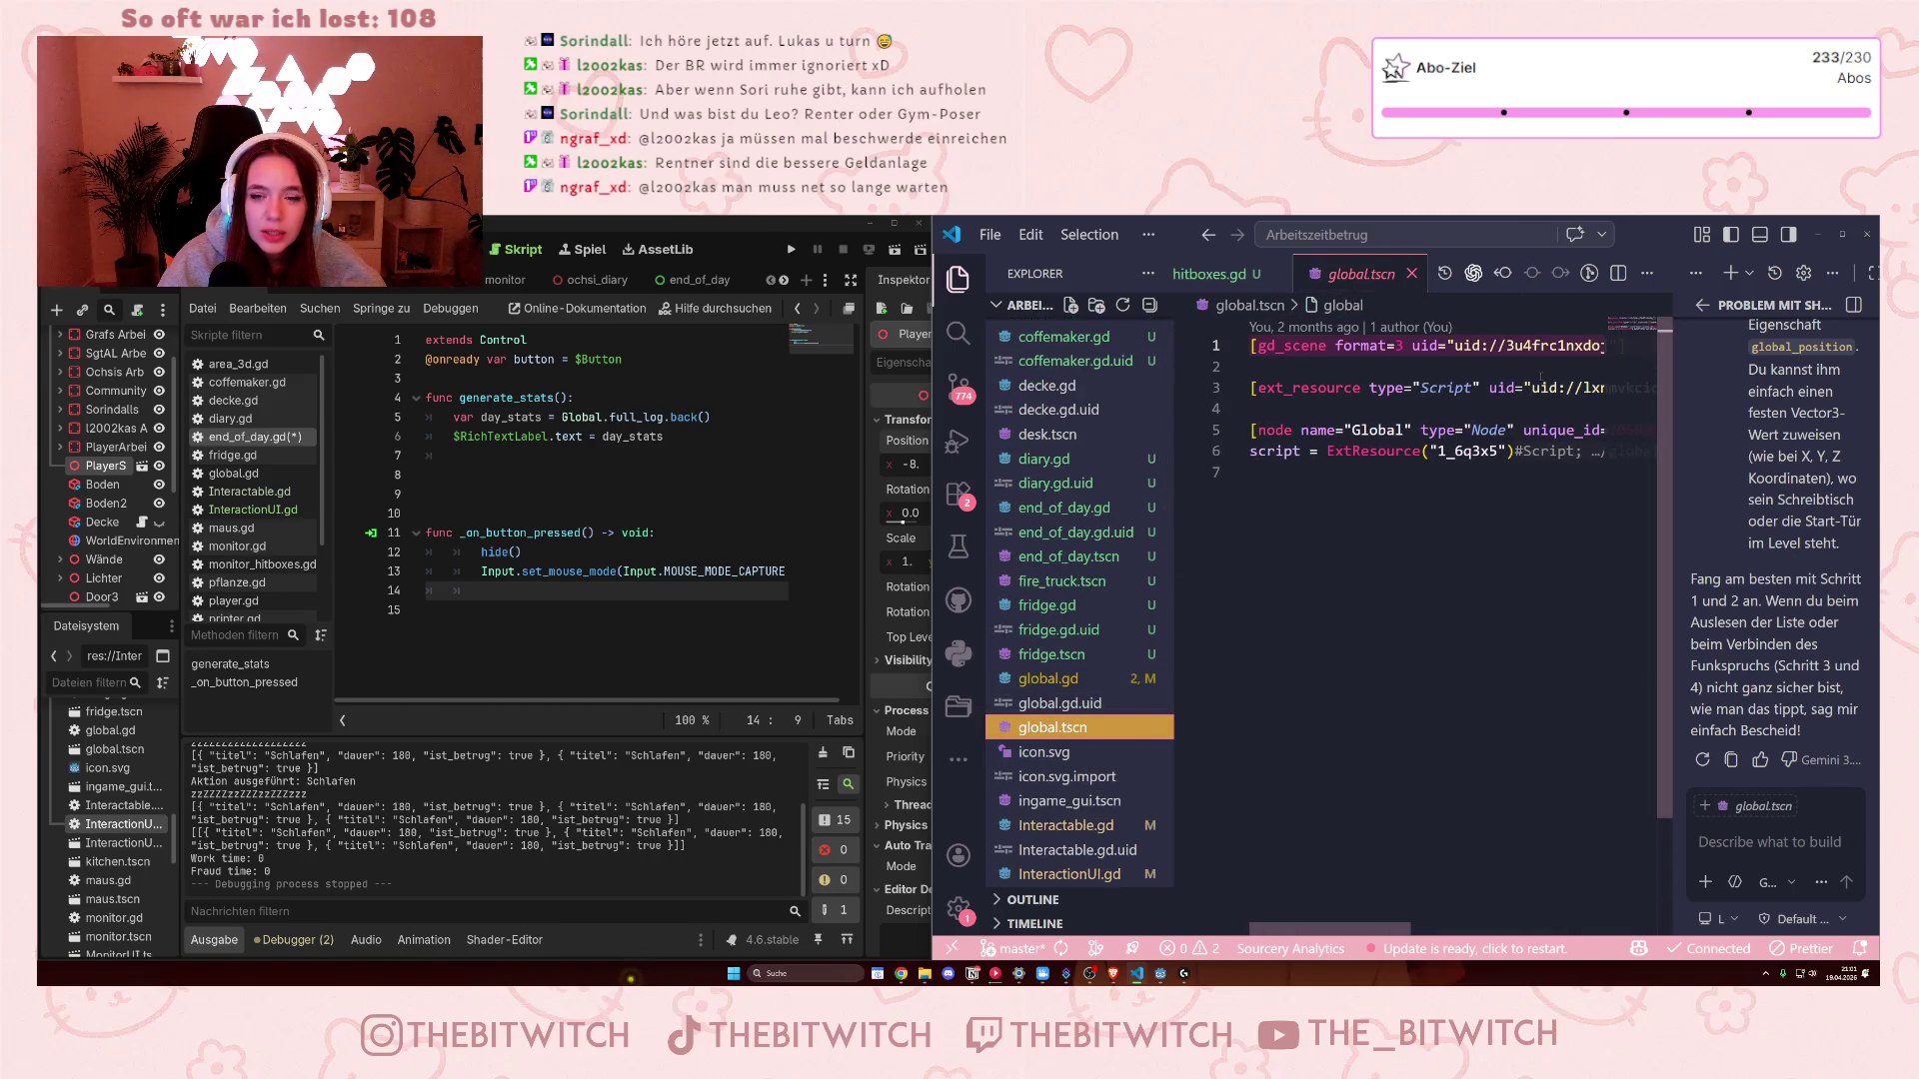
pyautogui.press('ctrl')
pyautogui.press('ctrl')
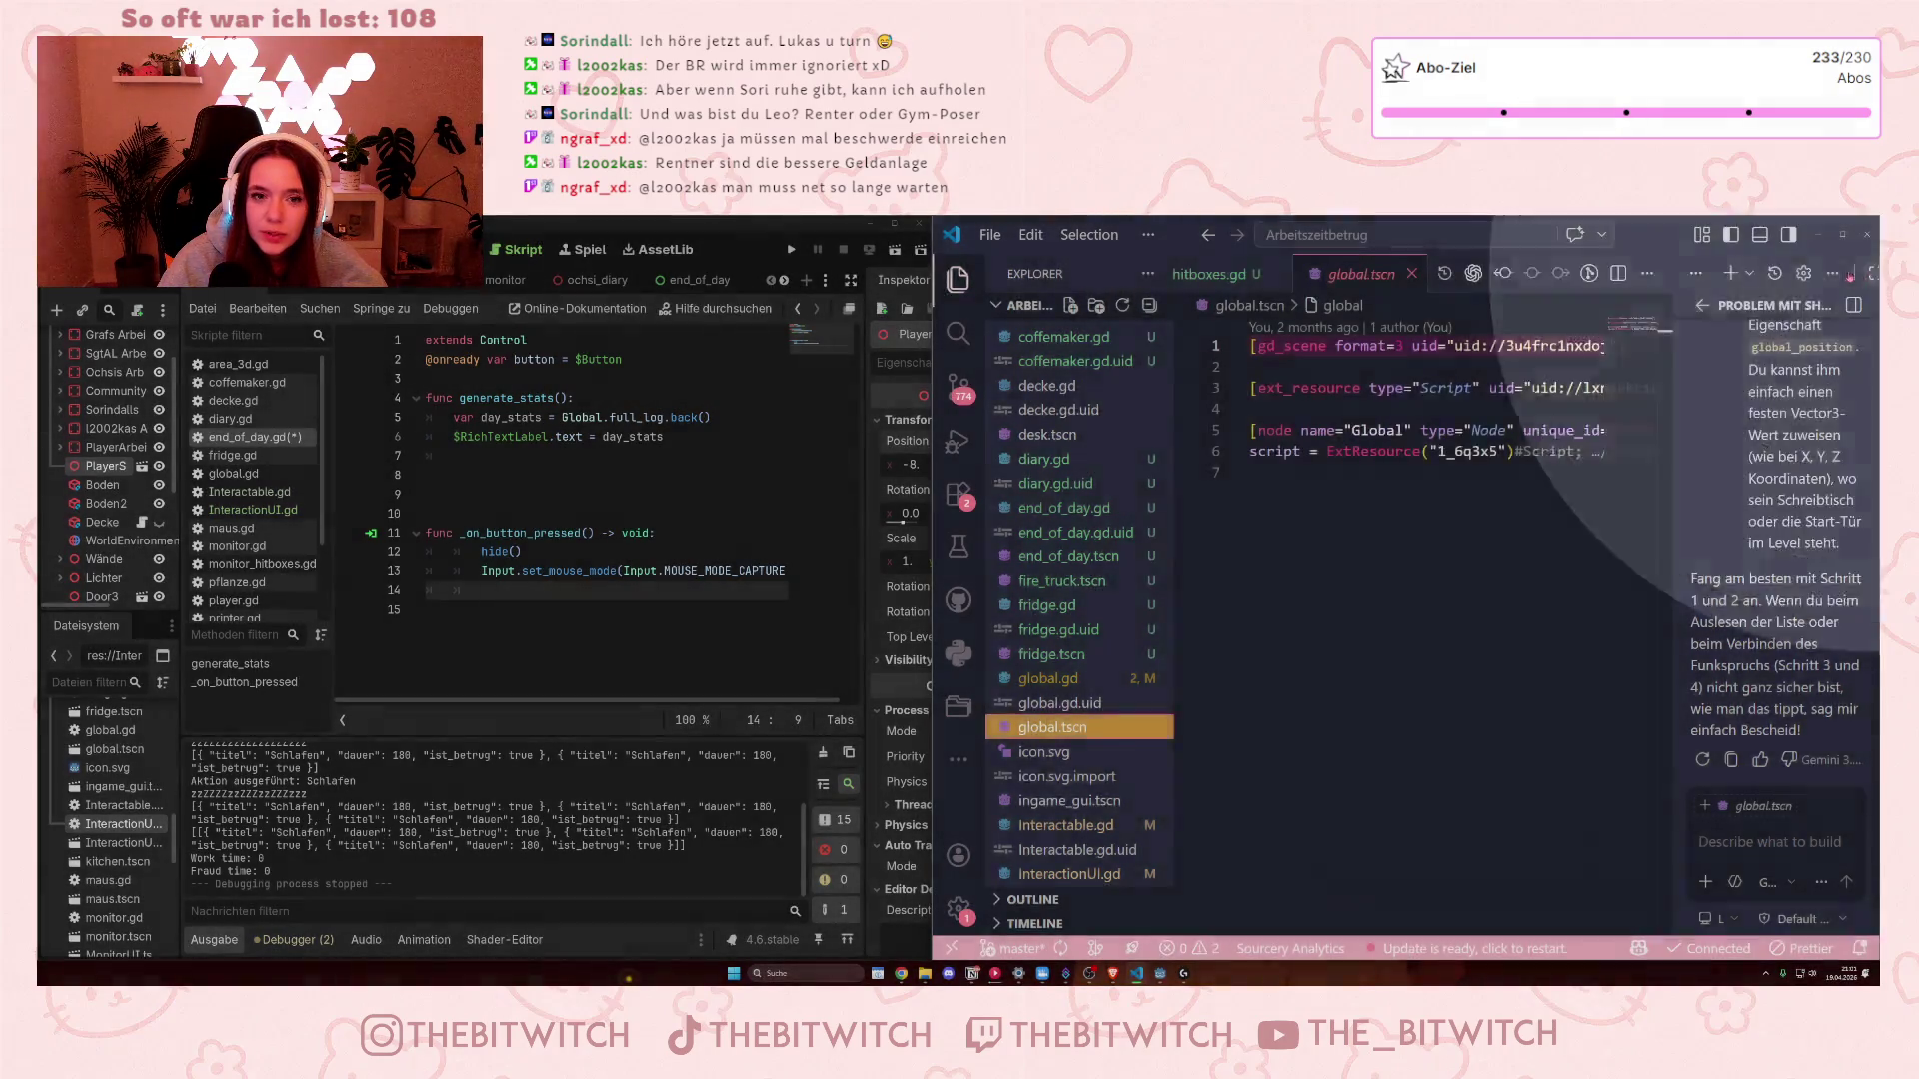
# Maximize the Copilot chat panel, then narrow VS Code so Godot gets most of the screen.
pyautogui.click(1825, 273)
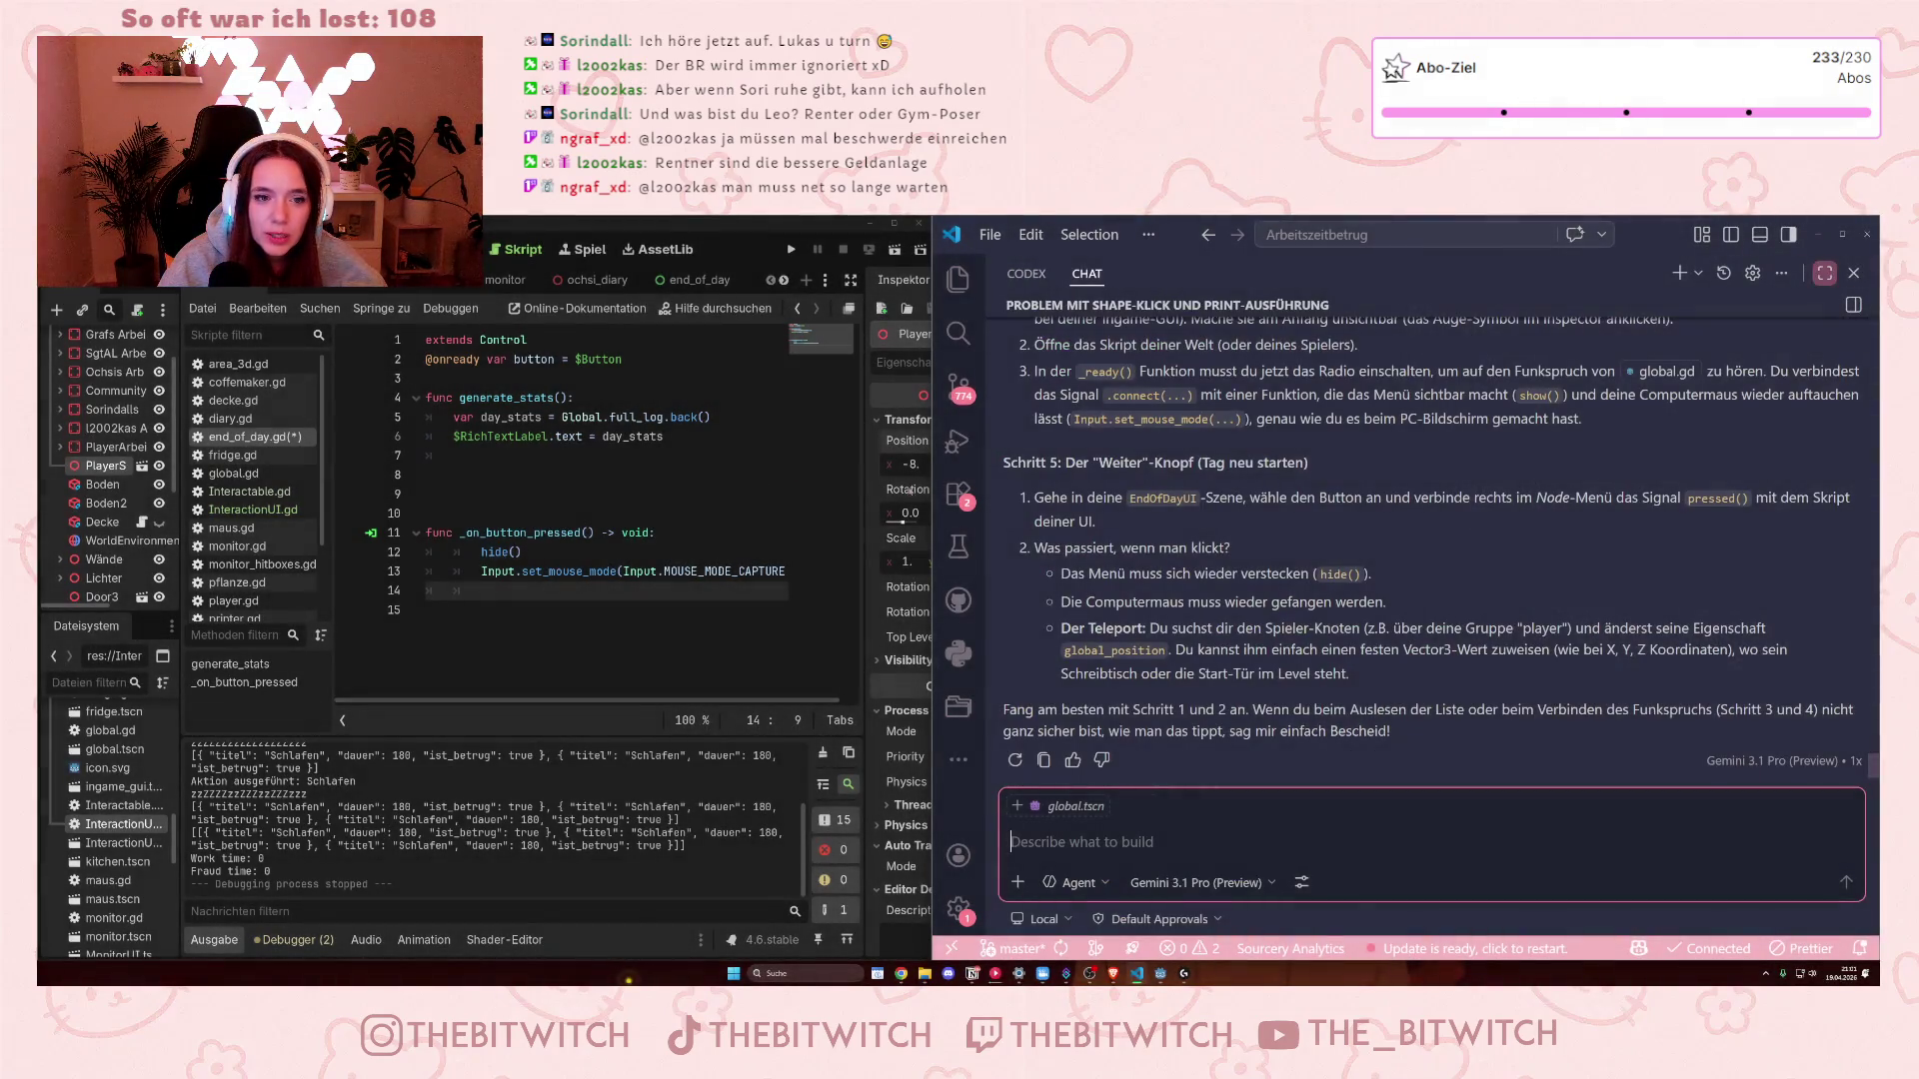
pyautogui.moveTo(931, 580)
pyautogui.mouseDown()
pyautogui.moveTo(1239, 512)
pyautogui.moveTo(1424, 514)
pyautogui.mouseUp()
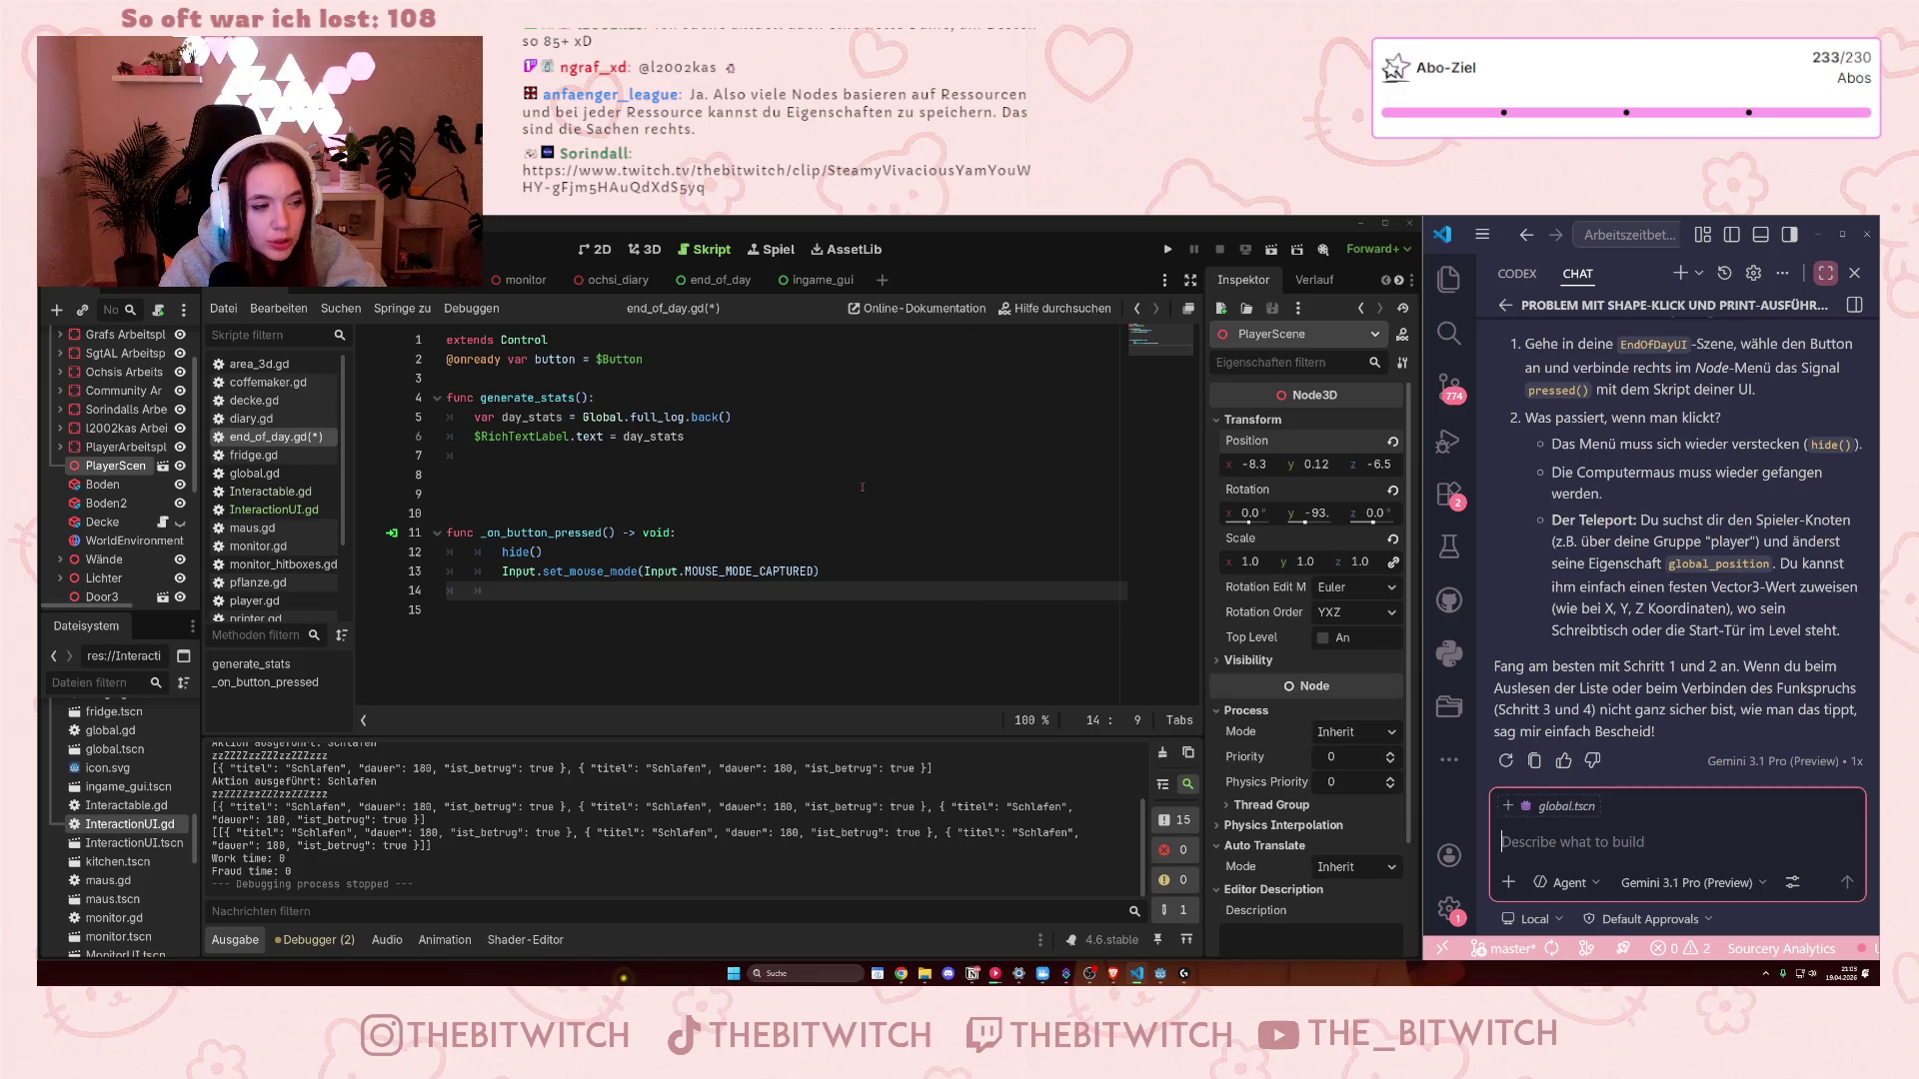
# Delete the blank lines above _on_button_pressed in end_of_day.gd and run the project.
pyautogui.press('ctrl')
pyautogui.press('ctrl')
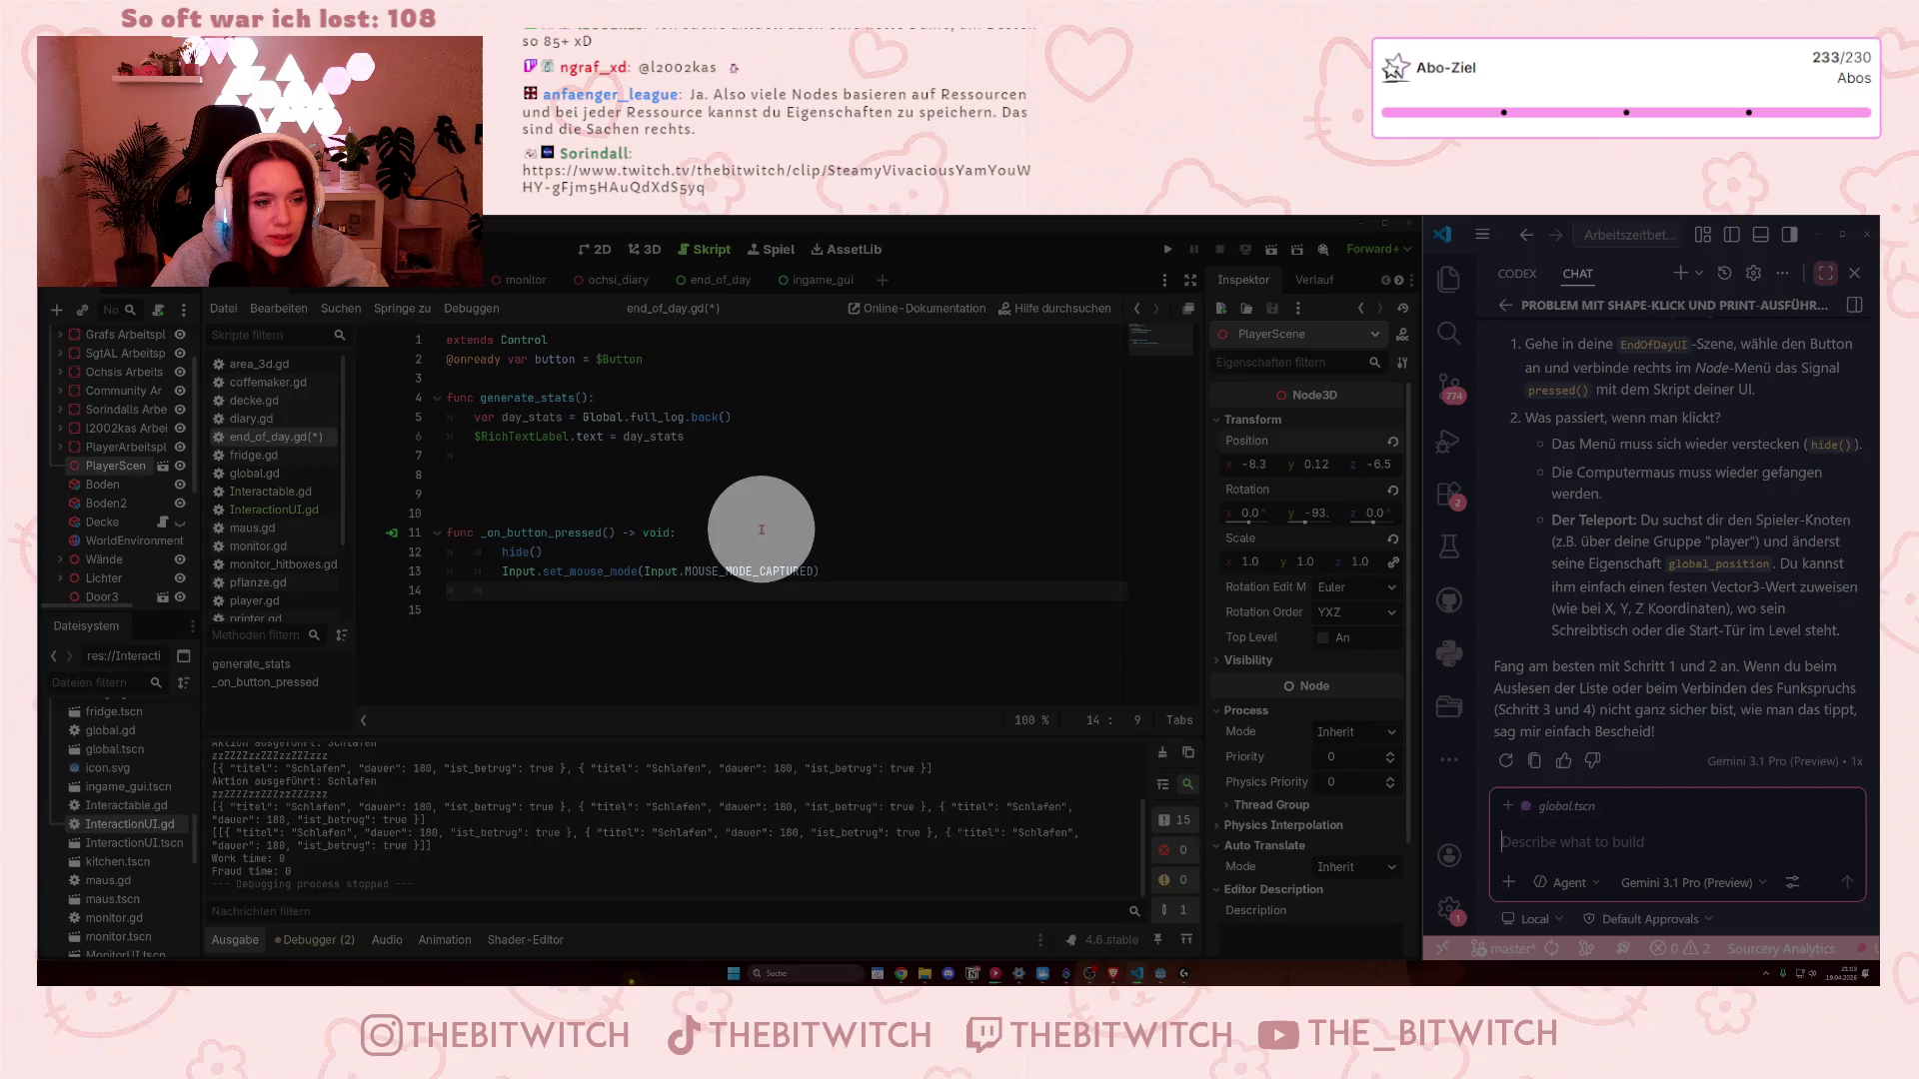
pyautogui.click(765, 531)
pyautogui.scroll(4, 146, 819)
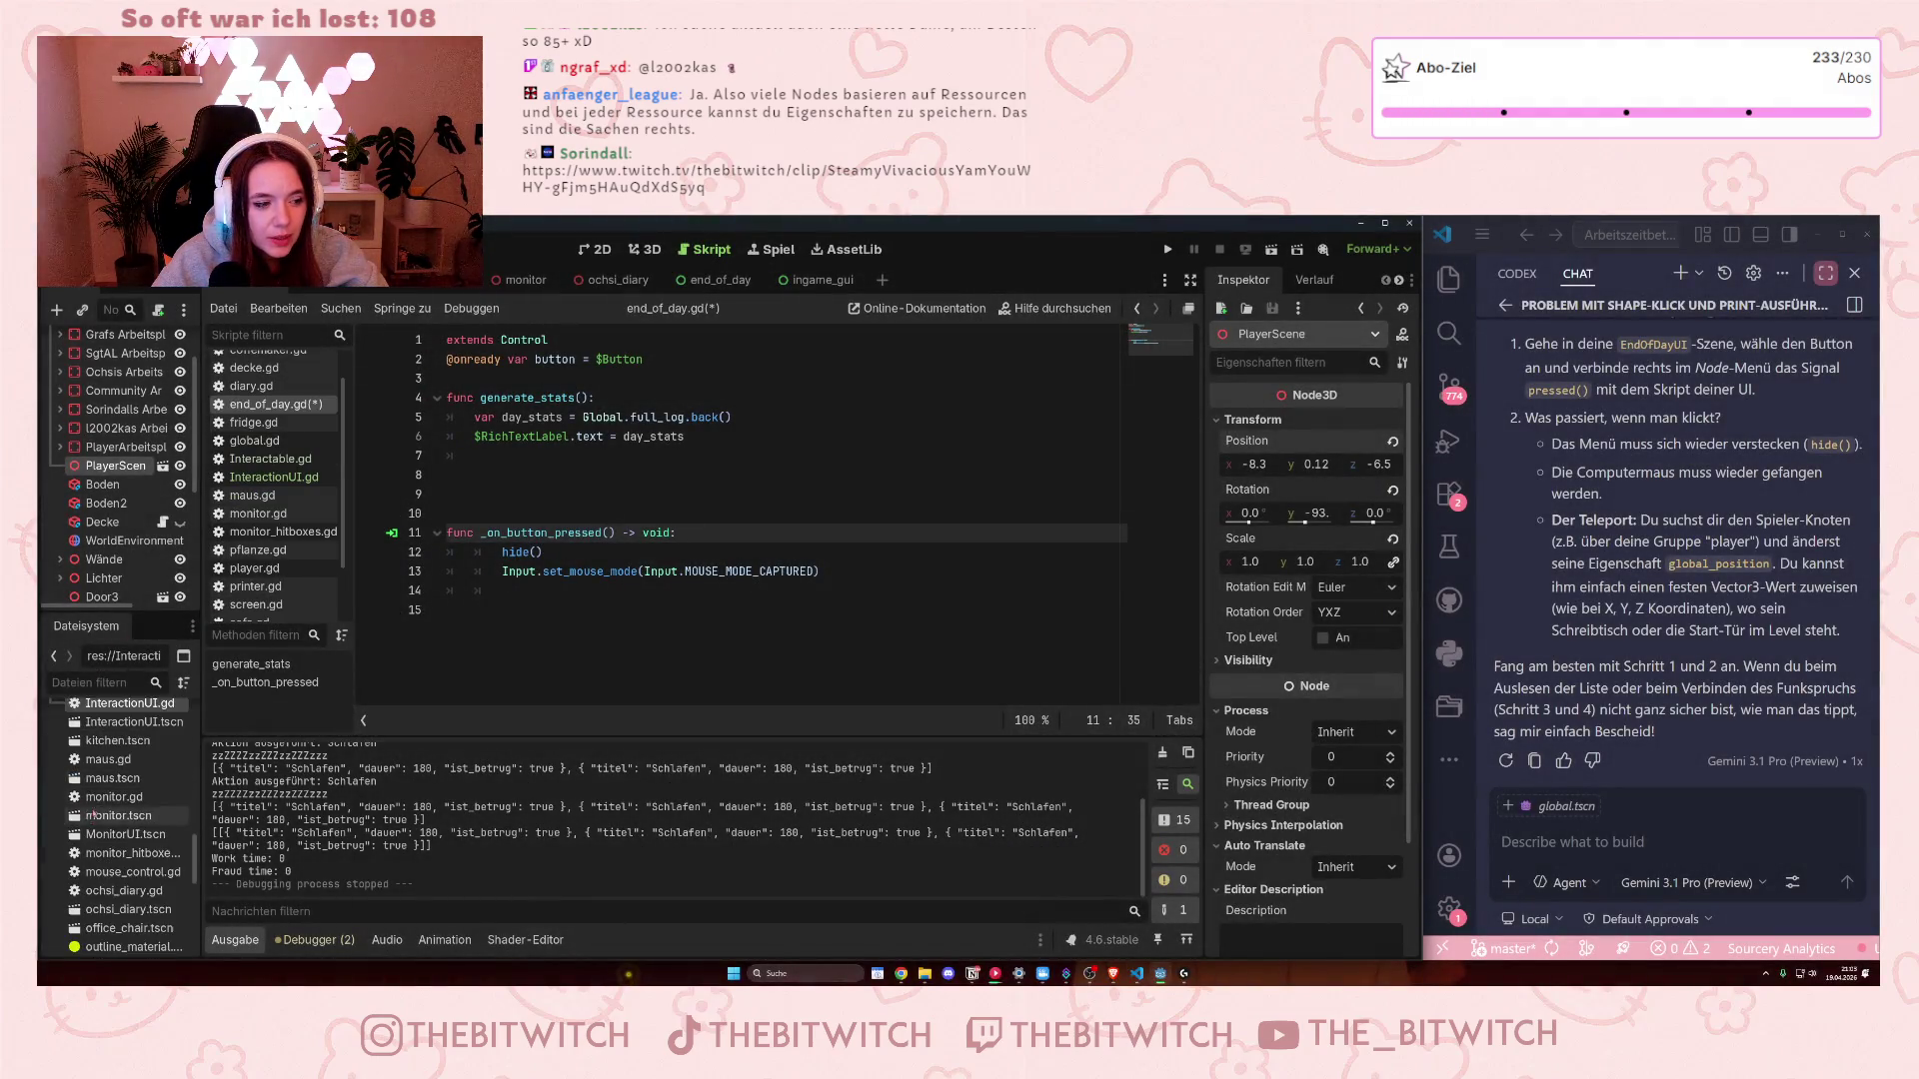
pyautogui.scroll(5, 146, 819)
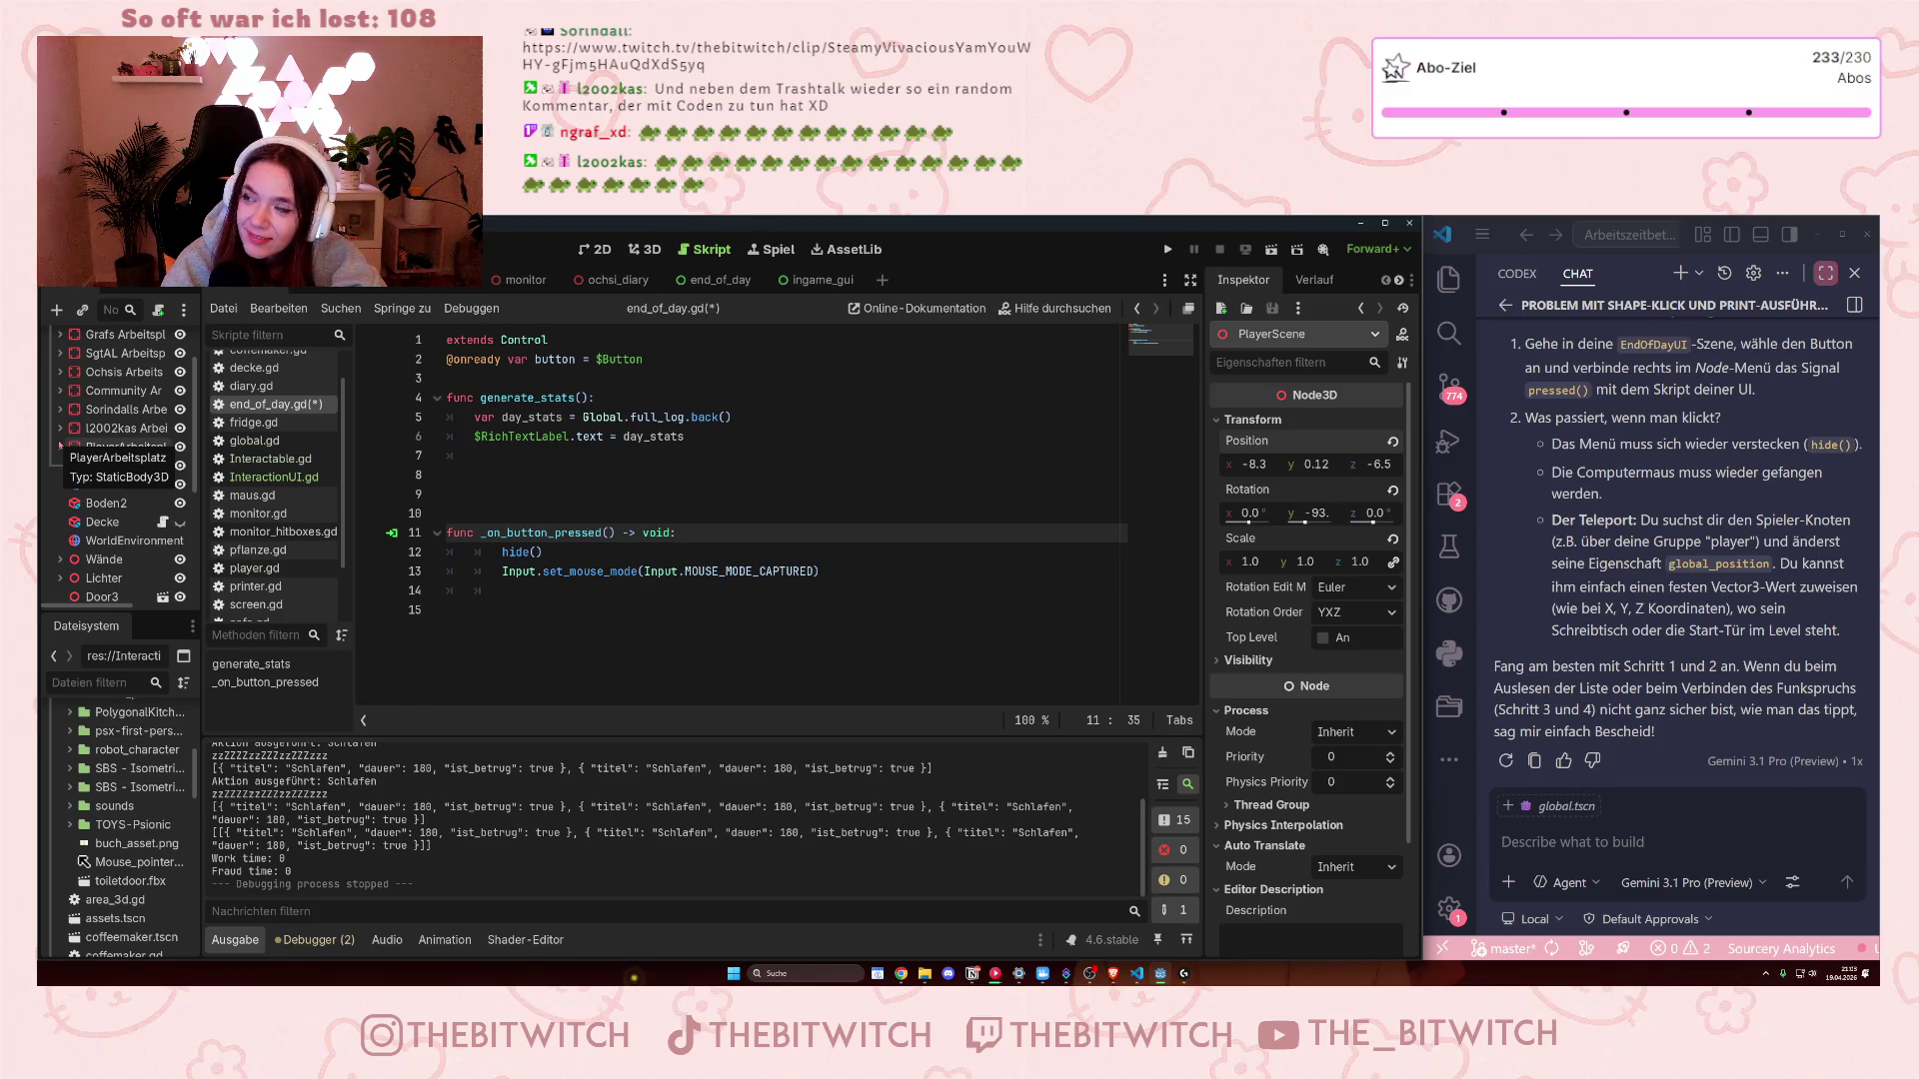
pyautogui.click(60, 446)
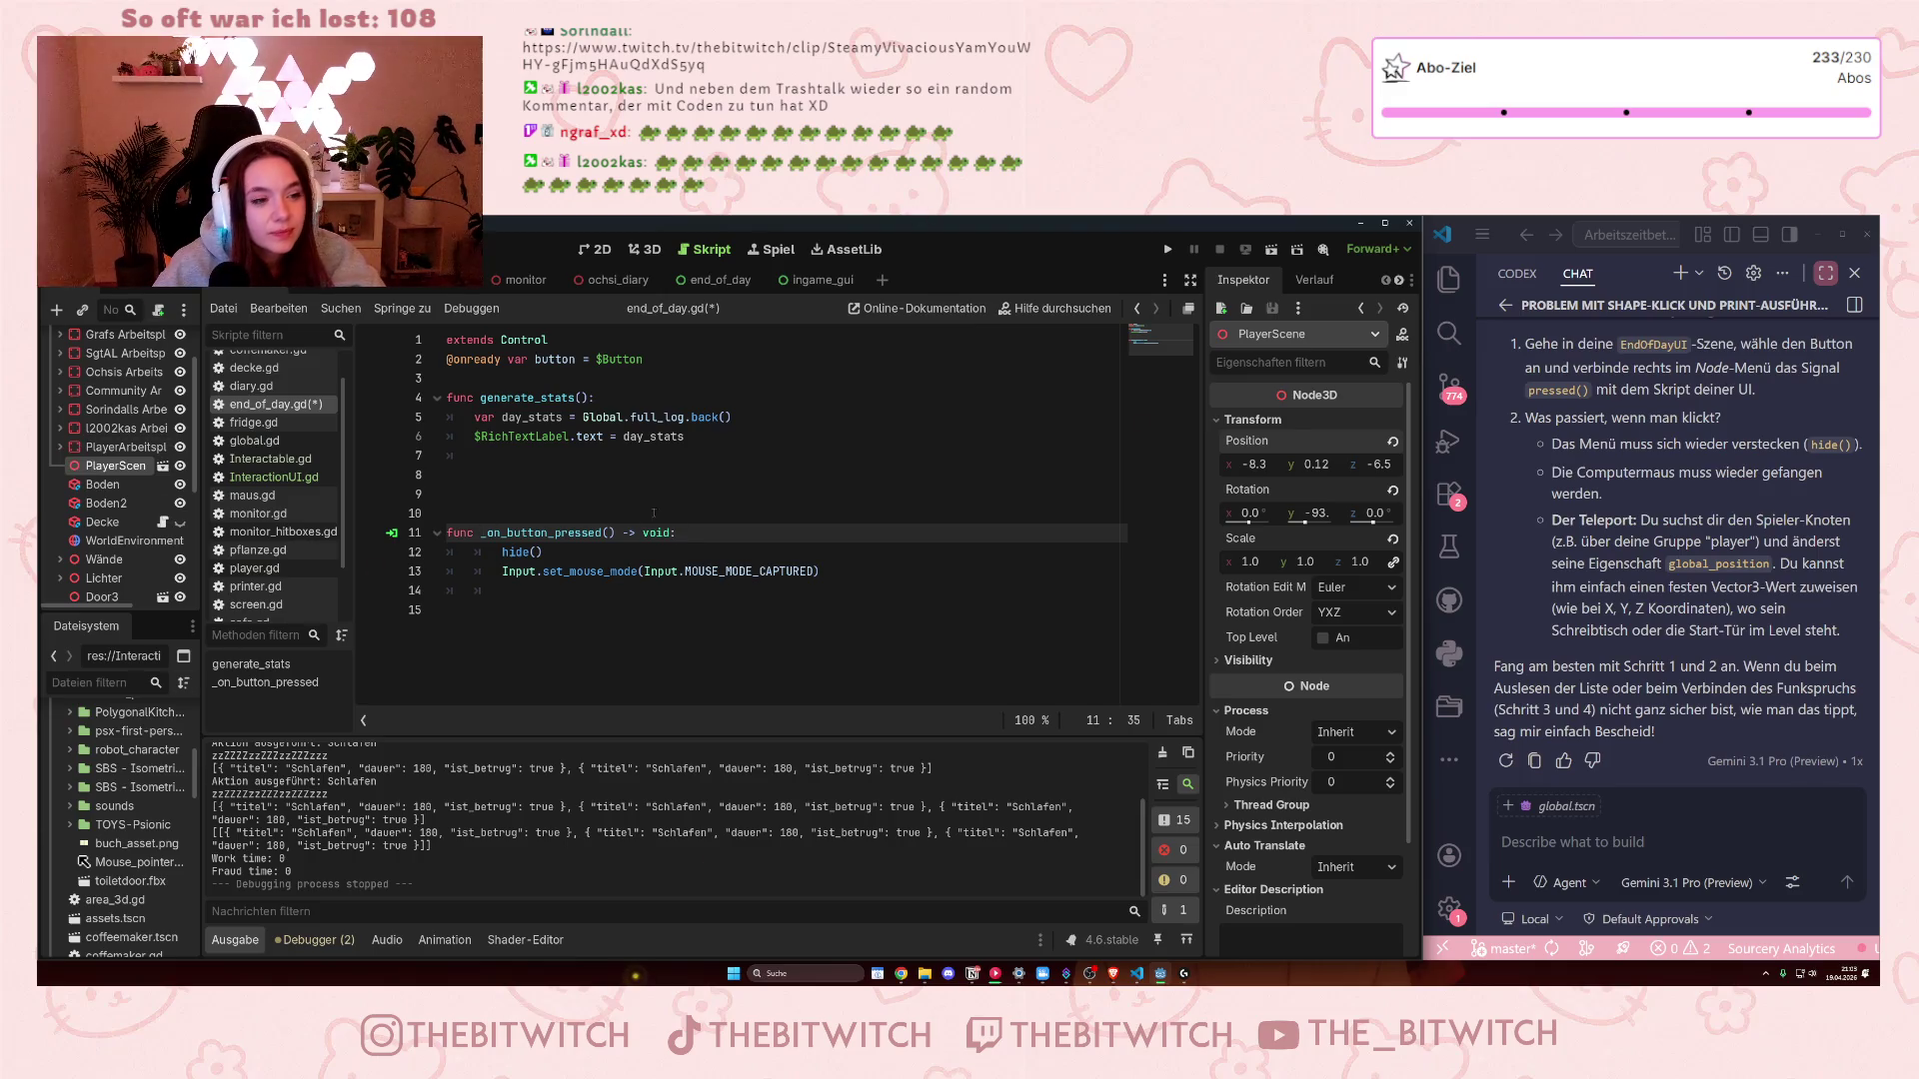
pyautogui.click(597, 493)
pyautogui.press('BackSpace')
pyautogui.press('BackSpace')
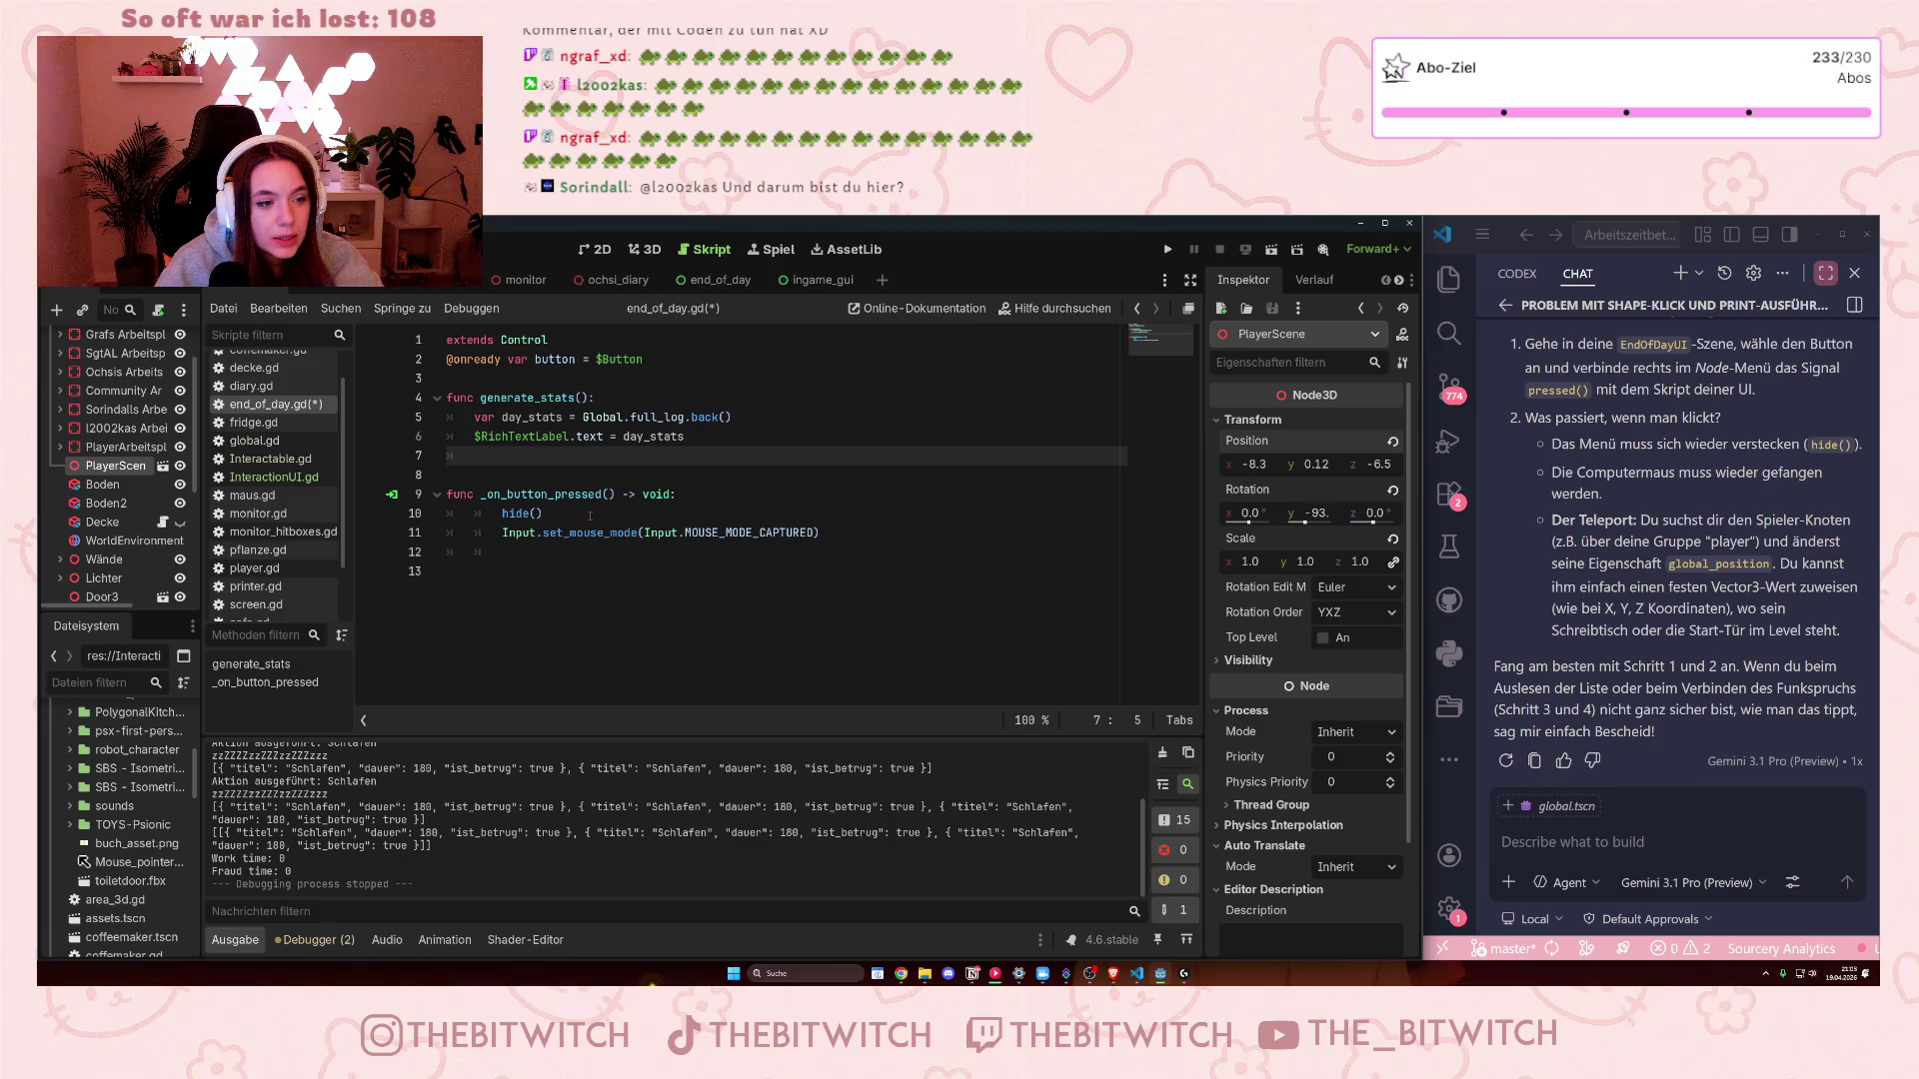
pyautogui.click(590, 513)
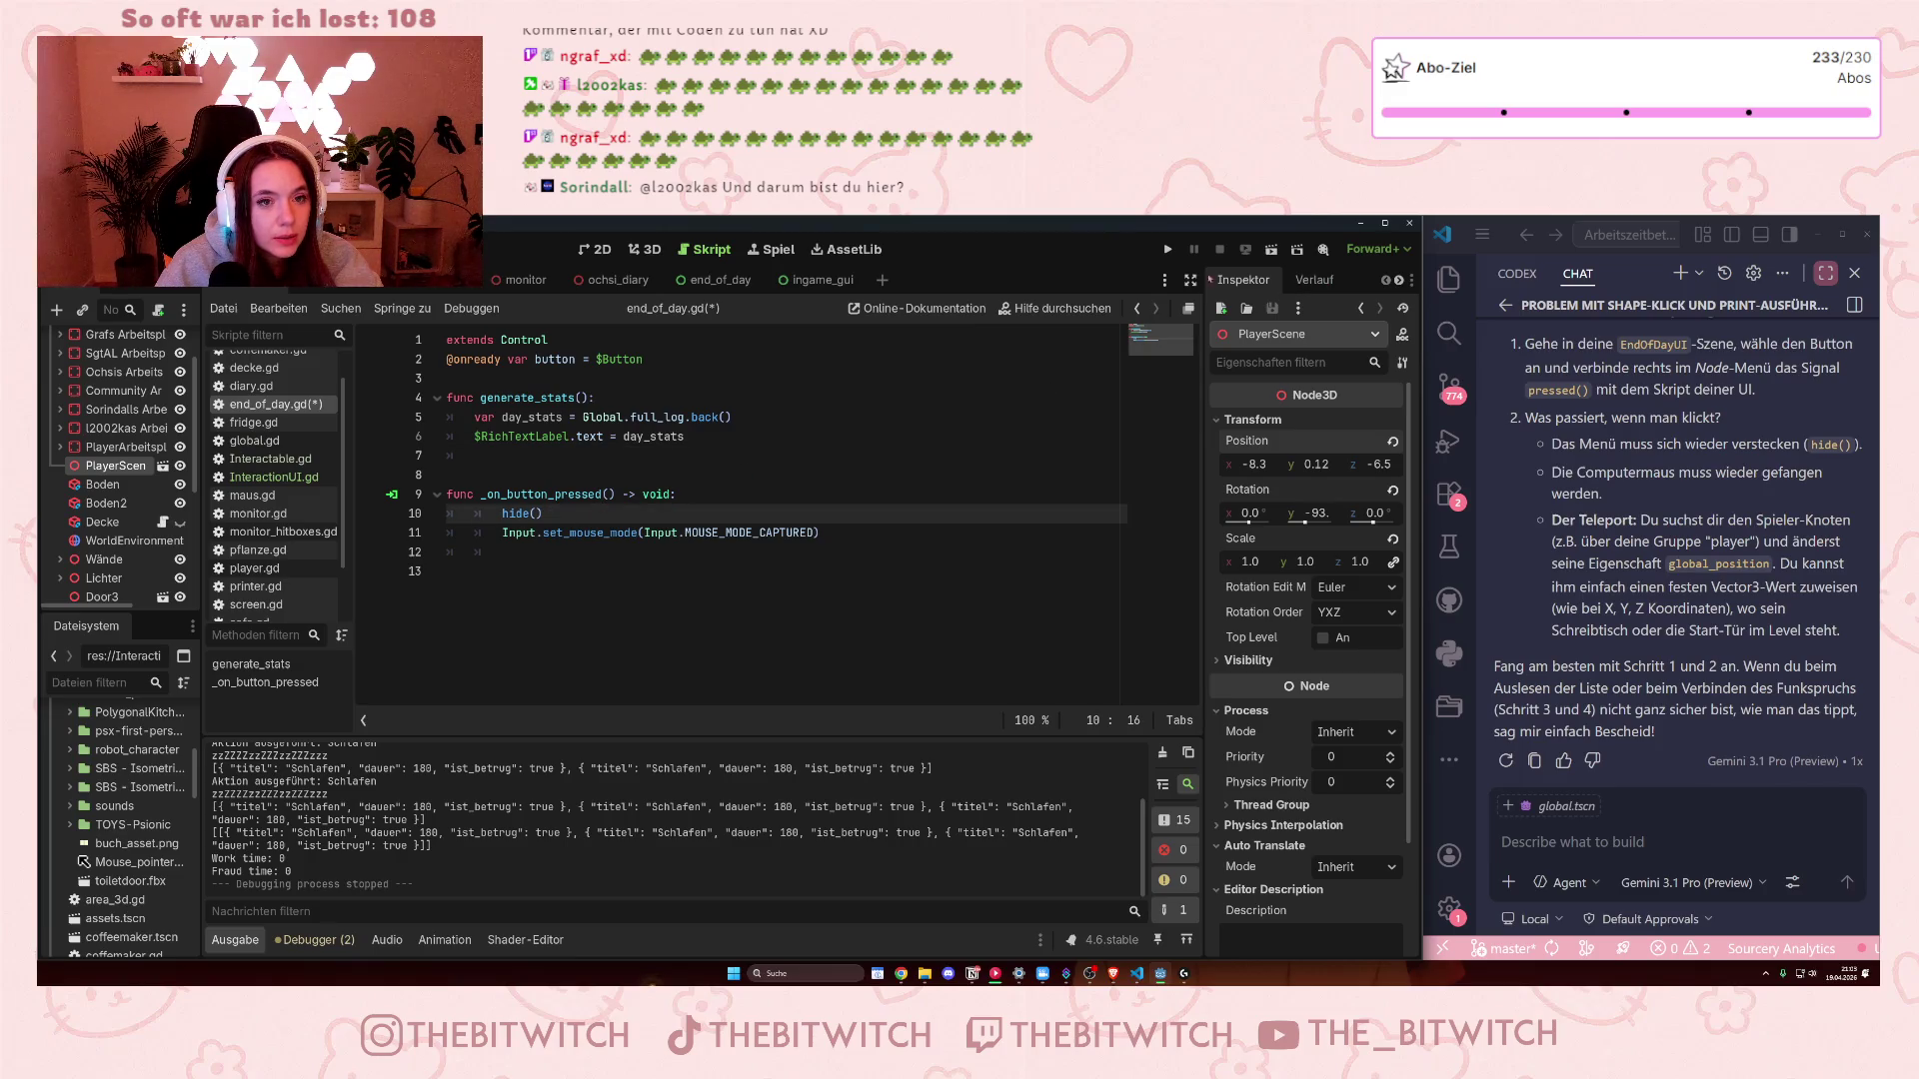
pyautogui.click(1167, 249)
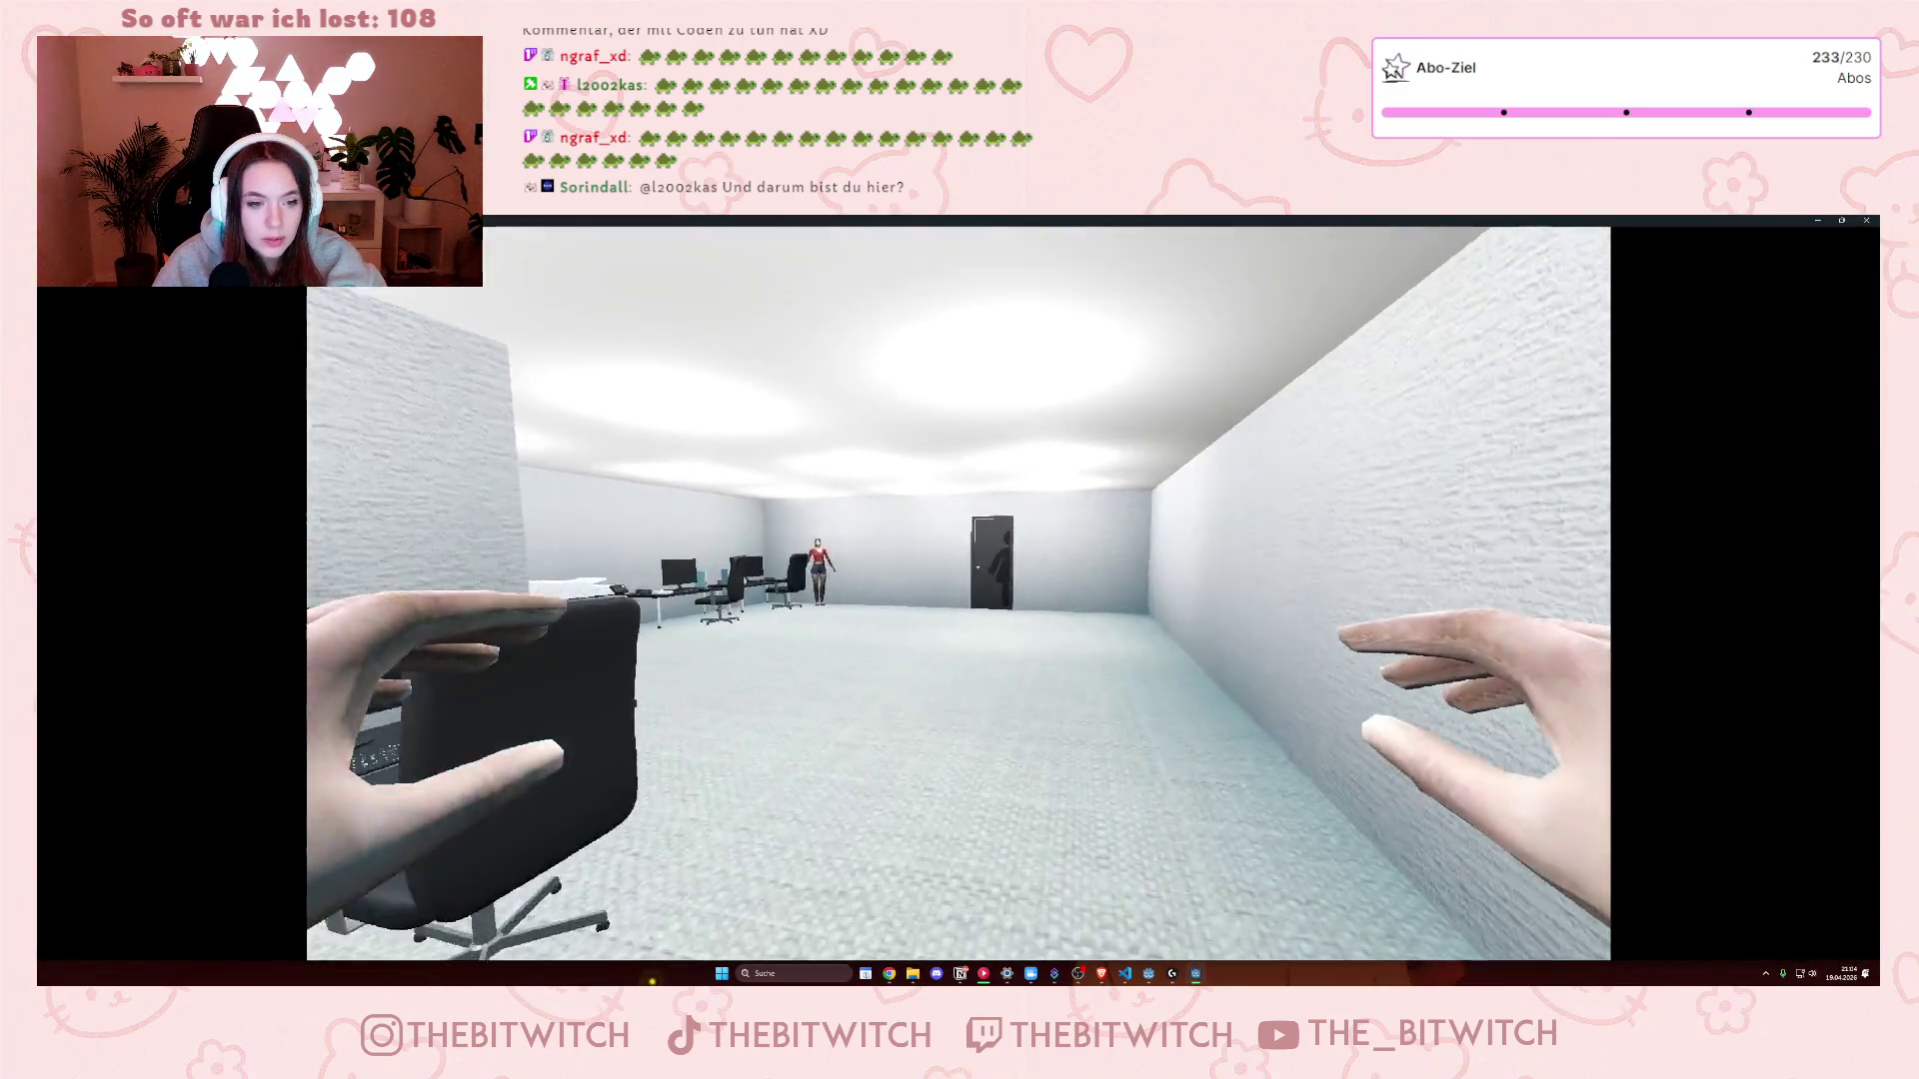
# Walk to the sofa, sleep on it, choose 'Nächster Tag', then stop the game with F8.
pyautogui.press('w')
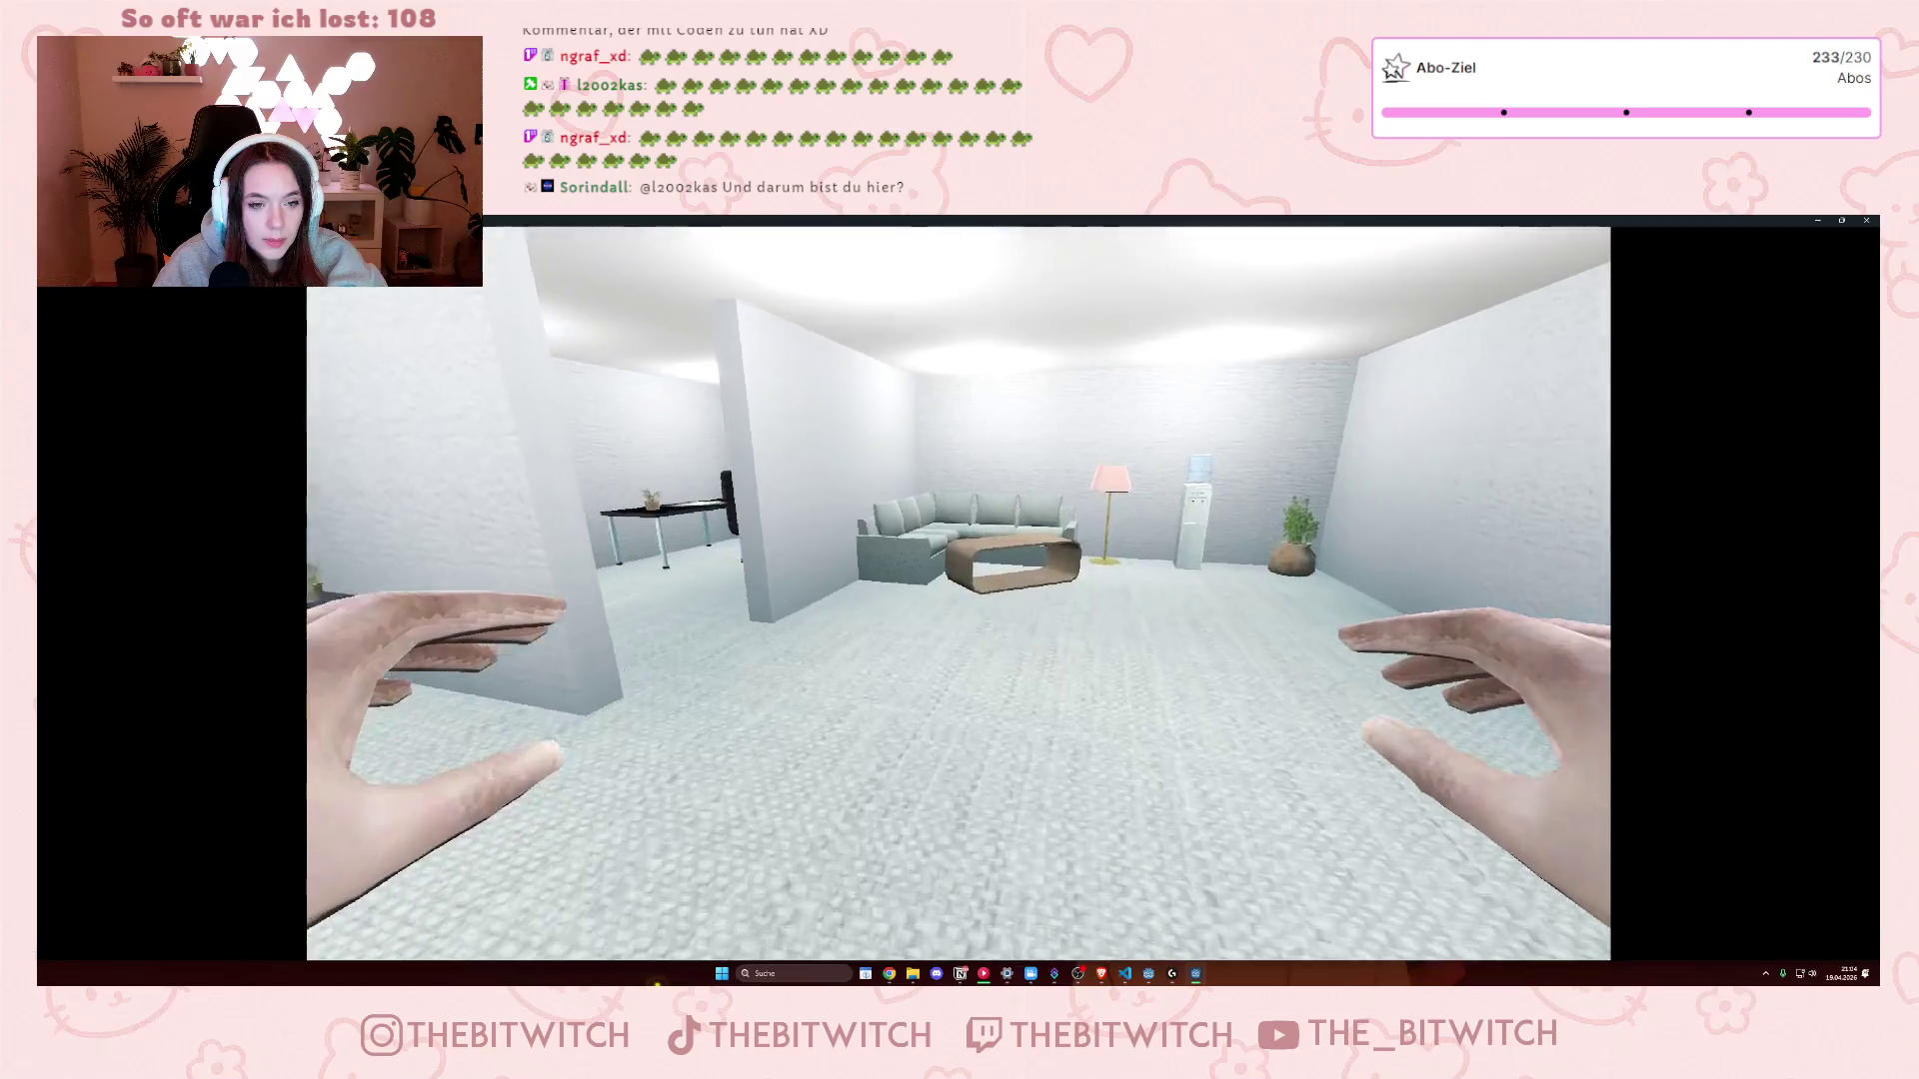
pyautogui.press('w')
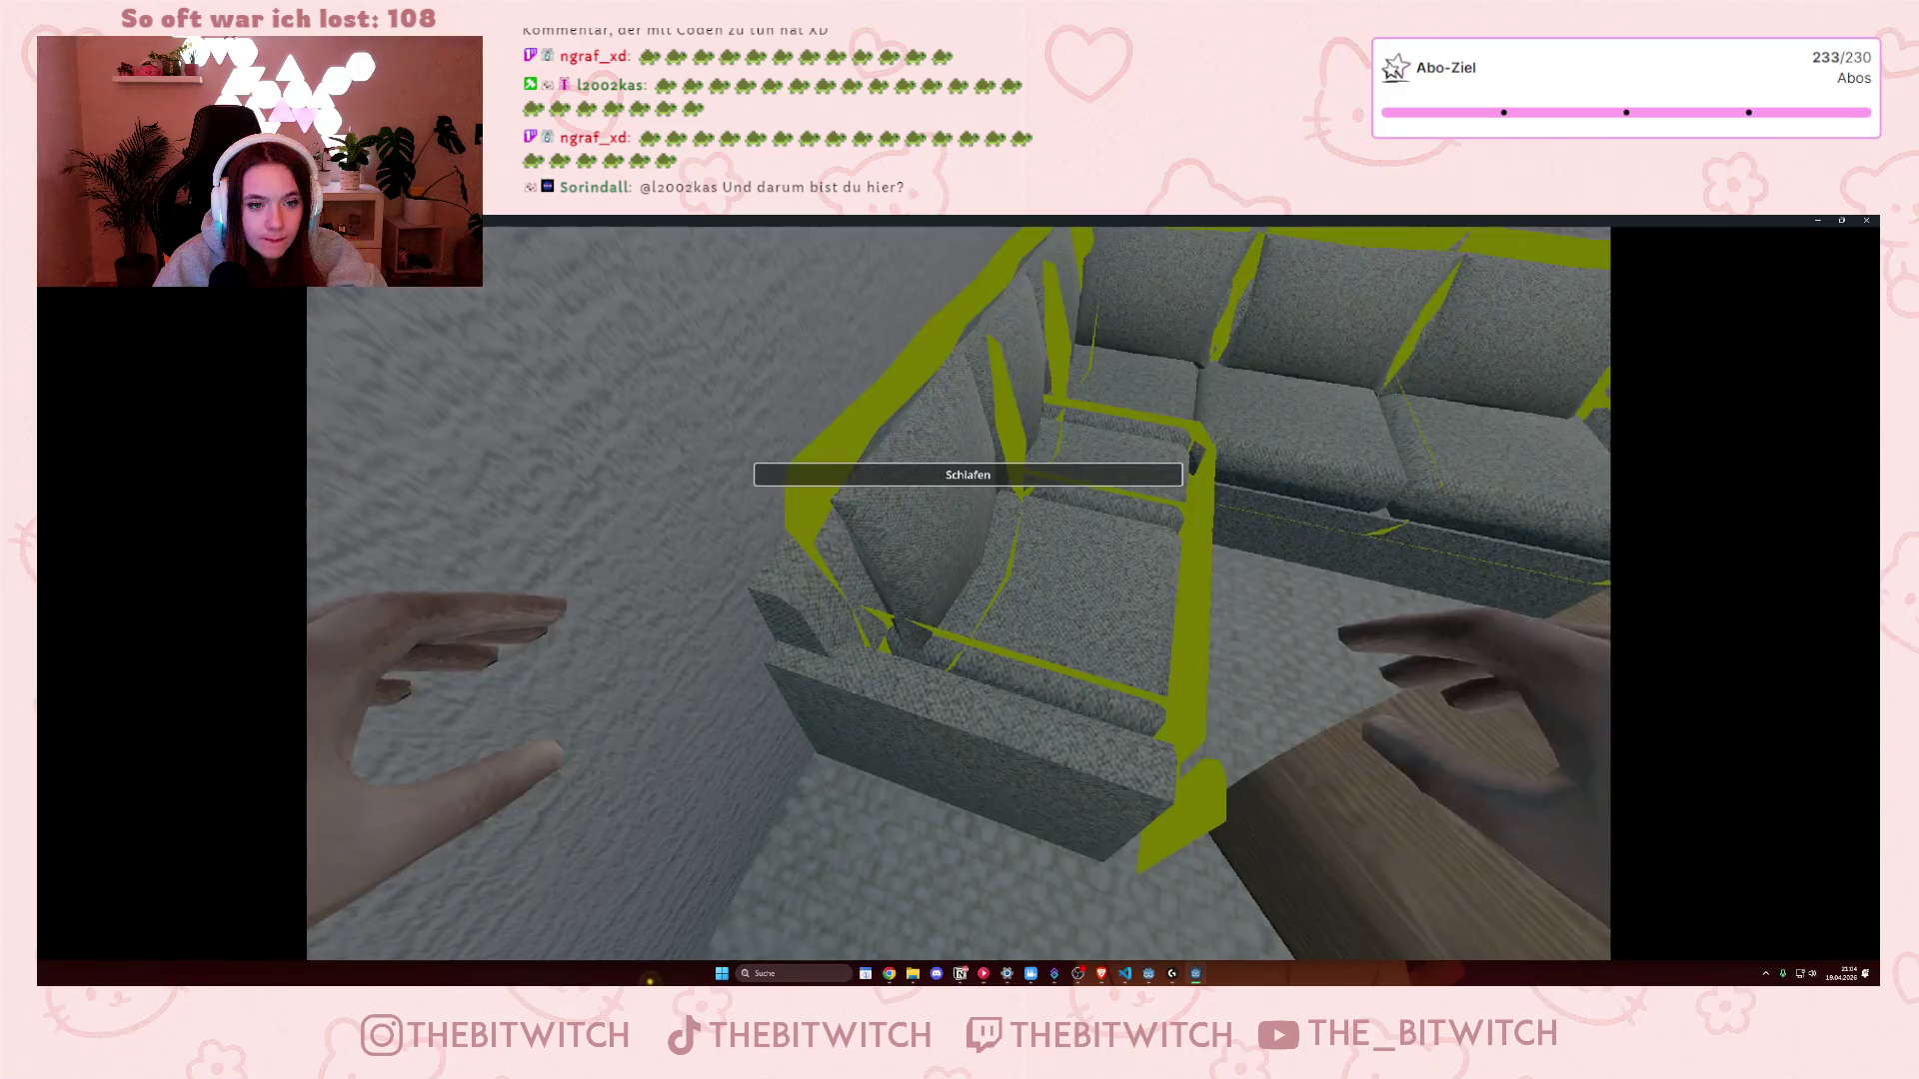
pyautogui.press('e')
pyautogui.click(1010, 862)
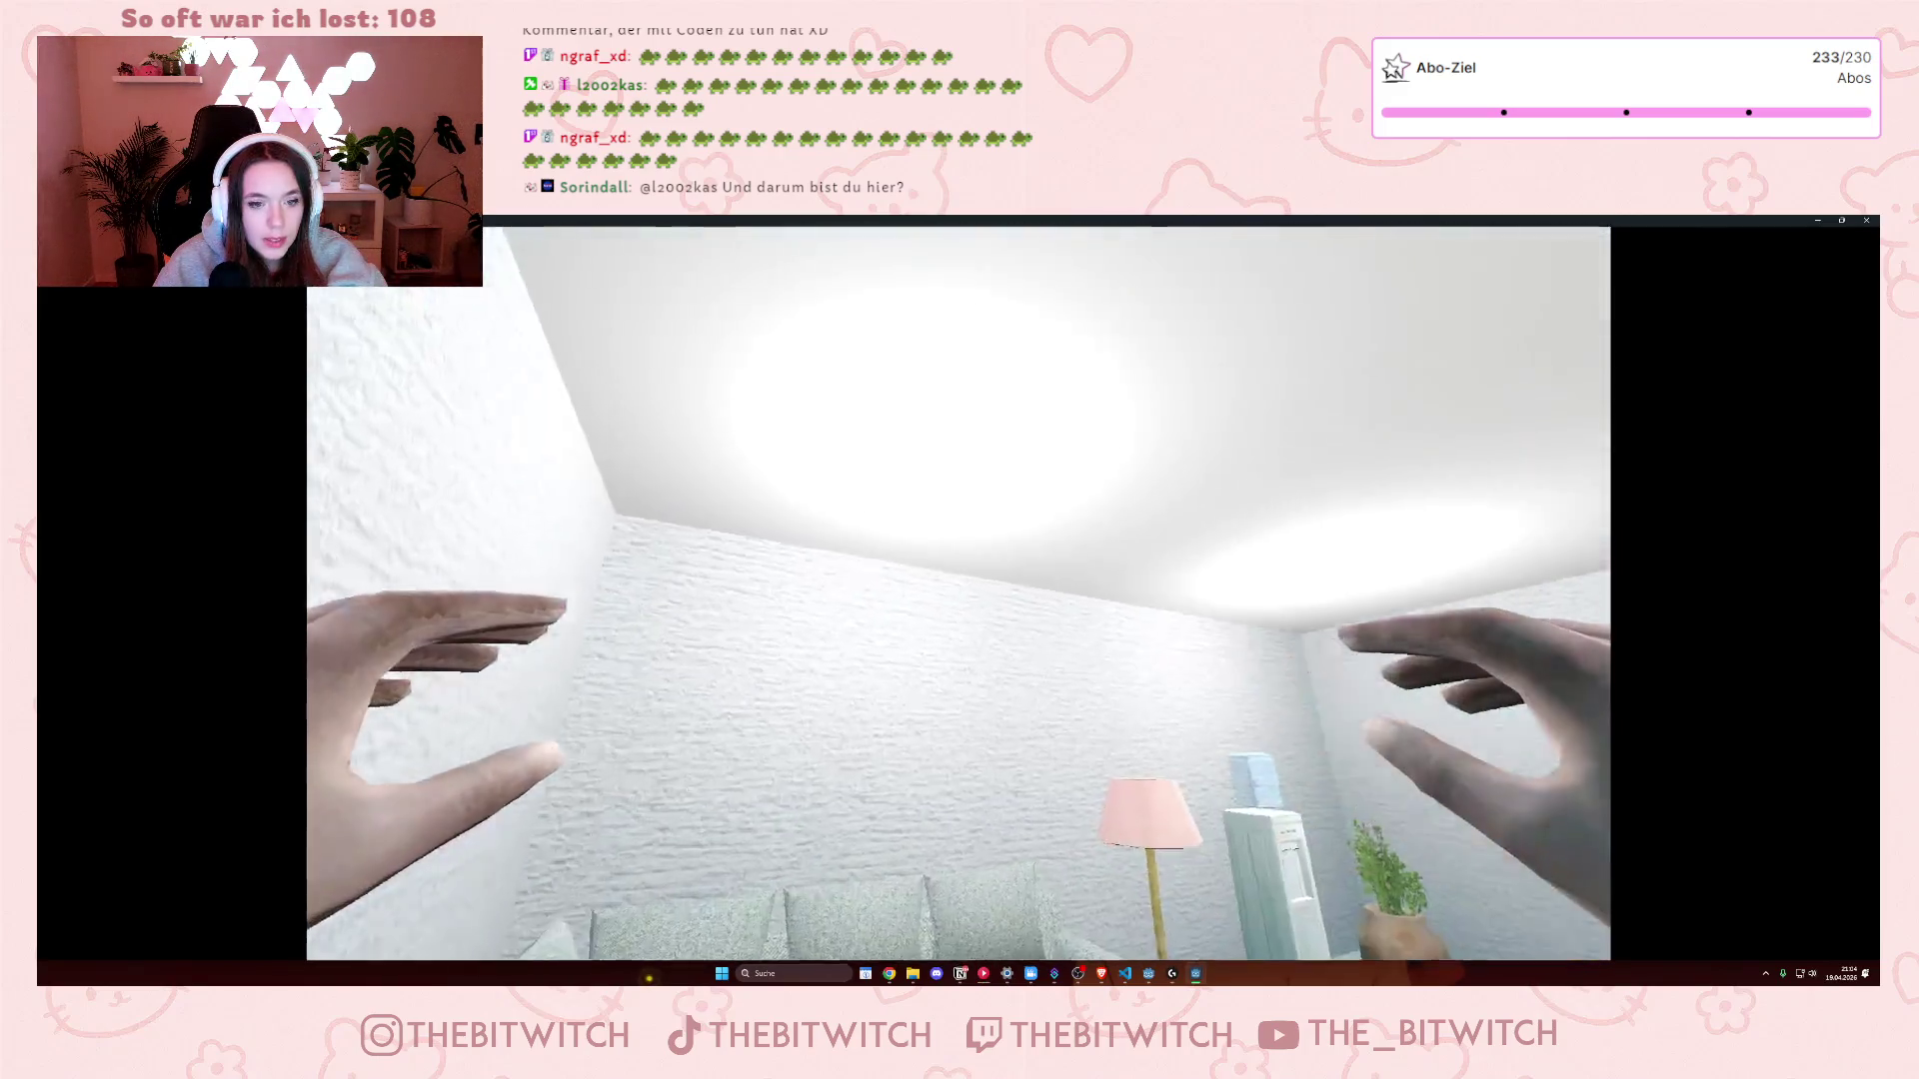
pyautogui.press('F8')
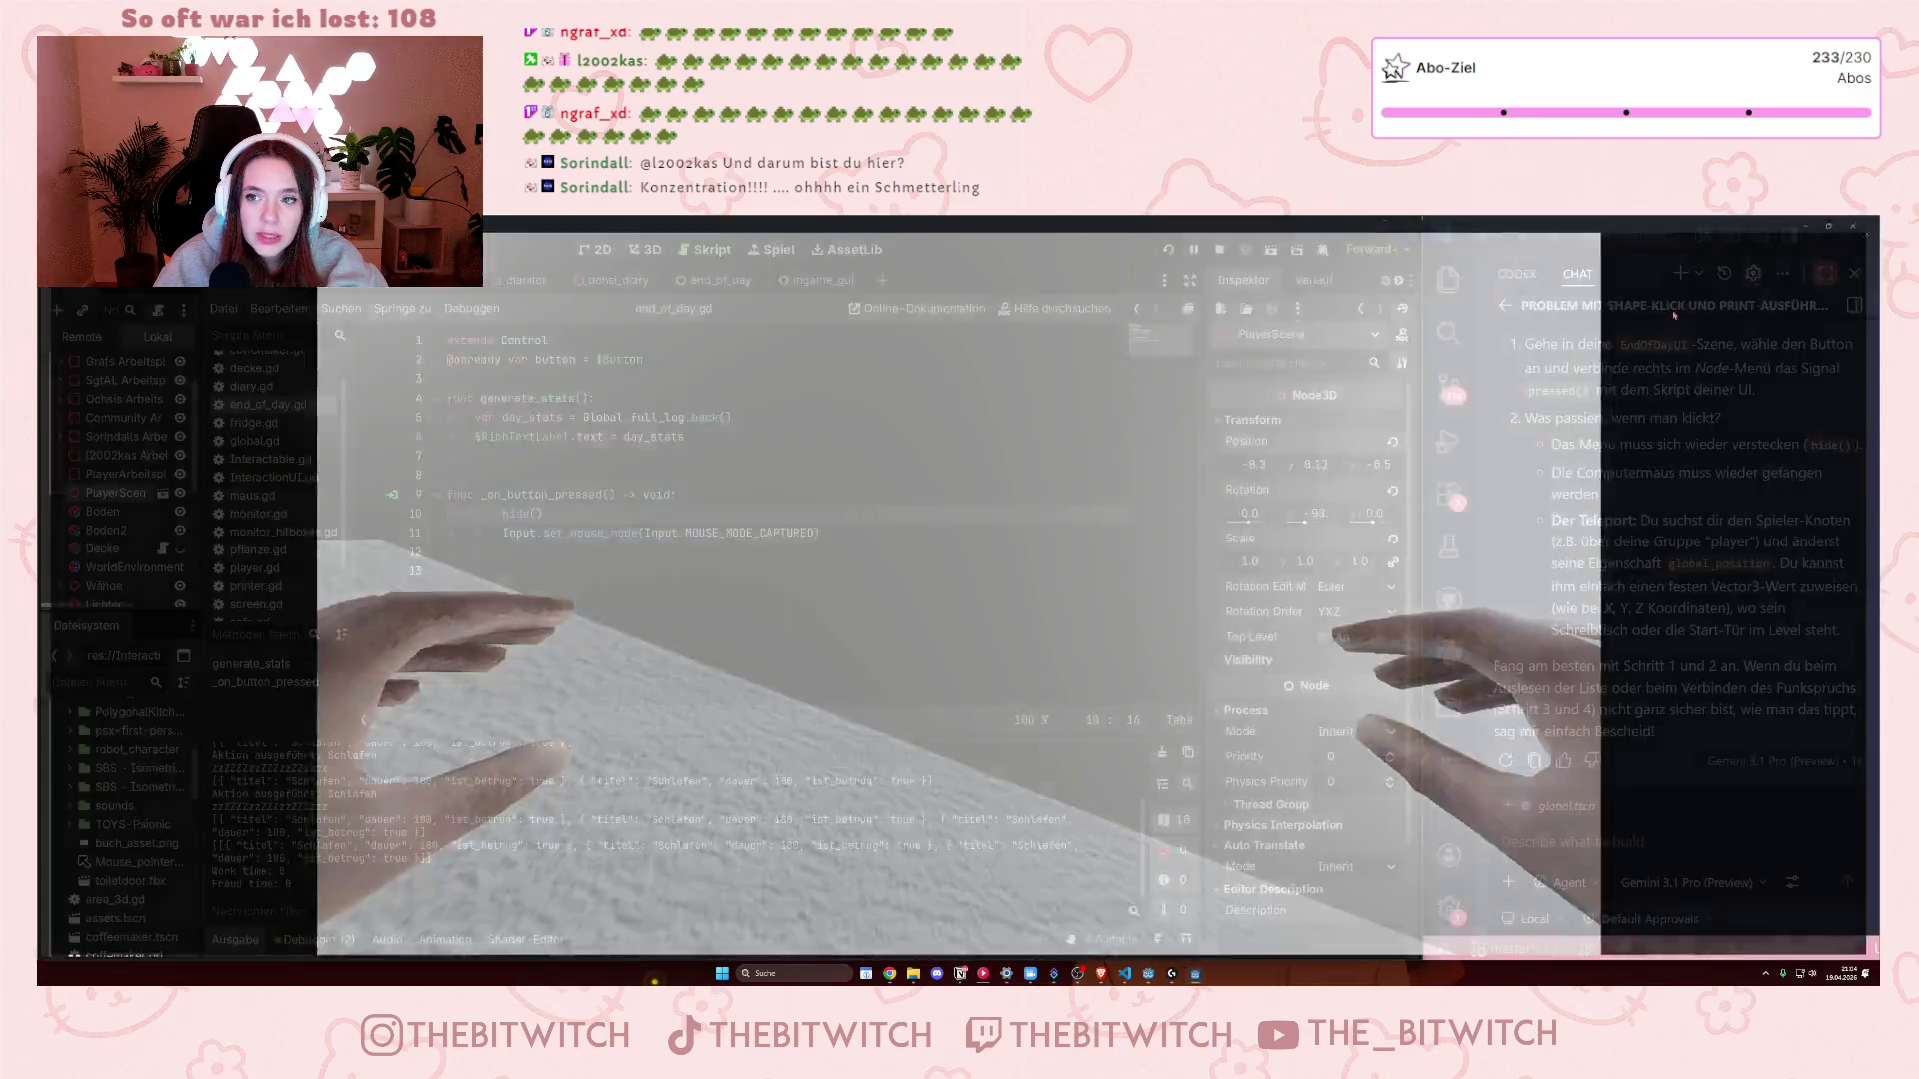
# Put the caret on empty line 12 of end_of_day.gd and select PlayerScene's Player node.
pyautogui.click(510, 555)
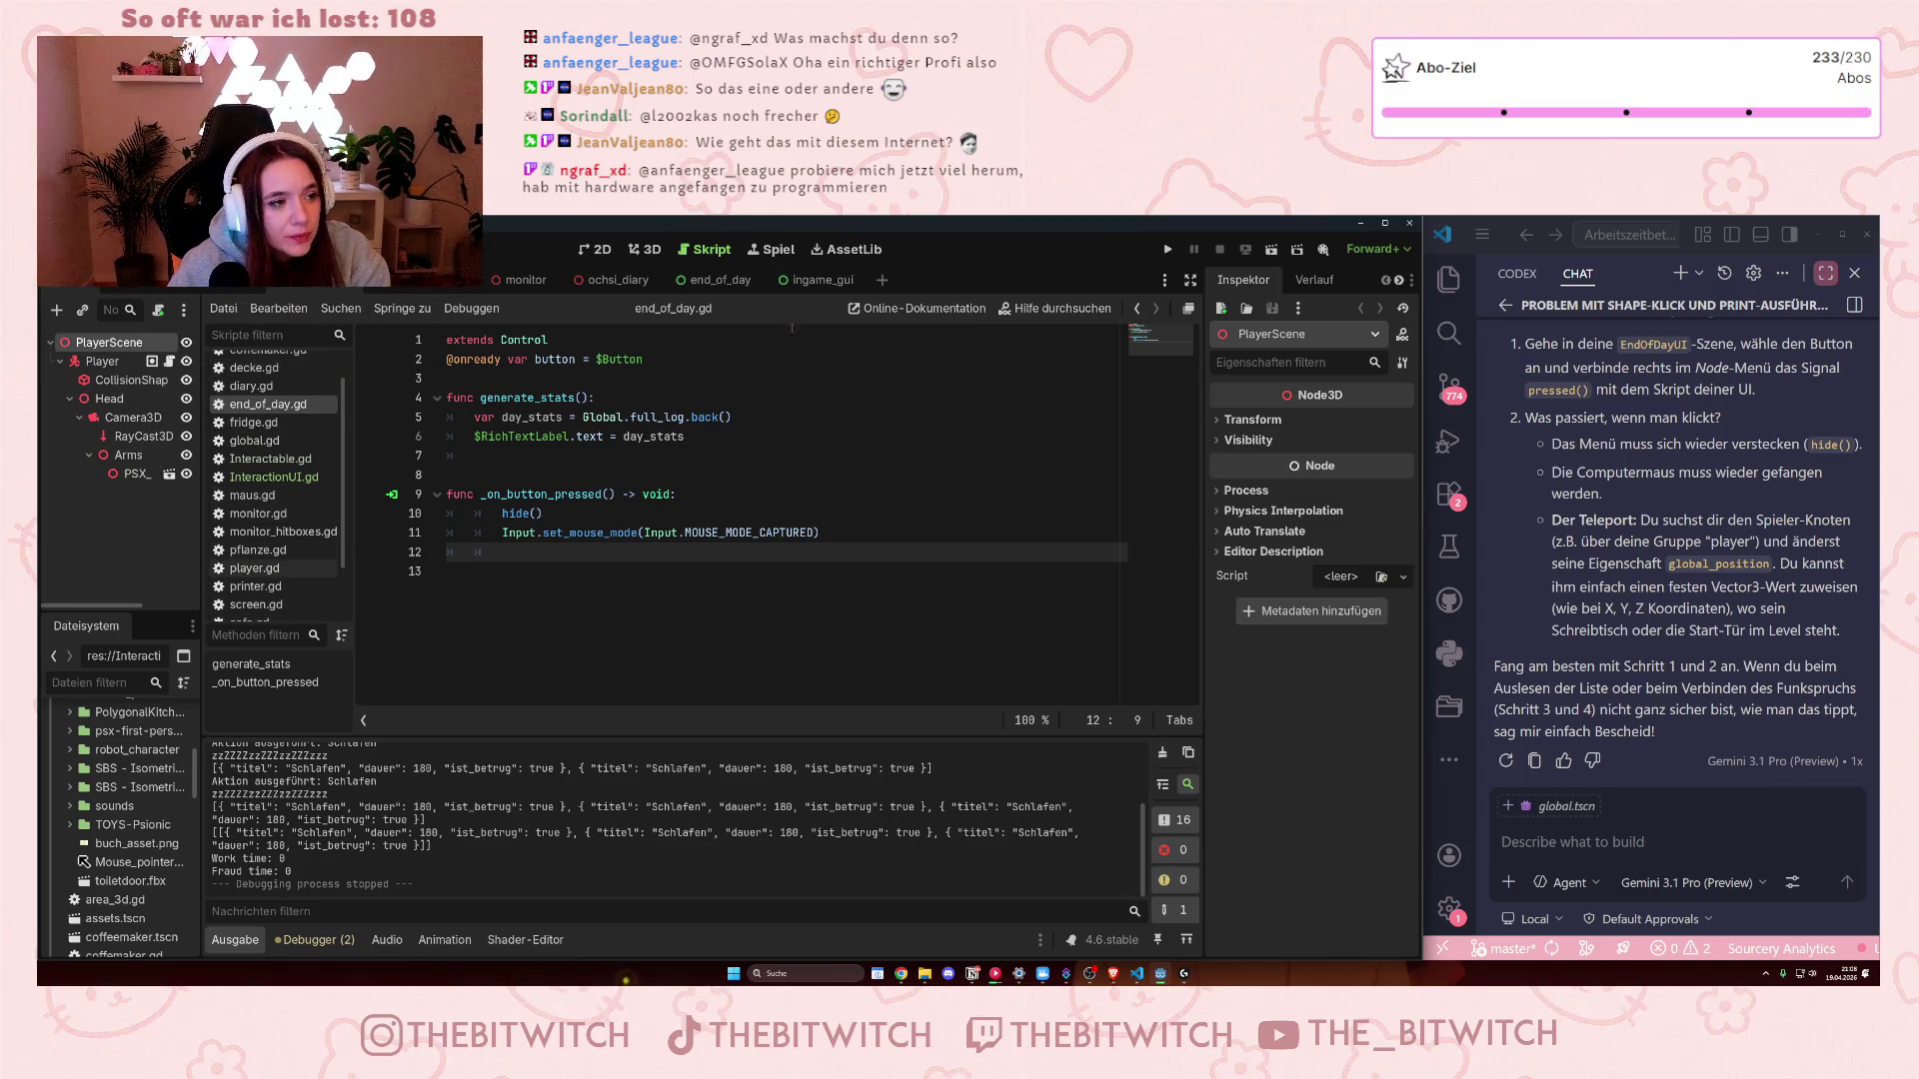
pyautogui.click(70, 361)
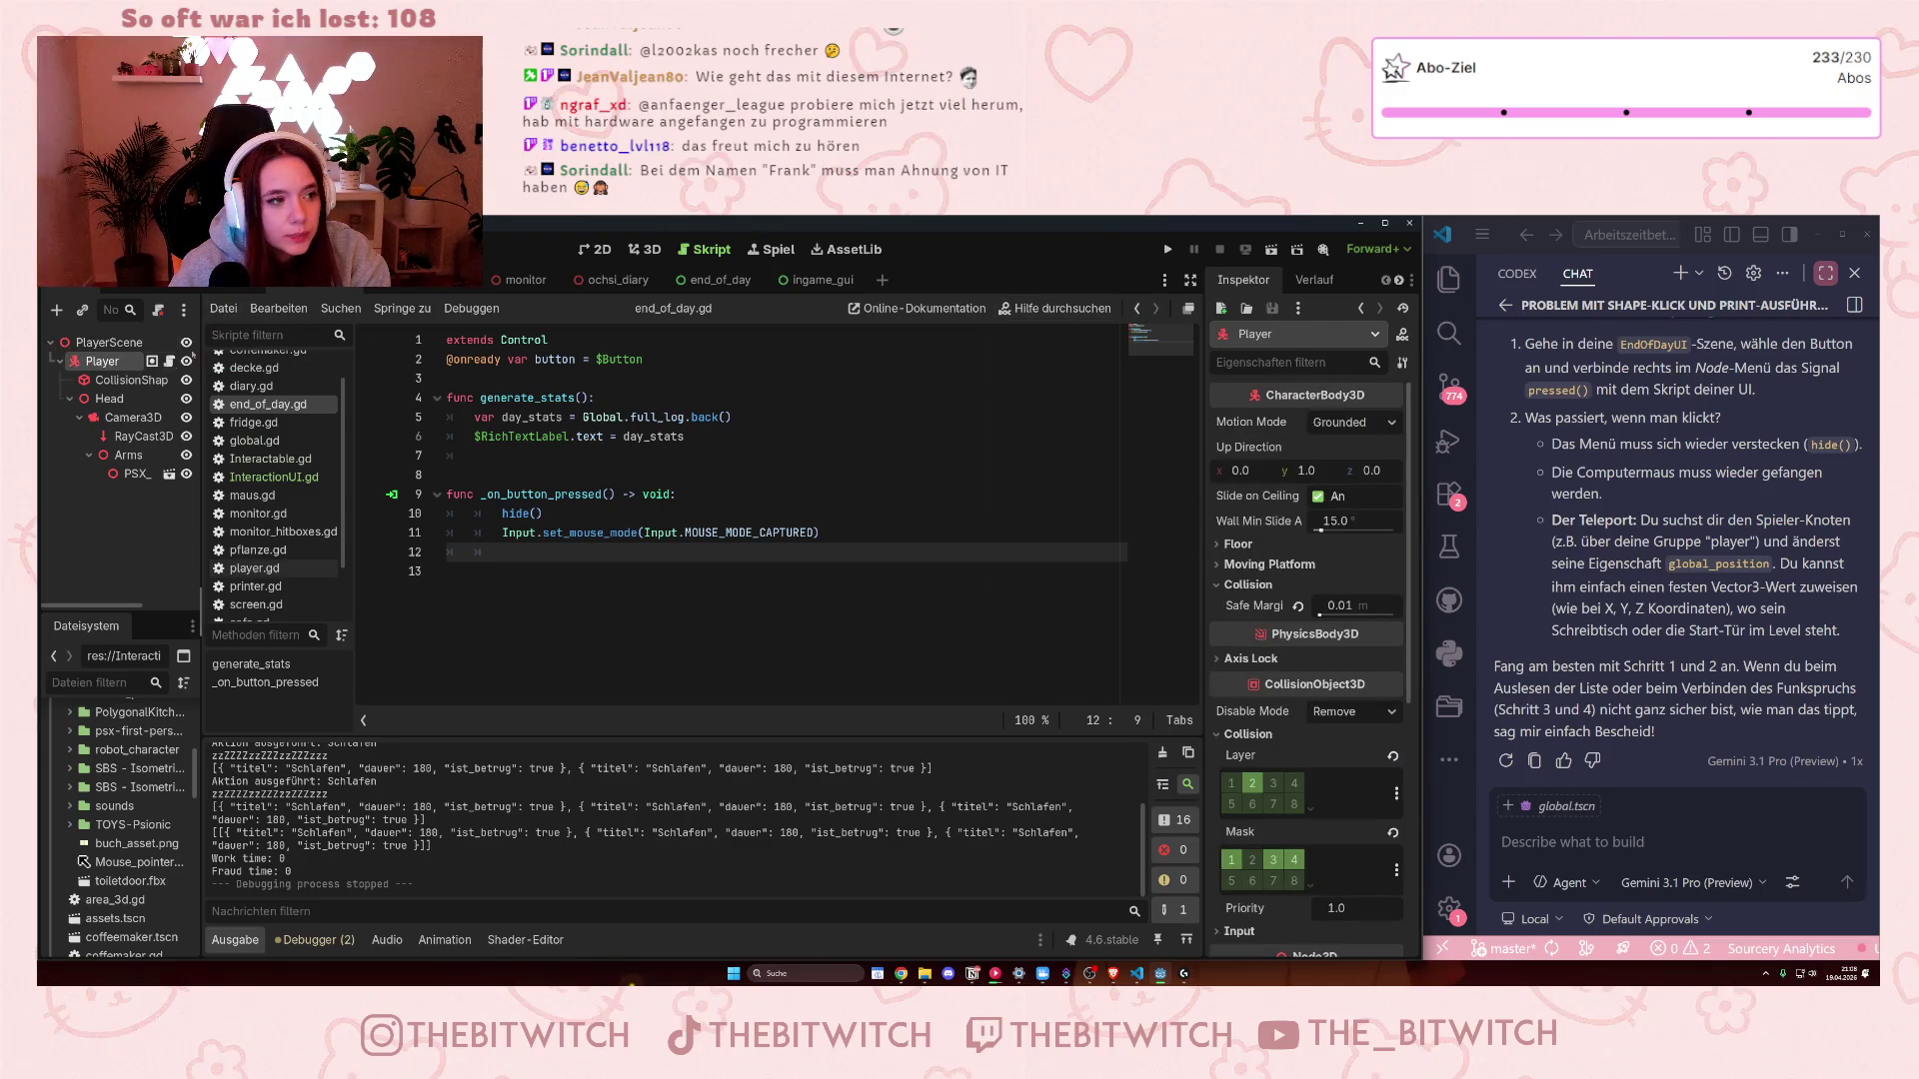
# Drop the PlayerScene node into line 12 as $"../PlayerScene", undoing the misplaced first drop.
pyautogui.moveTo(113, 466); pyautogui.dragTo(537, 533)
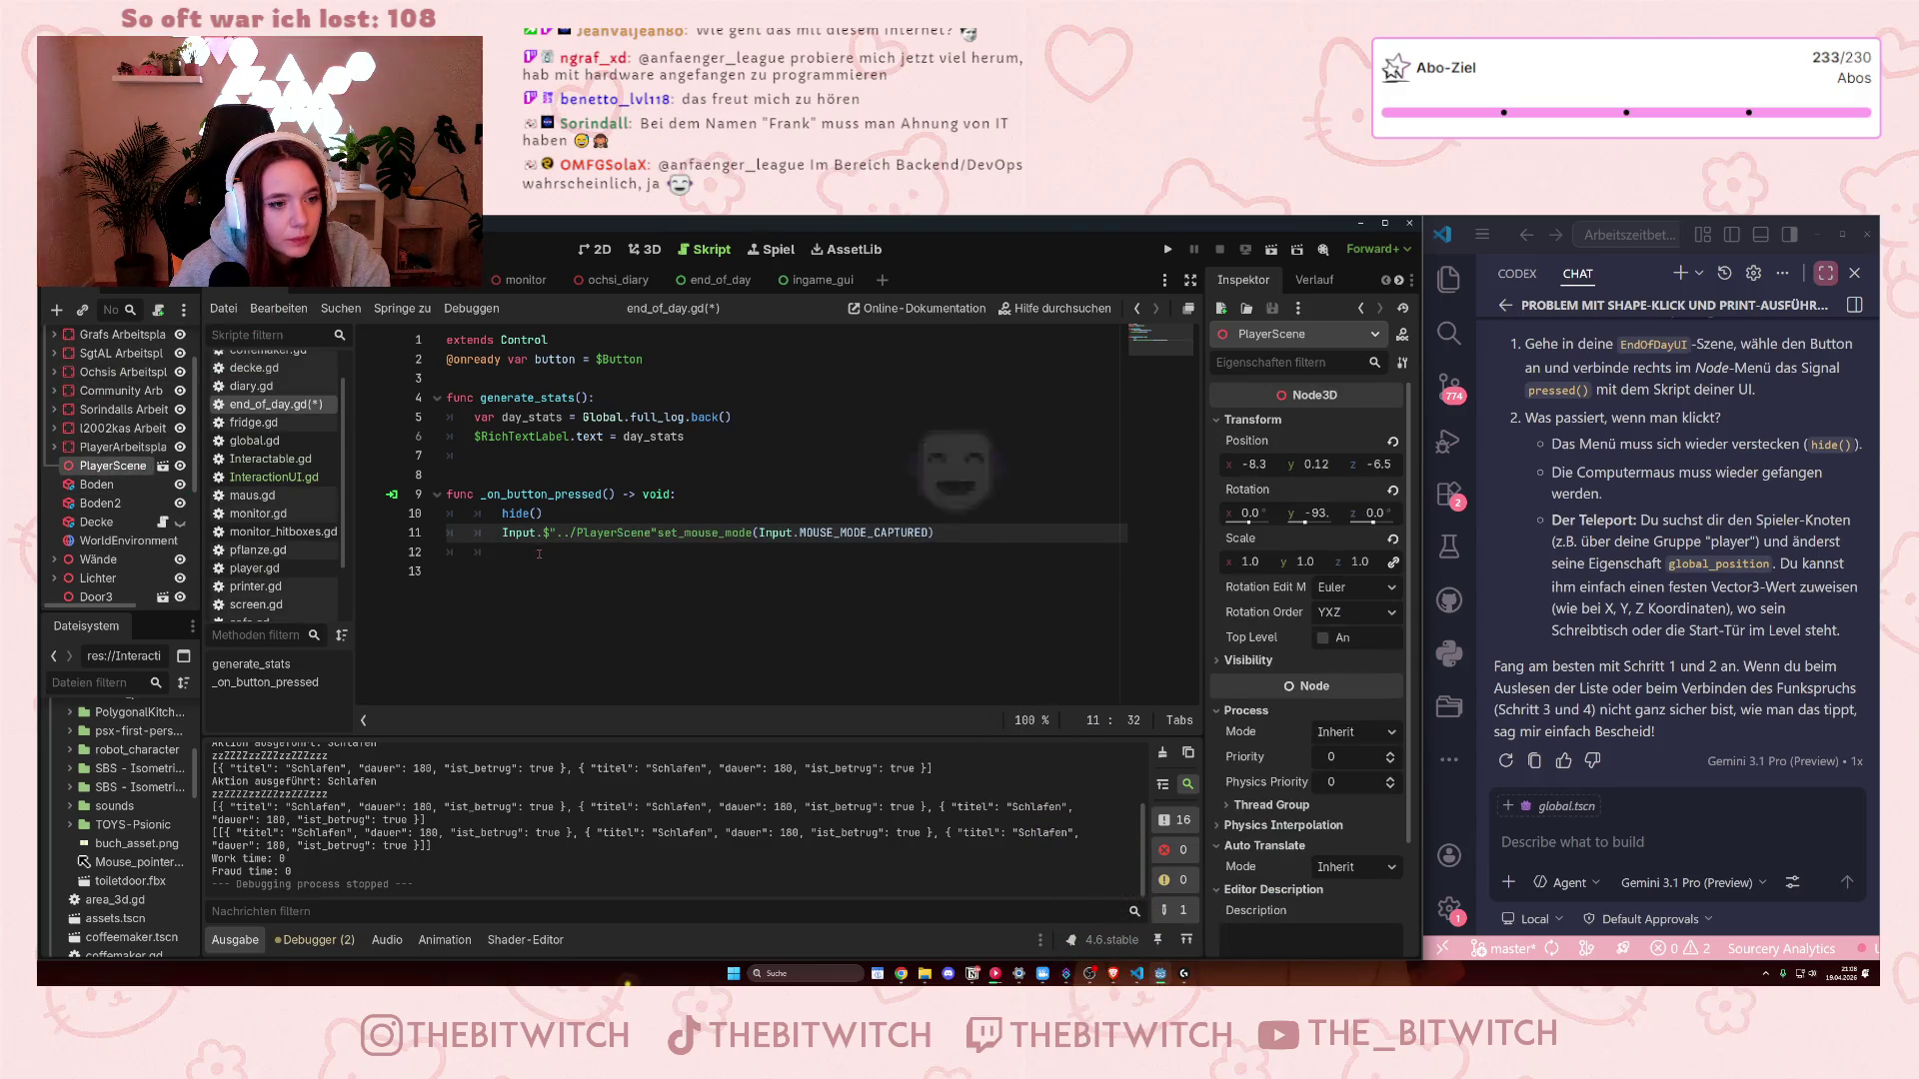
pyautogui.hotkey('ctrl', 'z')
pyautogui.moveTo(113, 466)
pyautogui.mouseDown()
pyautogui.moveTo(225, 506)
pyautogui.moveTo(519, 552)
pyautogui.mouseUp()
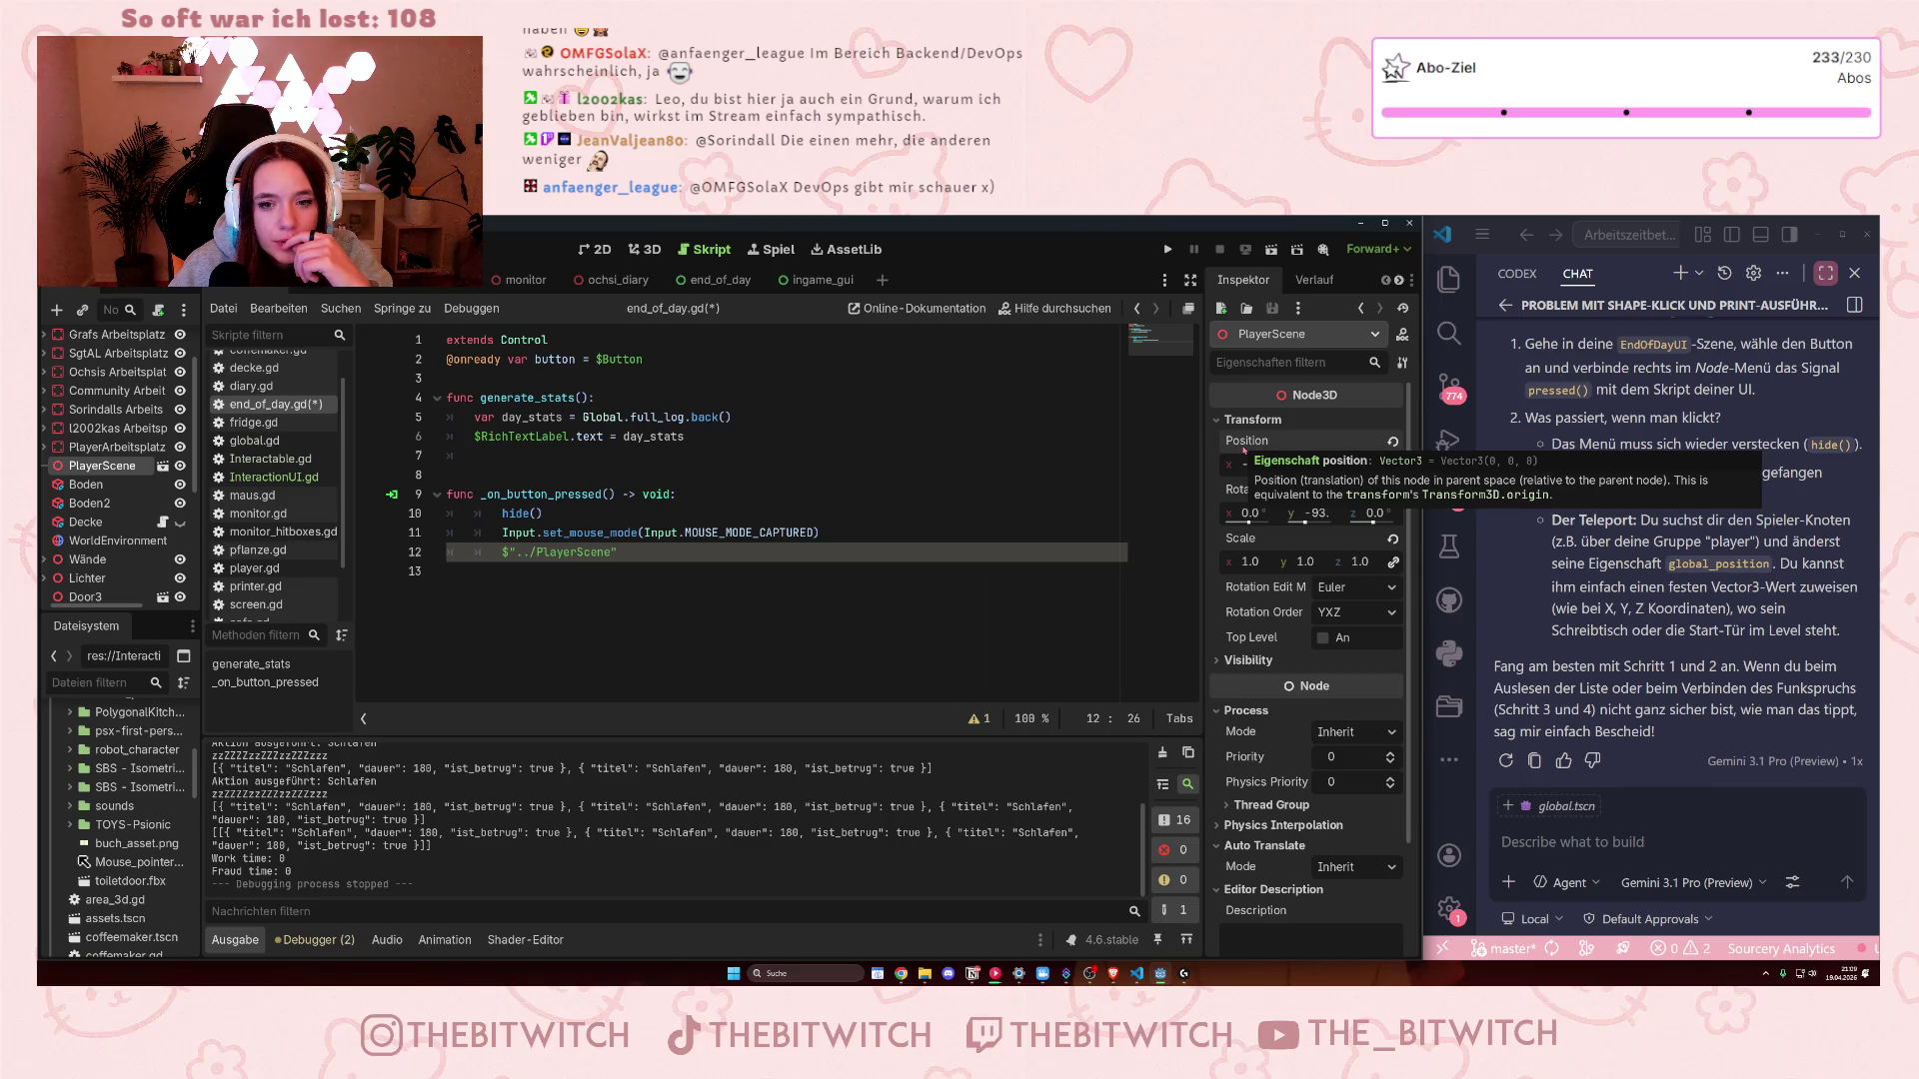
# Add a new line 3 below the button variable reading 'var player = get_node'.
pyautogui.click(694, 356)
pyautogui.press('Return')
pyautogui.write('var player ')
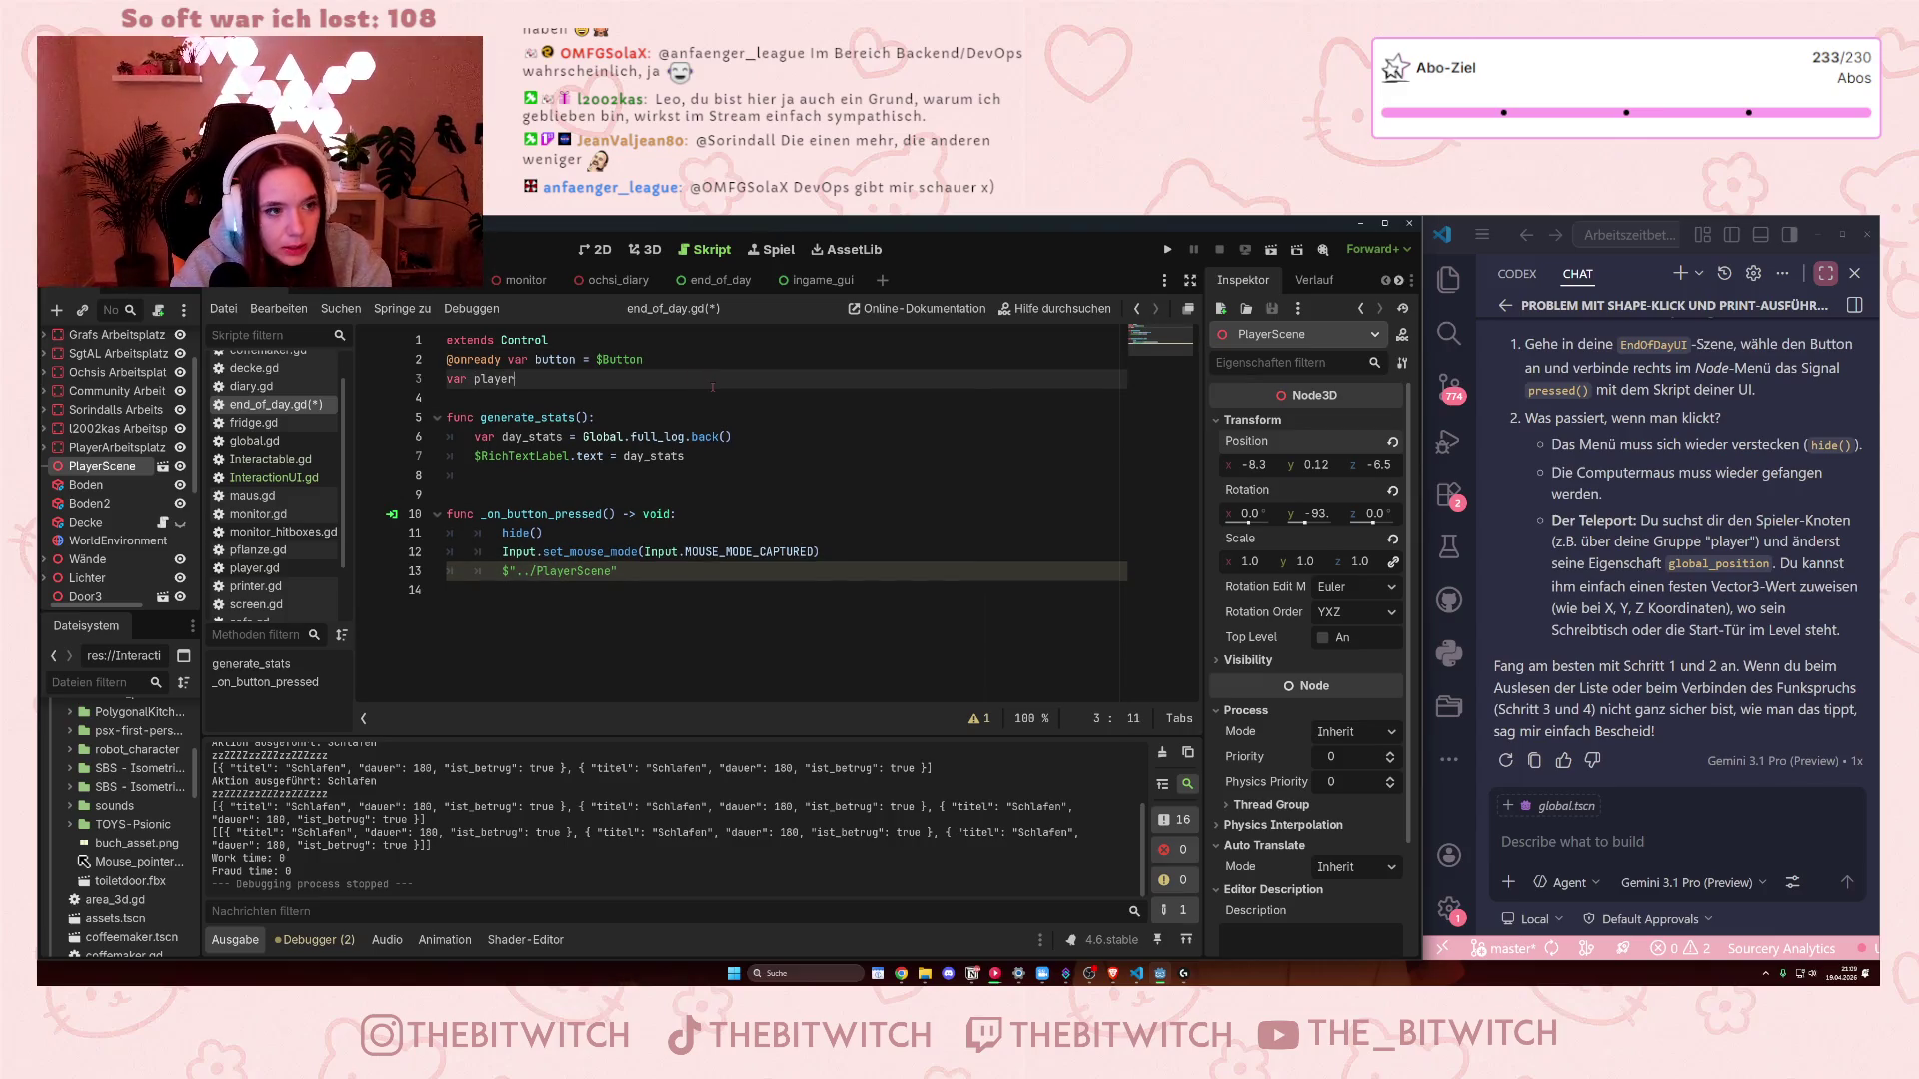
pyautogui.write('= ')
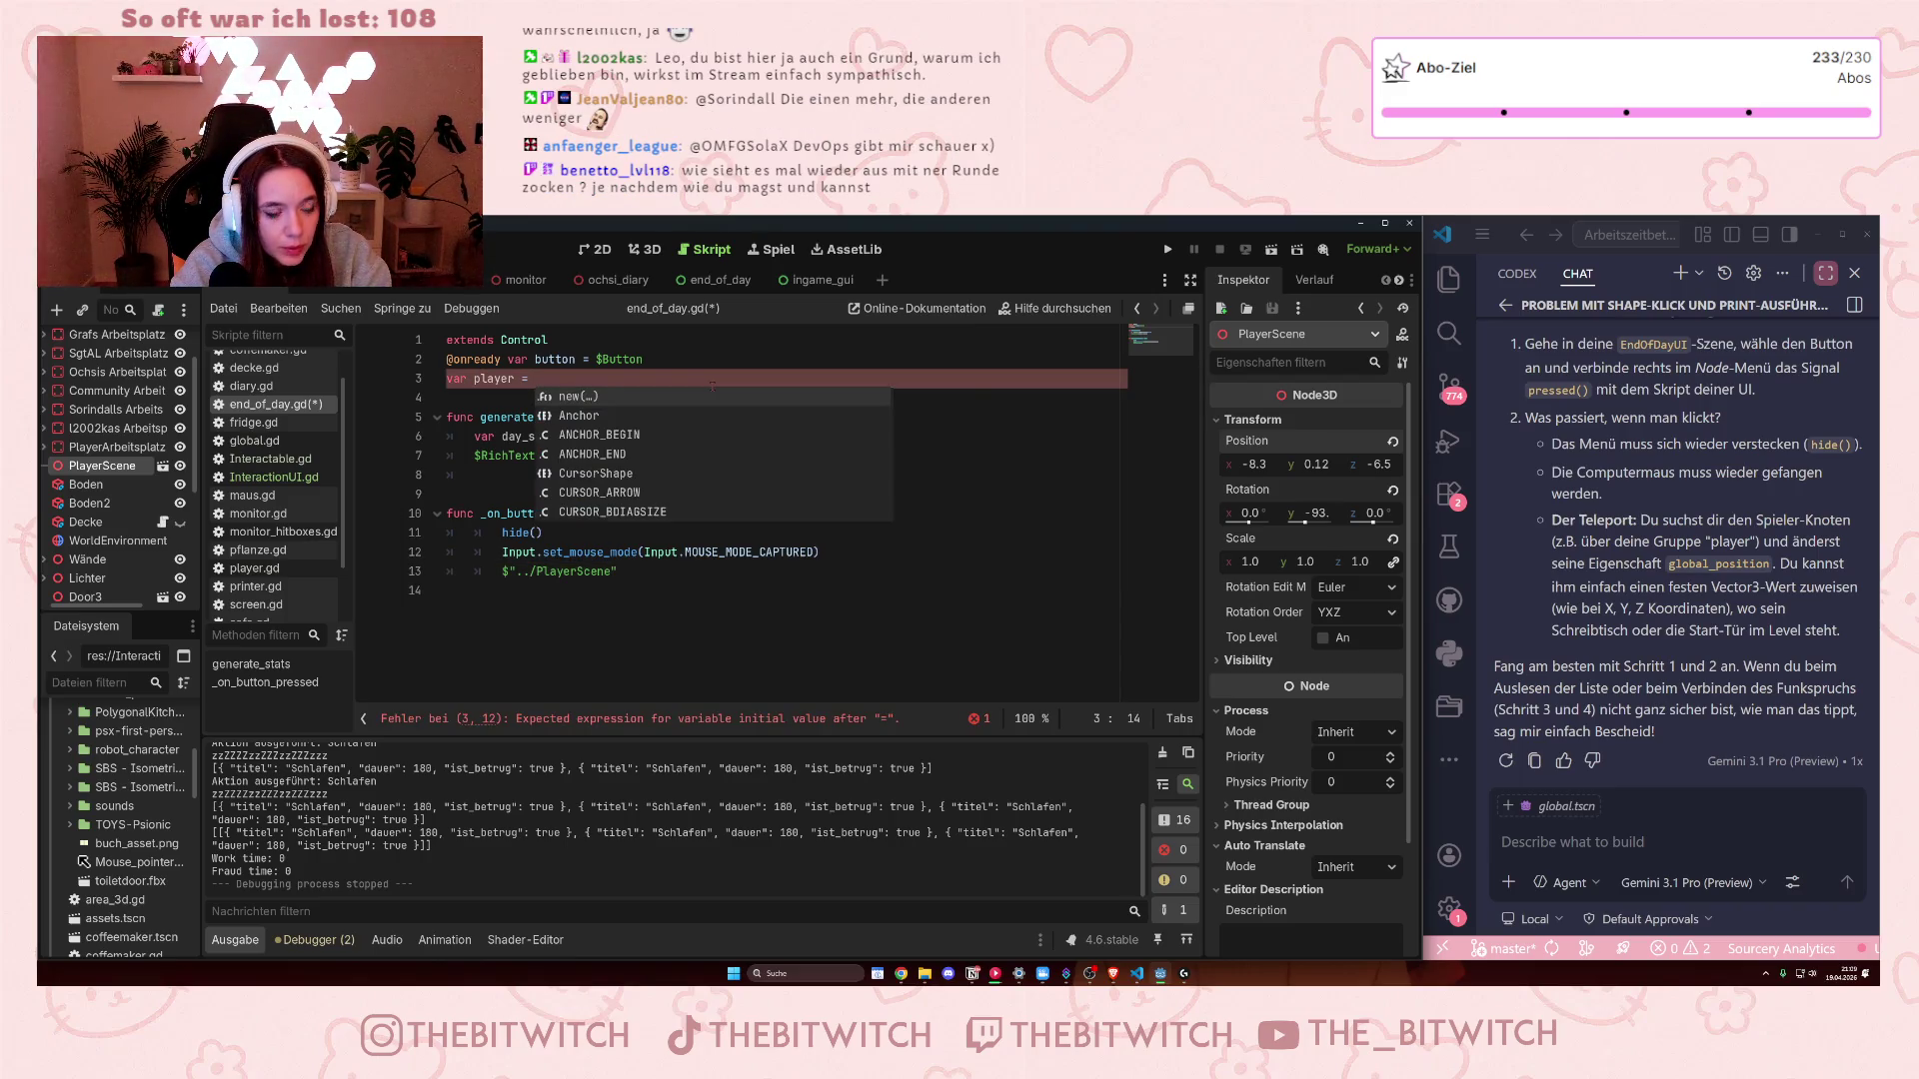
pyautogui.write('get')
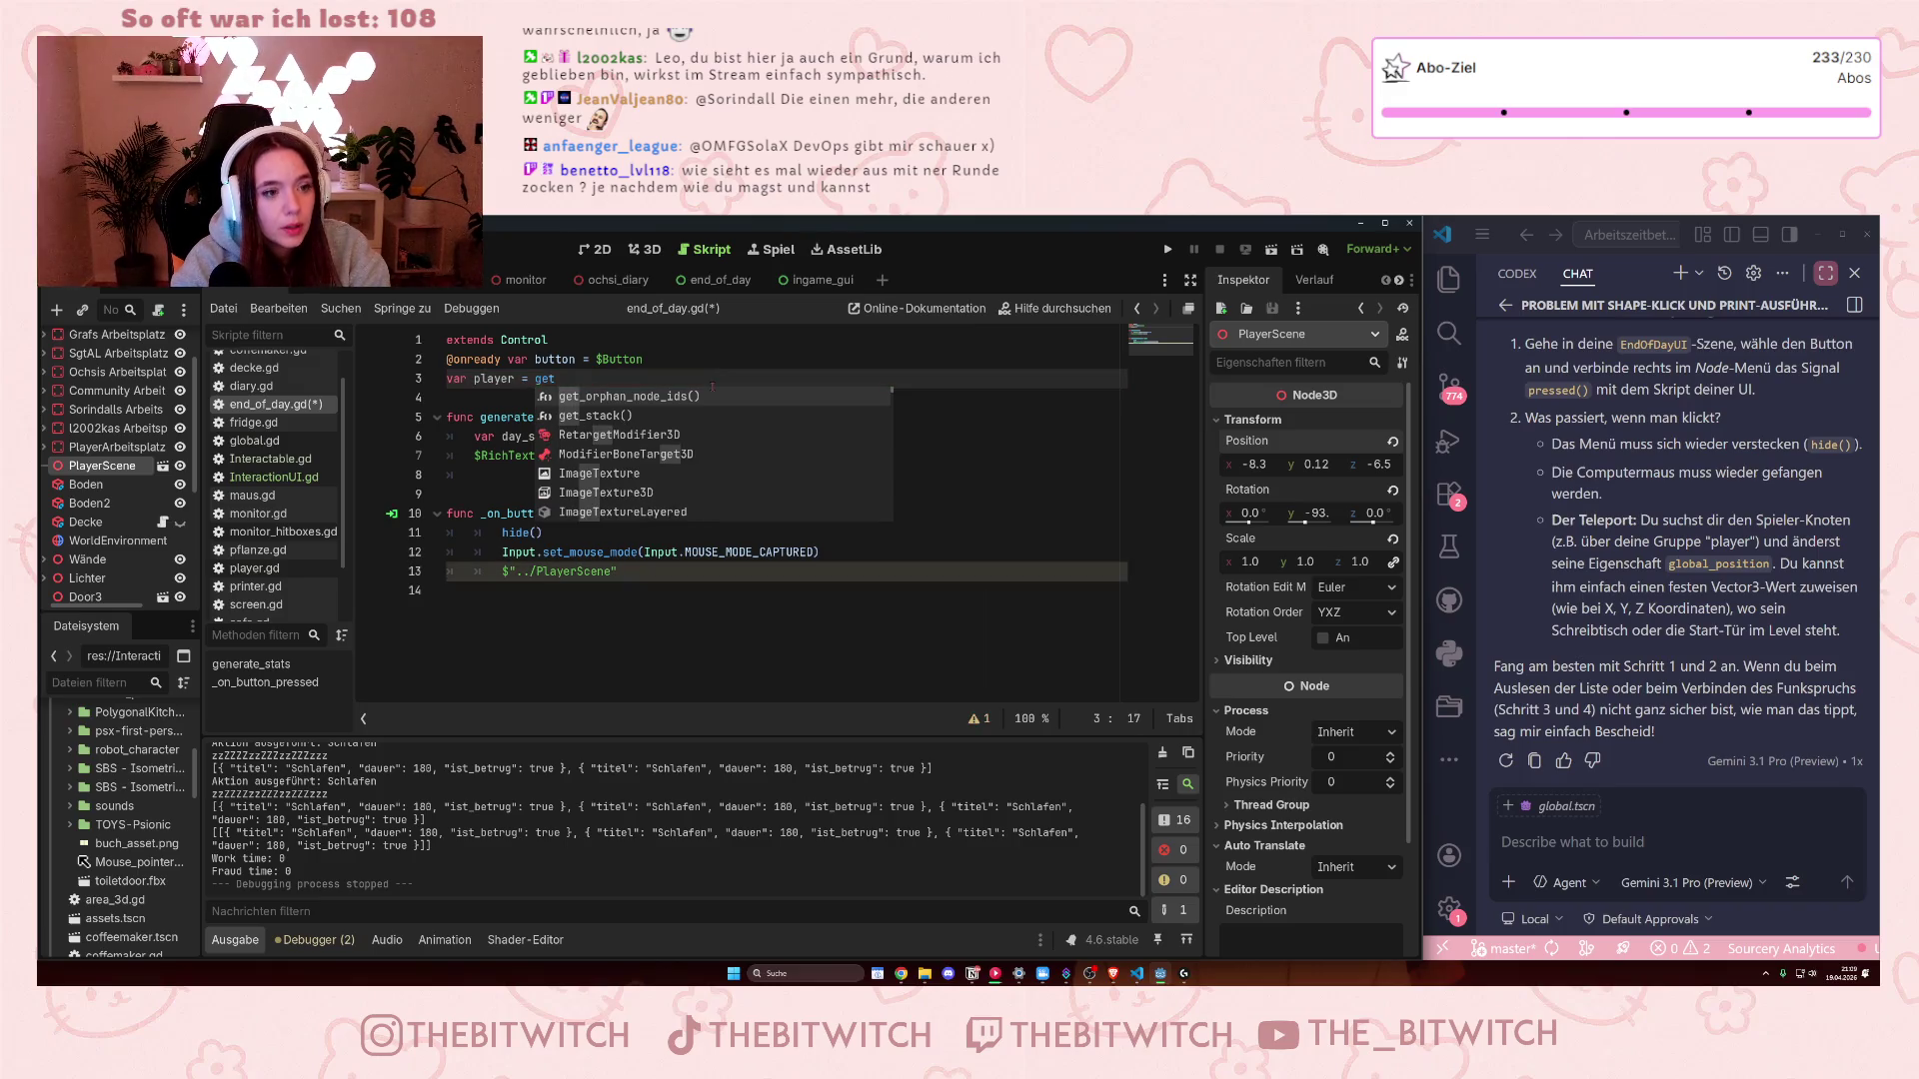
pyautogui.write('_')
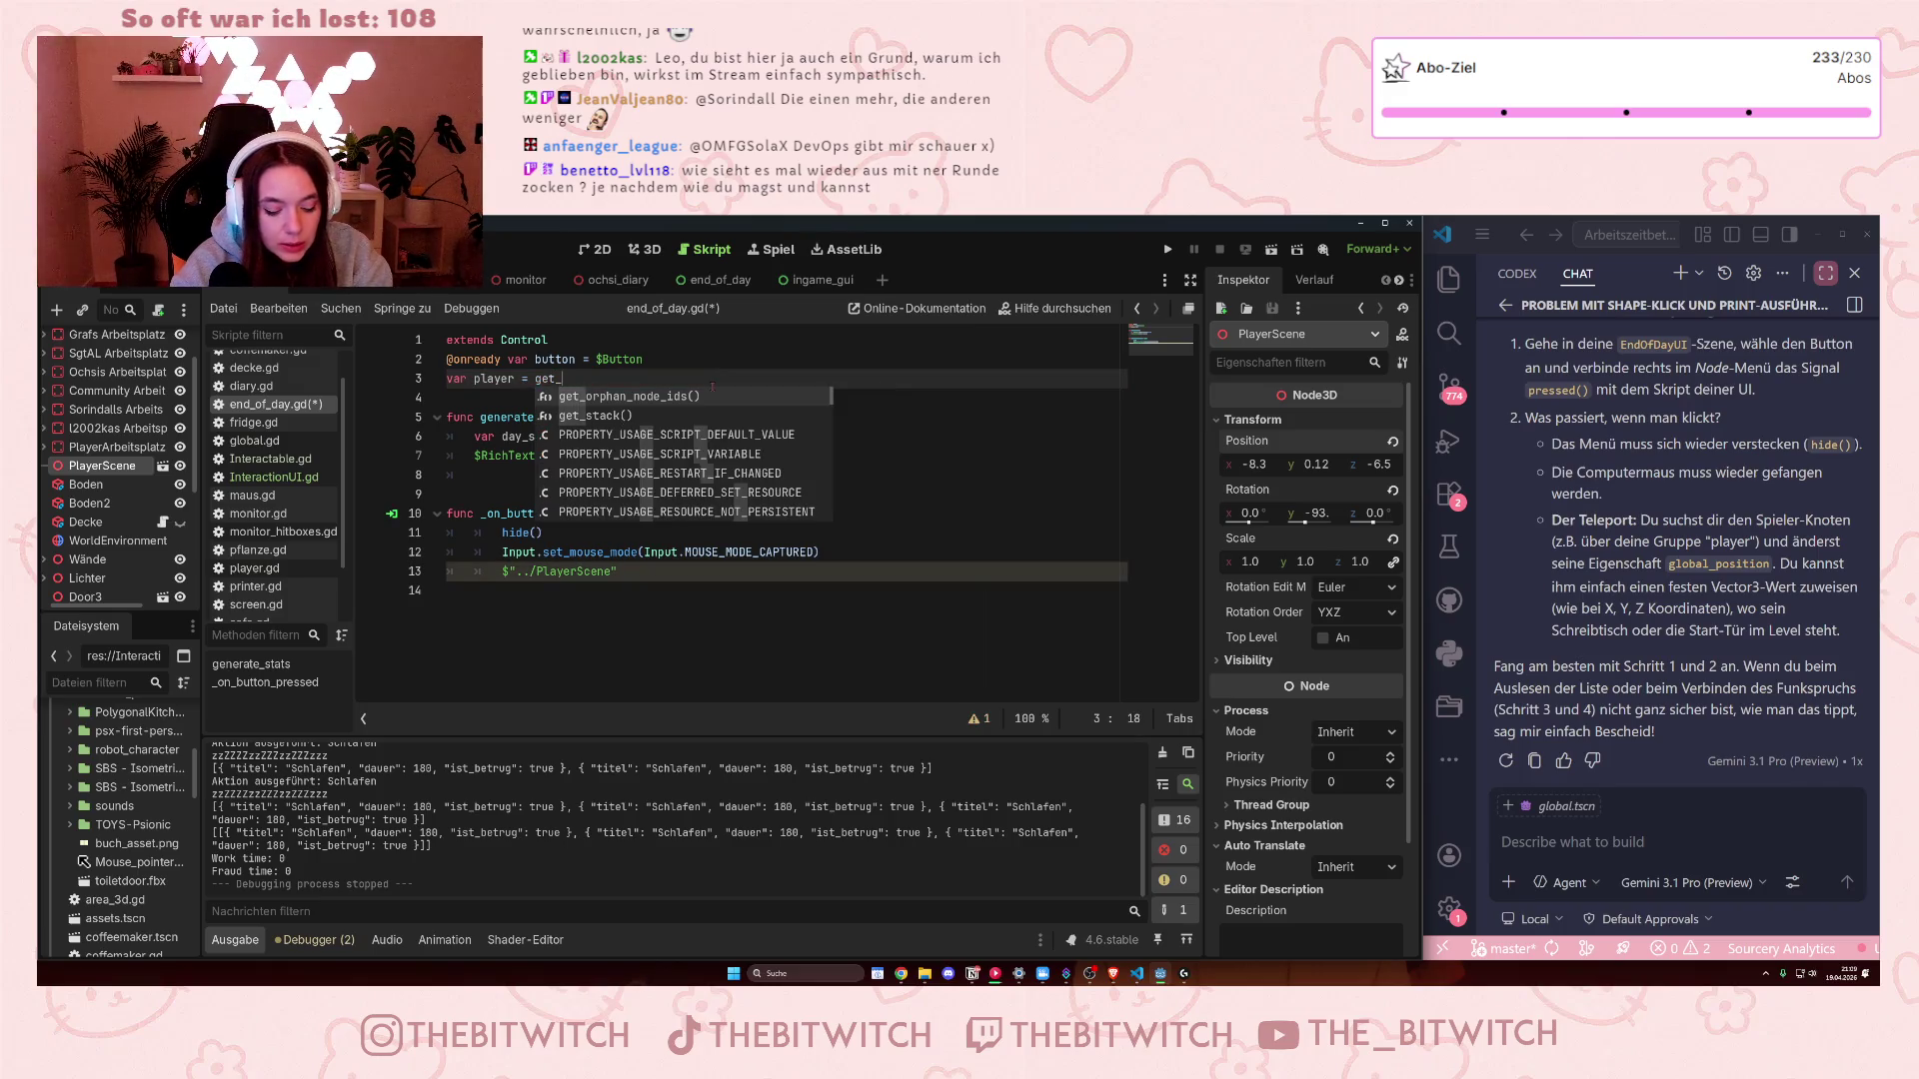
pyautogui.write('node')
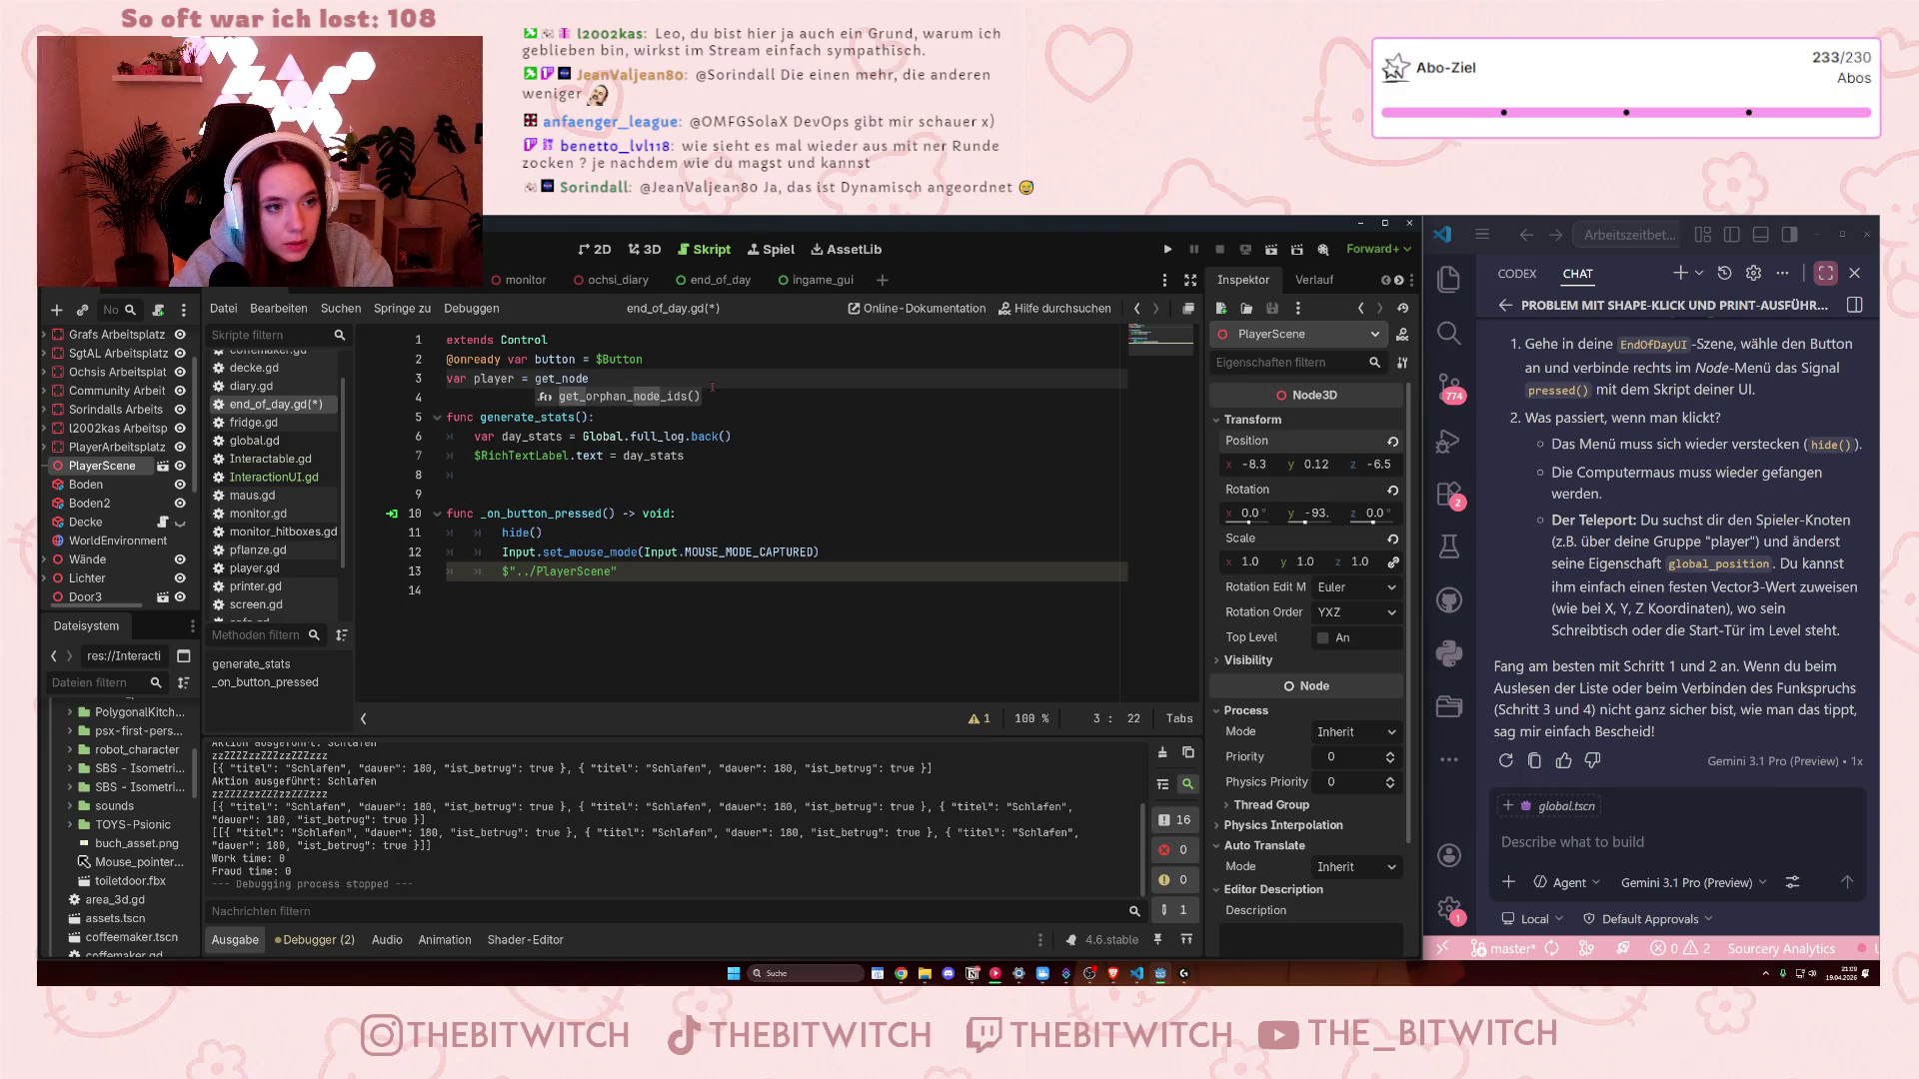
pyautogui.scroll(-2, 292, 566)
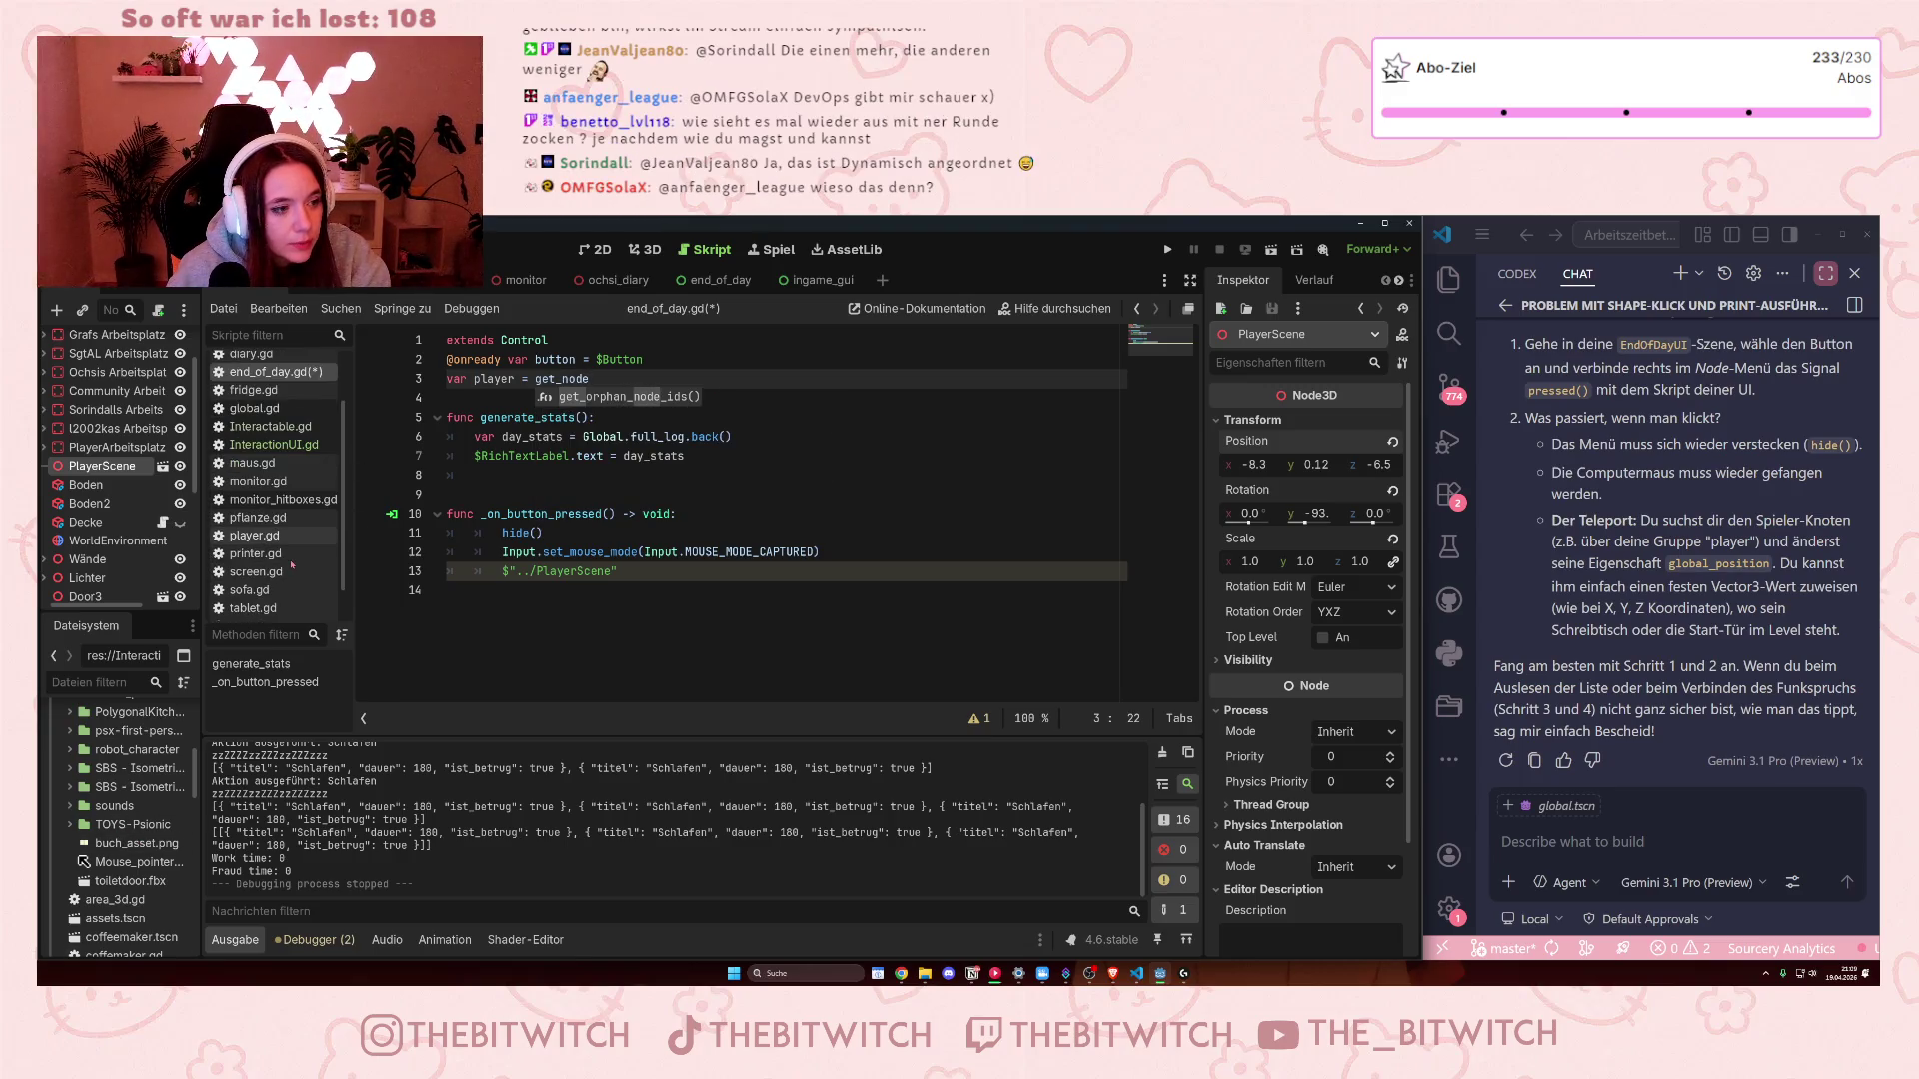
pyautogui.scroll(2, 292, 566)
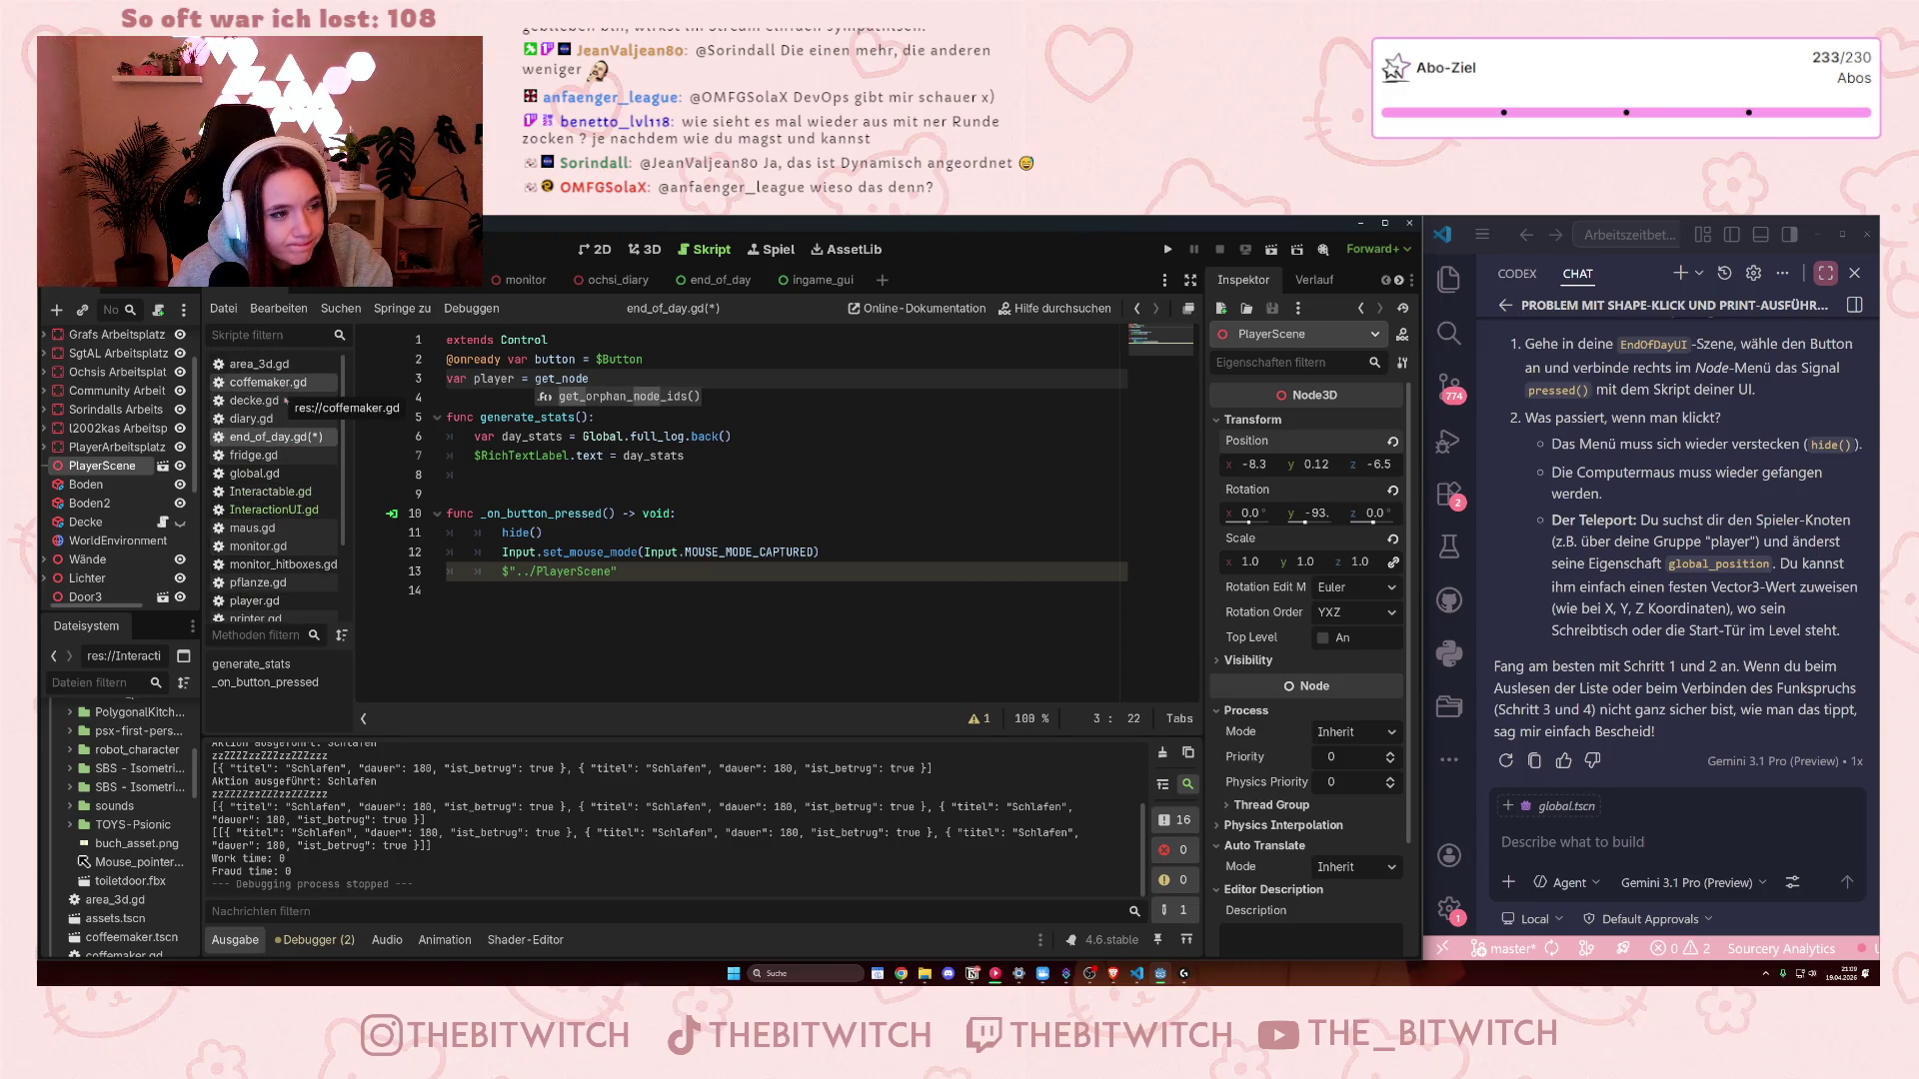
pyautogui.scroll(-2, 269, 534)
pyautogui.scroll(-4, 269, 534)
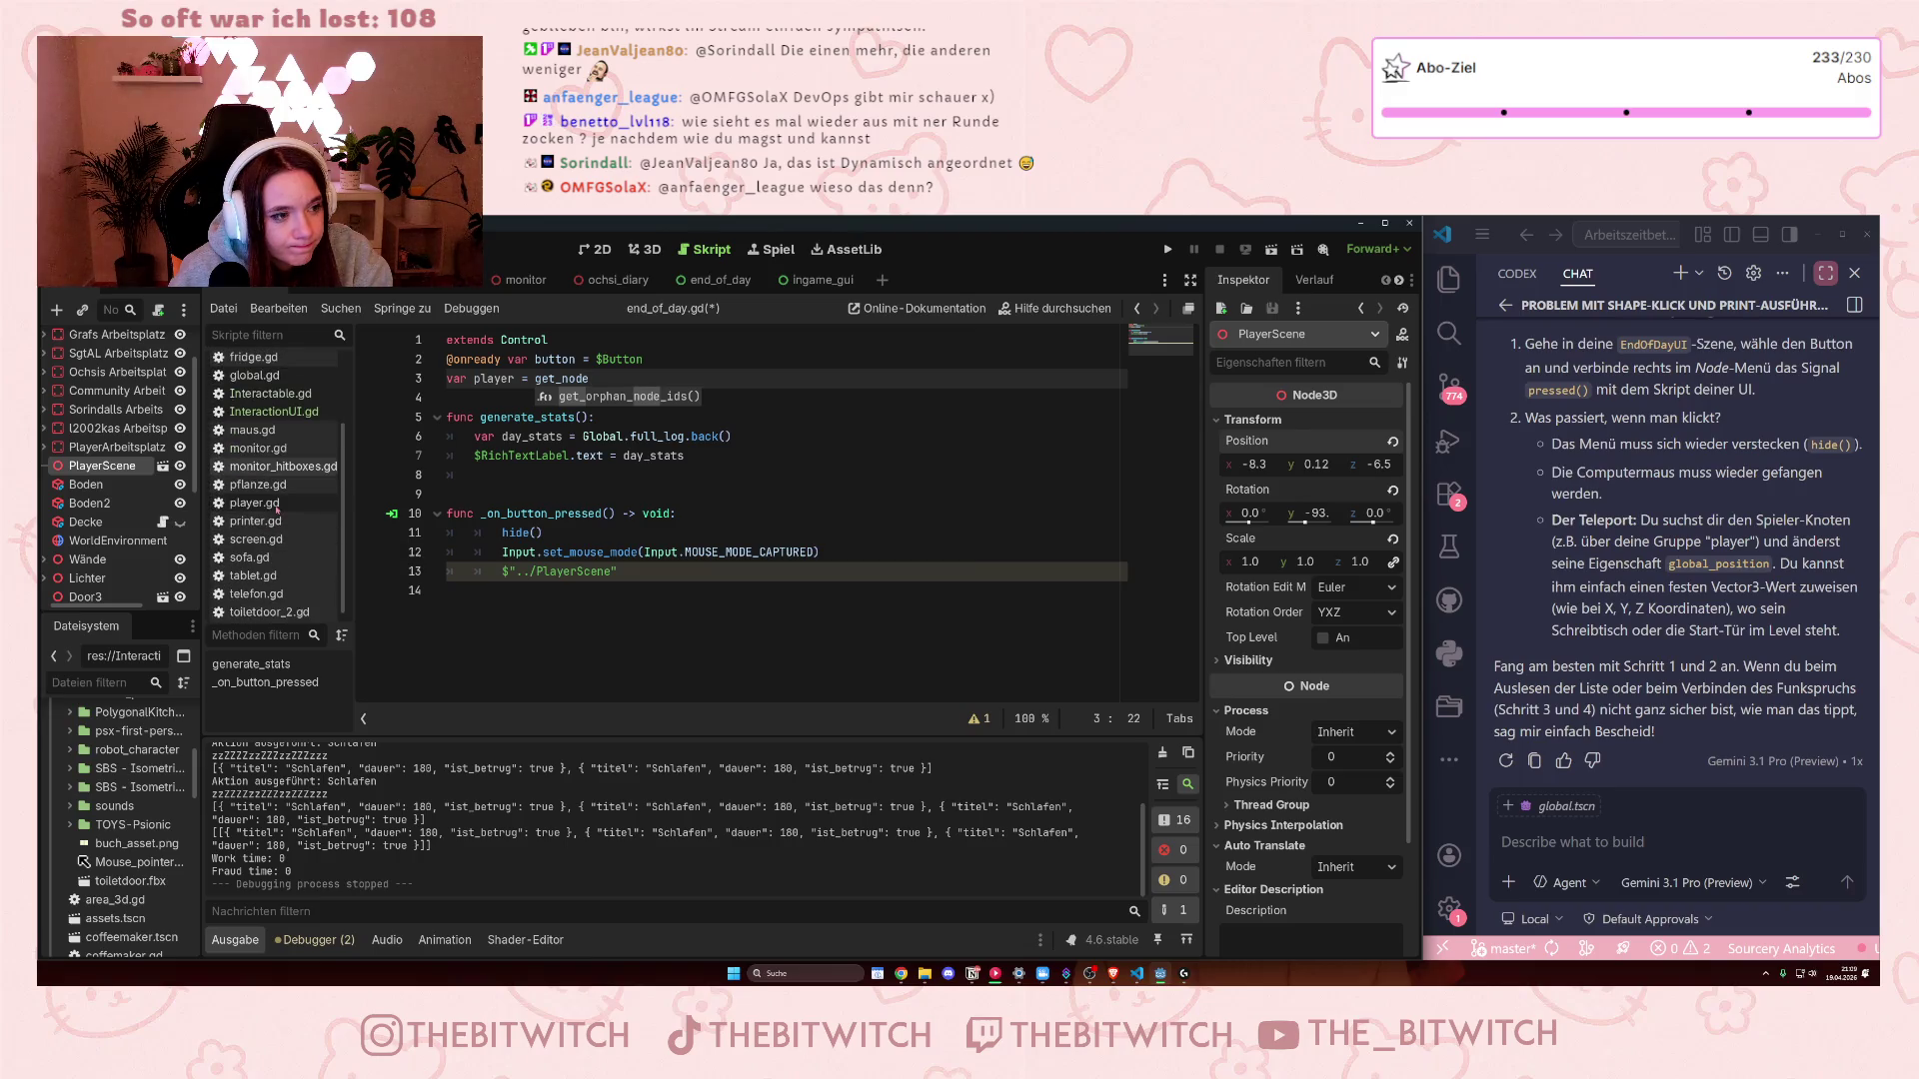
# Select the get_first_node_in_group("player") lookup line in screen.gd for copying.
pyautogui.click(293, 455)
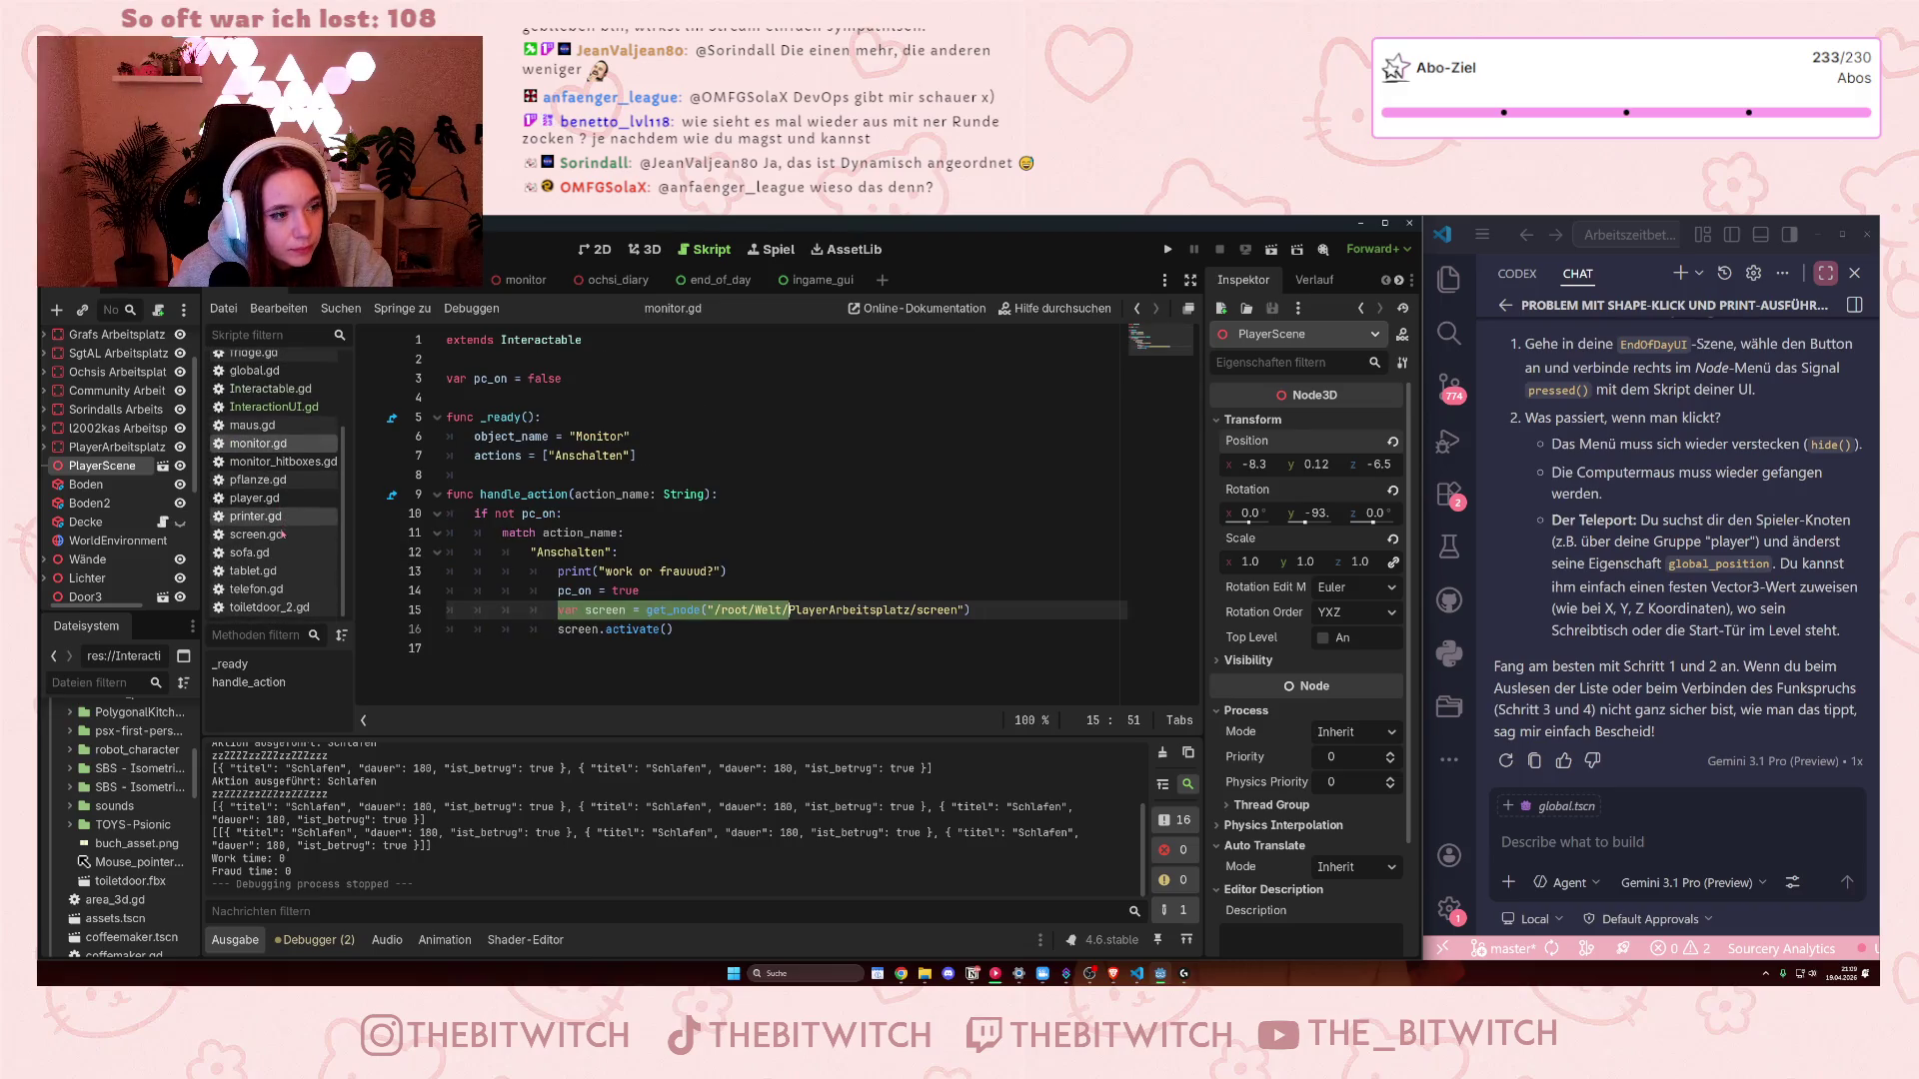
pyautogui.click(337, 540)
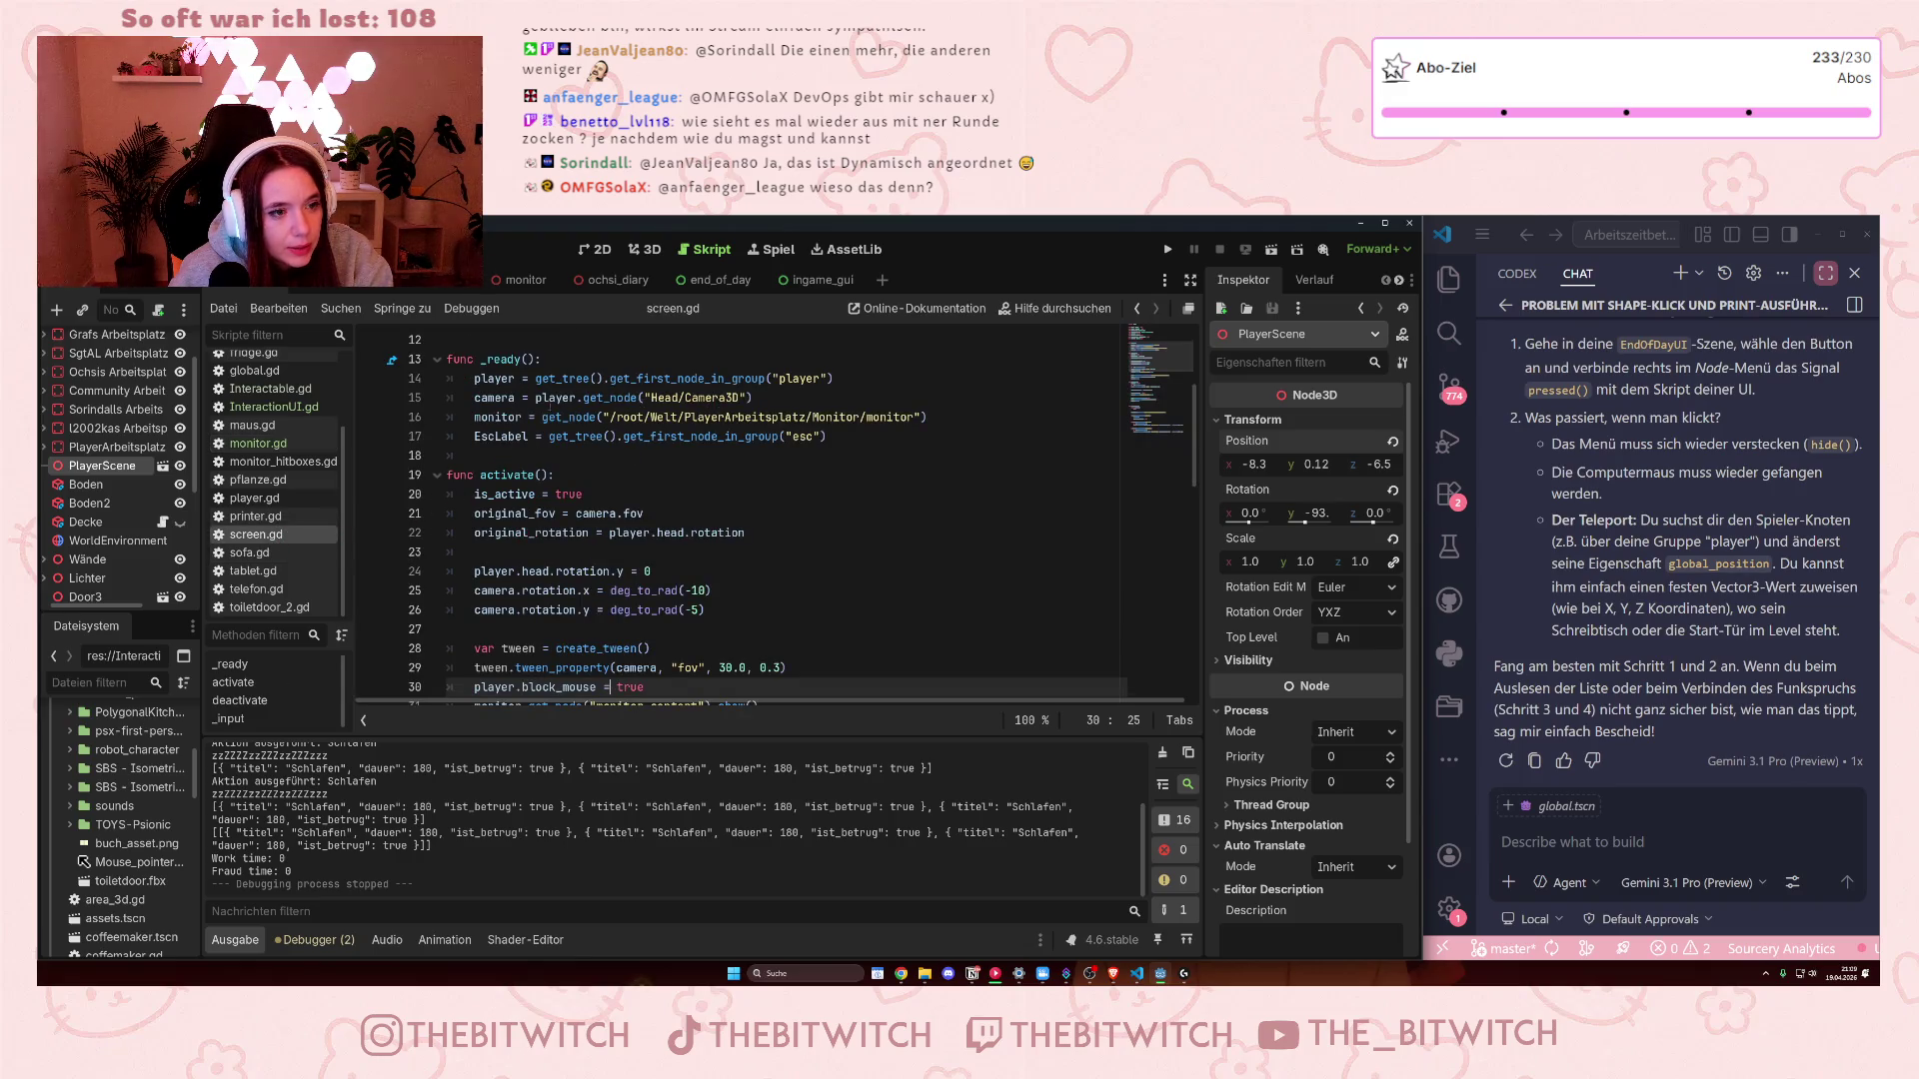
pyautogui.moveTo(833, 377); pyautogui.dragTo(474, 379)
pyautogui.hotkey('ctrl', 'c')
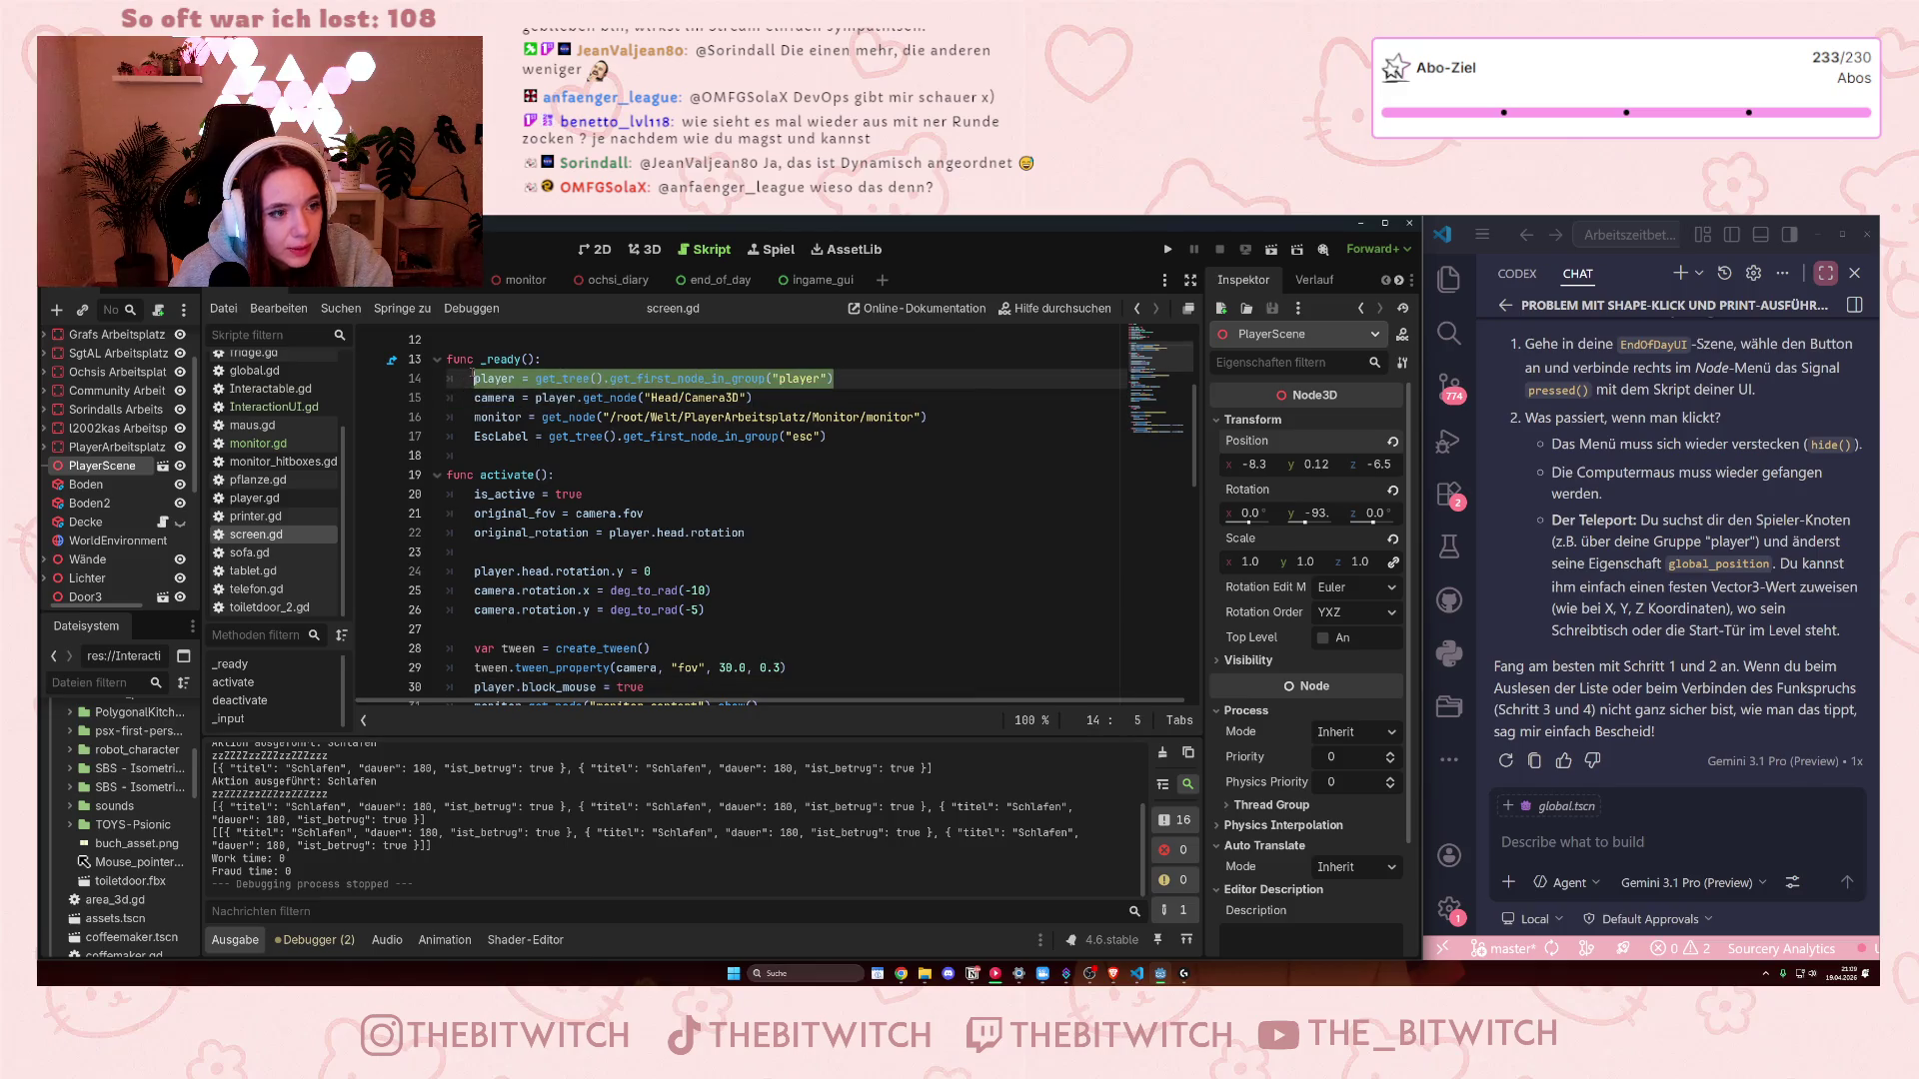
pyautogui.scroll(3, 300, 429)
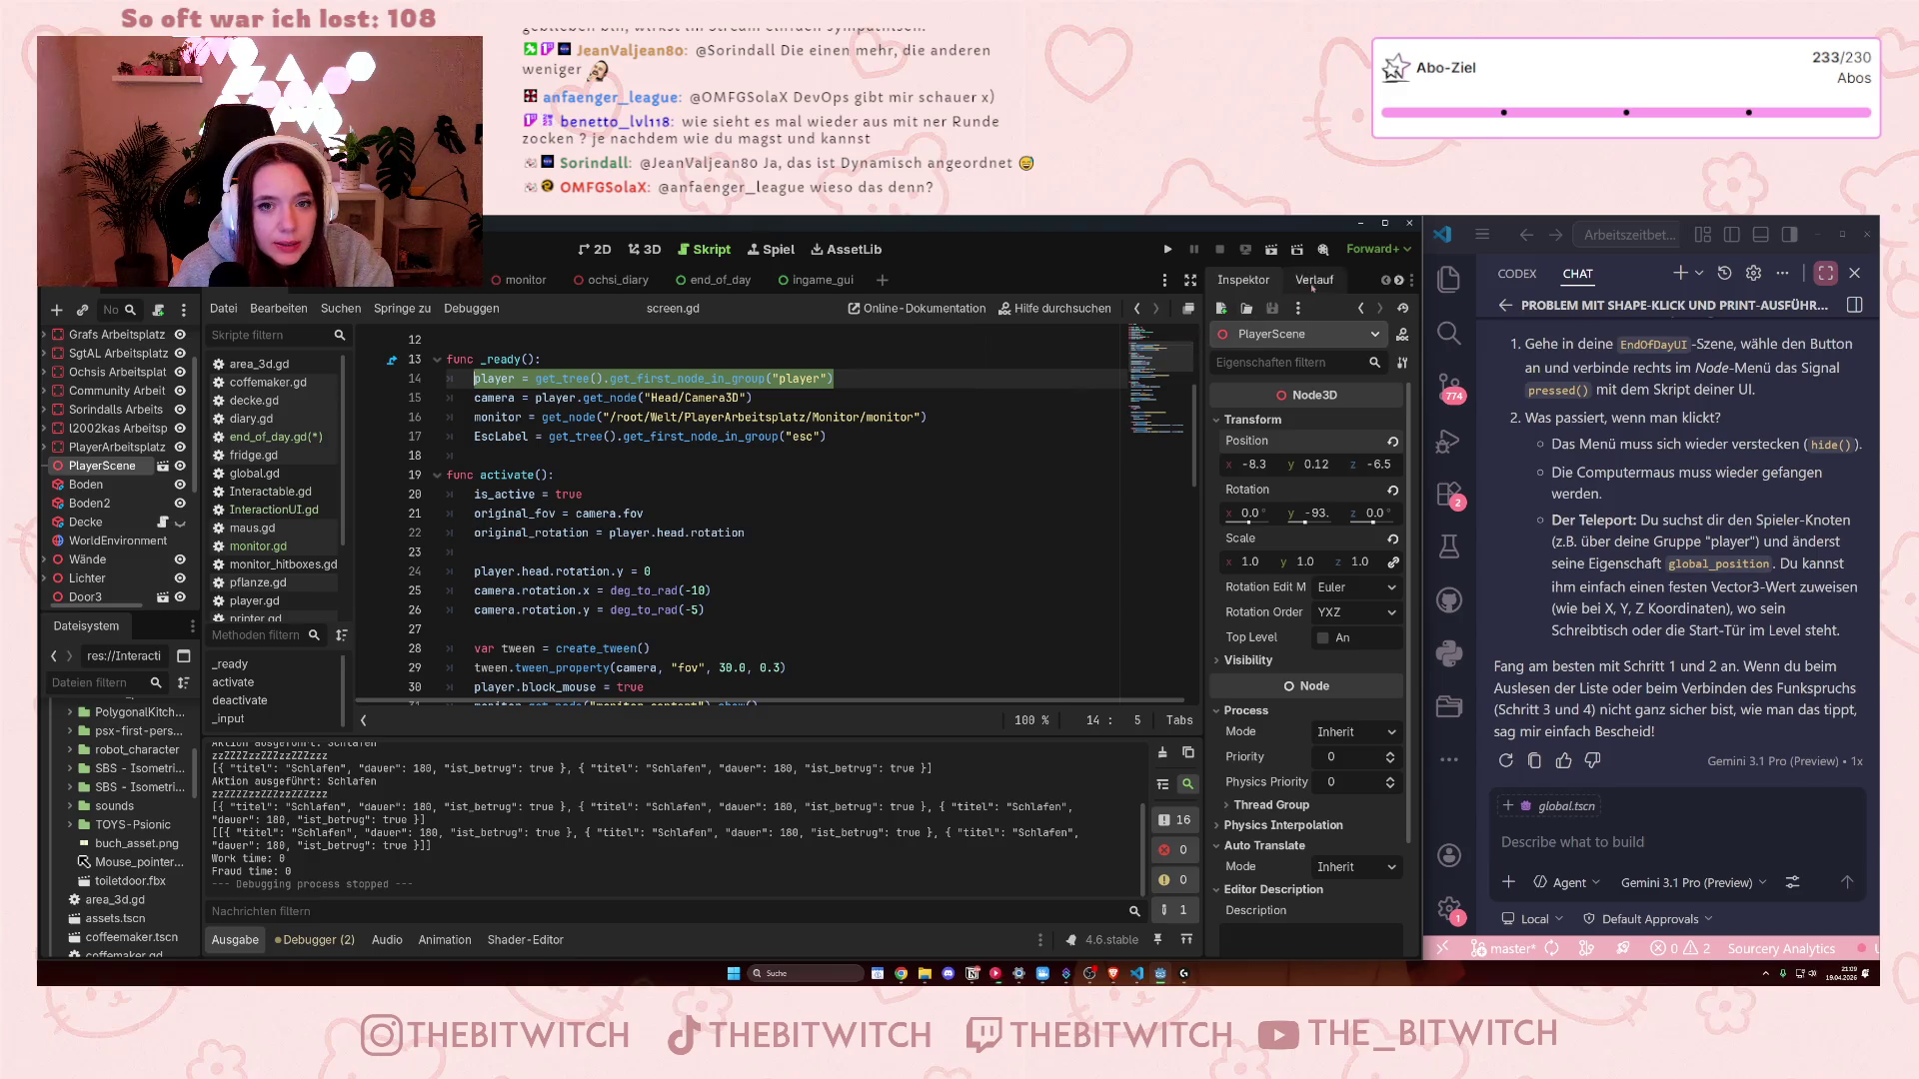
pyautogui.click(1399, 284)
pyautogui.click(1397, 283)
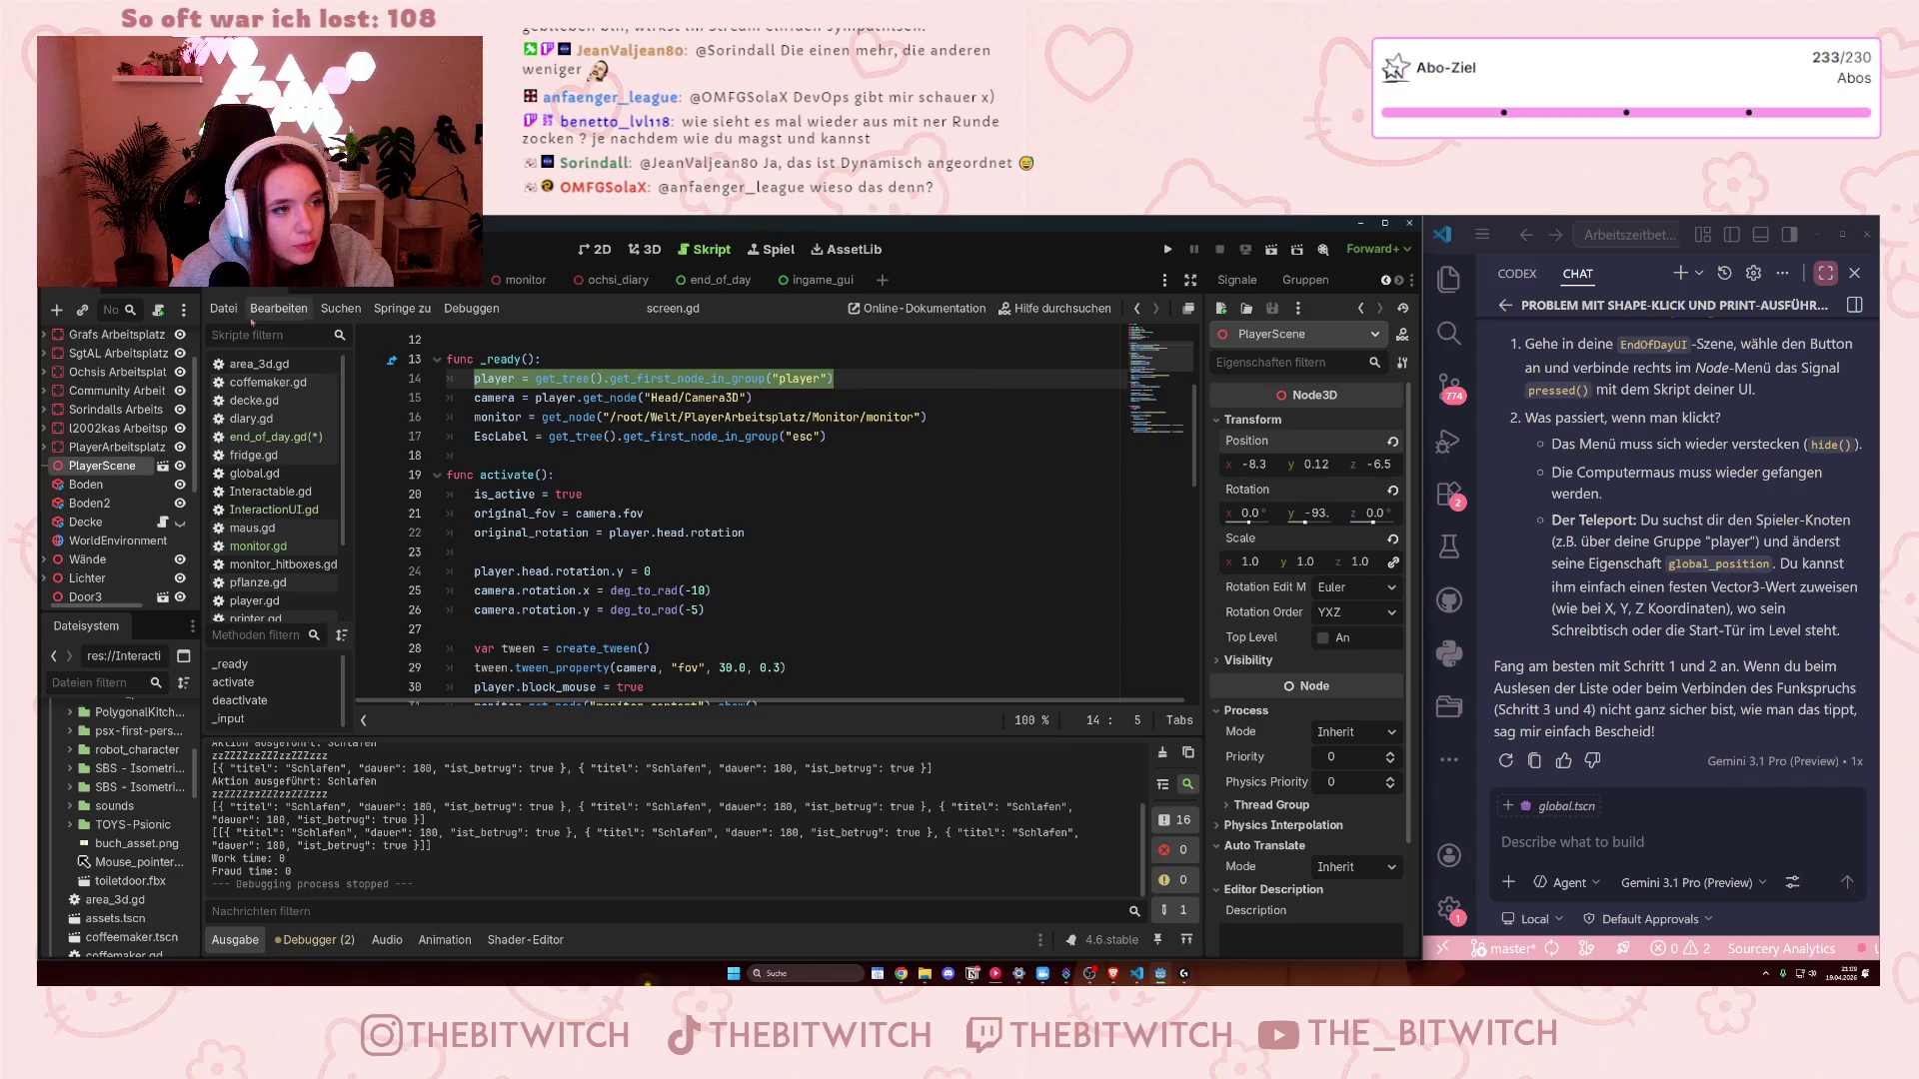
# Replace line 3 of end_of_day.gd with the pasted player group lookup.
pyautogui.click(275, 437)
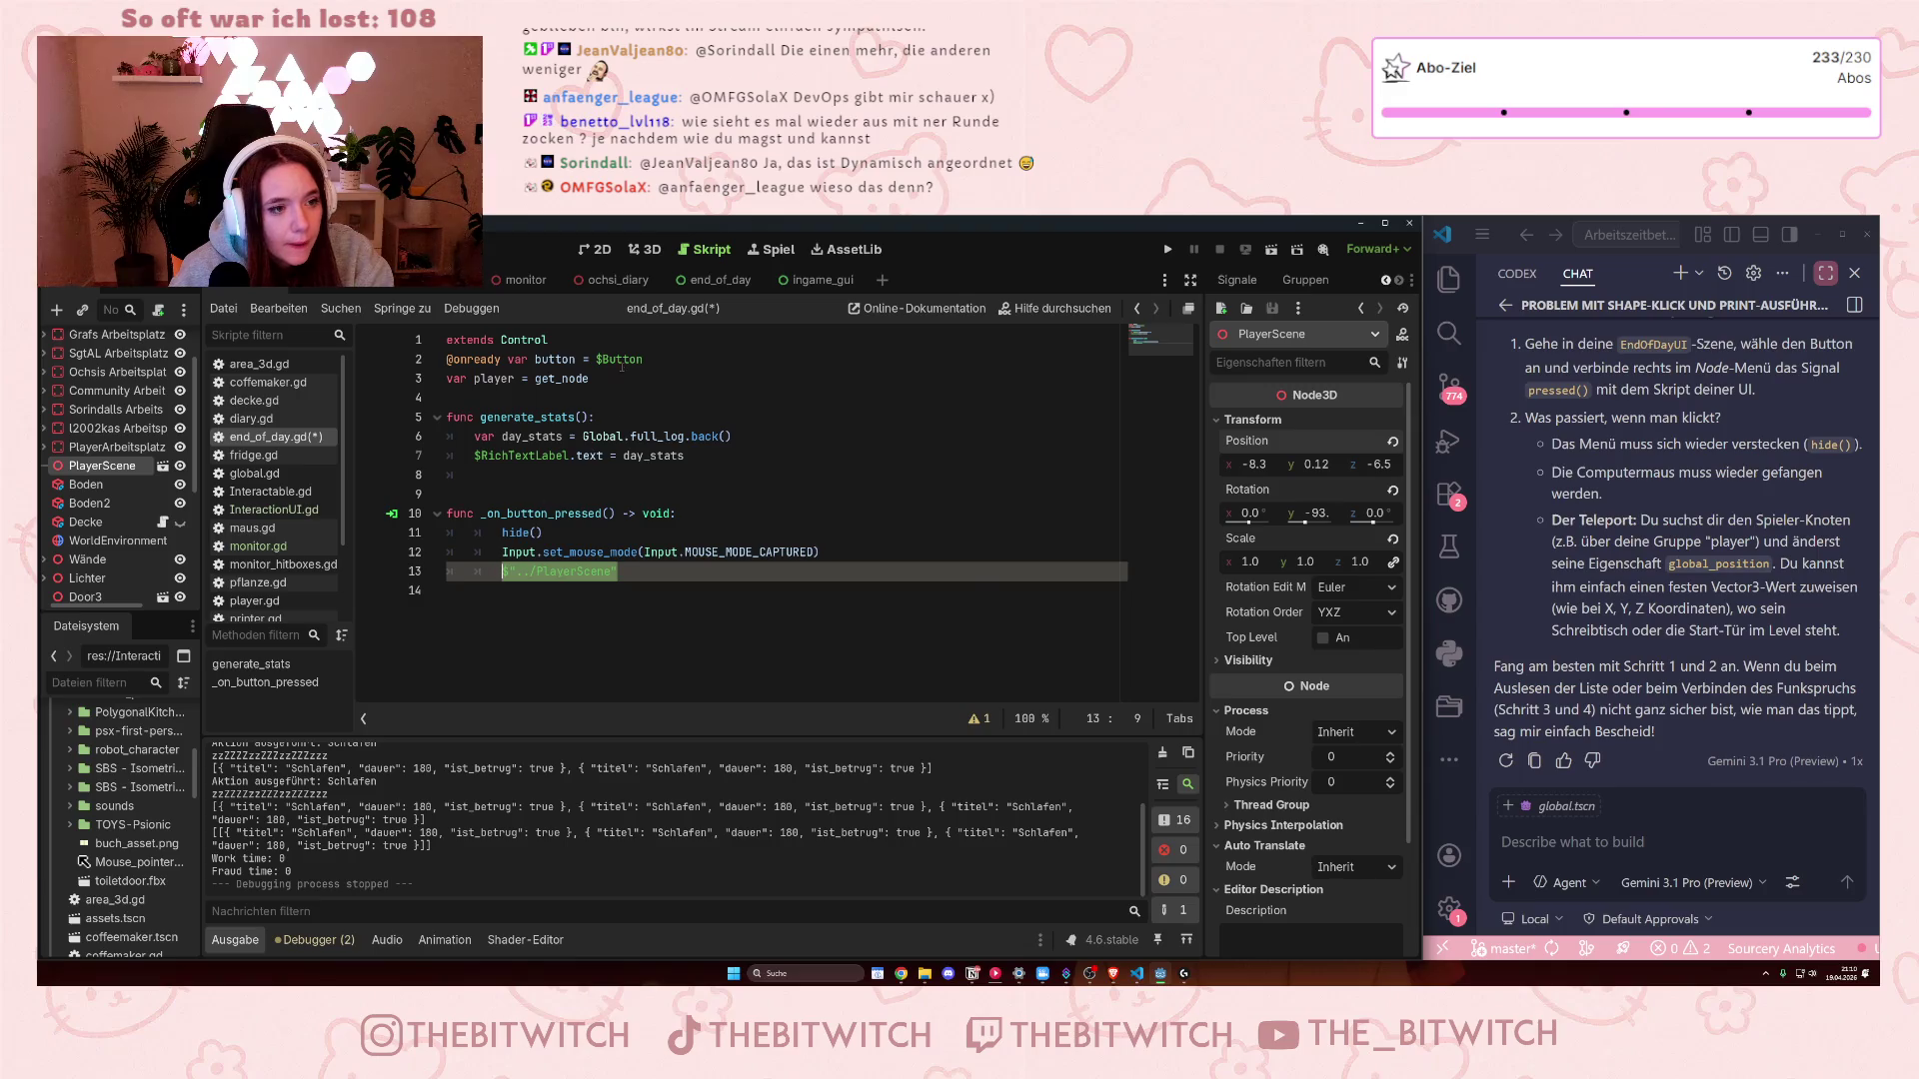
pyautogui.moveTo(590, 378); pyautogui.dragTo(452, 379)
pyautogui.press('BackSpace')
pyautogui.press('BackSpace')
pyautogui.hotkey('ctrl', 'v')
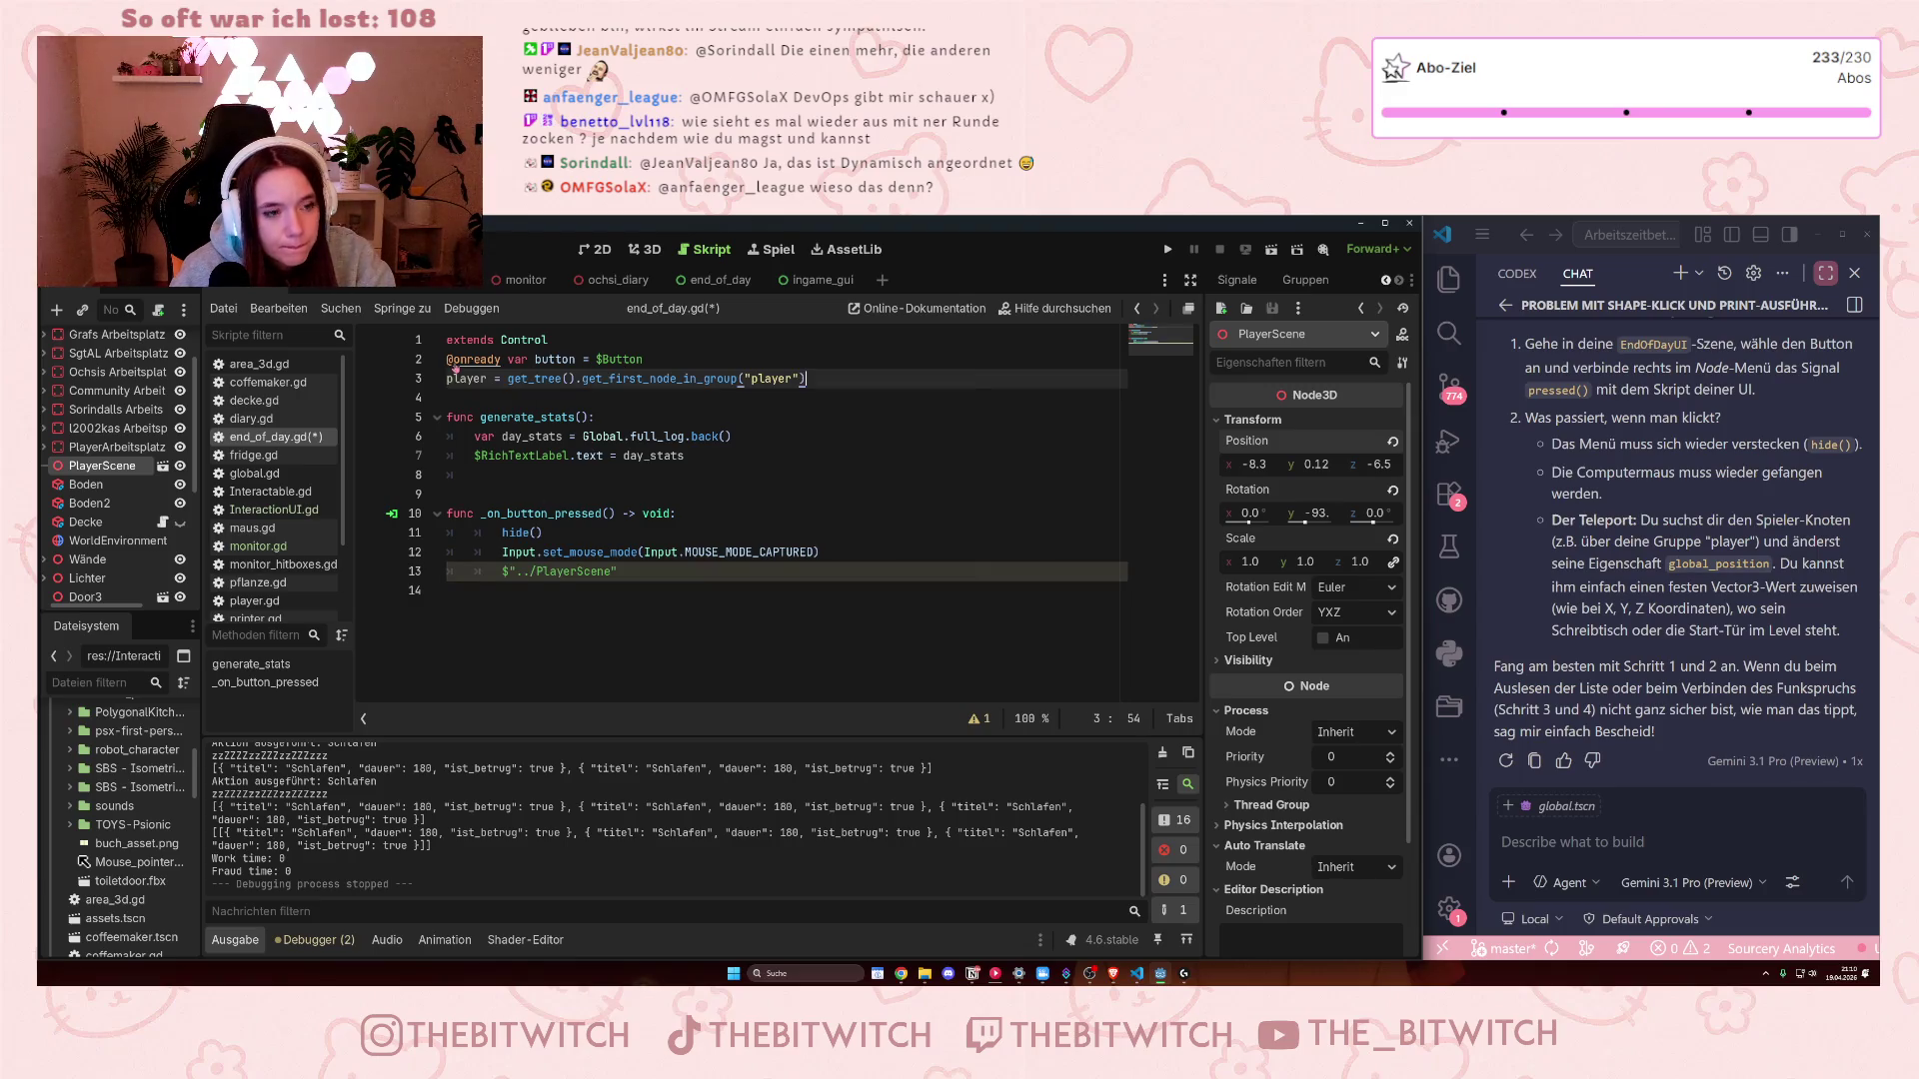
# Replace $"../PlayerScene" on line 13 with 'player.' and restore 'var' on line 3.
pyautogui.moveTo(630, 577); pyautogui.dragTo(502, 572)
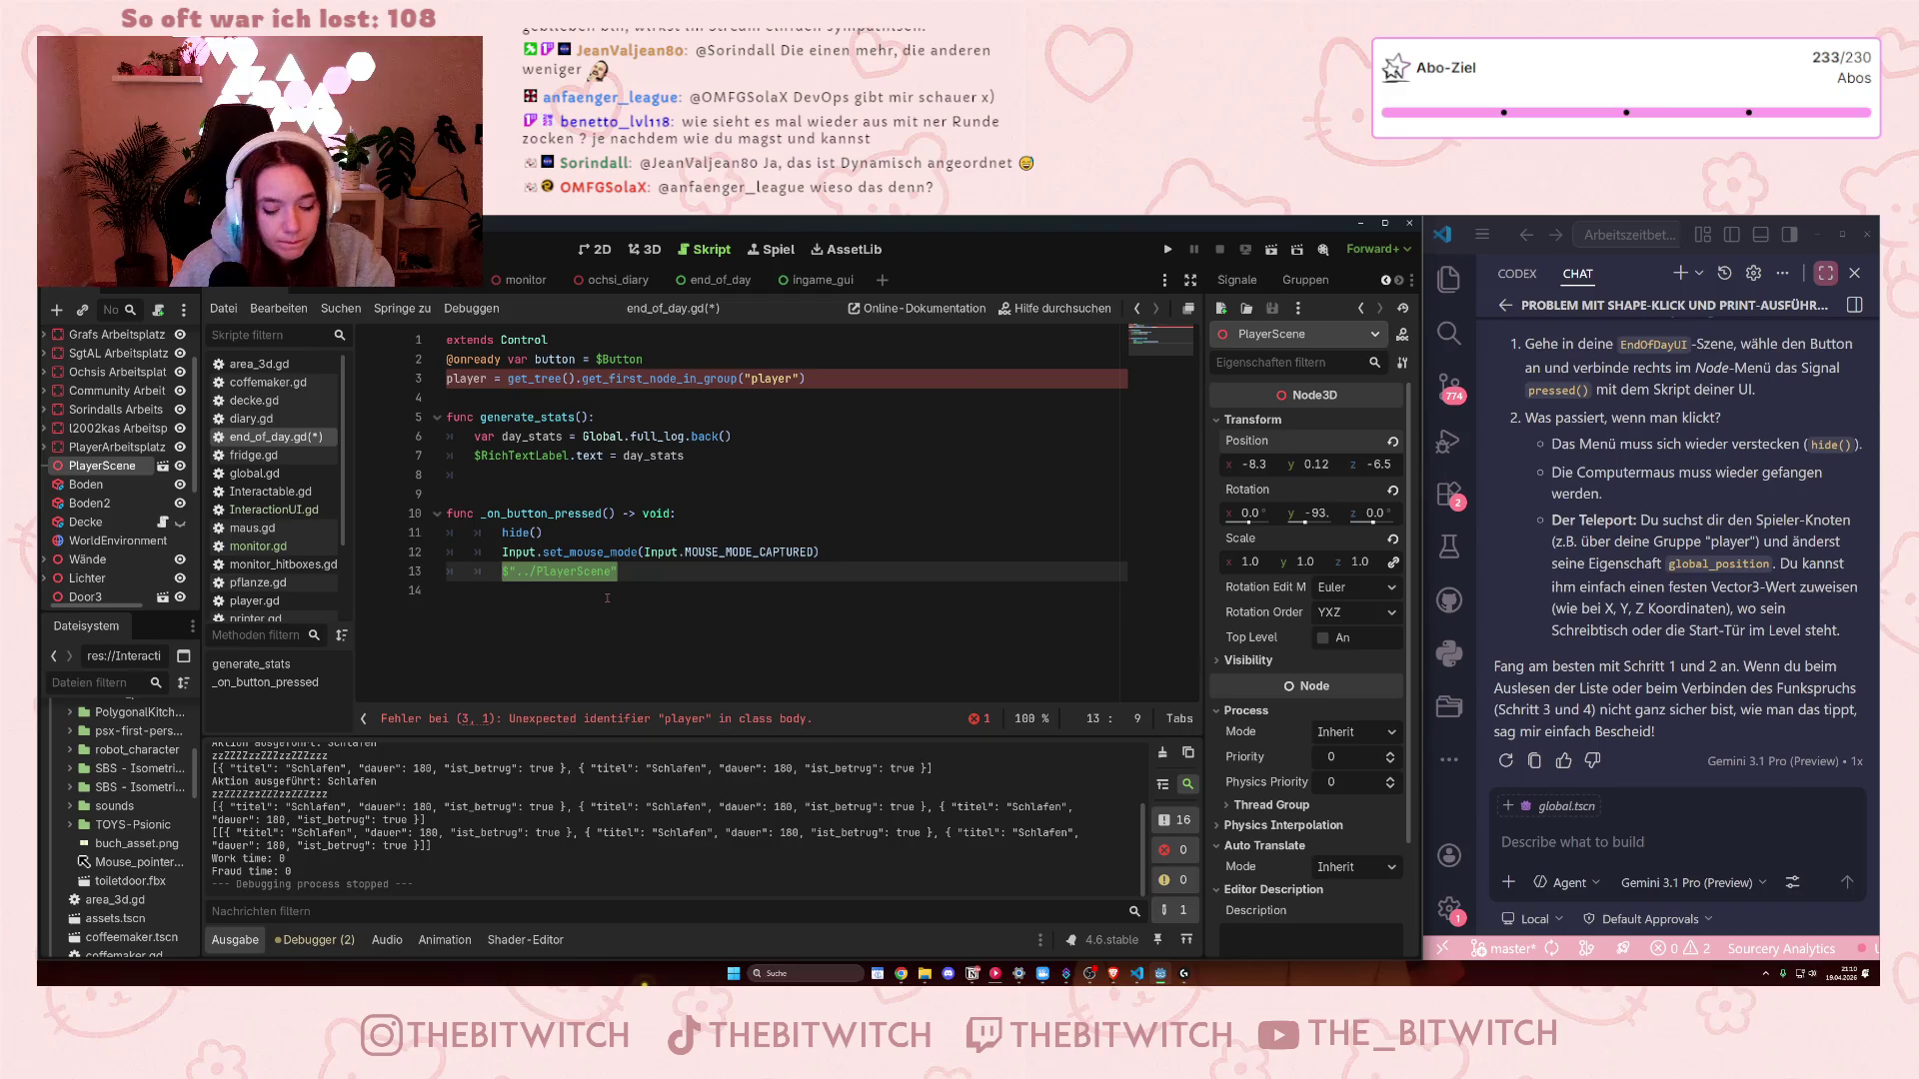
pyautogui.press('BackSpace')
pyautogui.write('play')
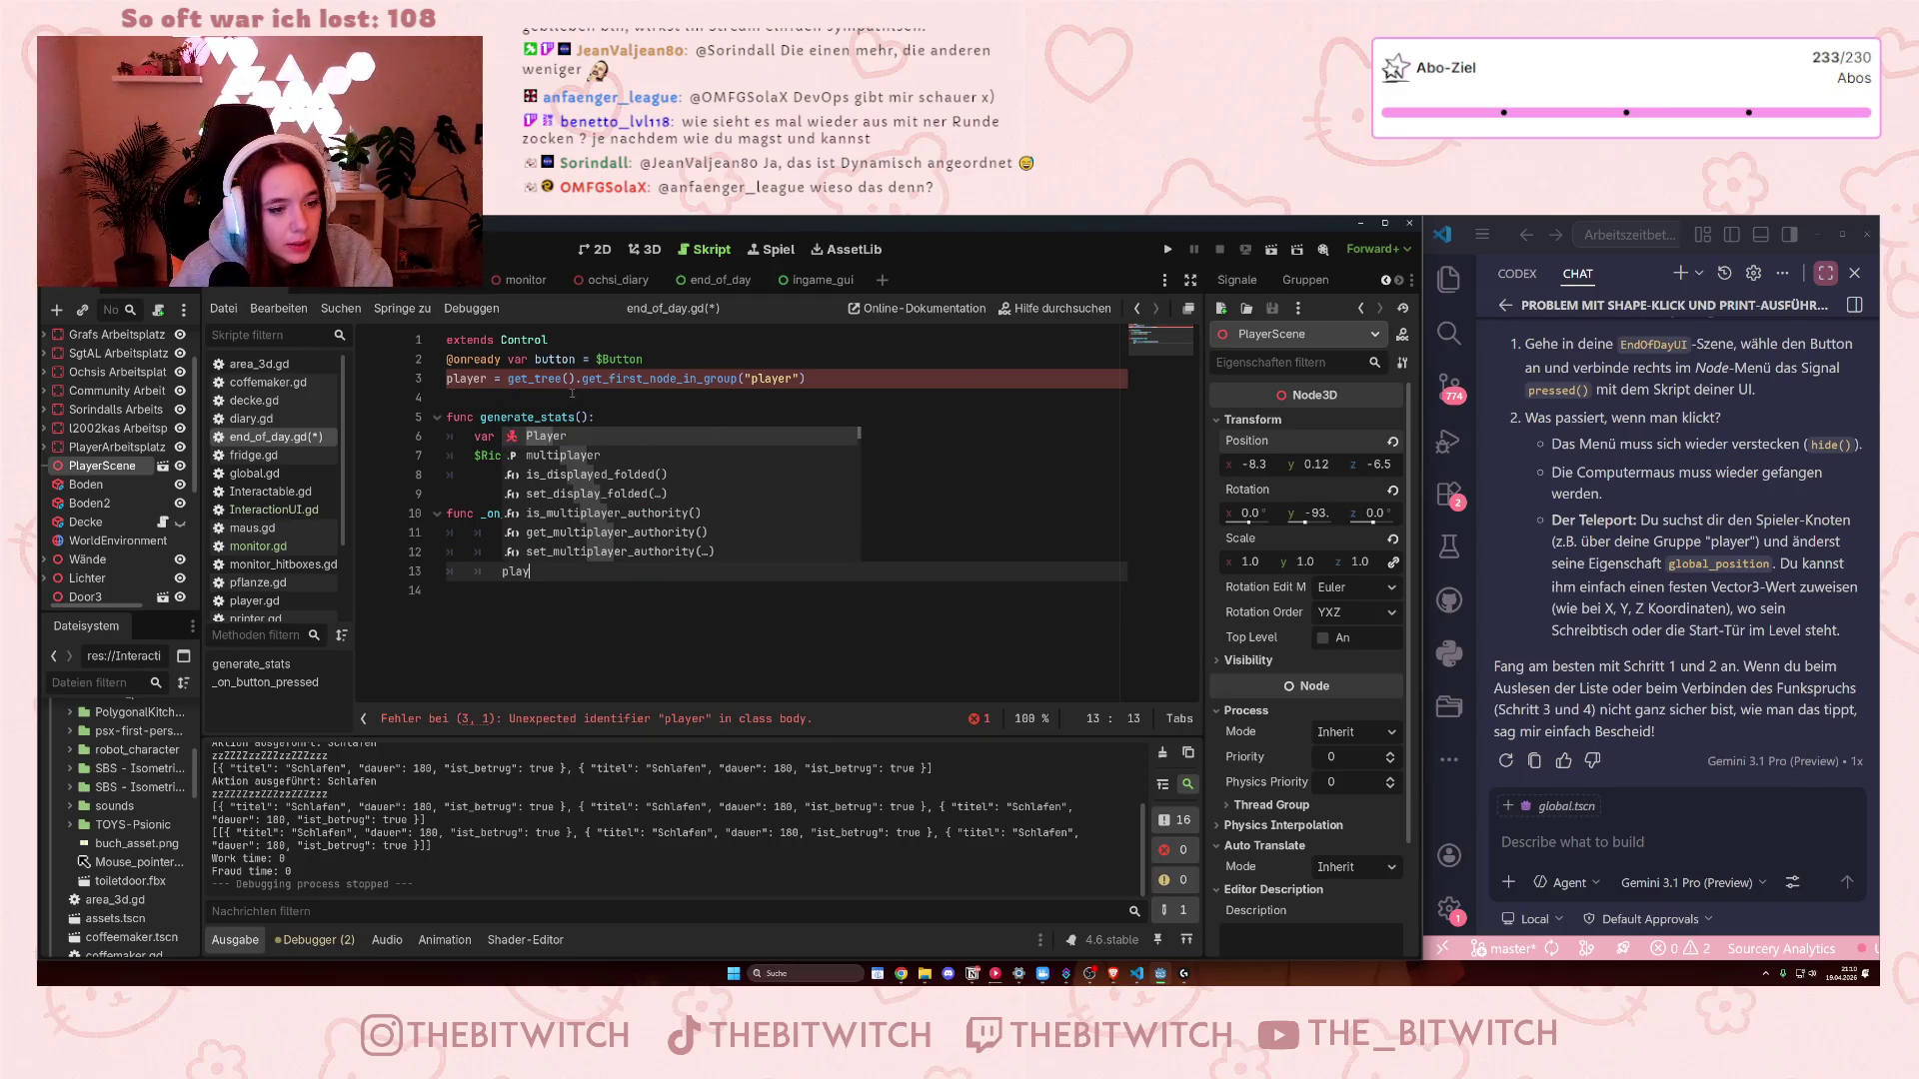
pyautogui.click(447, 378)
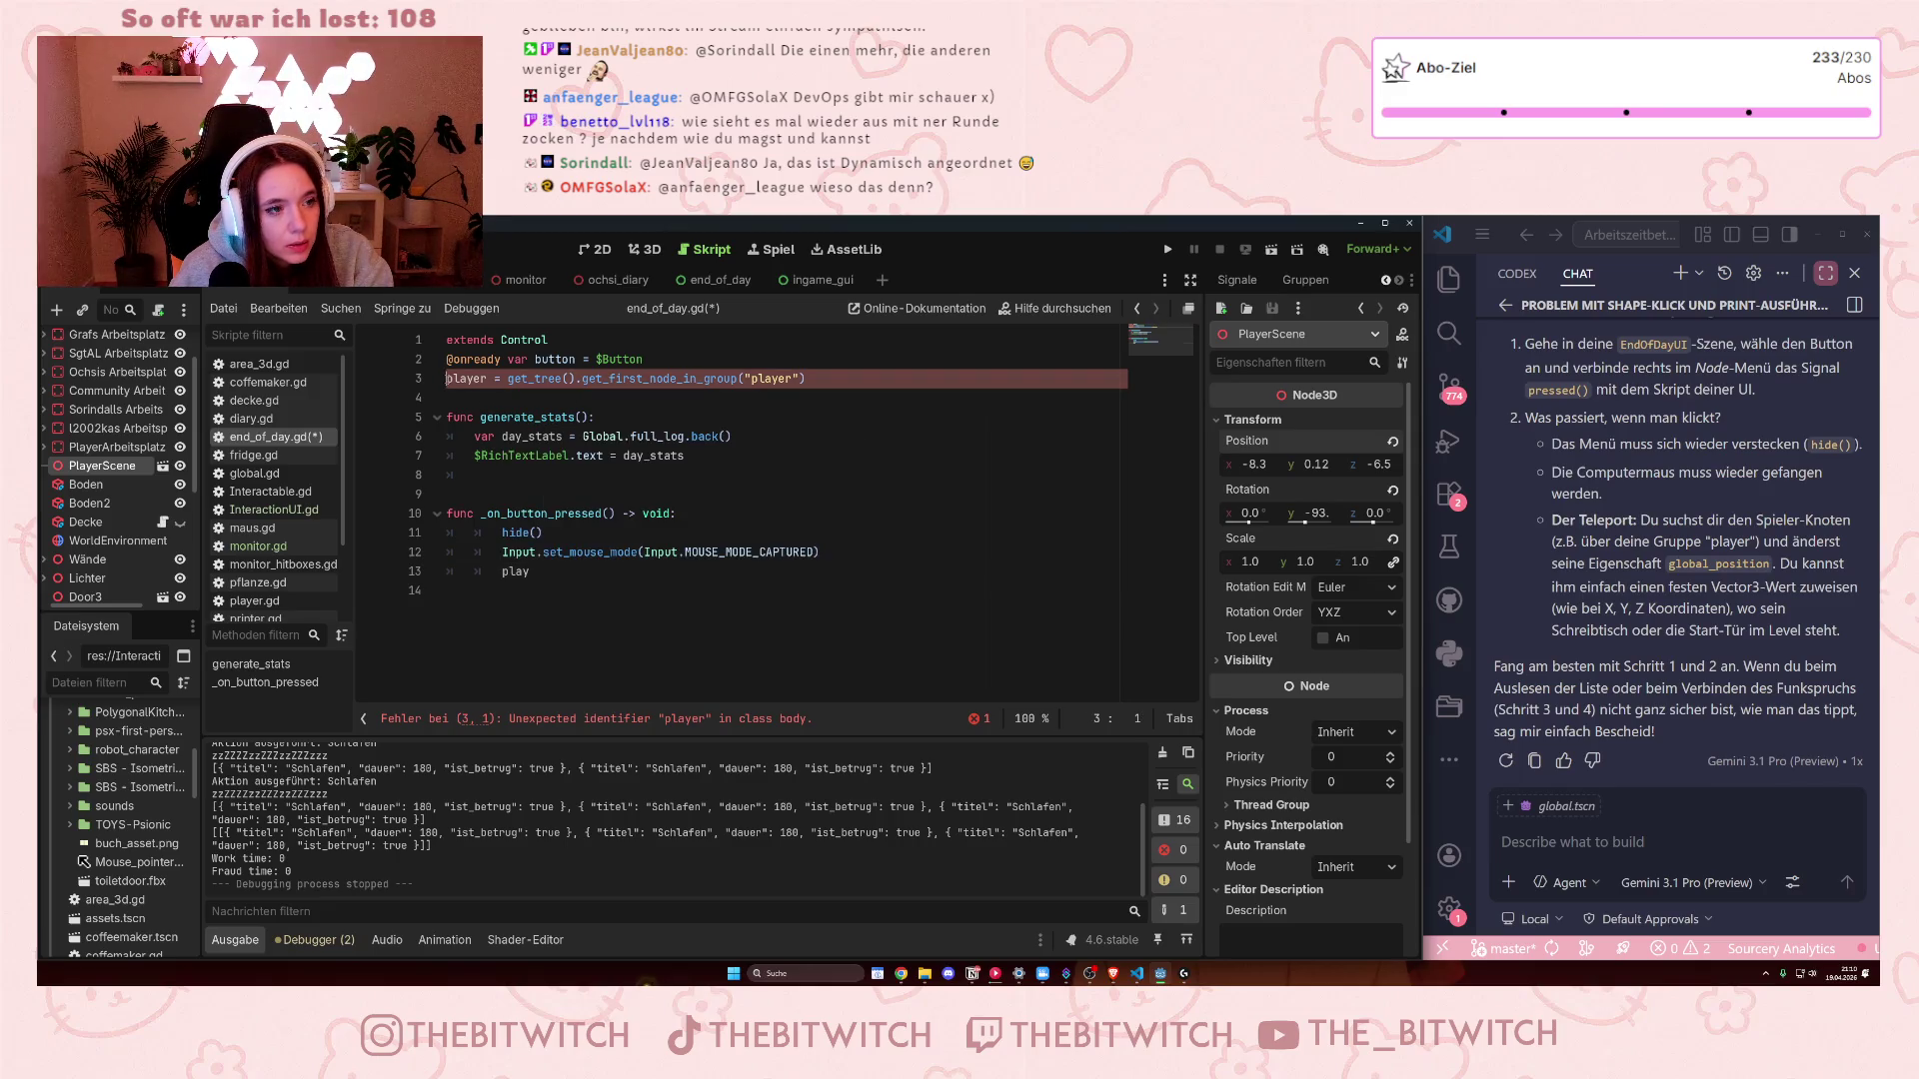
pyautogui.write('b')
pyautogui.press('BackSpace')
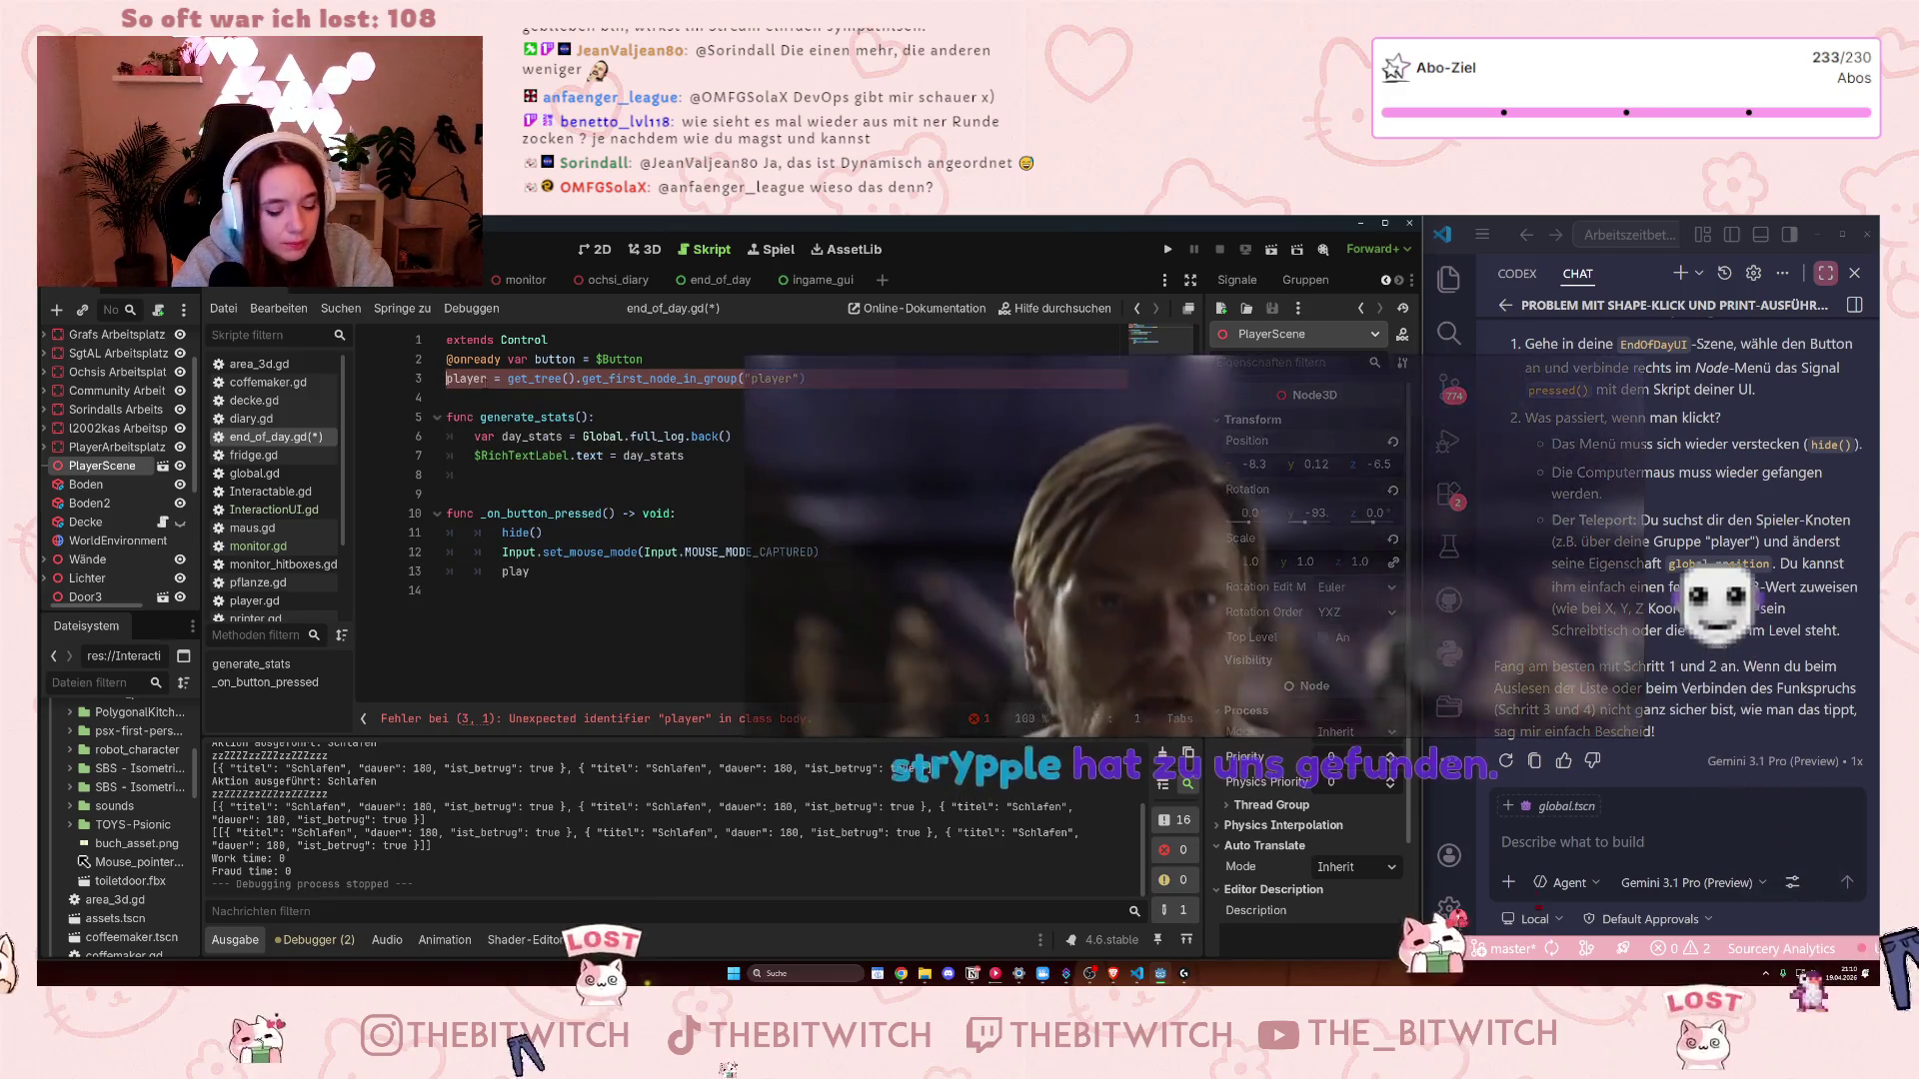
pyautogui.write('var')
pyautogui.click(599, 572)
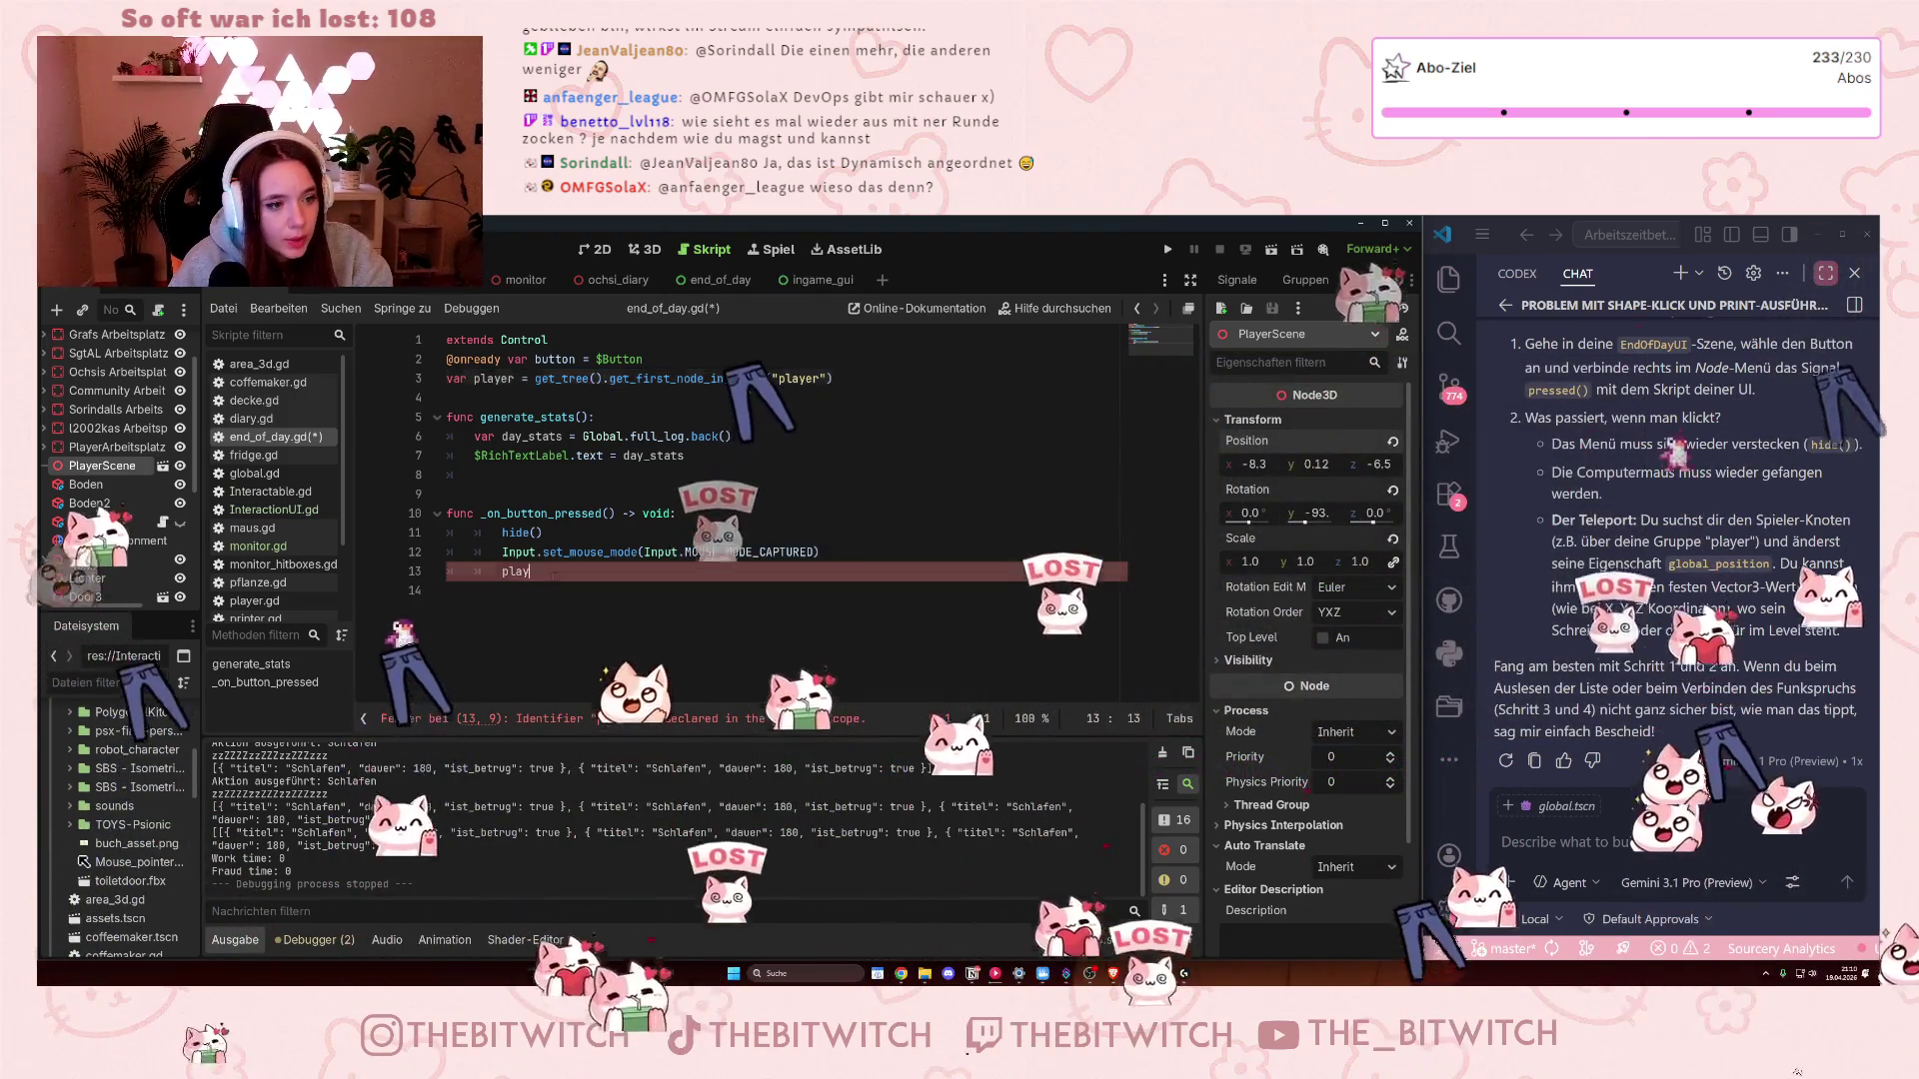
pyautogui.write('er.')
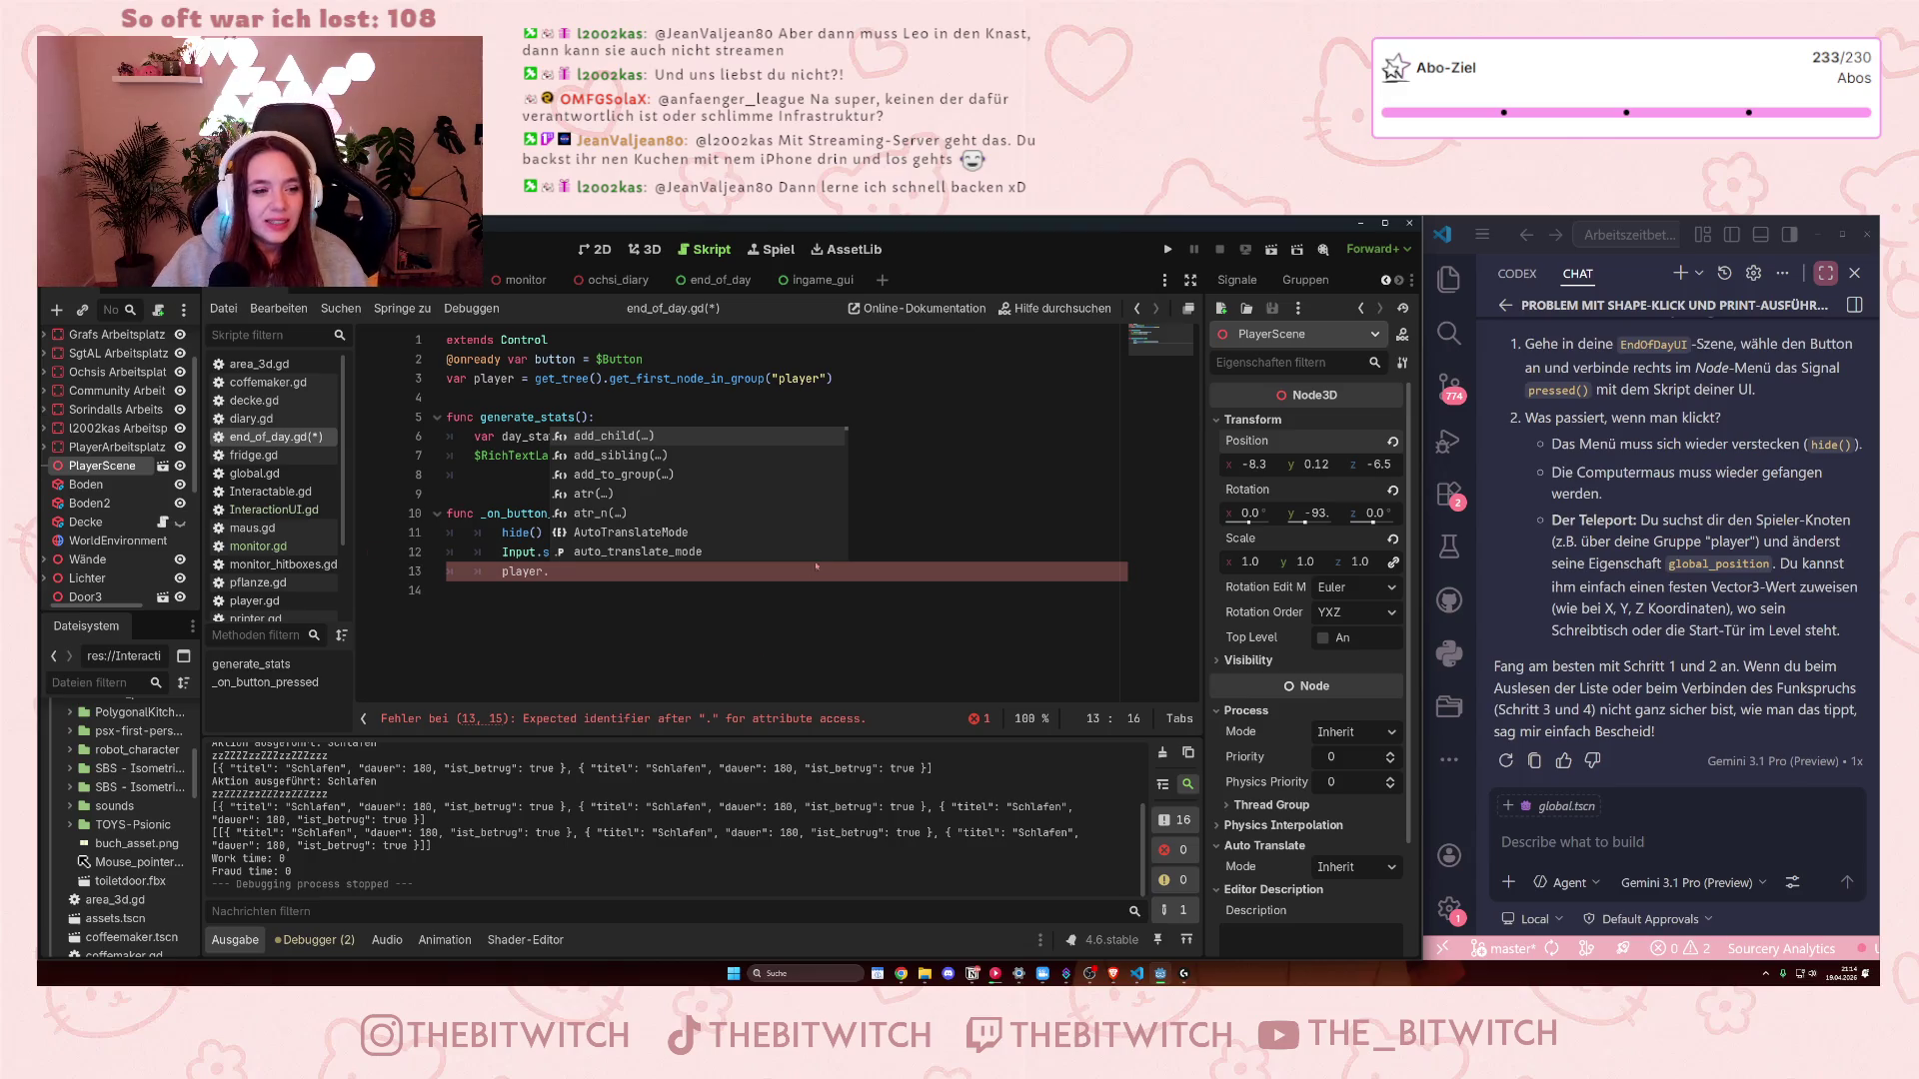
# Try typing 'position' after 'player.' on line 13, then remove it.
pyautogui.click(593, 574)
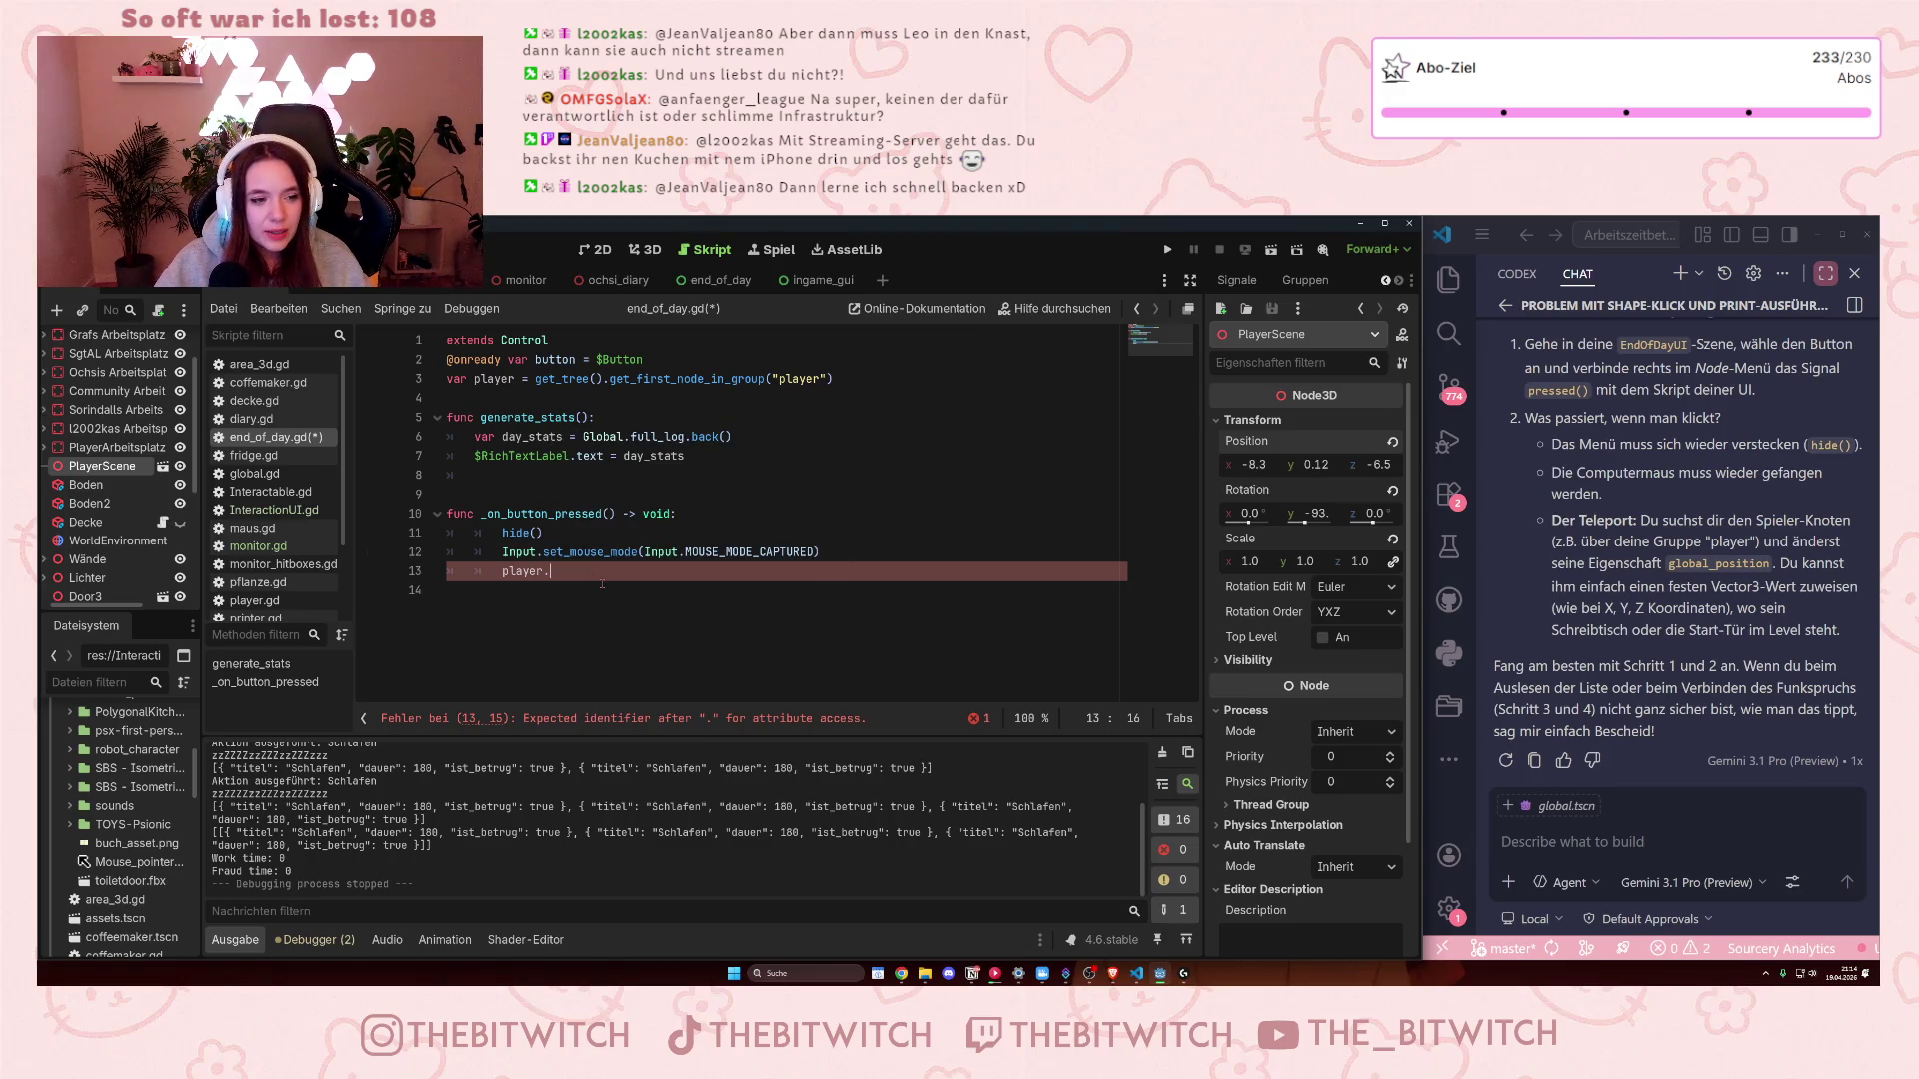
pyautogui.write('position')
pyautogui.press('BackSpace')
pyautogui.press('BackSpace')
pyautogui.press('BackSpace')
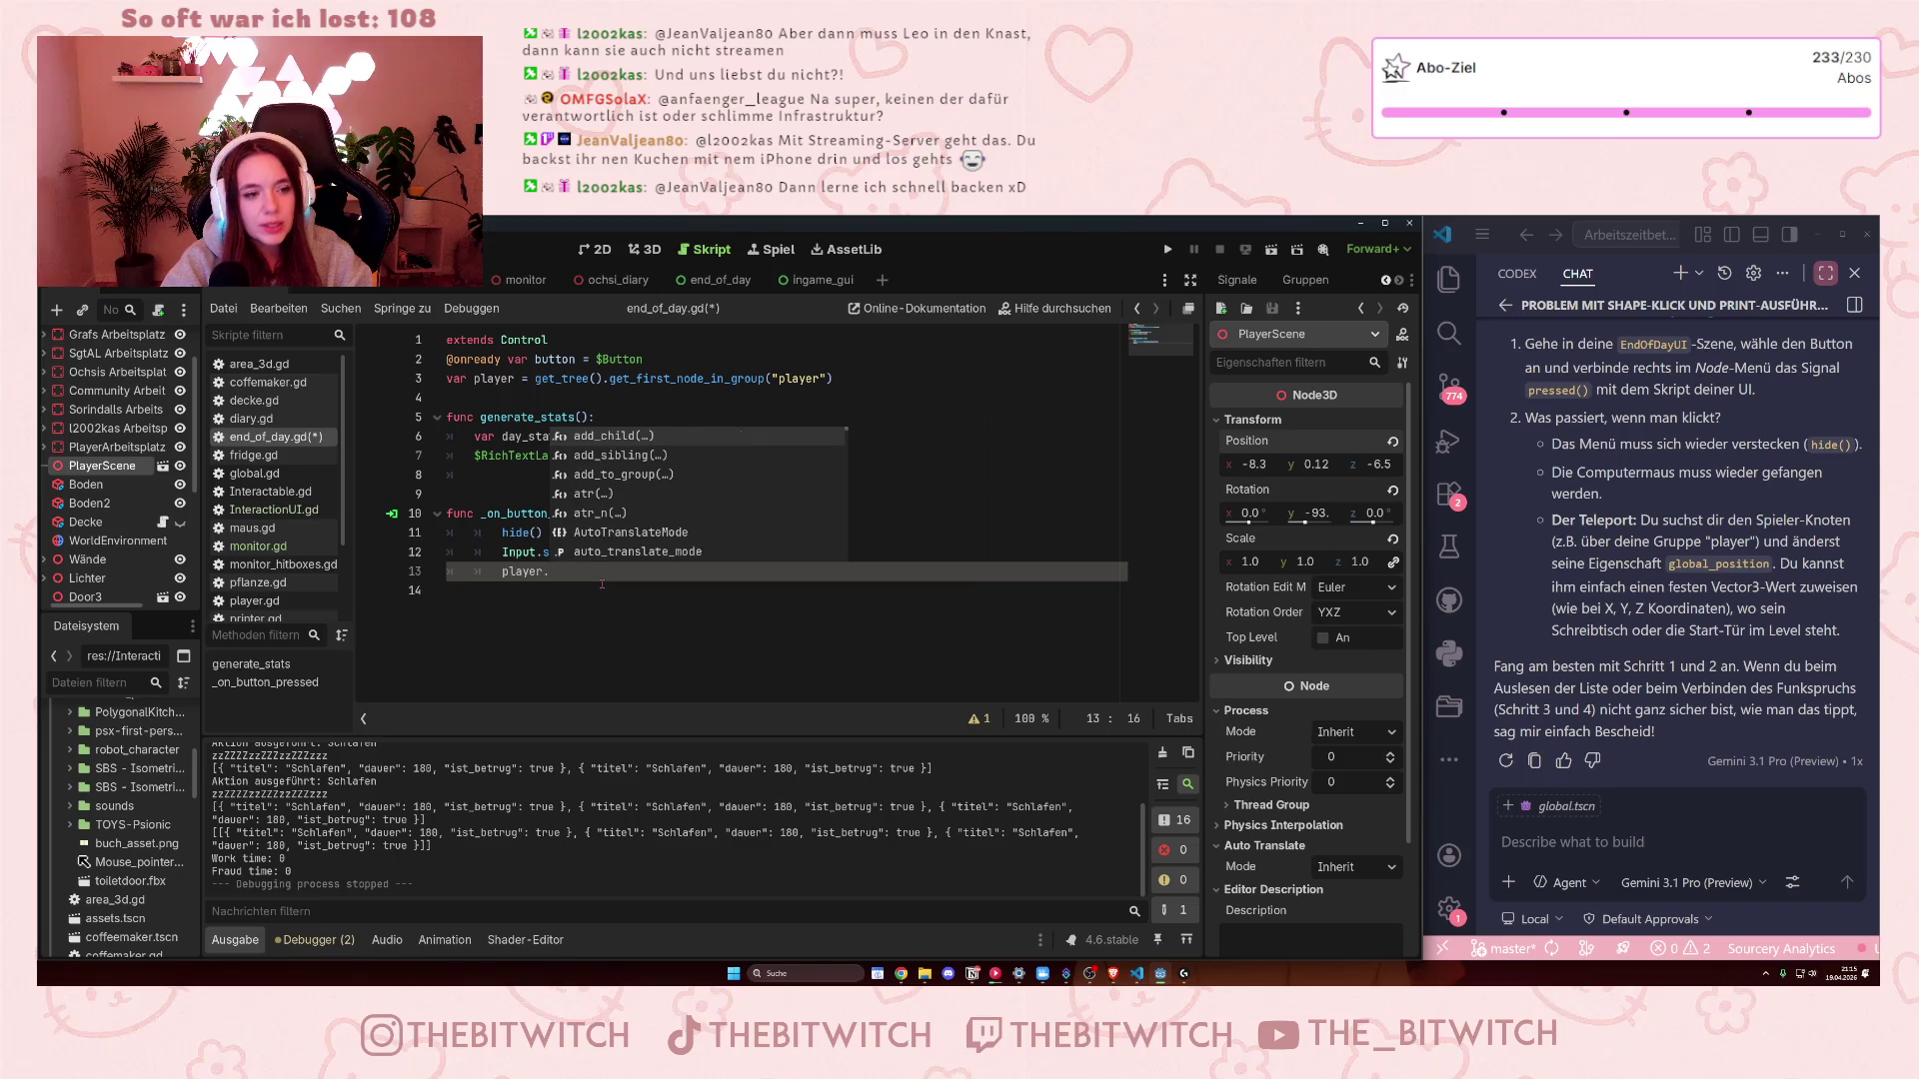
pyautogui.click(475, 592)
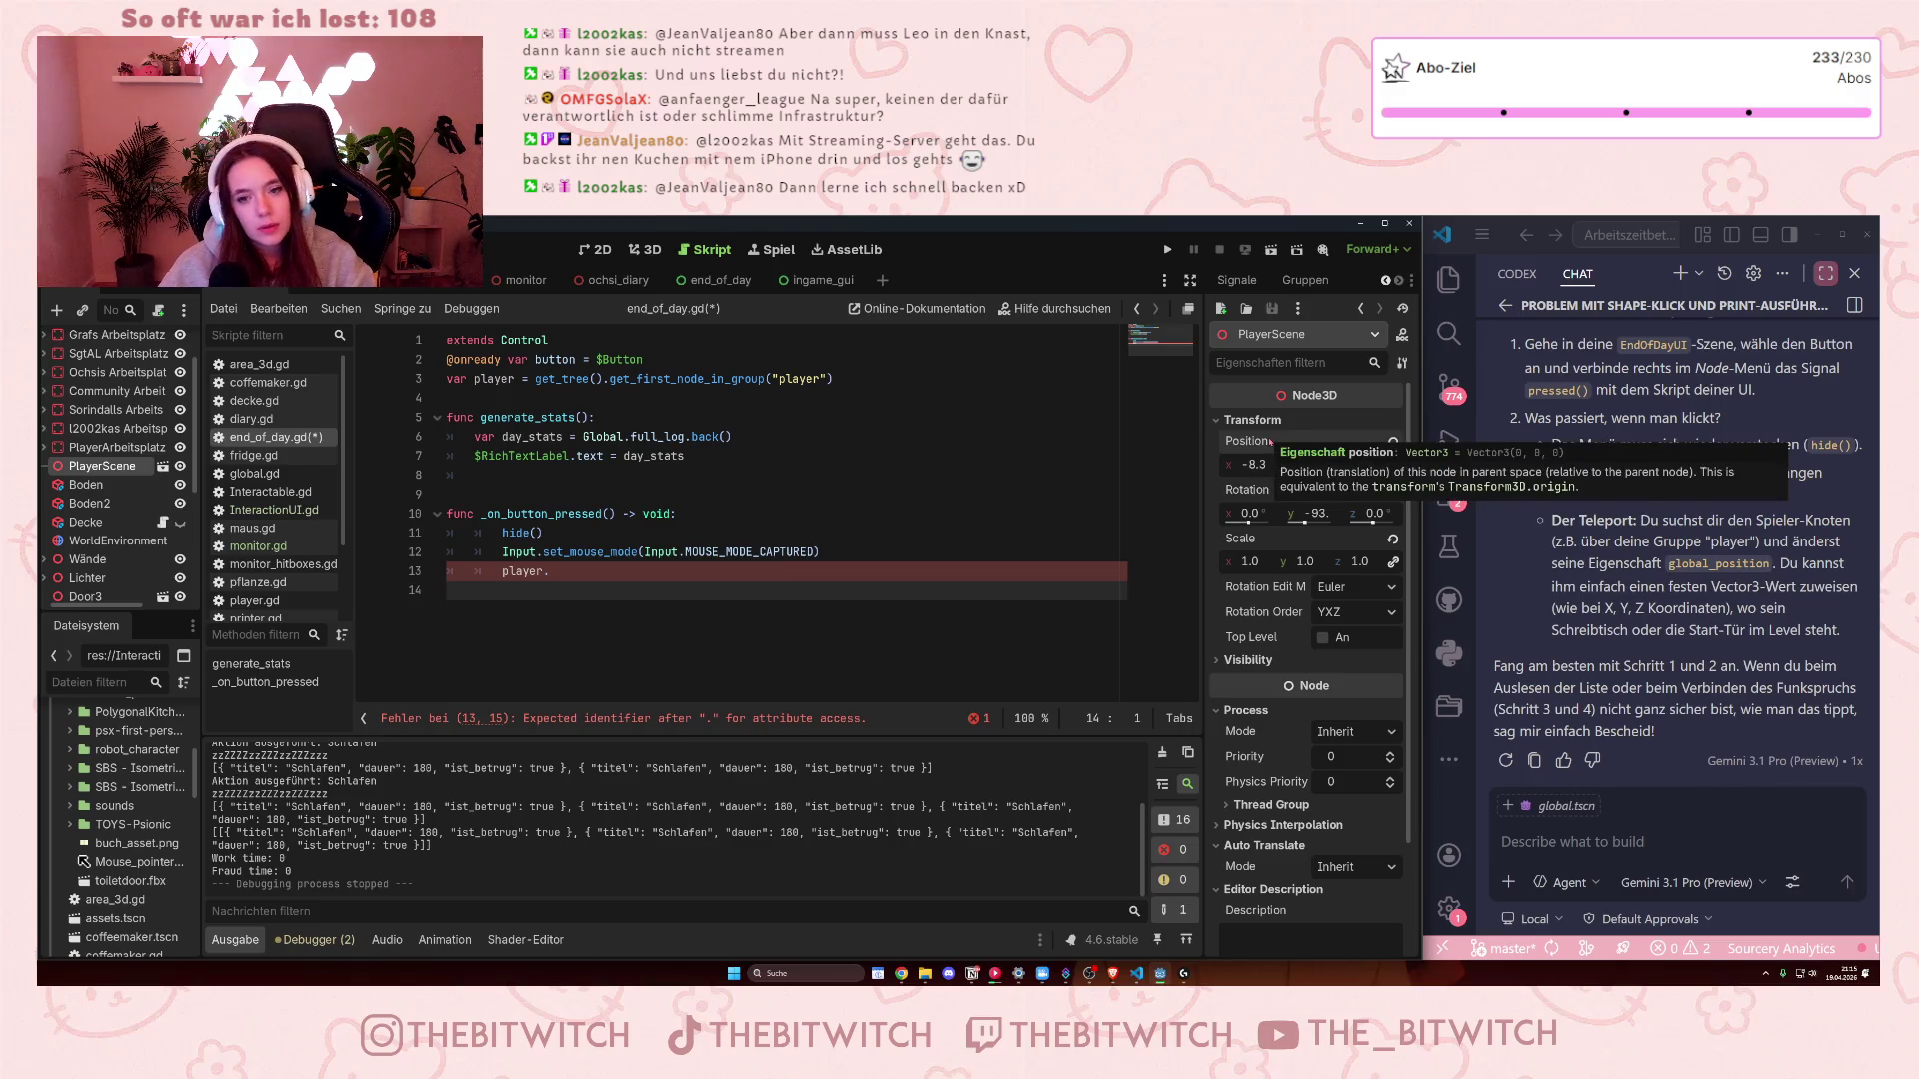
# Add a new line 4 below the player variable reading 'var position ='.
pyautogui.click(912, 387)
pyautogui.press('Return')
pyautogui.write('r position ')
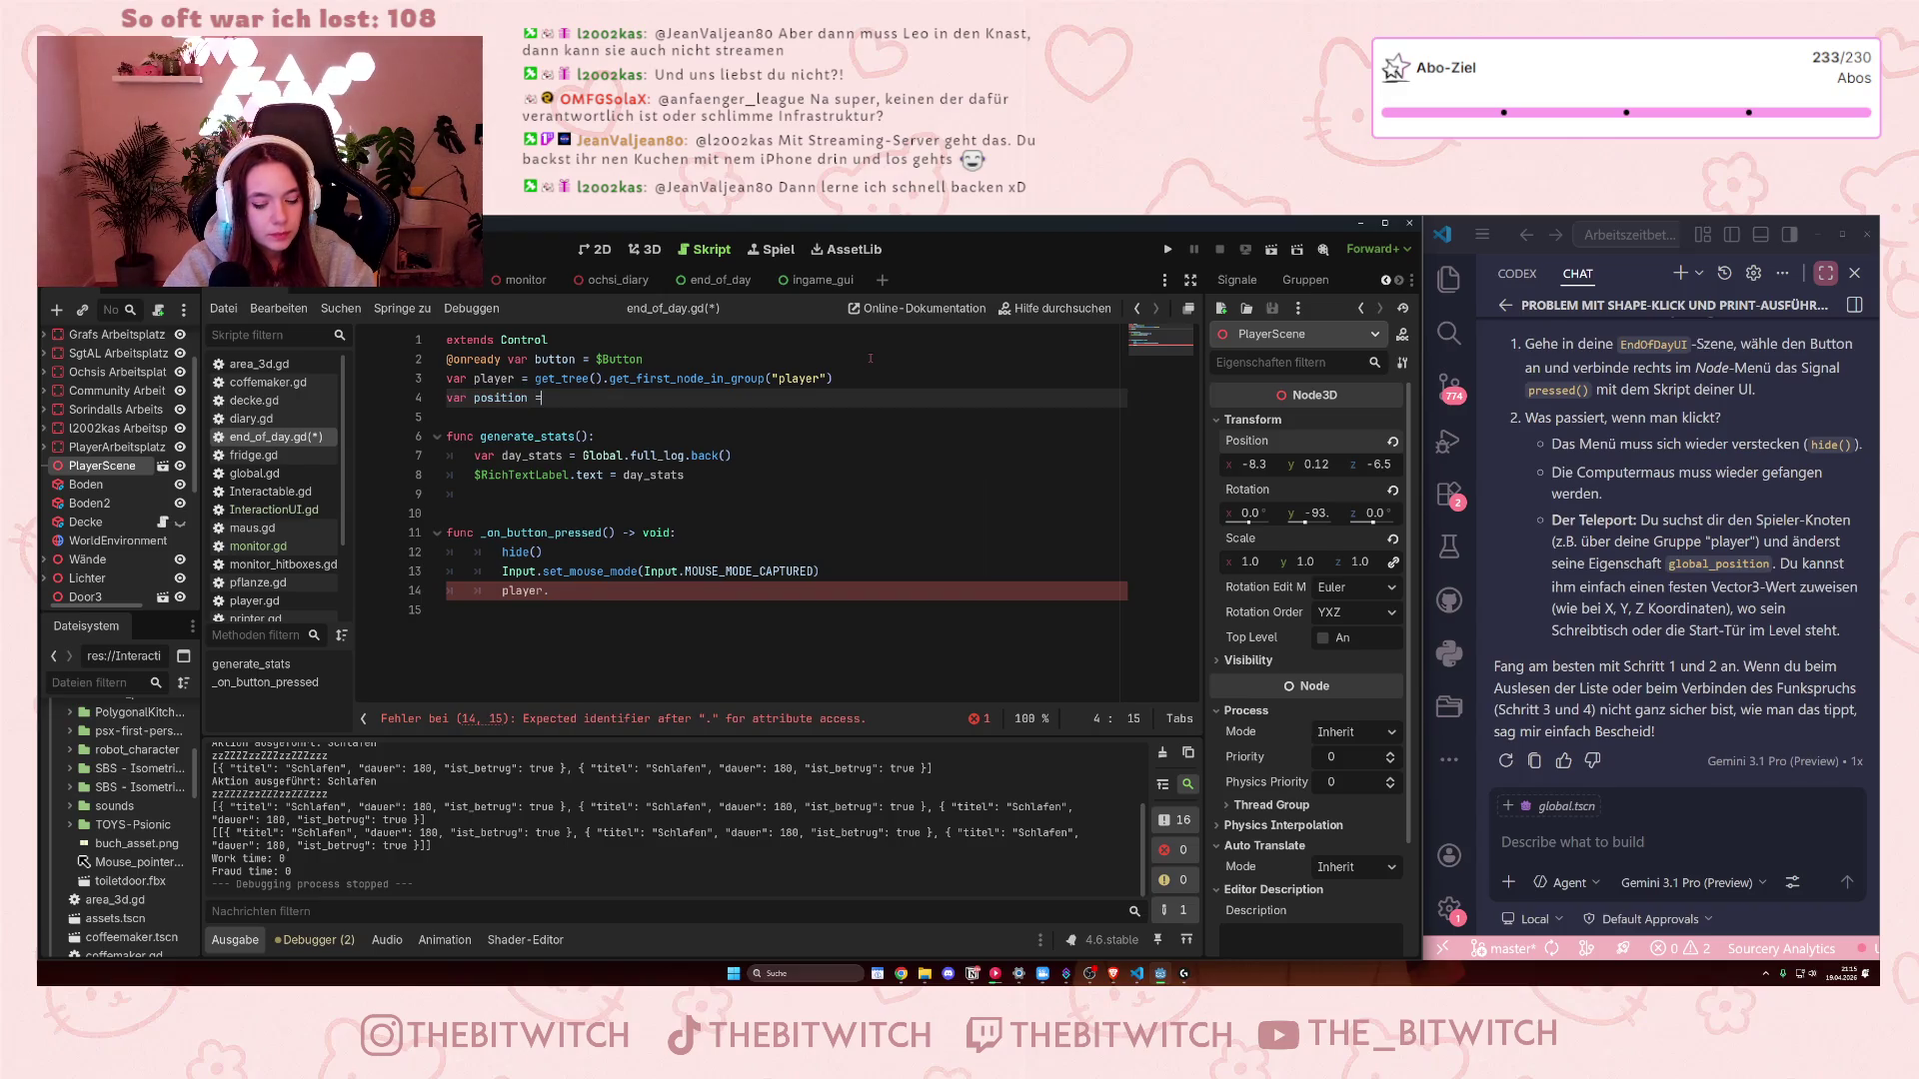
pyautogui.write('=')
# Complete line 4 as 'var position = Vector3', then try and delete a position member after player.
pyautogui.write('Vector')
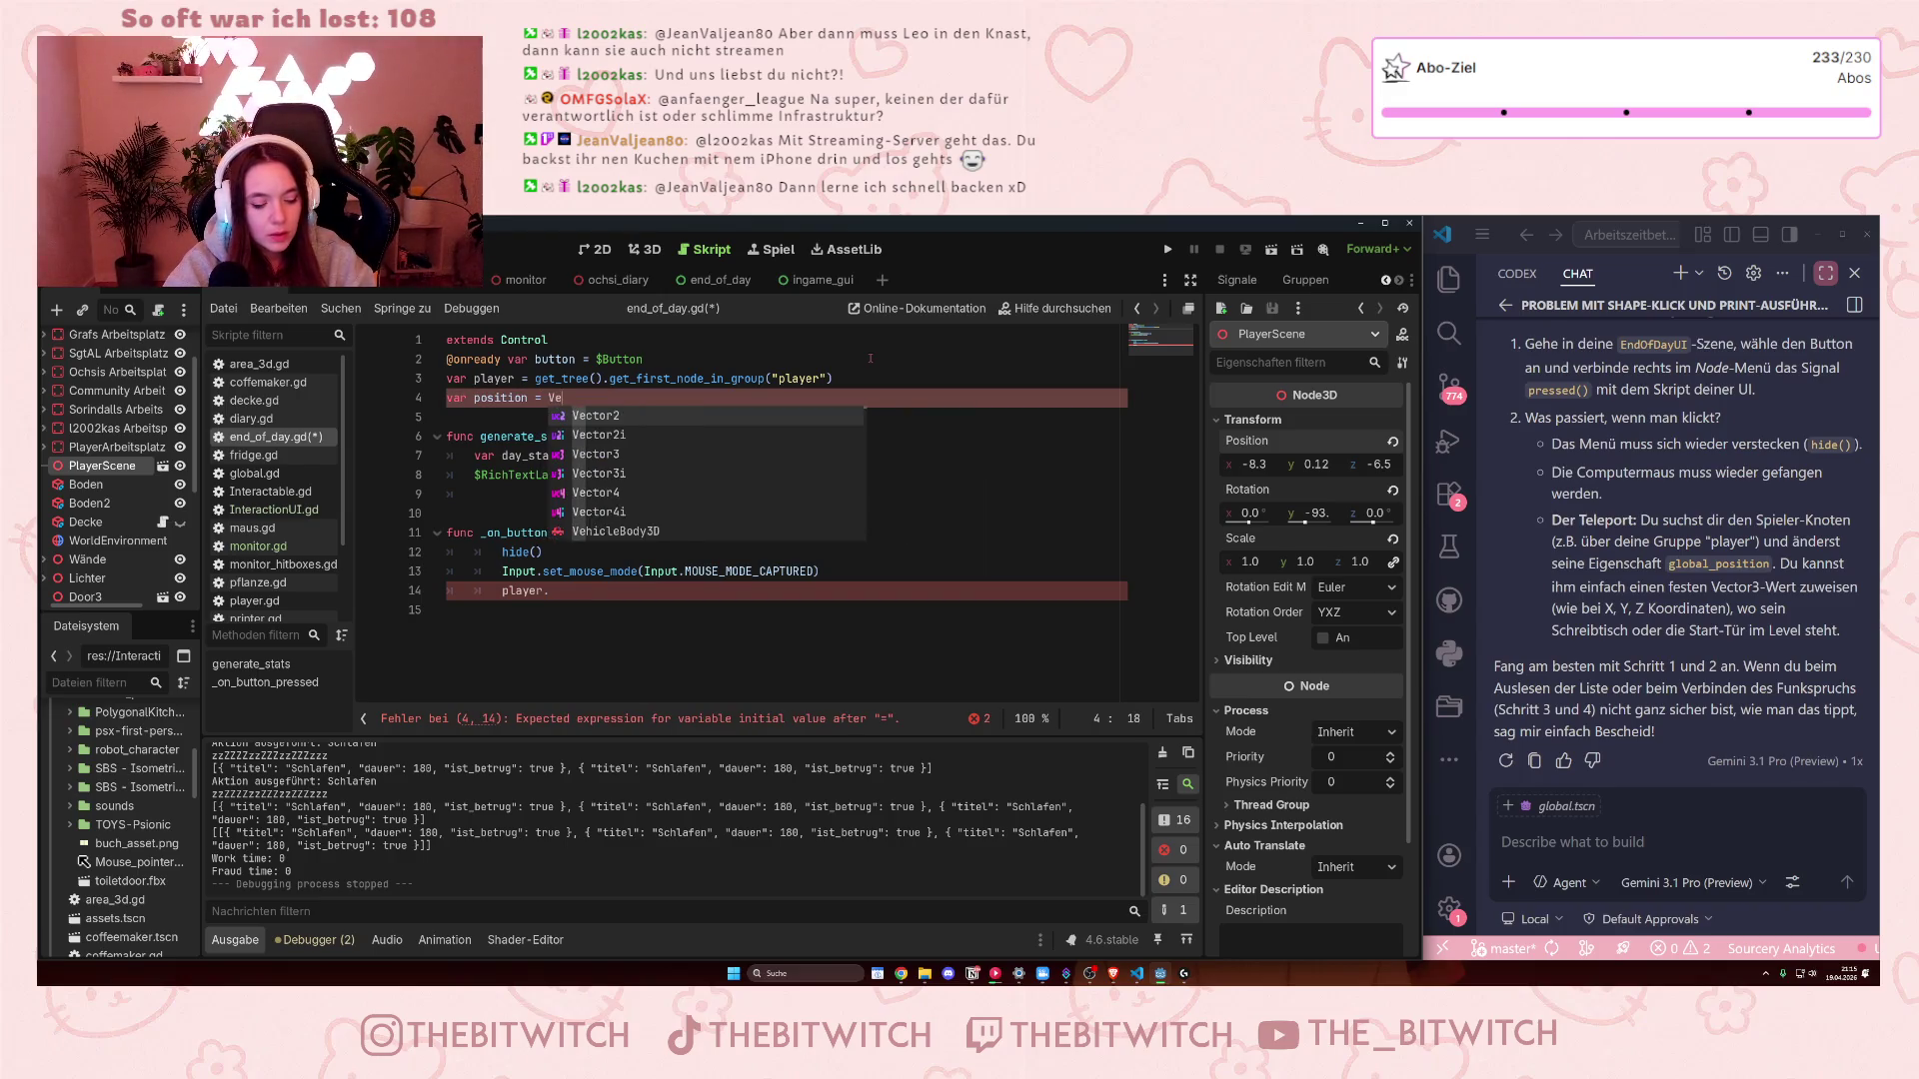
pyautogui.write('3')
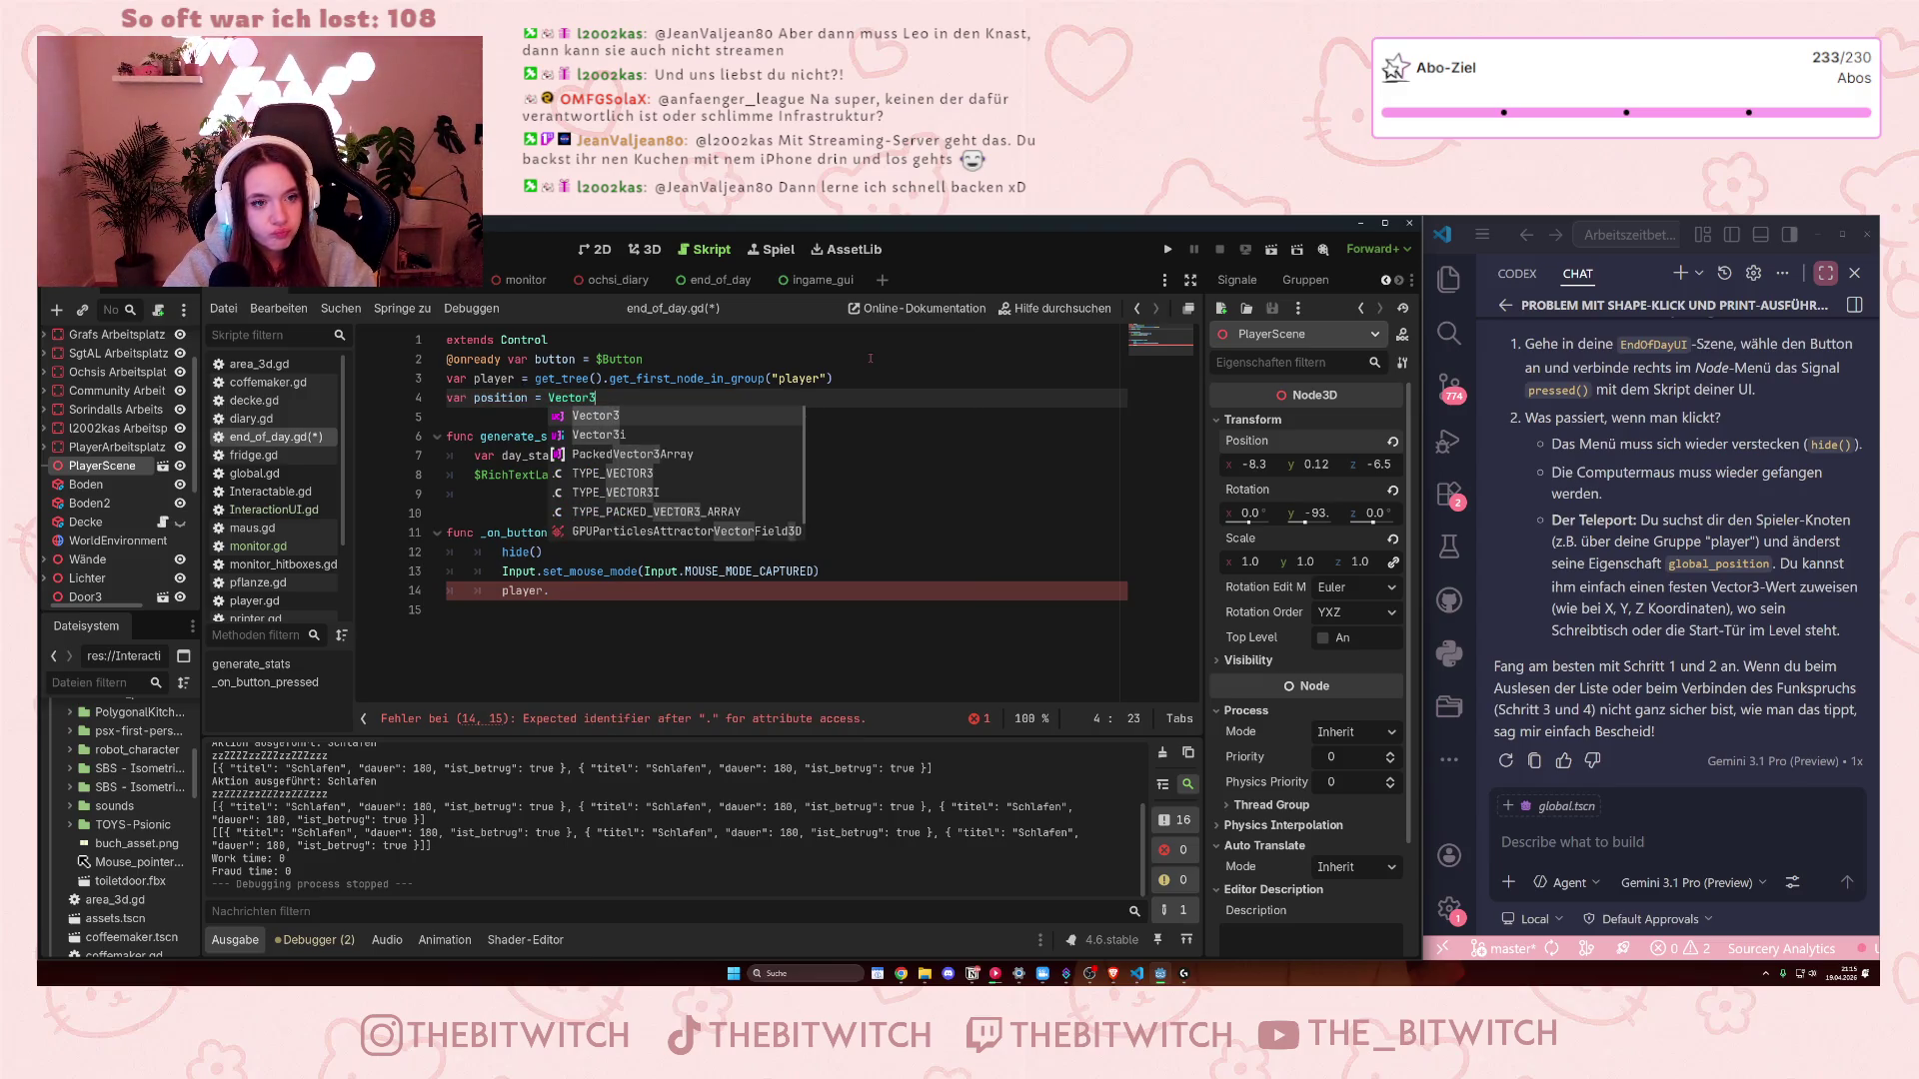
pyautogui.press('Escape')
pyautogui.click(638, 590)
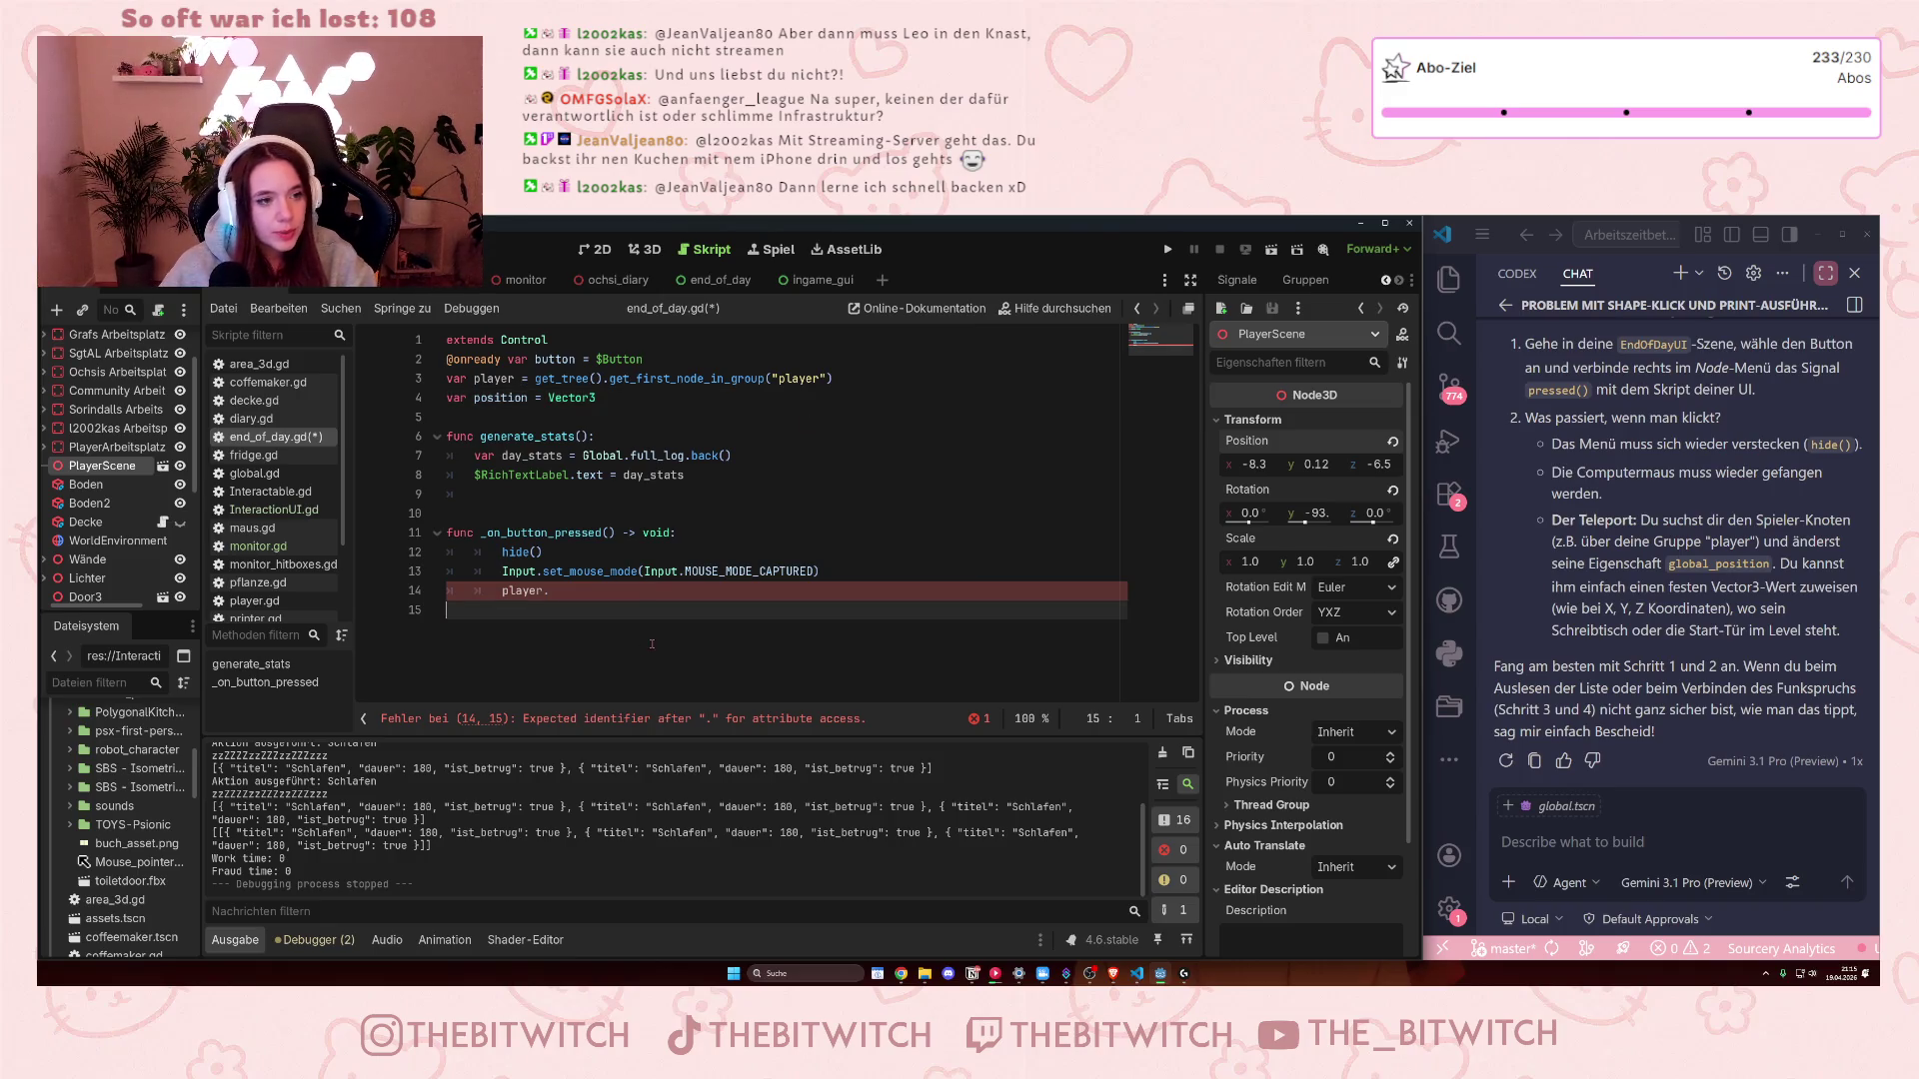
pyautogui.write('sitio')
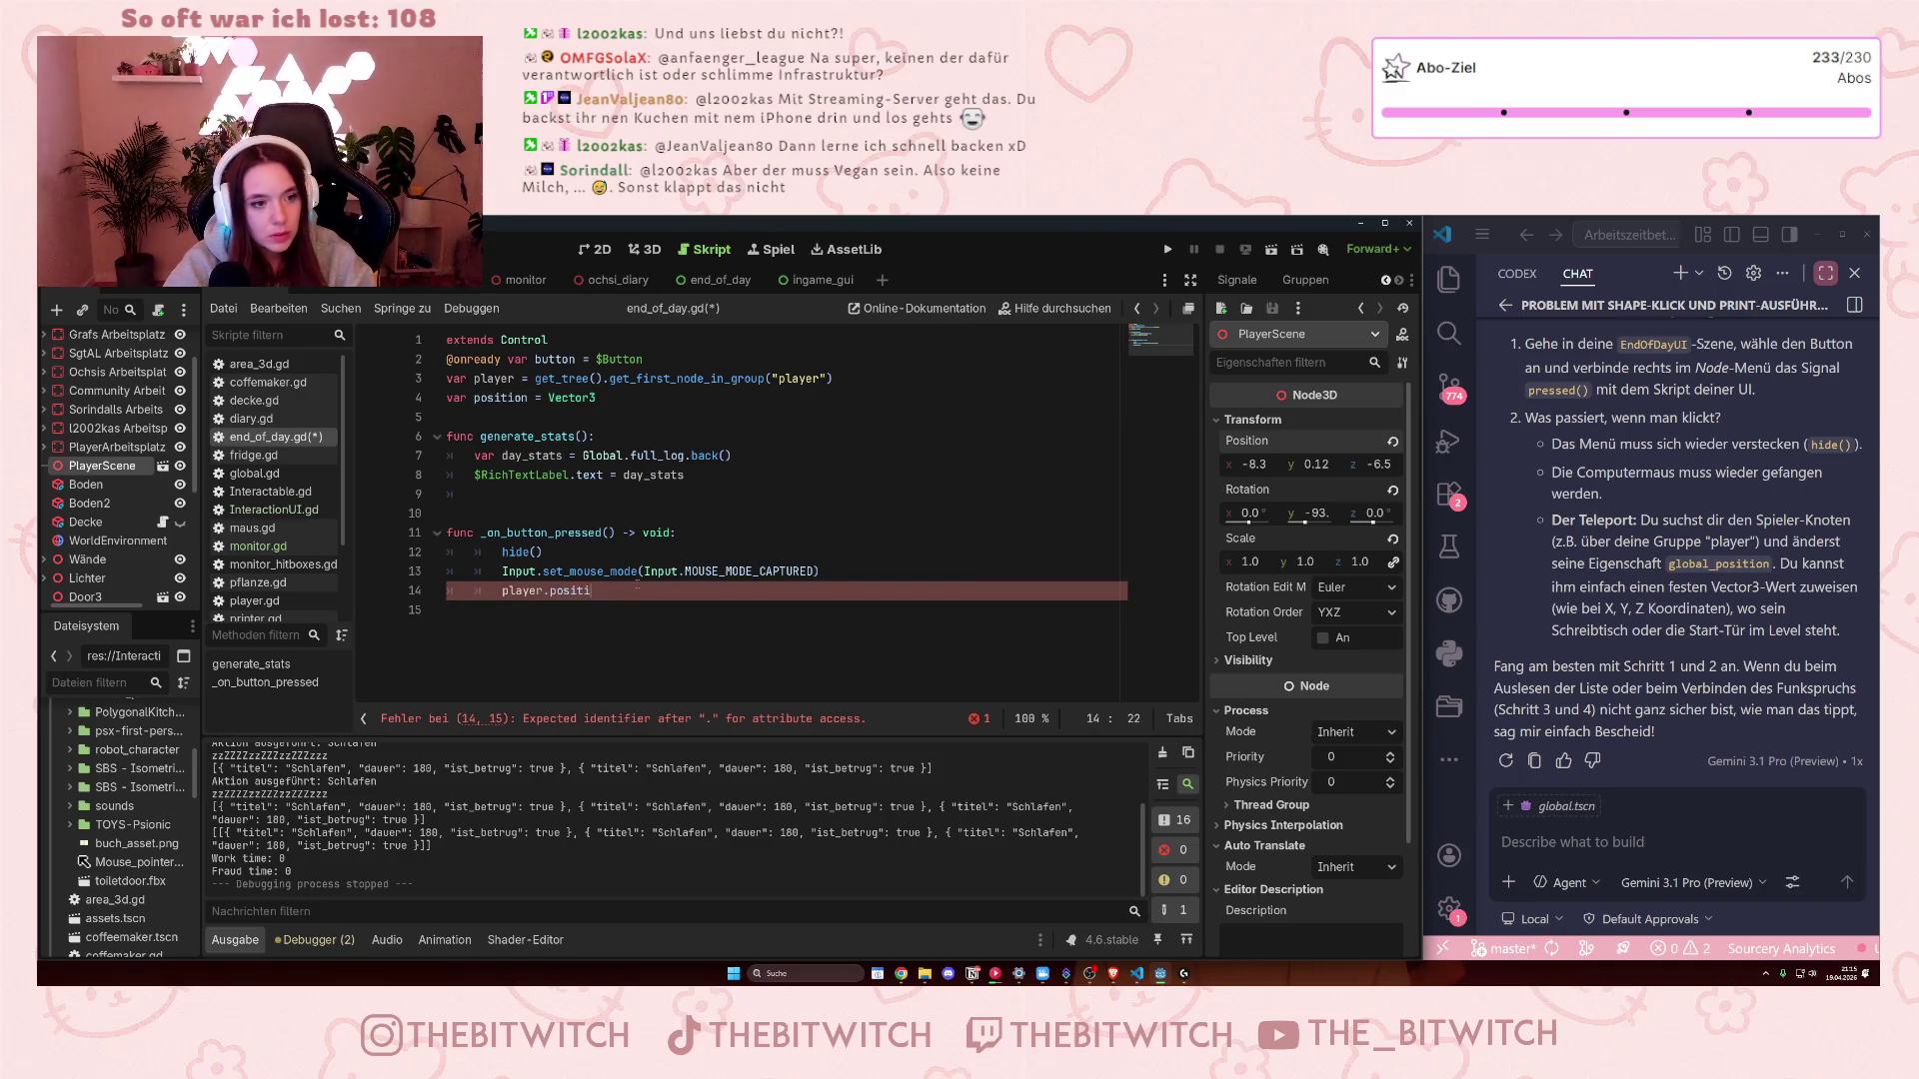
pyautogui.hotkey('ctrl', 'BackSpace')
pyautogui.hotkey('ctrl', 'BackSpace')
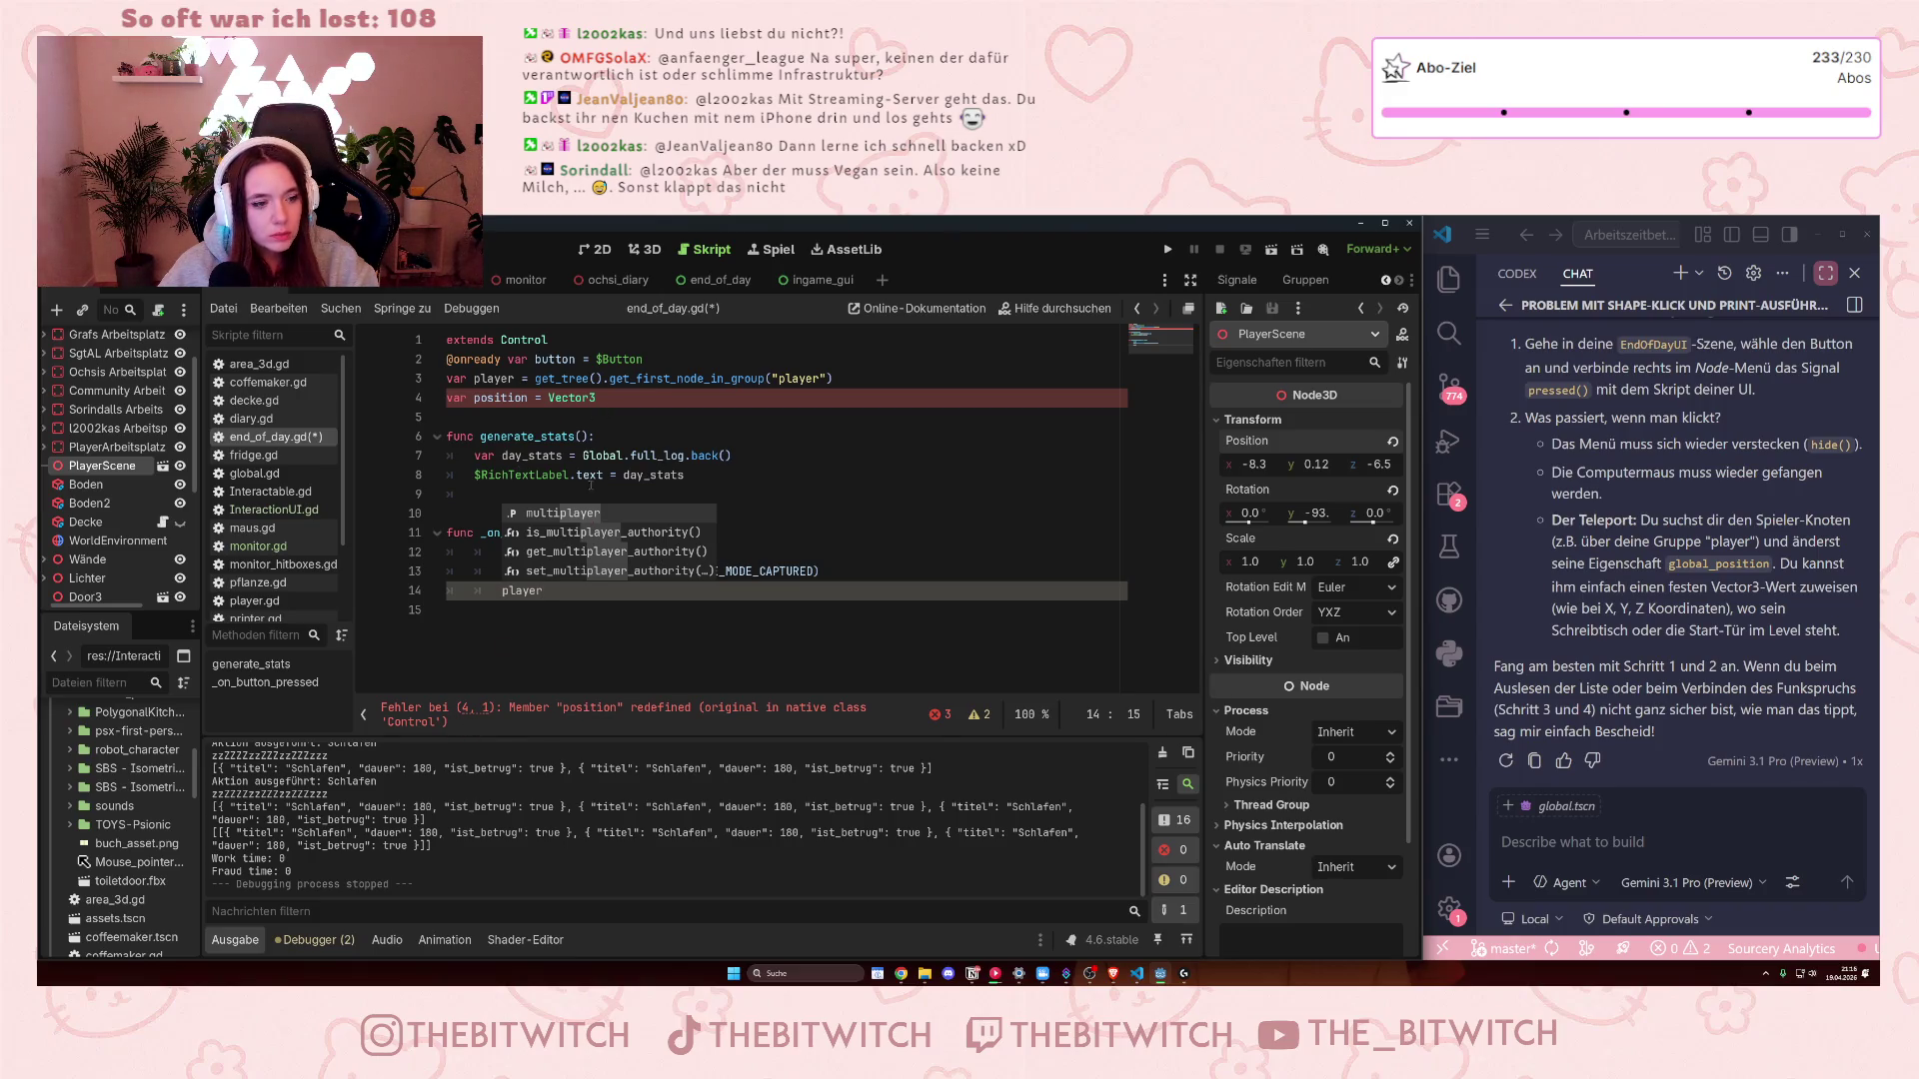
# Delete the var position line and save end_of_day.gd.
pyautogui.click(447, 398)
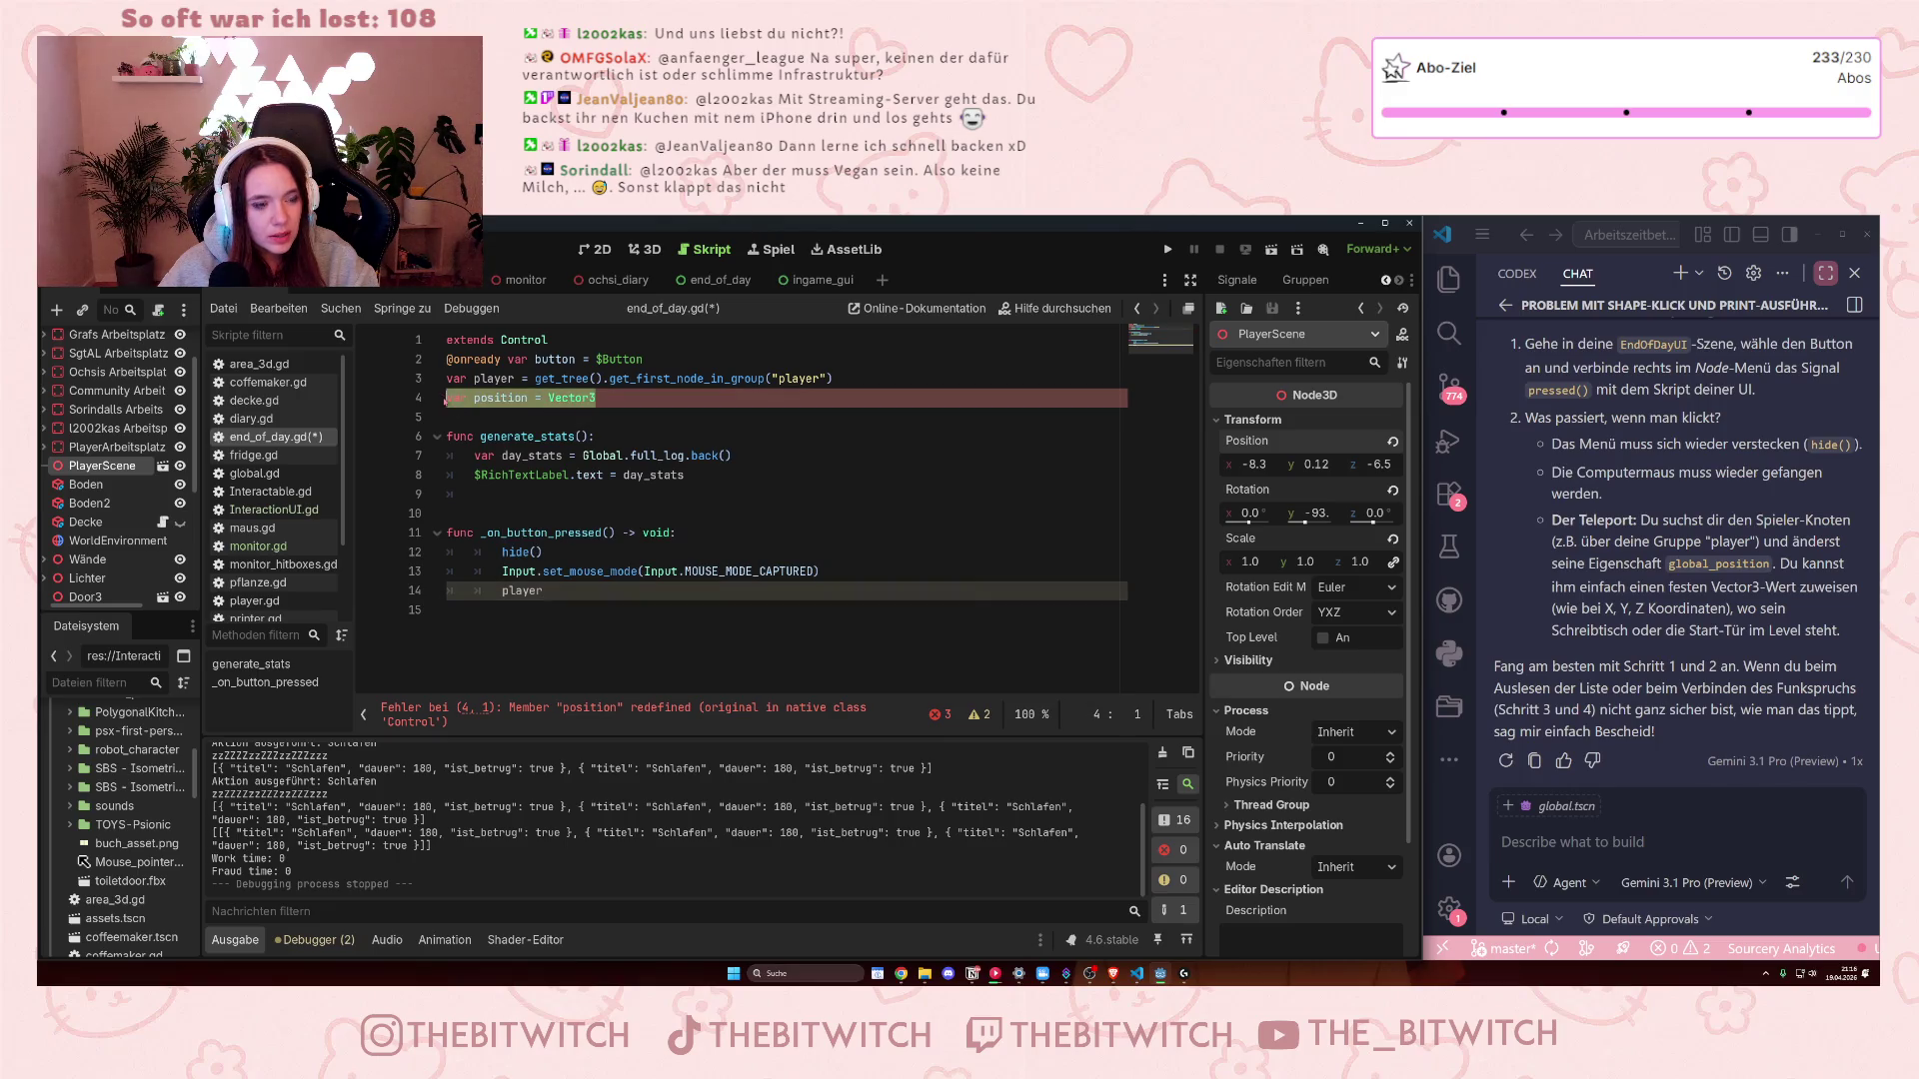
pyautogui.press('BackSpace')
pyautogui.press('BackSpace')
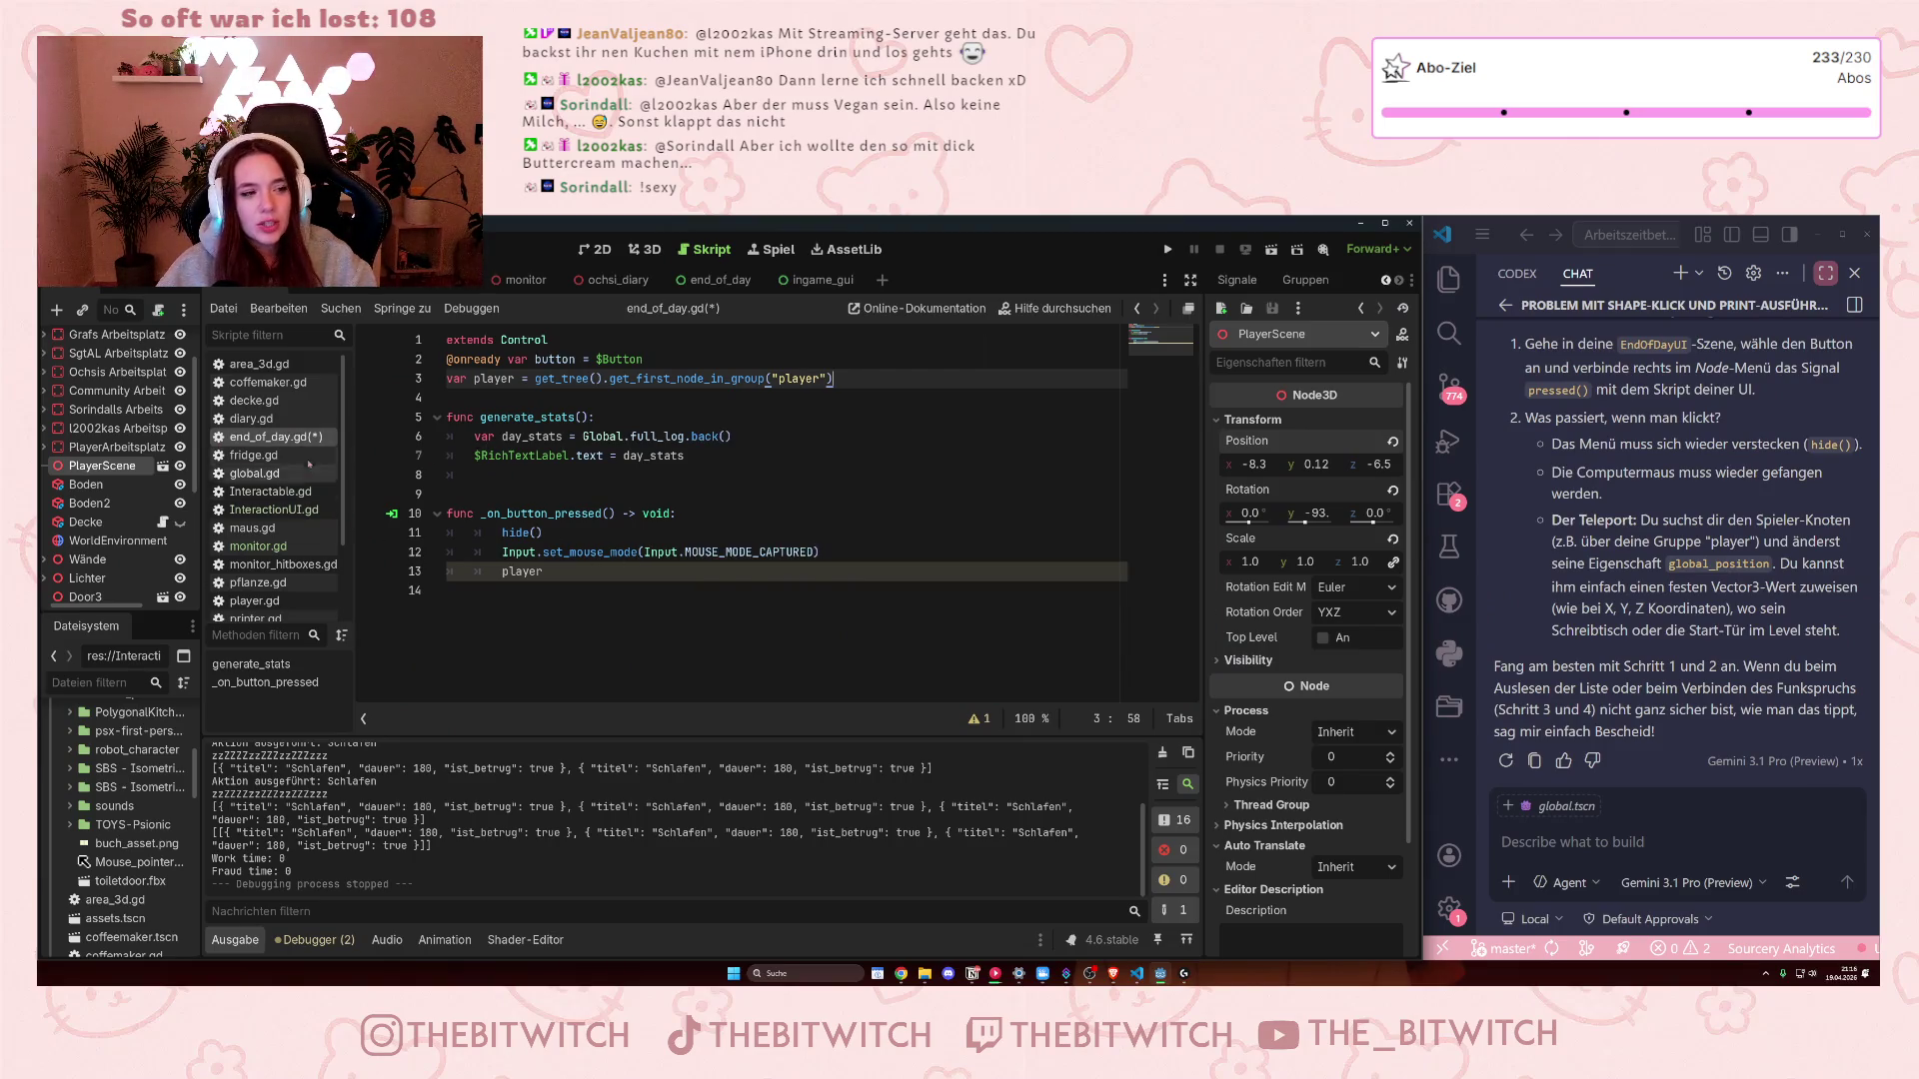
pyautogui.click(733, 492)
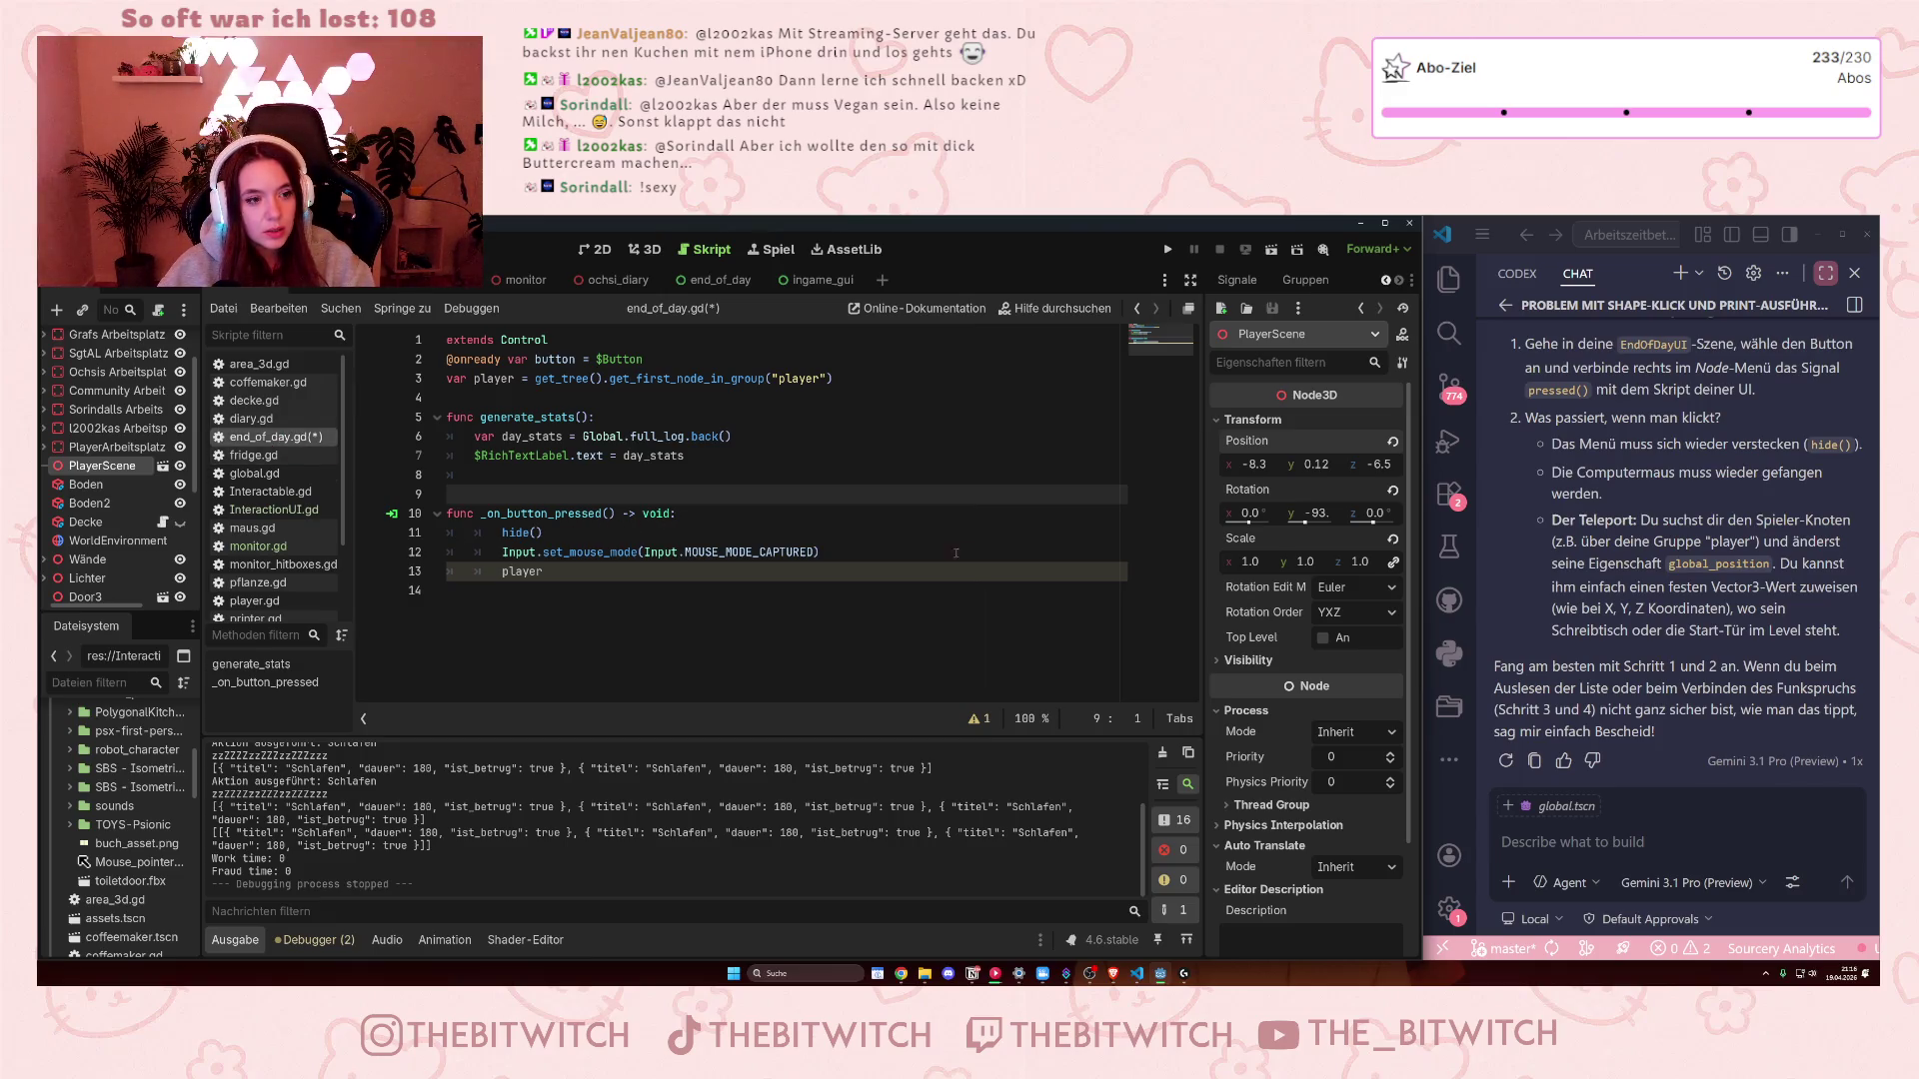
pyautogui.click(826, 575)
pyautogui.hotkey('ctrl', 's')
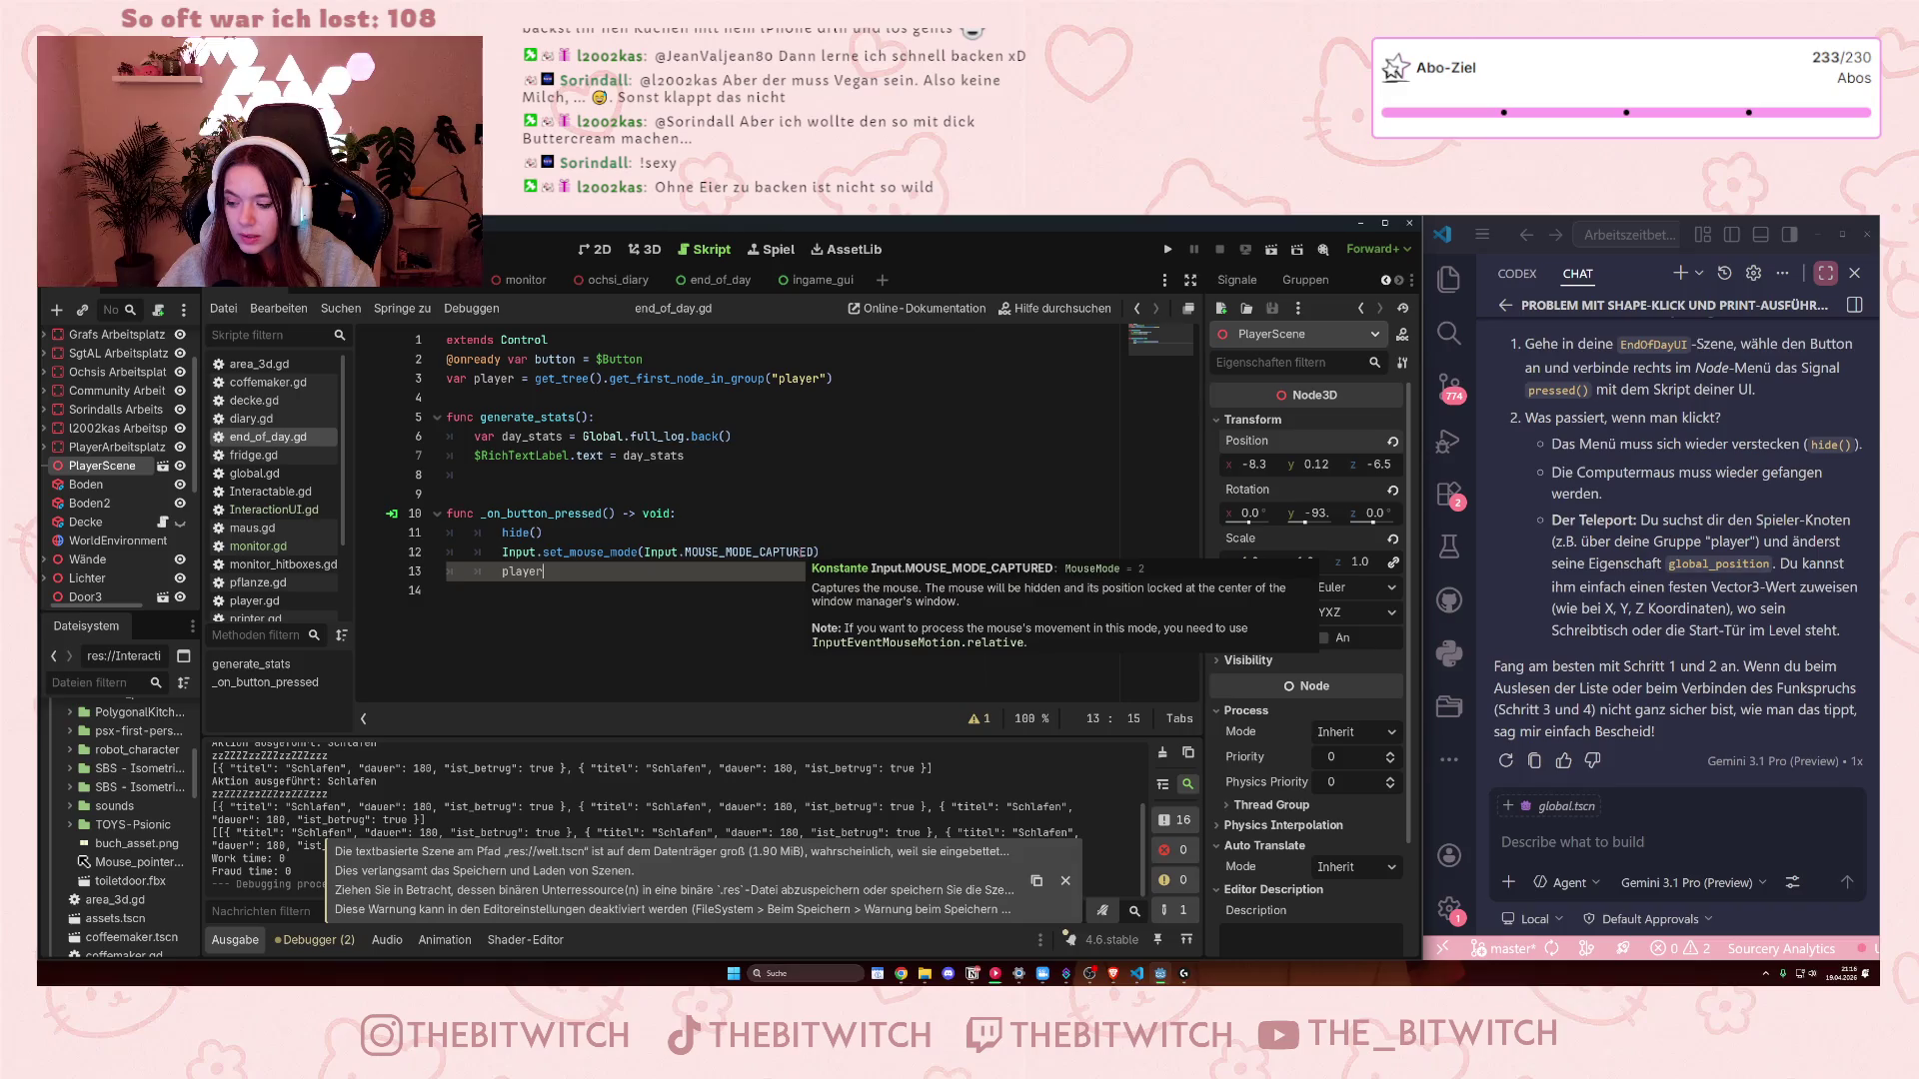
# Remove empty line 9 above the button function and open the documentation search.
pyautogui.click(685, 490)
pyautogui.press('BackSpace')
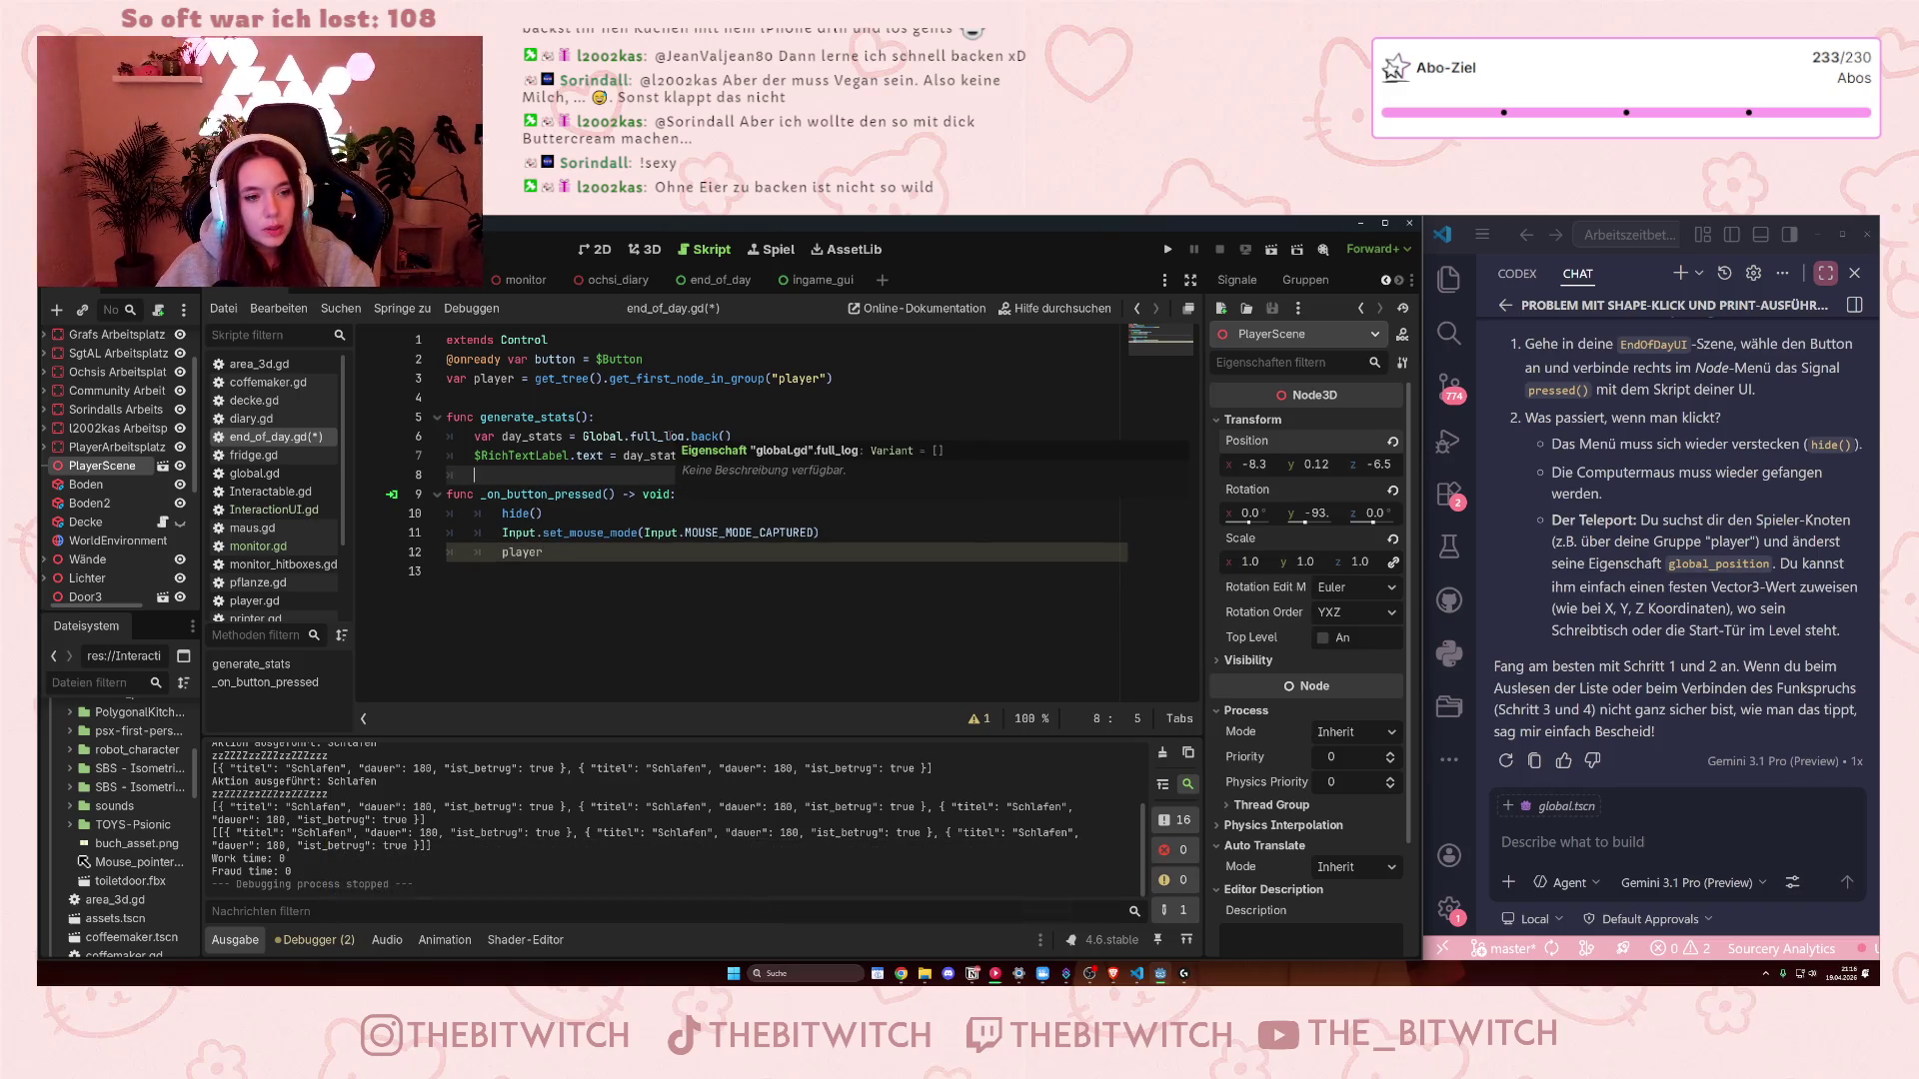
pyautogui.click(563, 552)
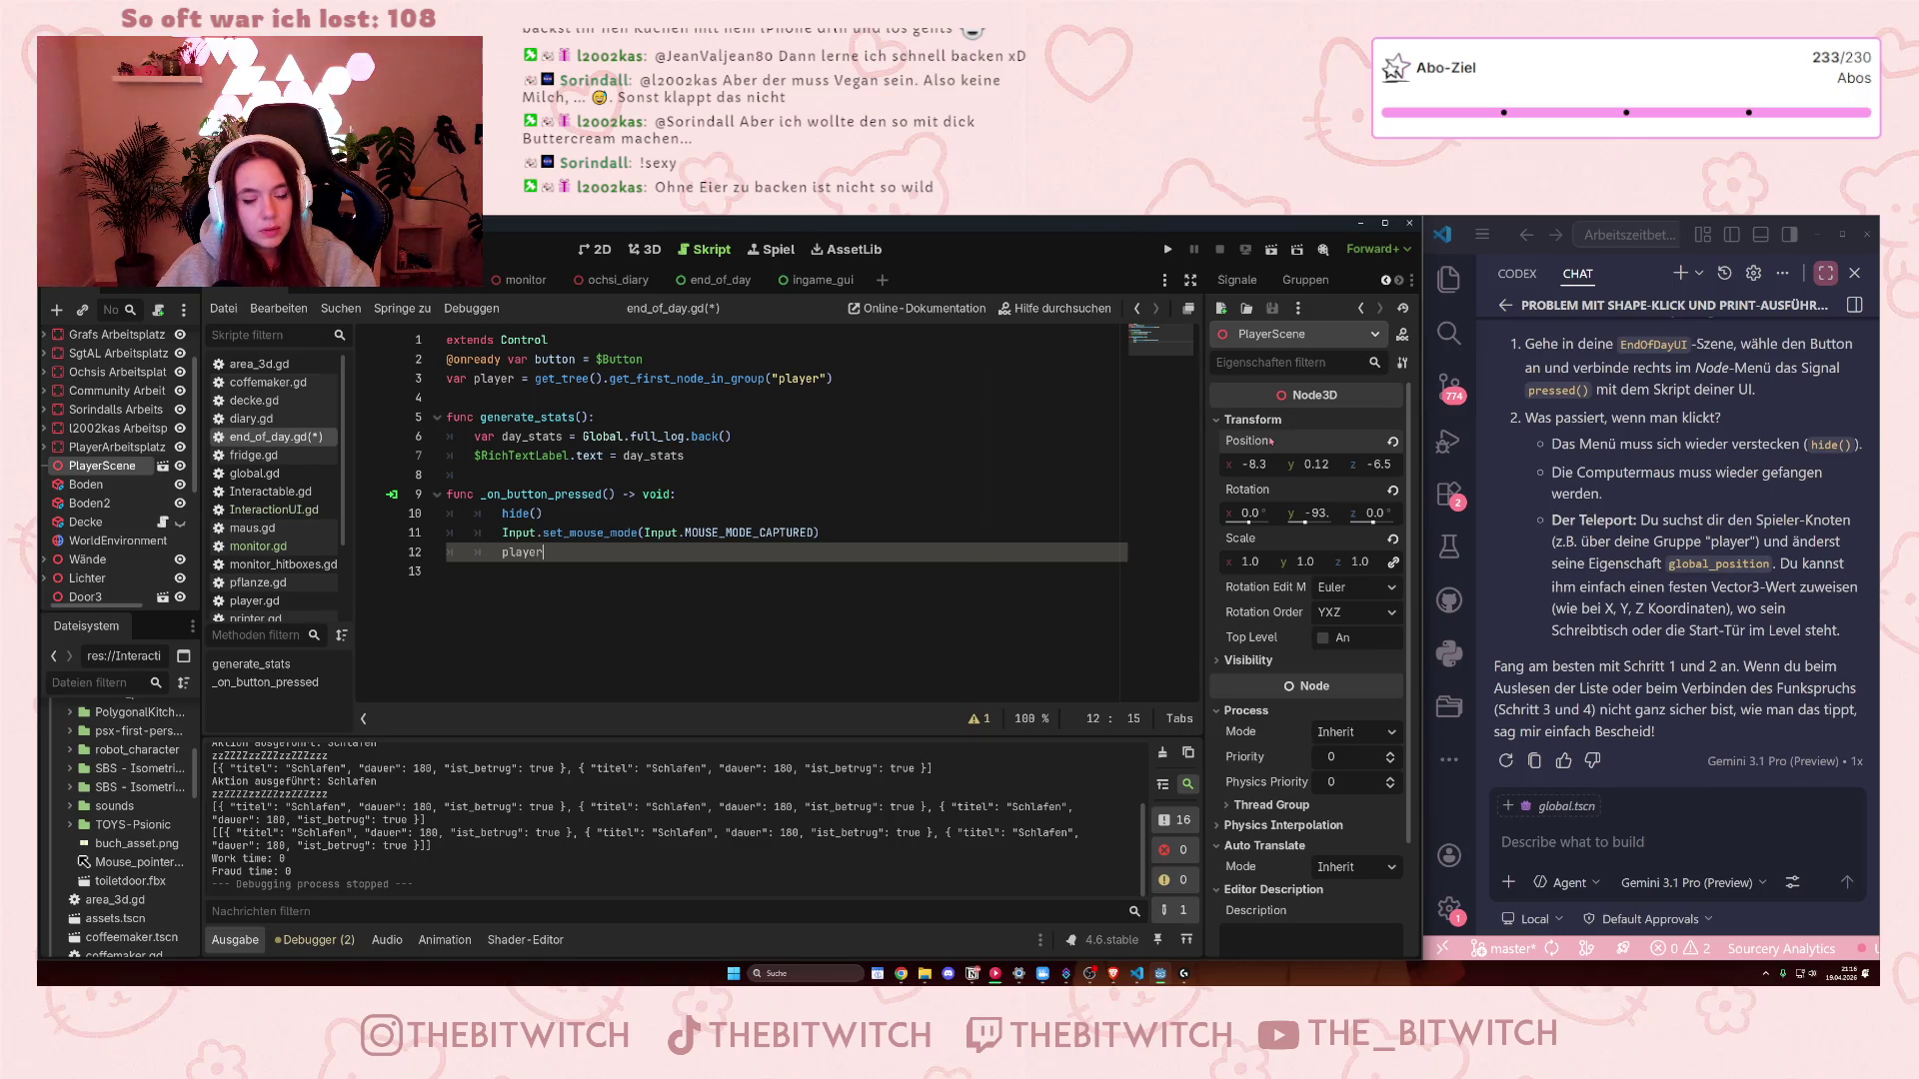
pyautogui.moveTo(1272, 441)
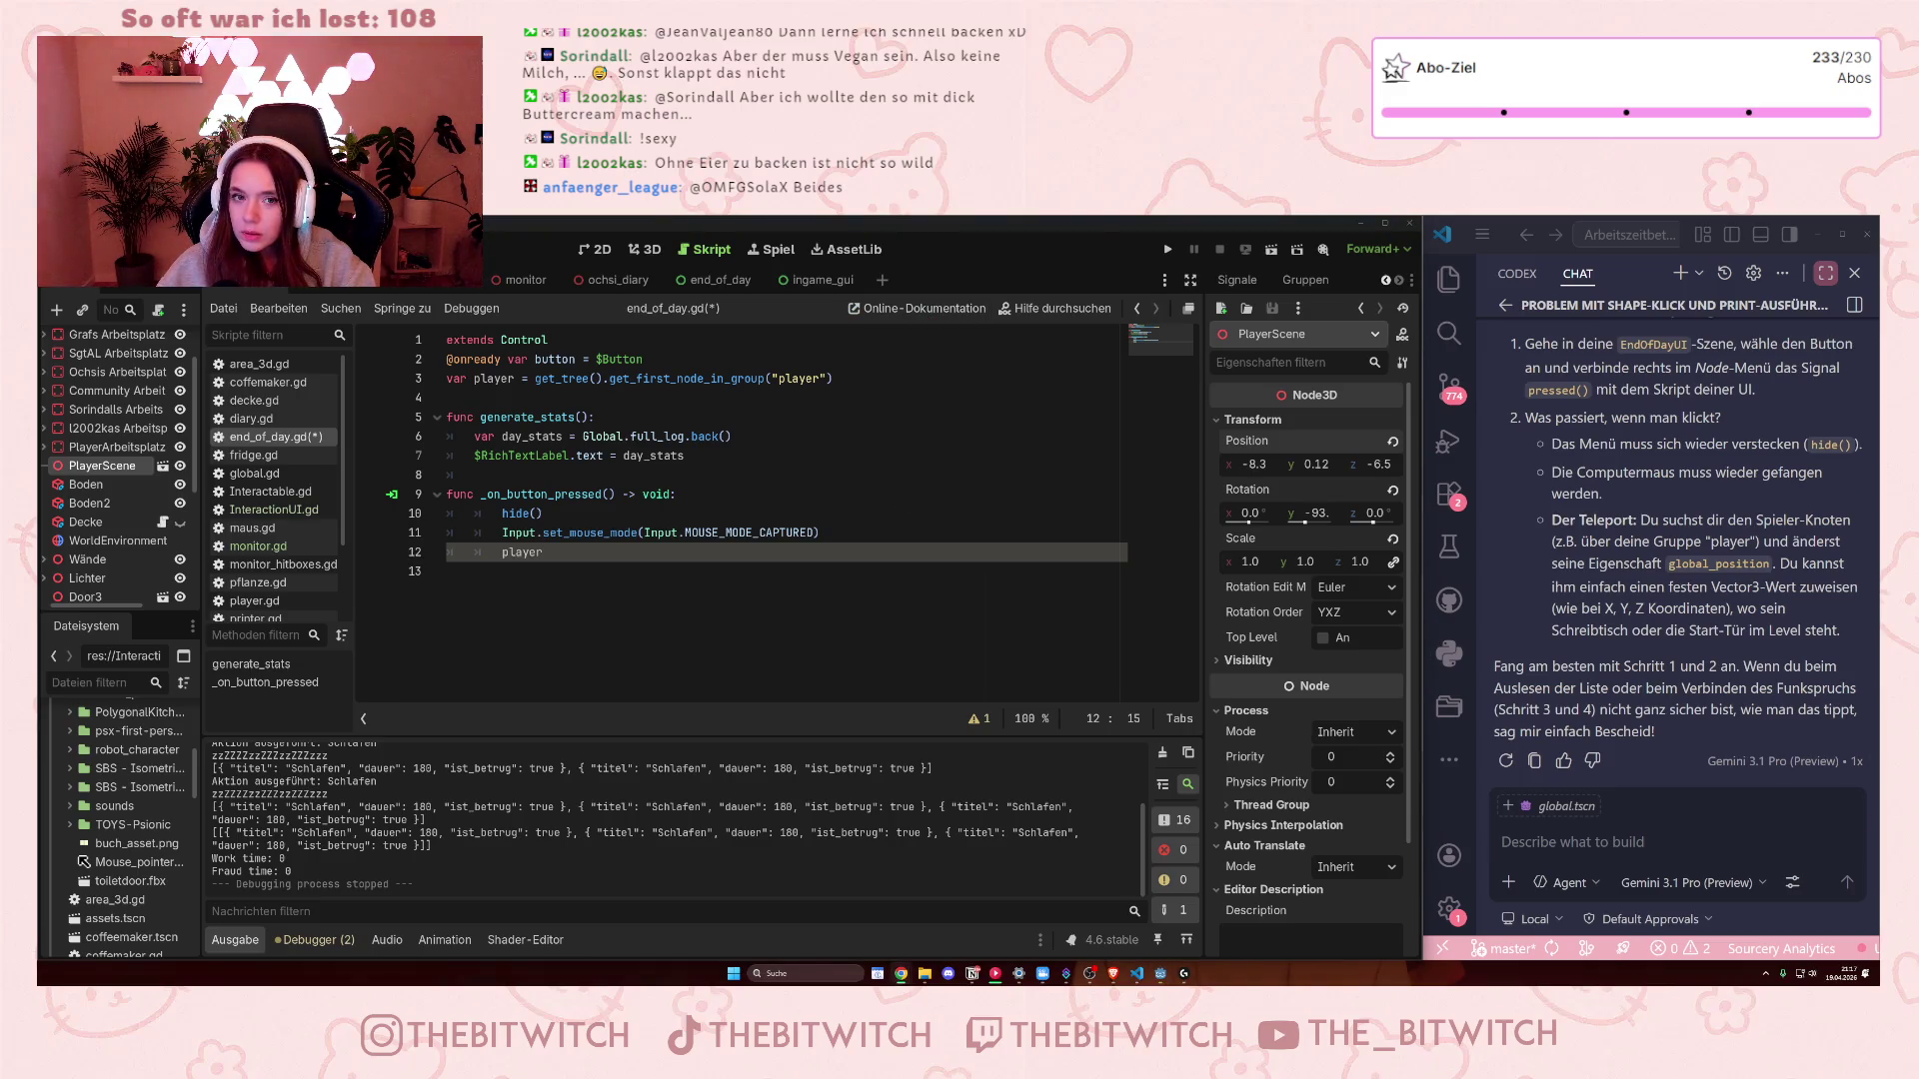
pyautogui.click(1056, 308)
pyautogui.write('pos')
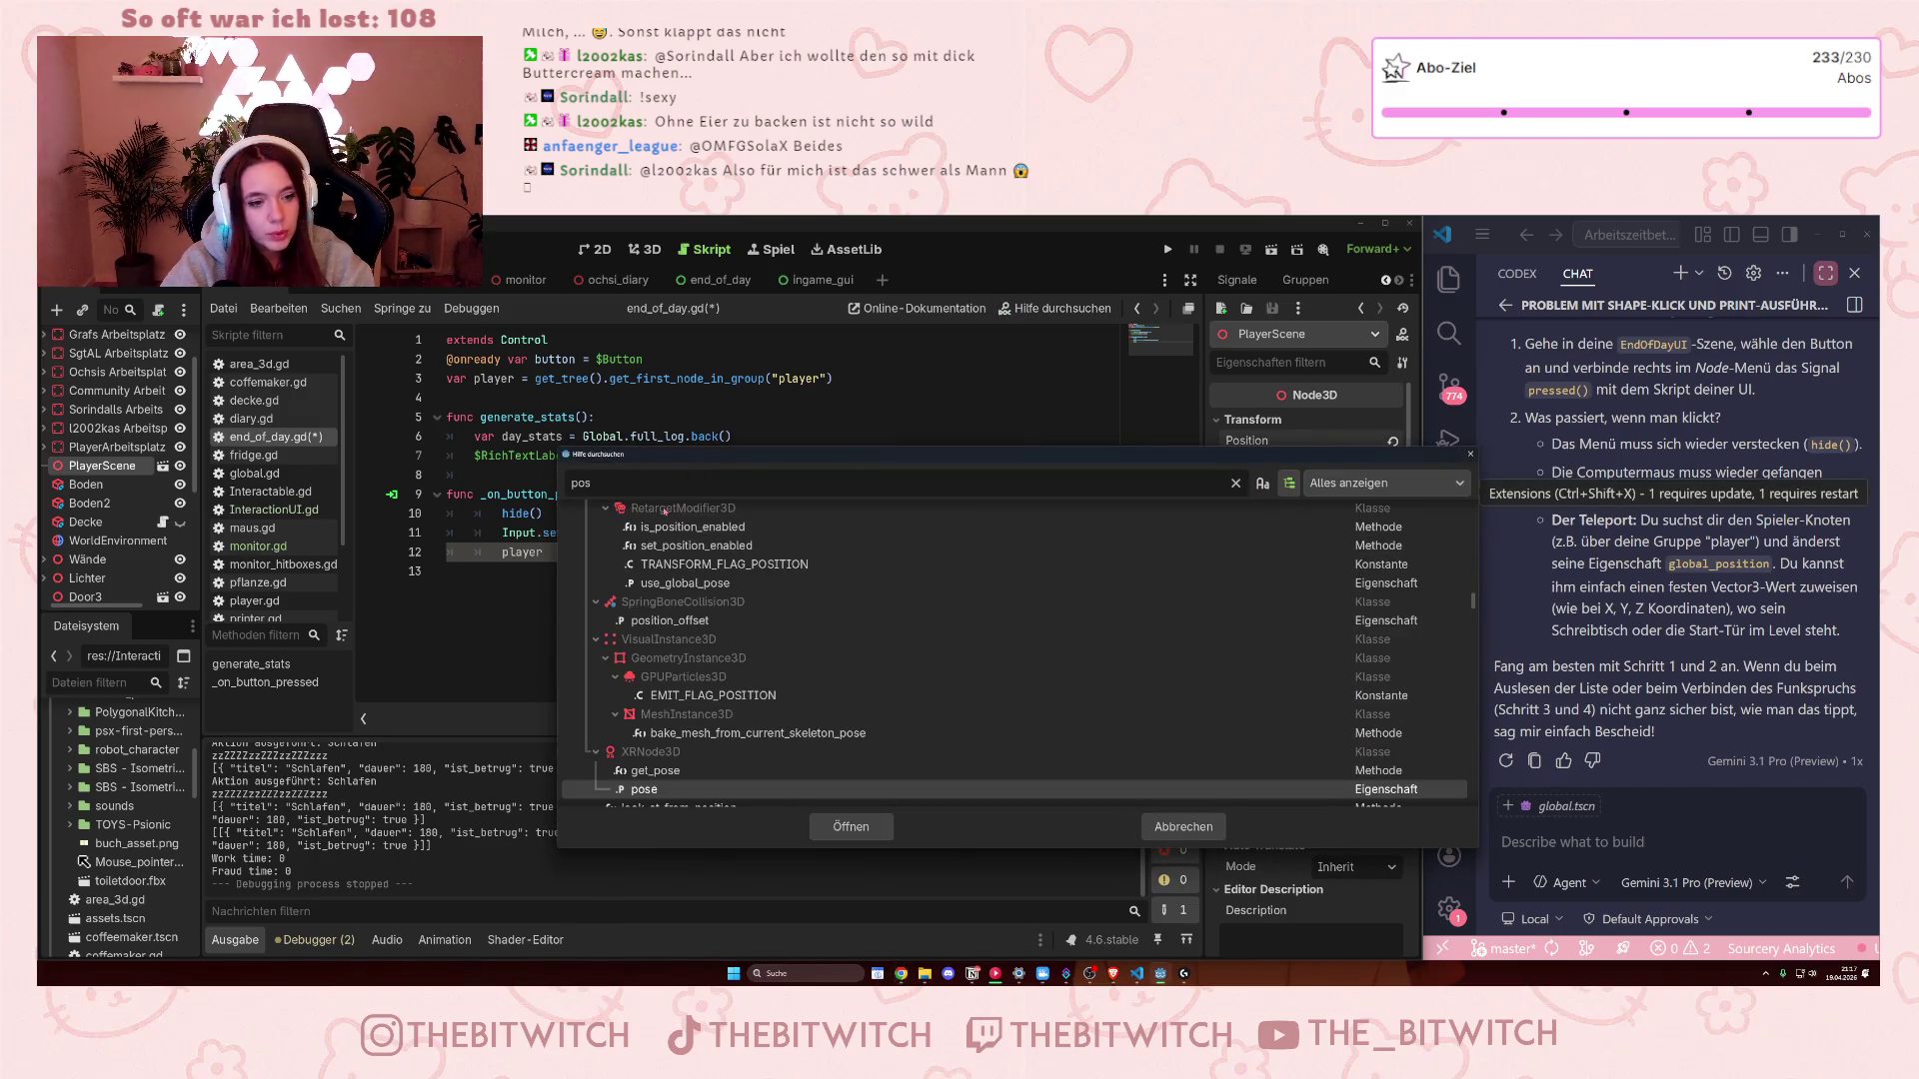
pyautogui.write('ition')
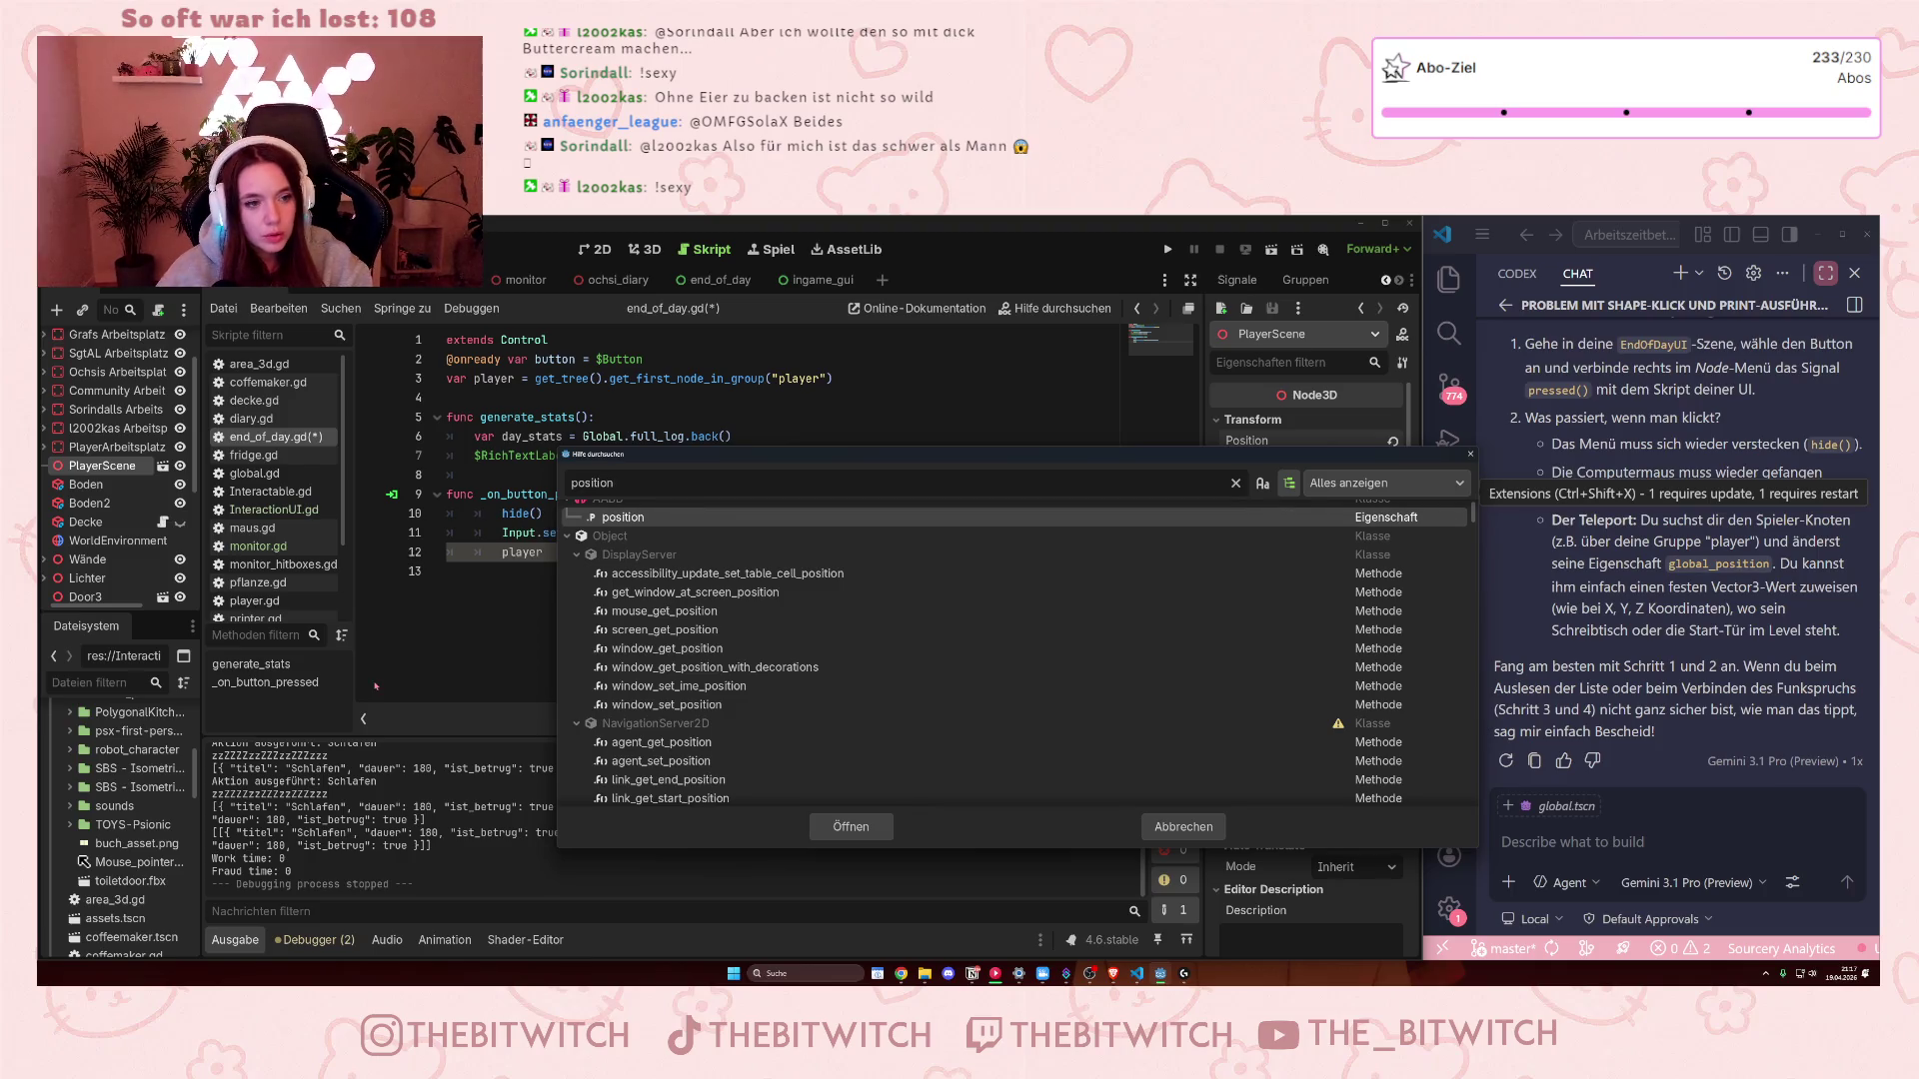
pyautogui.scroll(1, 643, 554)
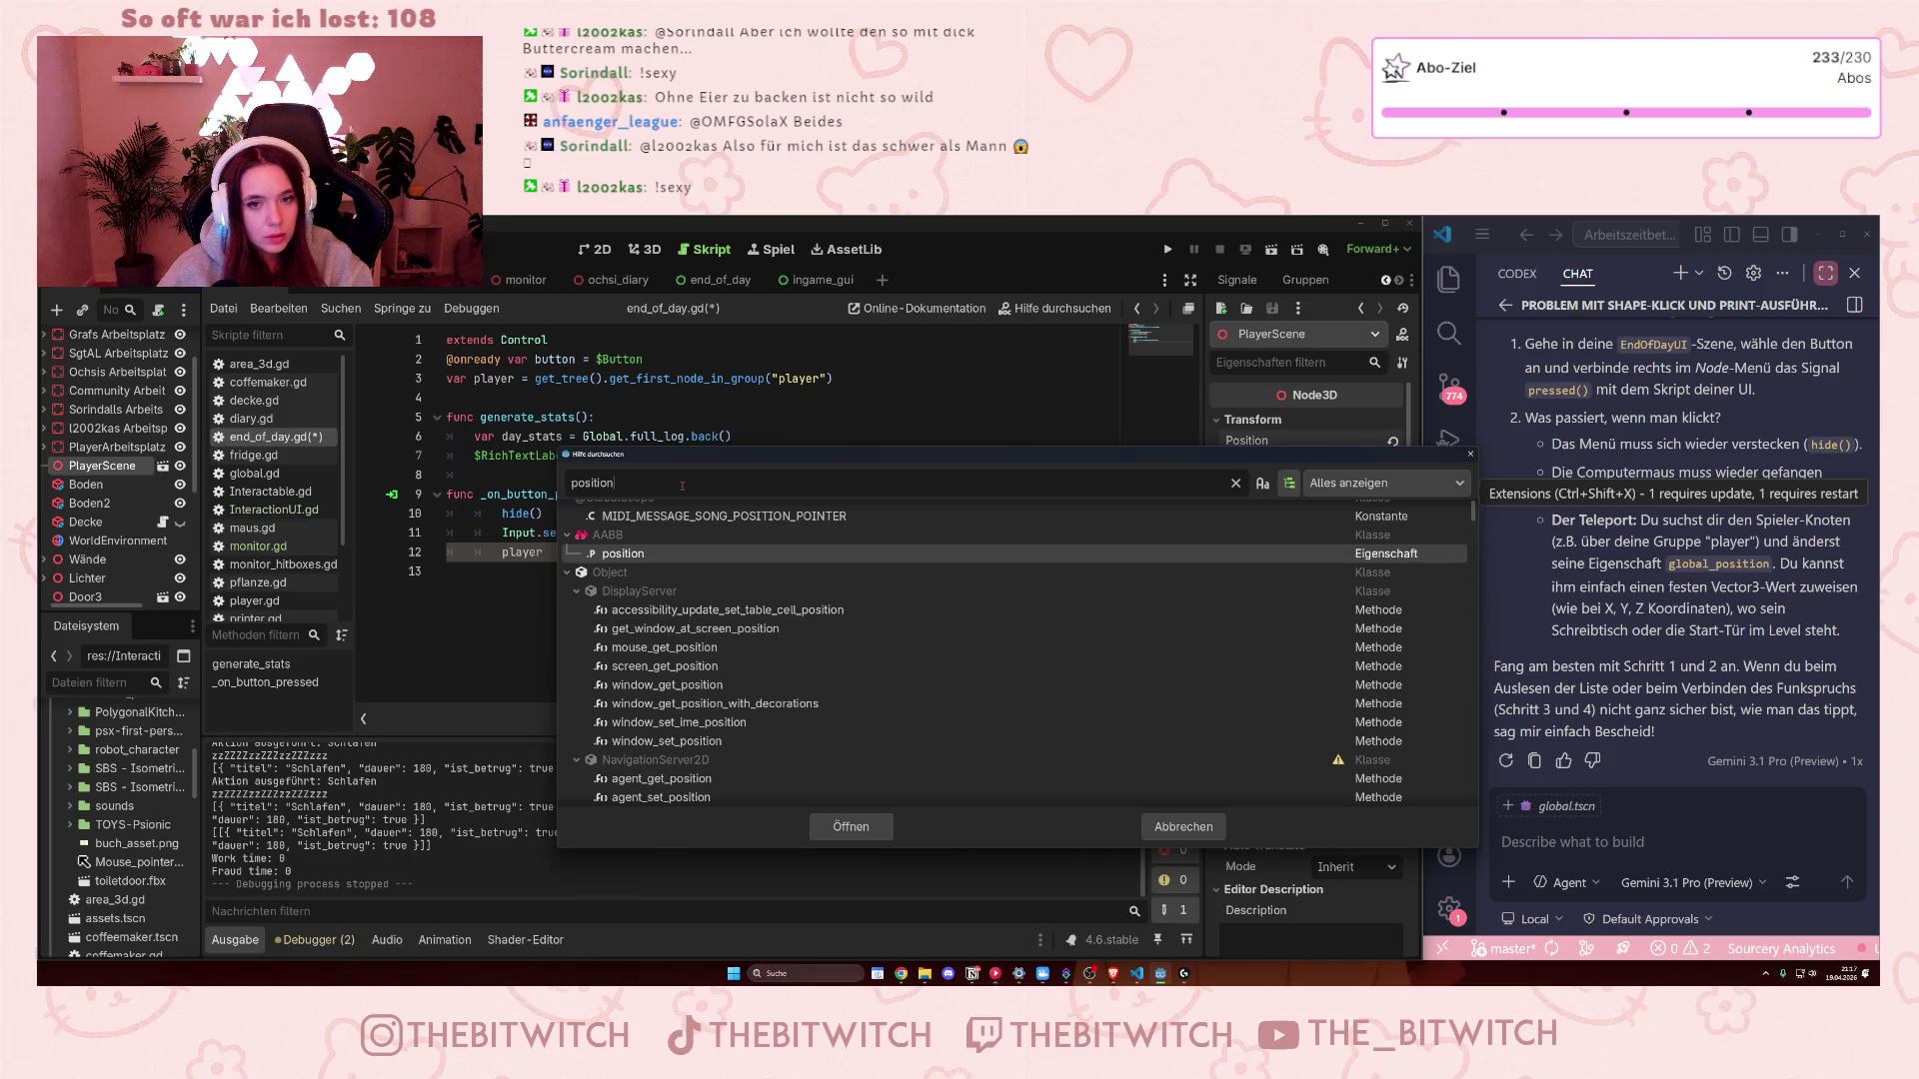
pyautogui.press('Return')
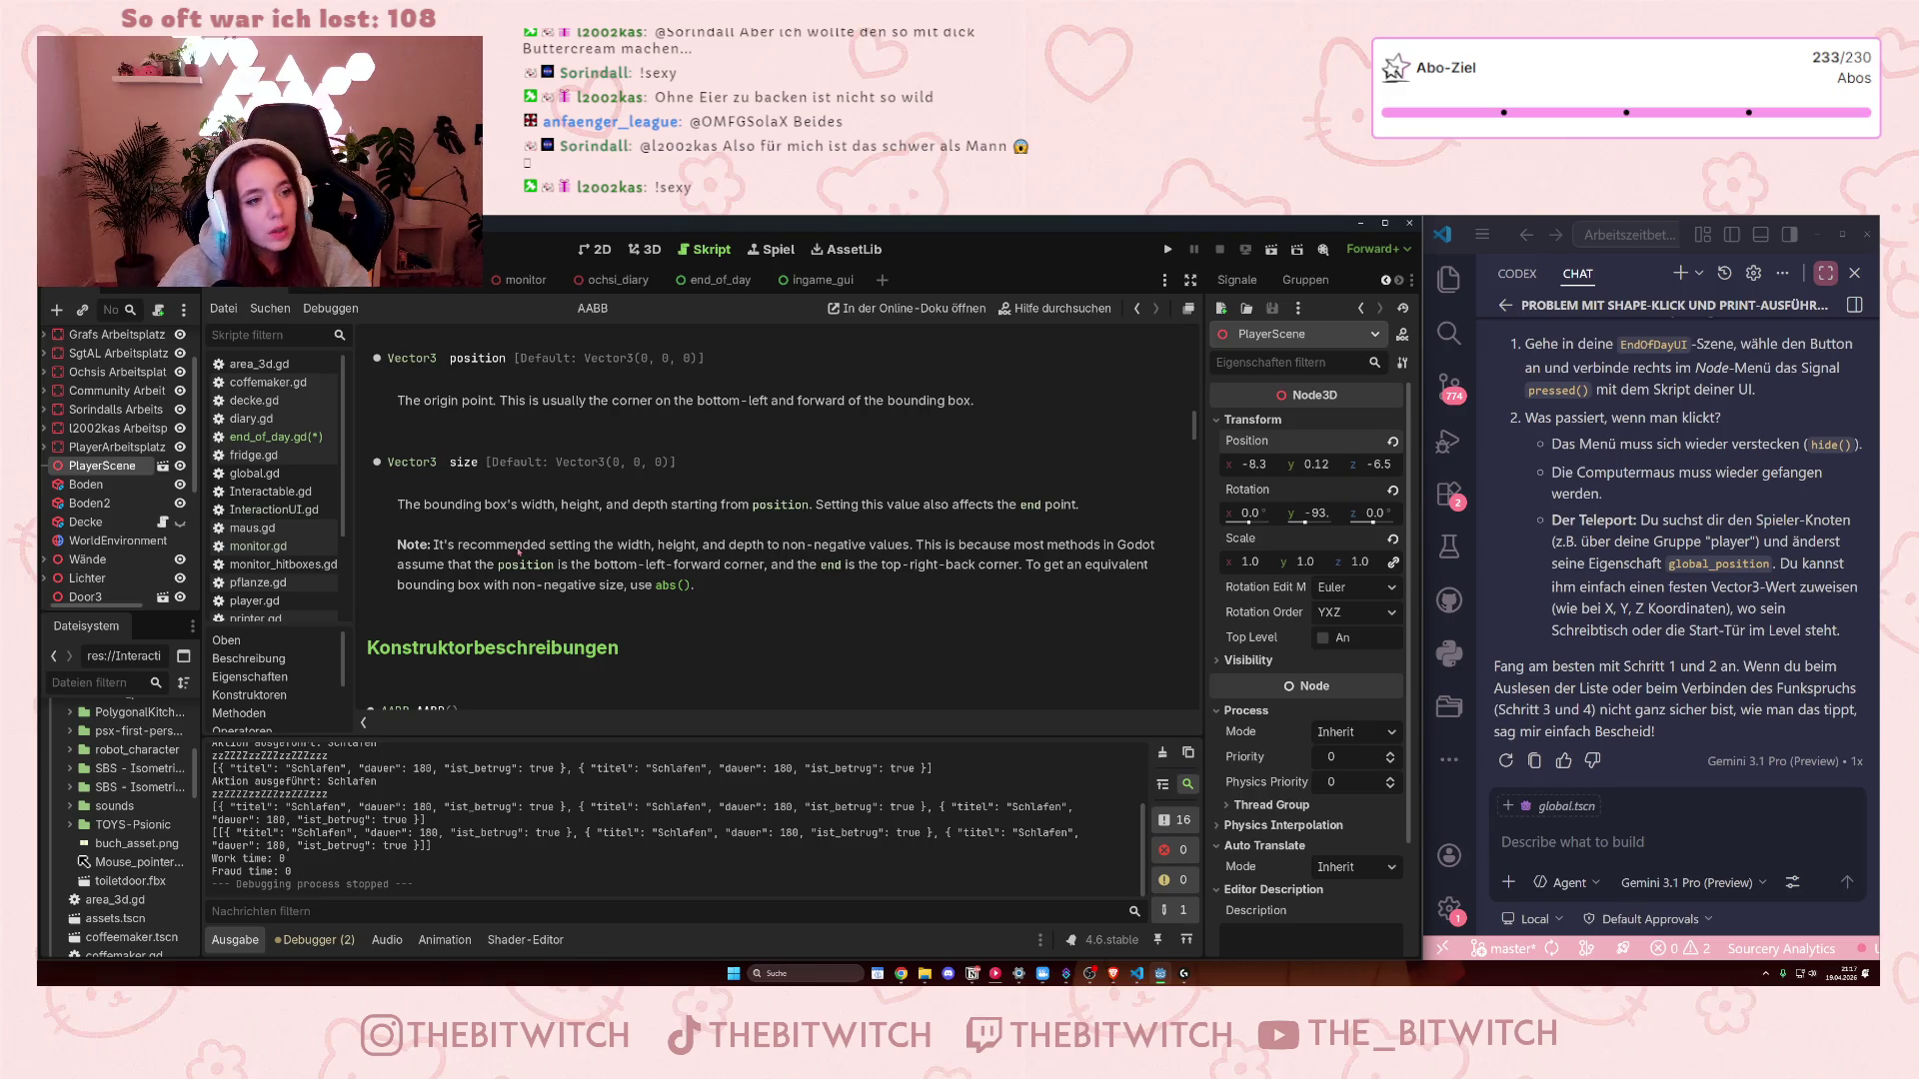
pyautogui.scroll(-3, 634, 413)
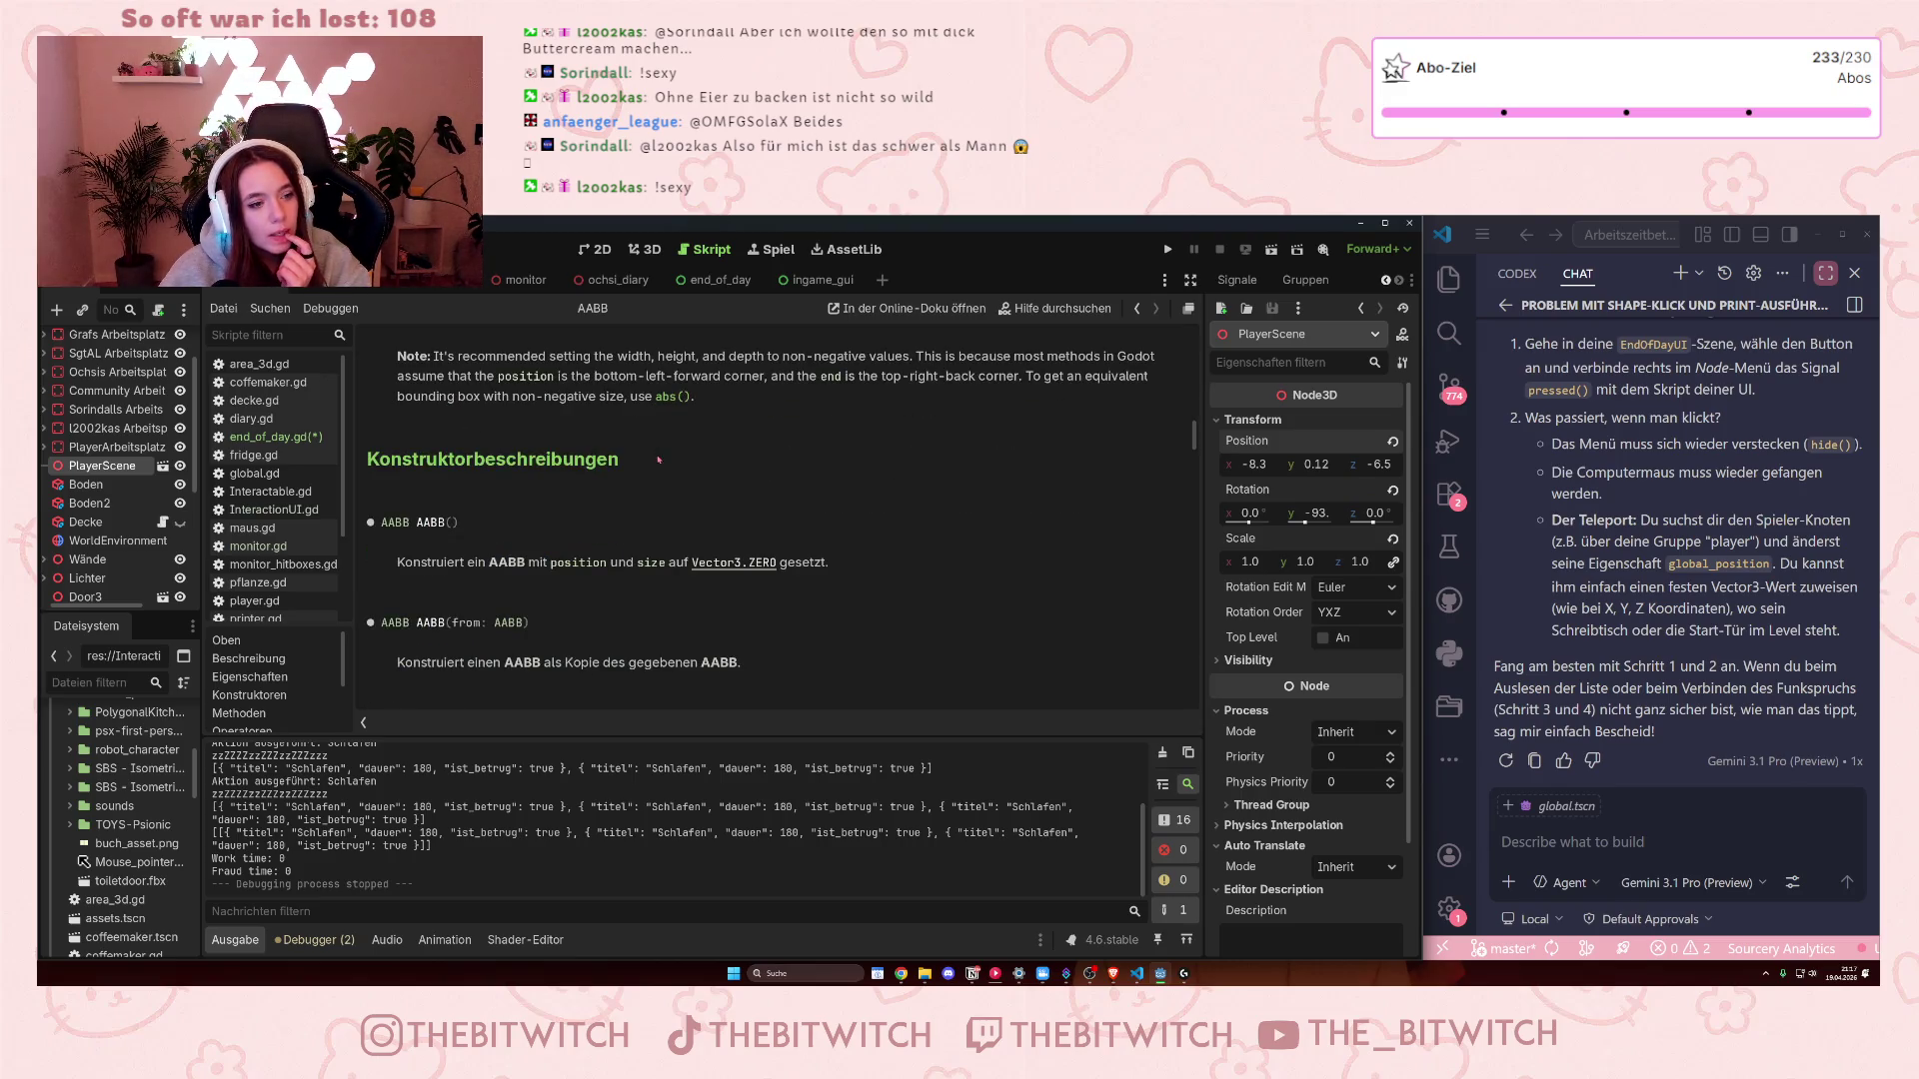
pyautogui.scroll(-5, 655, 468)
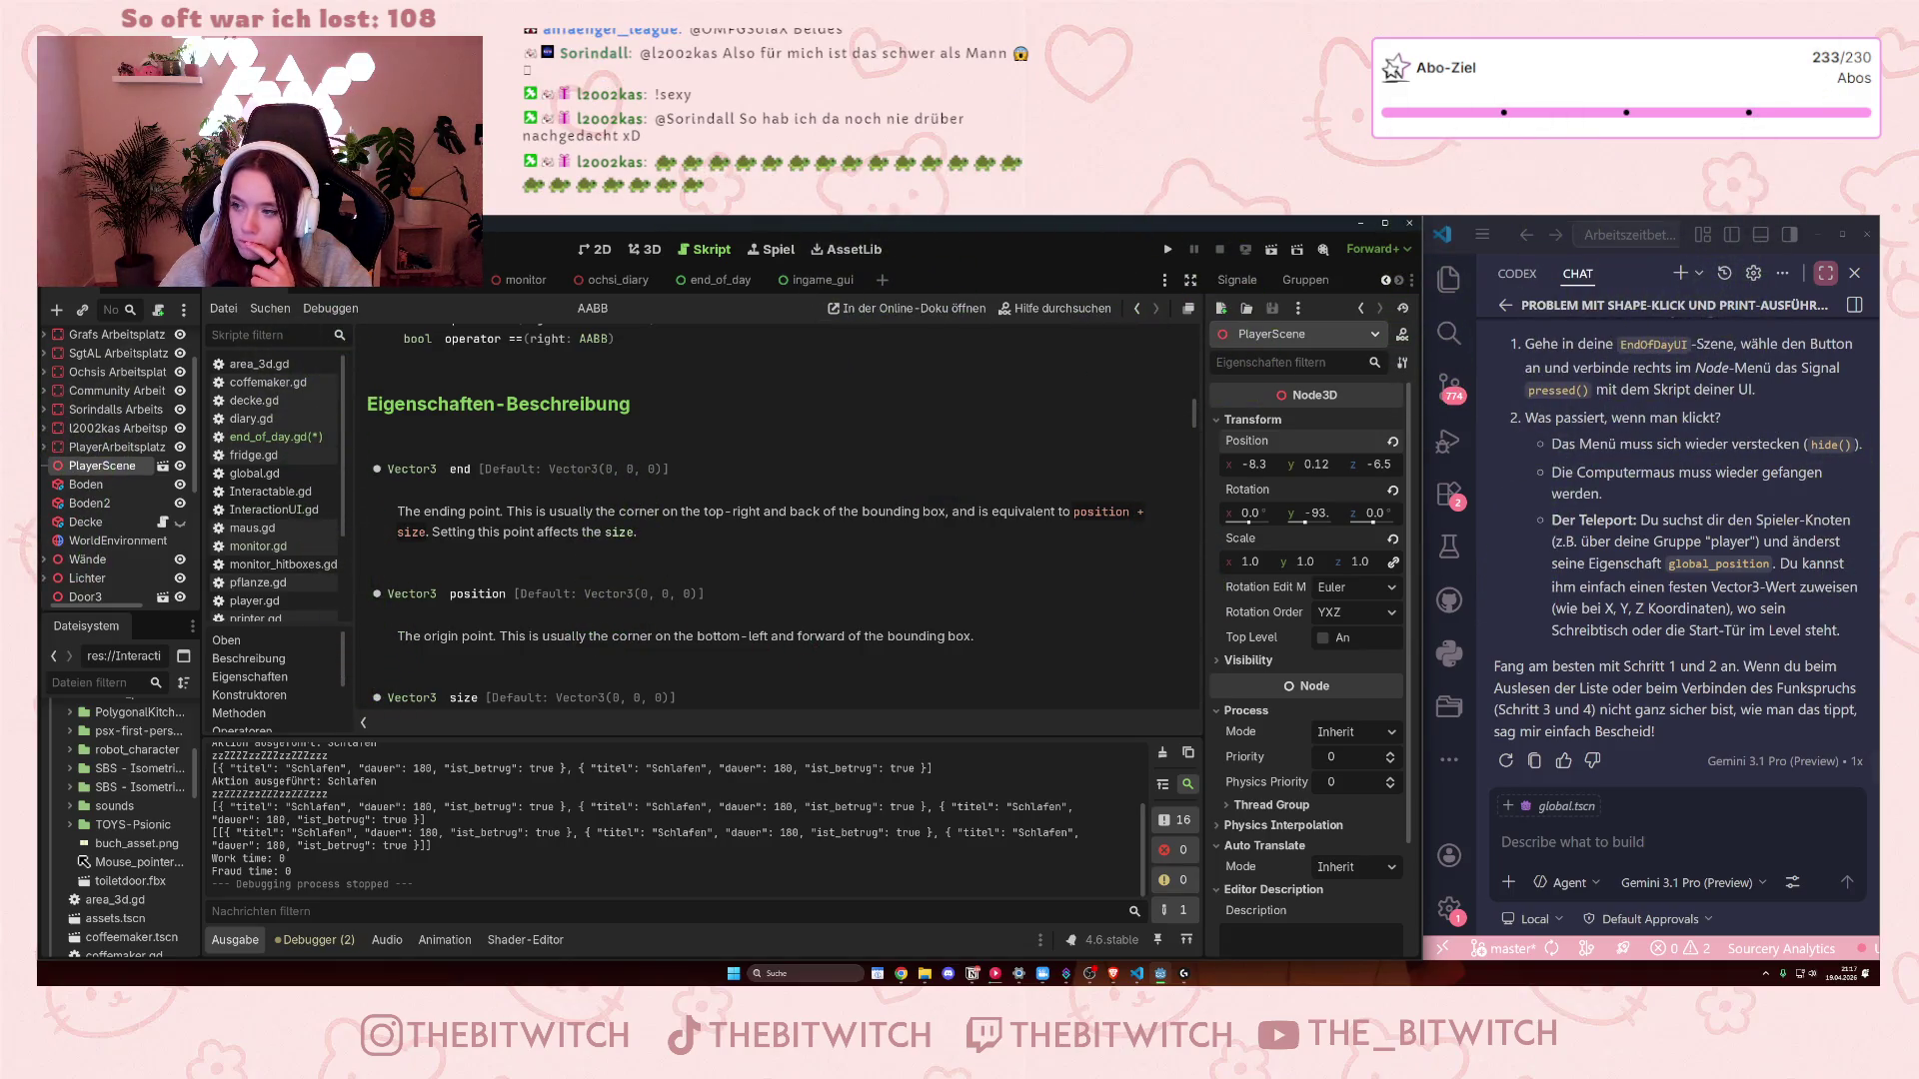
# Ask the VS Code chat assistant 'wie setze ich die position vom player im code?' and bring up options for the AABB documentation tab.
pyautogui.click(1591, 821)
pyautogui.write('wie setze ic')
pyautogui.write('h die pos')
pyautogui.write('ito')
pyautogui.write('on vom playe')
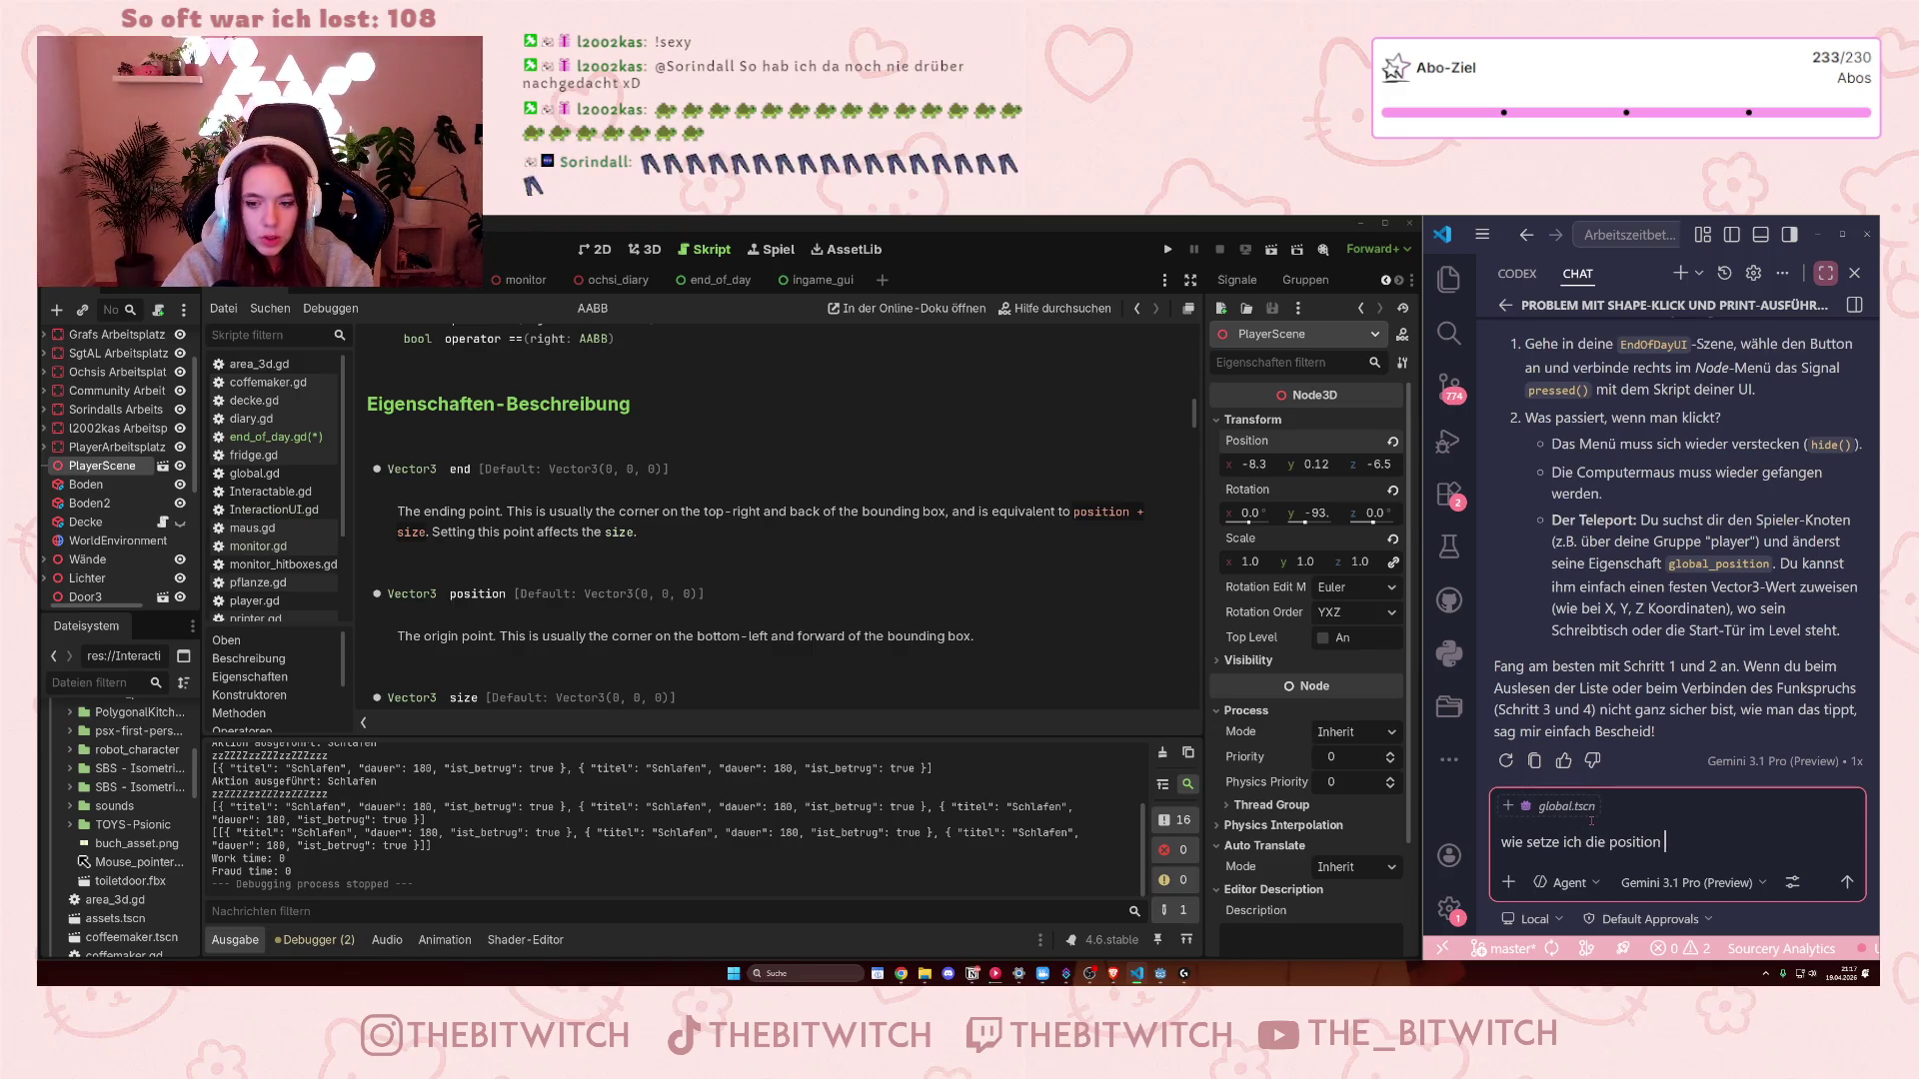
pyautogui.write('r im code')
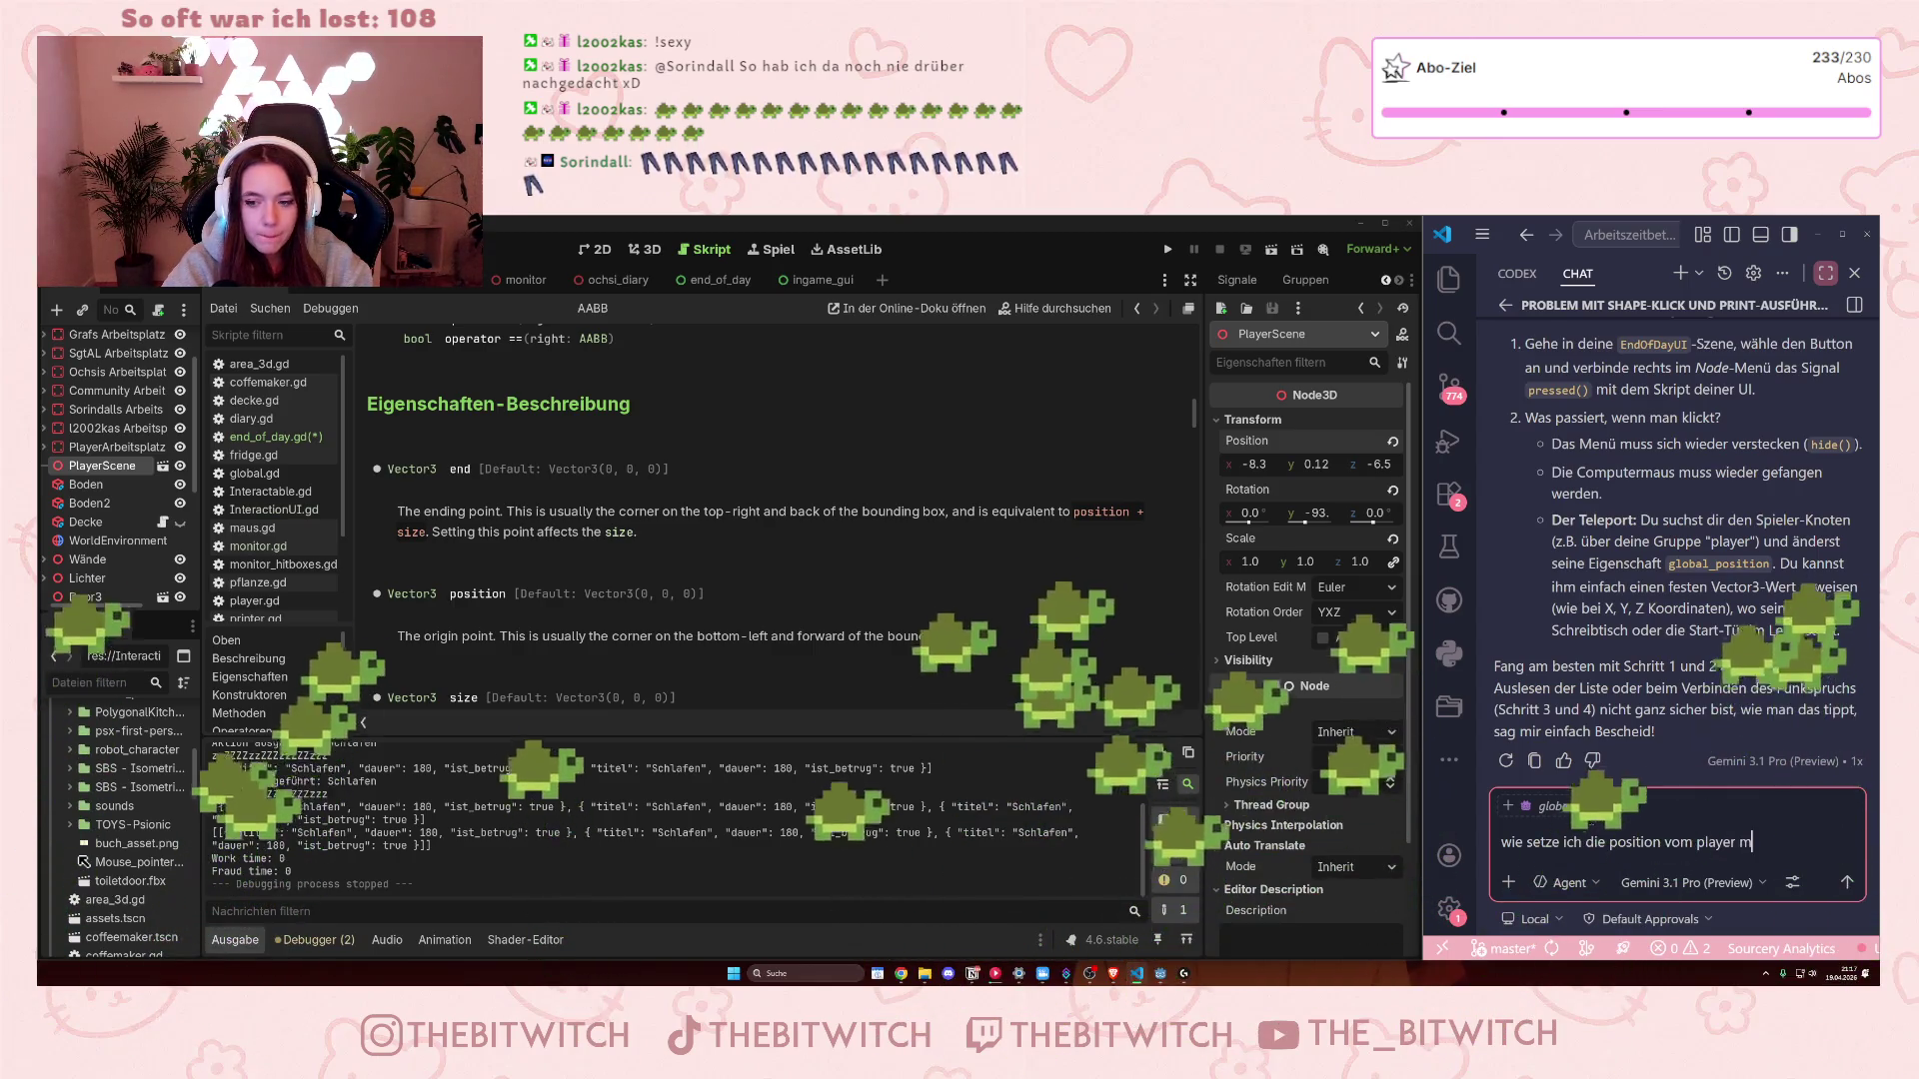
pyautogui.write('?')
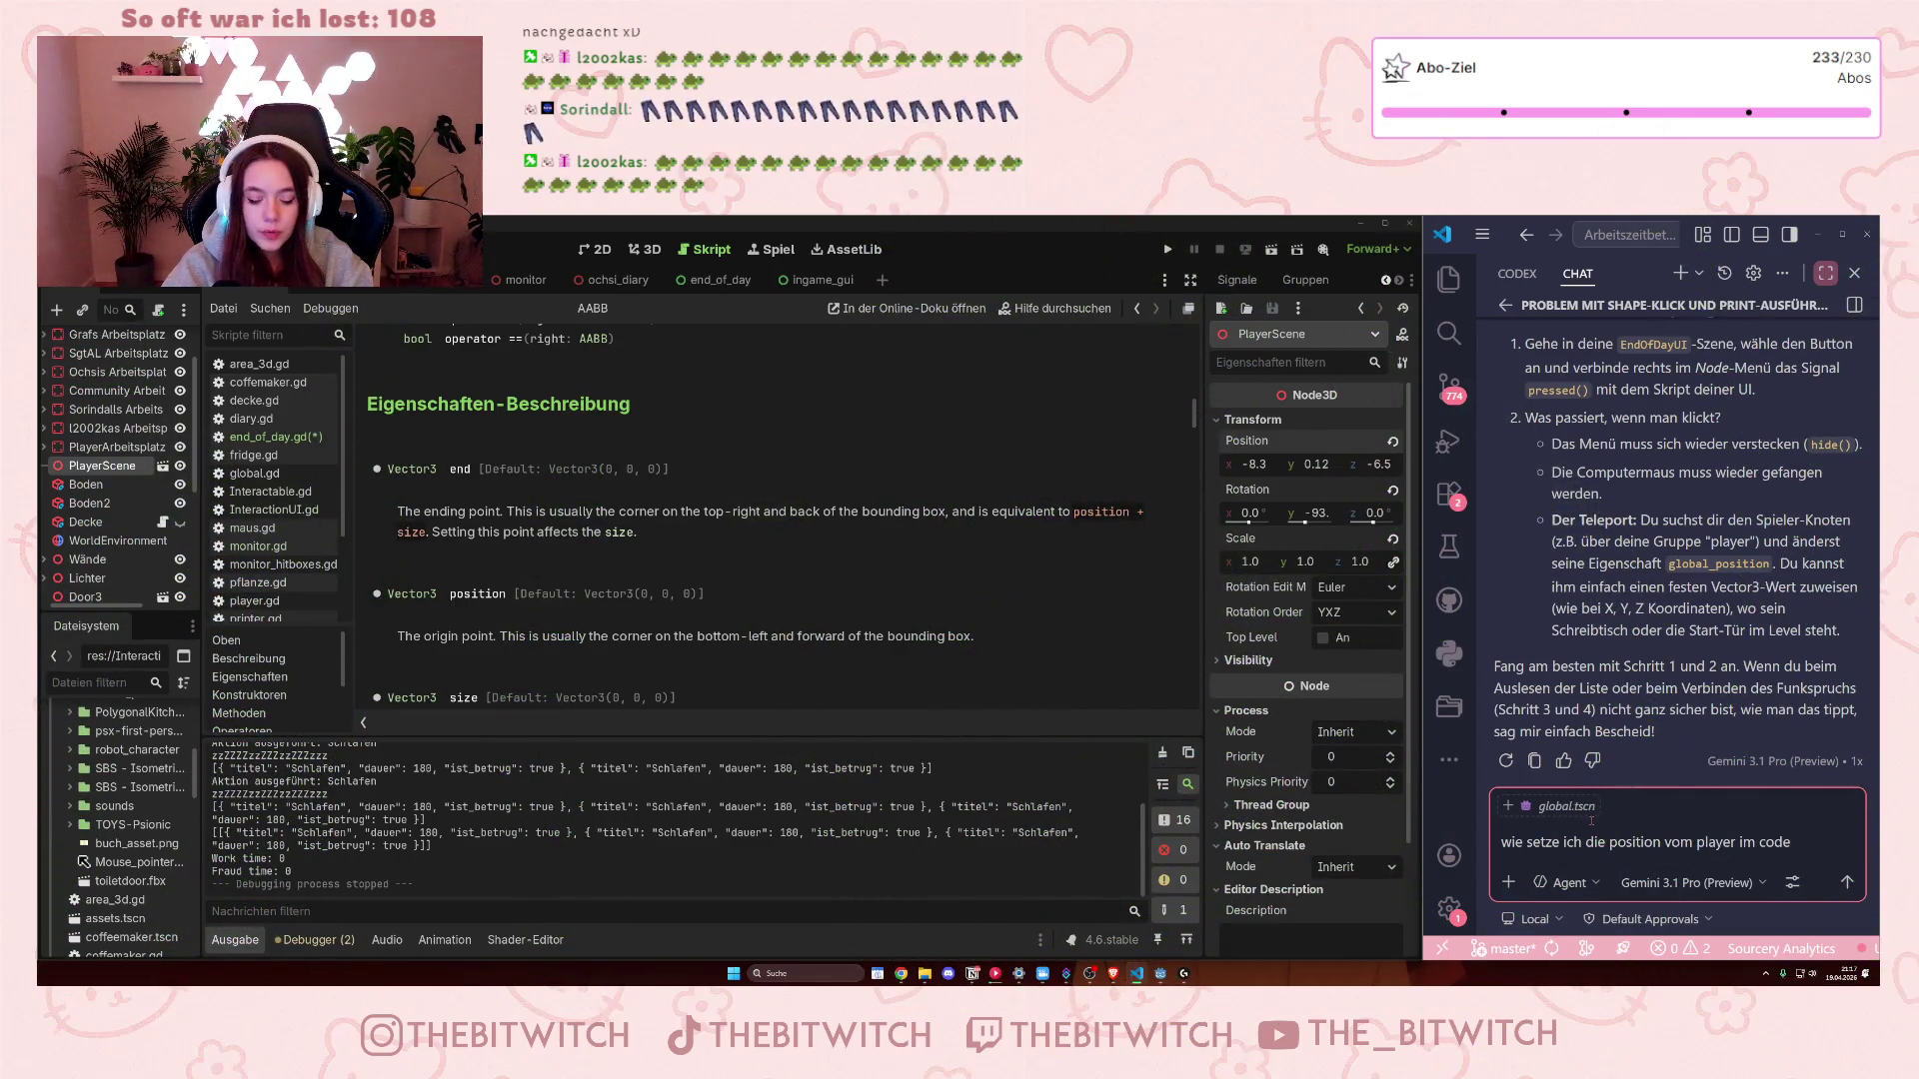
pyautogui.press('Return')
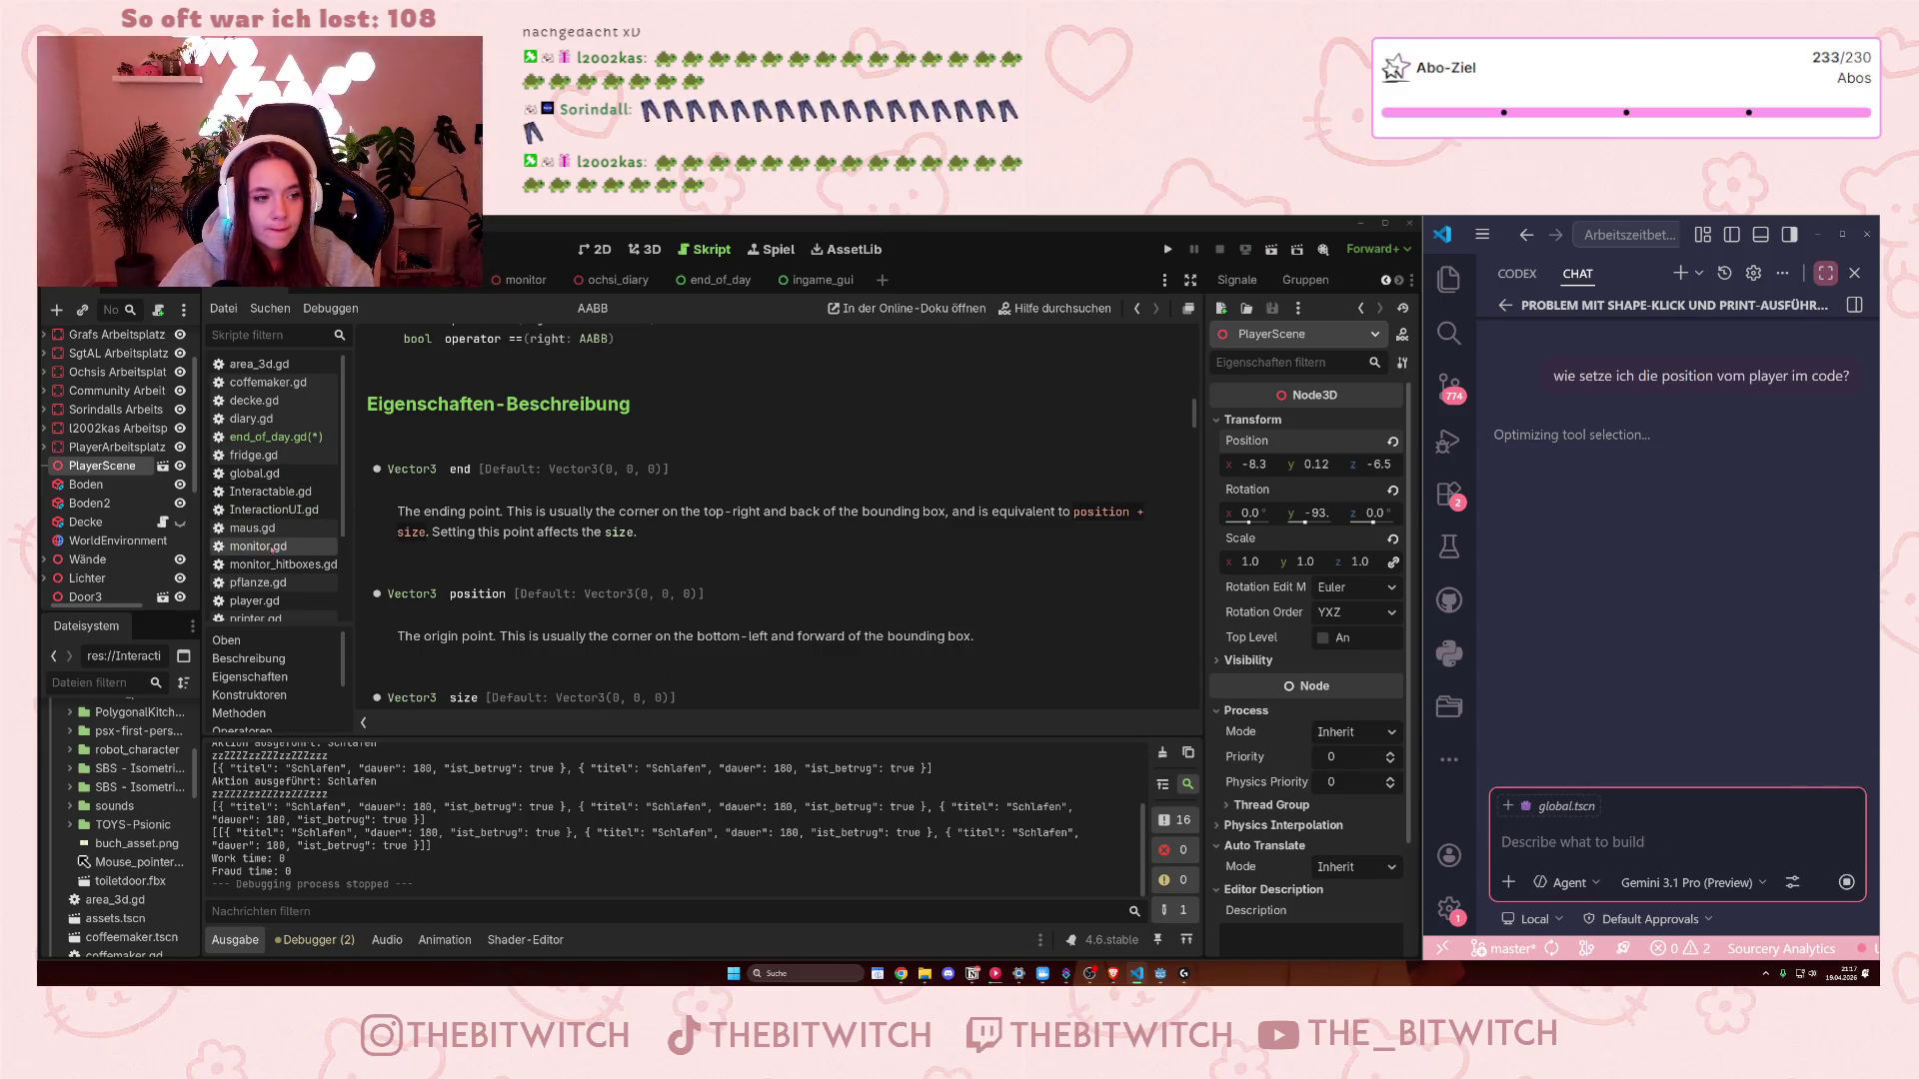
pyautogui.scroll(-3, 270, 600)
pyautogui.rightClick(269, 613)
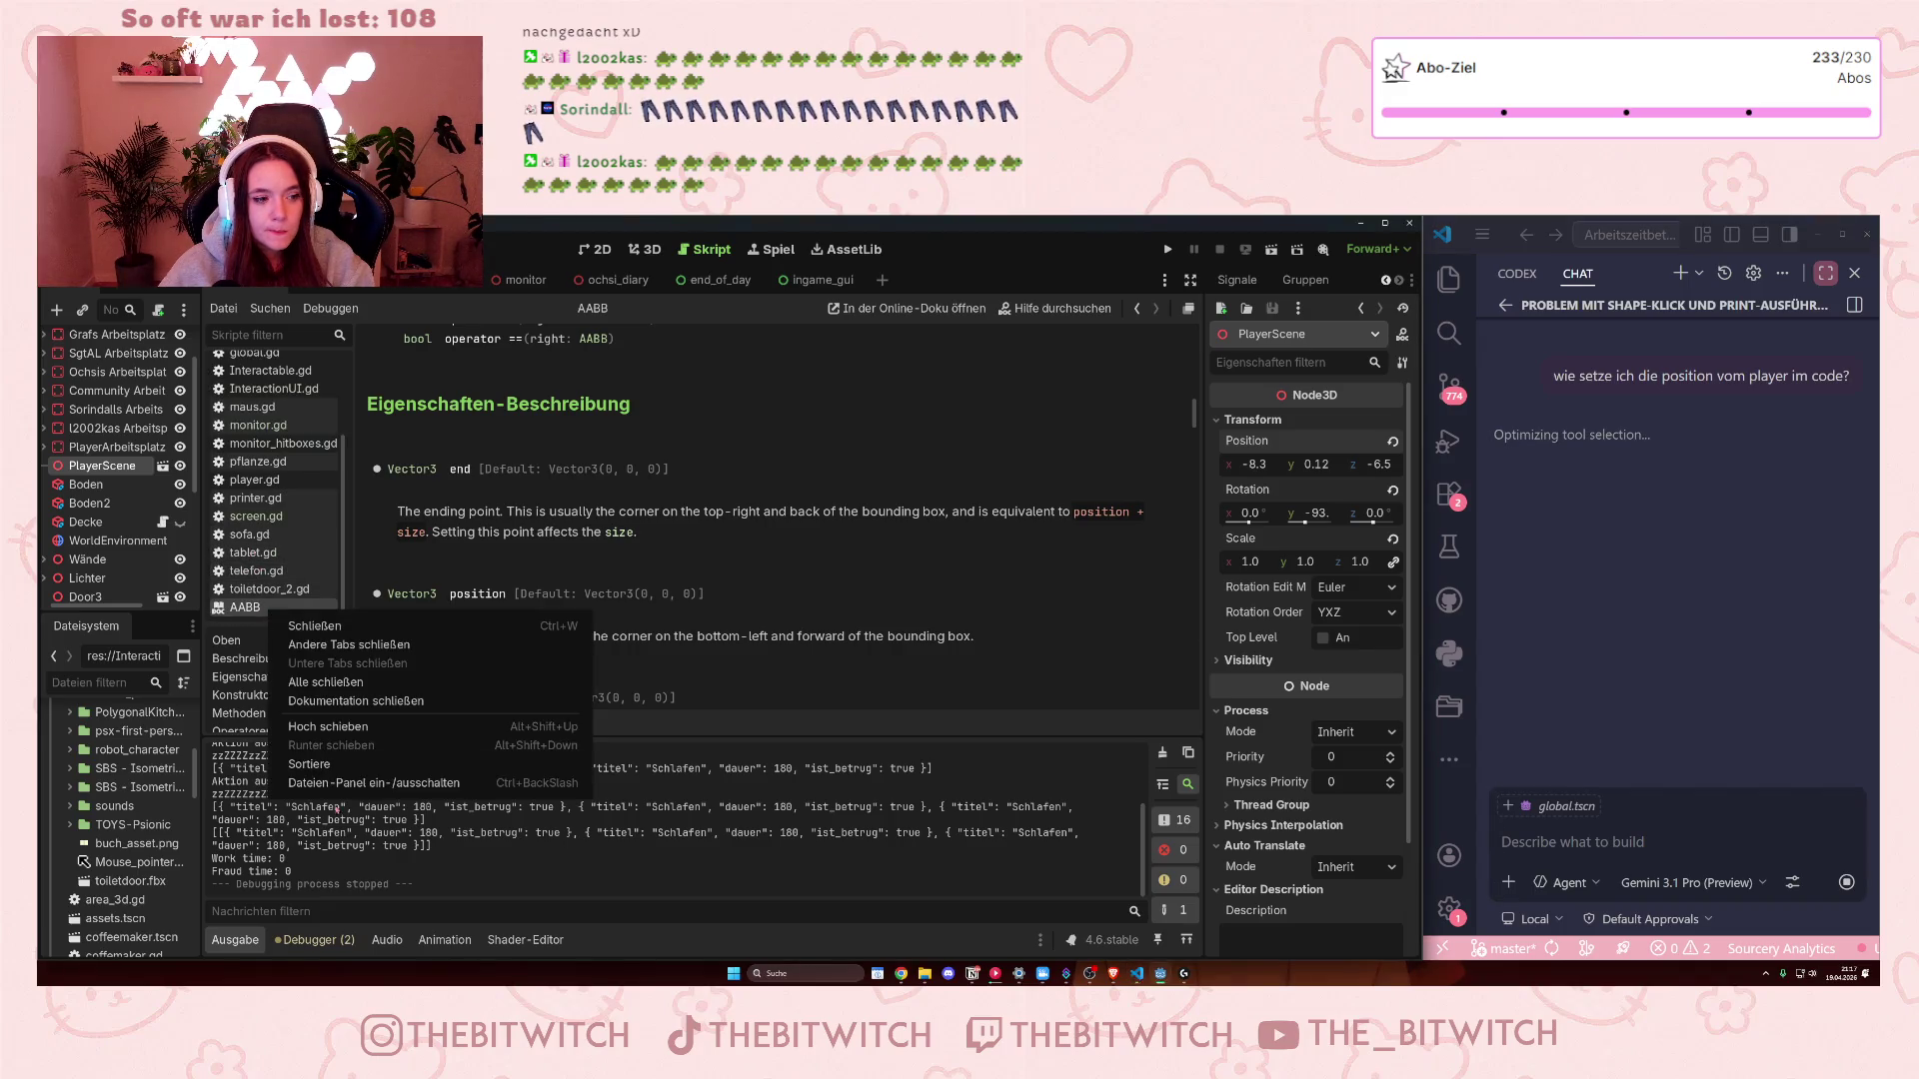
# Close the AABB documentation page.
pyautogui.click(338, 630)
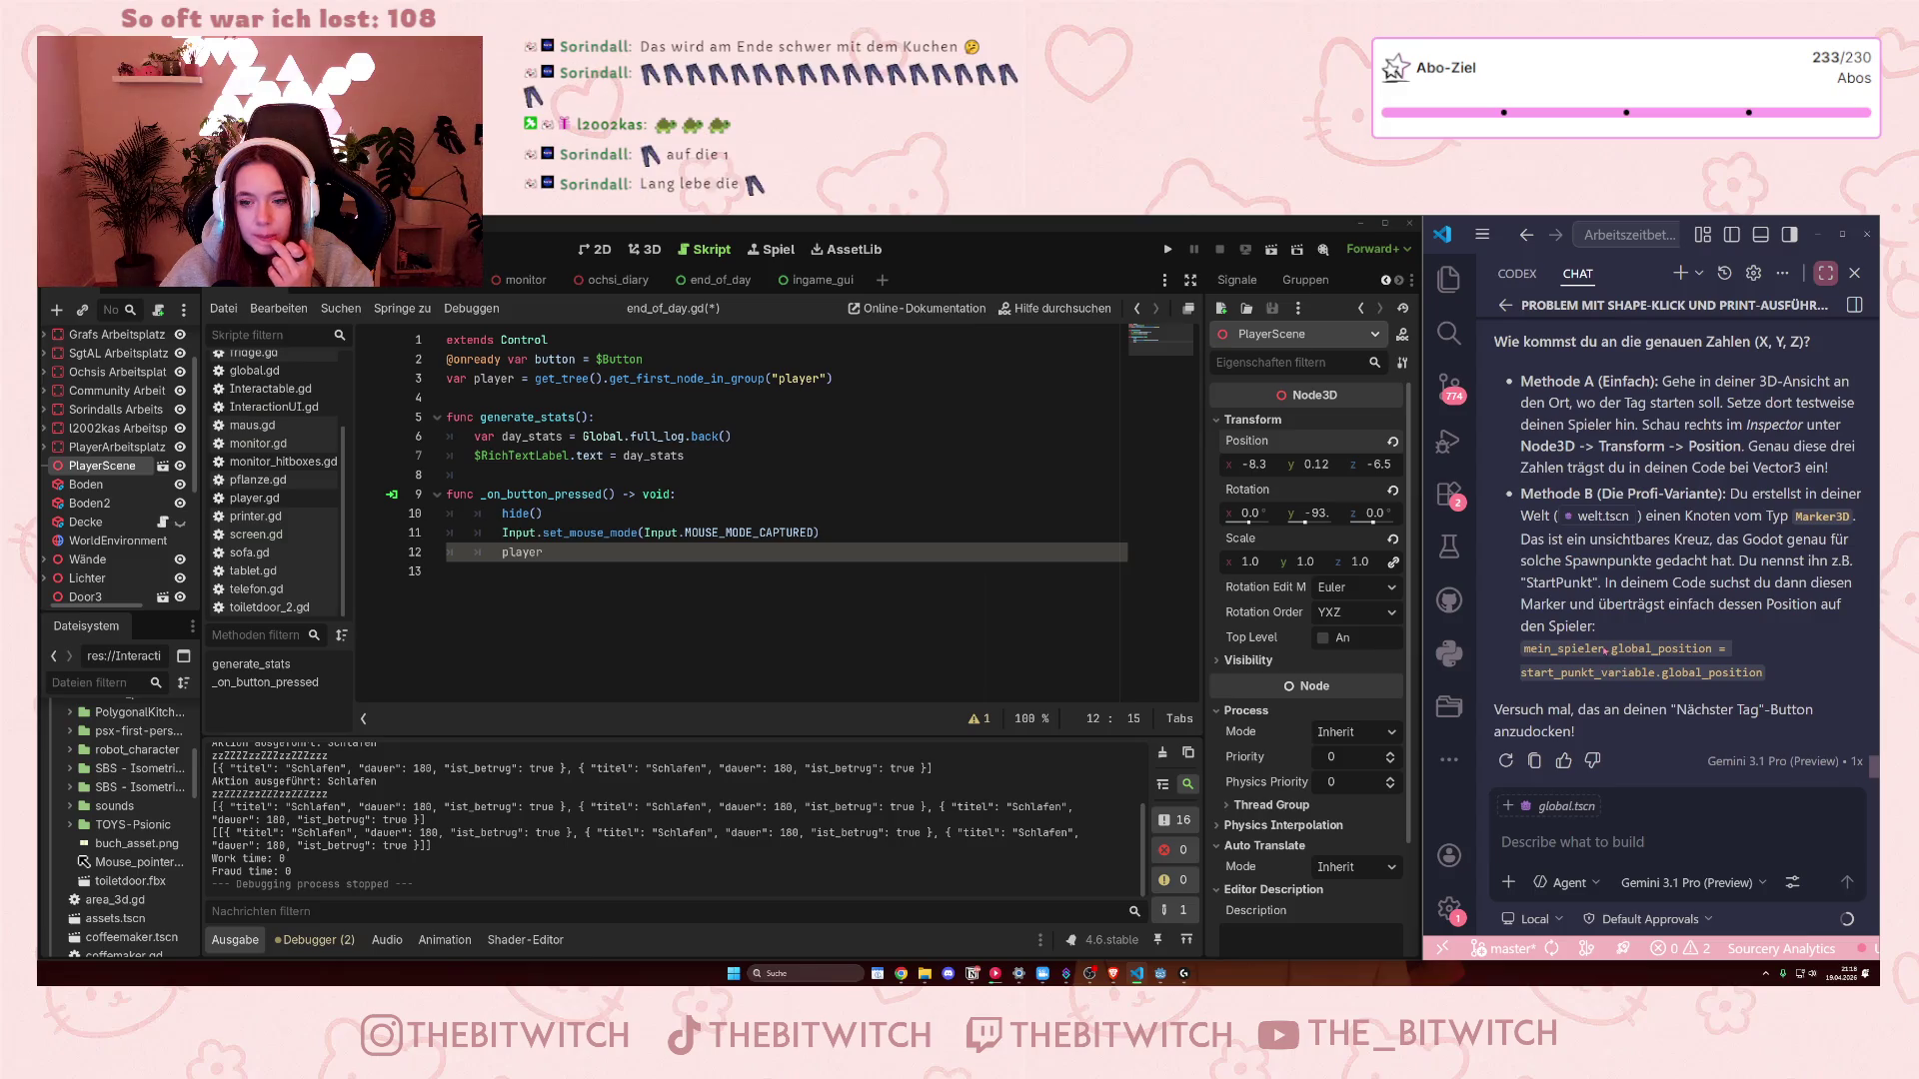
# On line 12 of end_of_day.gd, write player.global_position = Vector3(-8.3, 0.12, -6.5).
pyautogui.click(600, 552)
pyautogui.write('.')
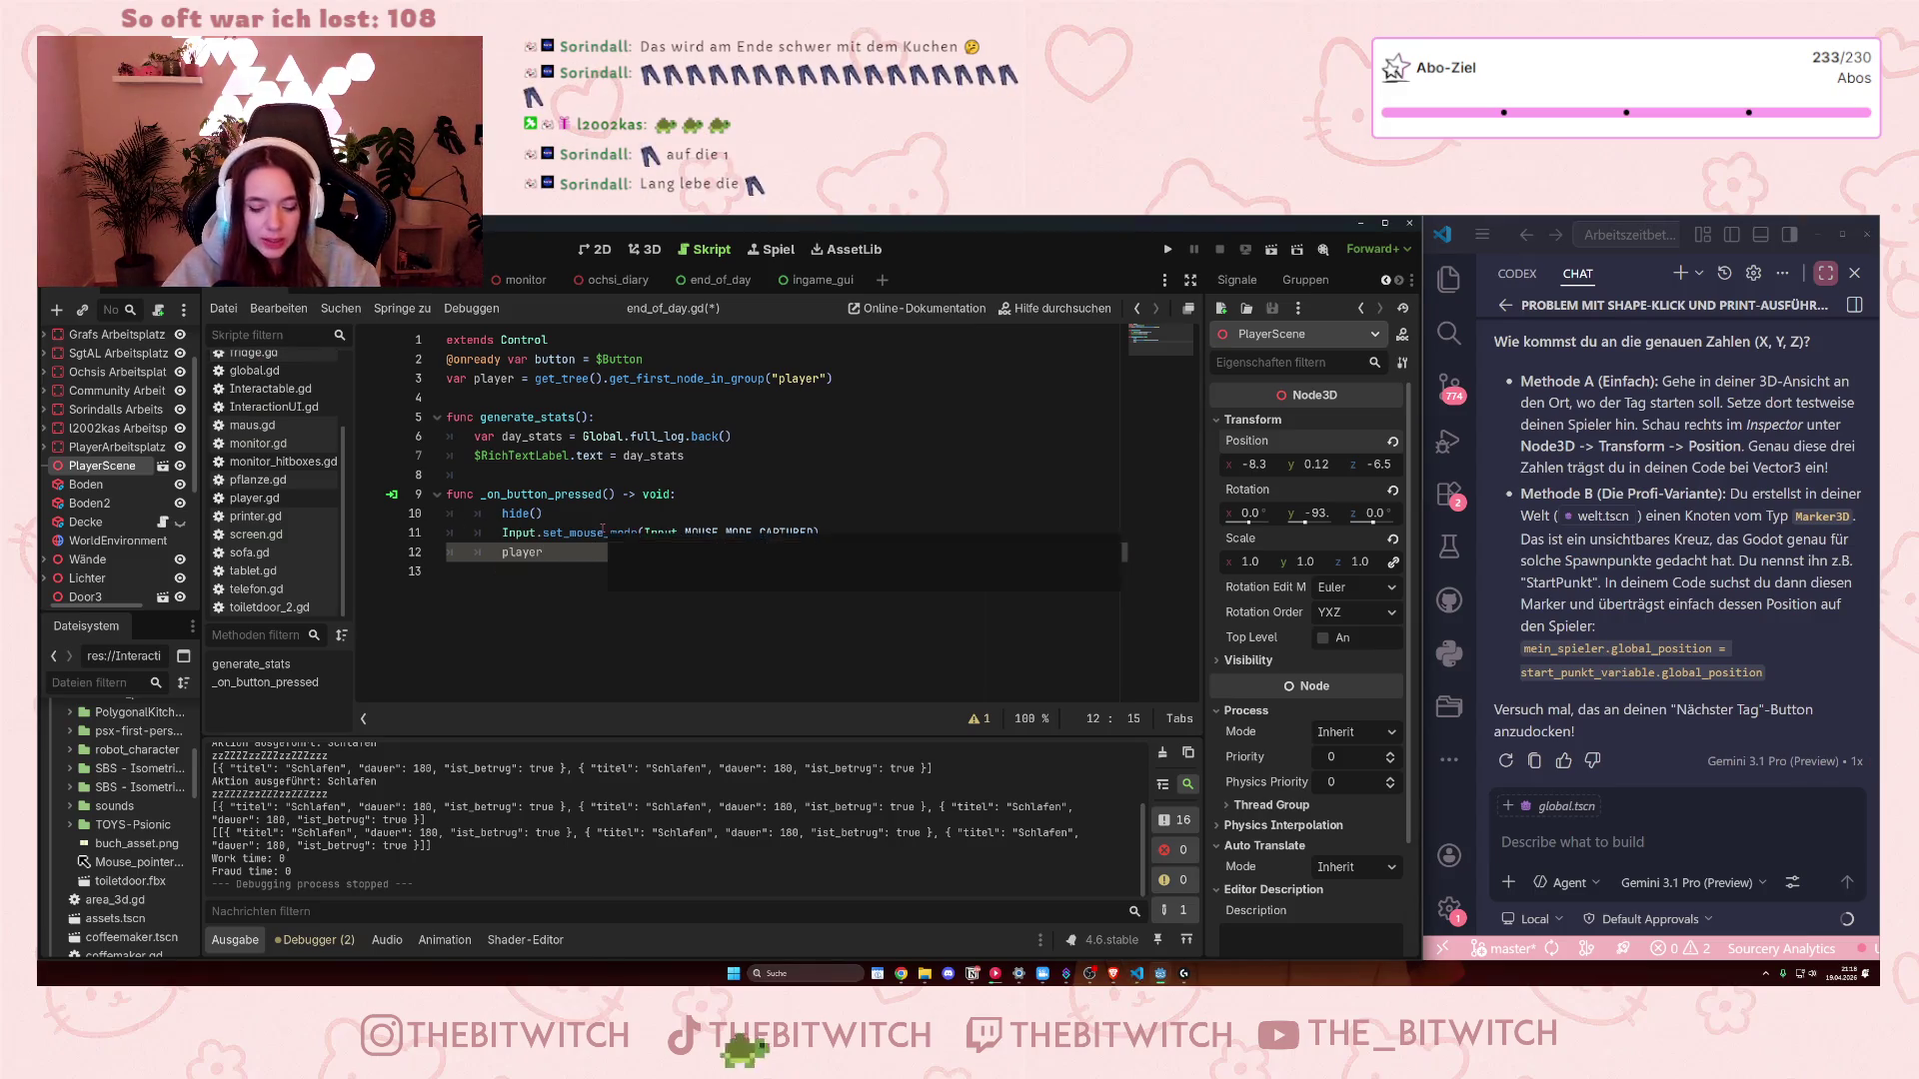
pyautogui.write('gobal')
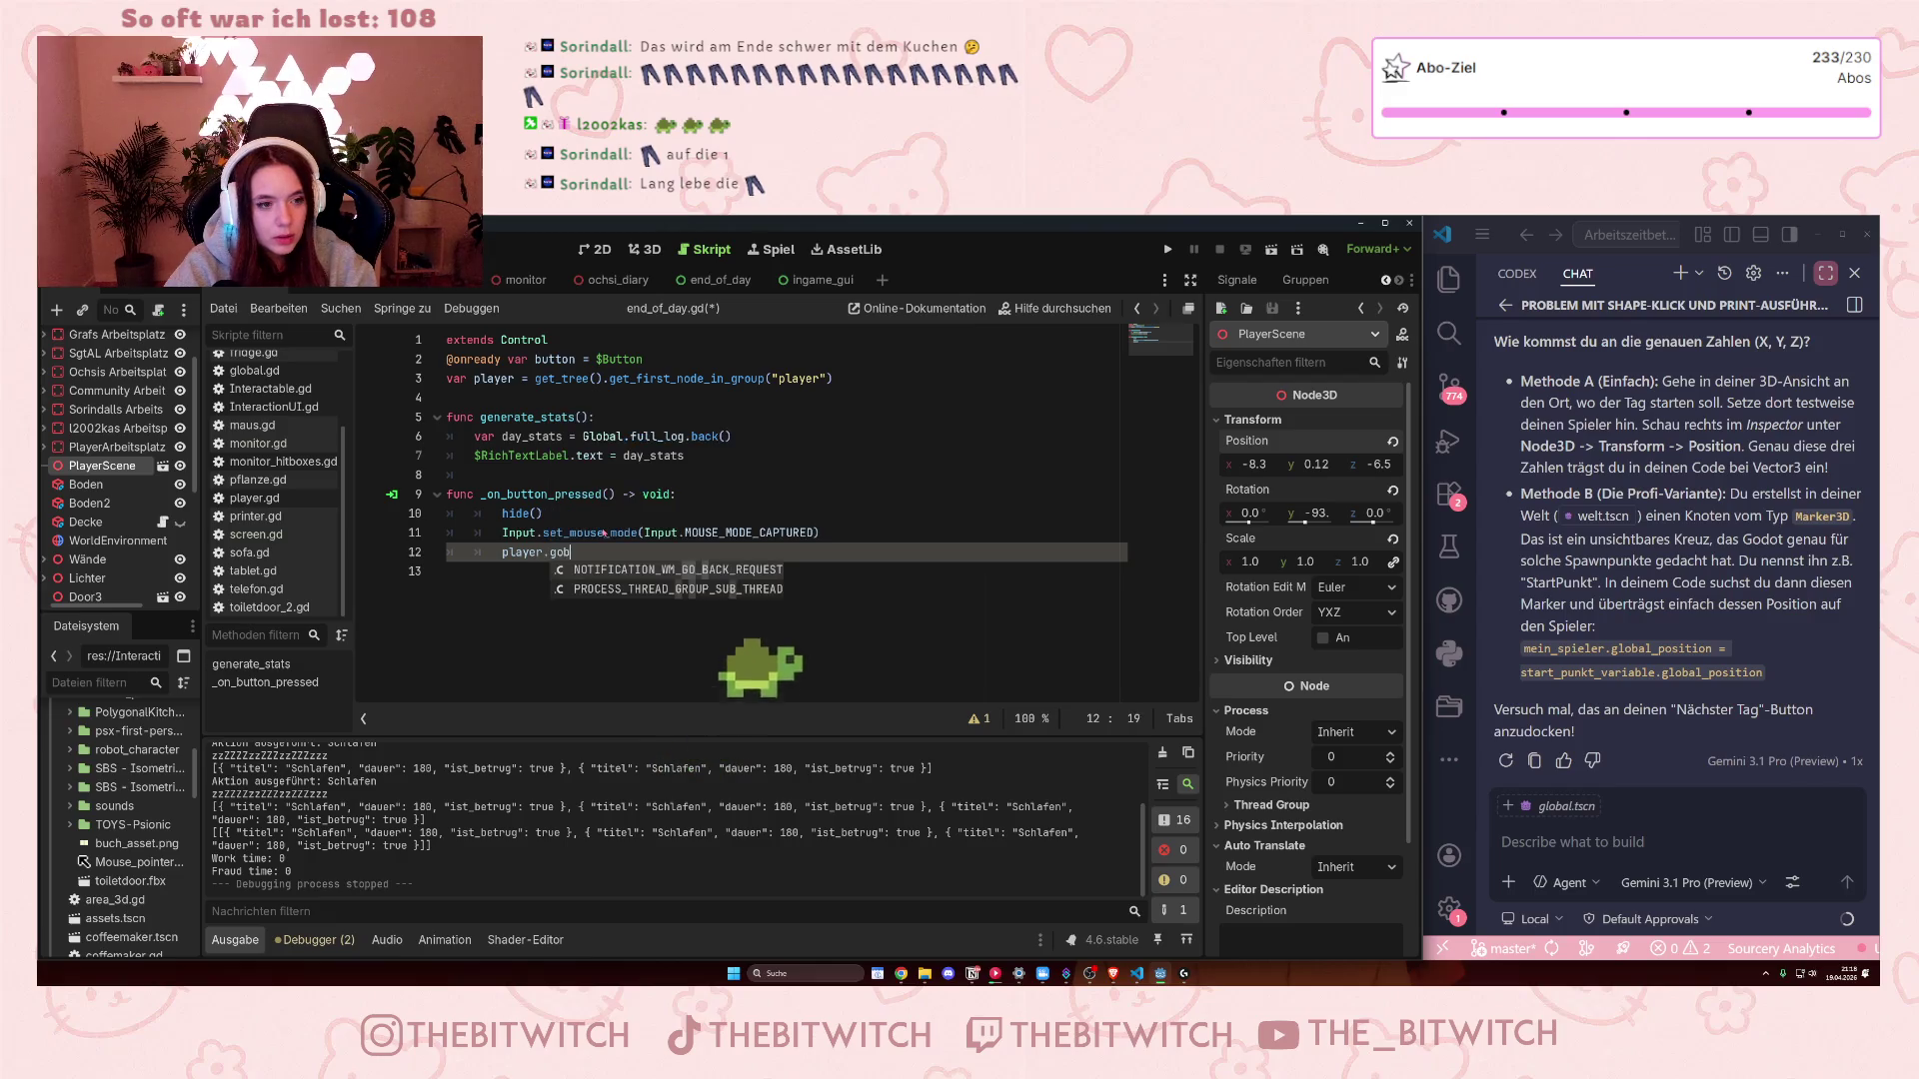
pyautogui.press('BackSpace')
pyautogui.press('BackSpace')
pyautogui.write('lobal_')
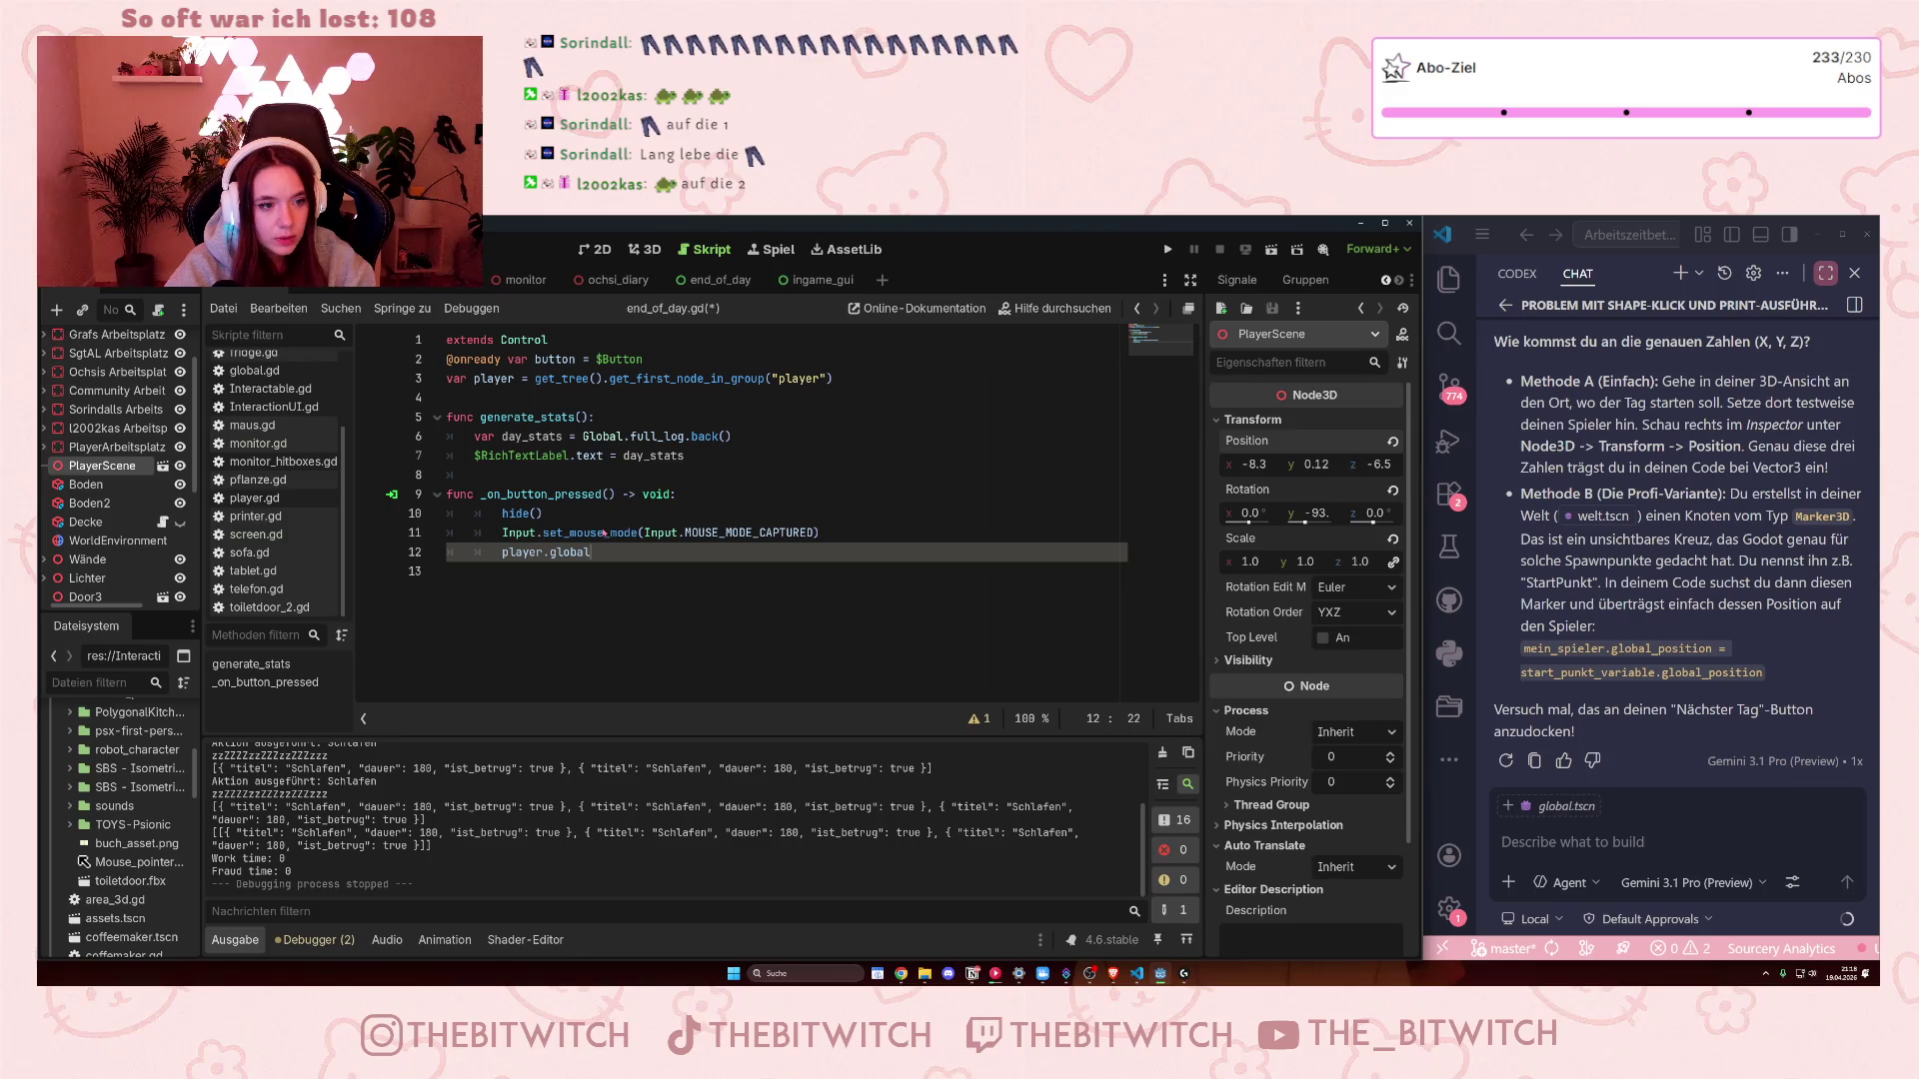
pyautogui.write('üpsotop')
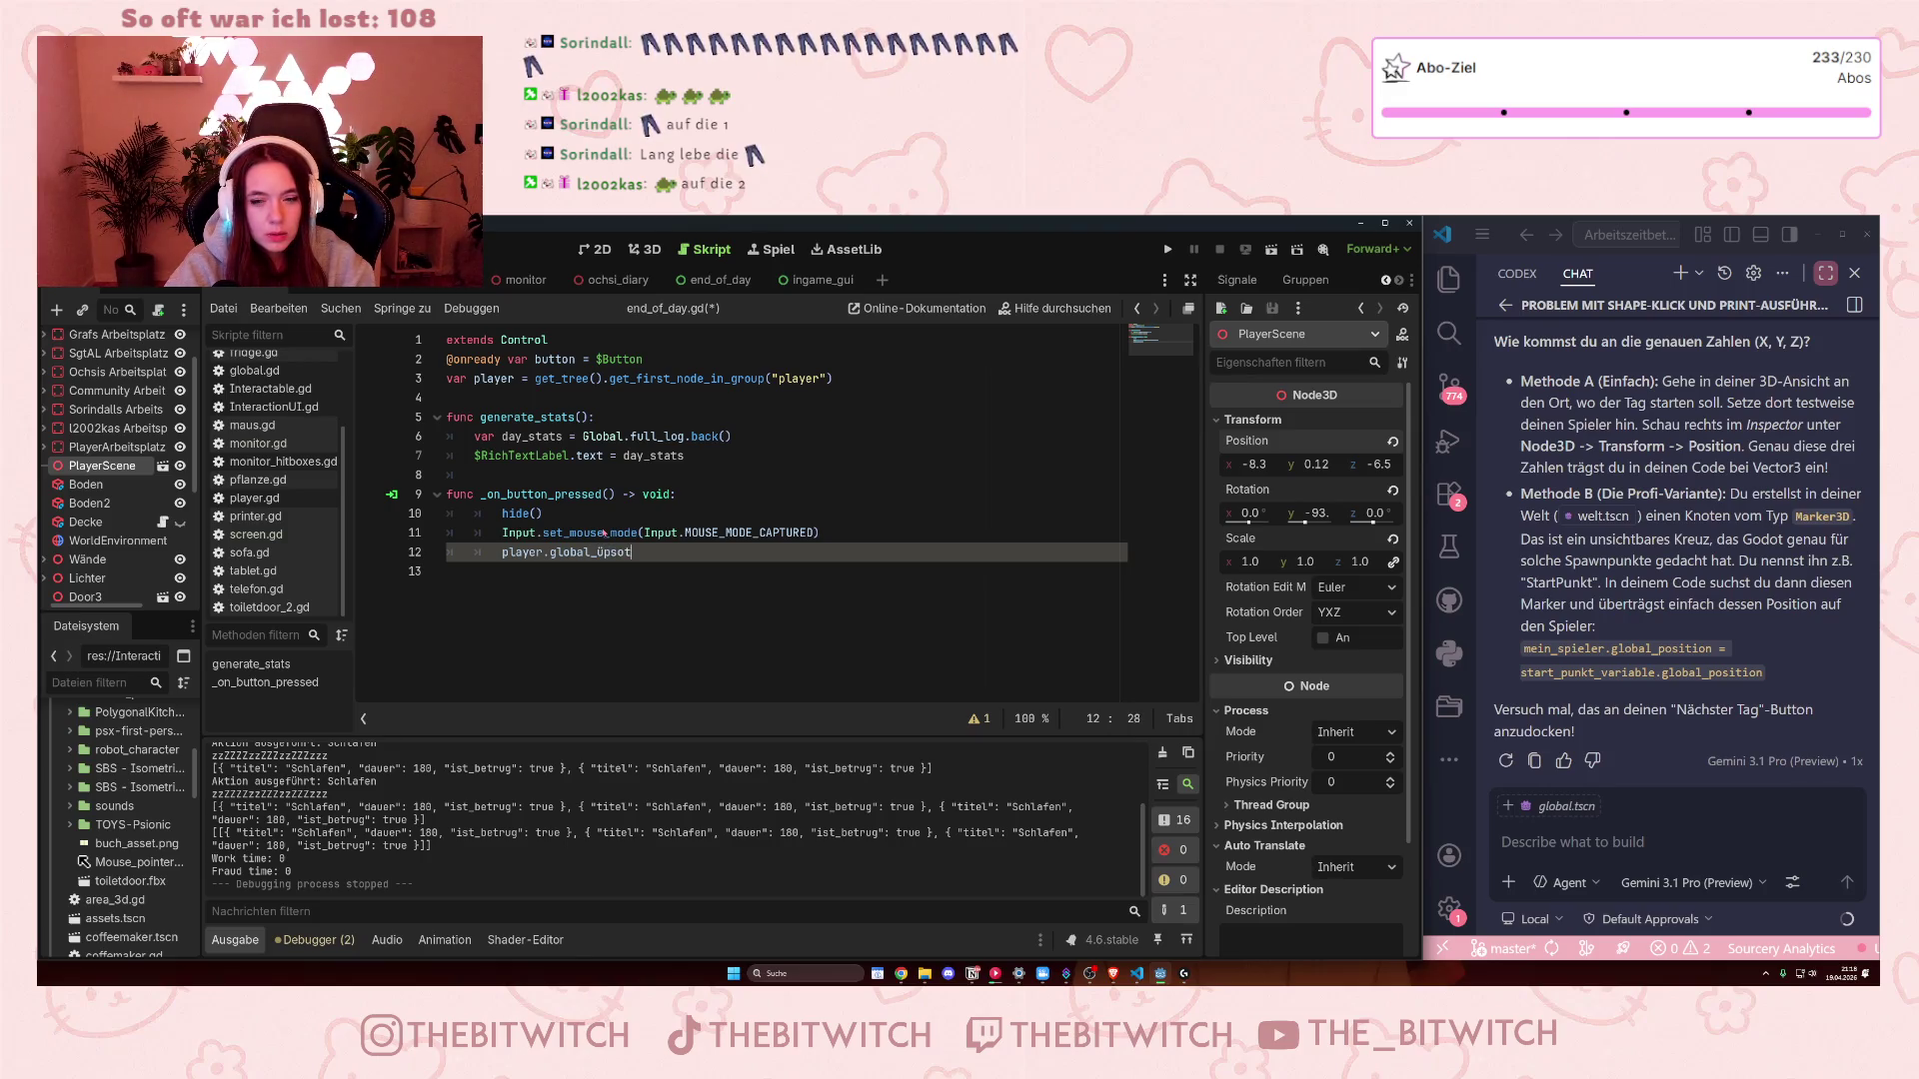
pyautogui.press('BackSpace')
pyautogui.press('BackSpace')
pyautogui.press('BackSpace')
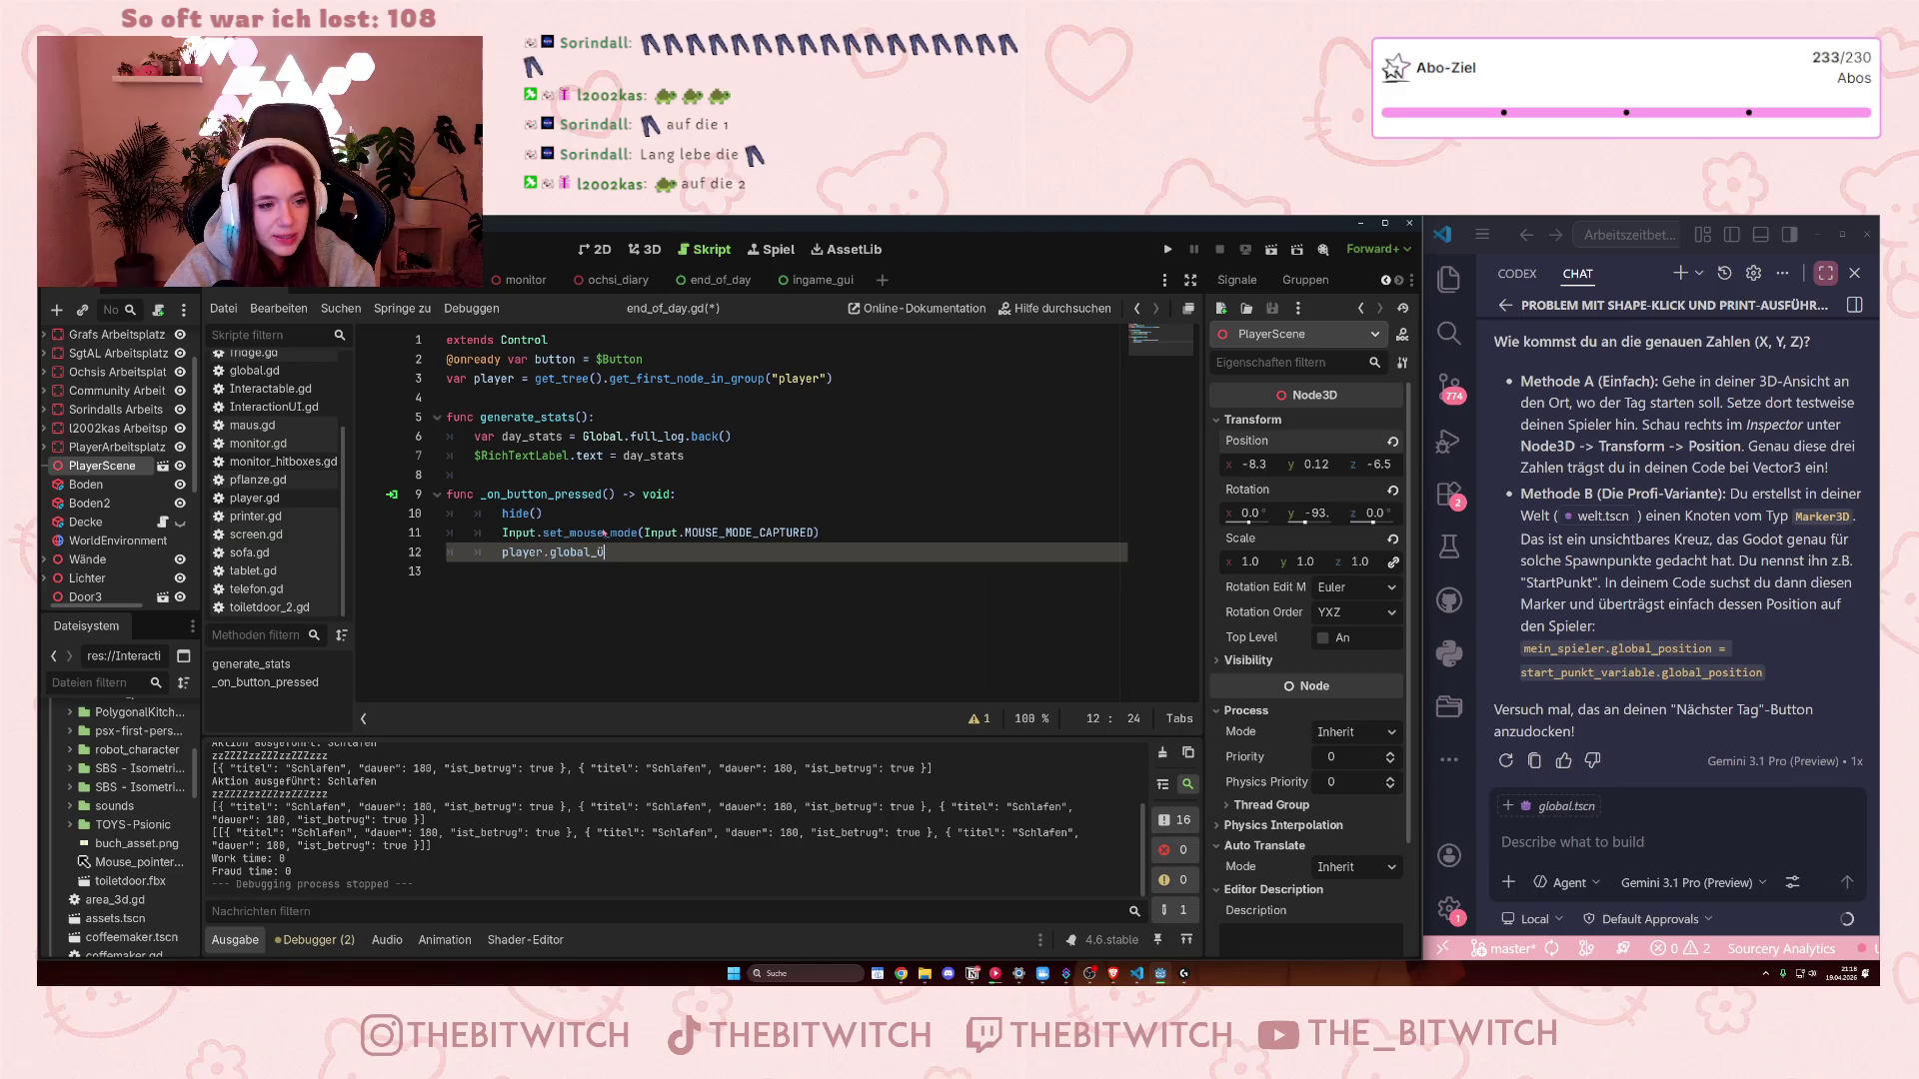
pyautogui.write('position')
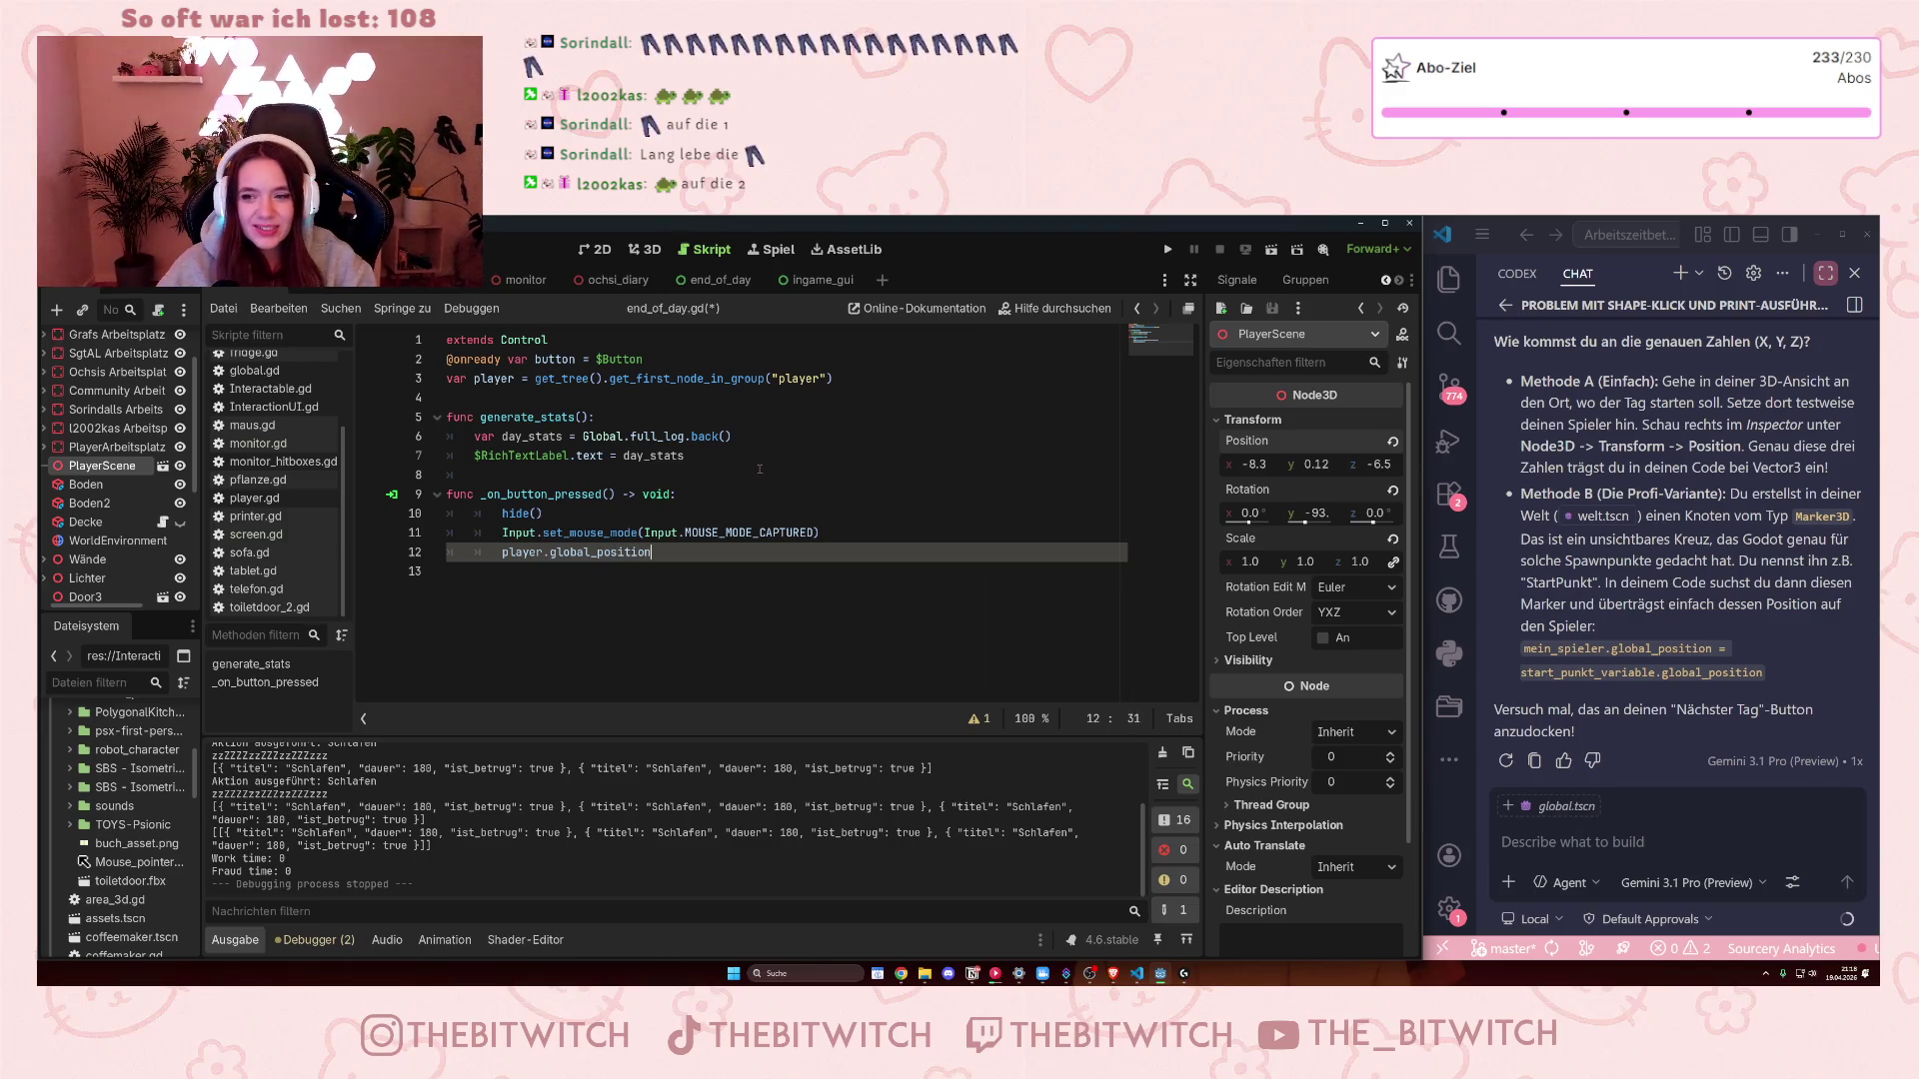
pyautogui.scroll(5, 1771, 624)
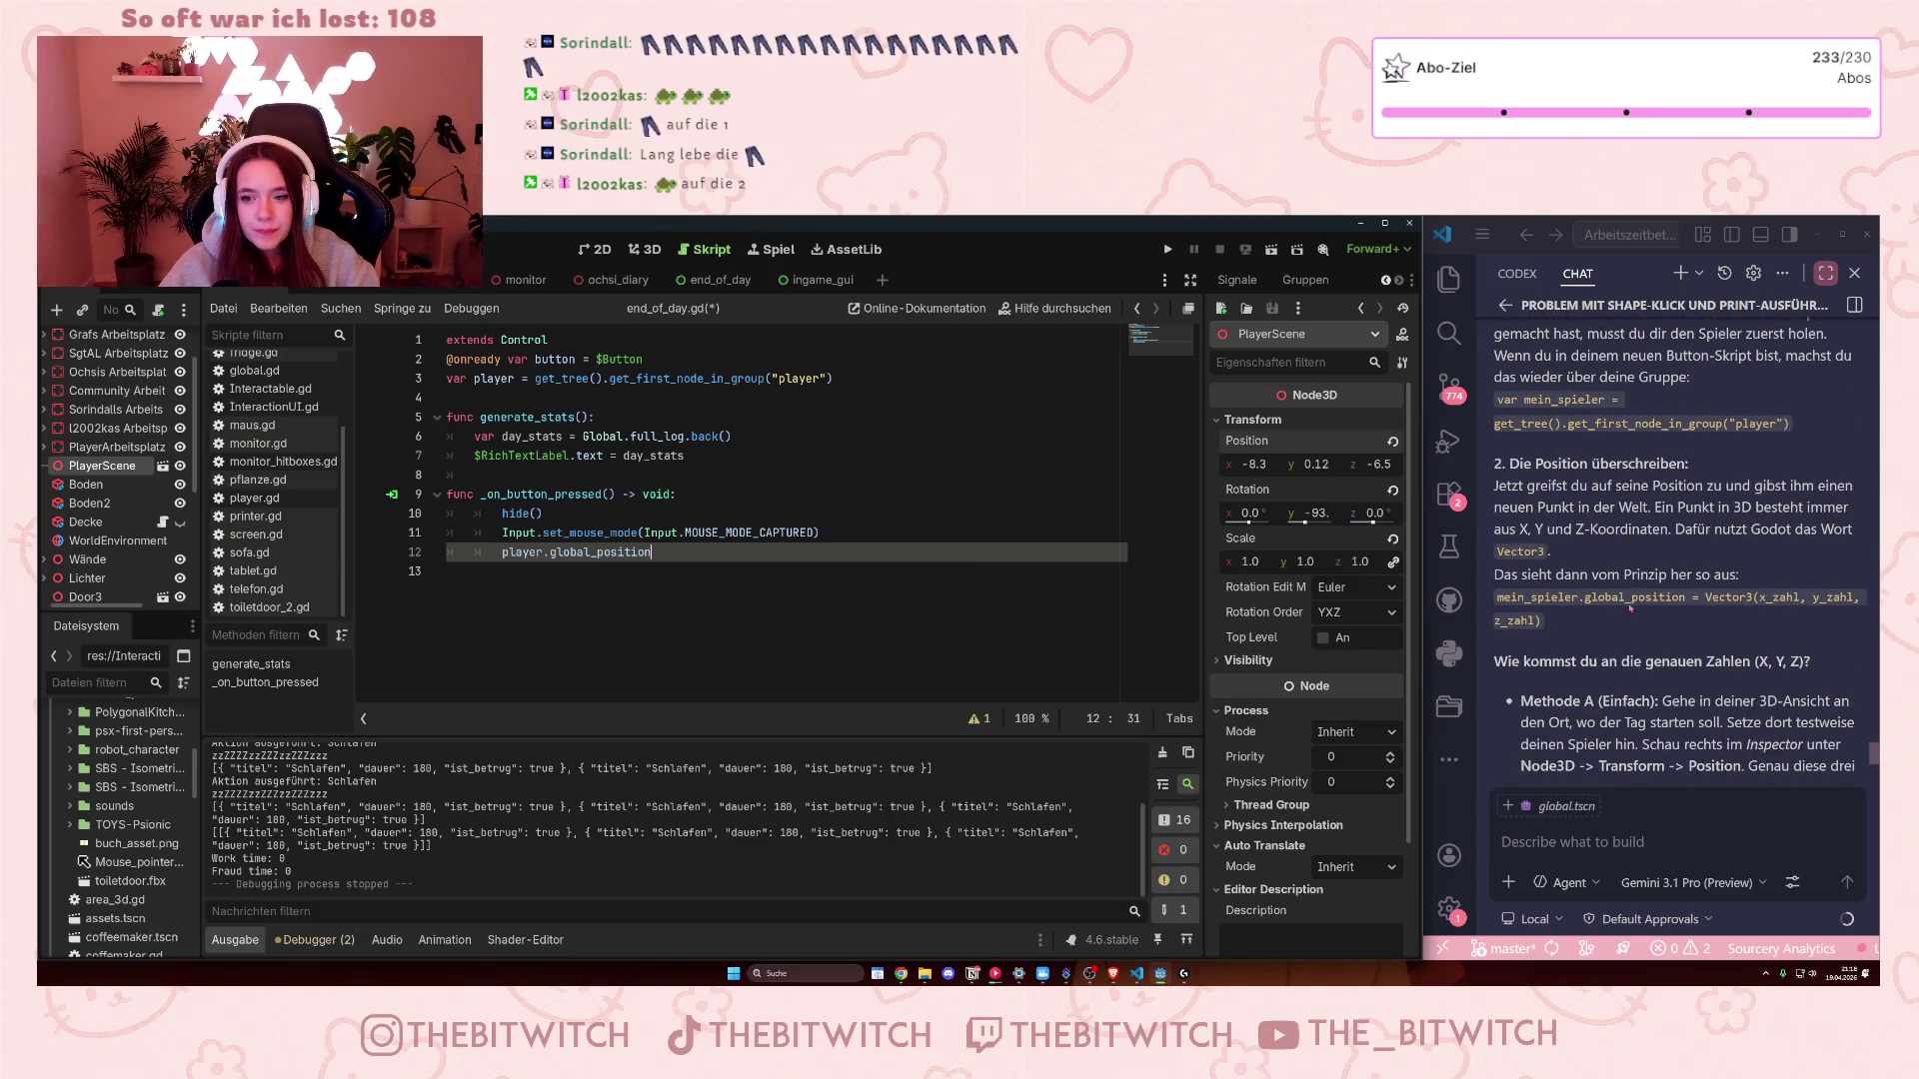
pyautogui.write('=')
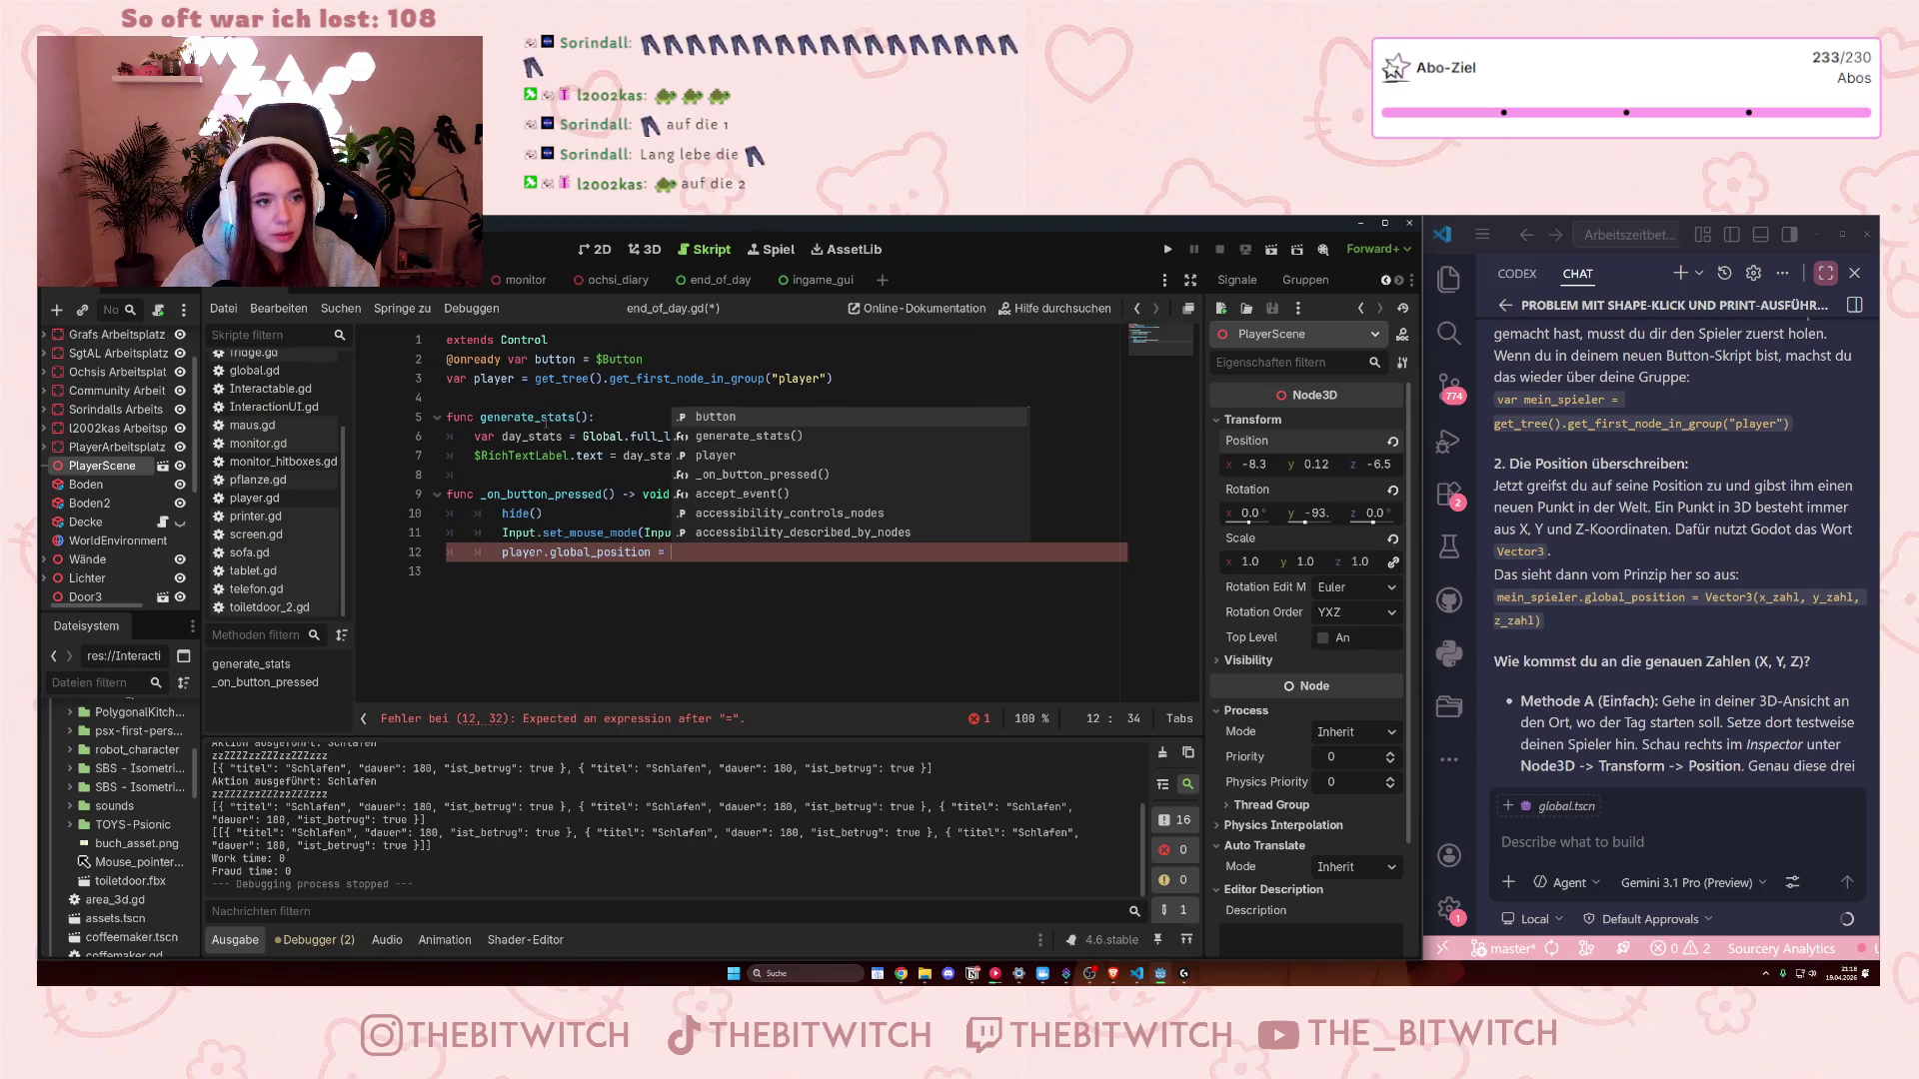
pyautogui.press('Escape')
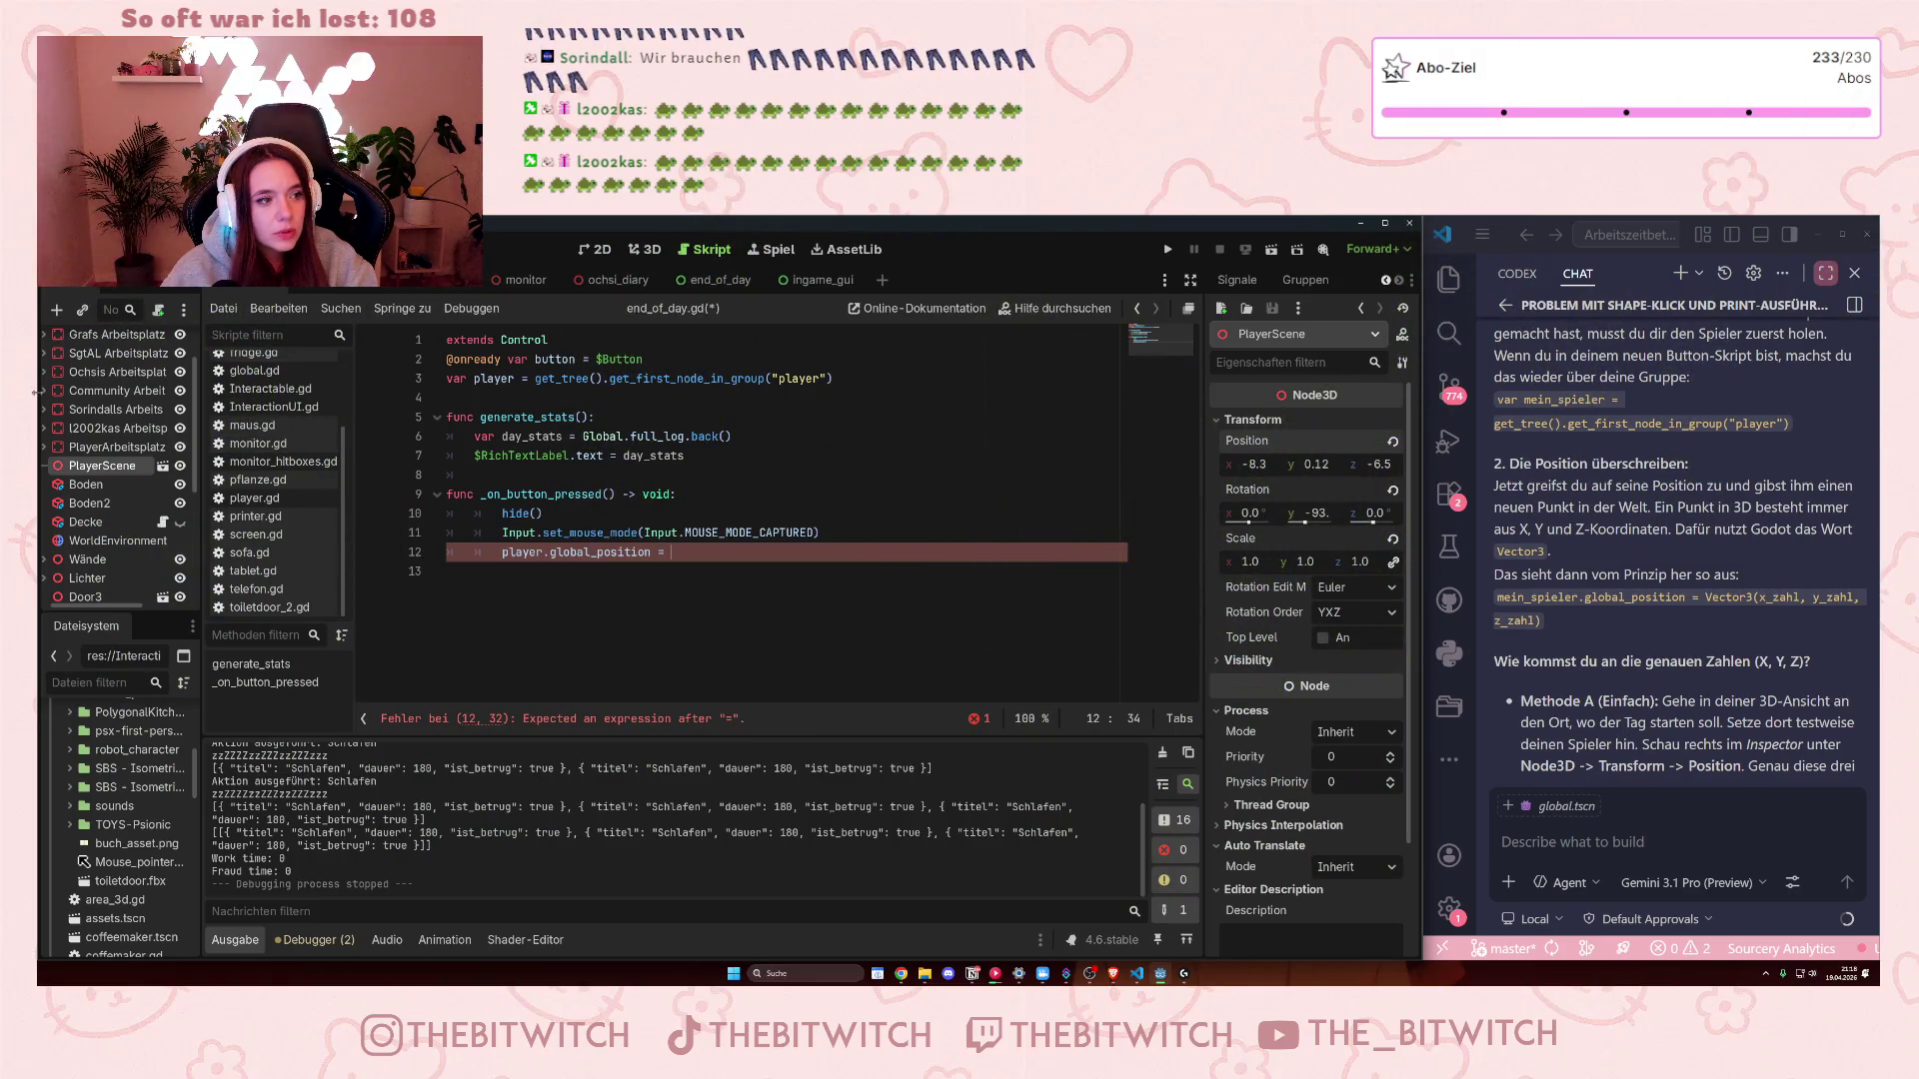
pyautogui.scroll(-2, 90, 452)
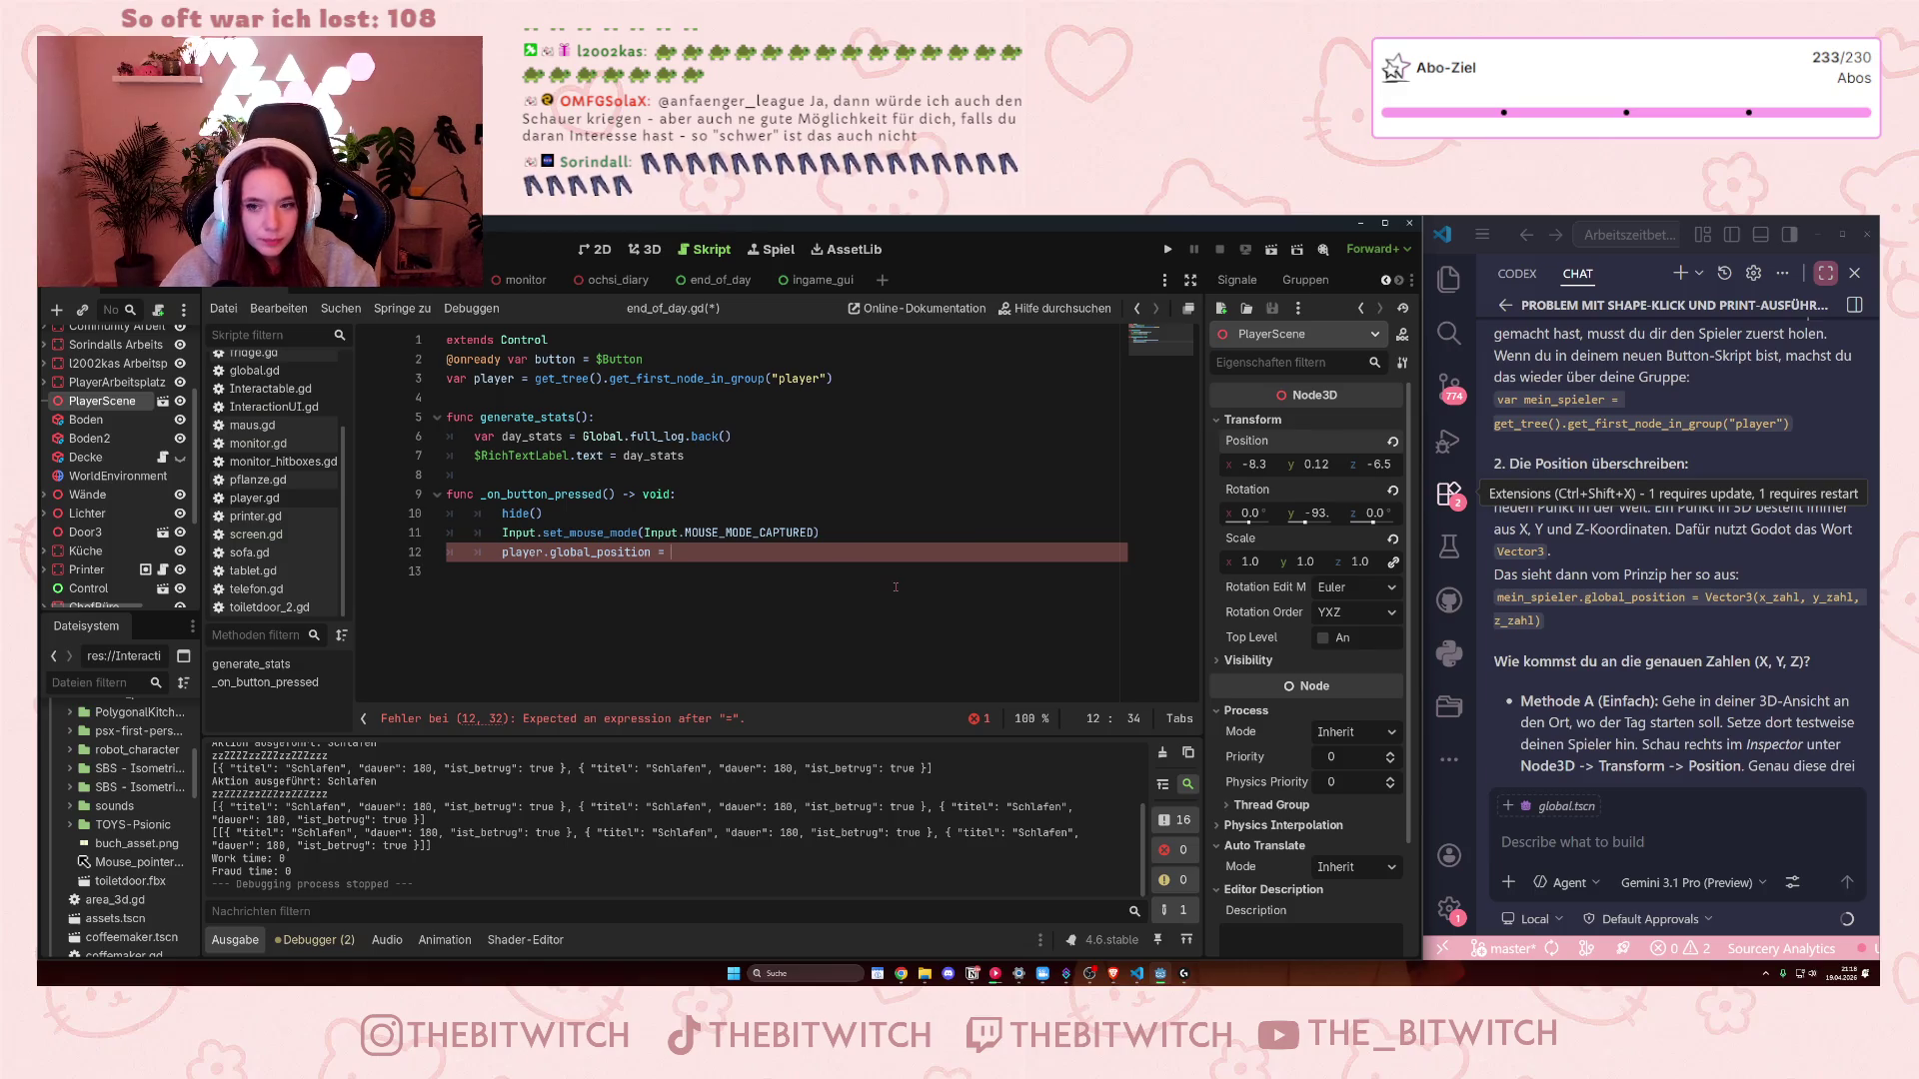
pyautogui.write('Vector')
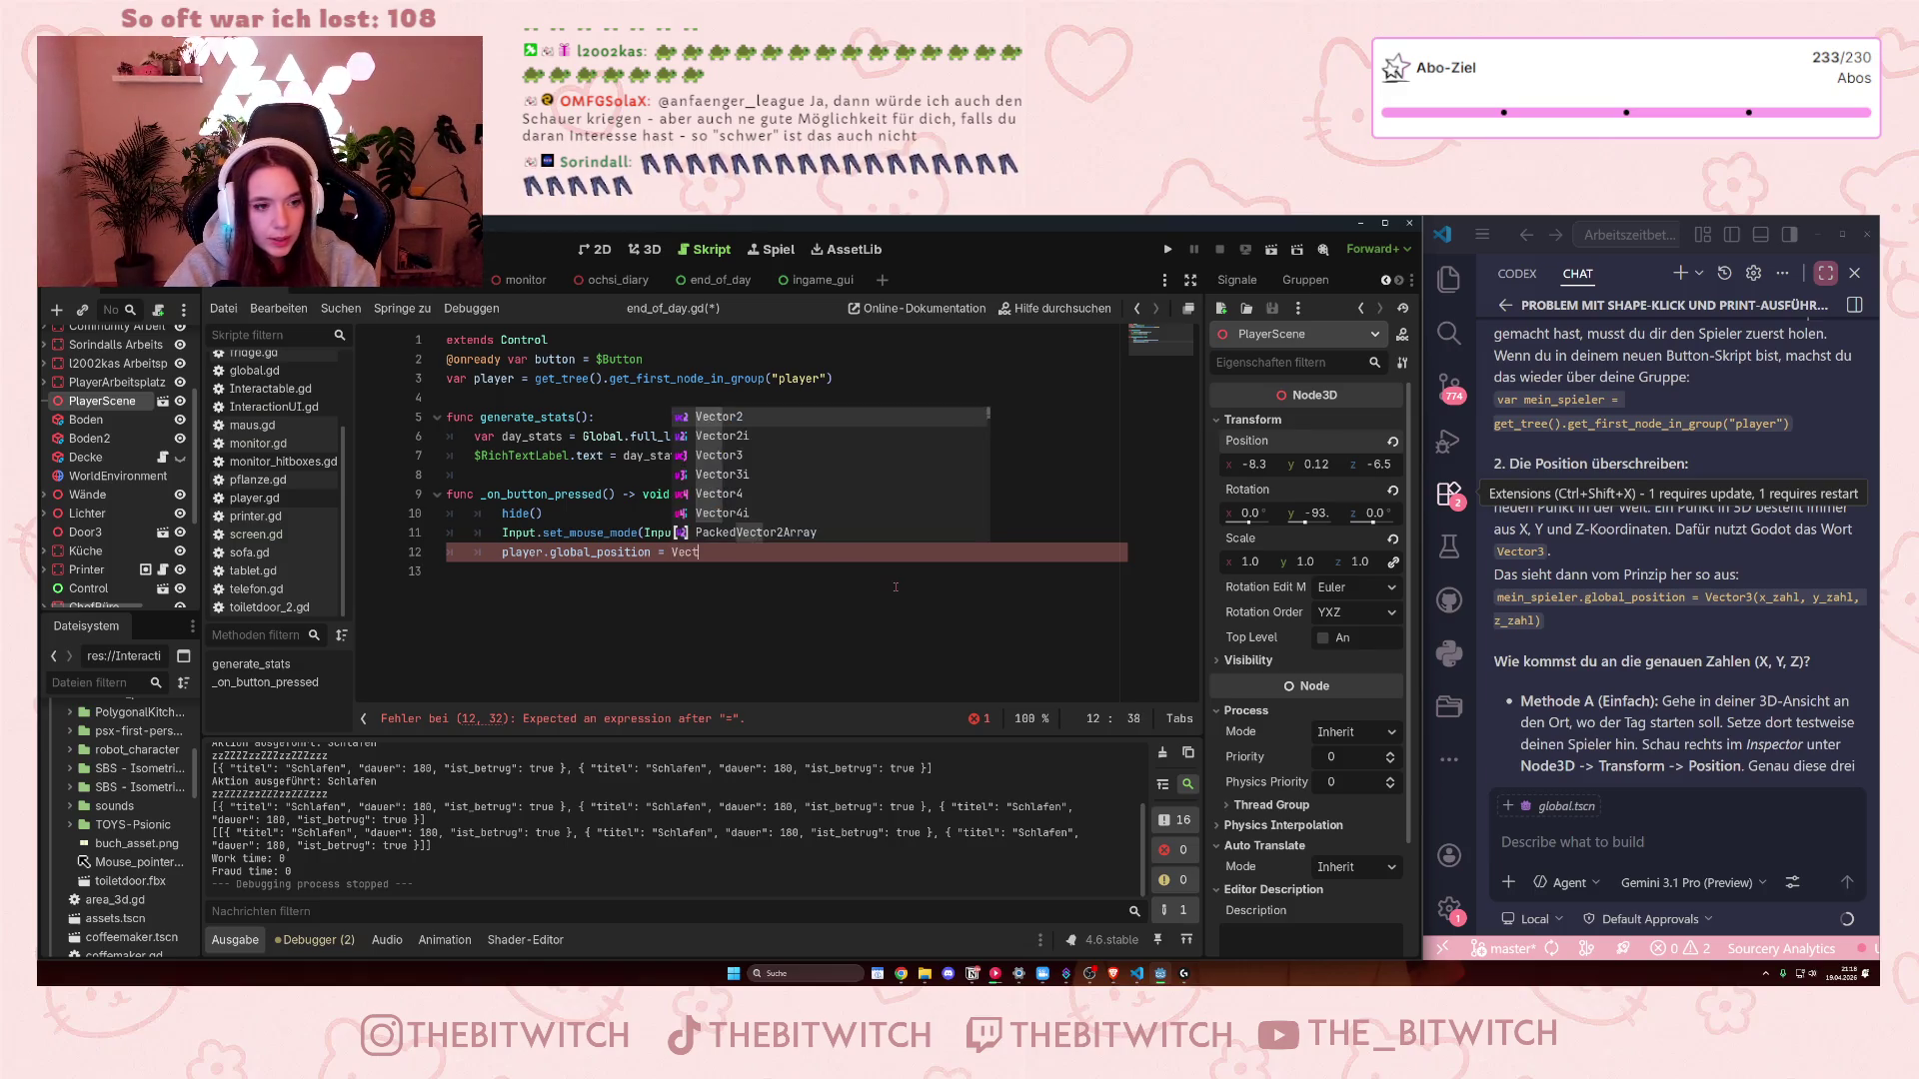
pyautogui.write('3(')
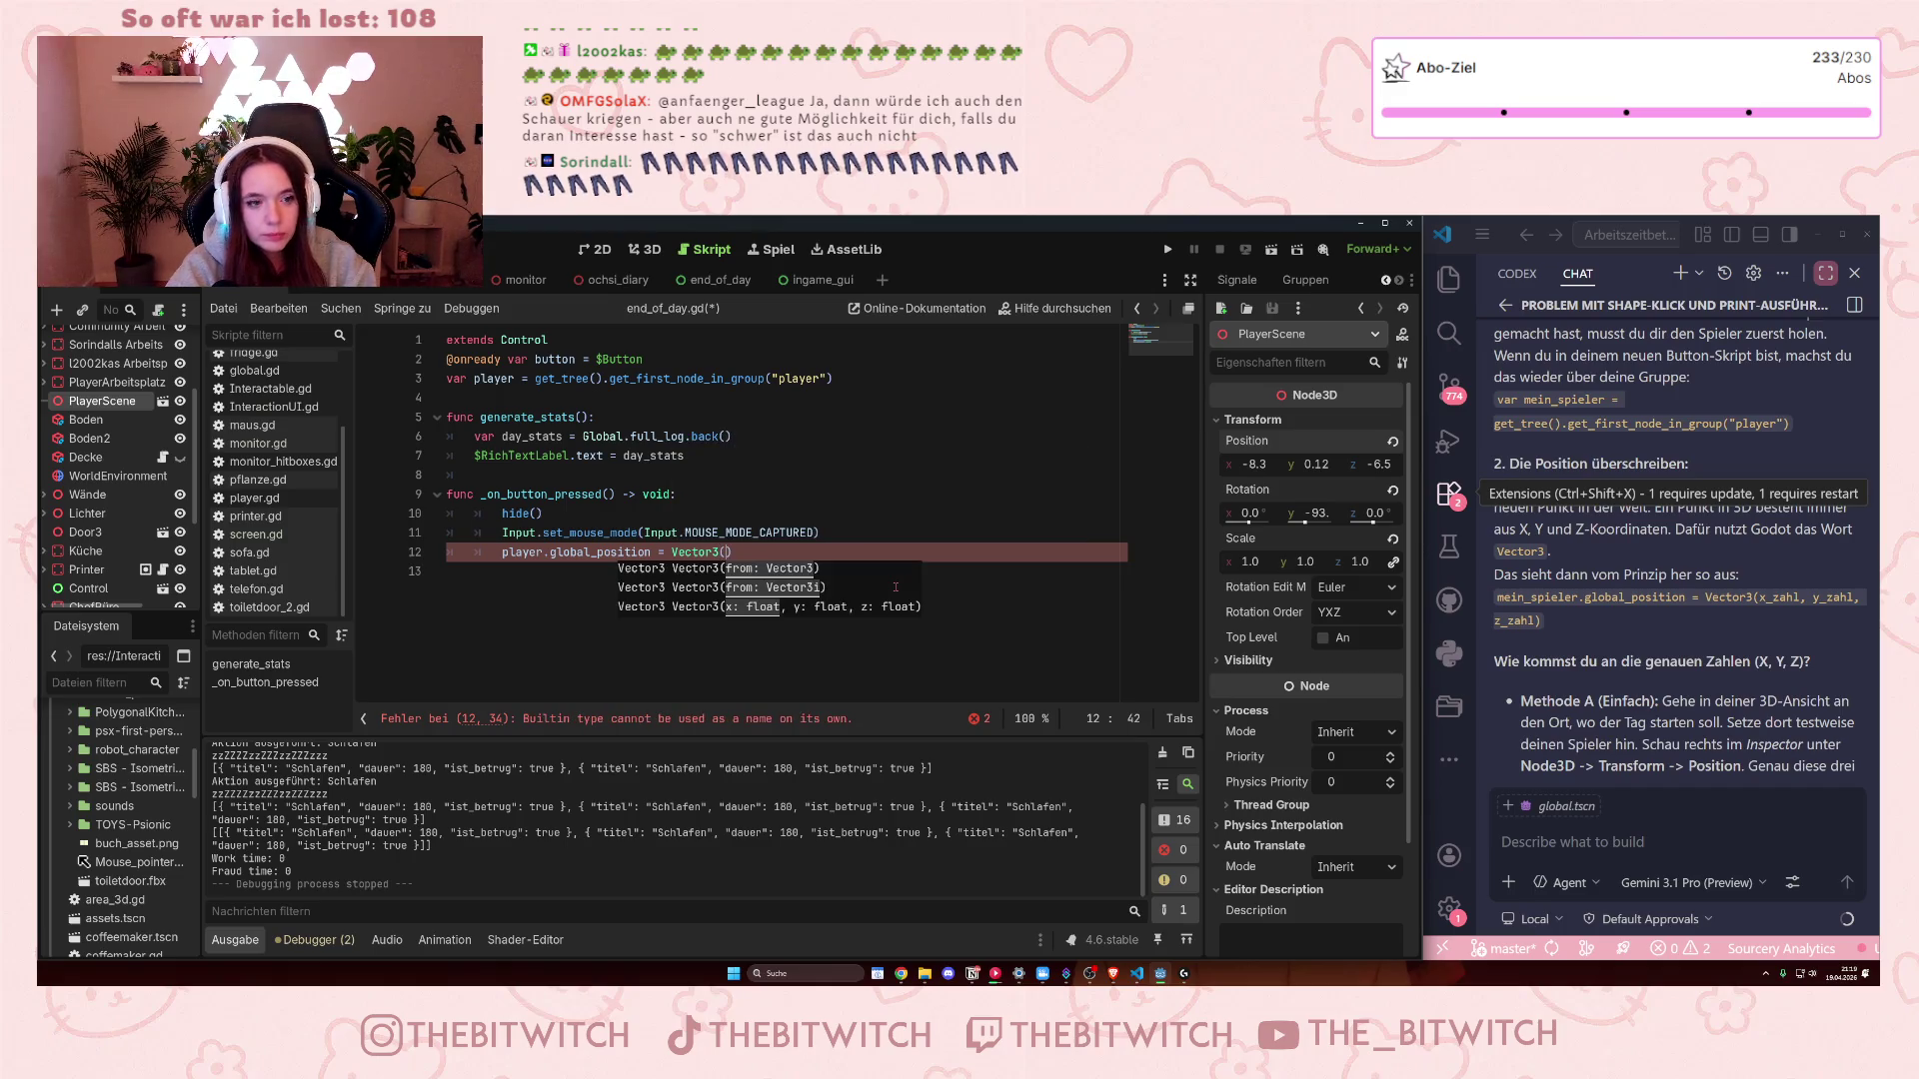
pyautogui.write('-8')
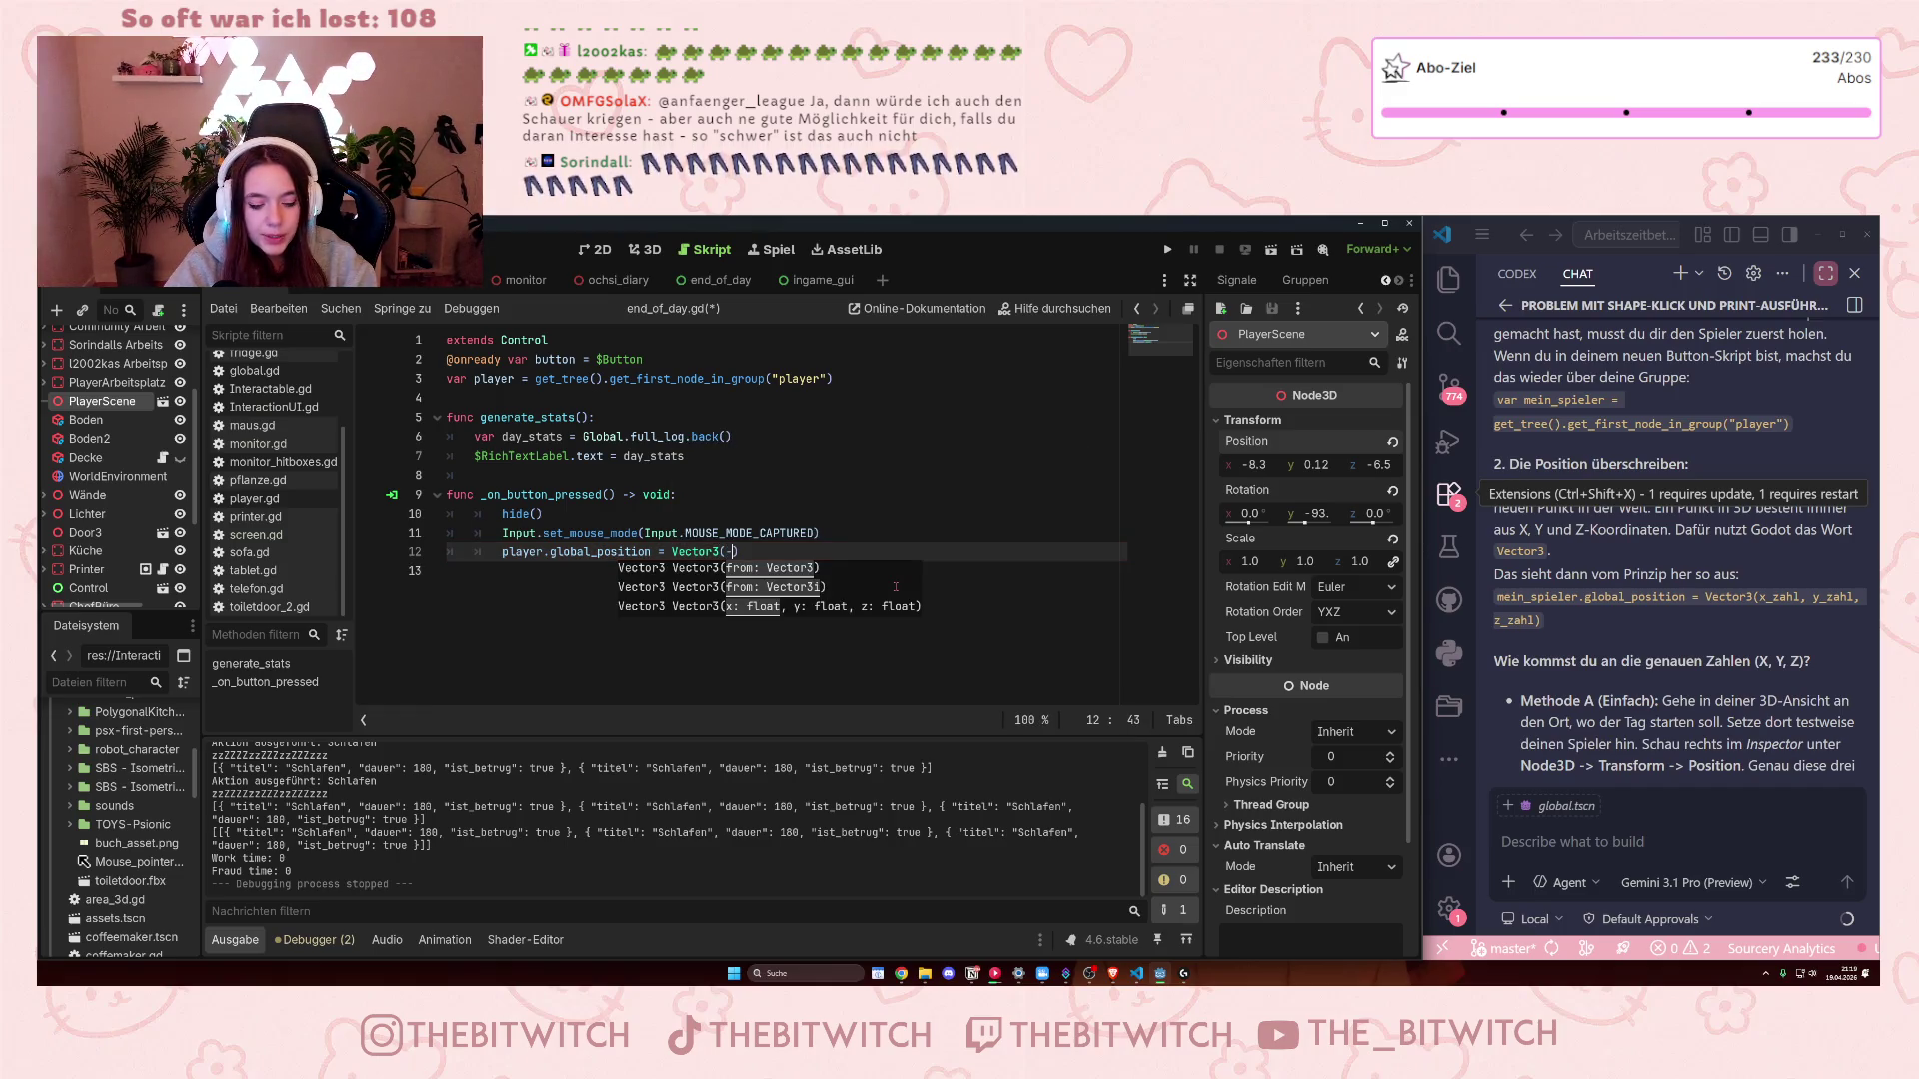
pyautogui.write('.3, ')
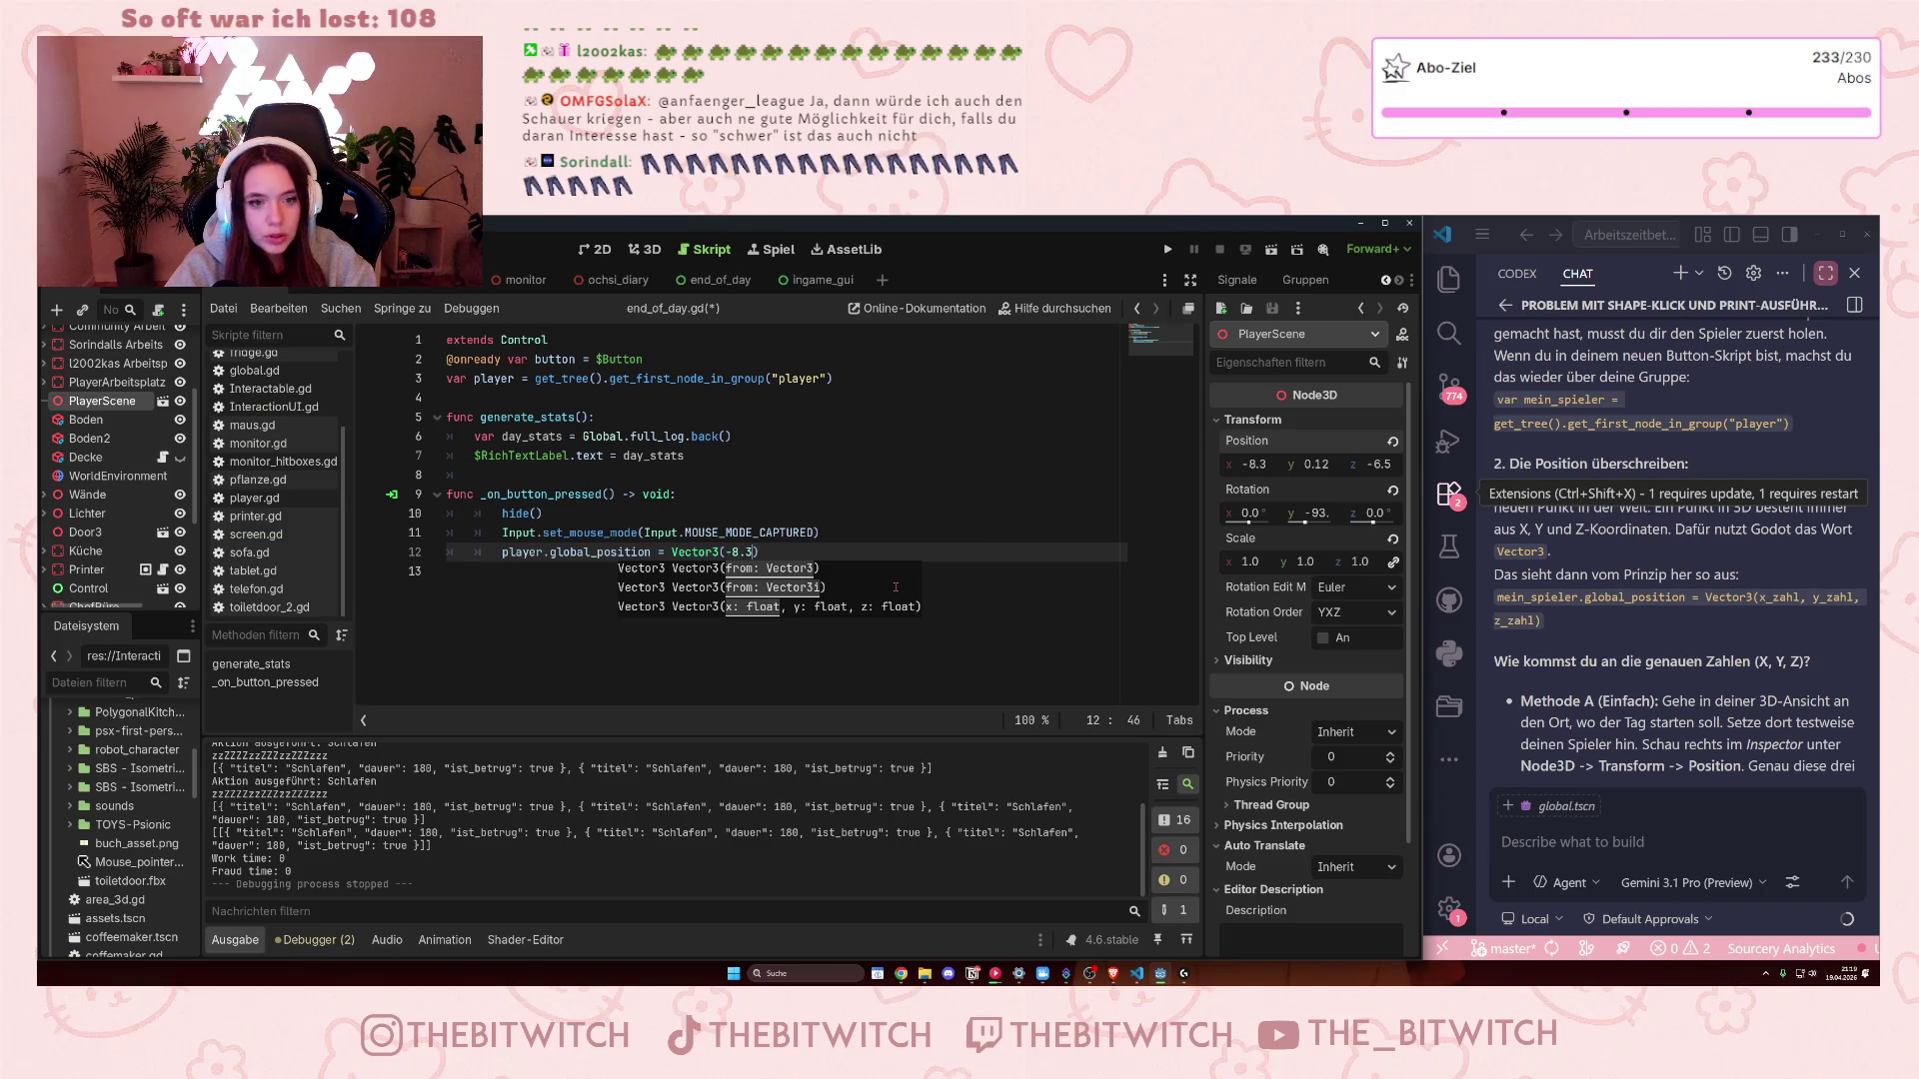
pyautogui.write('0.')
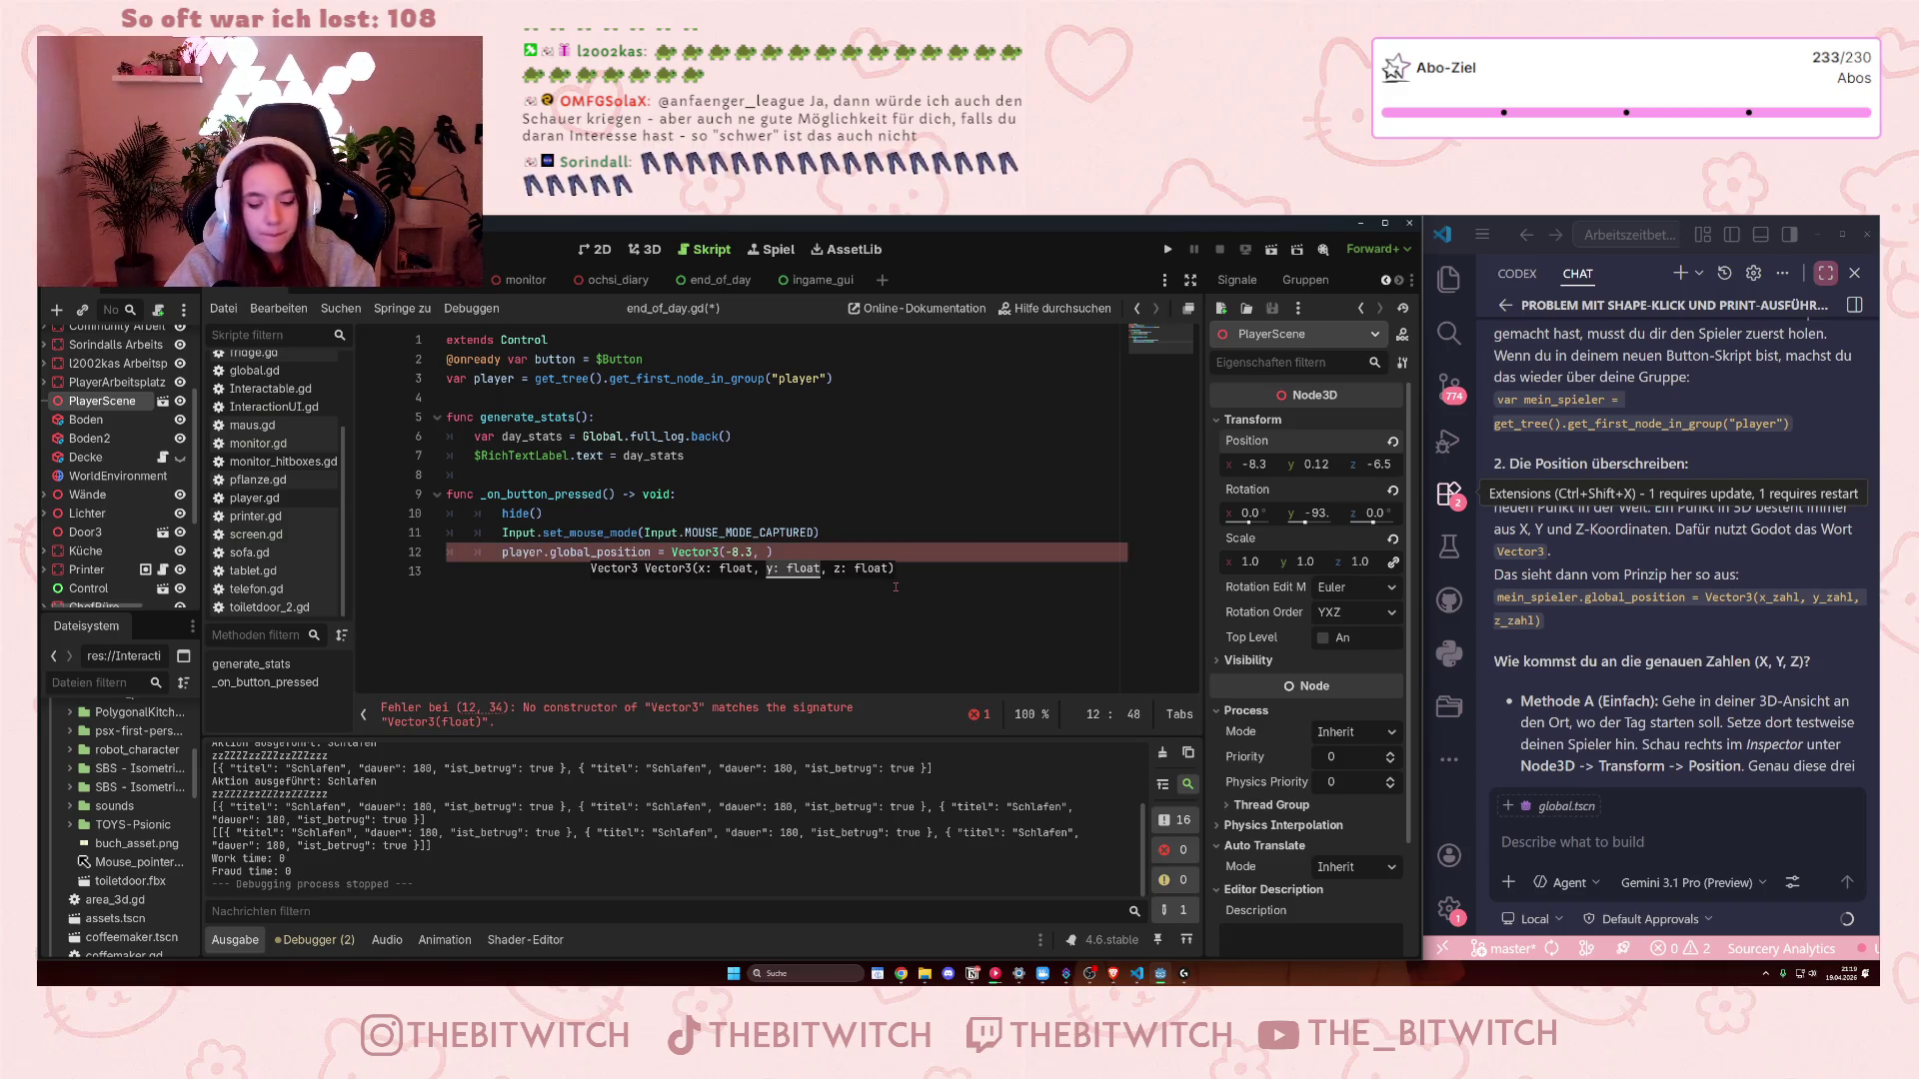
pyautogui.write('12')
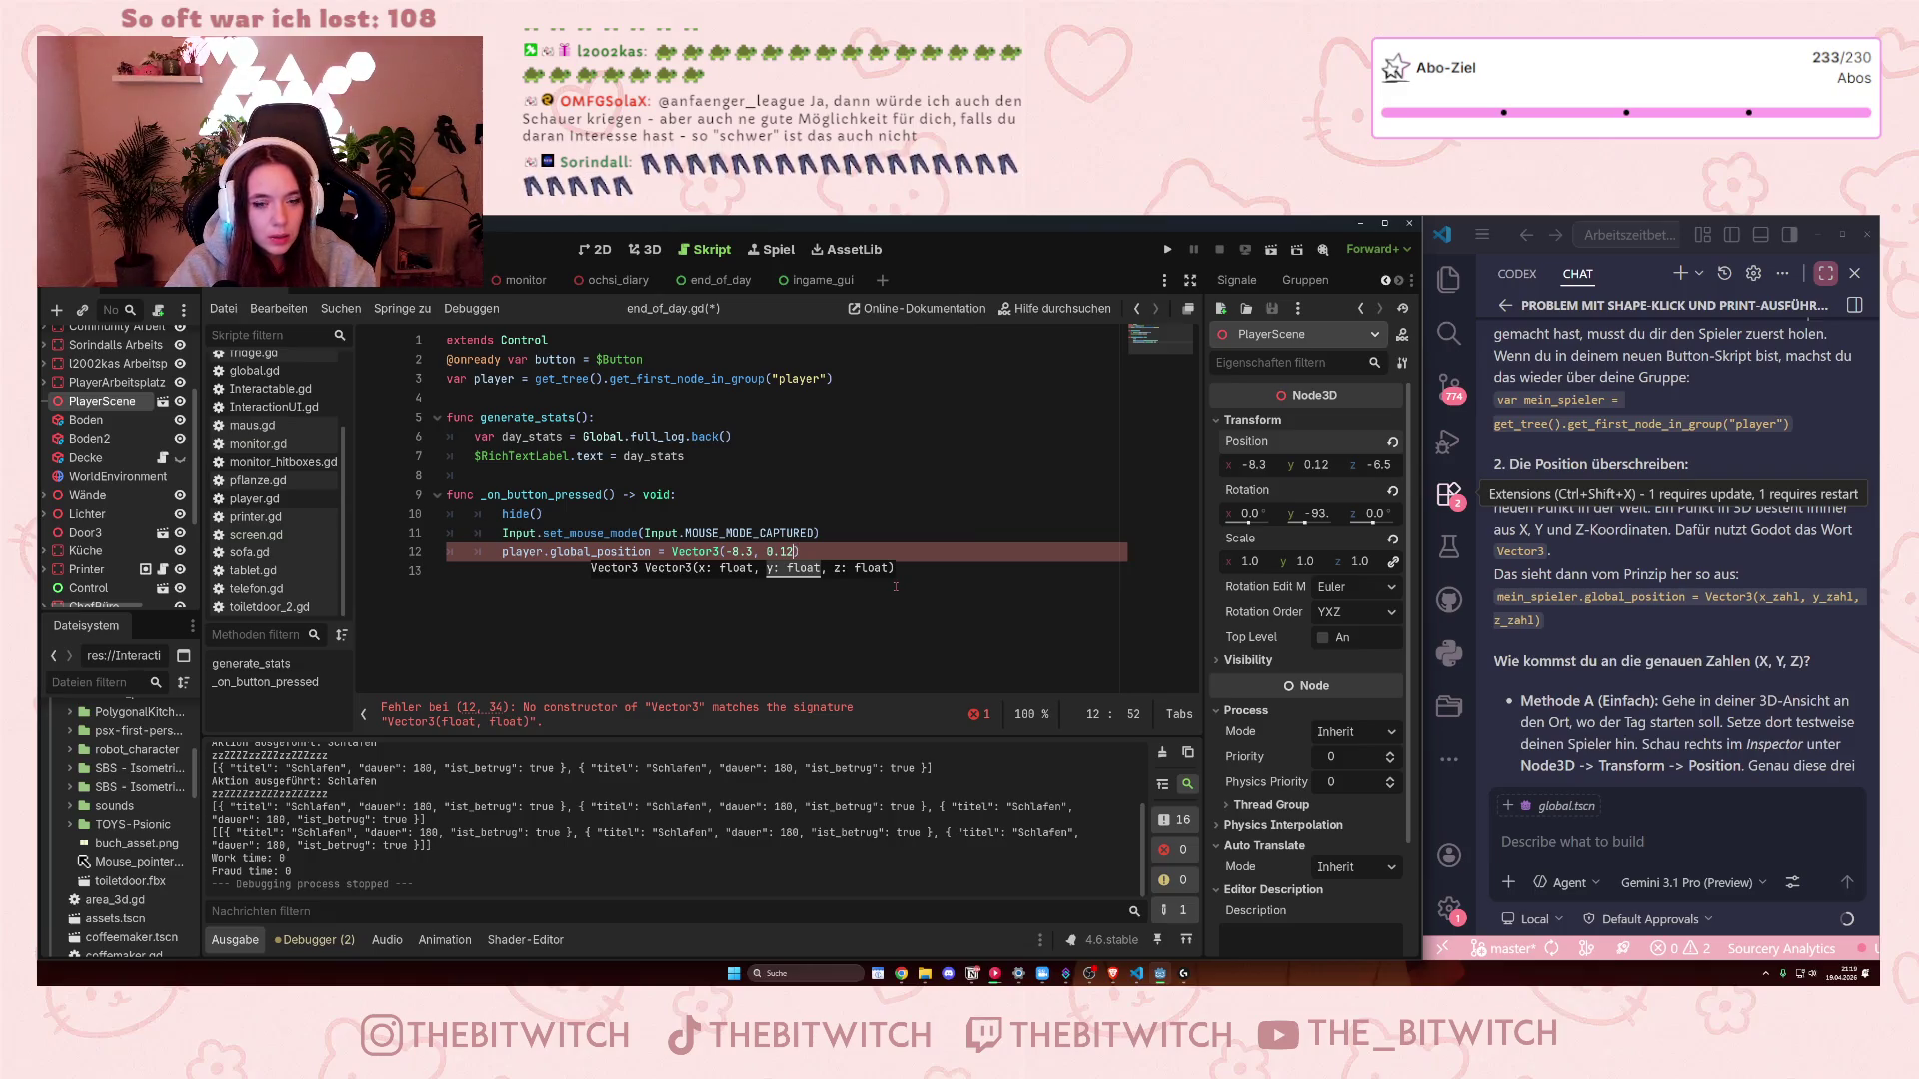
pyautogui.write(', ')
pyautogui.write('-6.')
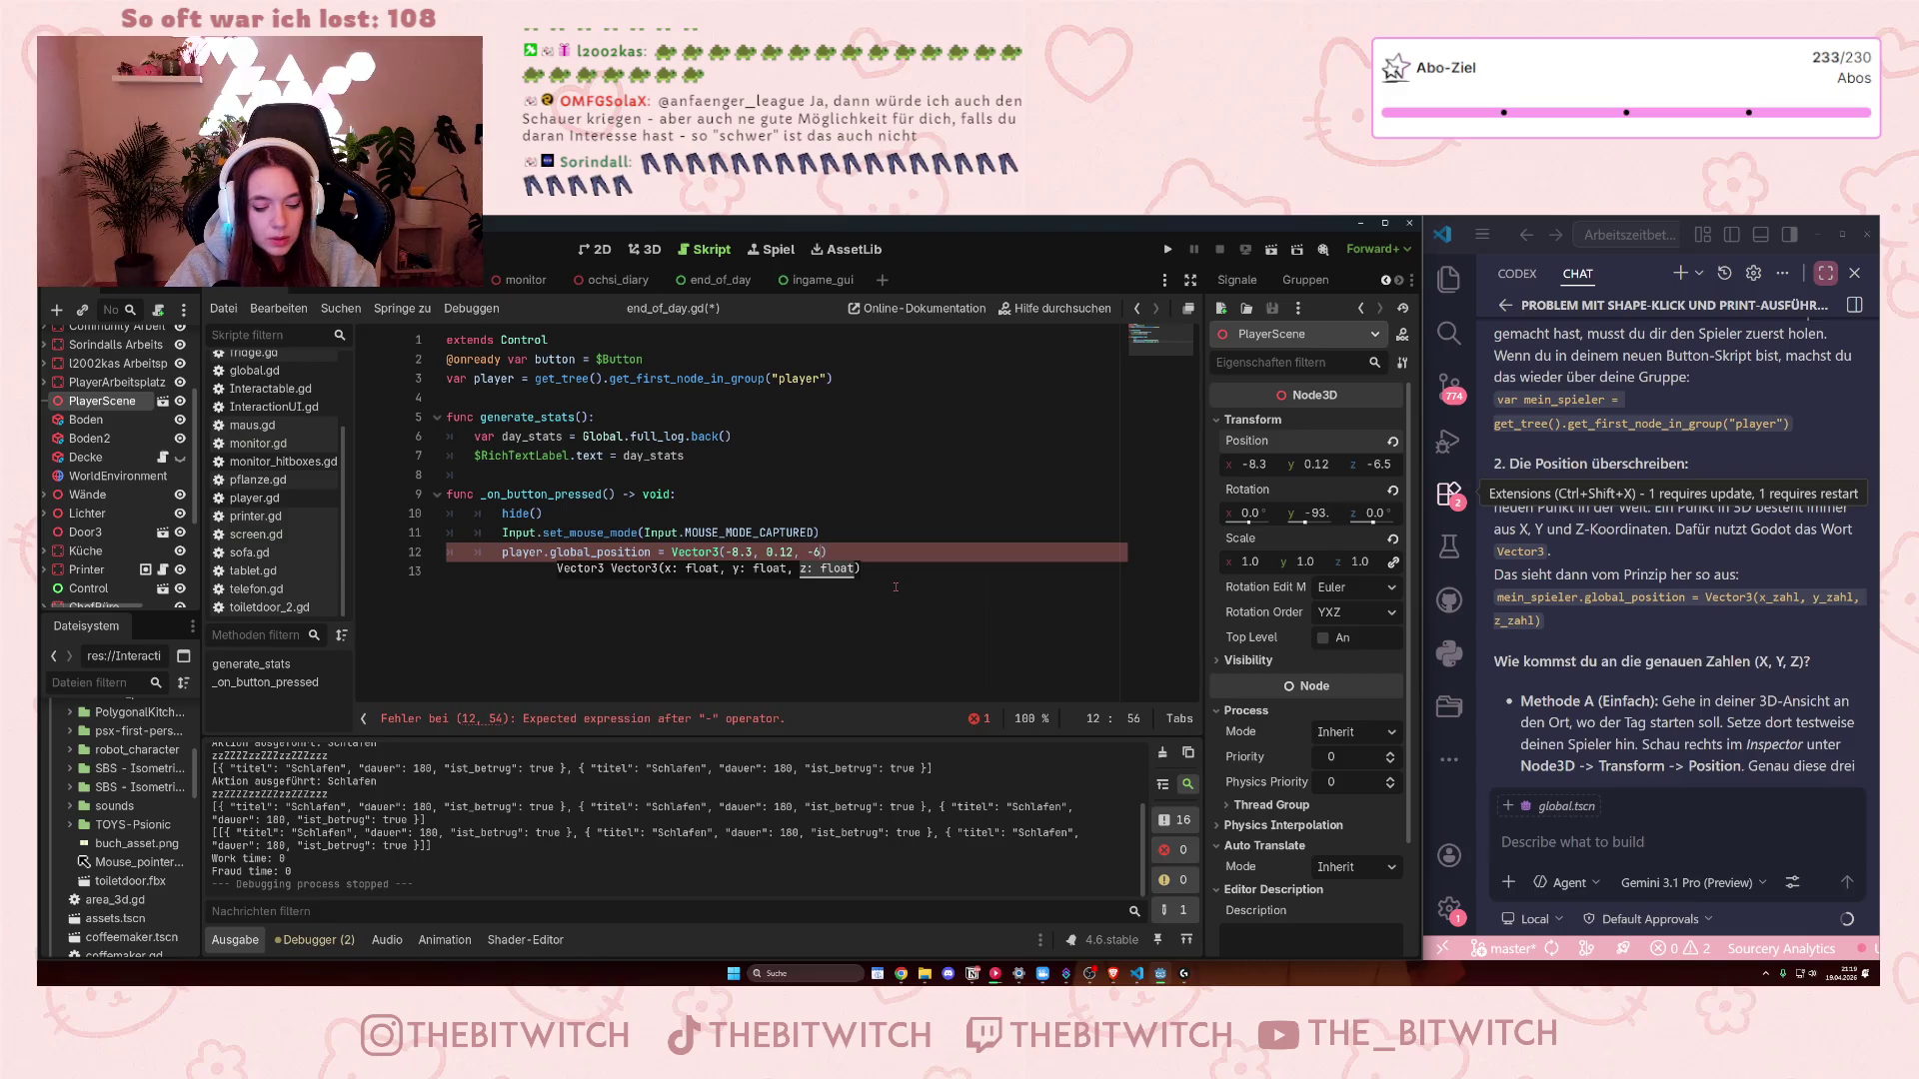
pyautogui.write('5)')
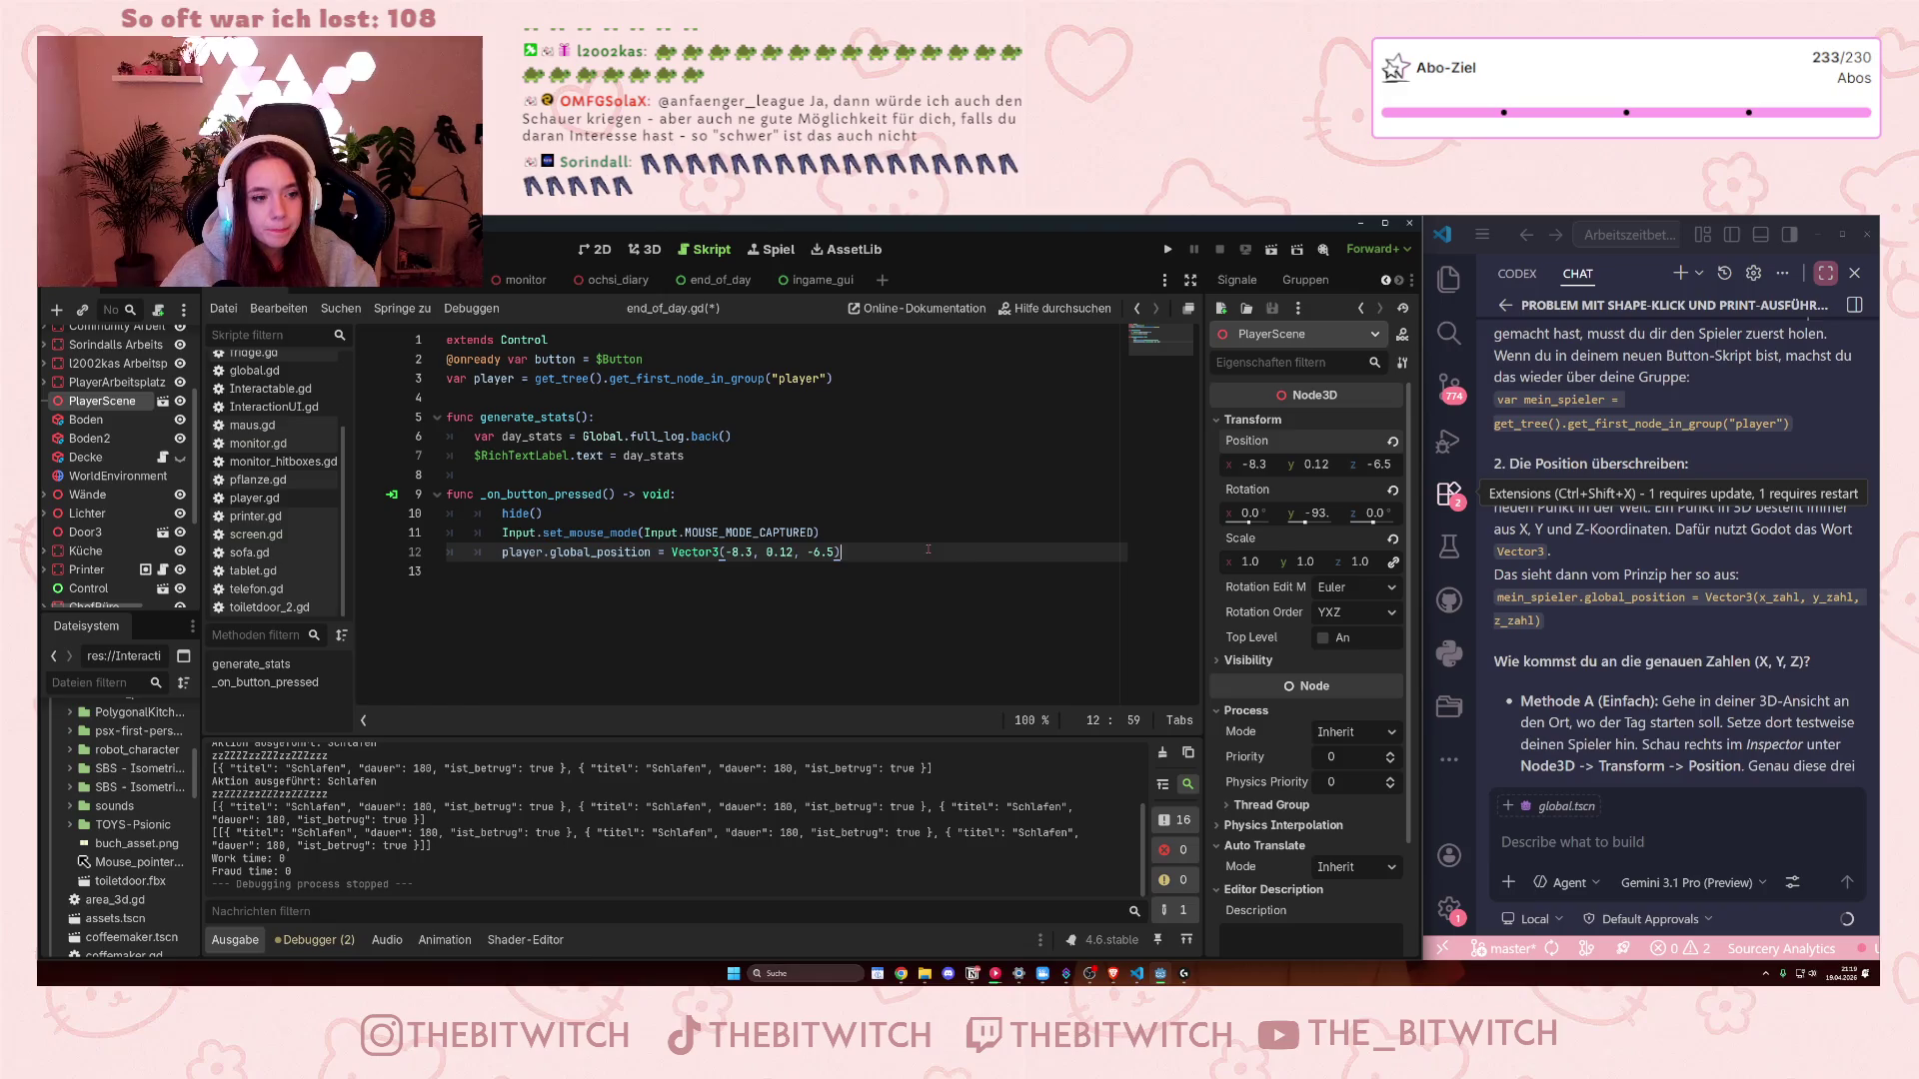
pyautogui.press('Return')
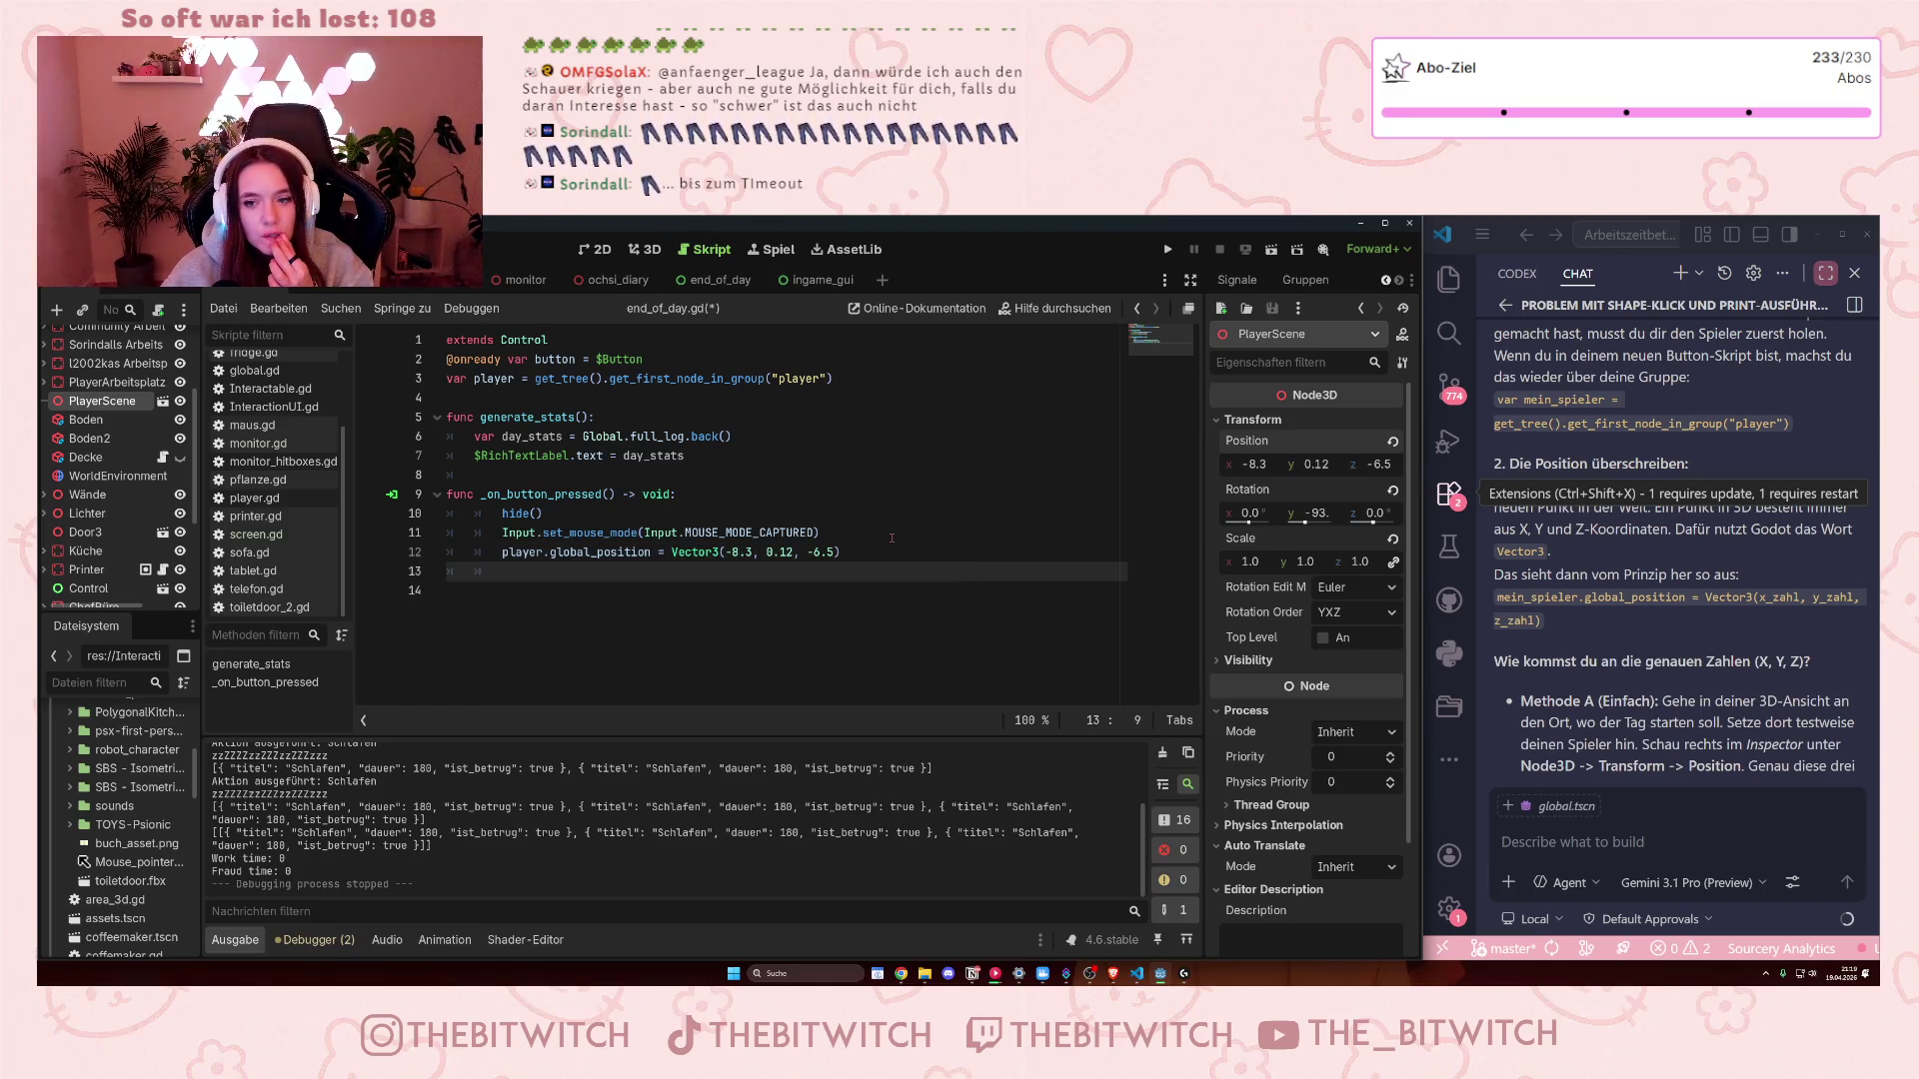
# Add player.global_rotation = Vector3(0.0, -93, 0.0) below the position line and save the script.
pyautogui.write('player.global_rotation')
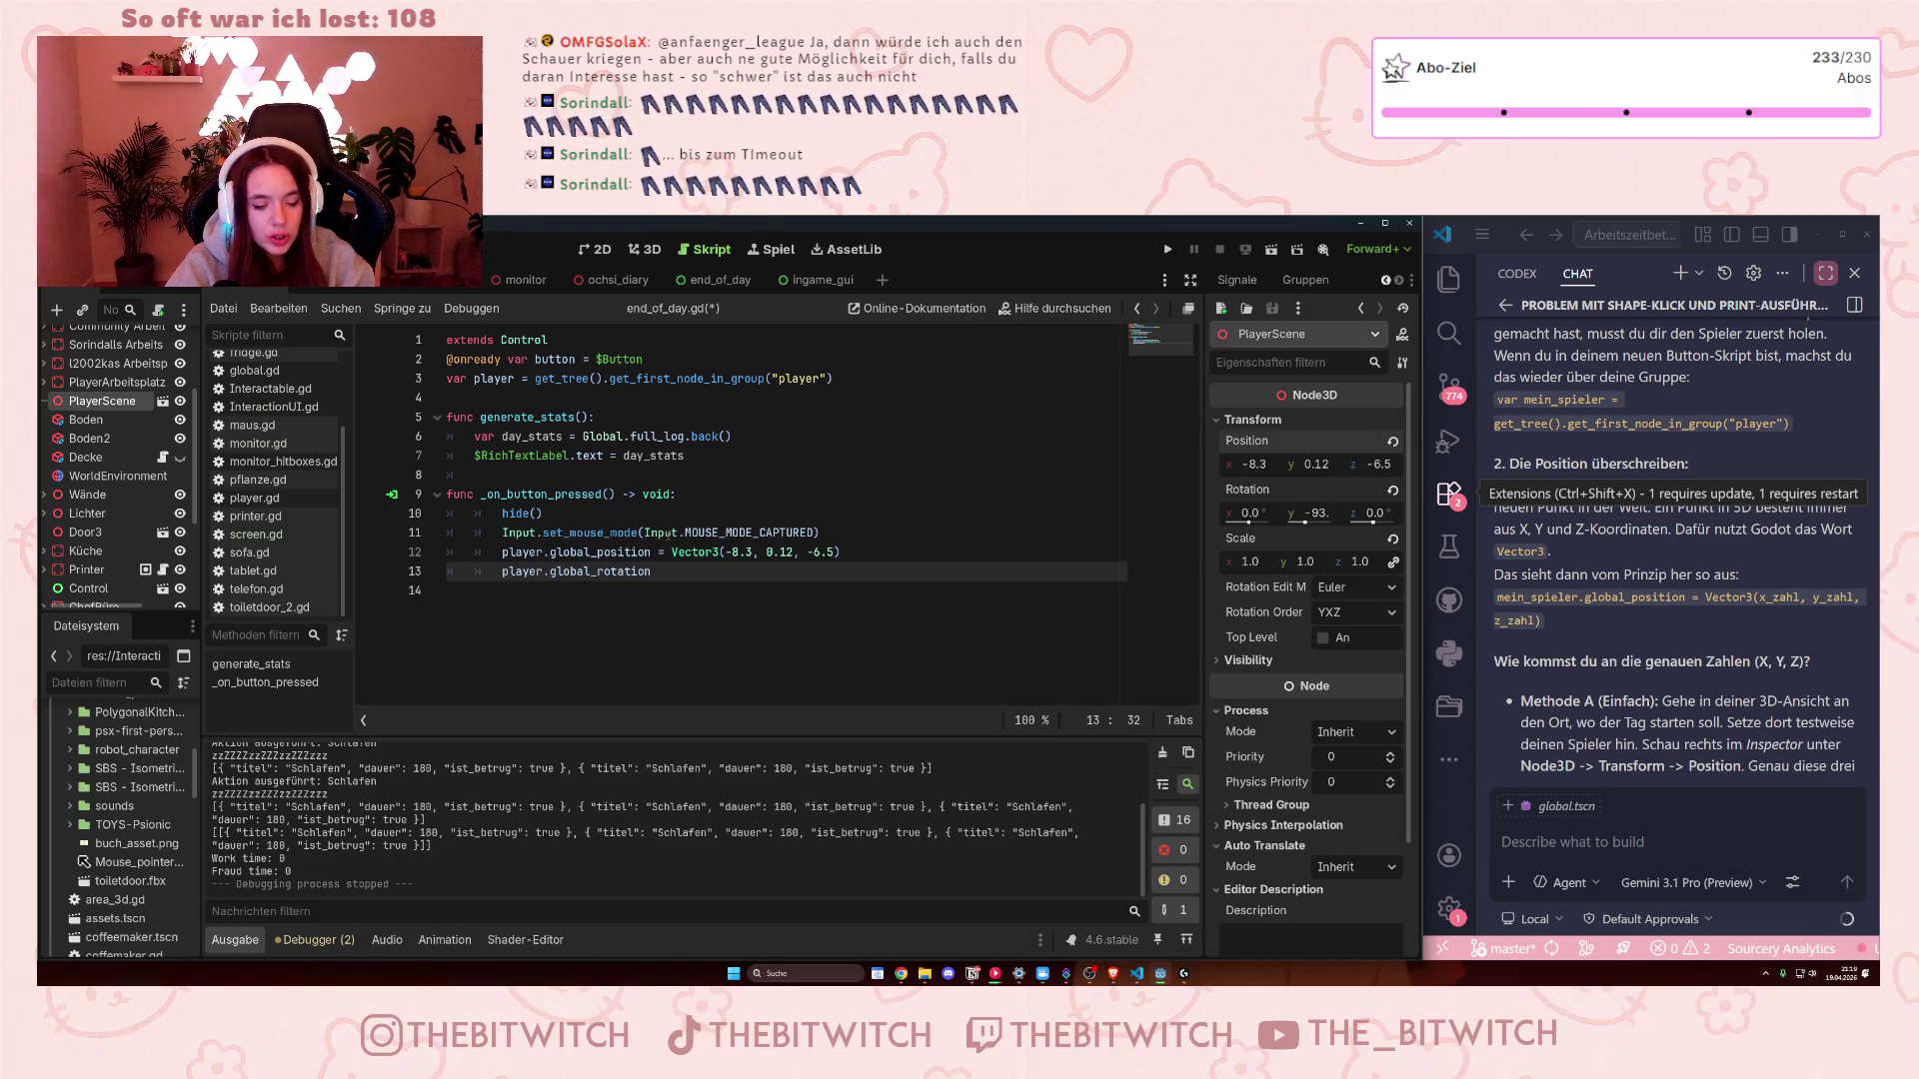
pyautogui.press('BackSpace')
pyautogui.press('BackSpace')
pyautogui.write('=')
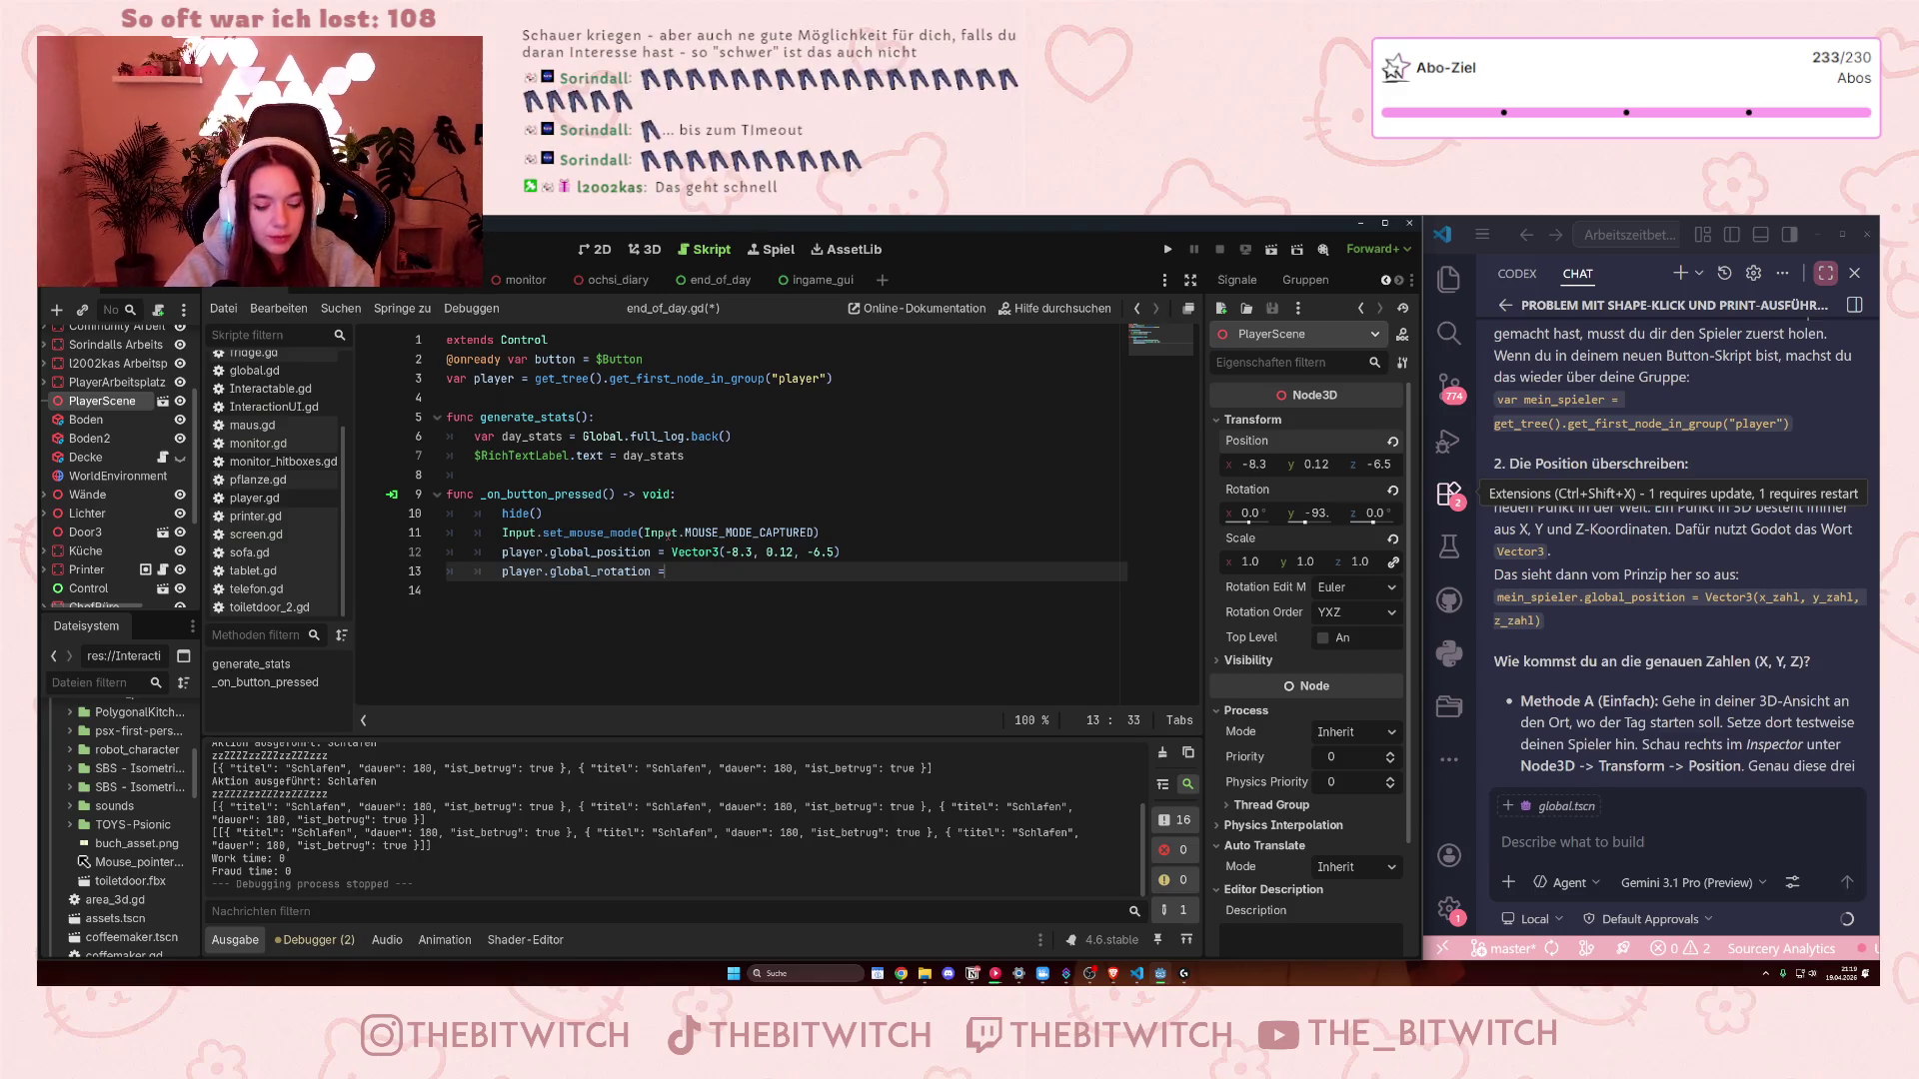
pyautogui.press('Down')
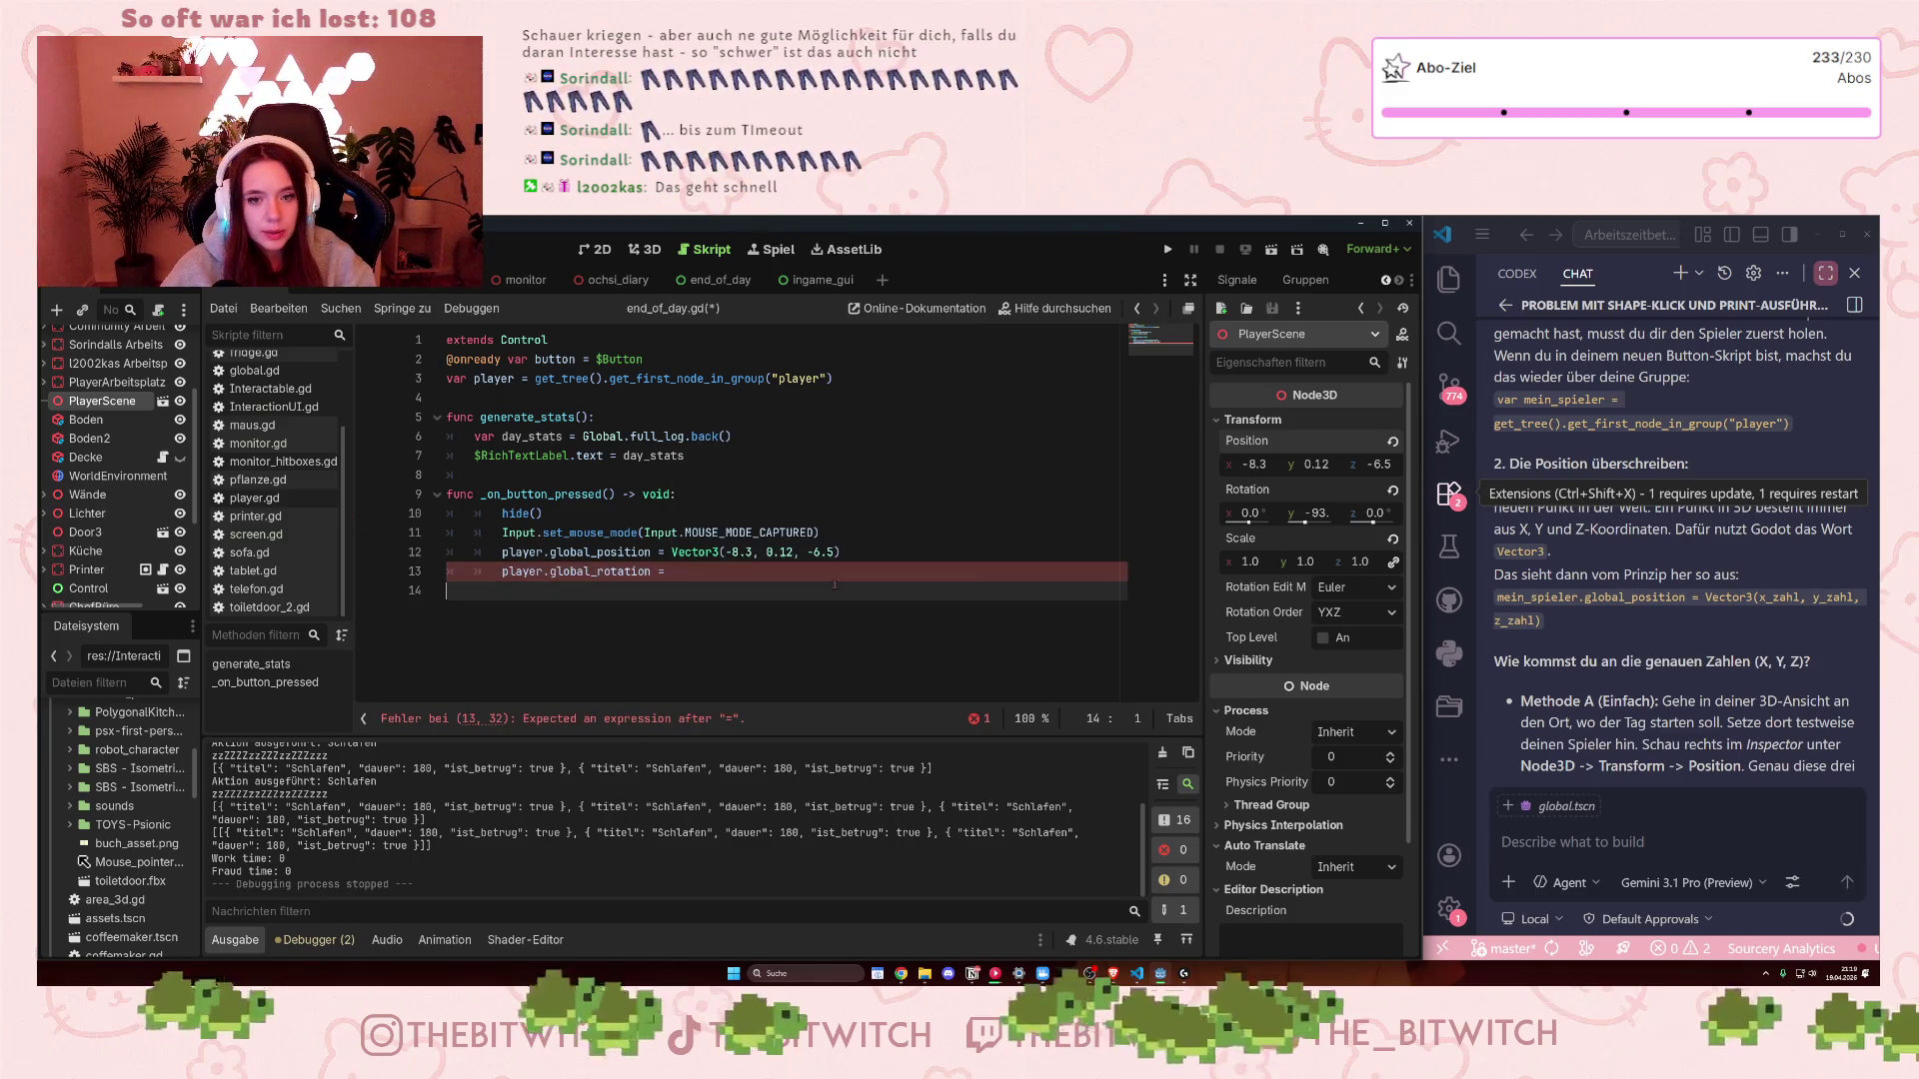
pyautogui.moveTo(1247, 491)
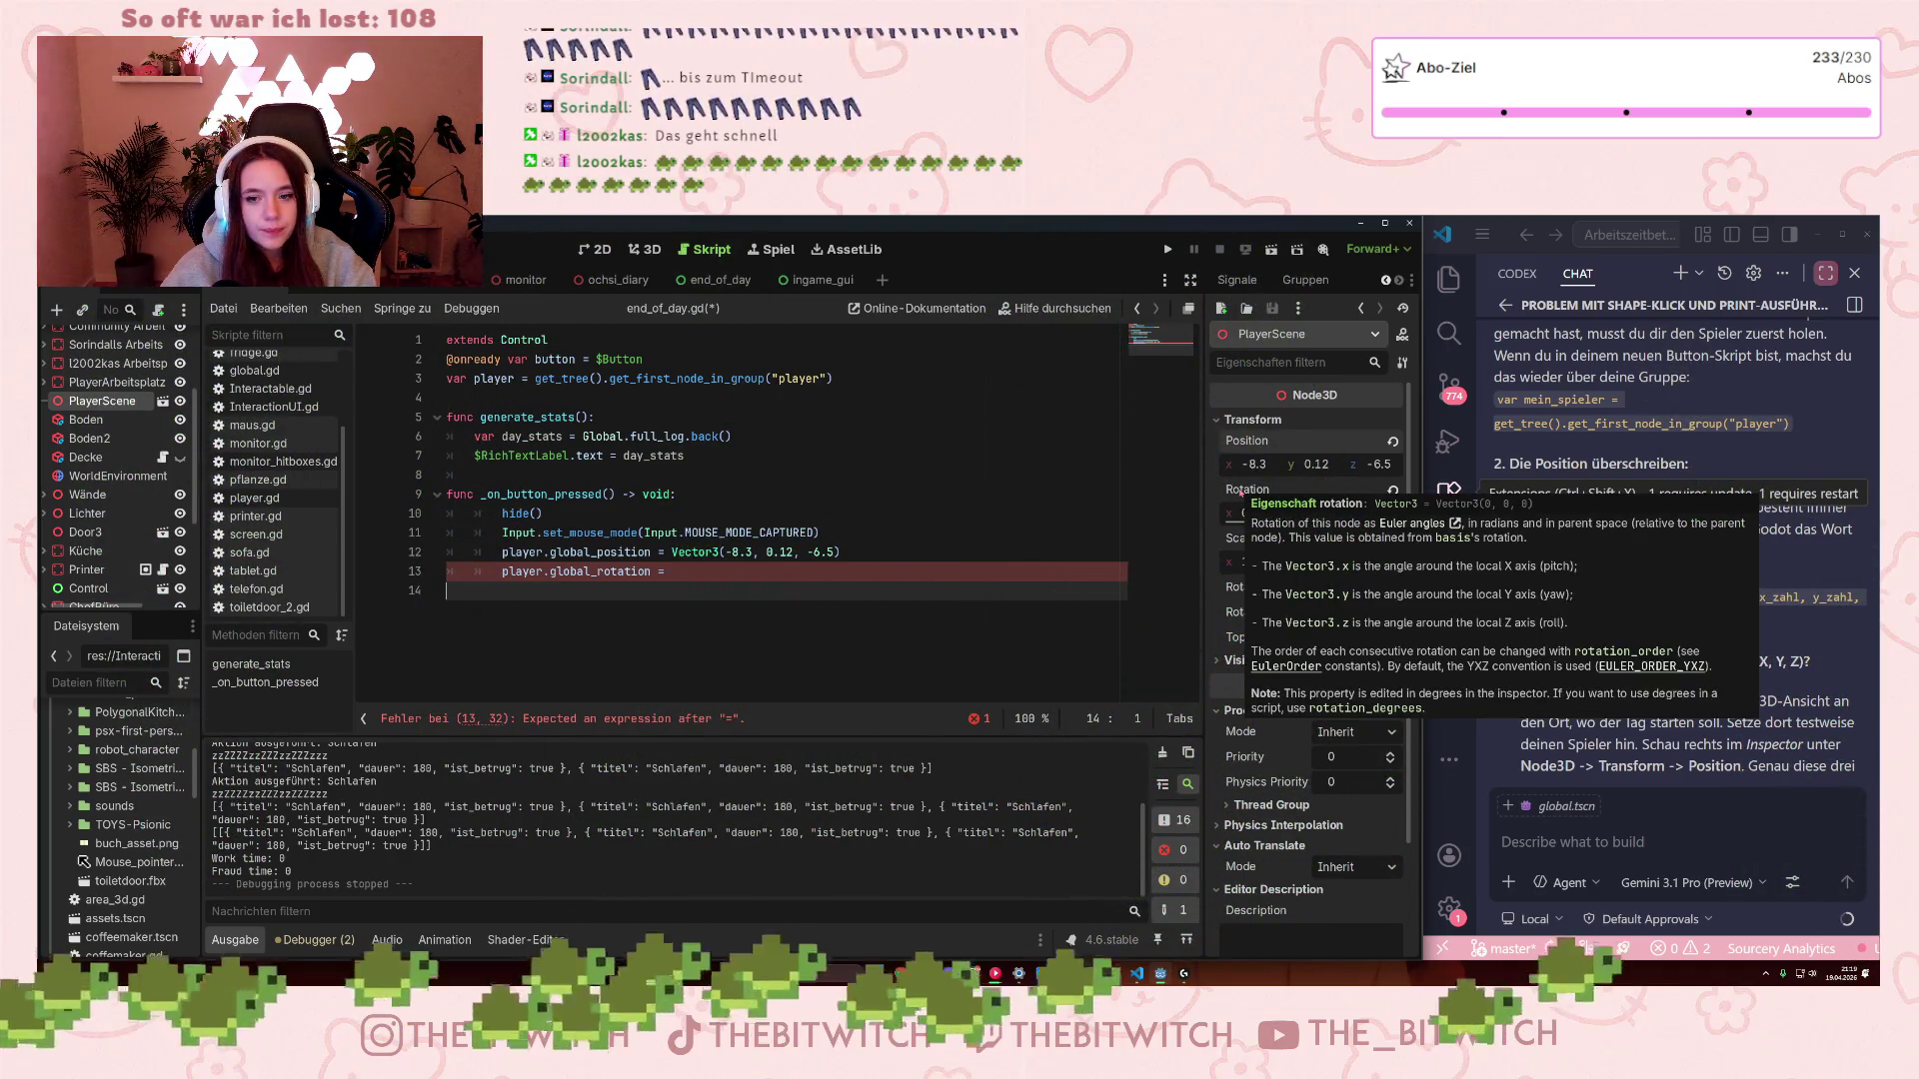
pyautogui.press('Up')
pyautogui.write('Vec')
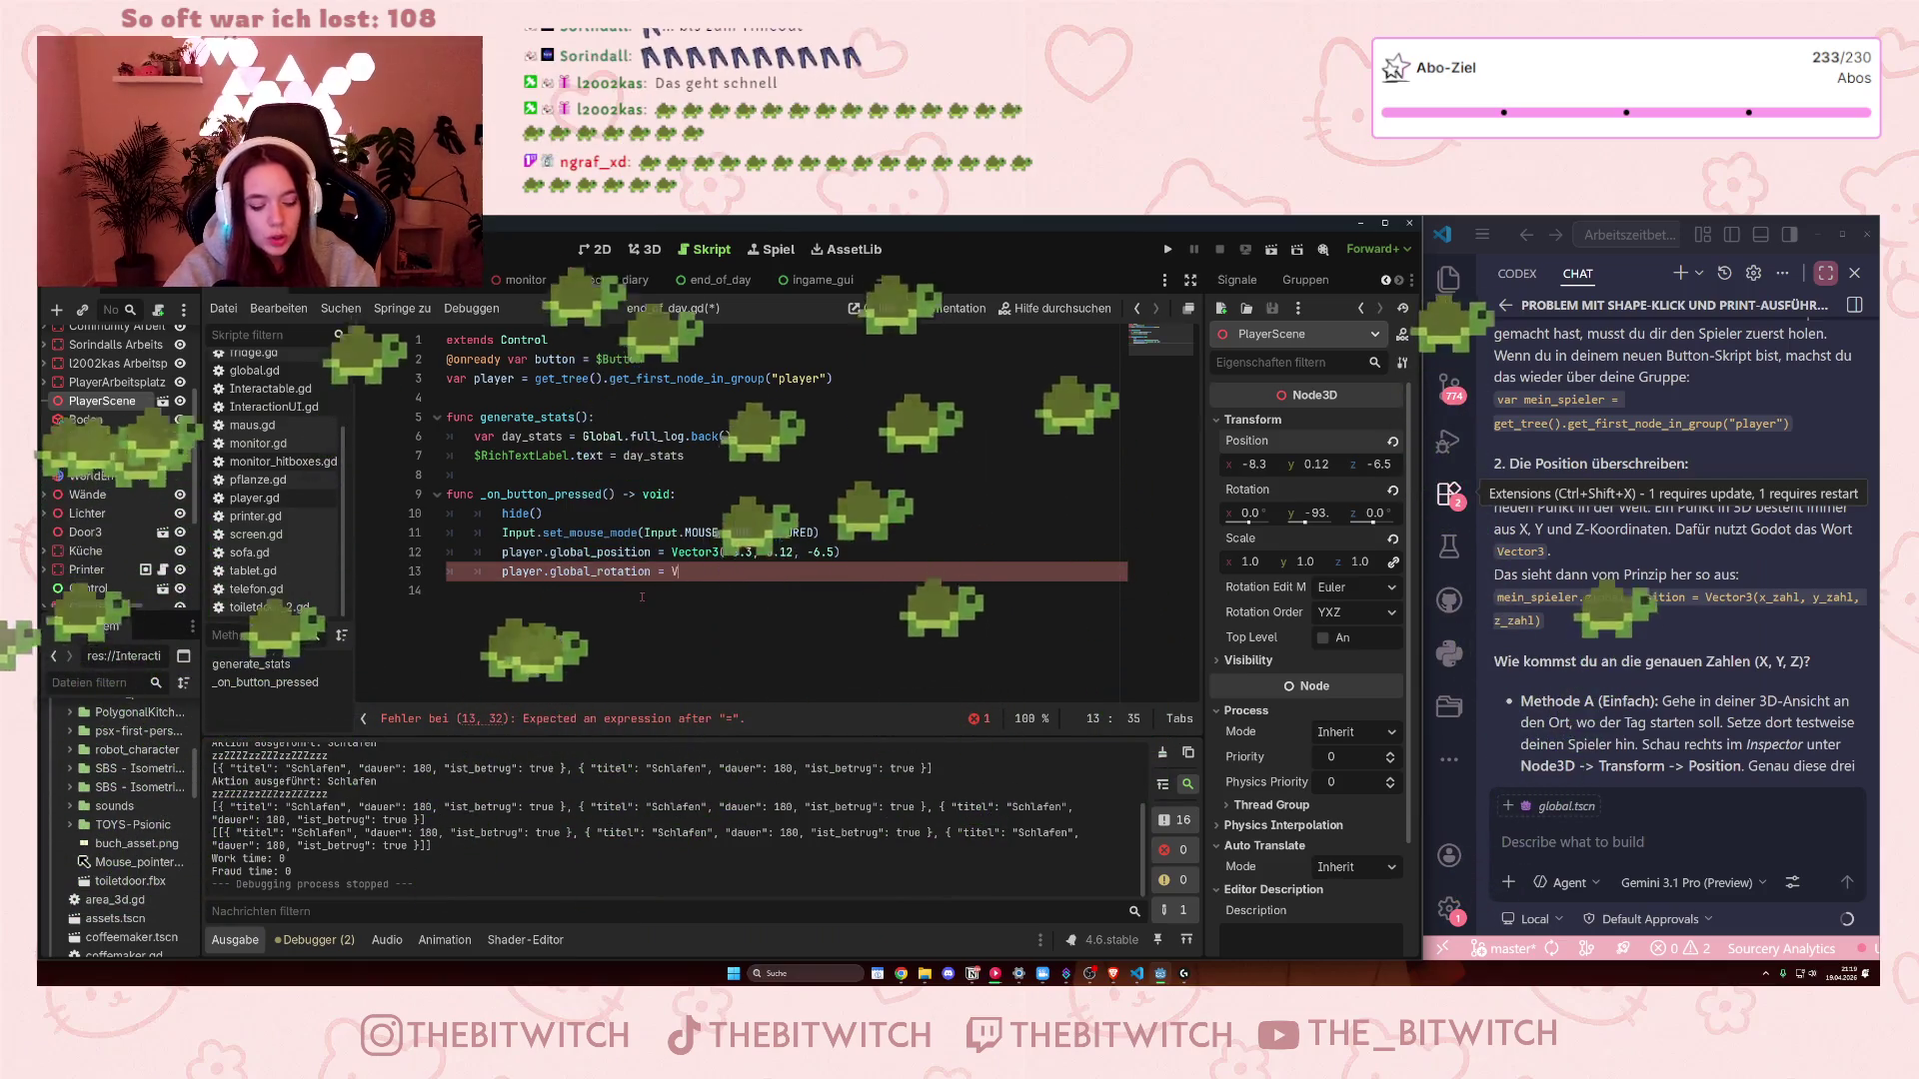
pyautogui.write('tor')
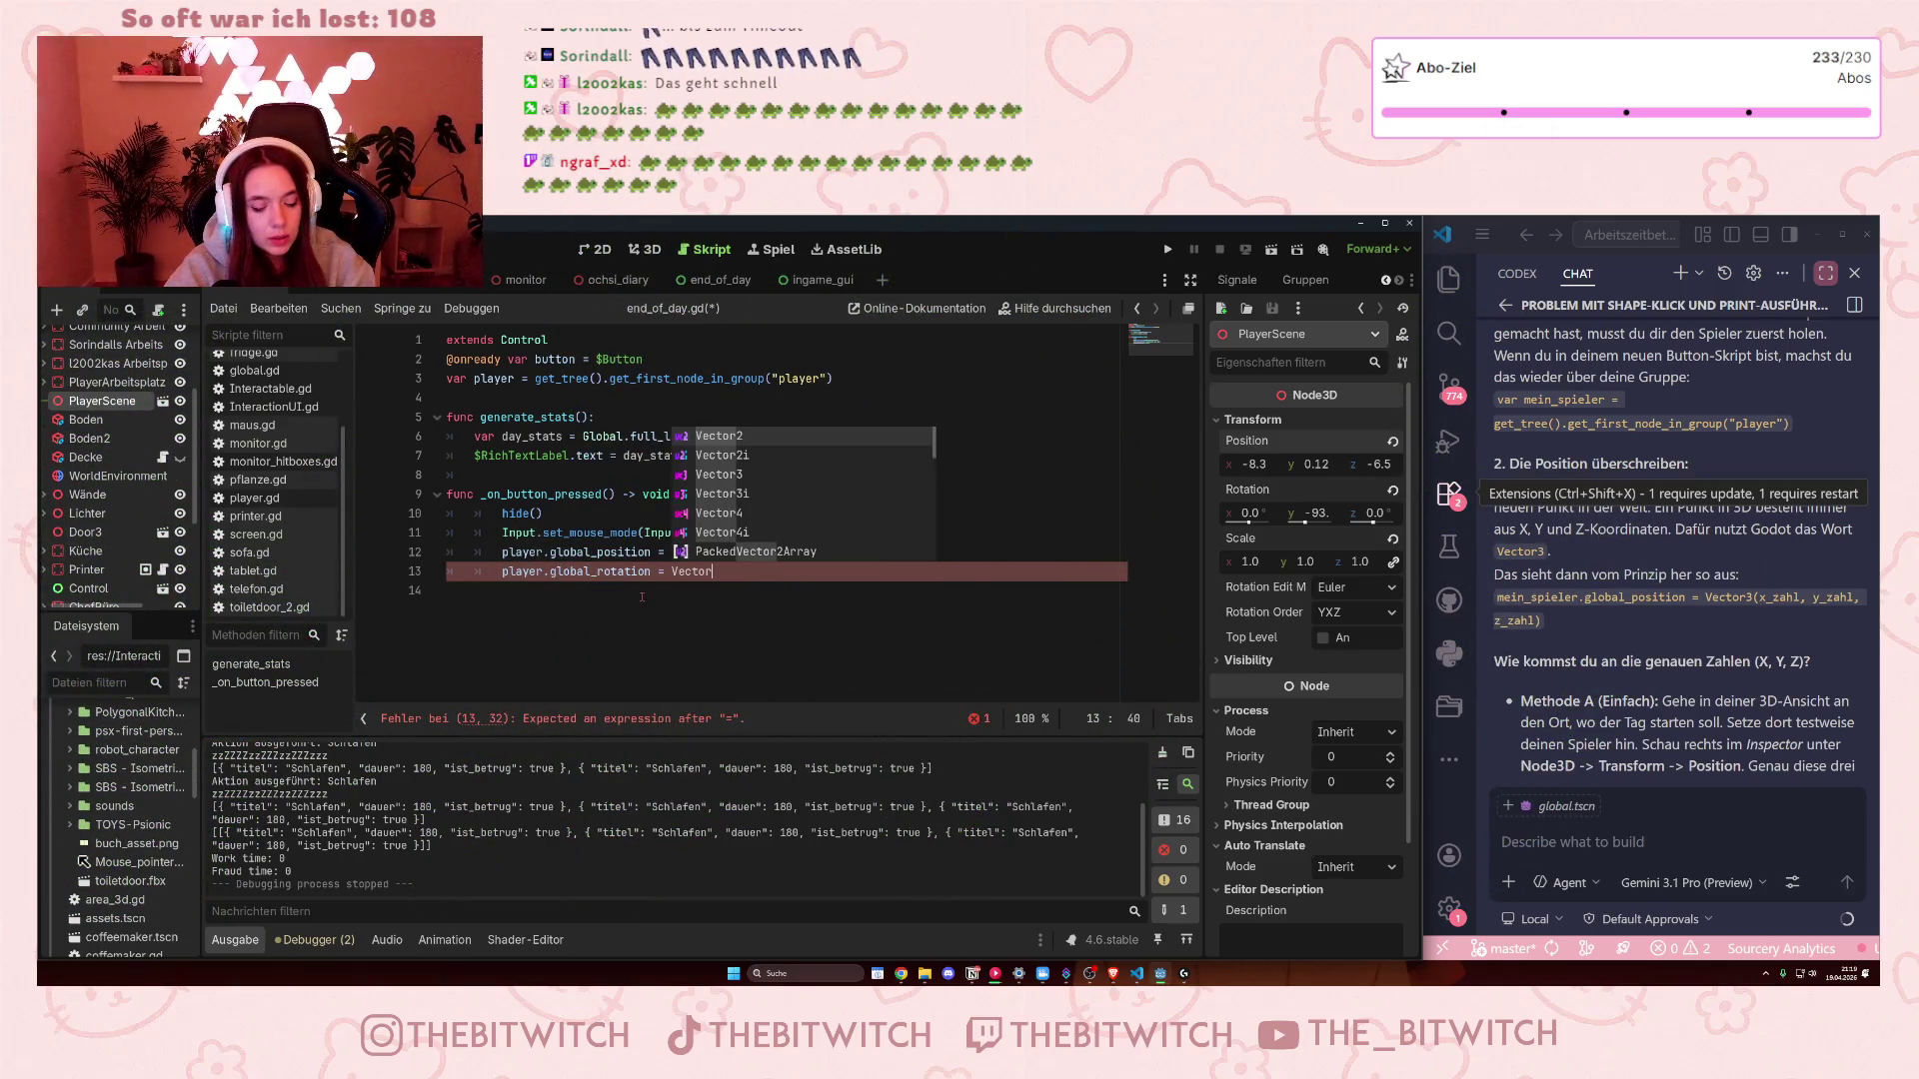
pyautogui.write('3(')
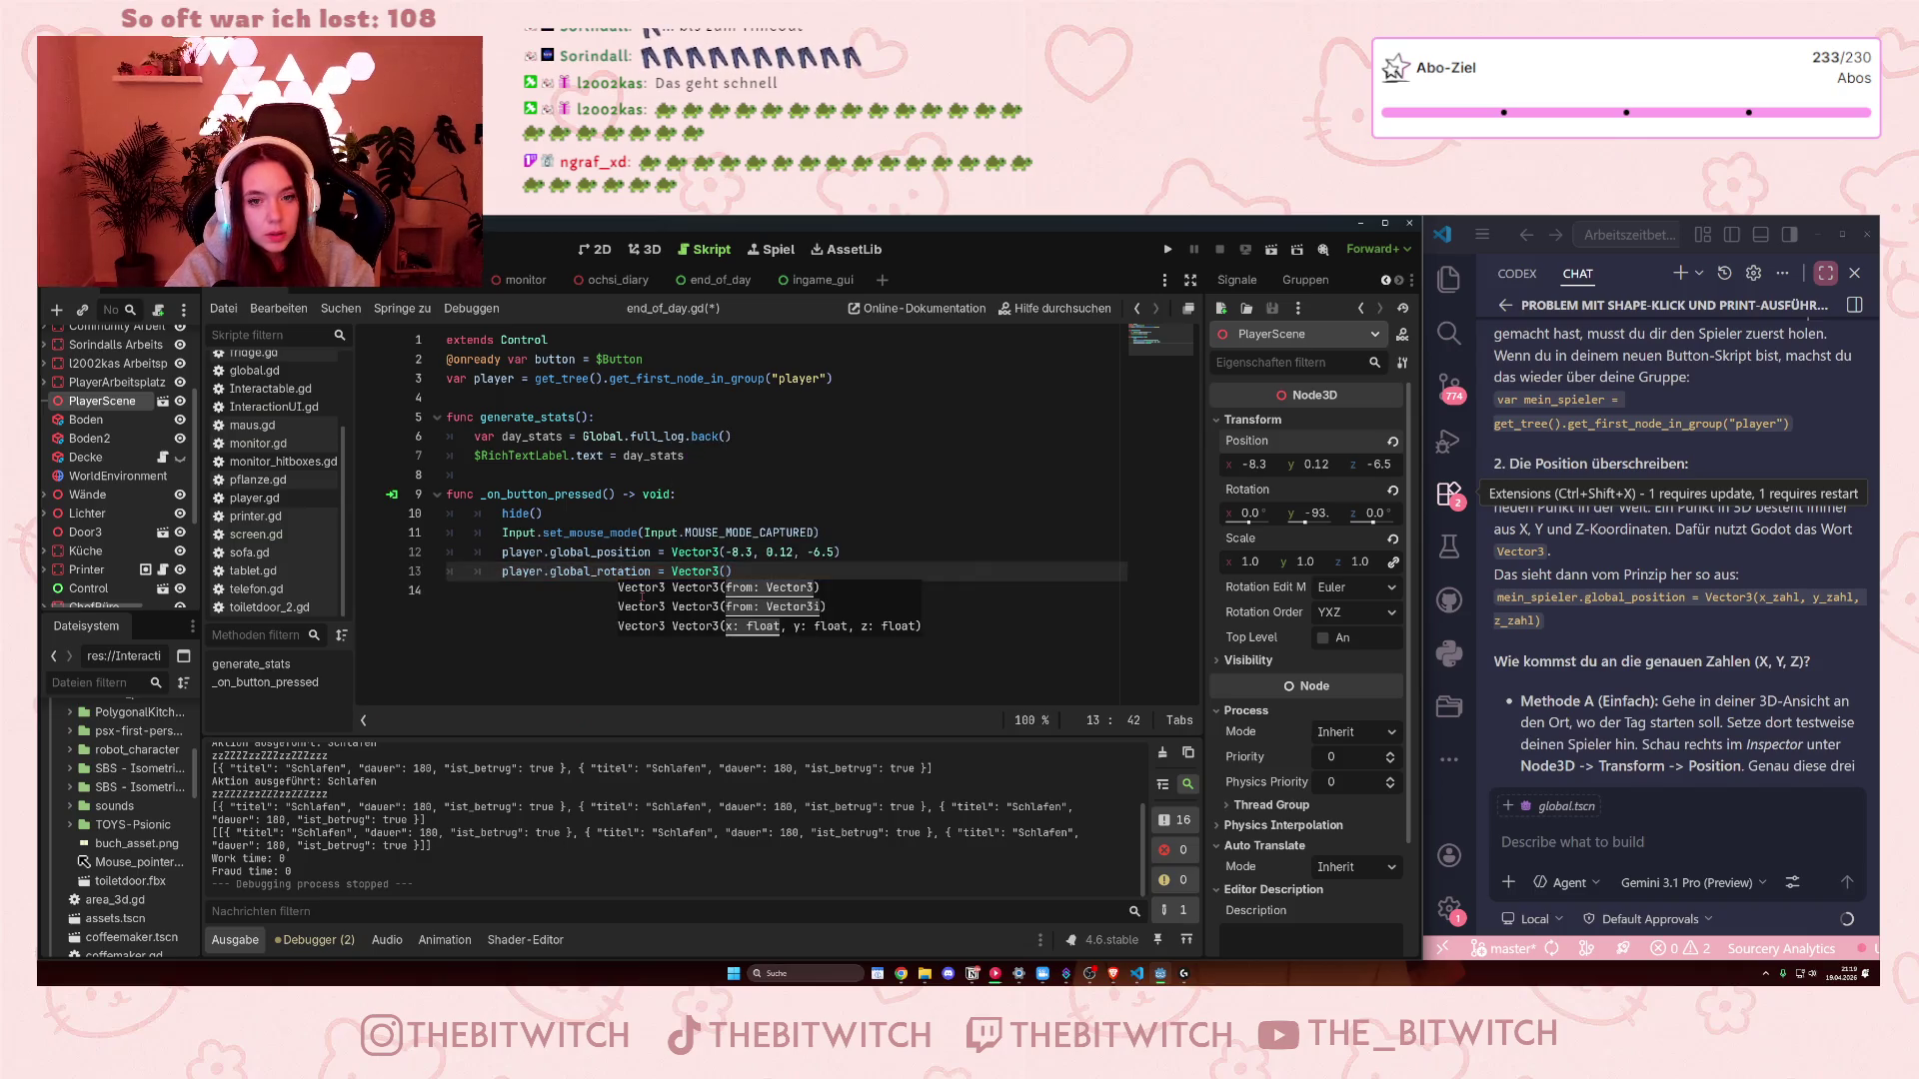
pyautogui.write('0.0, ')
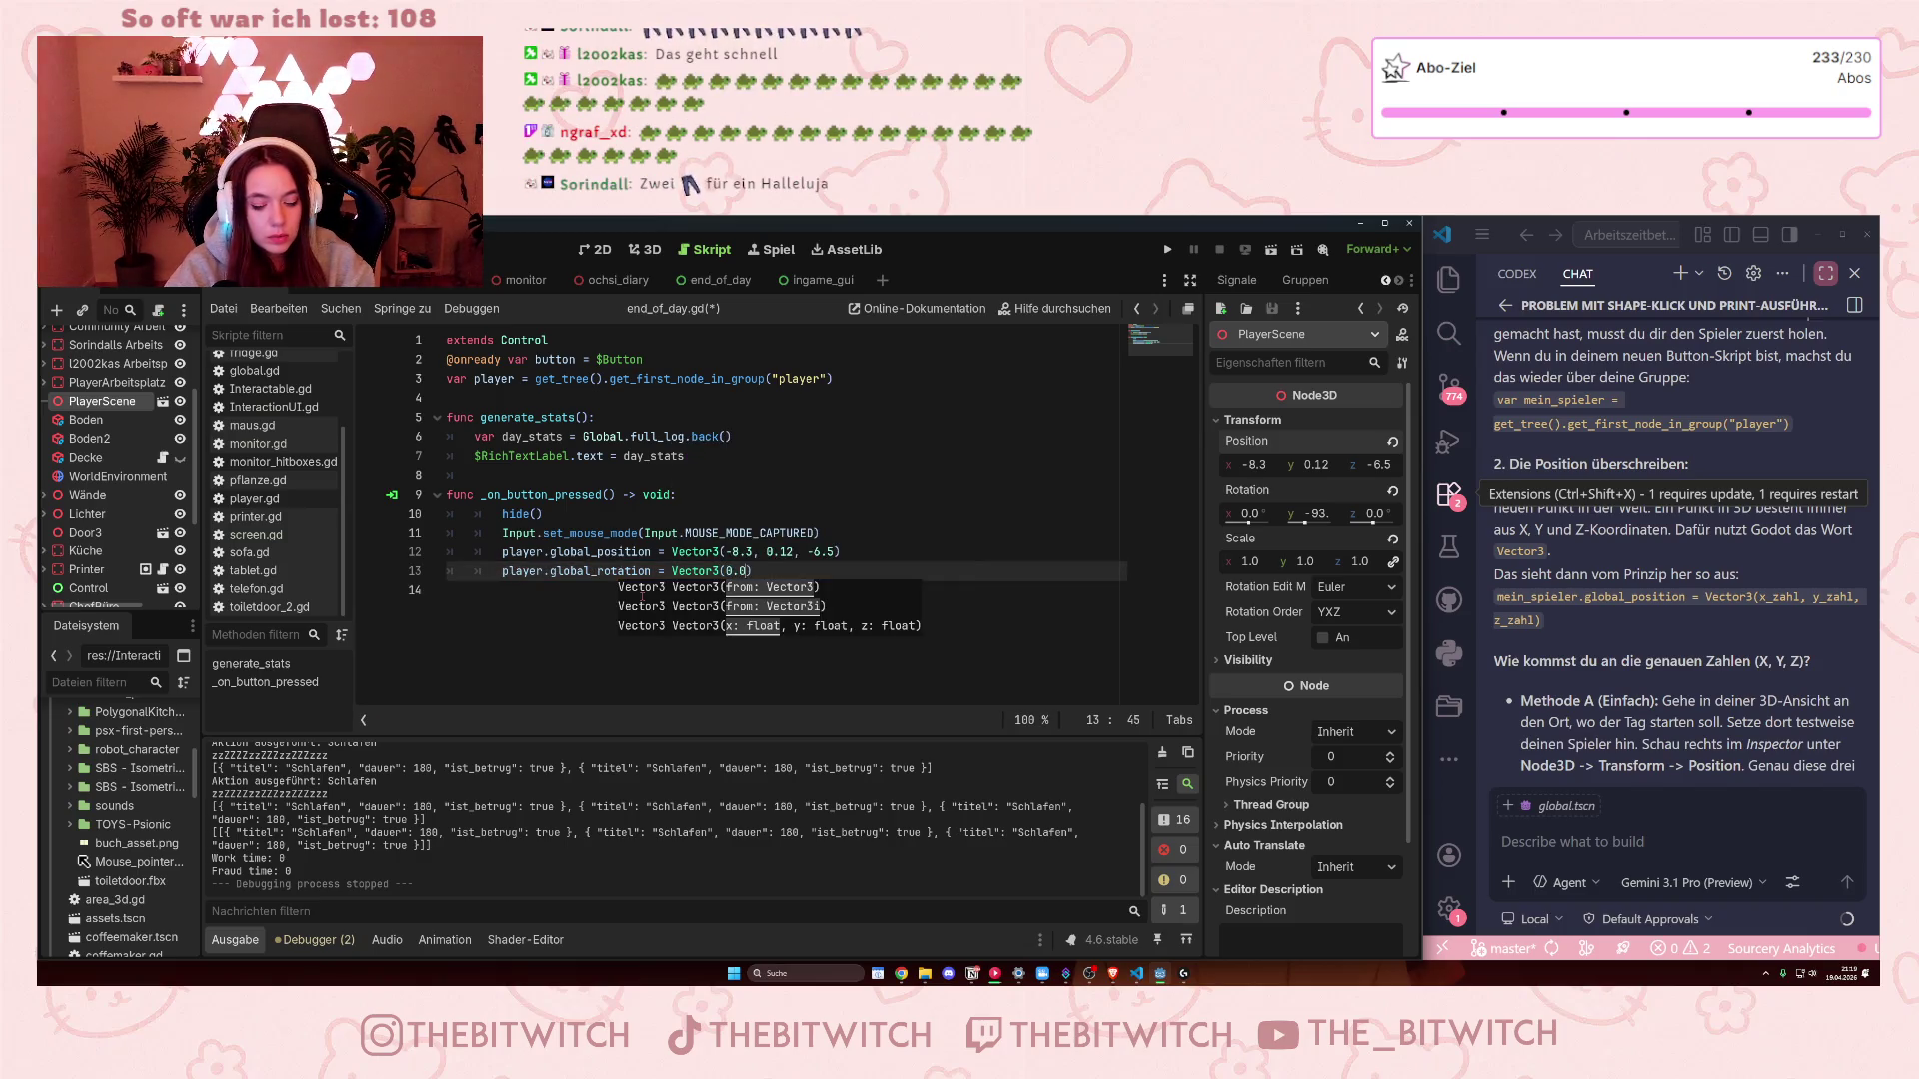
pyautogui.write('-9')
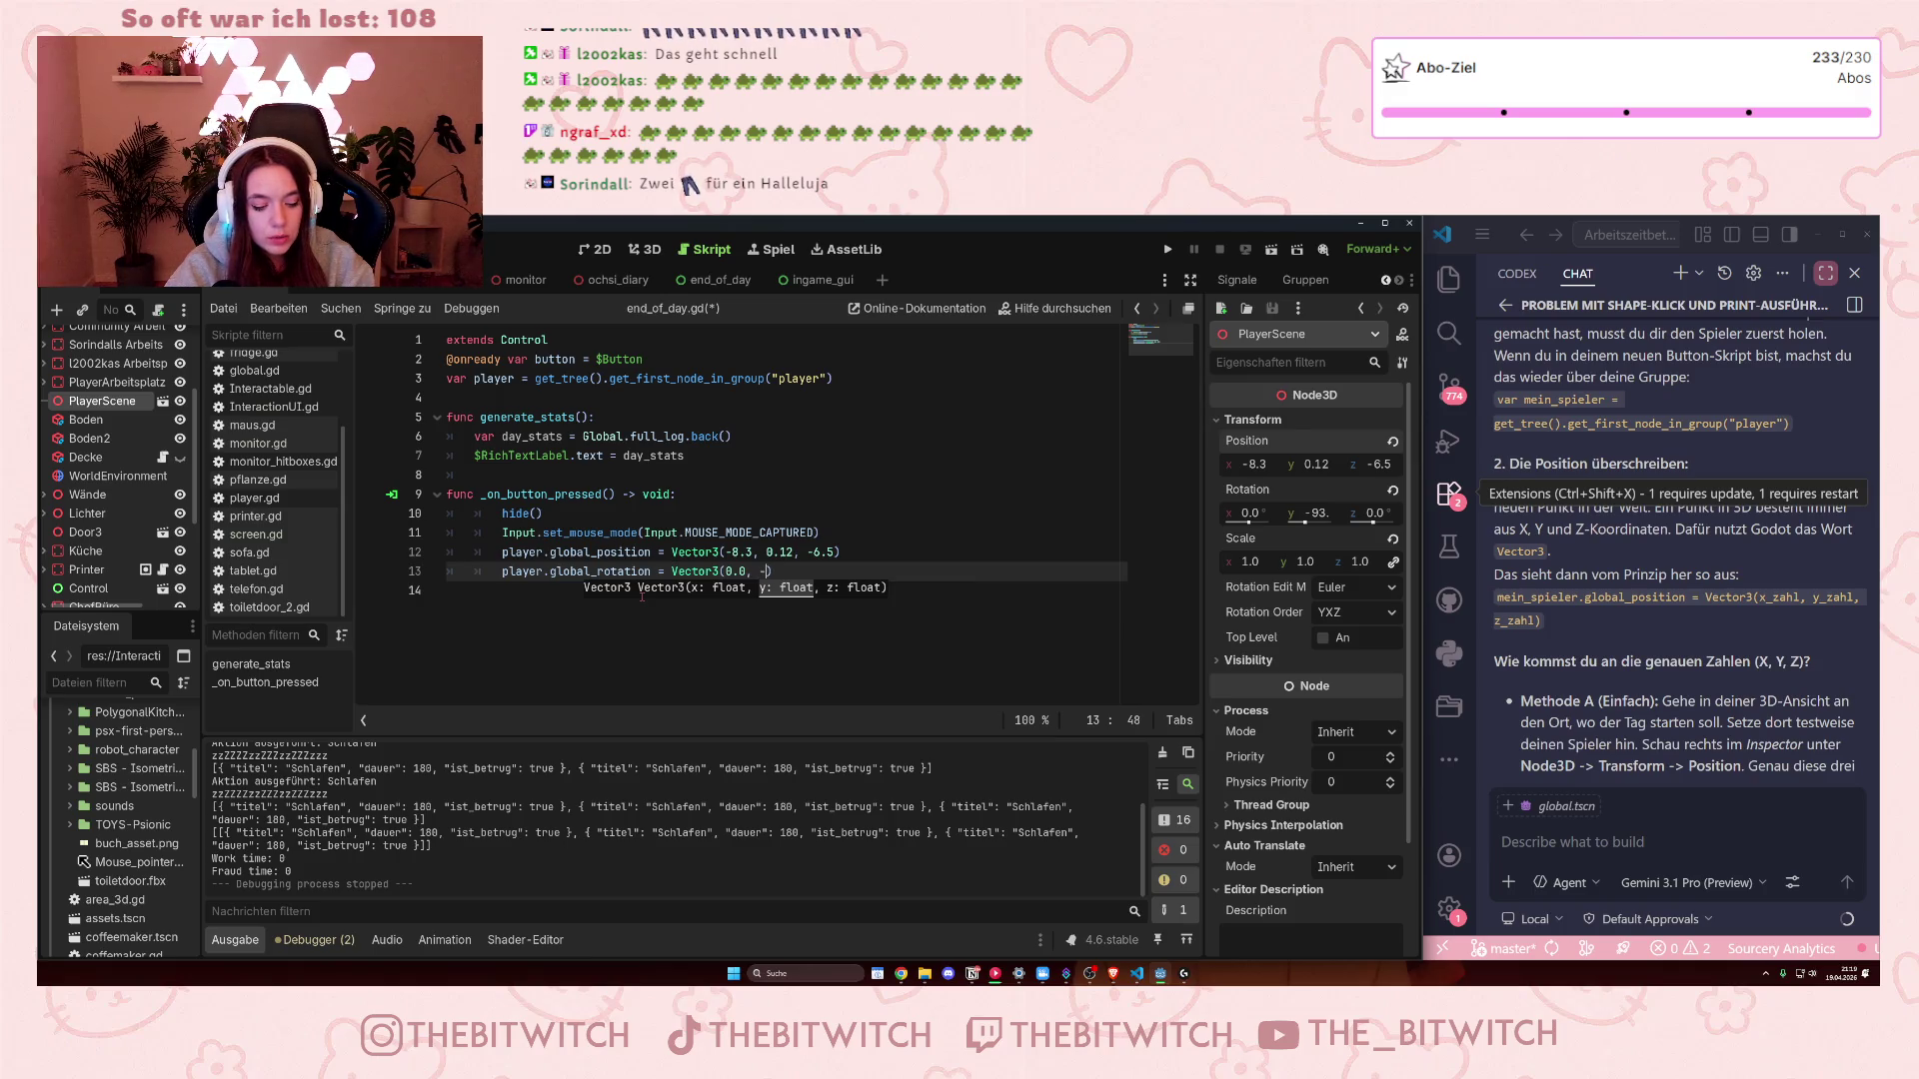
pyautogui.write('3')
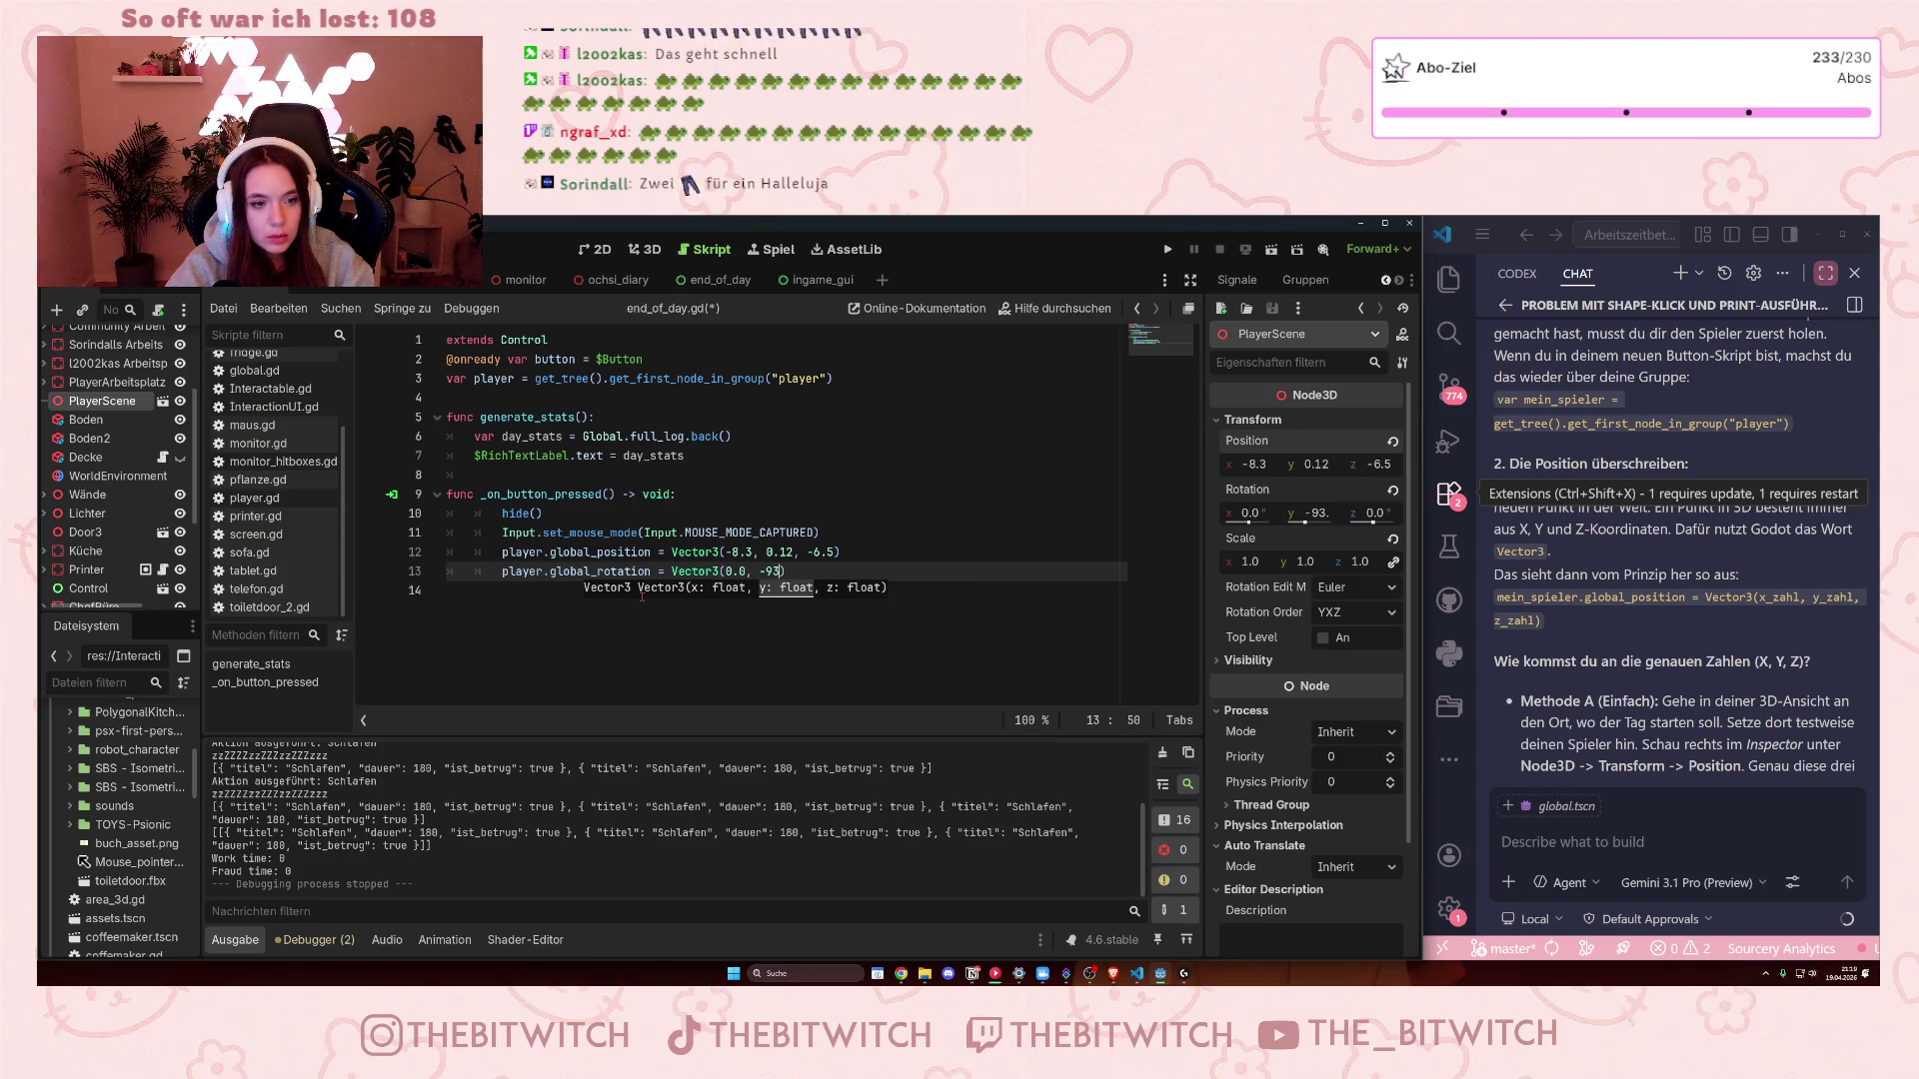
pyautogui.write(', ')
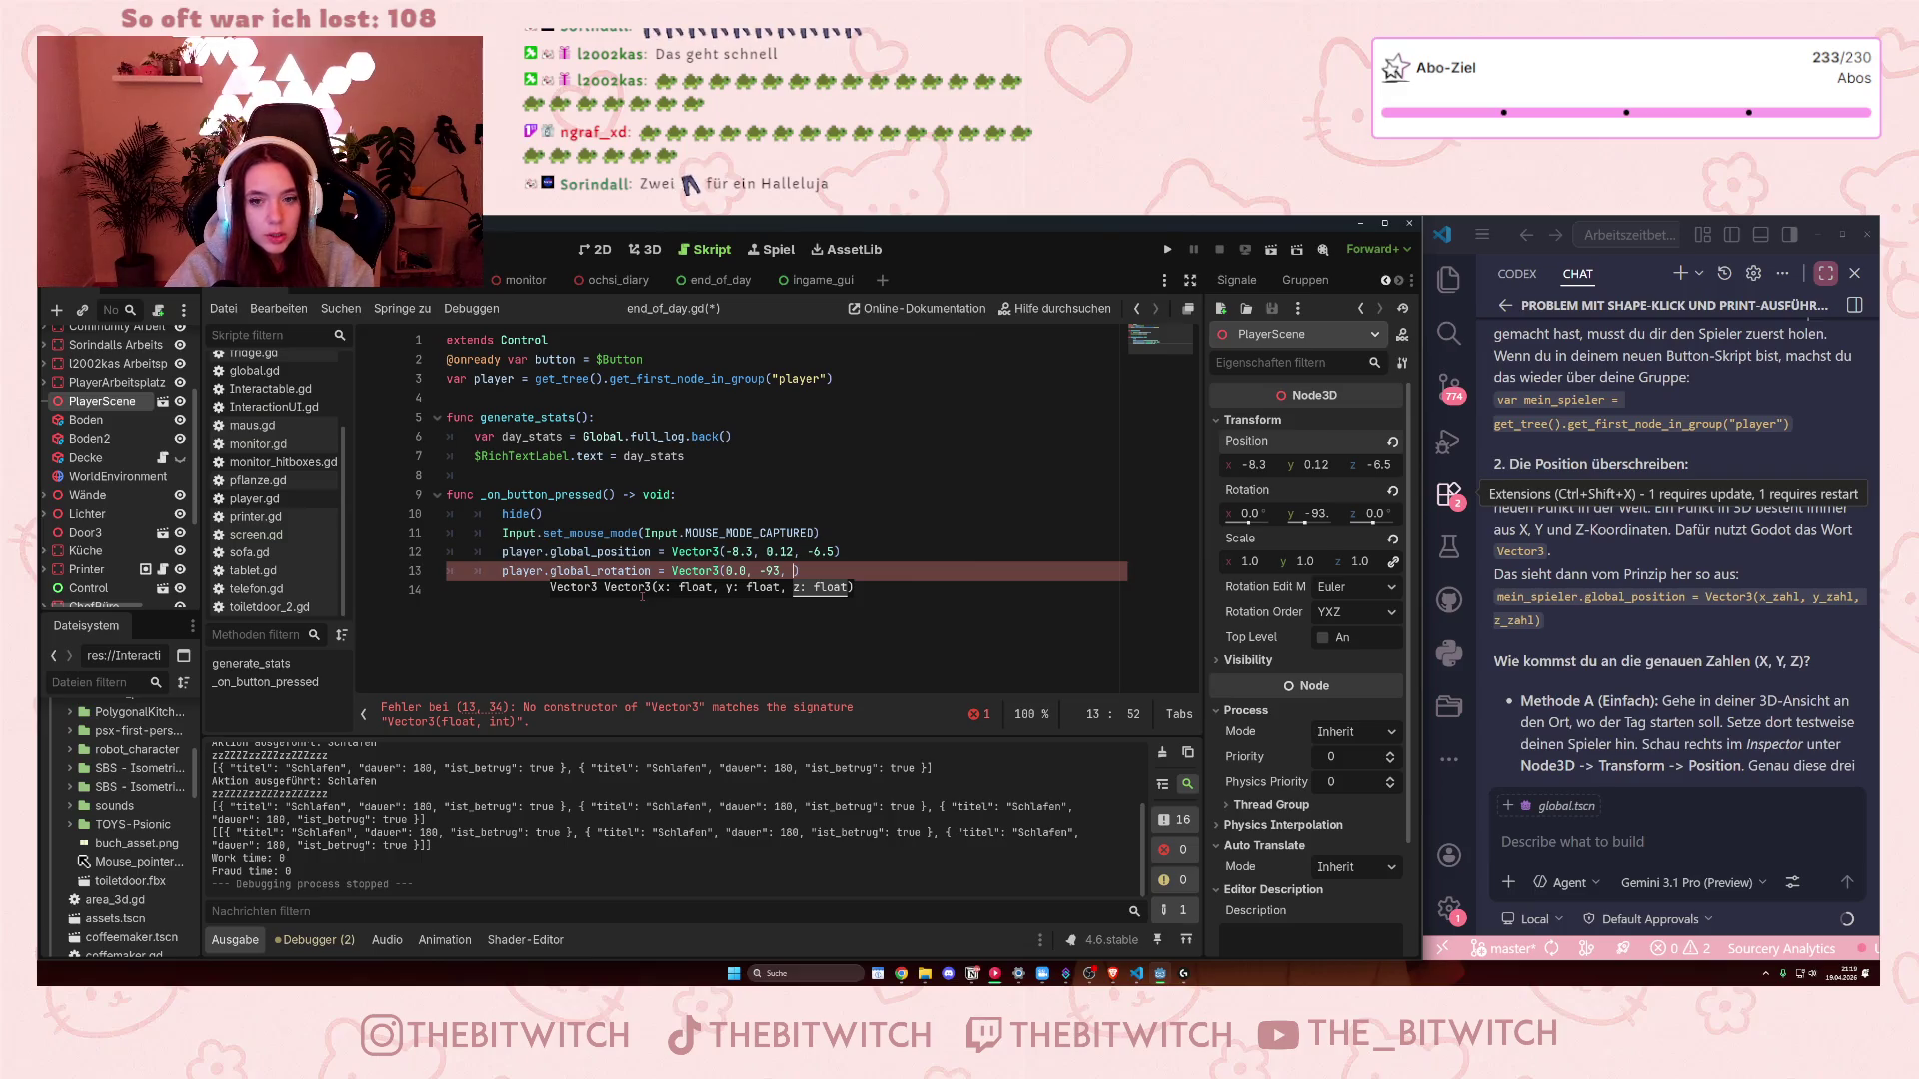
pyautogui.write('0.0')
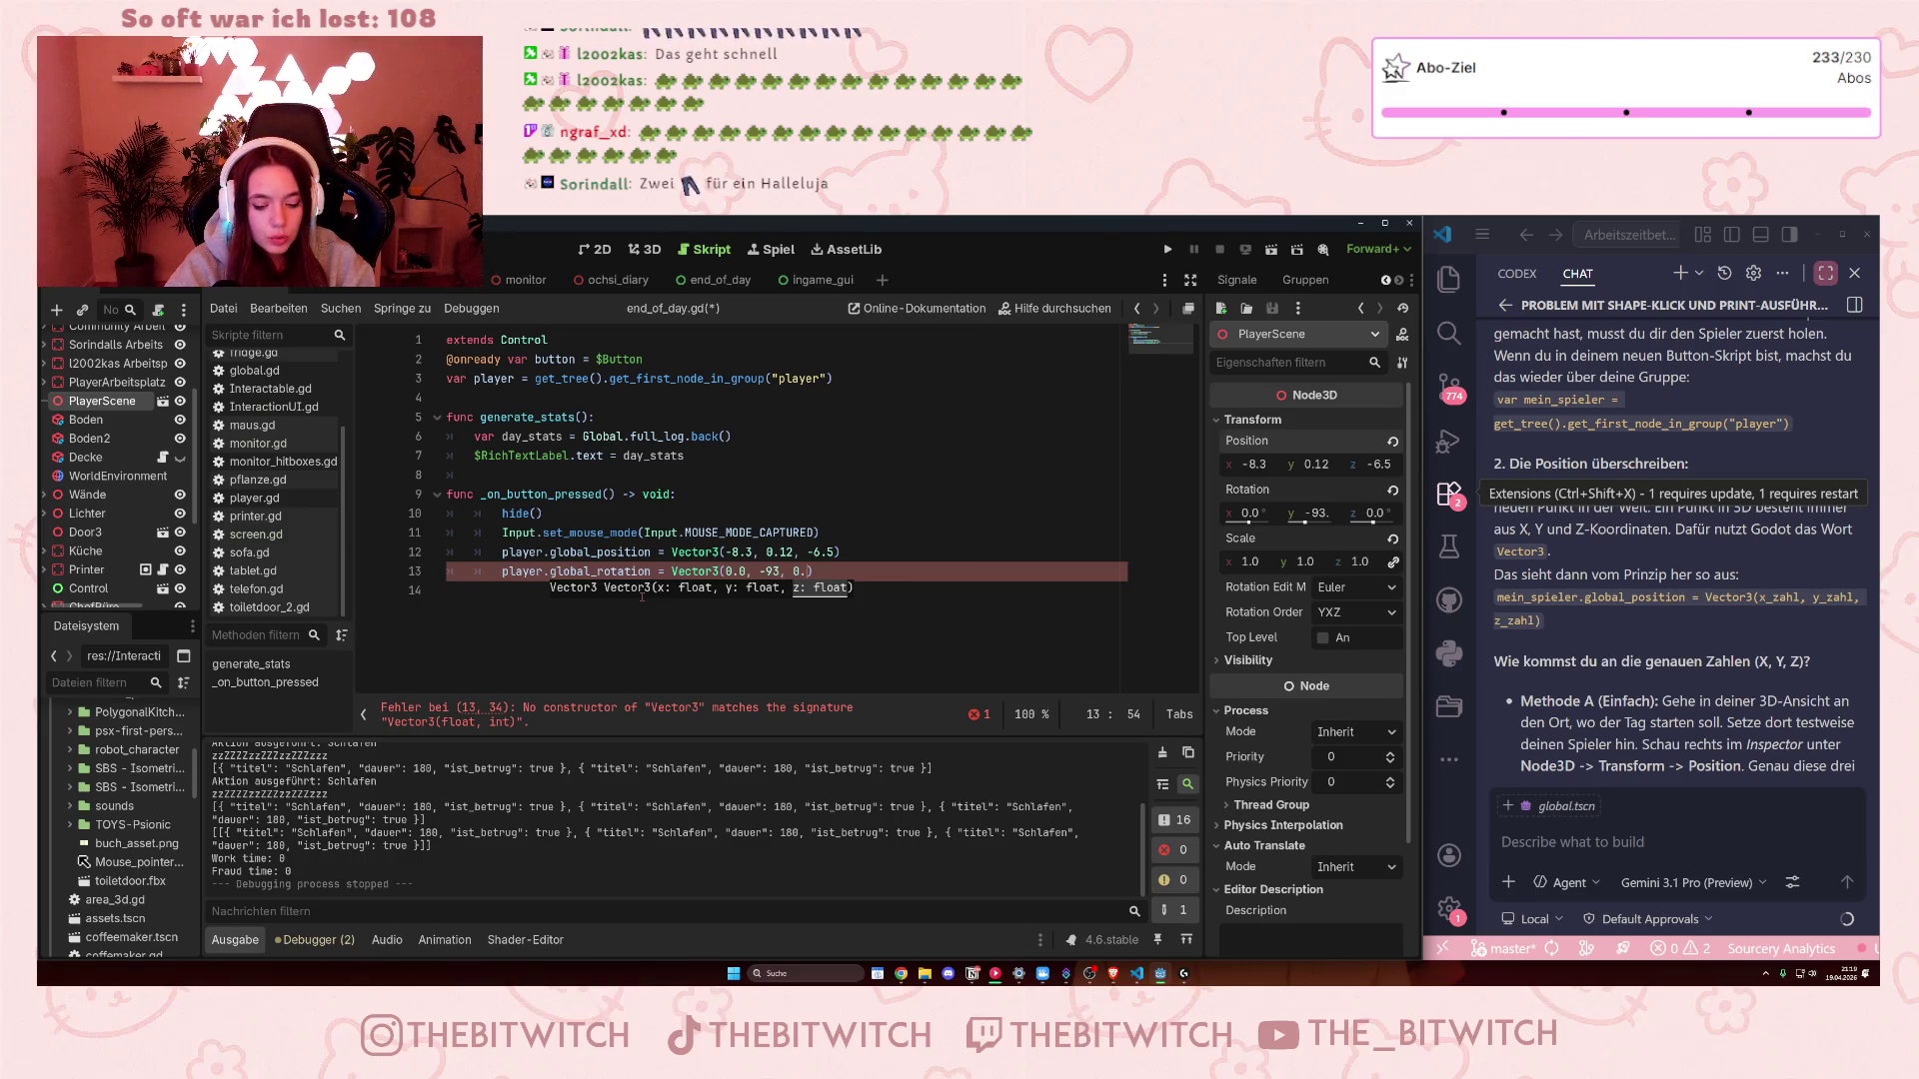
pyautogui.click(930, 537)
pyautogui.hotkey('ctrl', 's')
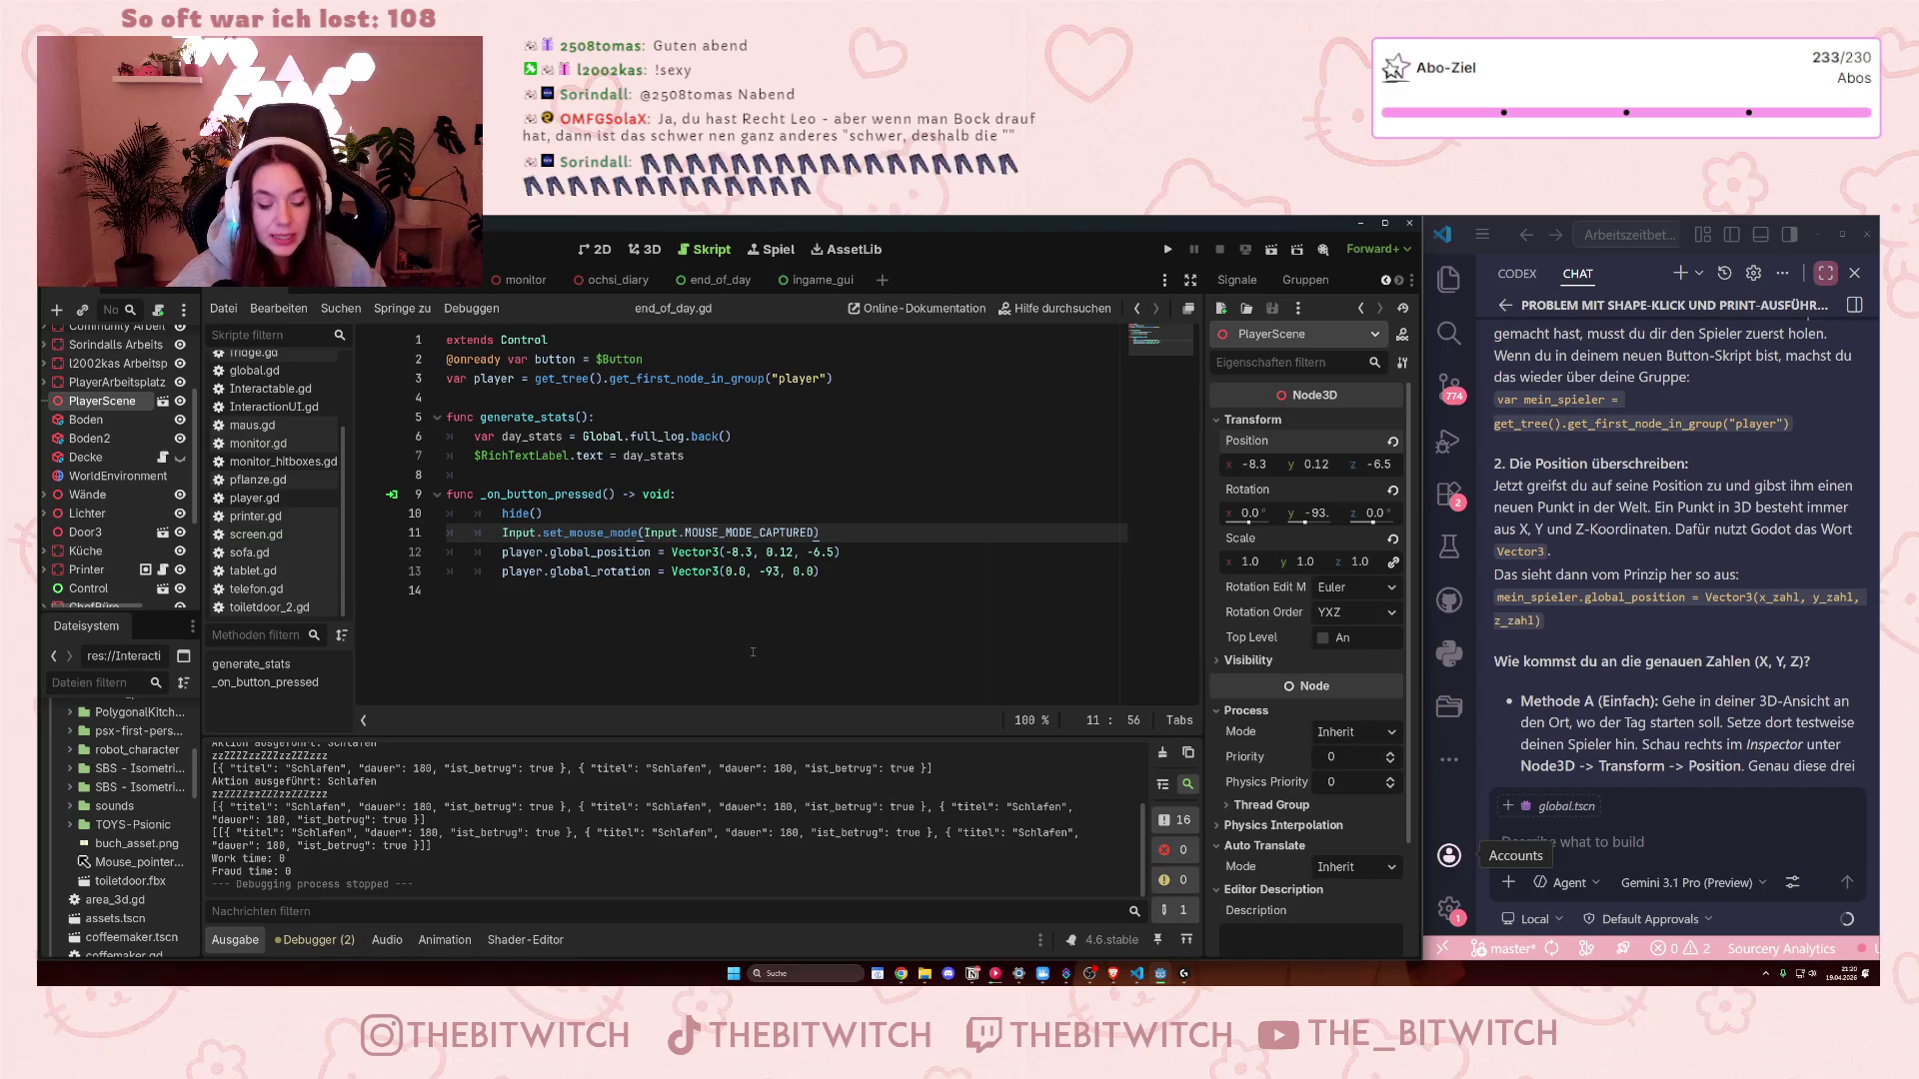
# Place the caret at the end of the rotation line, then on the empty last line.
pyautogui.click(866, 577)
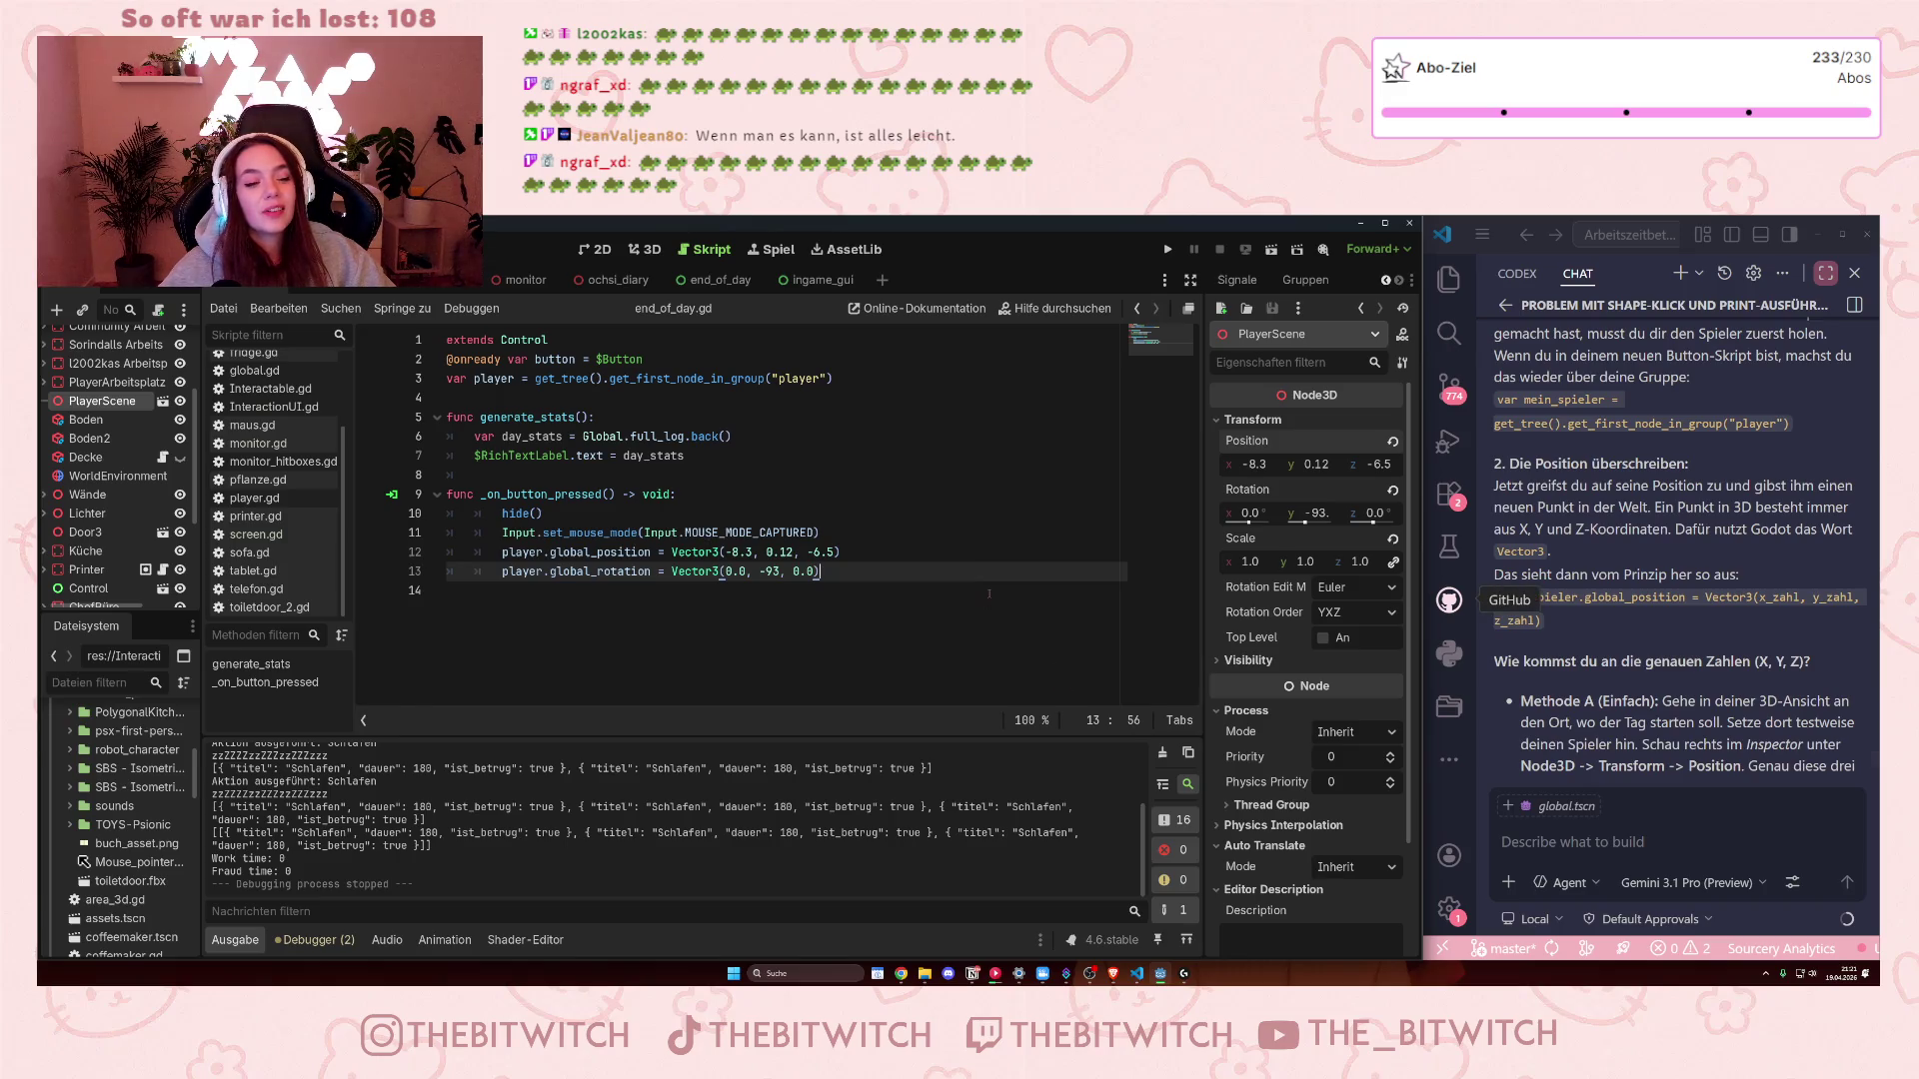
pyautogui.click(885, 595)
# Run the project, then select PlayerScene and view its groups to check for the 'player' group.
pyautogui.click(1171, 250)
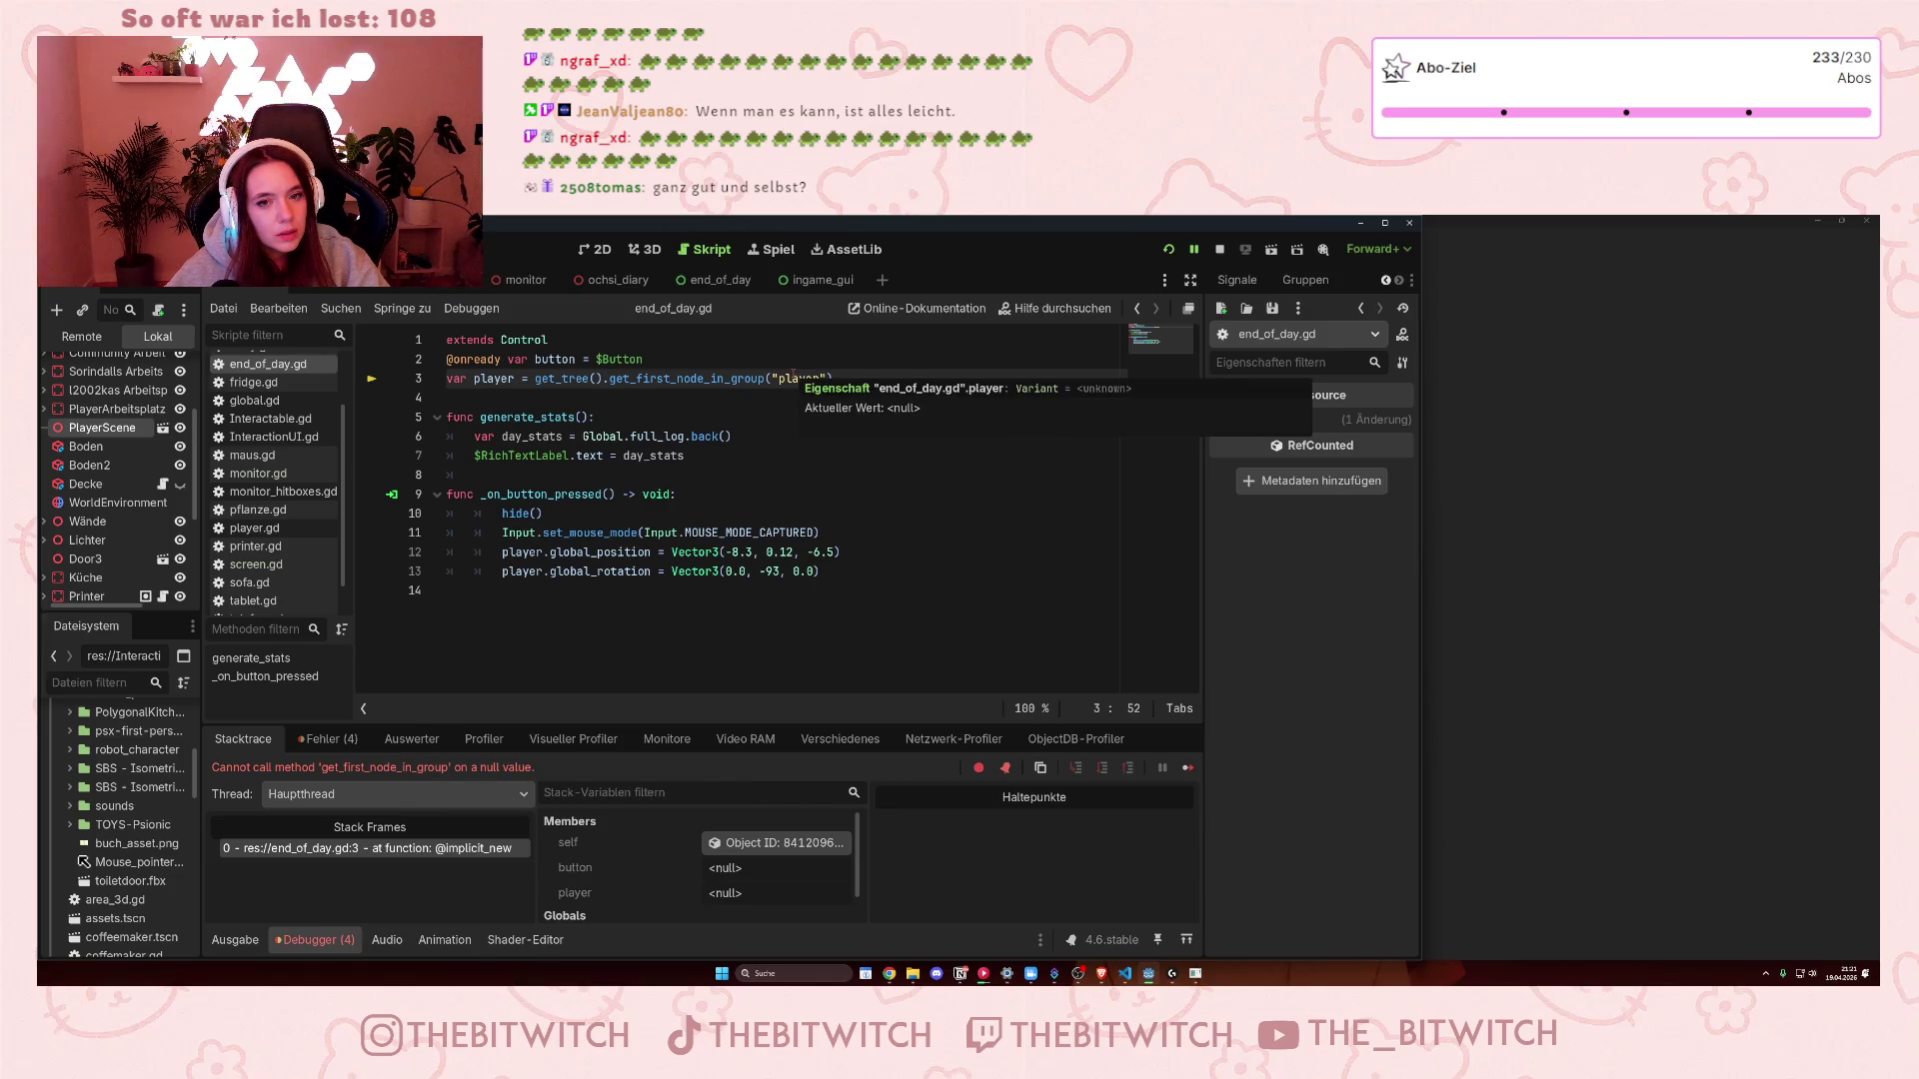
pyautogui.click(128, 428)
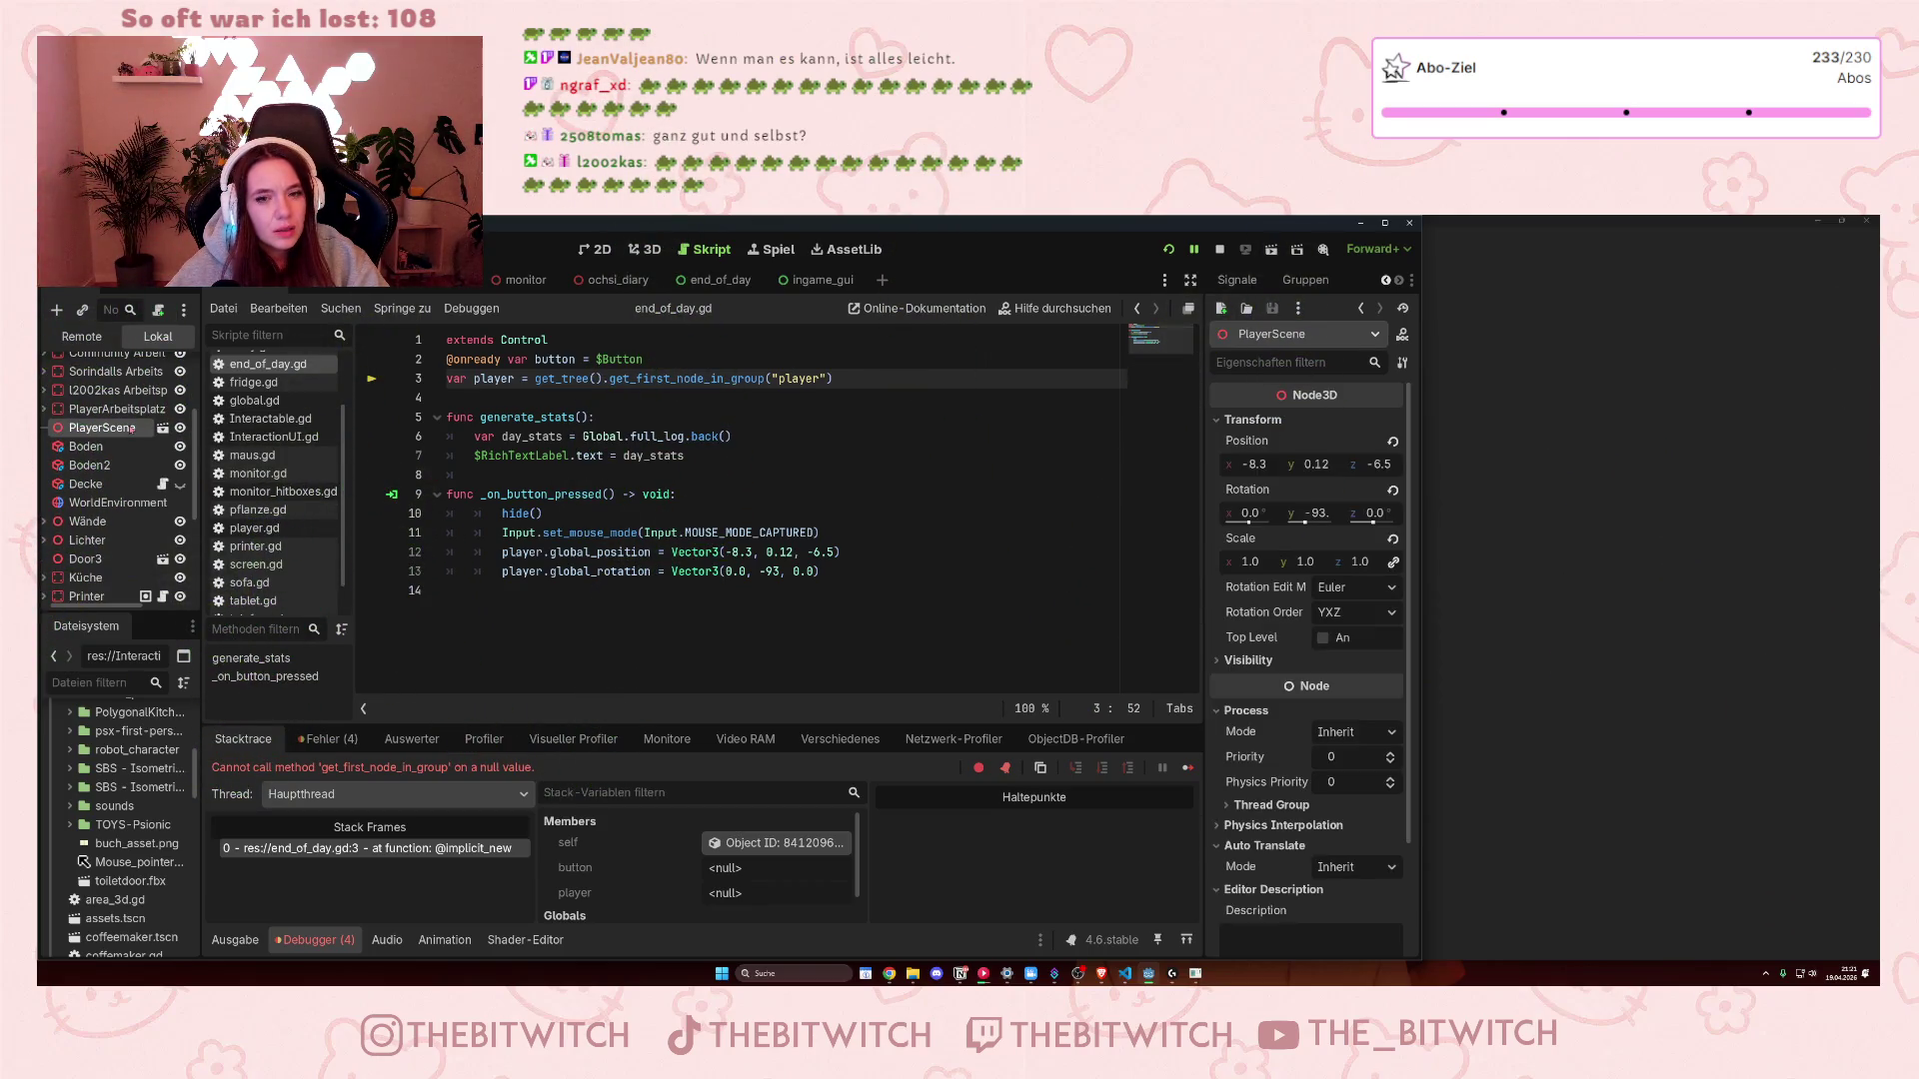
pyautogui.click(1333, 283)
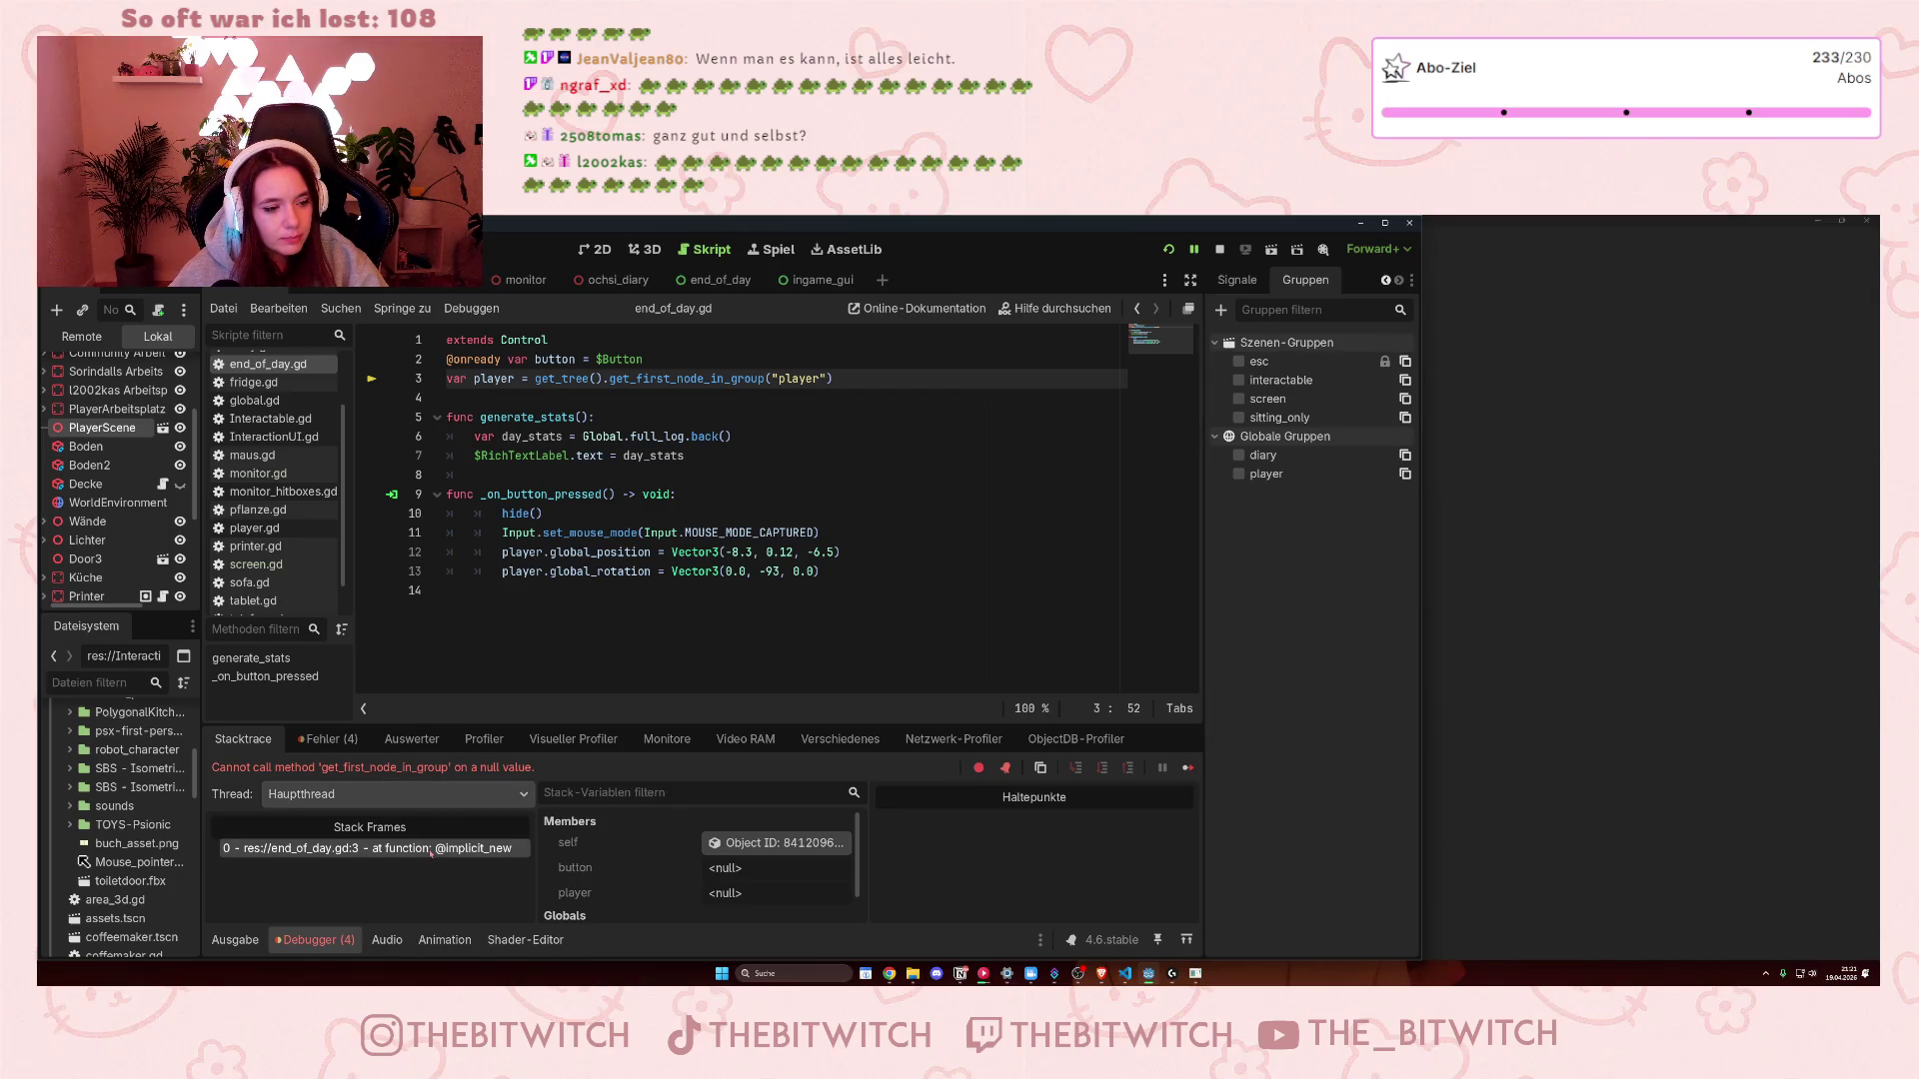
pyautogui.click(899, 552)
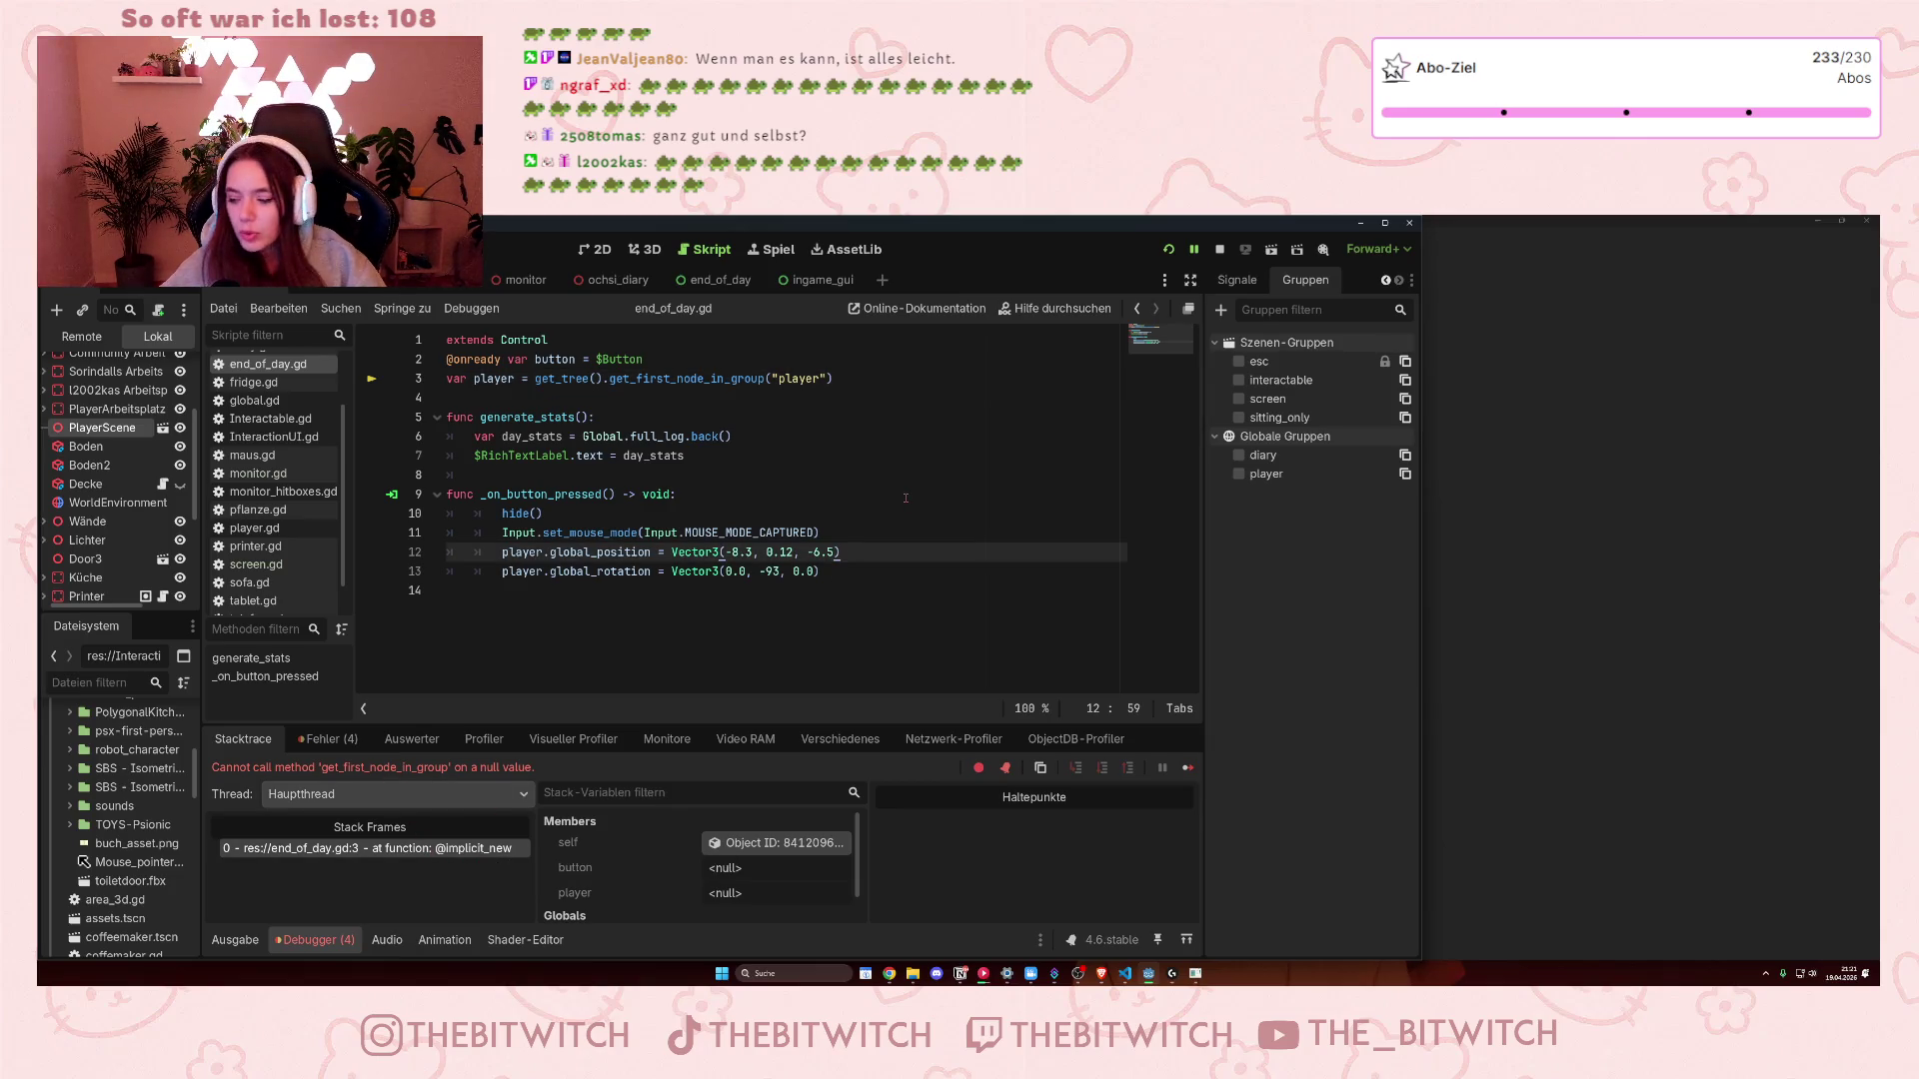